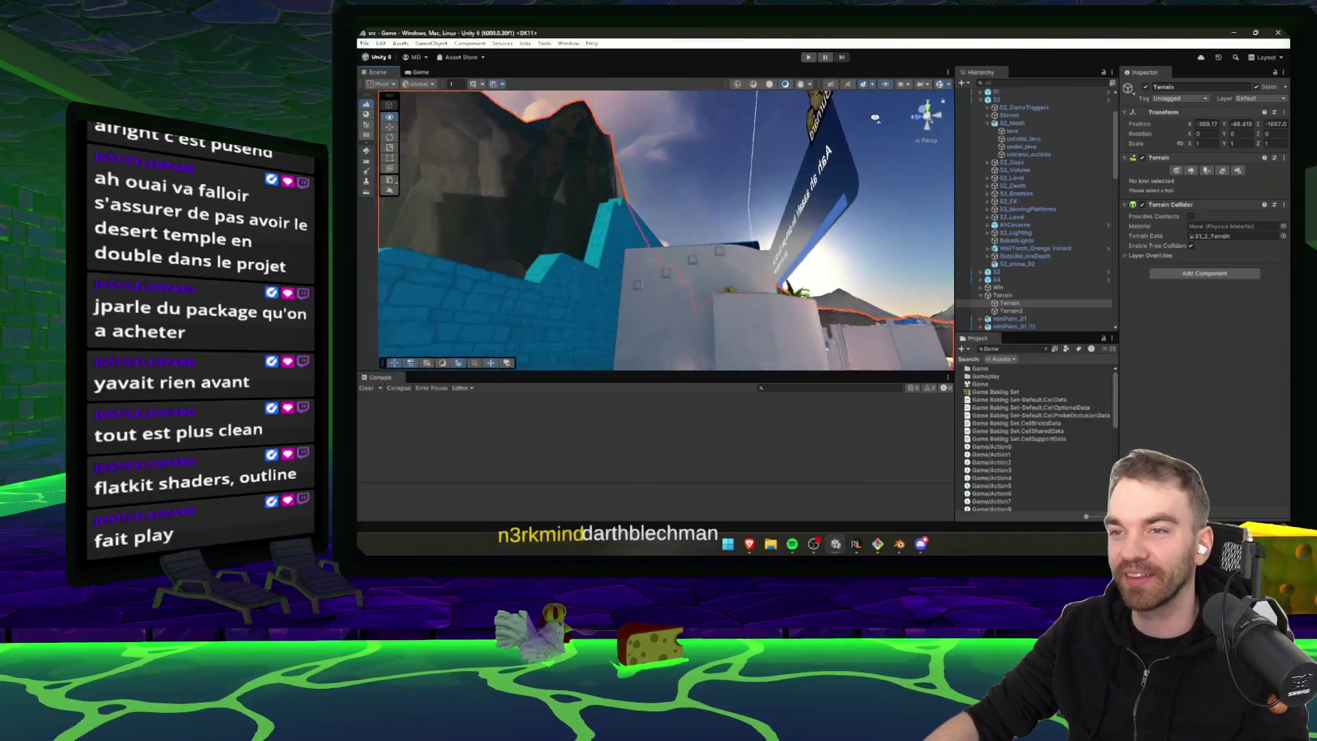
# Orbit around the lava cave level and start Play mode to test it
pyautogui.moveTo(820, 231)
pyautogui.mouseDown()
pyautogui.moveTo(745, 182)
pyautogui.moveTo(771, 215)
pyautogui.moveTo(658, 263)
pyautogui.moveTo(652, 229)
pyautogui.moveTo(516, 262)
pyautogui.moveTo(639, 285)
pyautogui.moveTo(459, 247)
pyautogui.moveTo(796, 255)
pyautogui.moveTo(631, 277)
pyautogui.moveTo(1253, 314)
pyautogui.moveTo(1081, 277)
pyautogui.moveTo(1086, 185)
pyautogui.moveTo(1075, 176)
pyautogui.moveTo(514, 219)
pyautogui.moveTo(511, 209)
pyautogui.moveTo(519, 240)
pyautogui.moveTo(1072, 266)
pyautogui.moveTo(972, 297)
pyautogui.mouseUp()
pyautogui.hotkey('ctrl', 'p')
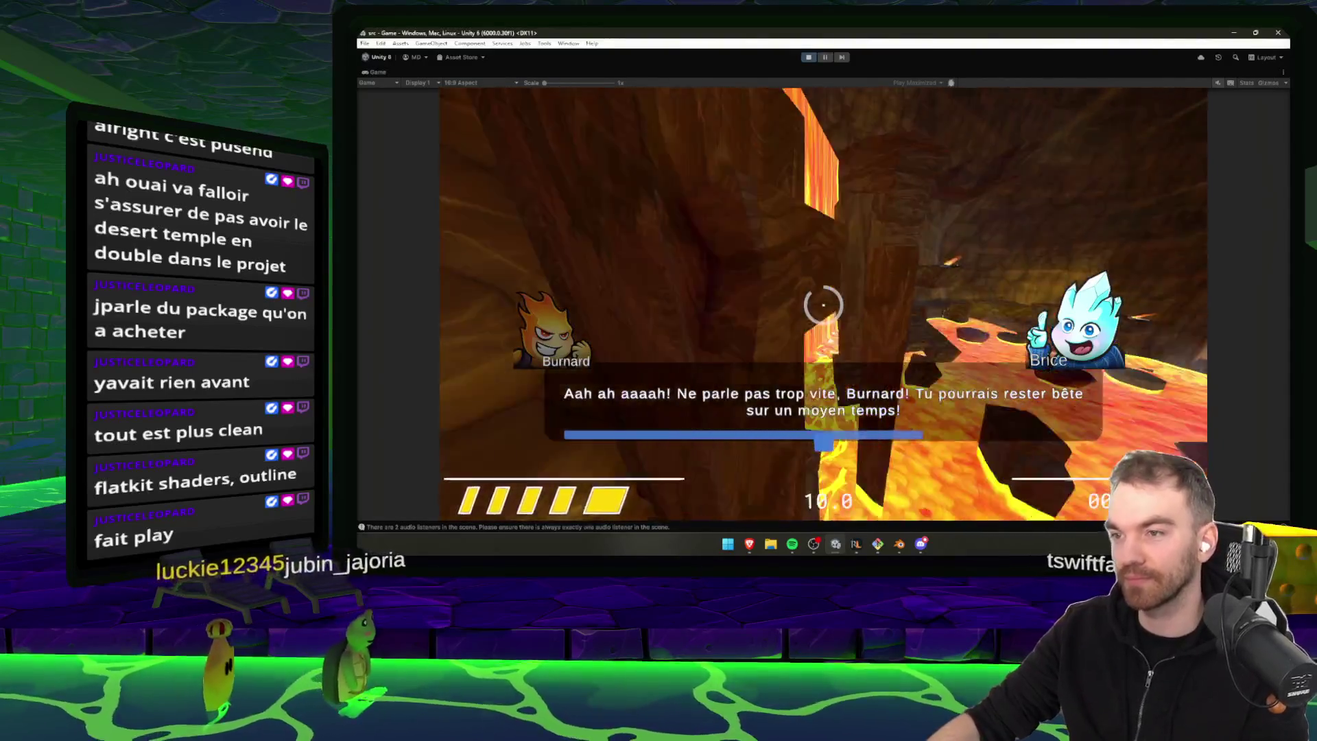
# Pause the game, stop Play mode, and make the Console panel taller
pyautogui.press('Escape')
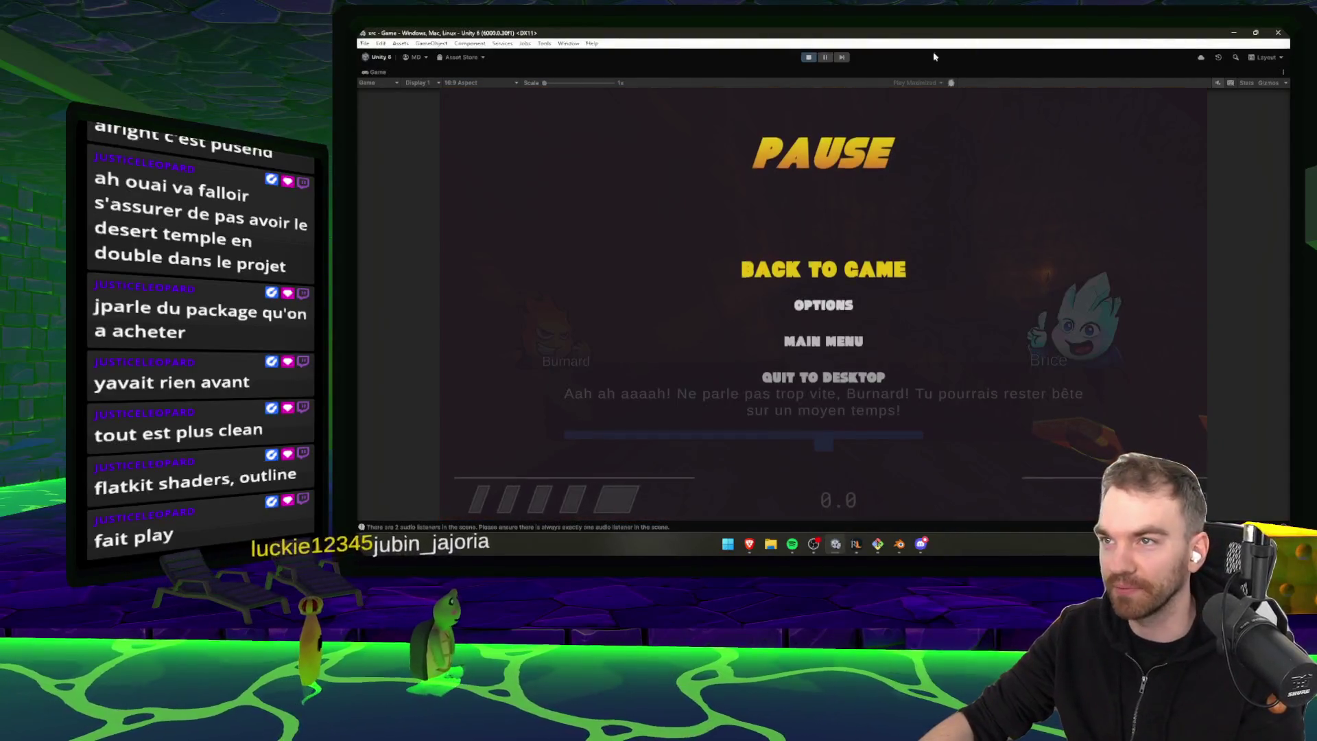
pyautogui.click(809, 58)
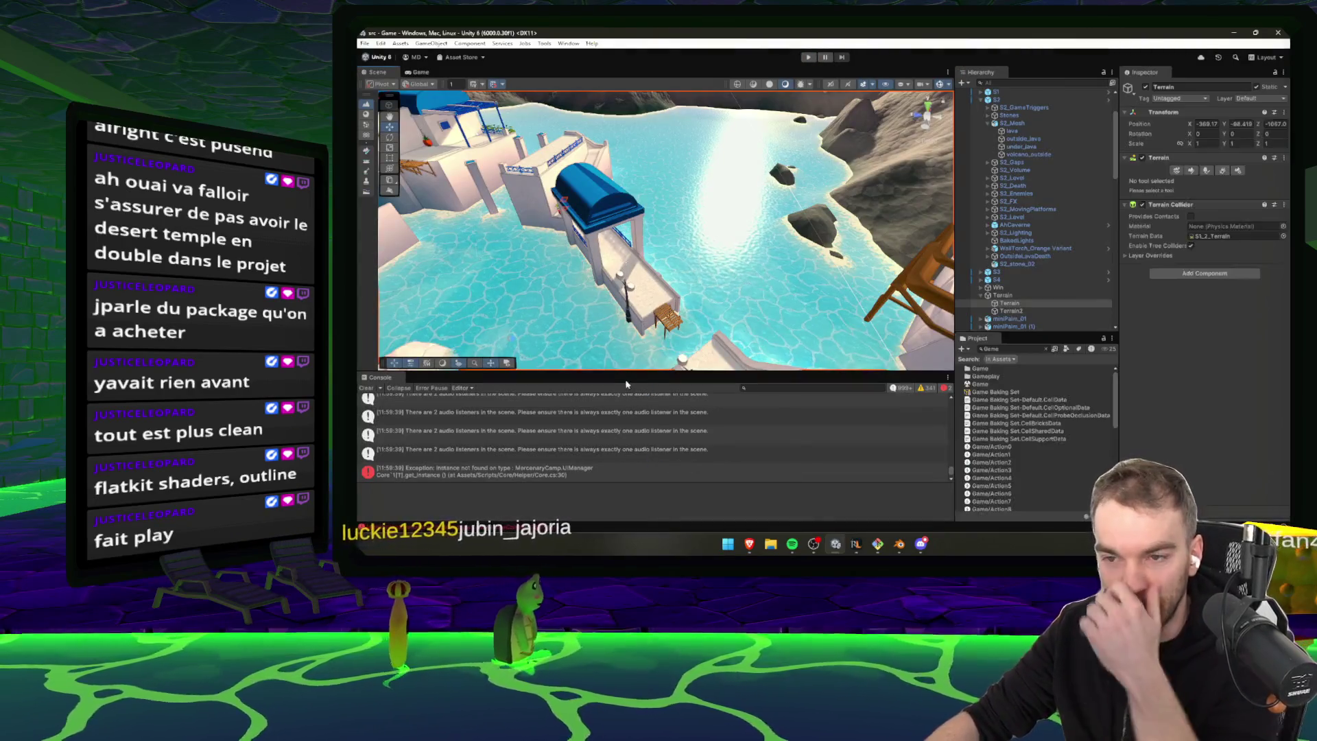
pyautogui.moveTo(619, 373); pyautogui.dragTo(624, 326)
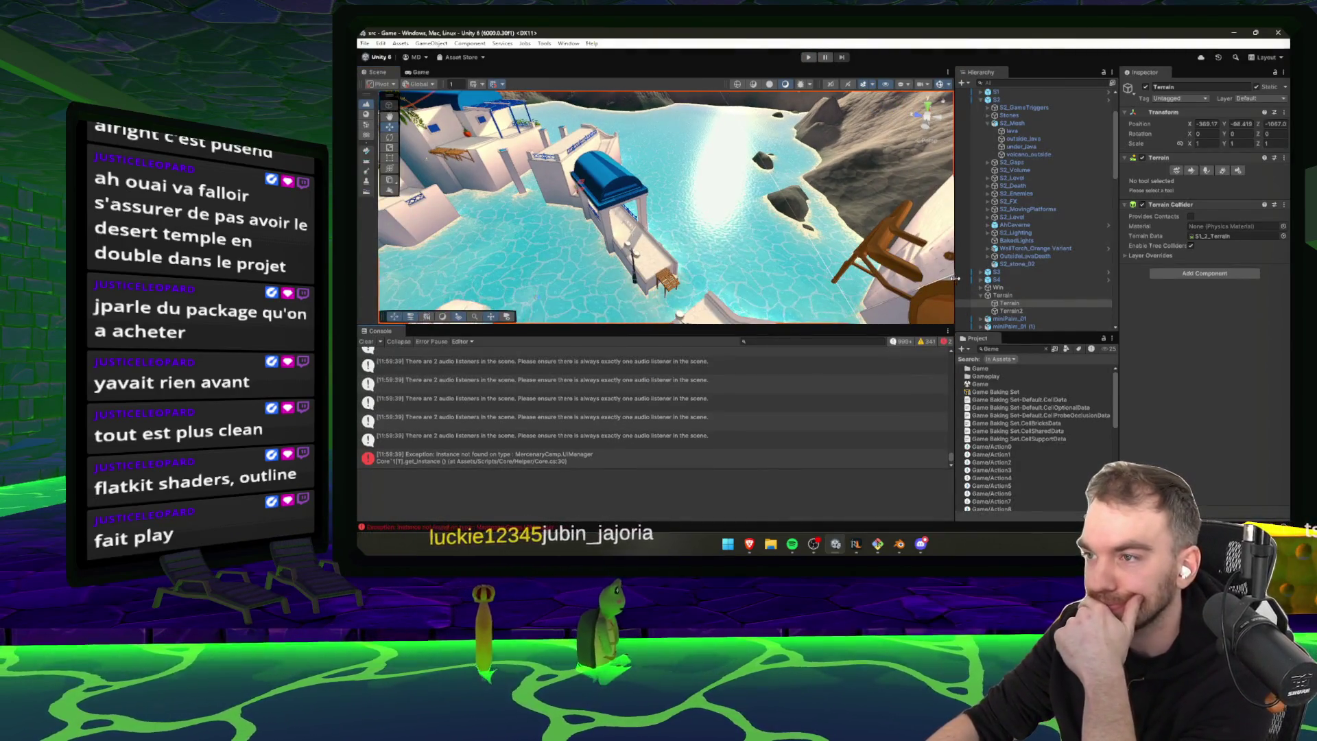
pyautogui.scroll(3, 1036, 295)
# Expand and review the S4 group's objects in the Hierarchy, then reopen S2
pyautogui.click(980, 162)
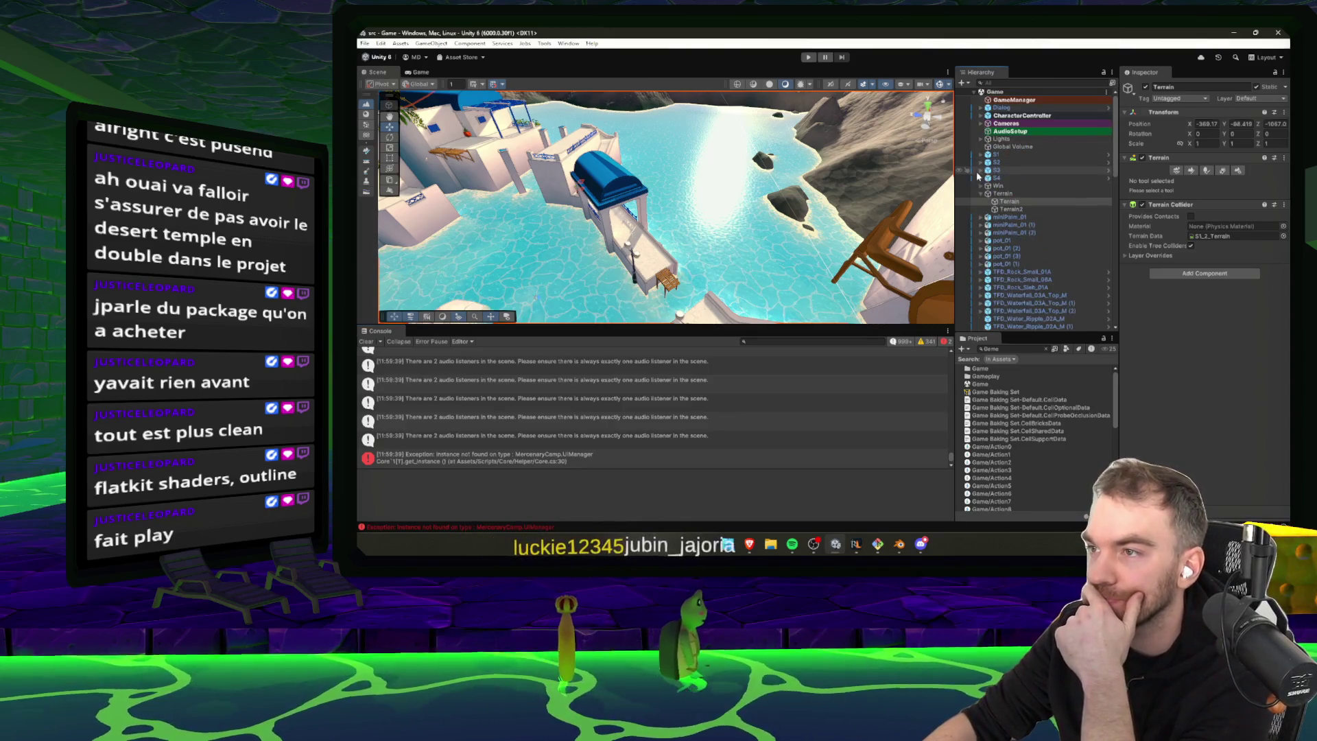
pyautogui.doubleClick(996, 178)
pyautogui.click(981, 178)
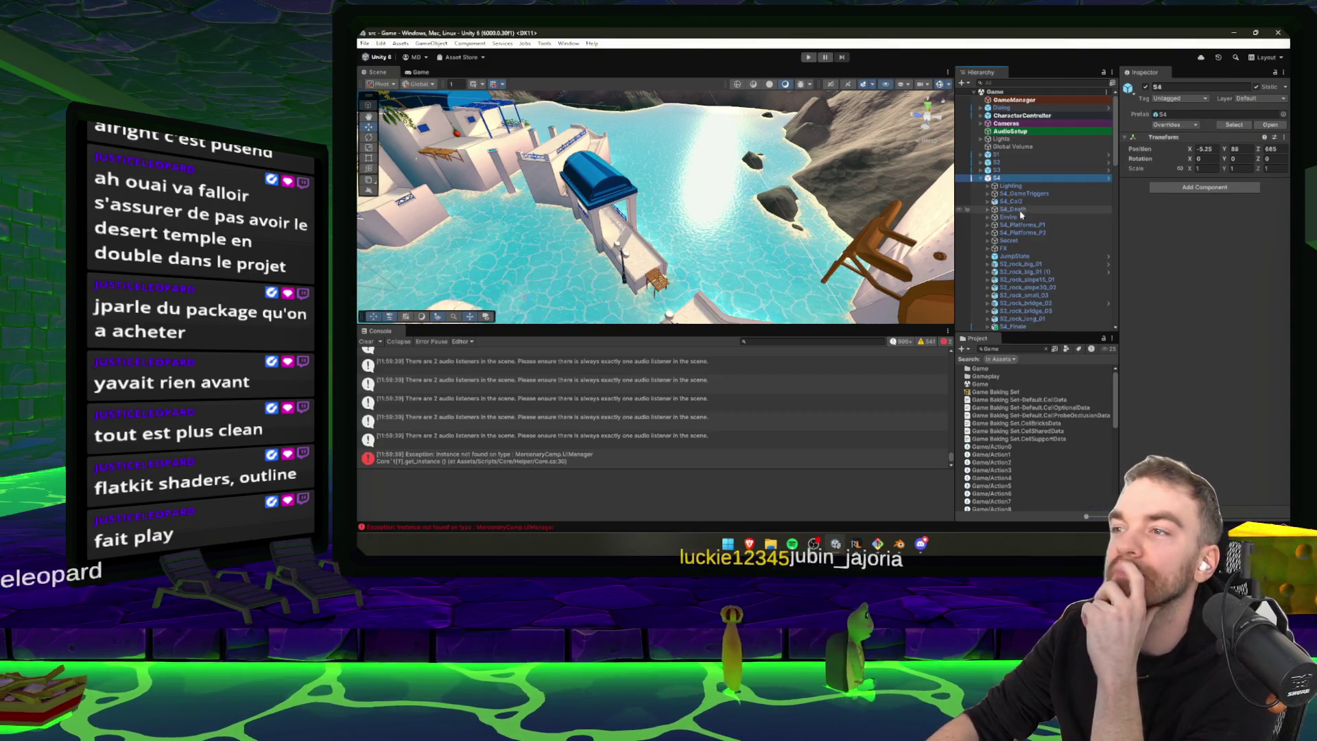
pyautogui.click(981, 179)
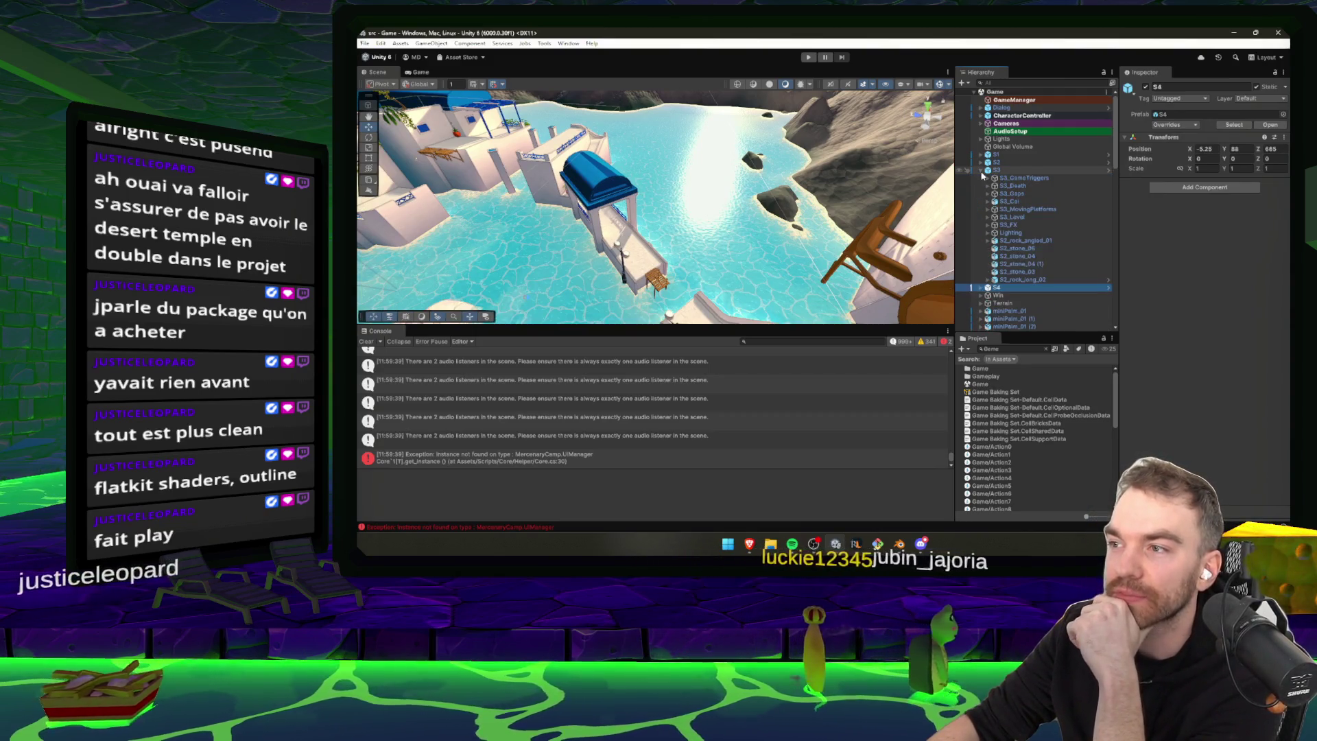
pyautogui.click(980, 162)
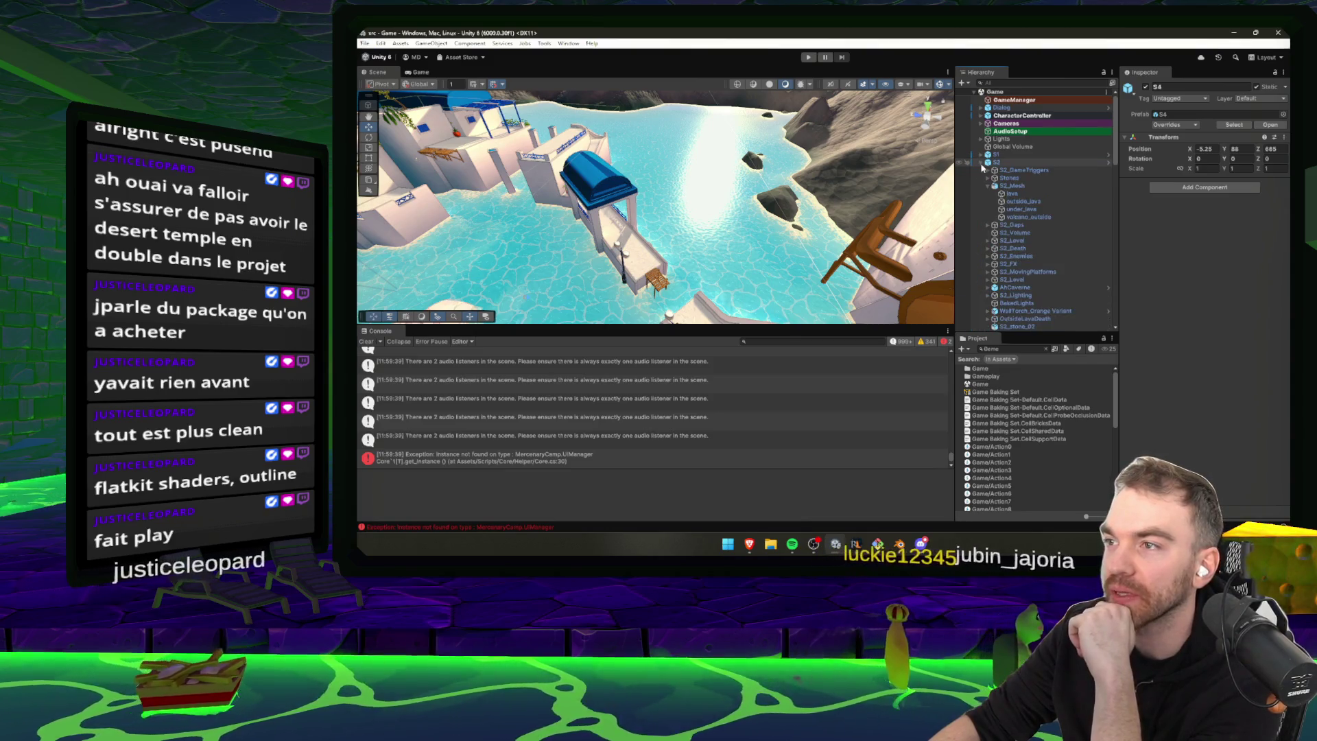
# Inspect the S2_Gaps, S1_GameTriggers, S1_Sewers and S1_WaterVolume objects
pyautogui.click(993, 194)
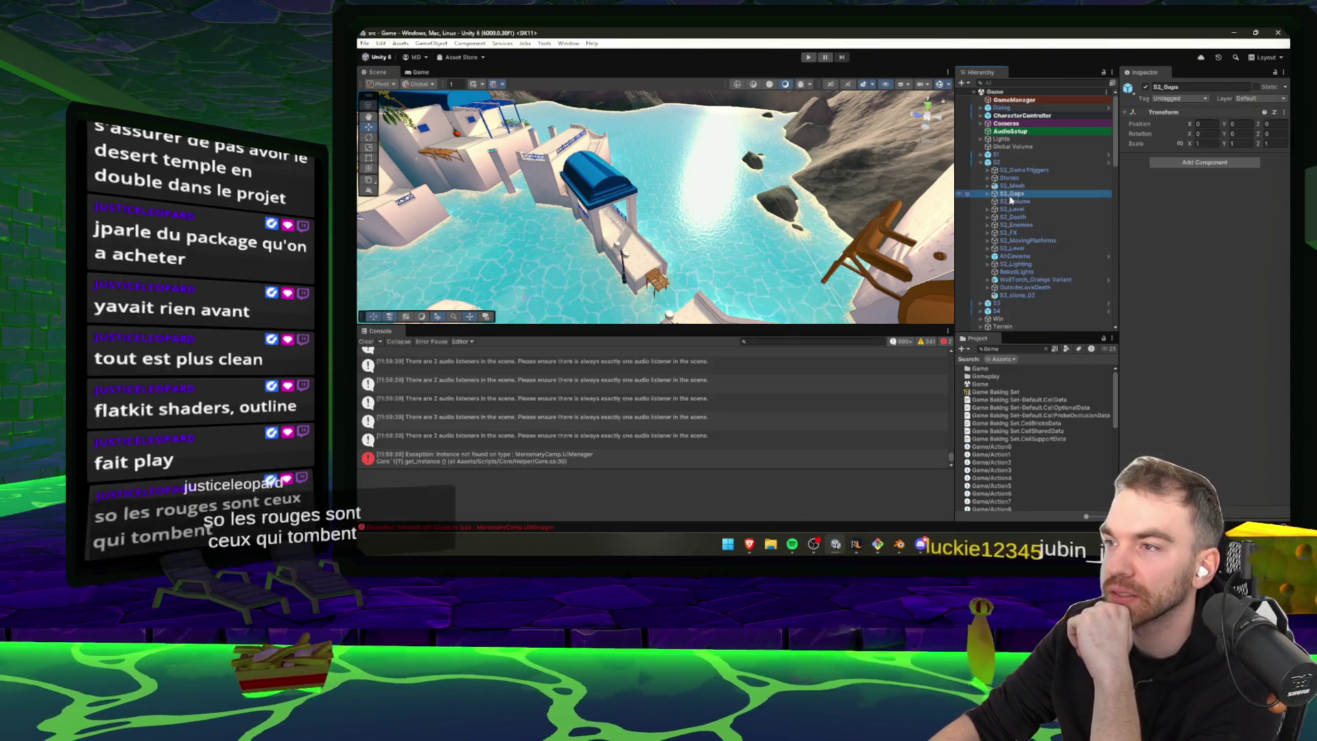
pyautogui.click(981, 162)
pyautogui.click(981, 154)
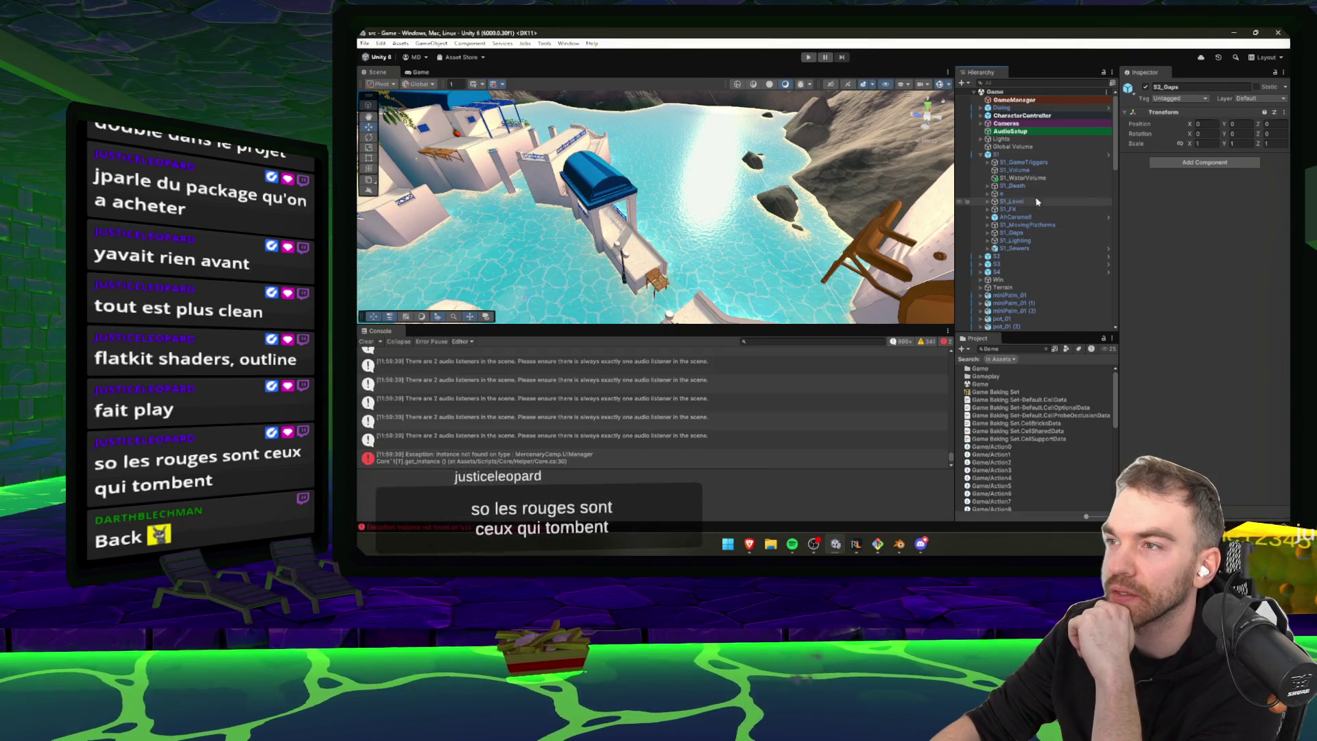
pyautogui.click(1022, 162)
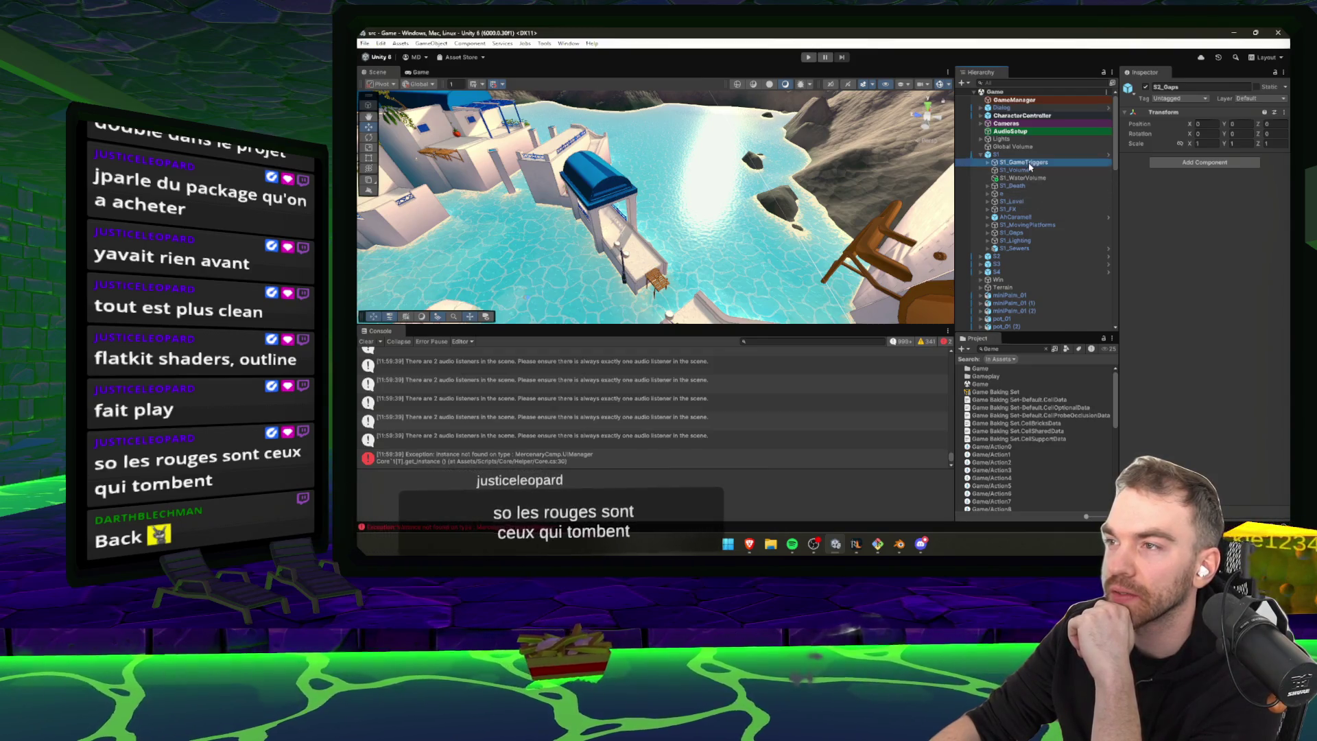
pyautogui.click(1028, 249)
pyautogui.moveTo(1028, 249)
pyautogui.mouseDown()
pyautogui.moveTo(1022, 178)
pyautogui.moveTo(983, 159)
pyautogui.moveTo(996, 187)
pyautogui.mouseUp()
pyautogui.click(980, 155)
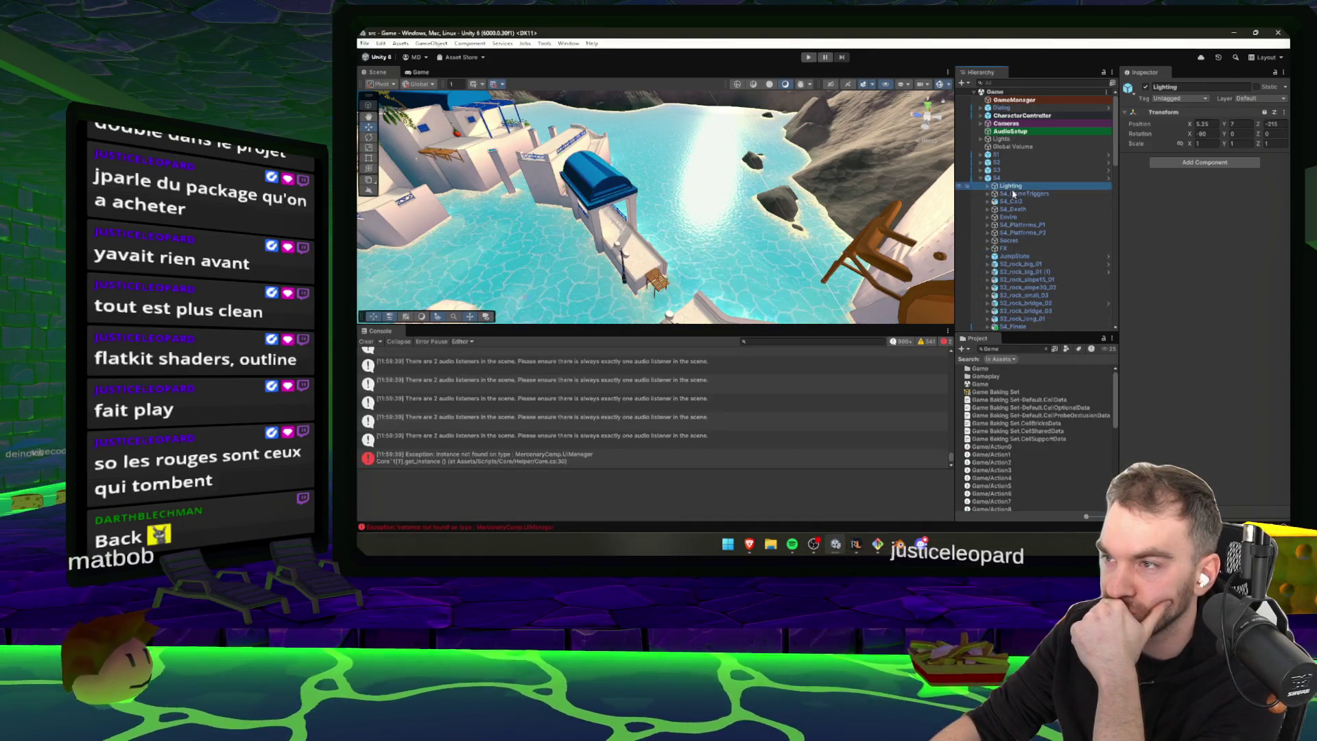
# Frame the Enviro object in S4, then inspect S1_GameTriggers and S1_WaterVolume
pyautogui.click(1014, 217)
pyautogui.press('f')
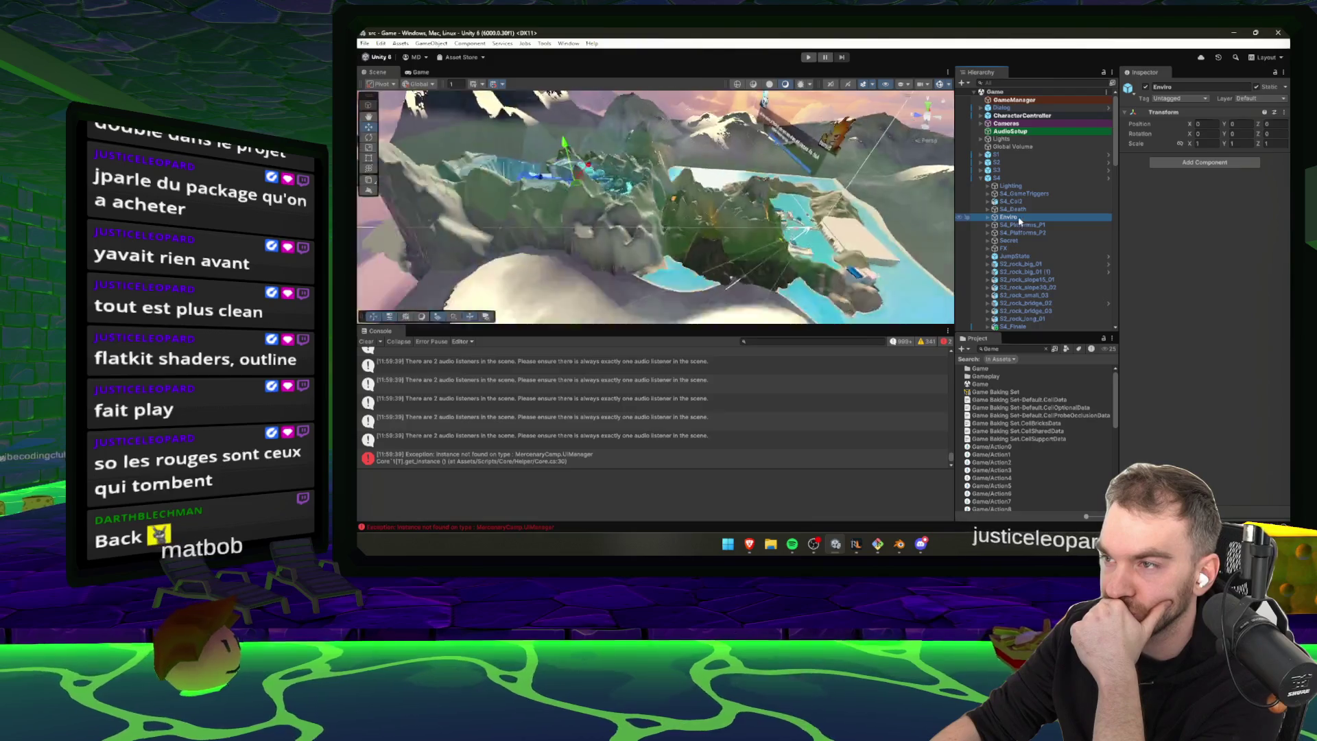
pyautogui.click(981, 178)
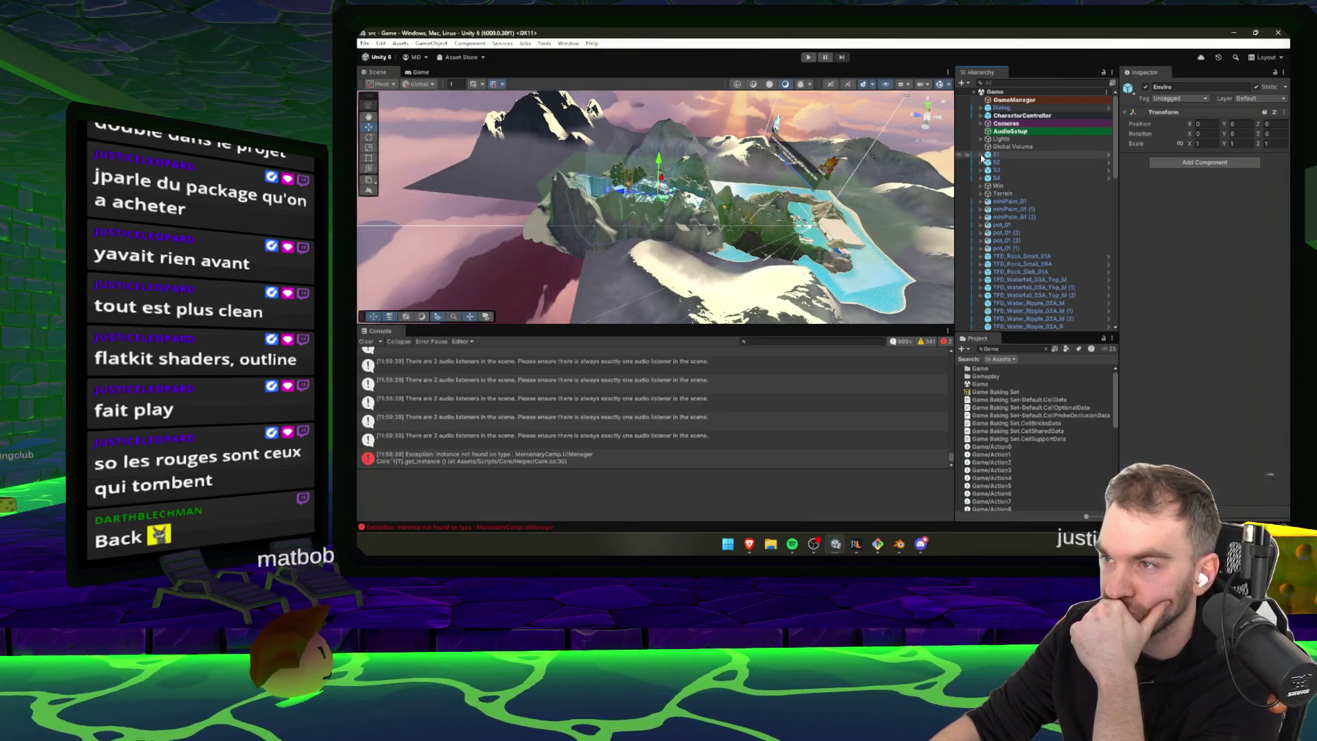
pyautogui.click(981, 154)
pyautogui.click(1011, 163)
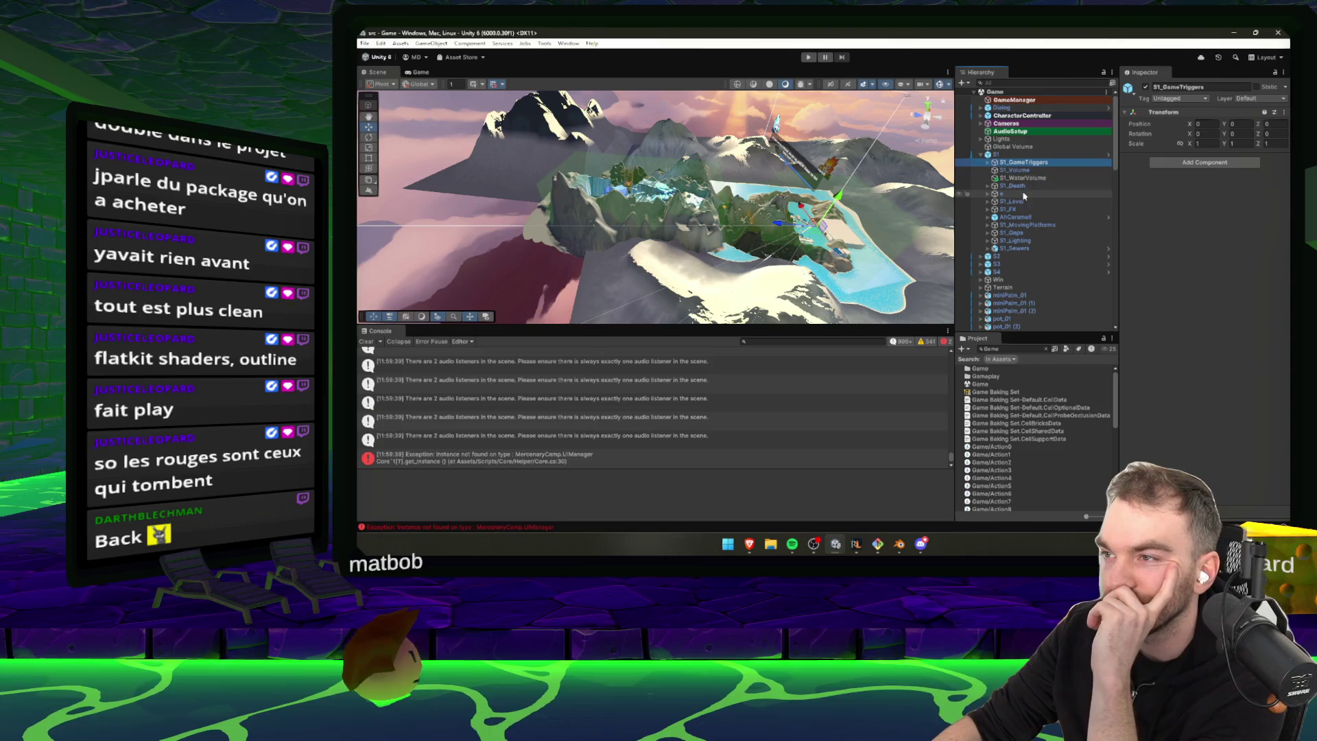
pyautogui.click(1021, 178)
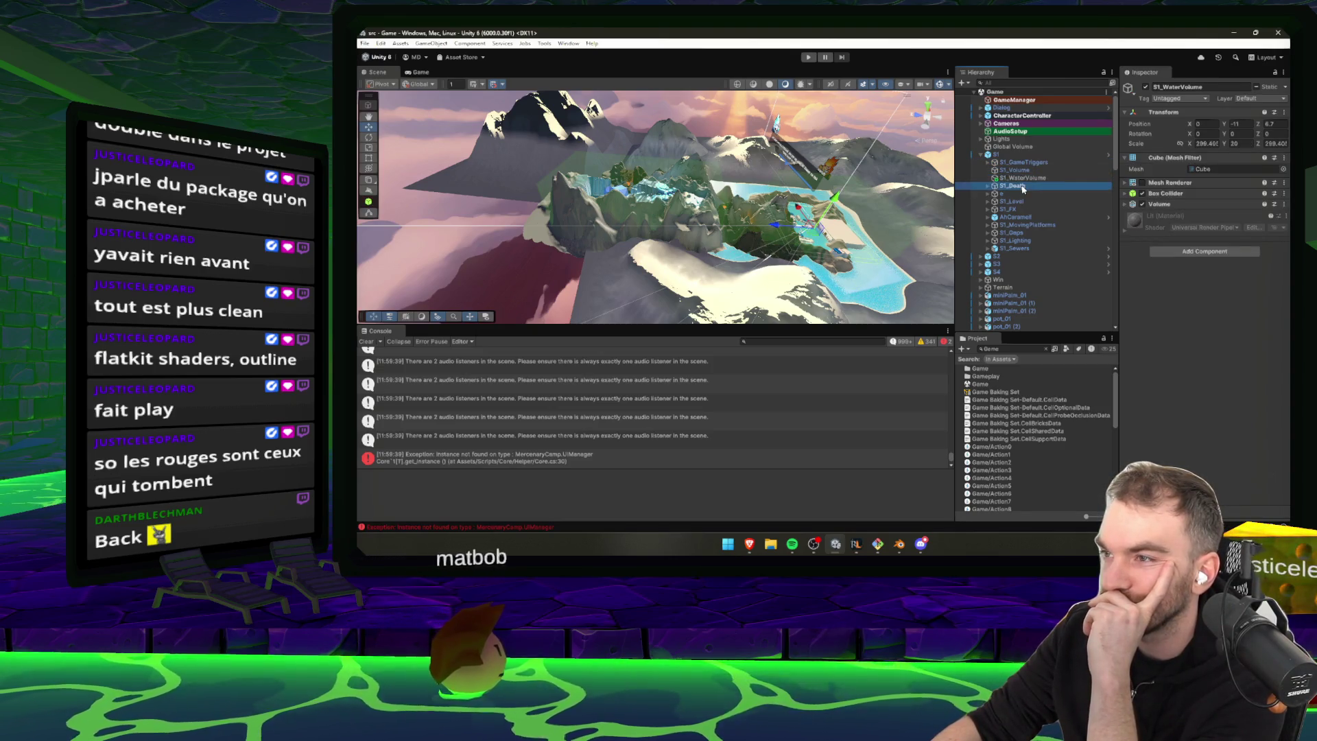
# Inspect the Dialog object, folding its Canvas, Canvas Scaler, Graphic Raycaster and Dialog components
pyautogui.click(1023, 108)
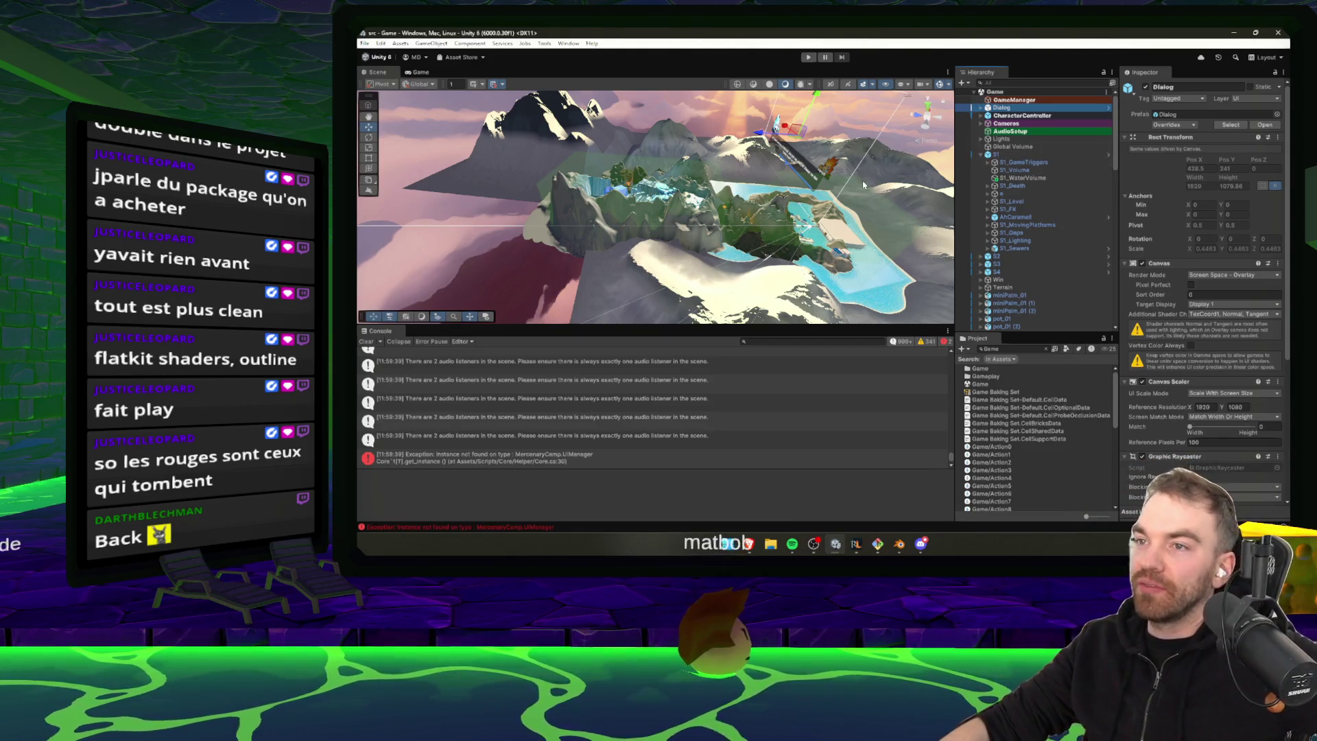
pyautogui.scroll(3, 861, 206)
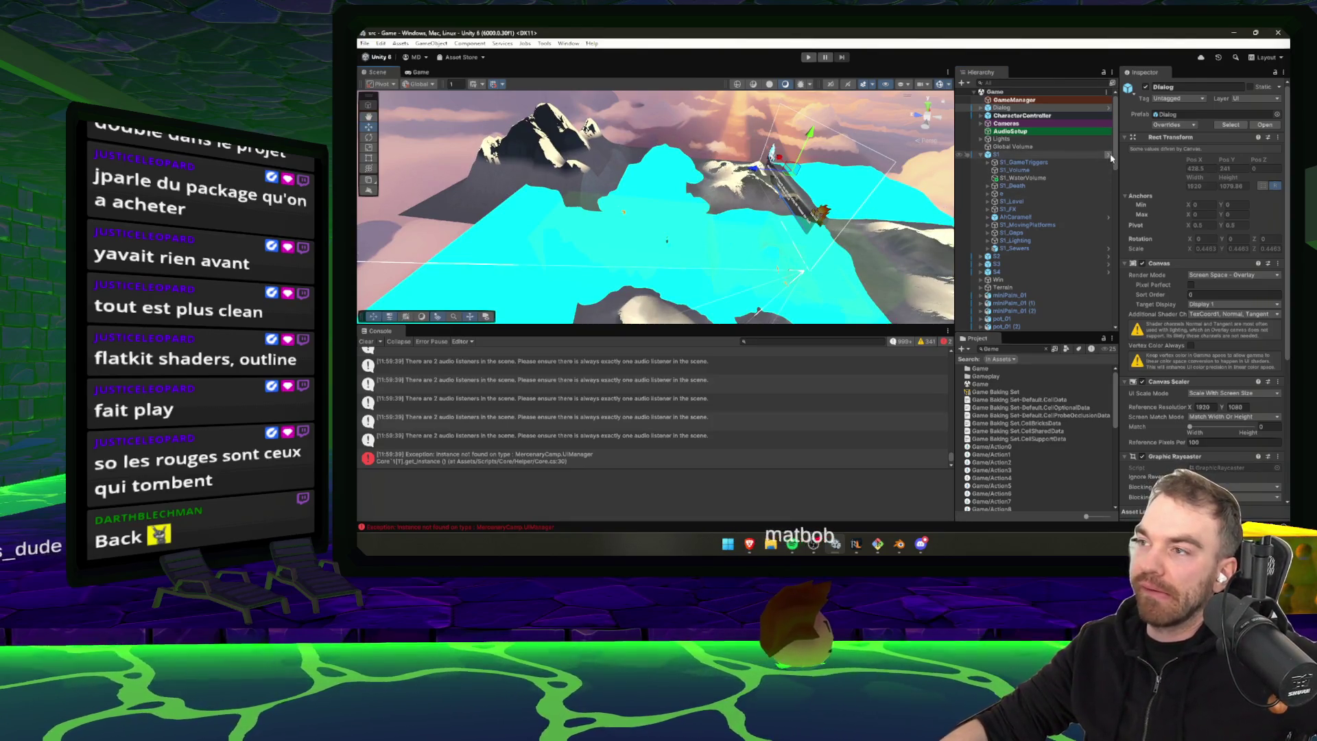
pyautogui.moveTo(1118, 220); pyautogui.dragTo(1121, 219)
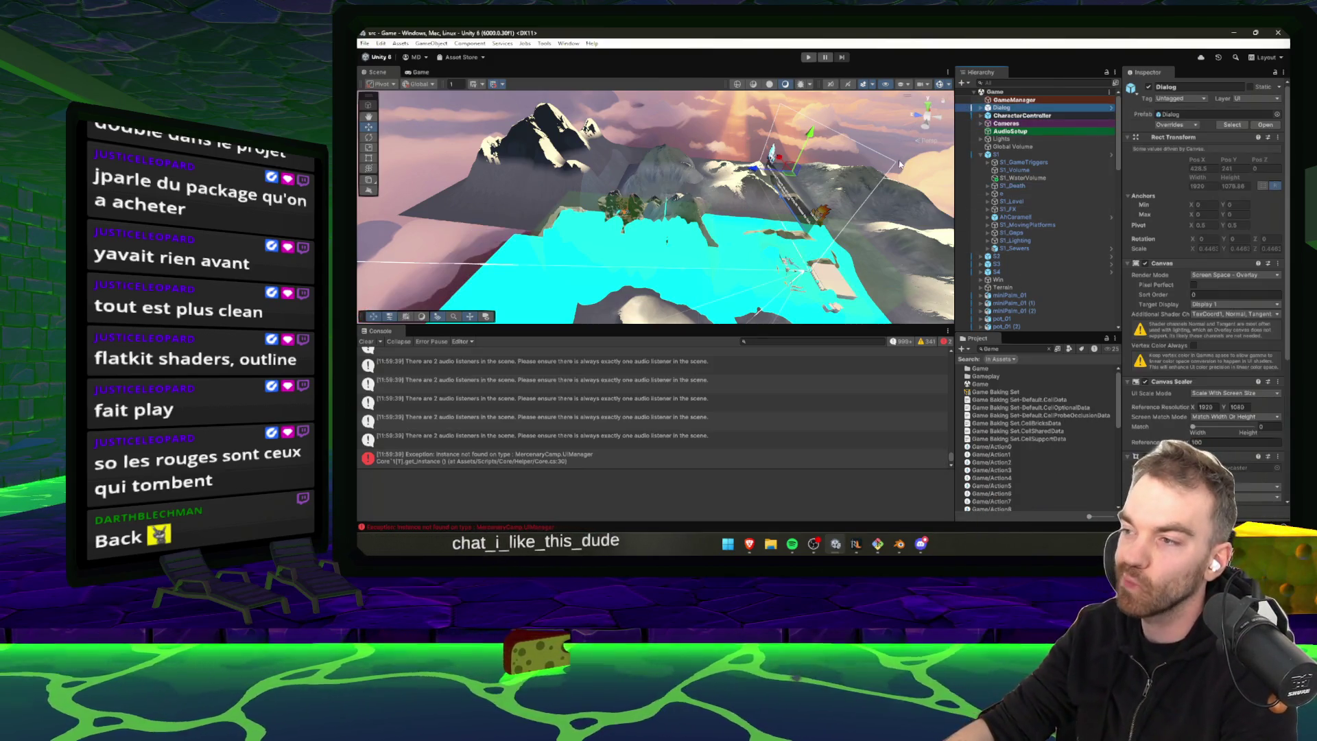
pyautogui.click(1169, 264)
pyautogui.click(1175, 275)
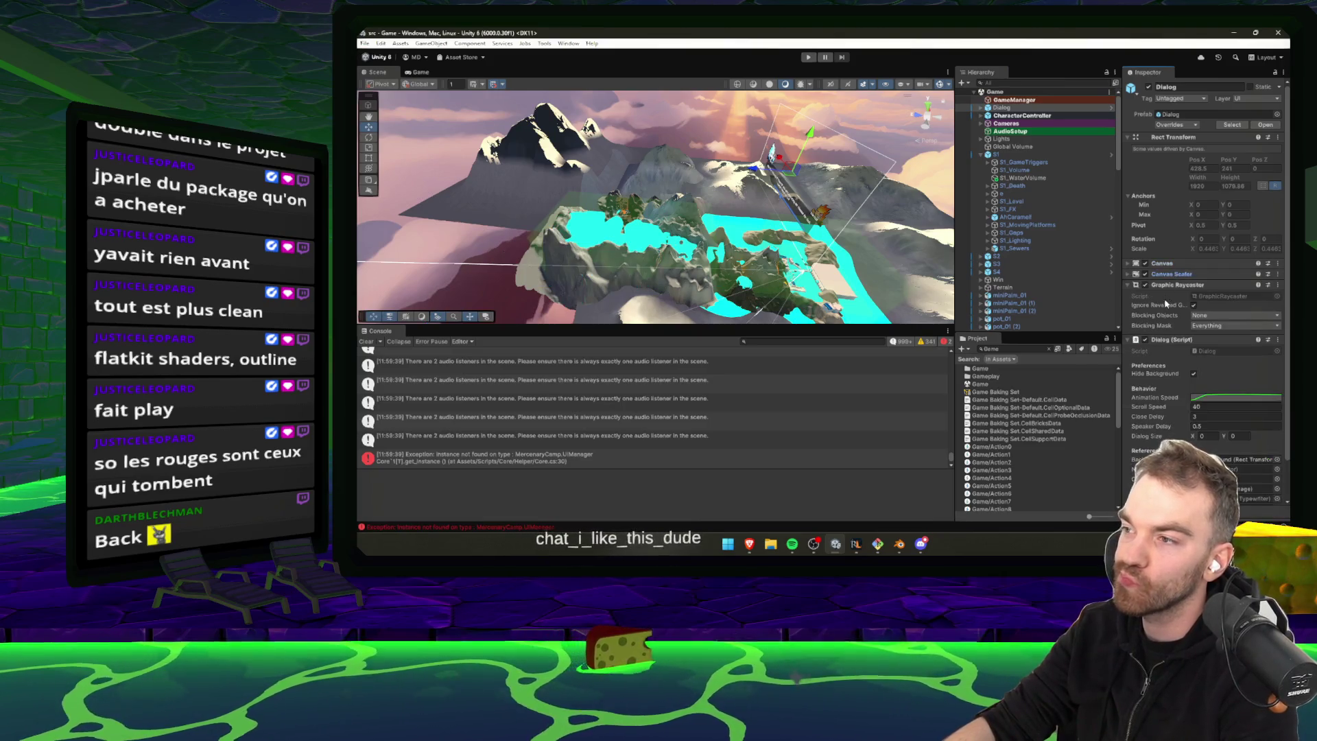
pyautogui.click(1208, 284)
pyautogui.click(1200, 295)
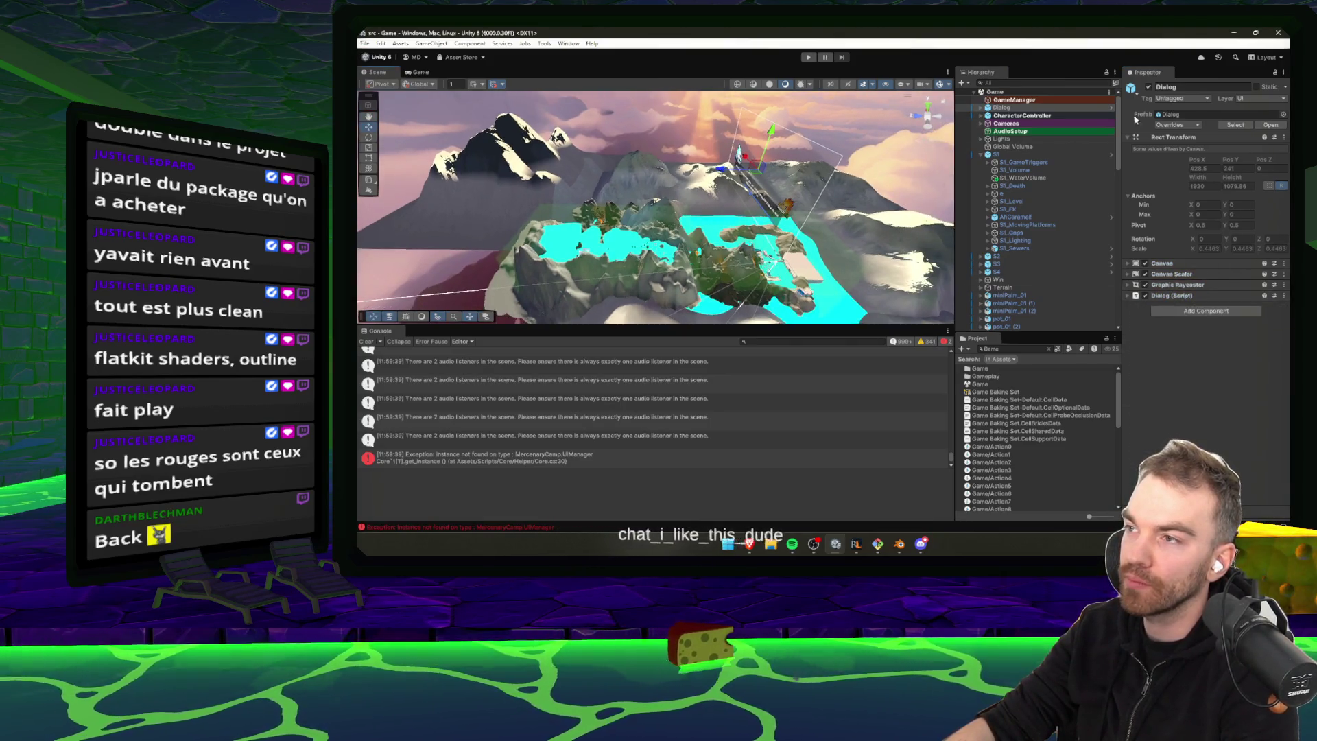
# Delete the Dialog object, collapse S1, and start Play mode again
pyautogui.press('Delete')
pyautogui.click(980, 147)
pyautogui.click(996, 146)
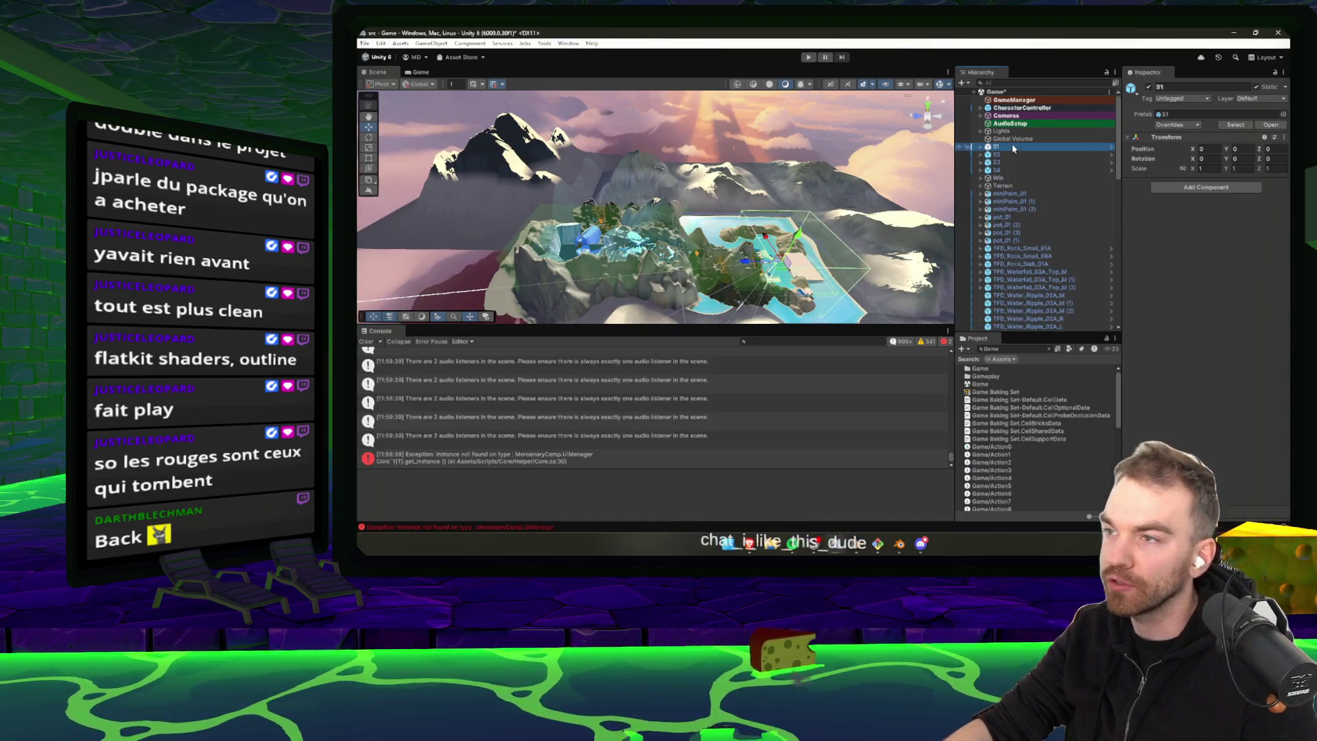
pyautogui.click(809, 57)
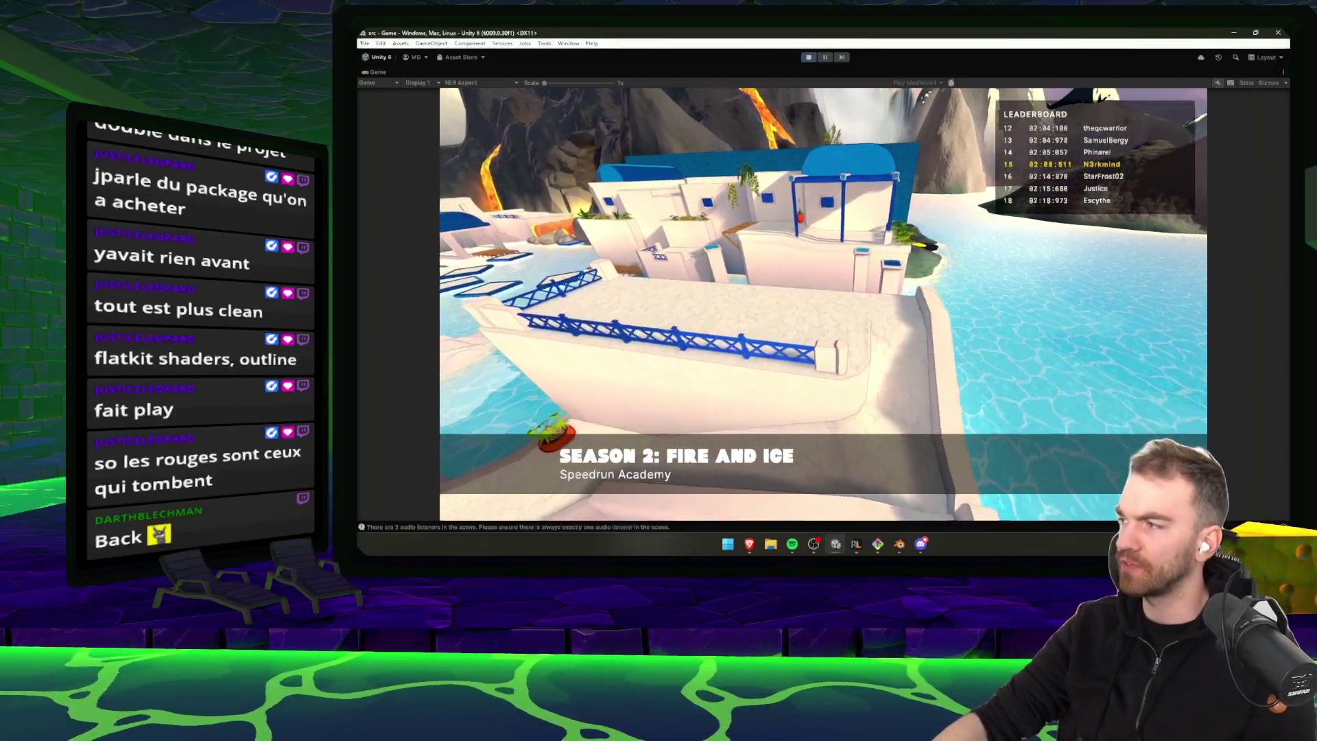
# Skip the title flythrough, pause the seaside run, and stop the play test
pyautogui.click(932, 325)
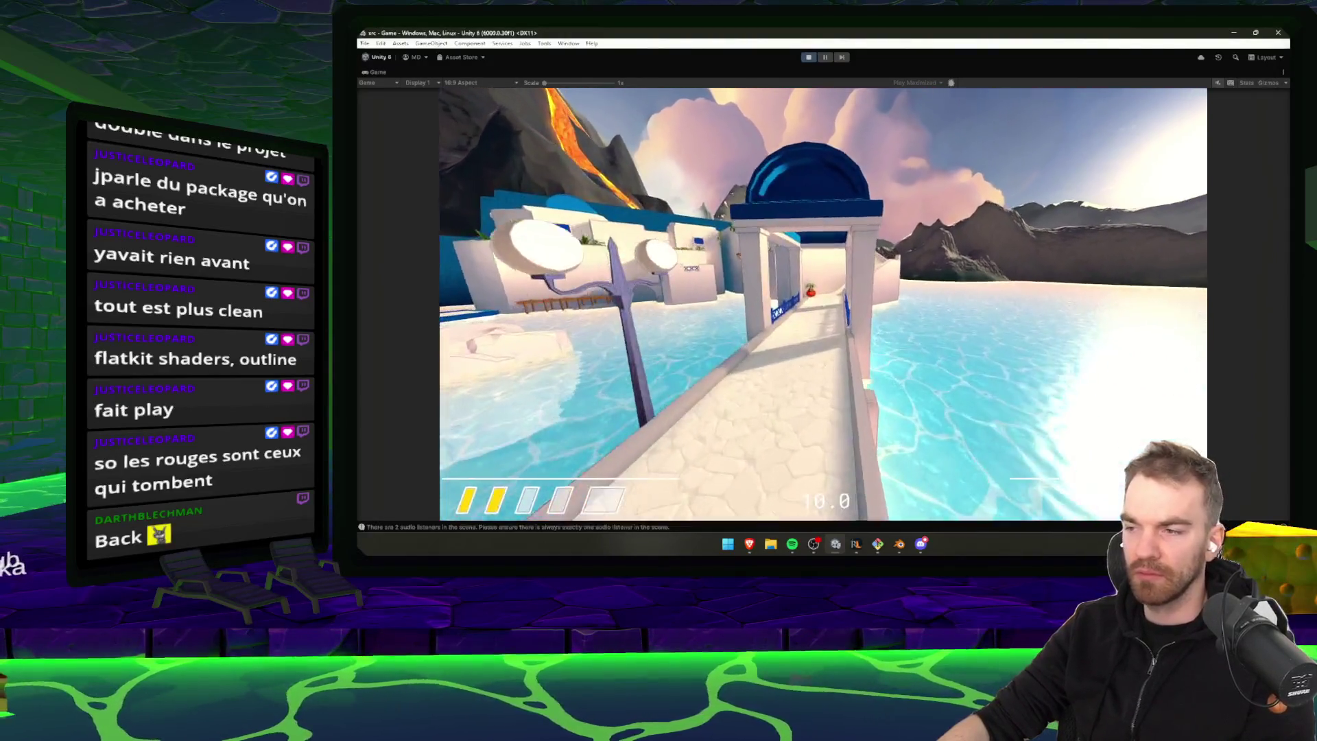
pyautogui.press('Escape')
pyautogui.click(811, 58)
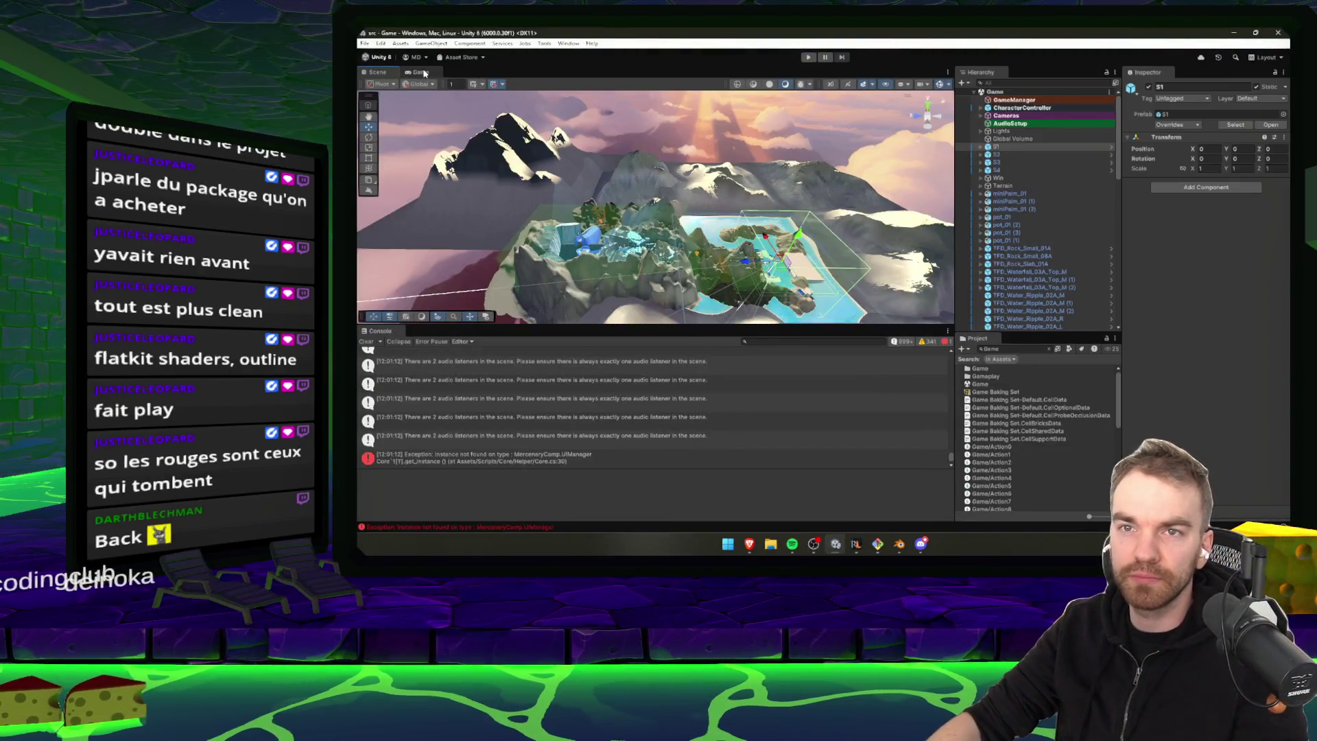
# Set the Game view to Play Focused, clear the Console, and inspect Global Volume and AudioSetup
pyautogui.click(419, 72)
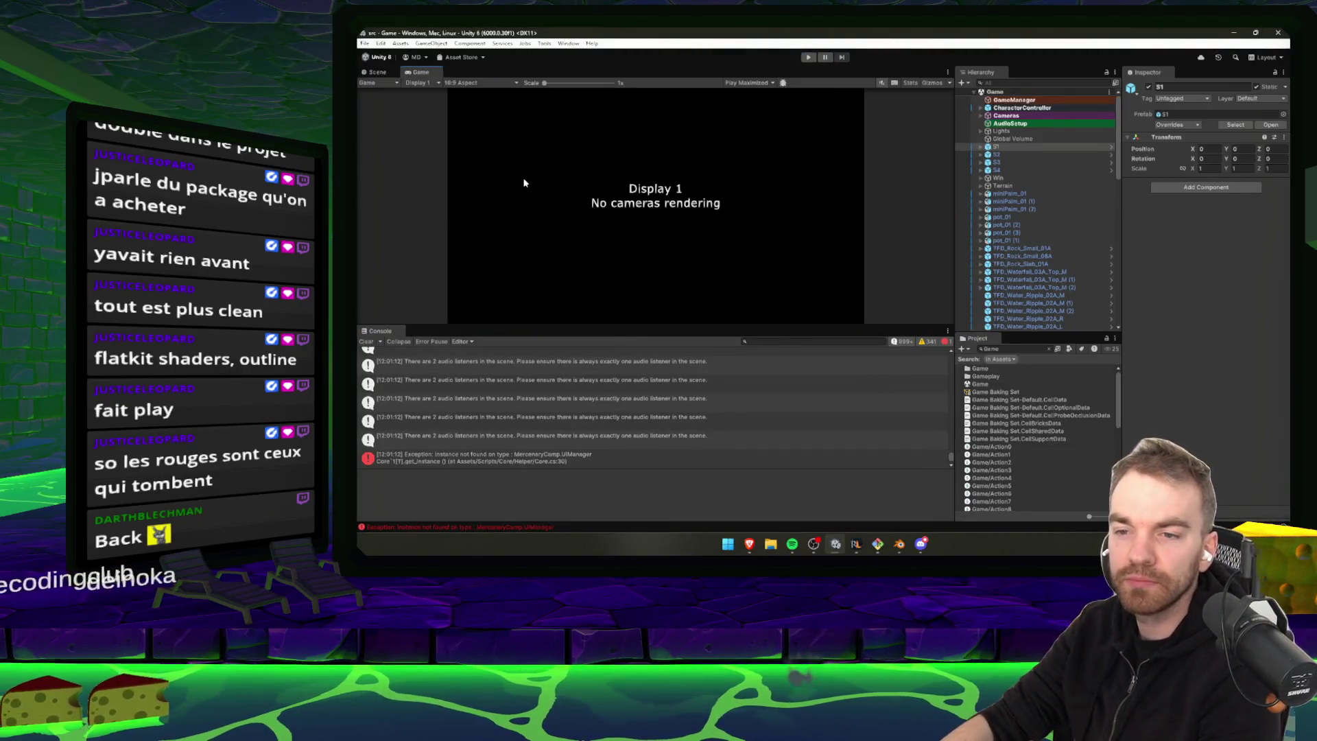
pyautogui.click(748, 82)
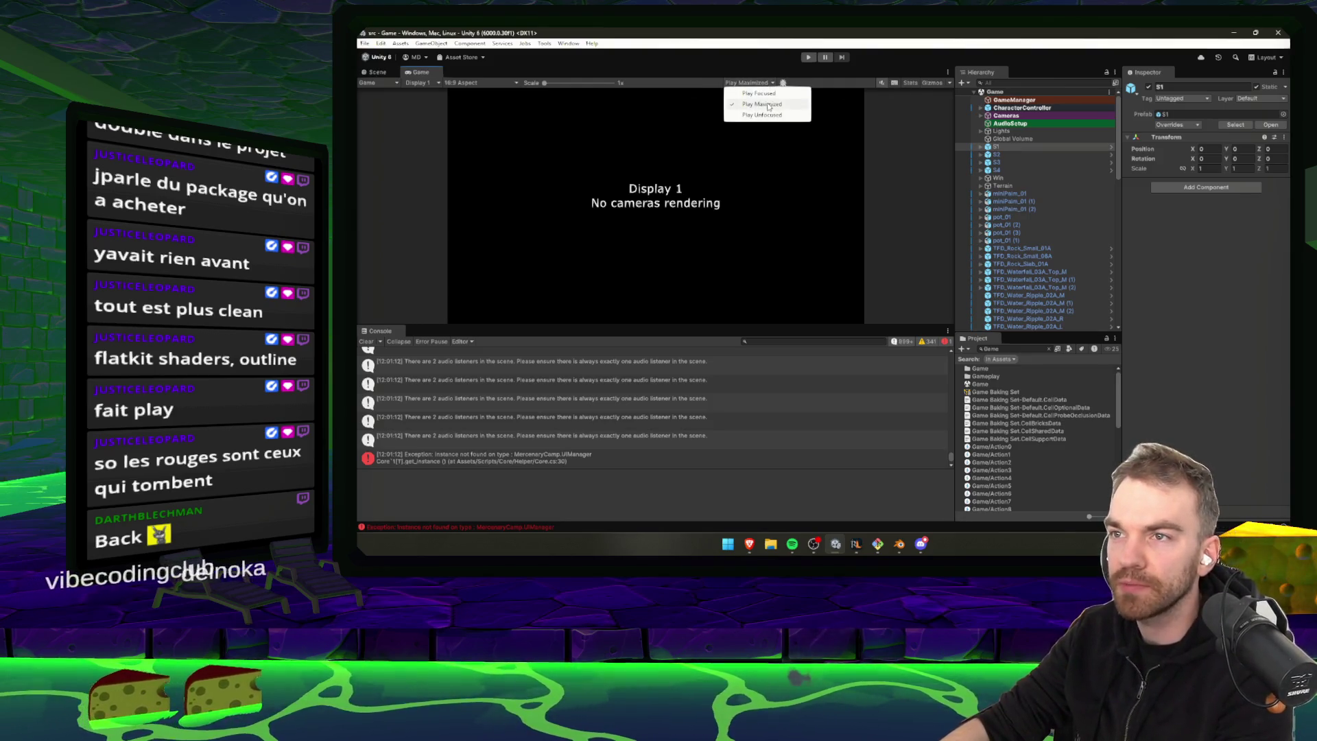
pyautogui.click(754, 94)
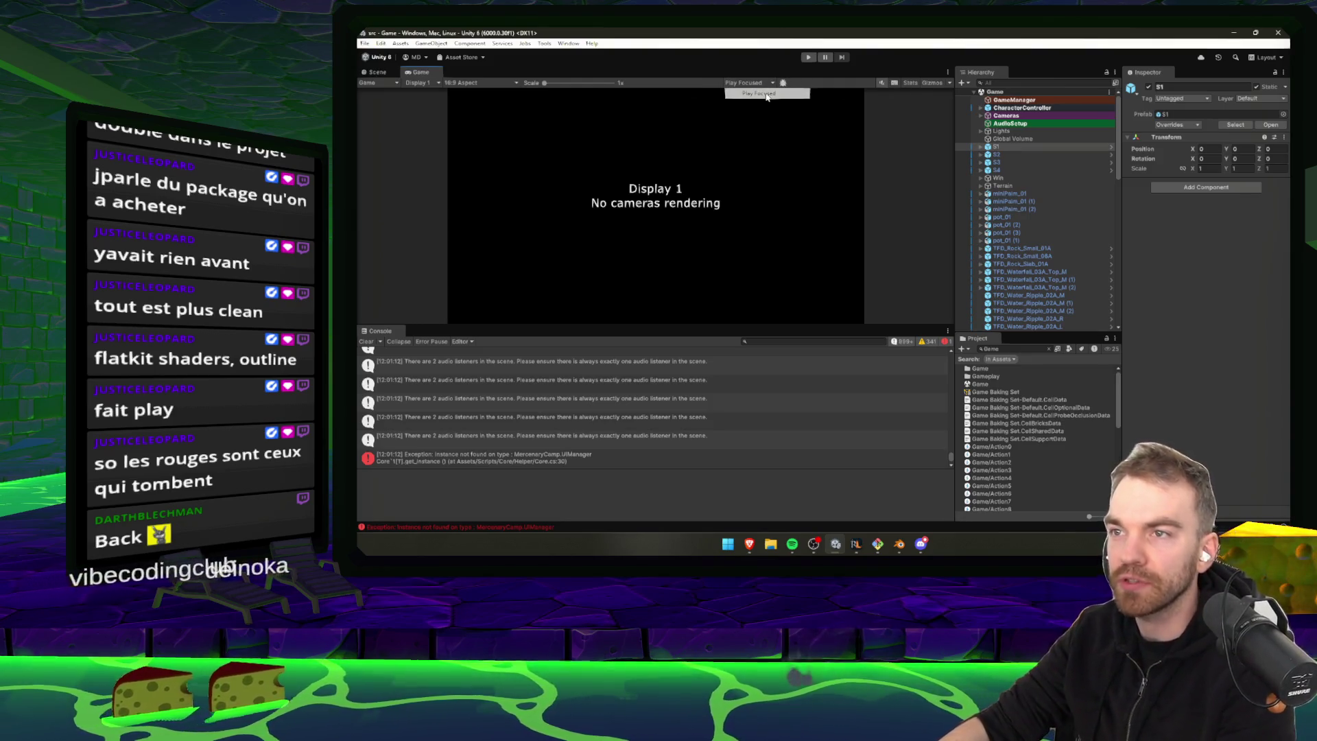
pyautogui.click(367, 340)
pyautogui.click(1027, 139)
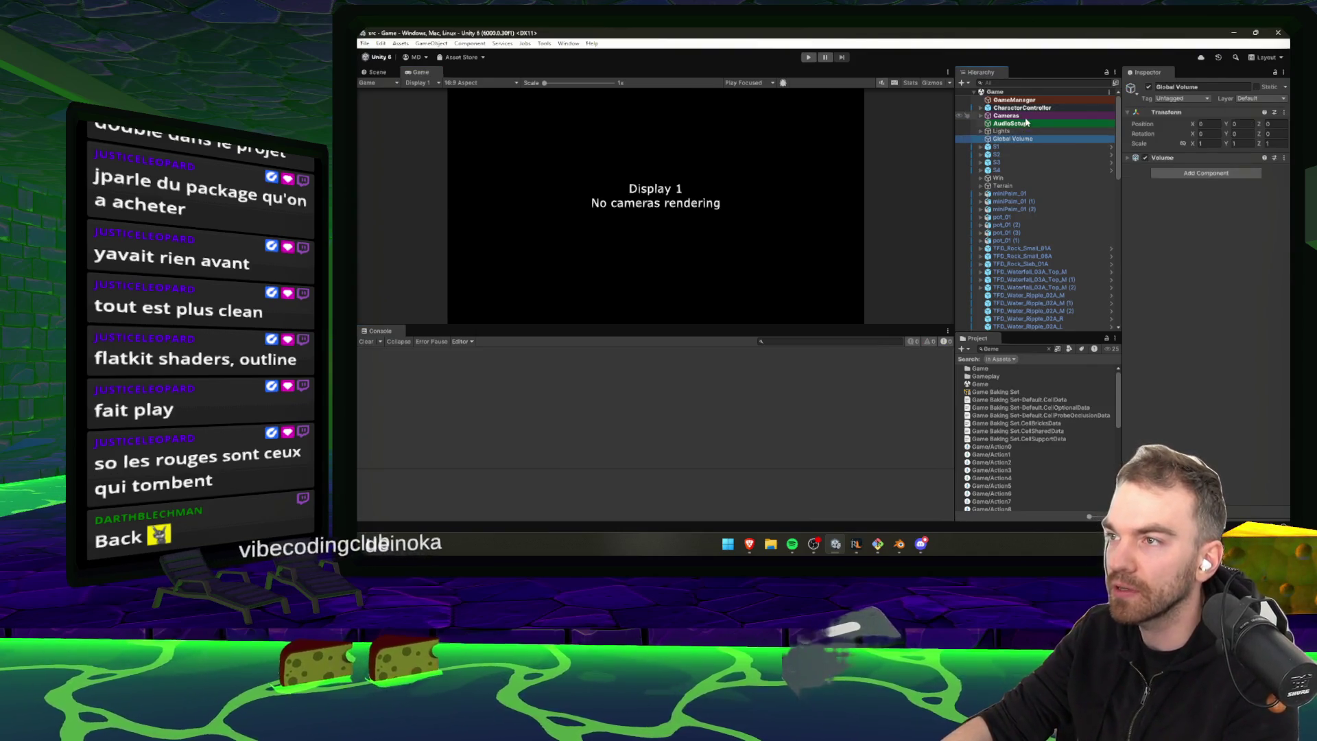
pyautogui.click(1026, 123)
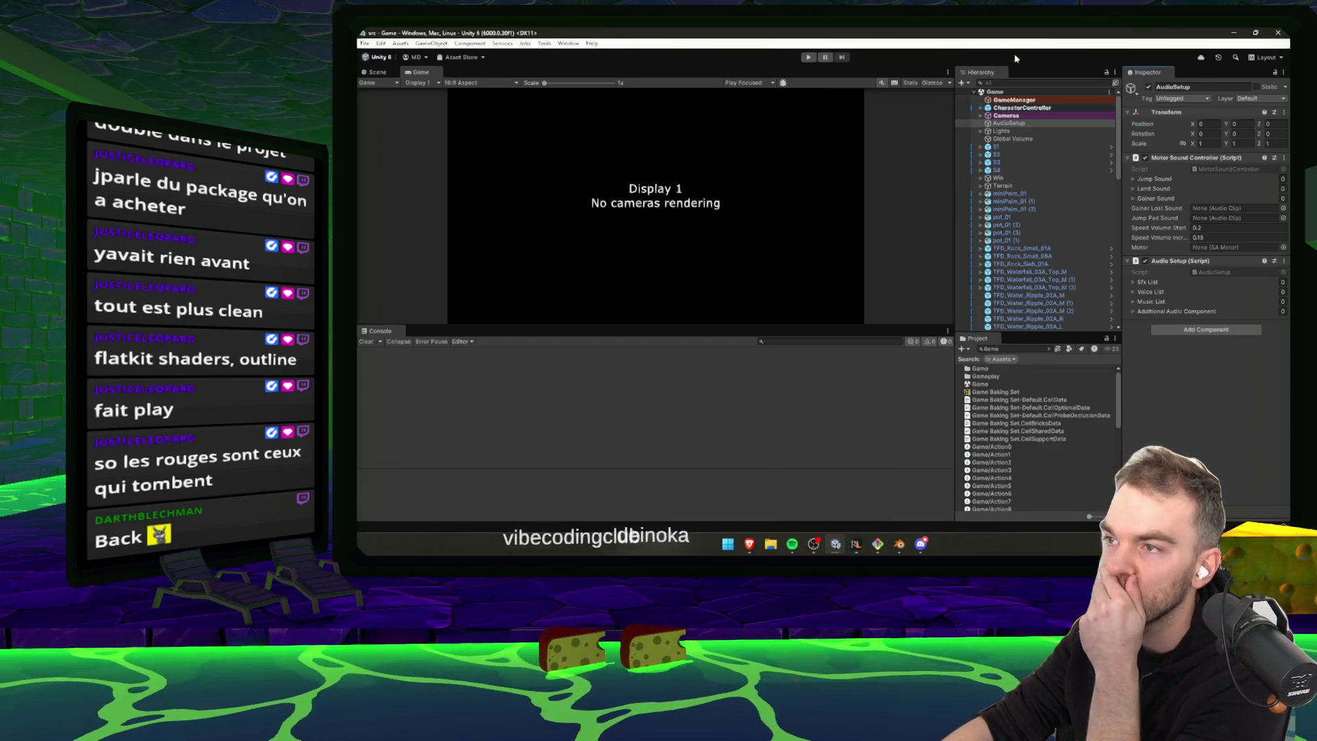
# Play the level, enable Console Collapse to group repeated warnings, then stop the test
pyautogui.click(808, 57)
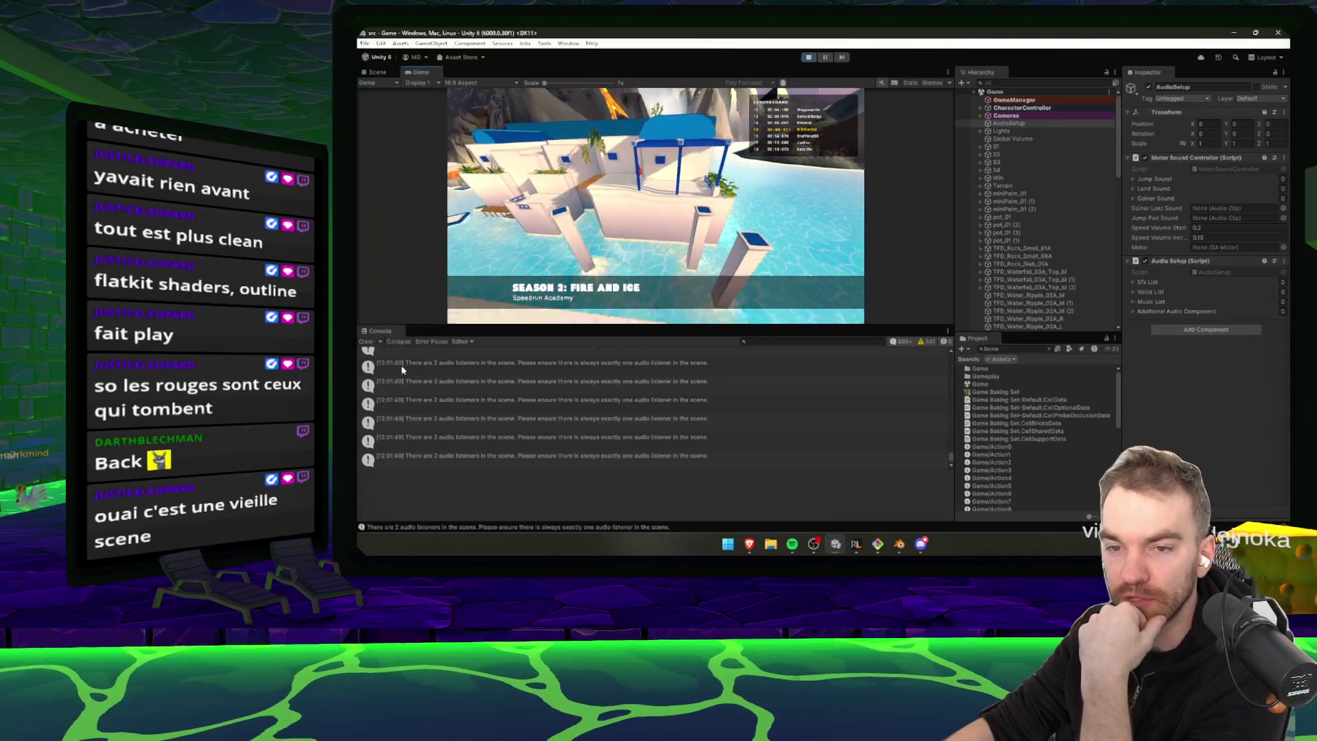
pyautogui.click(399, 341)
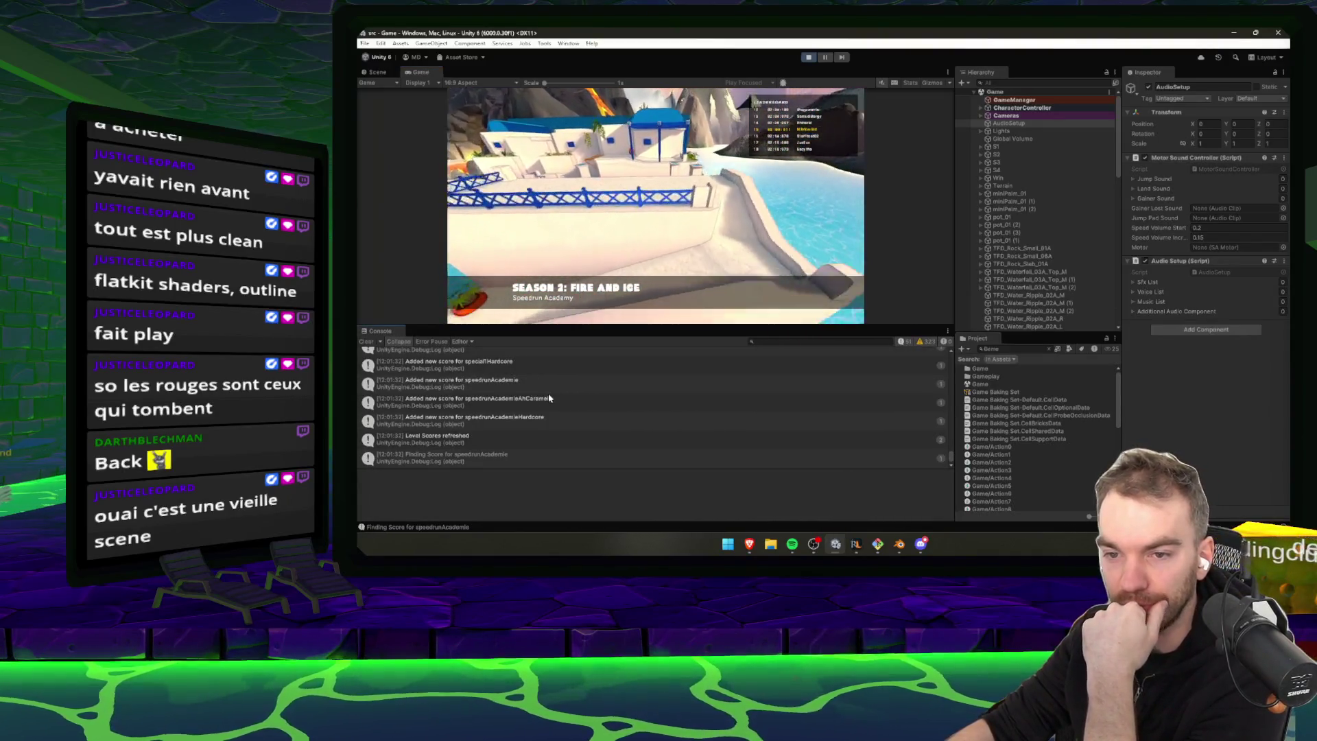
pyautogui.scroll(3, 549, 396)
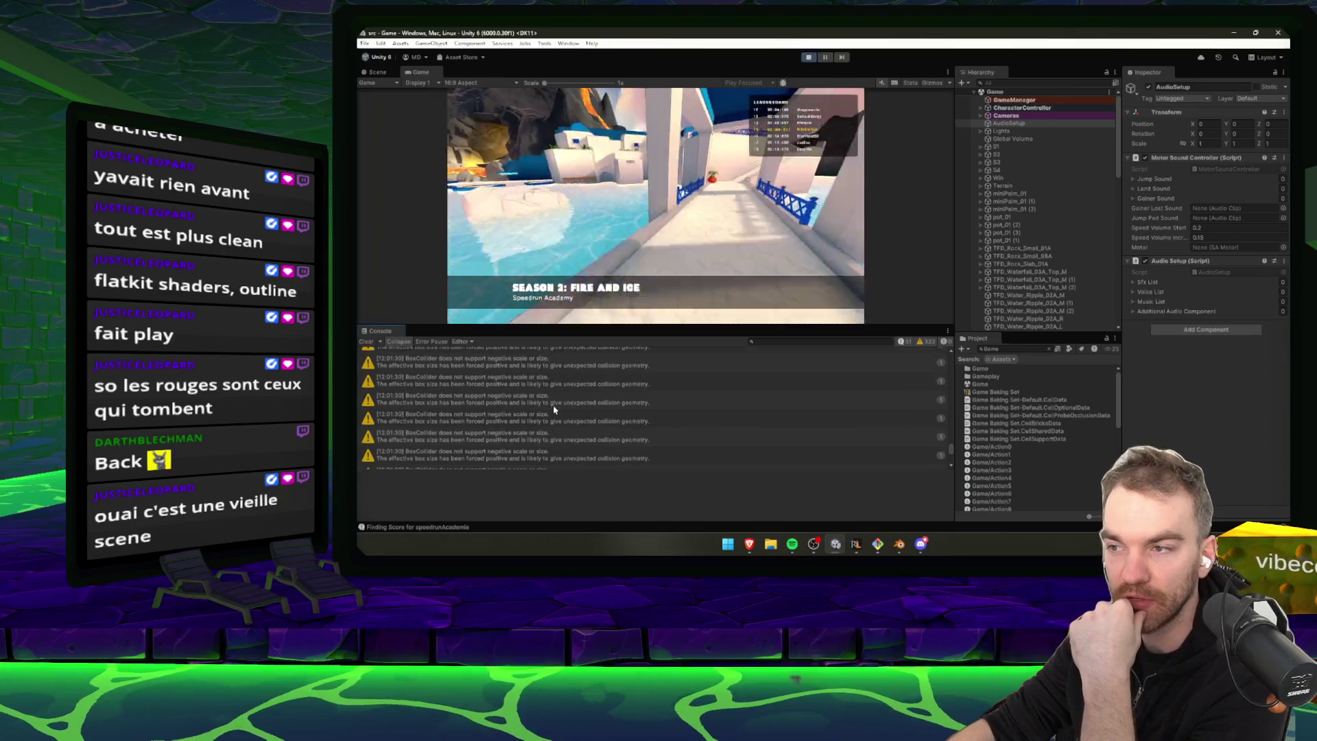
pyautogui.moveTo(954, 361); pyautogui.dragTo(958, 361)
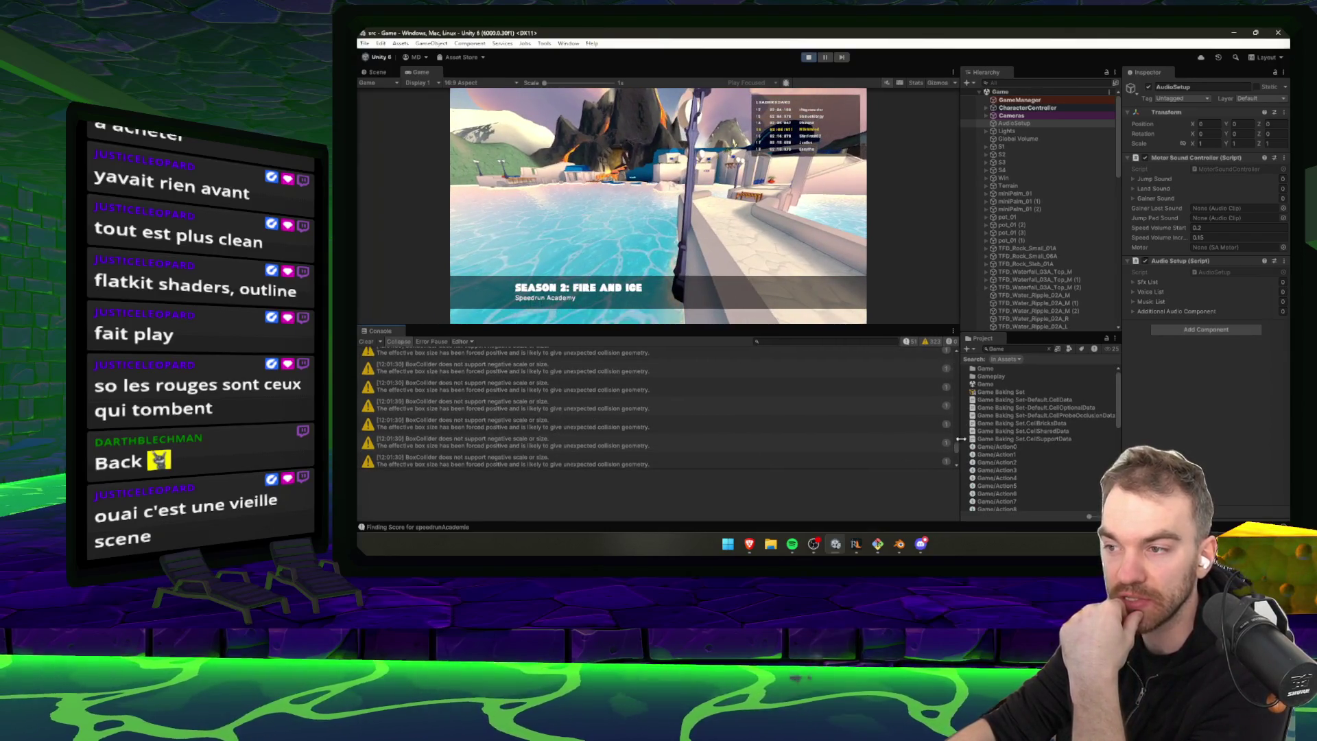
pyautogui.moveTo(958, 451); pyautogui.dragTo(952, 348)
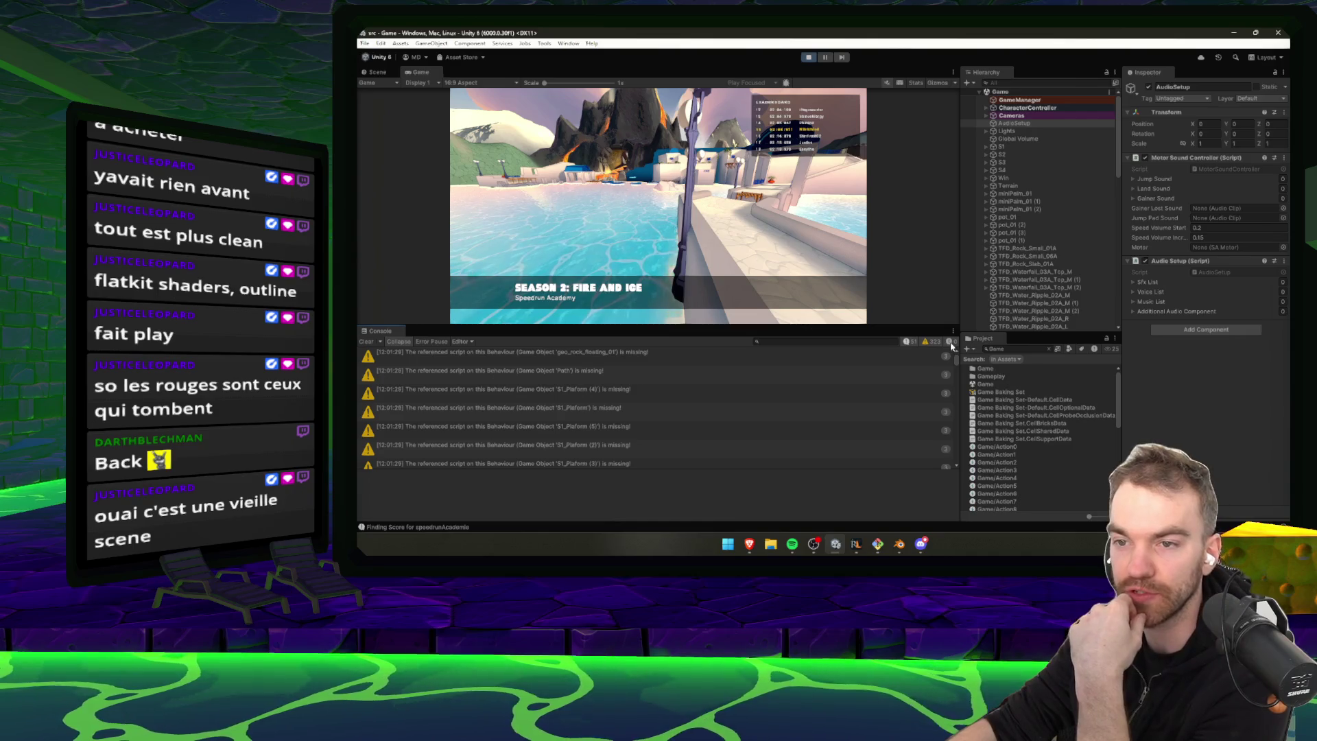
pyautogui.click(809, 59)
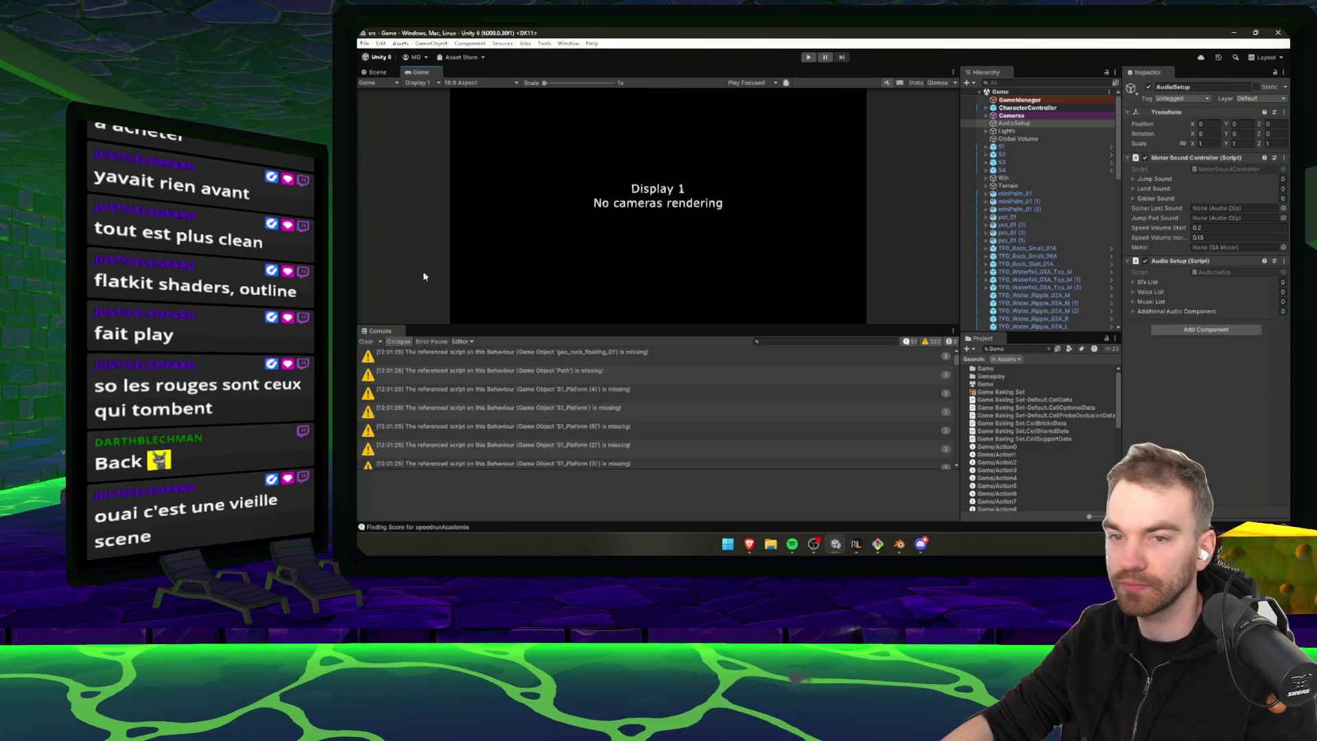
# Stage all changes in Git Bash, commit them as 'removed dialog', and push
pyautogui.click(880, 544)
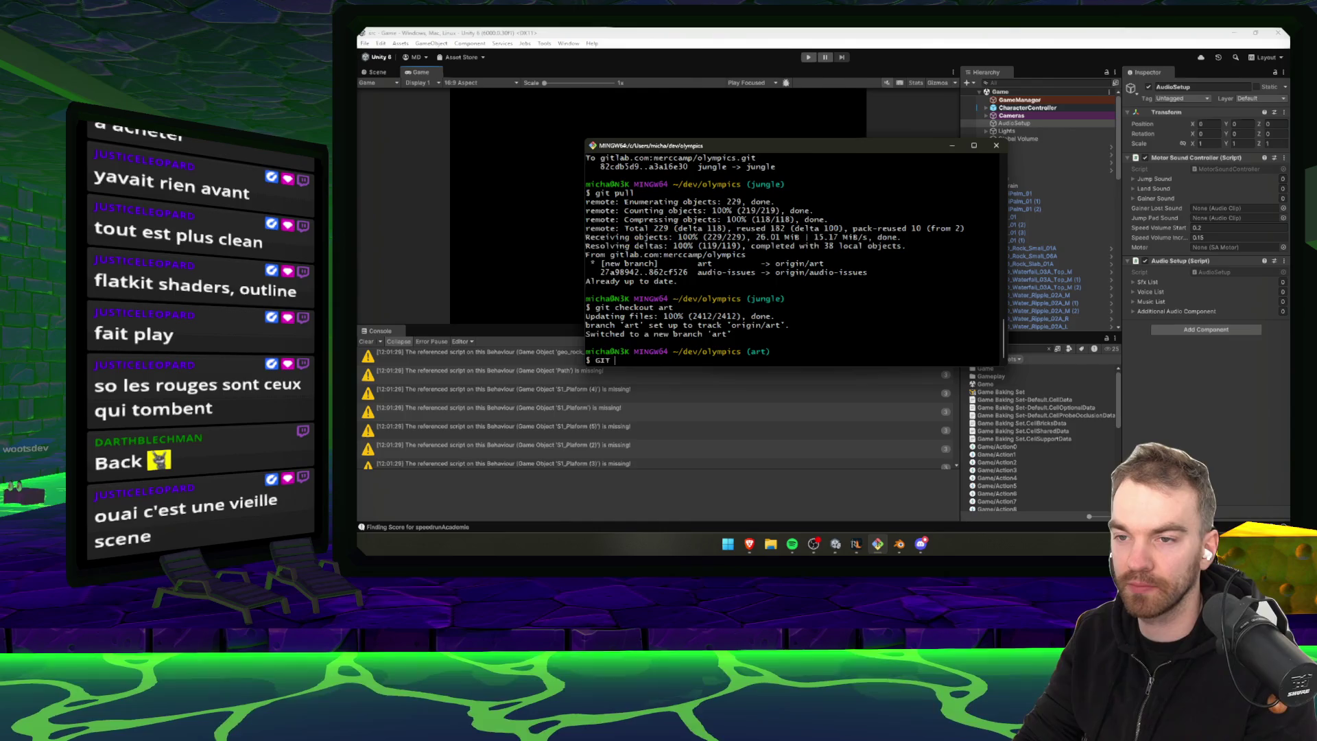
pyautogui.write('statu')
pyautogui.press('Return')
pyautogui.write('git add .')
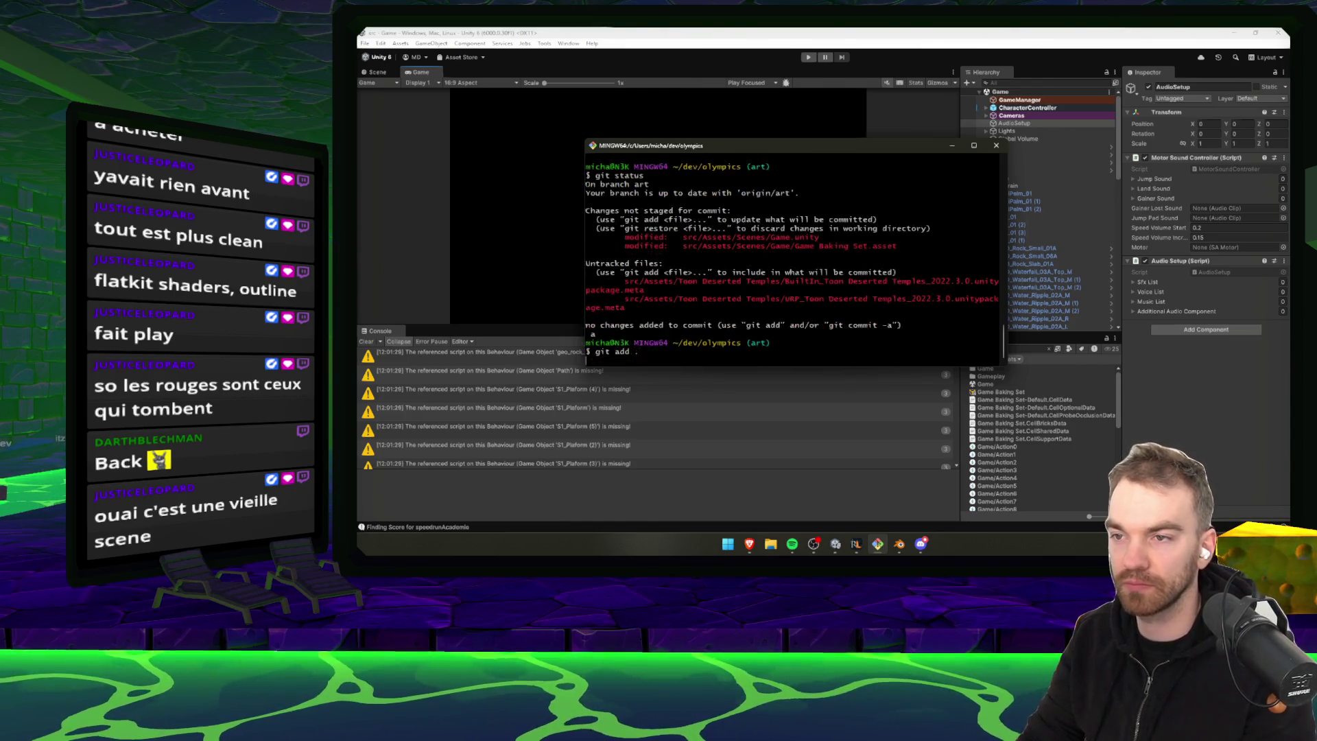
pyautogui.press('Return')
pyautogui.write('git commit -m')
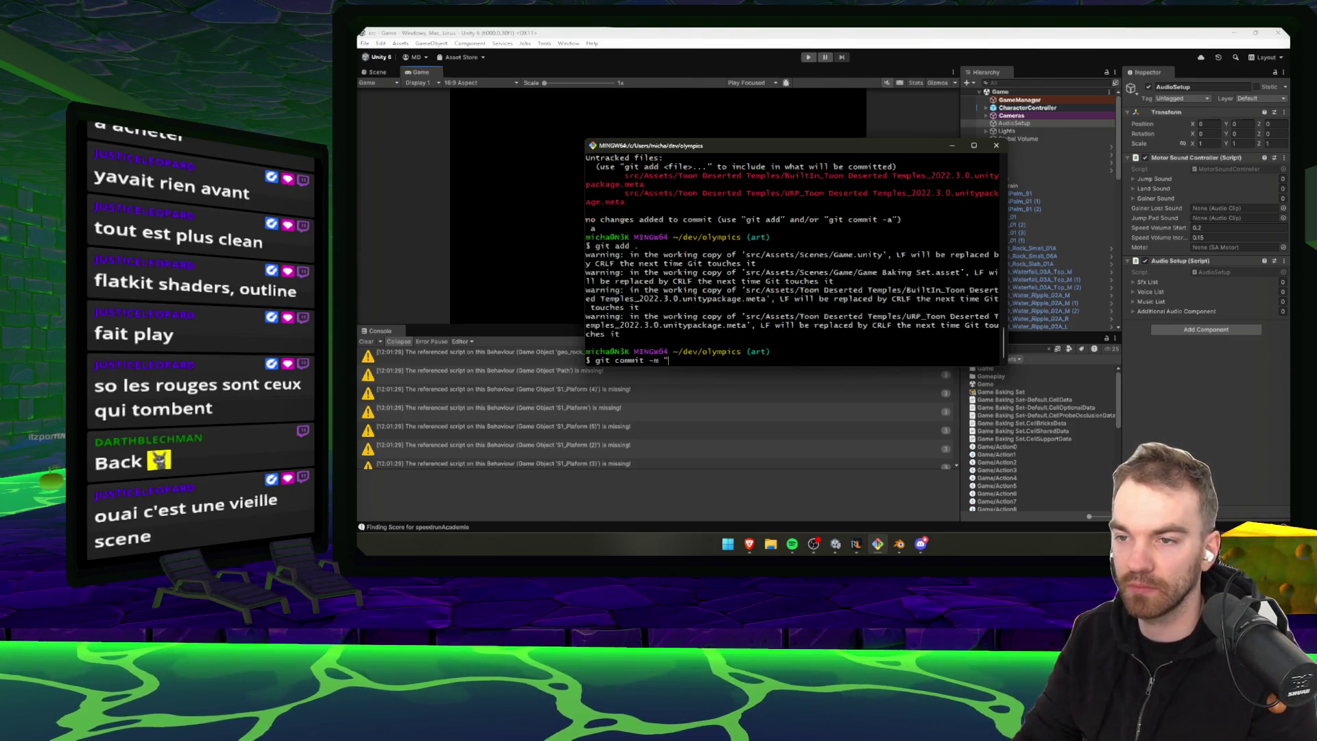
pyautogui.write('og"')
pyautogui.press('Return')
pyautogui.write('git push')
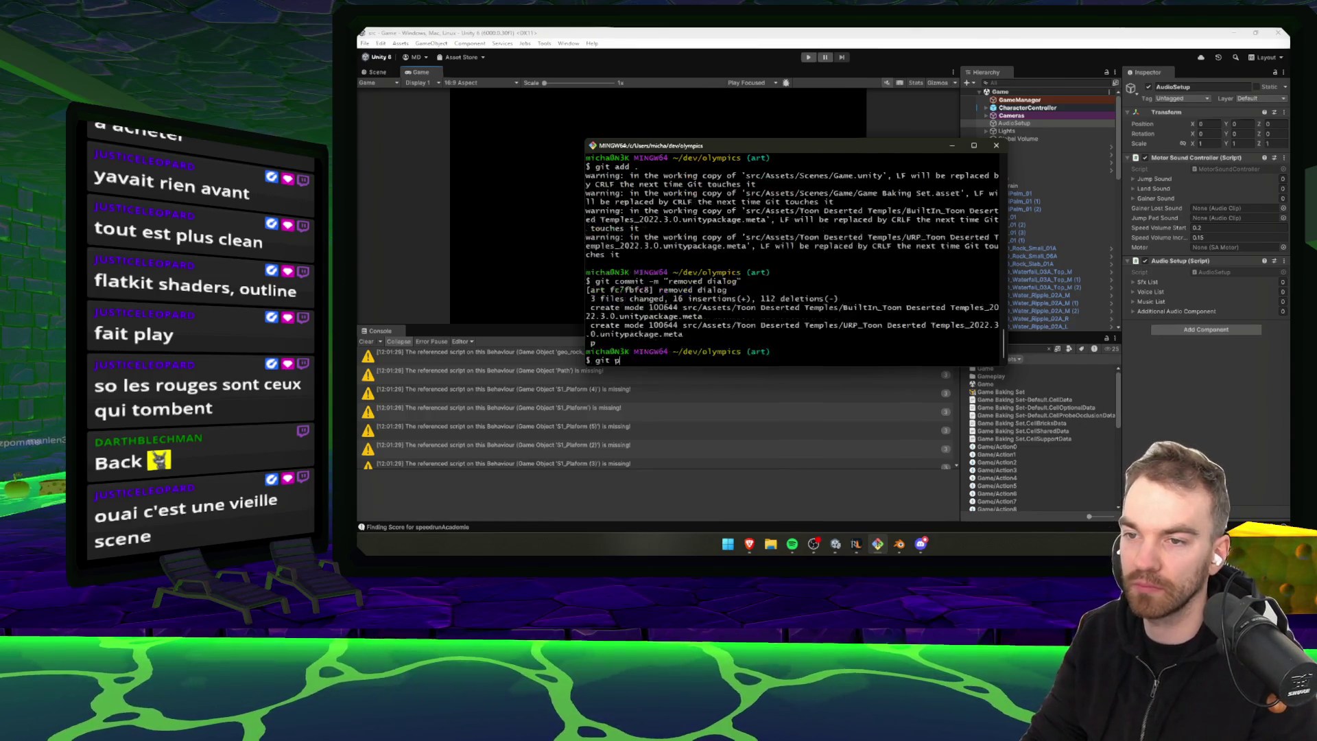
pyautogui.press('Return')
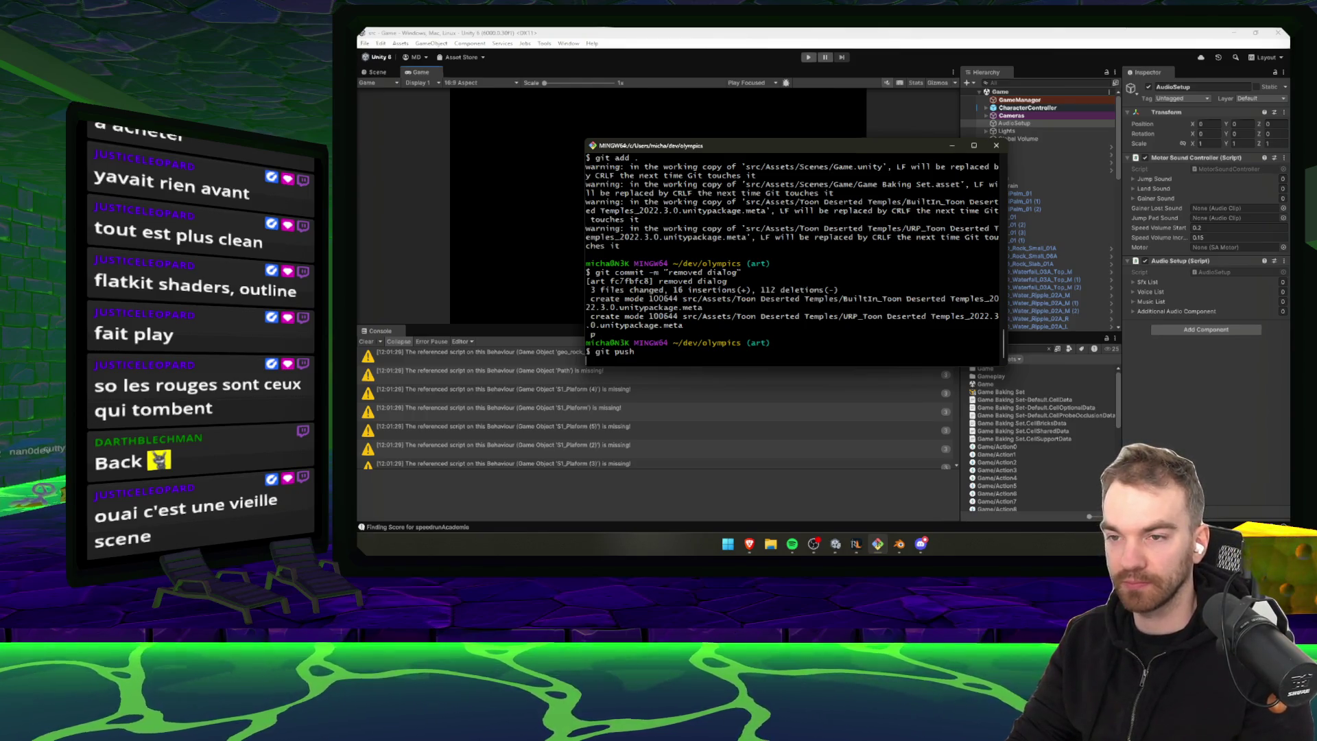
# Pull the latest dev, merge dev and origin/dev into the art branch, then check out dev
pyautogui.write('git checkout')
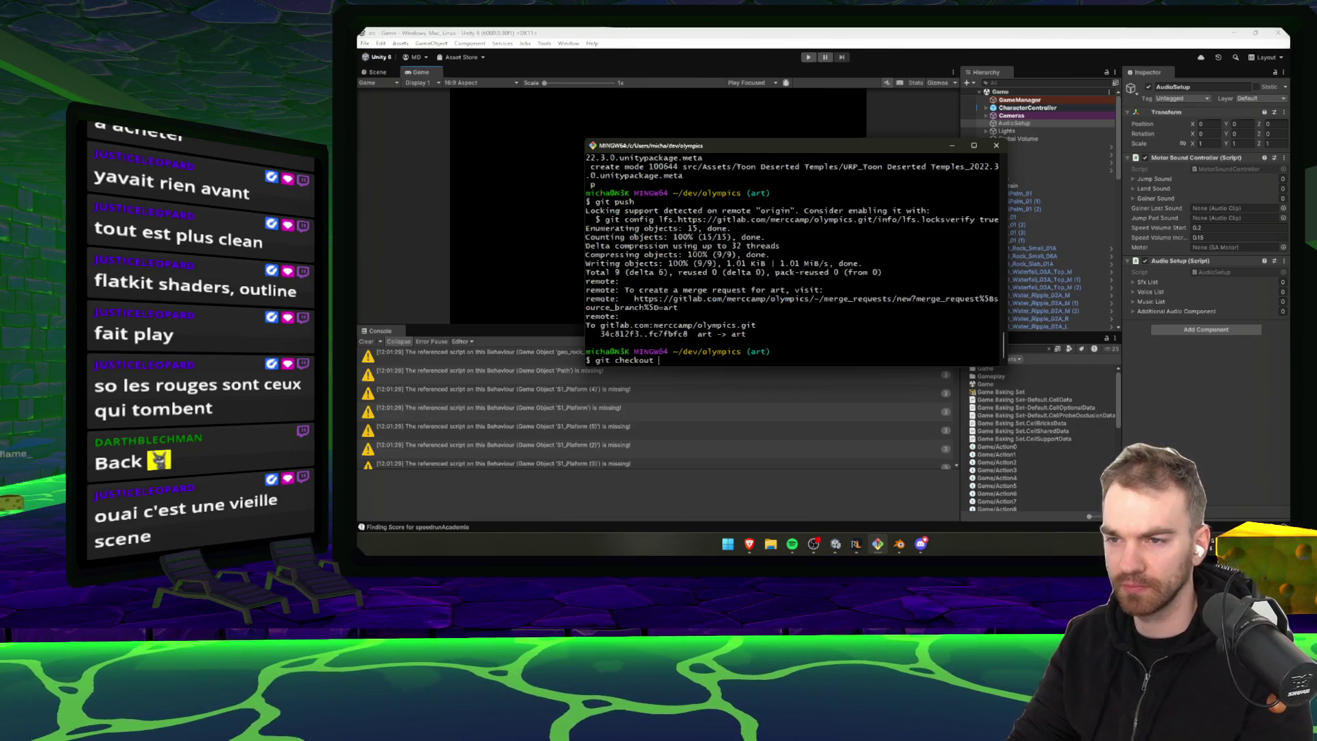
pyautogui.write('dev')
pyautogui.press('Return')
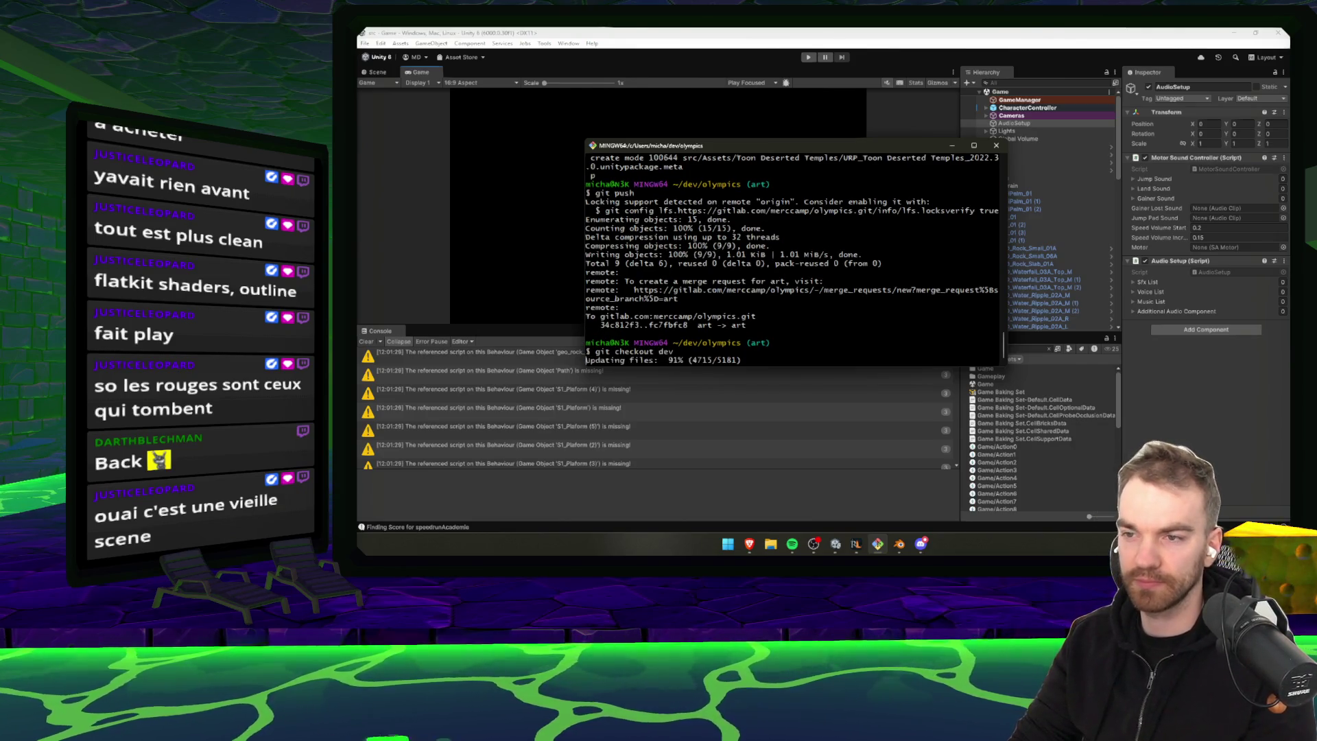
pyautogui.write('git p')
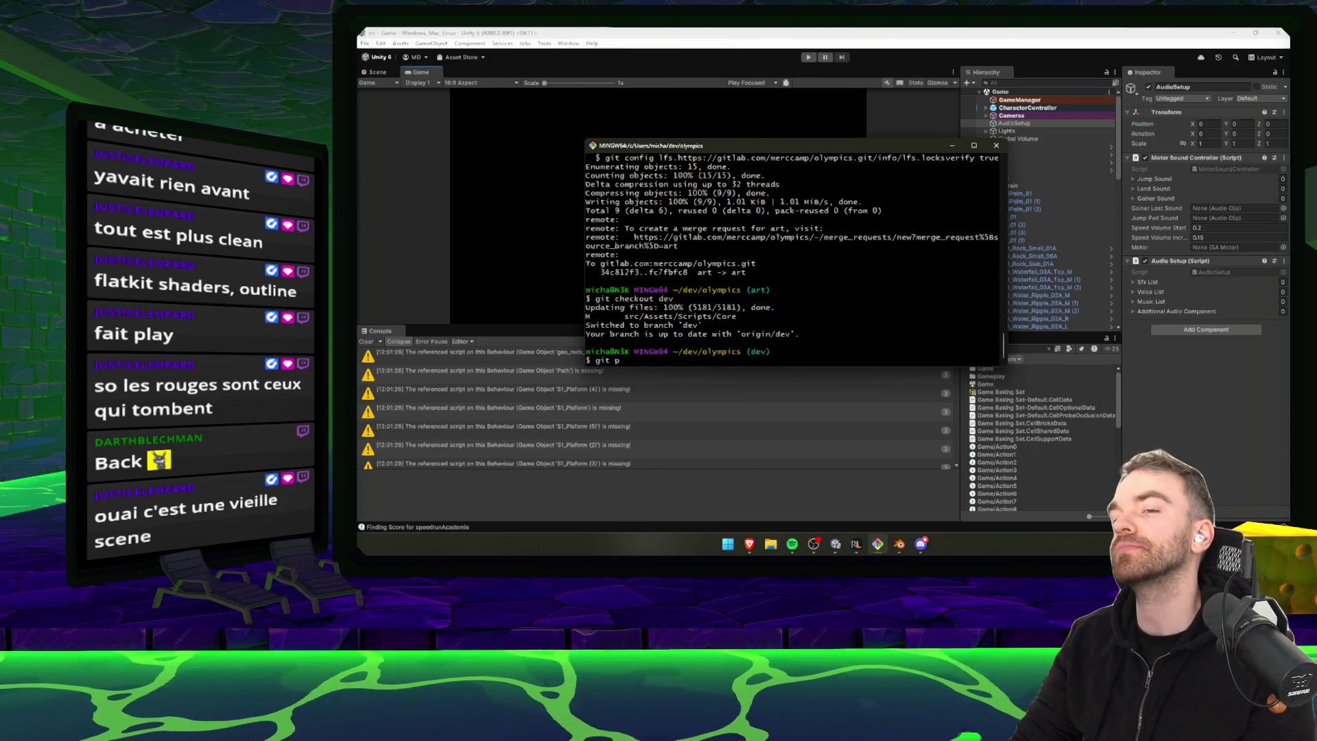
pyautogui.write('ull')
pyautogui.press('Return')
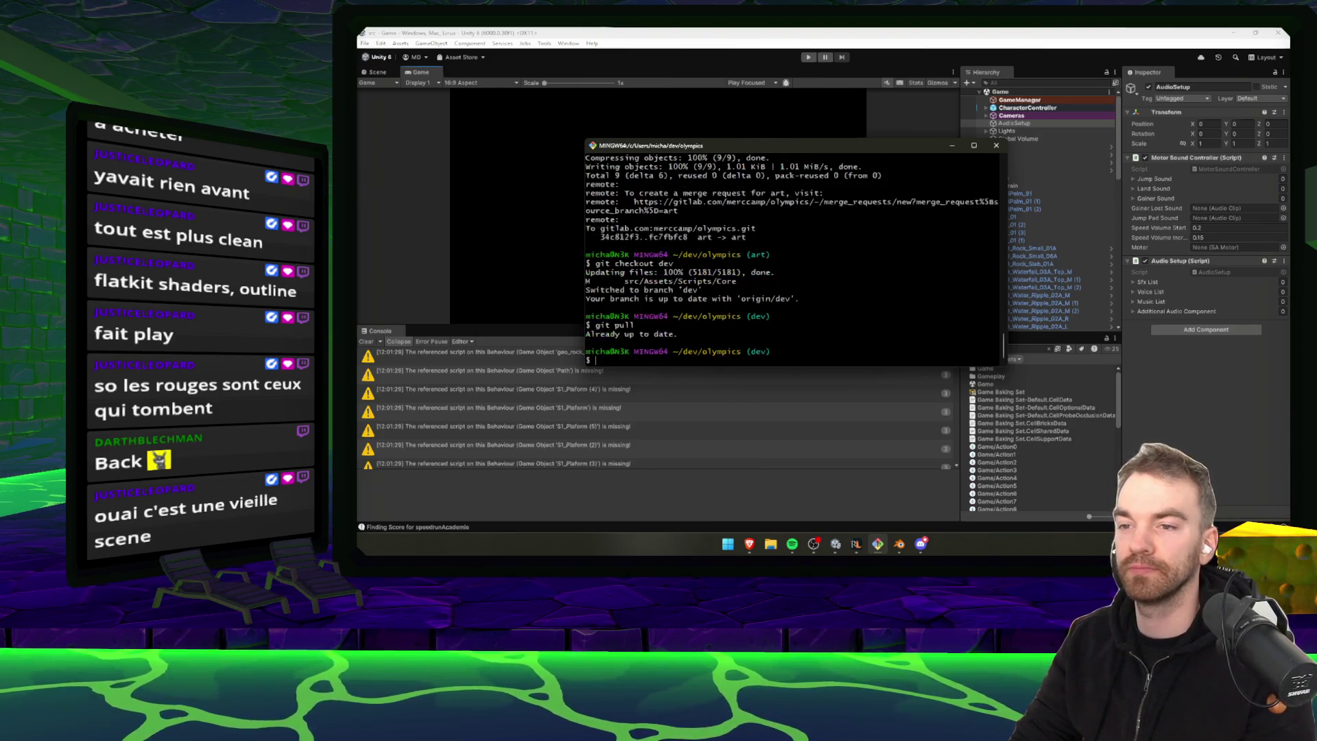
pyautogui.write('git checkout -')
pyautogui.press('Return')
pyautogui.write('git merge de')
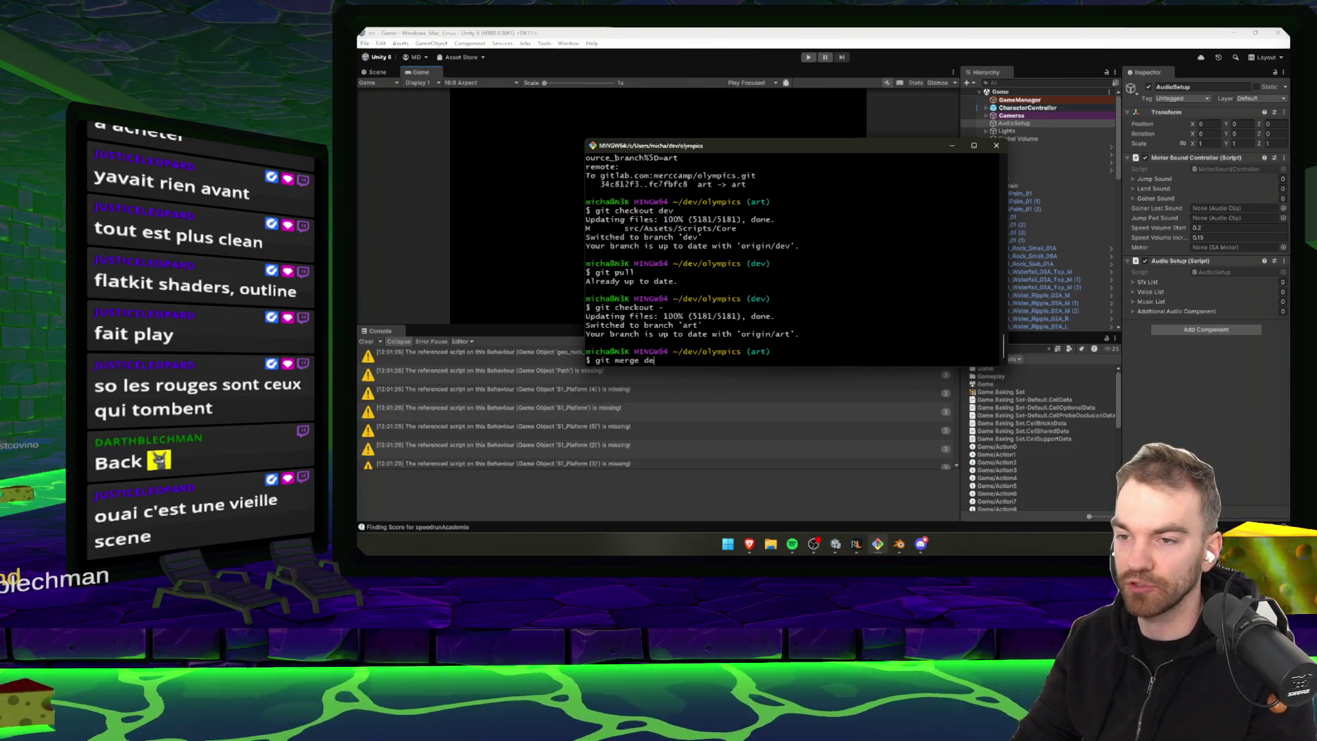
pyautogui.write('v')
pyautogui.press('Return')
pyautogui.write('git merge origin/dev')
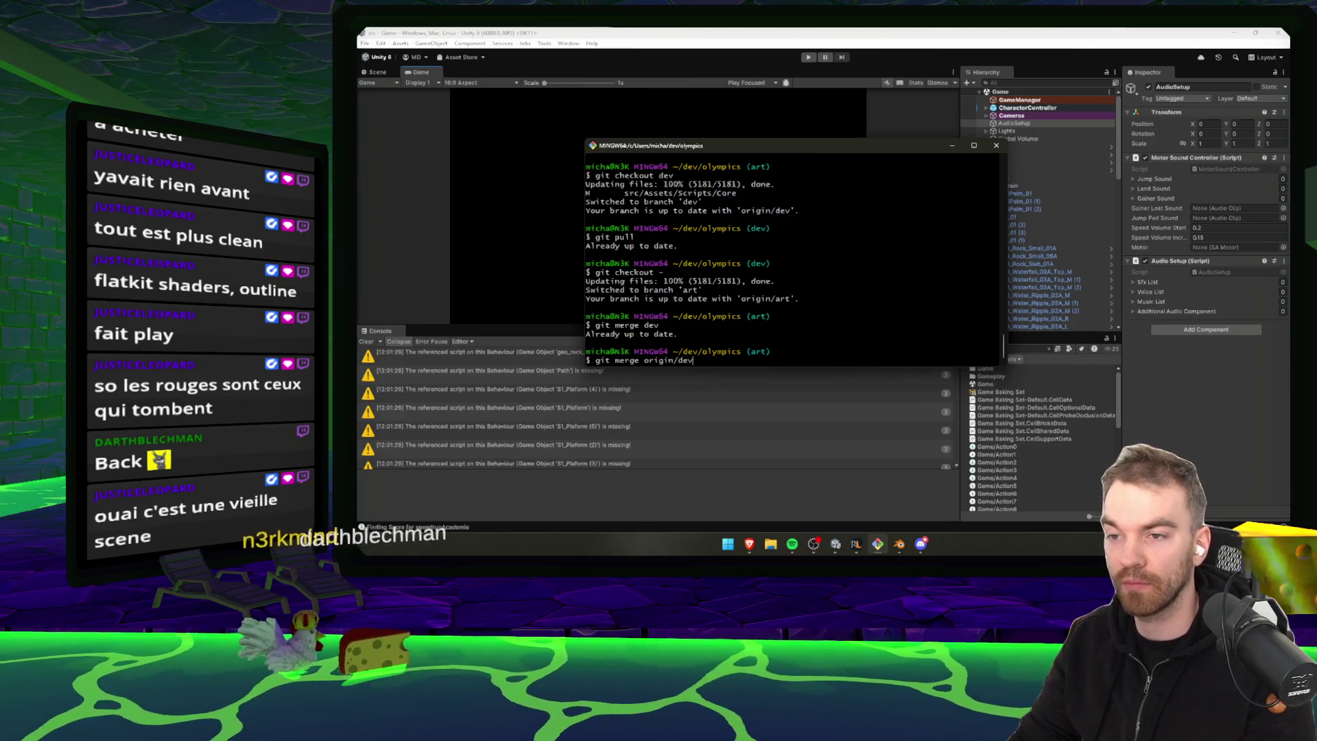
pyautogui.press('Return')
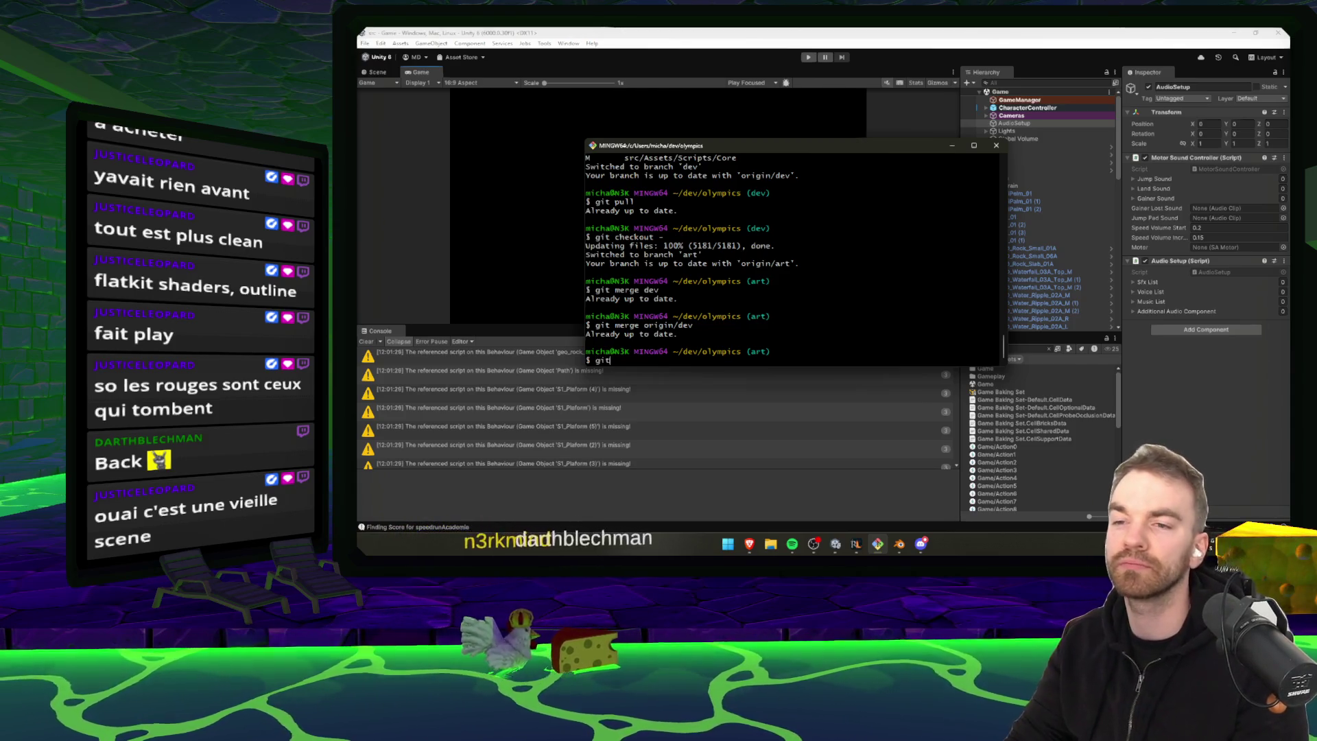
pyautogui.write('checkout dev')
pyautogui.press('Return')
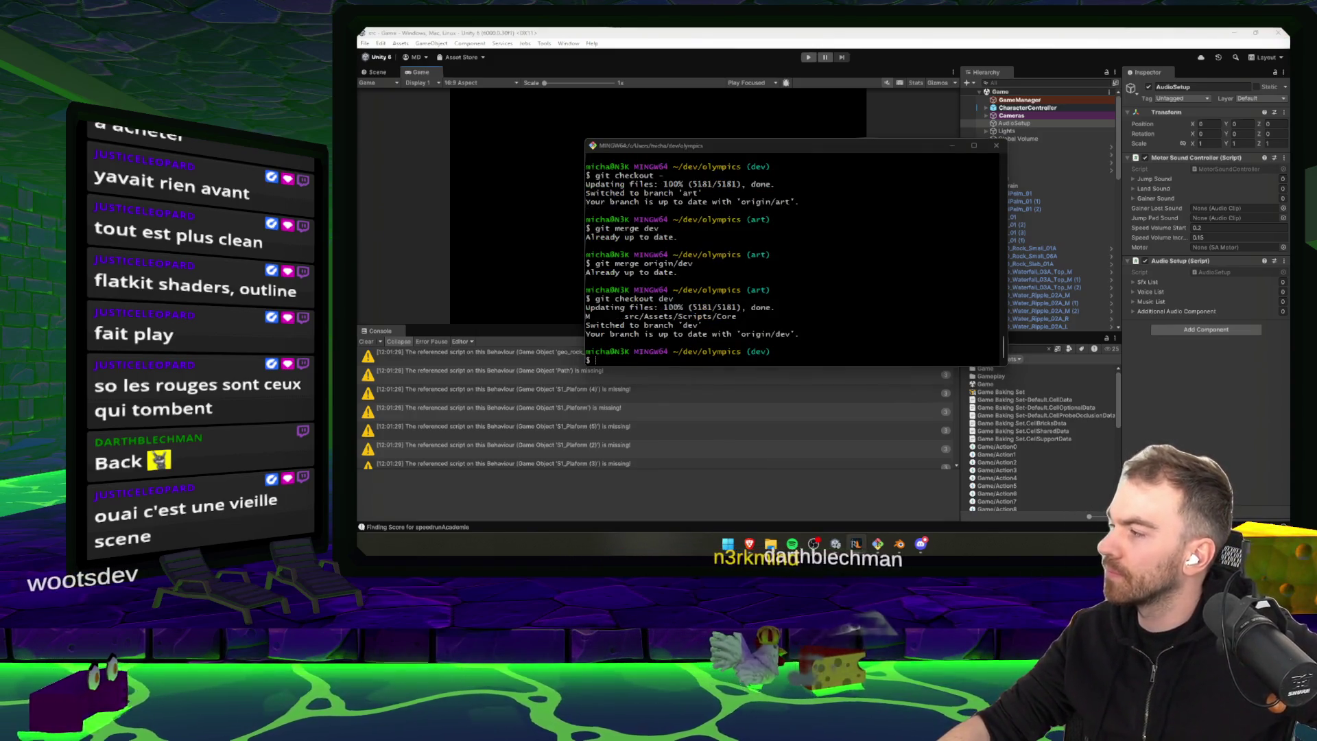
pyautogui.click(497, 224)
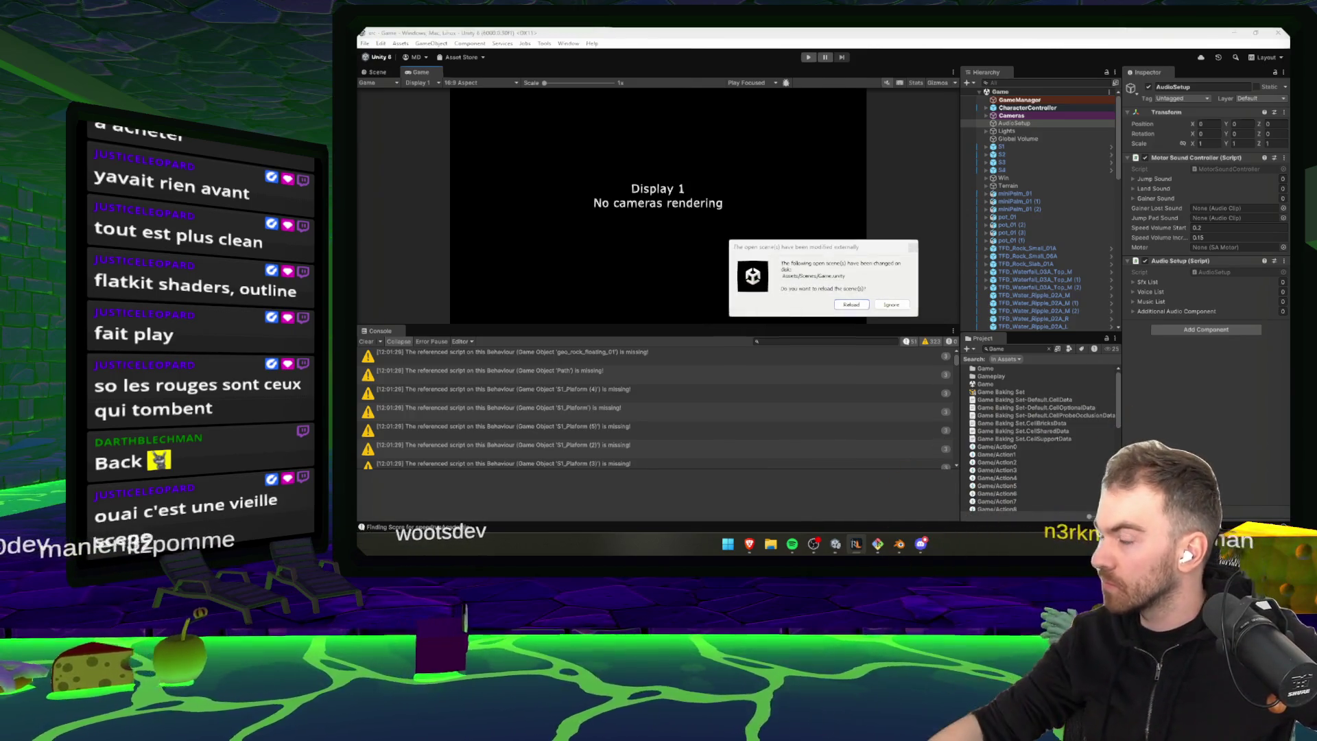
# Reload the externally changed scene, clear the Console, expand S1, and maximize the Game view
pyautogui.click(851, 303)
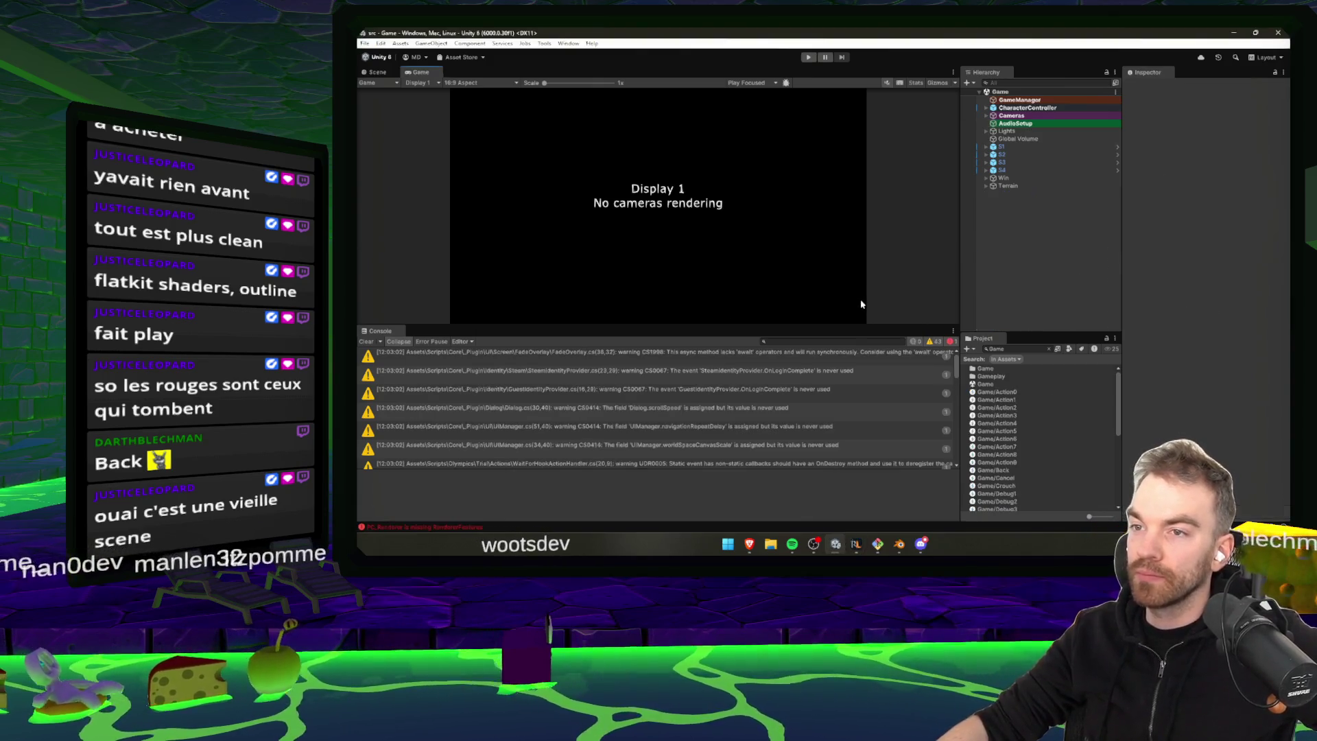
pyautogui.click(367, 342)
pyautogui.click(1010, 154)
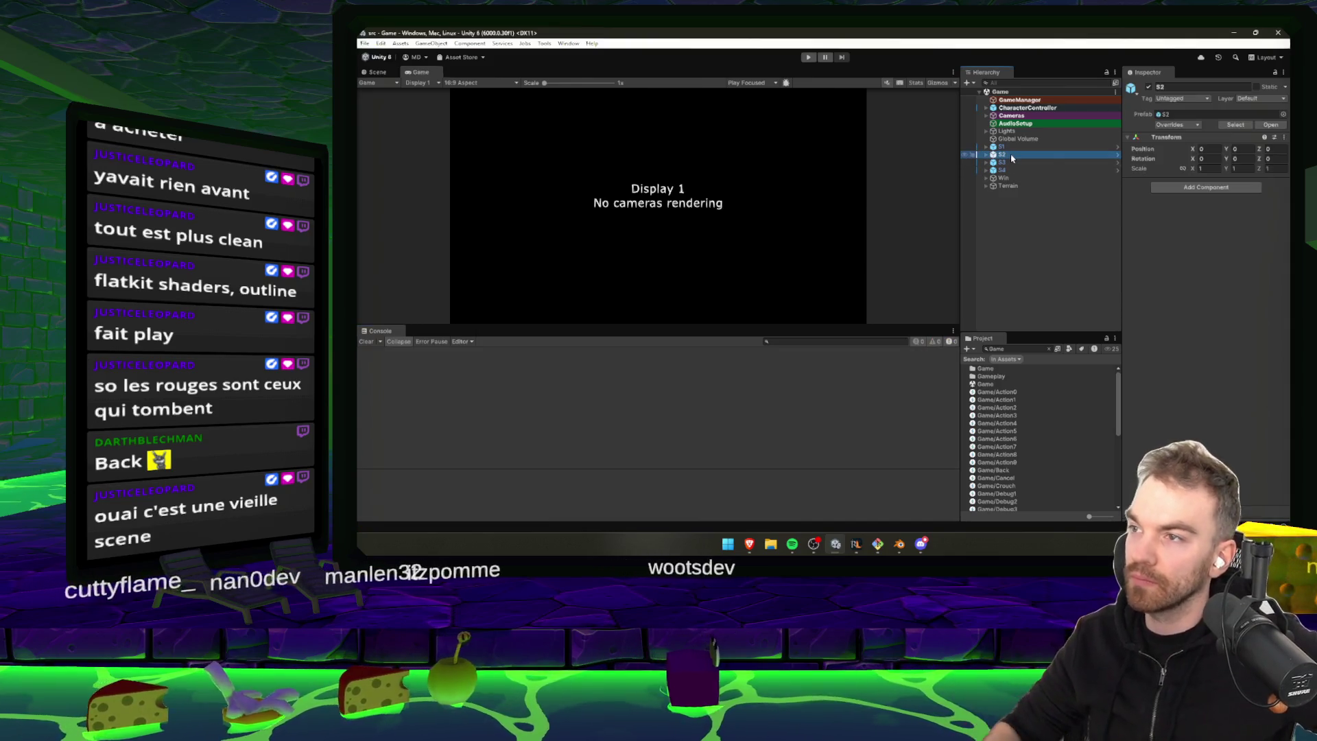
pyautogui.press('Right')
pyautogui.press('Left')
pyautogui.press('Up')
pyautogui.press('Right')
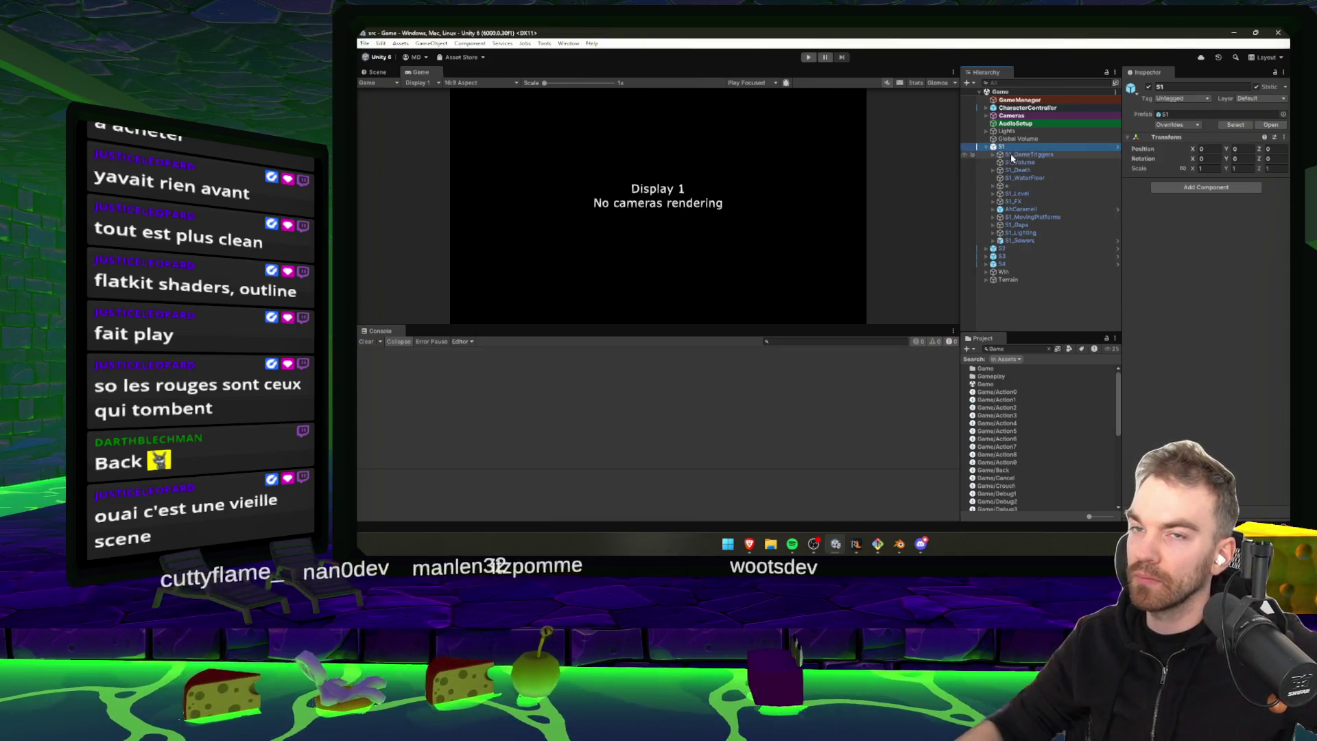
pyautogui.hotkey('shift', 'space')
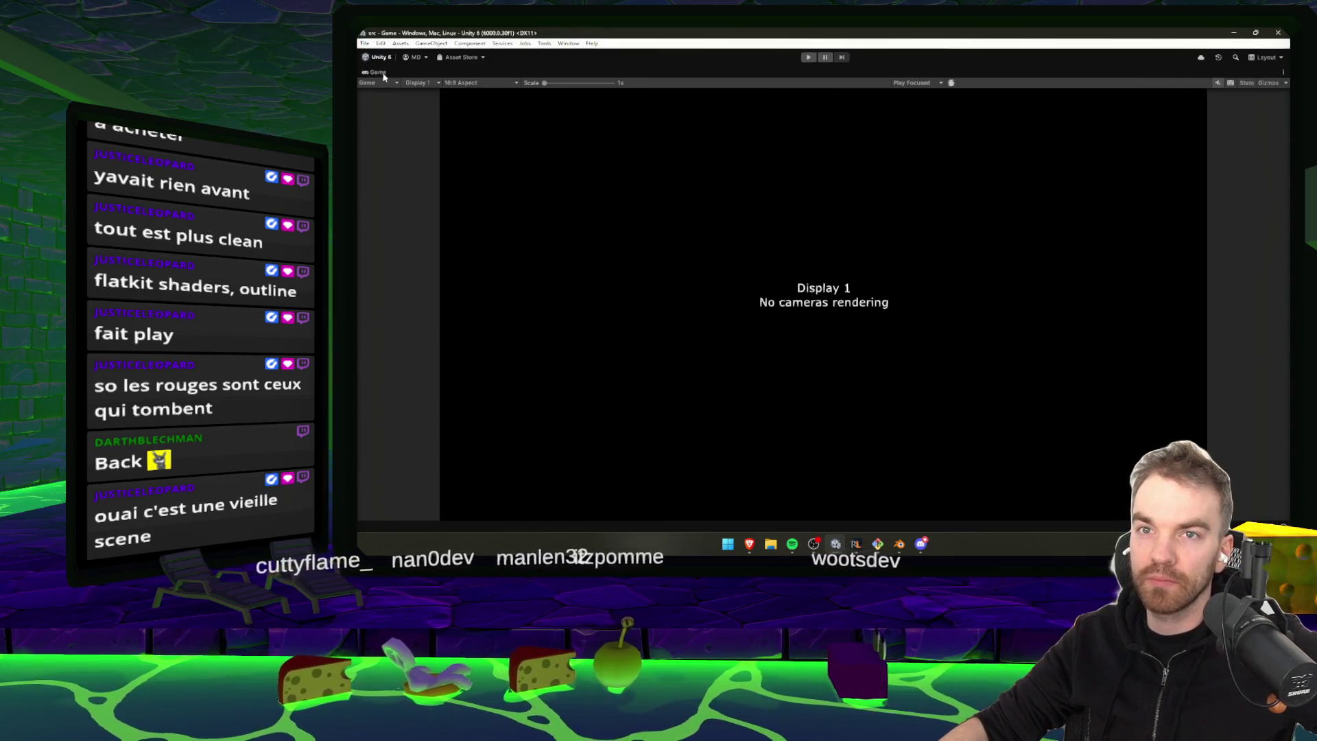
# Open a floating Scene window from Window > General > Scene, reposition it, then close it
pyautogui.click(568, 43)
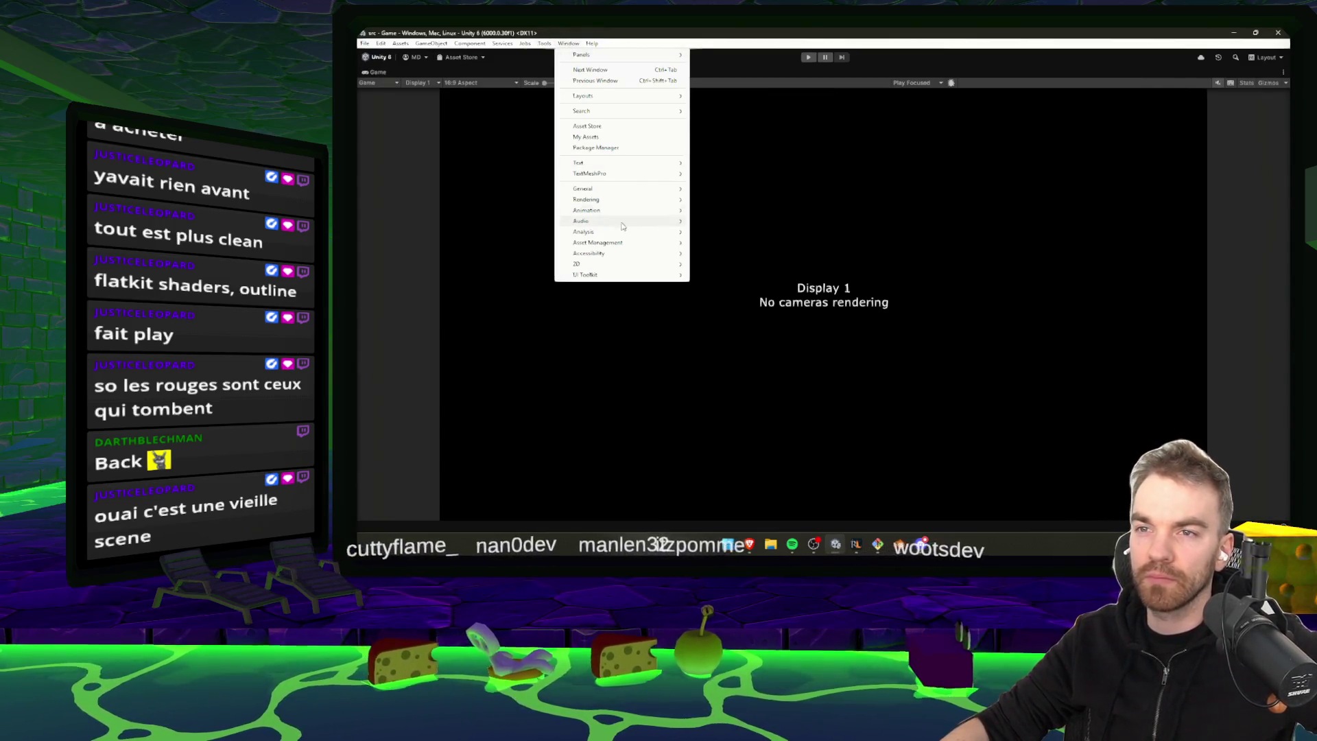
pyautogui.moveTo(590, 189)
pyautogui.click(761, 191)
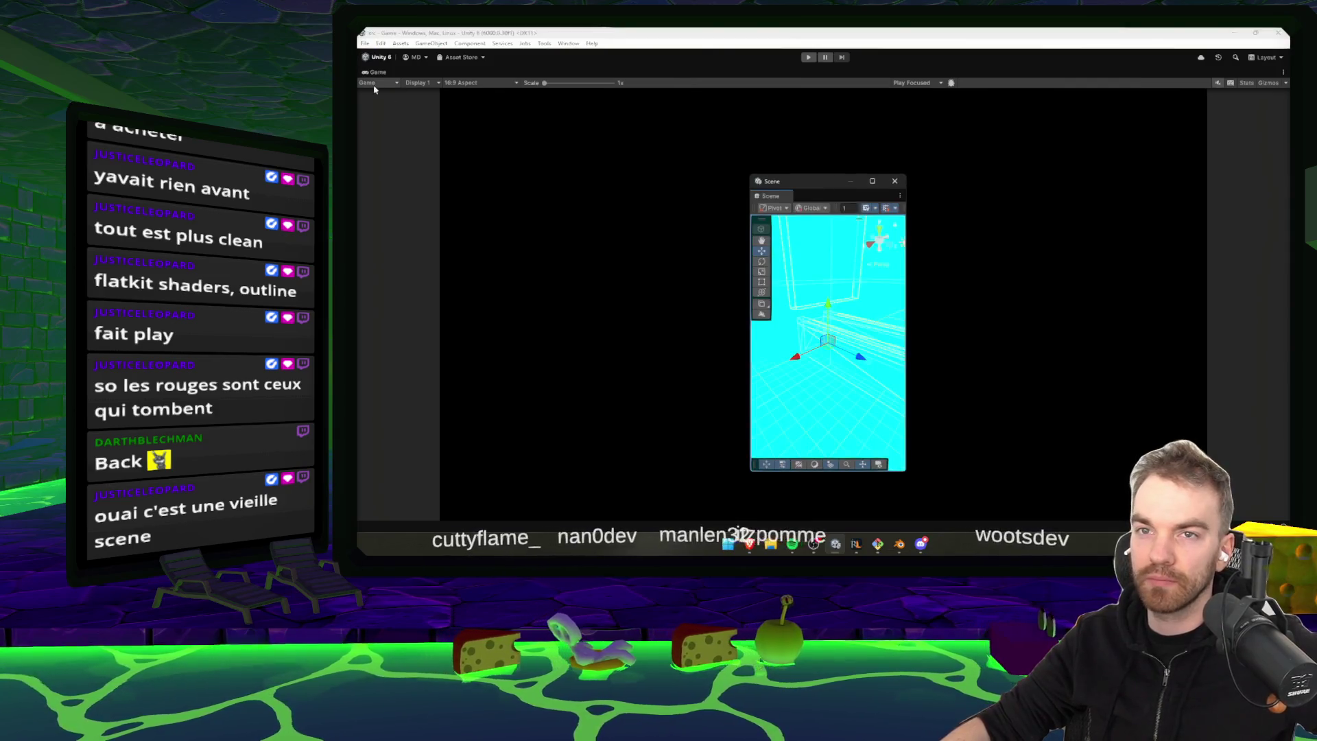
pyautogui.moveTo(763, 193)
pyautogui.mouseDown()
pyautogui.moveTo(419, 60)
pyautogui.moveTo(414, 85)
pyautogui.moveTo(507, 65)
pyautogui.moveTo(417, 62)
pyautogui.mouseUp()
pyautogui.moveTo(421, 112)
pyautogui.mouseDown()
pyautogui.moveTo(617, 96)
pyautogui.moveTo(803, 103)
pyautogui.moveTo(507, 103)
pyautogui.moveTo(485, 61)
pyautogui.moveTo(546, 187)
pyautogui.moveTo(545, 172)
pyautogui.mouseUp()
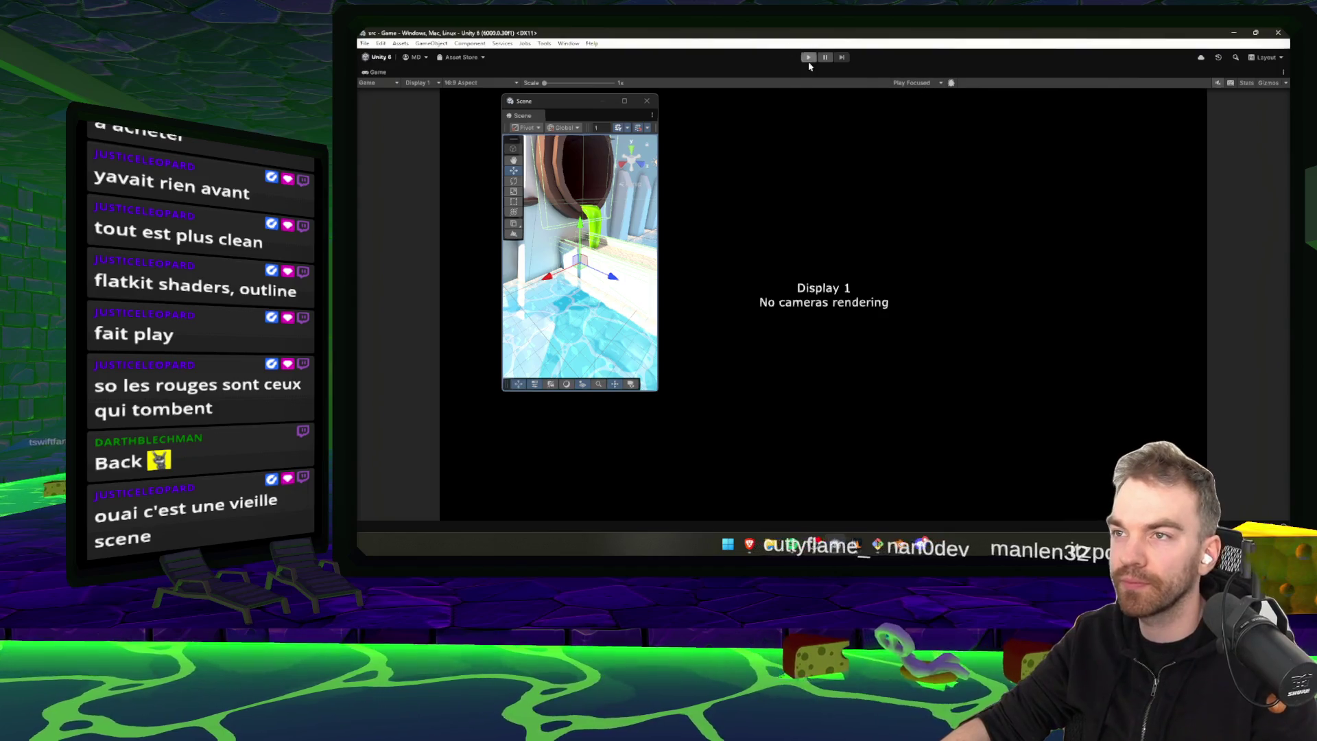
pyautogui.moveTo(514, 118)
pyautogui.mouseDown()
pyautogui.moveTo(454, 70)
pyautogui.moveTo(381, 110)
pyautogui.moveTo(357, 316)
pyautogui.moveTo(455, 178)
pyautogui.mouseUp()
pyautogui.click(505, 165)
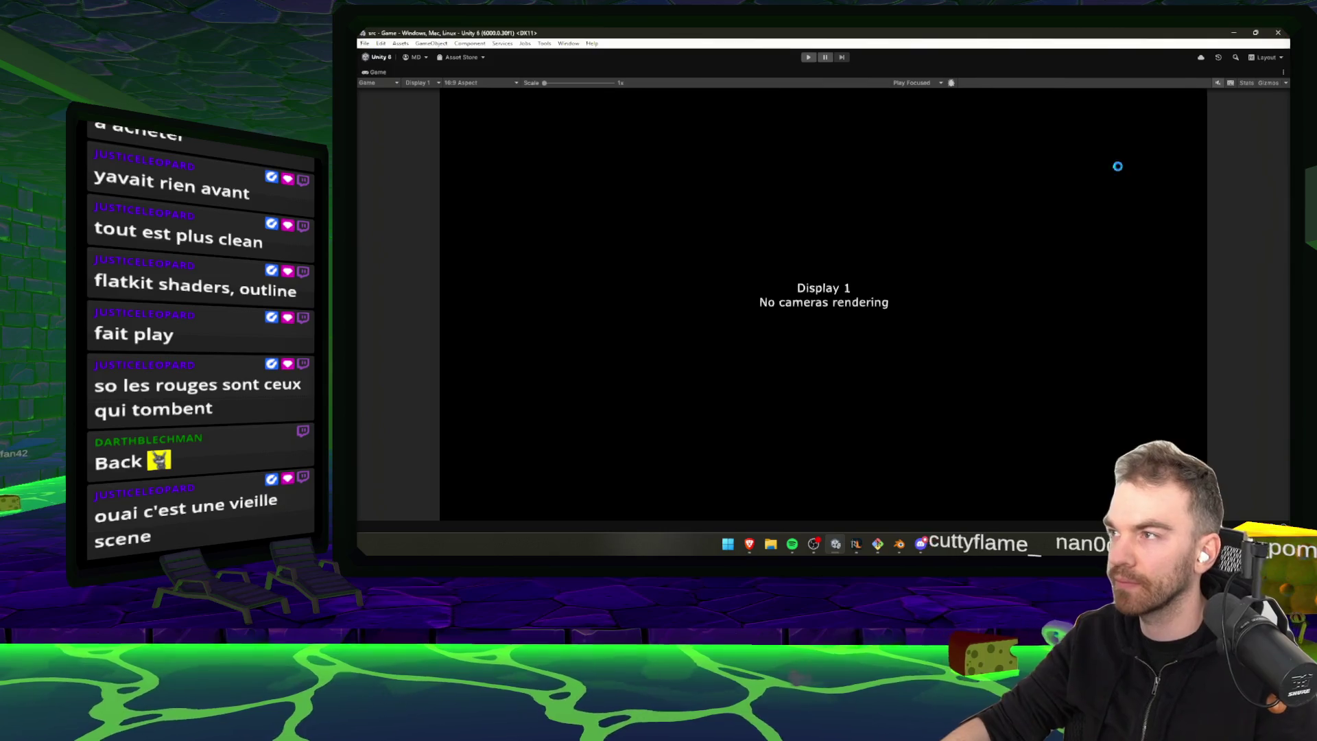
pyautogui.press('super')
pyautogui.press('Escape')
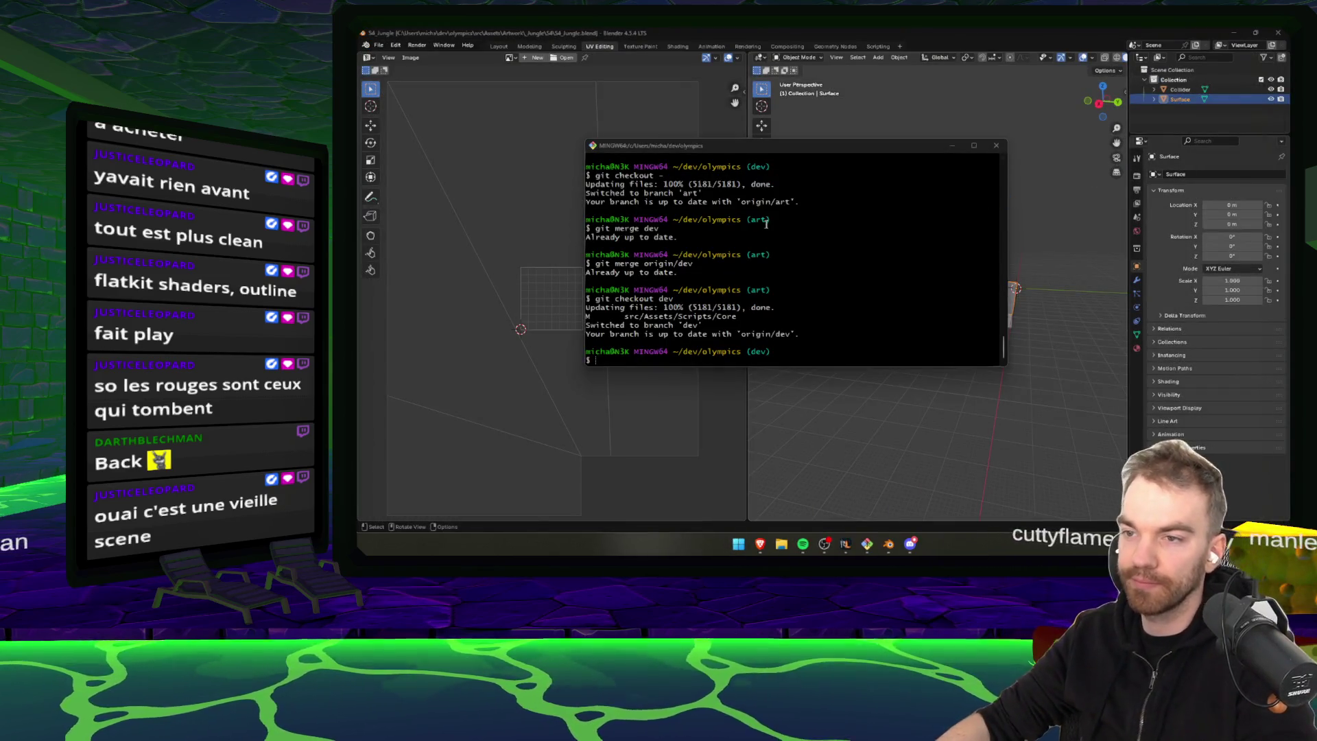
# Relaunch the src project from Unity Hub and close the Git Bash window
pyautogui.hotkey('alt', 'Tab')
pyautogui.click(607, 168)
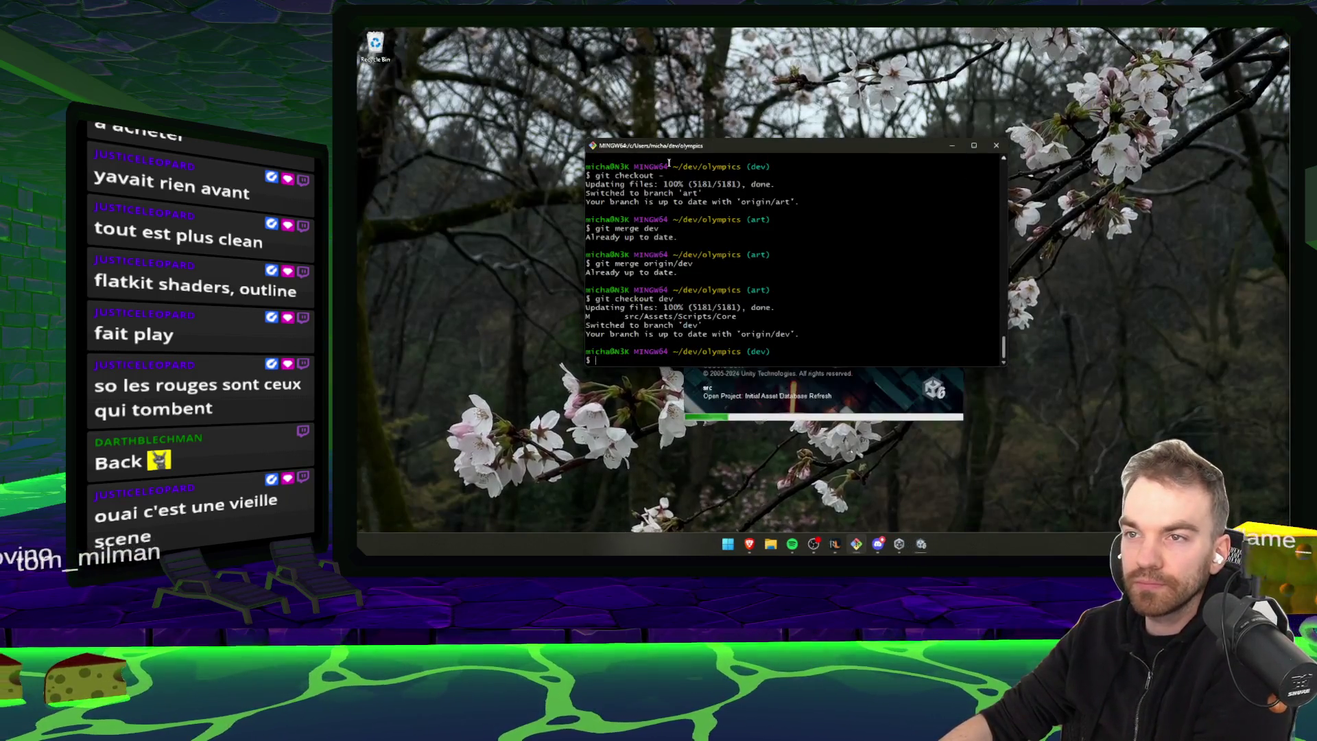
pyautogui.rightClick(380, 47)
pyautogui.press('Escape')
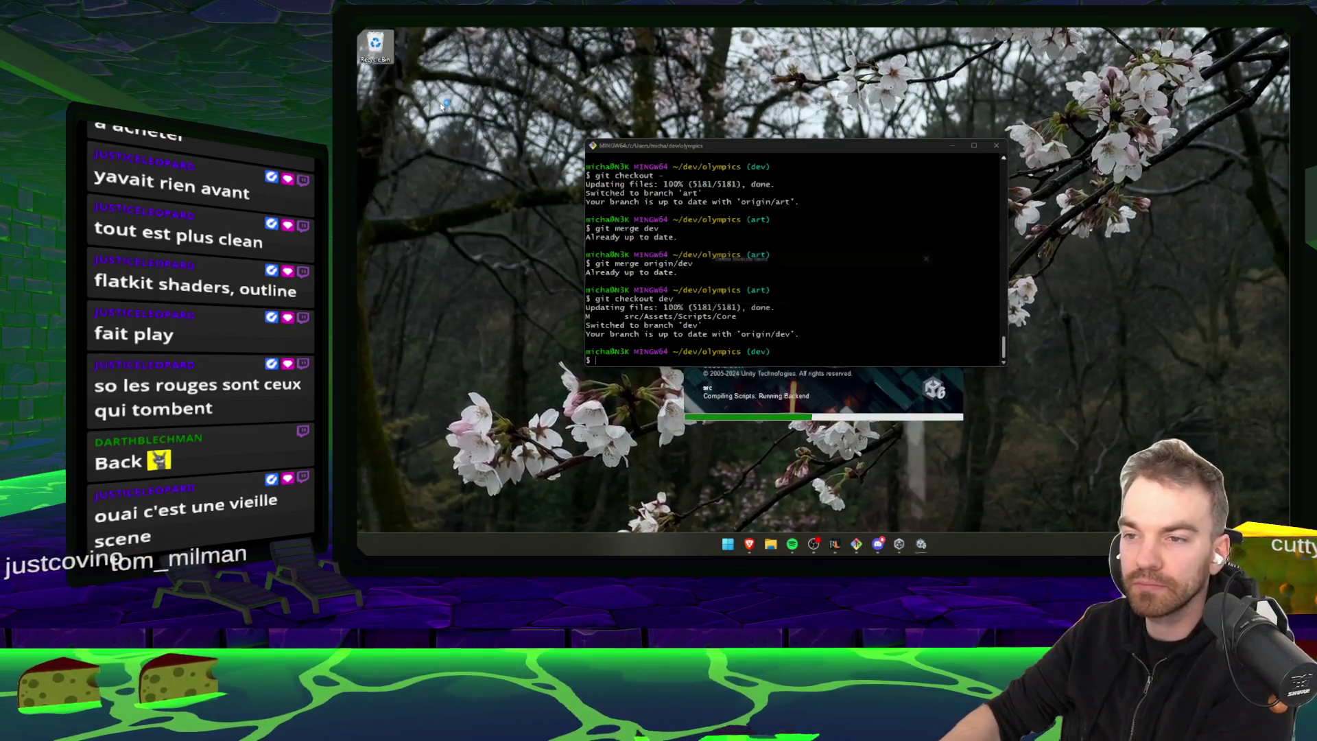
pyautogui.click(971, 147)
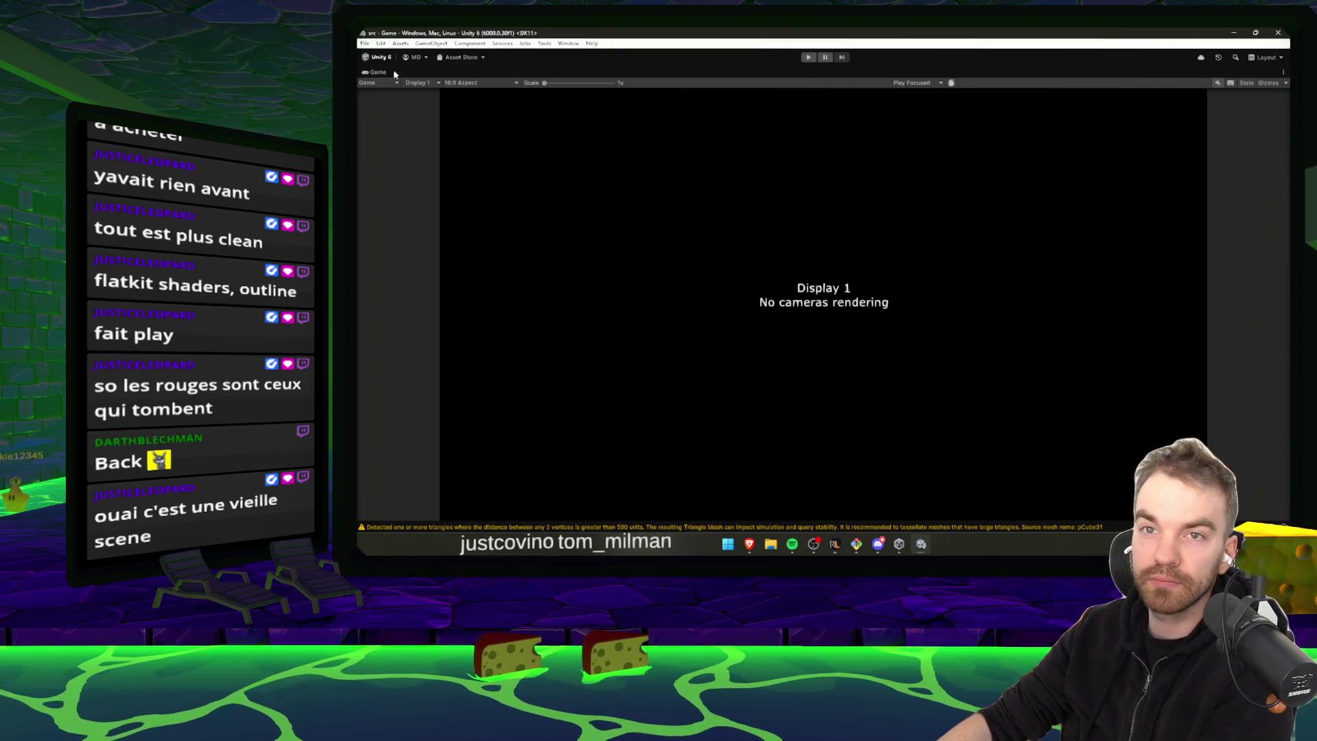
# Open a Scene view from Window > General > Scene, then close the floating window
pyautogui.click(568, 43)
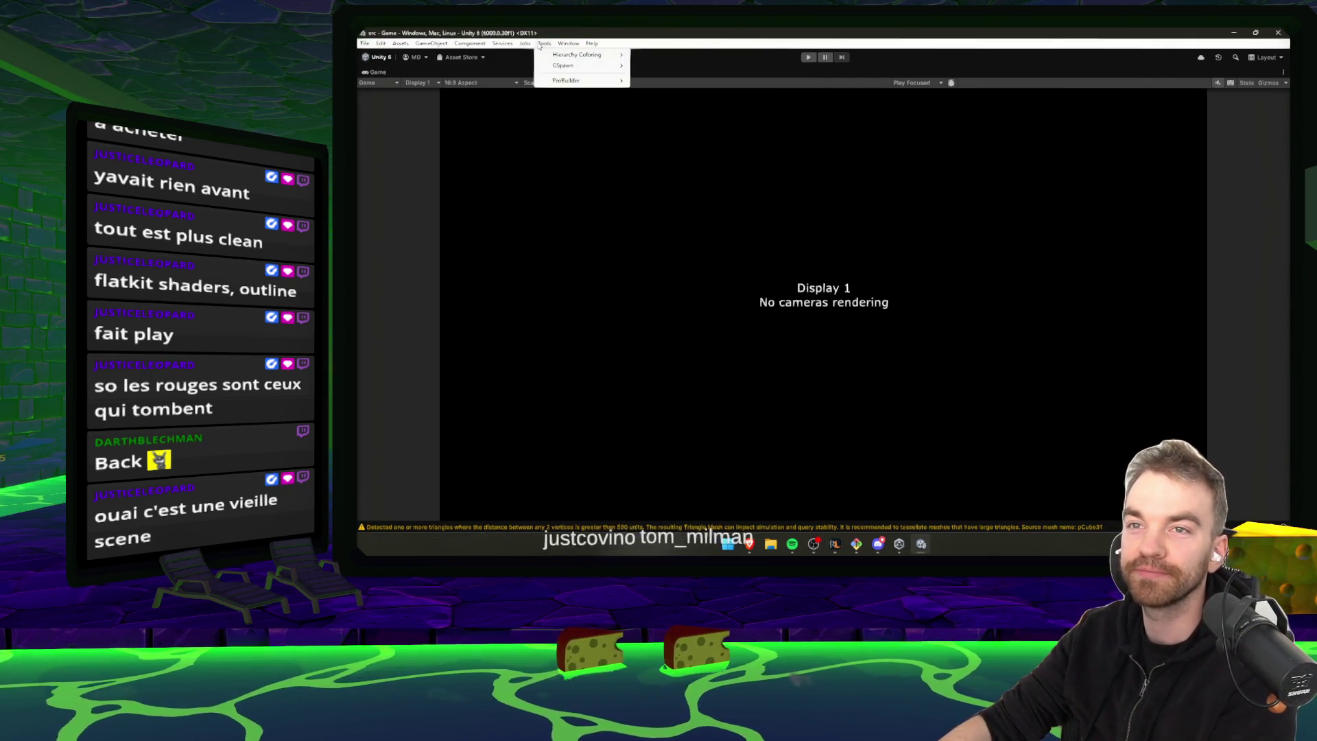
pyautogui.moveTo(572, 47)
pyautogui.moveTo(639, 187)
pyautogui.click(713, 189)
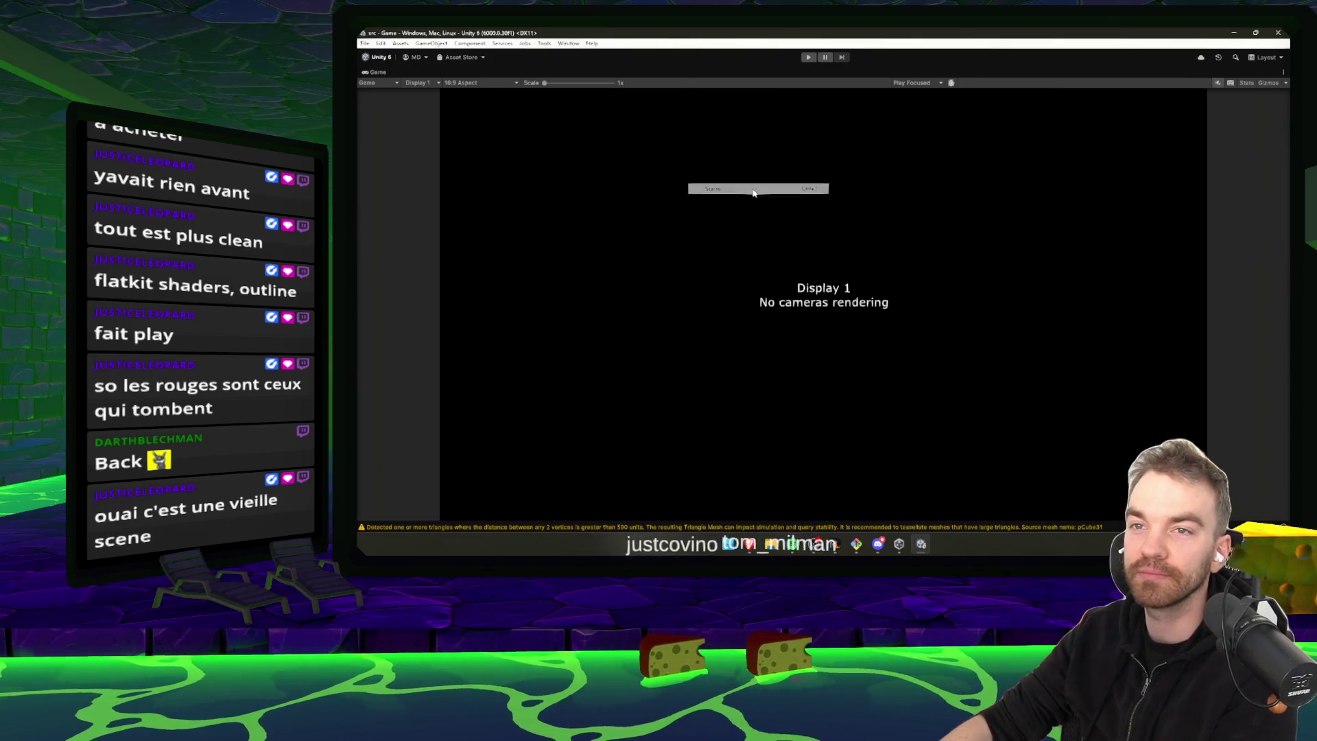
pyautogui.moveTo(379, 181)
pyautogui.mouseDown()
pyautogui.moveTo(473, 53)
pyautogui.moveTo(1196, 112)
pyautogui.moveTo(1038, 82)
pyautogui.moveTo(833, 184)
pyautogui.moveTo(686, 235)
pyautogui.mouseUp()
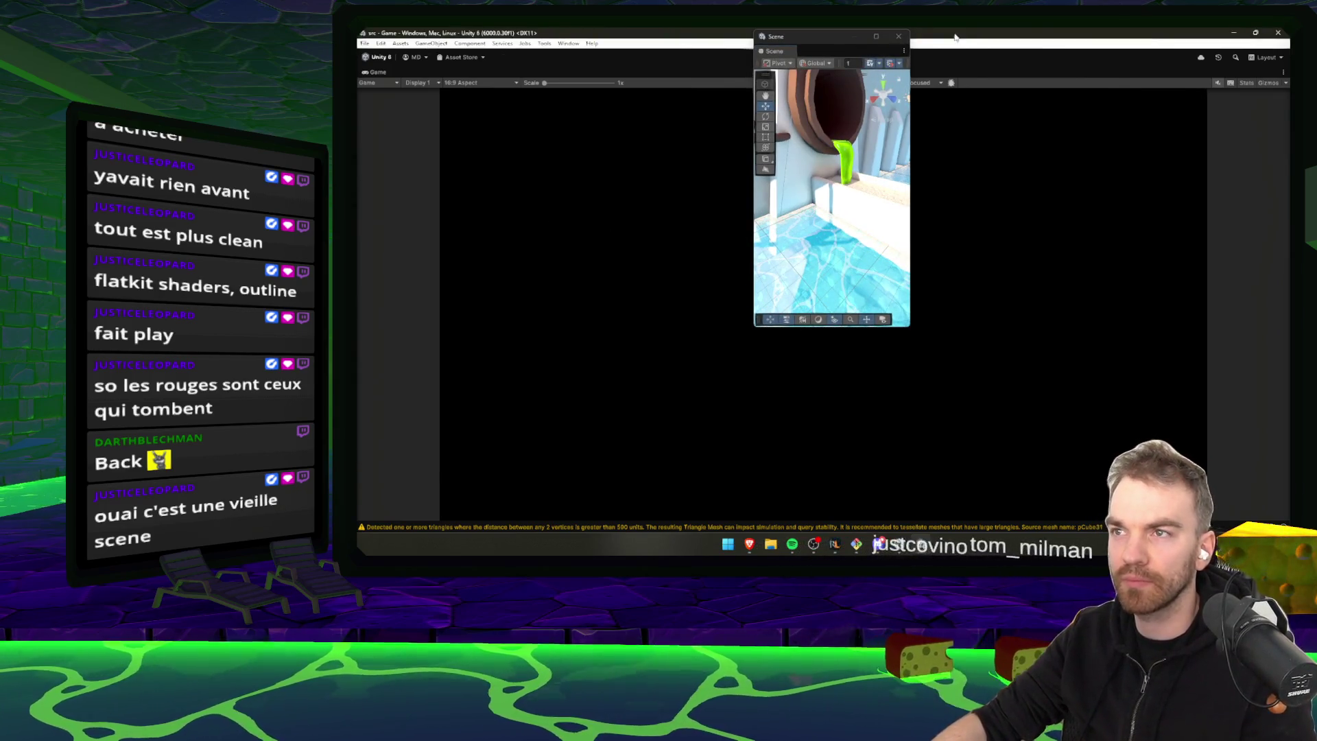
pyautogui.click(898, 36)
# Apply the 2 by 3 layout, merge Hierarchy and Project, dock Game beside Scene, and zoom out
pyautogui.click(559, 44)
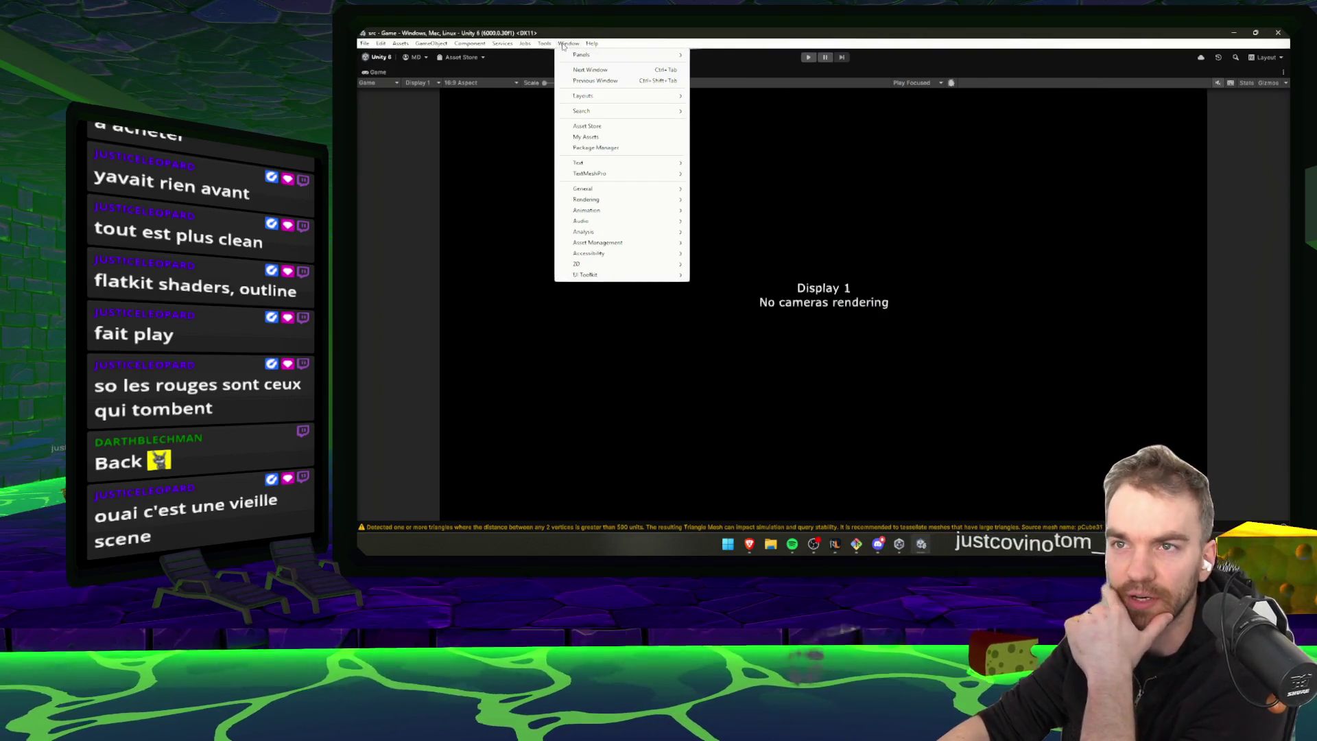
pyautogui.moveTo(583, 95)
pyautogui.click(717, 96)
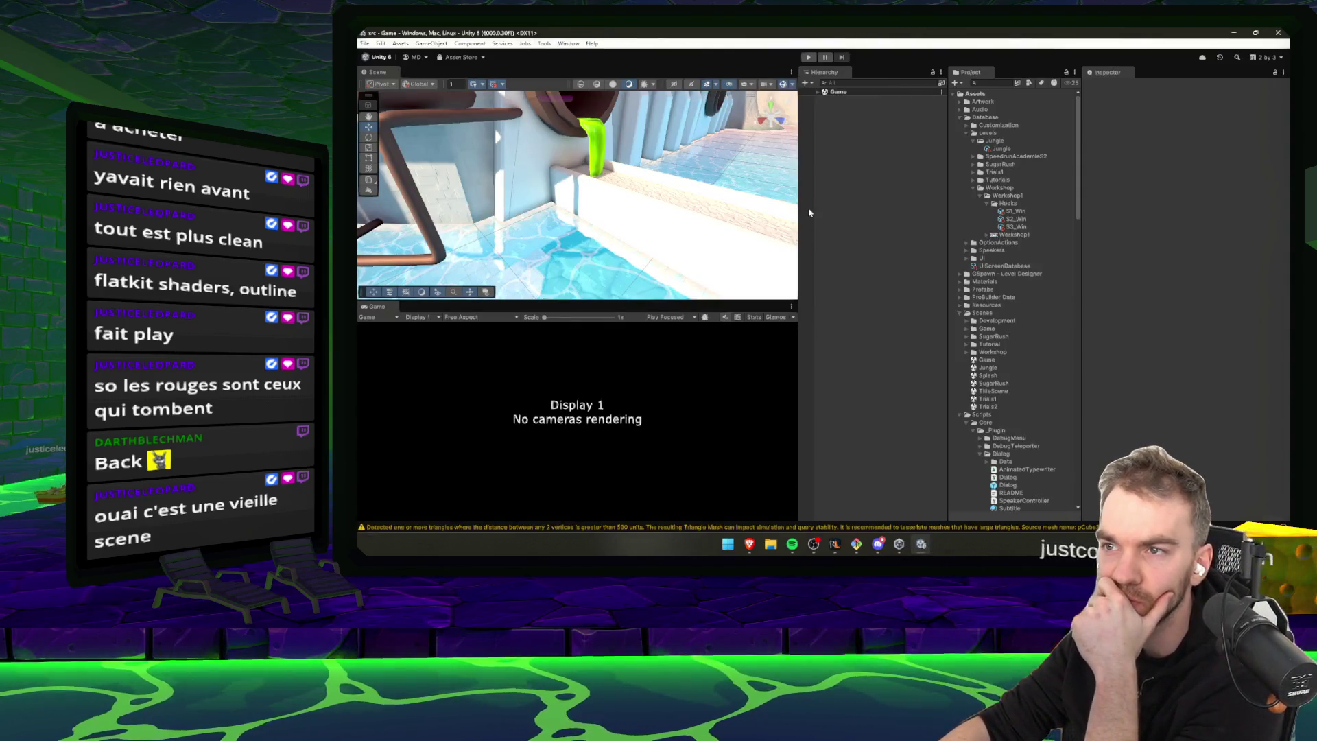
pyautogui.moveTo(797, 212); pyautogui.dragTo(941, 214)
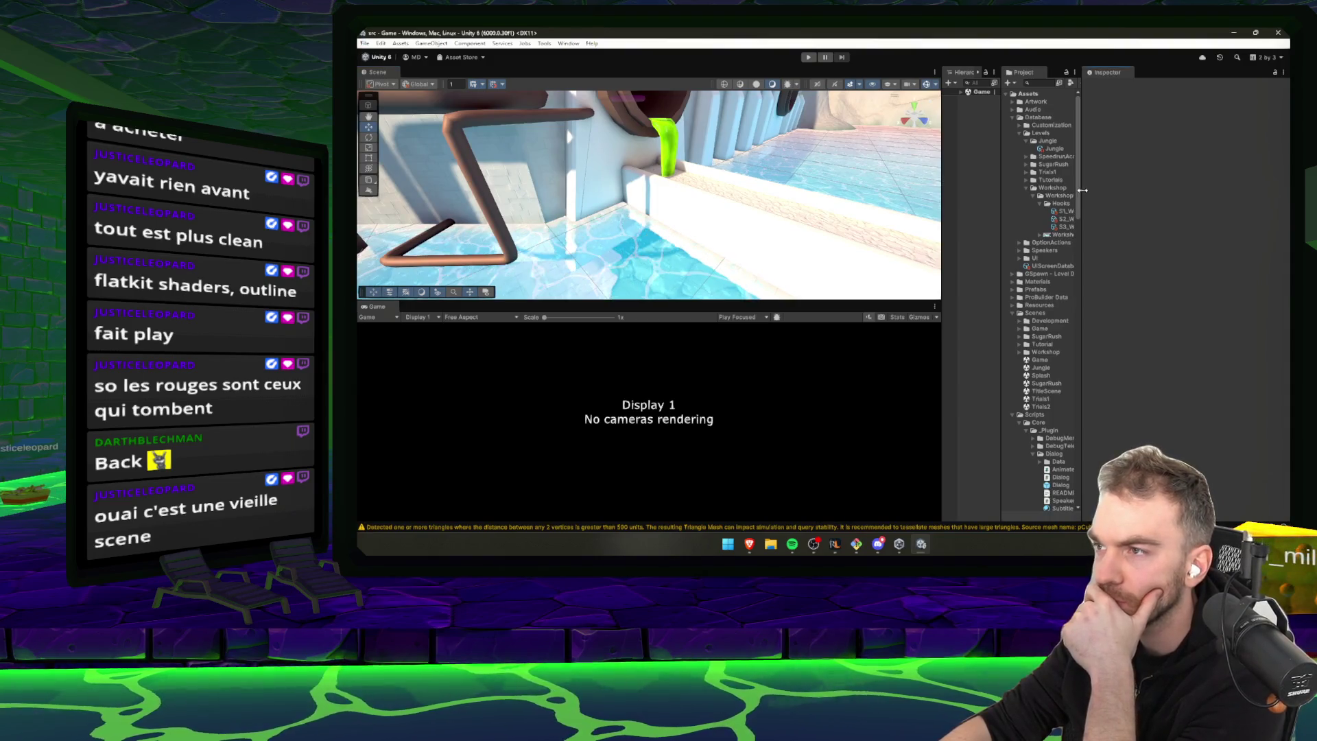
pyautogui.moveTo(964, 72)
pyautogui.mouseDown()
pyautogui.moveTo(1001, 85)
pyautogui.moveTo(973, 151)
pyautogui.moveTo(985, 329)
pyautogui.mouseUp()
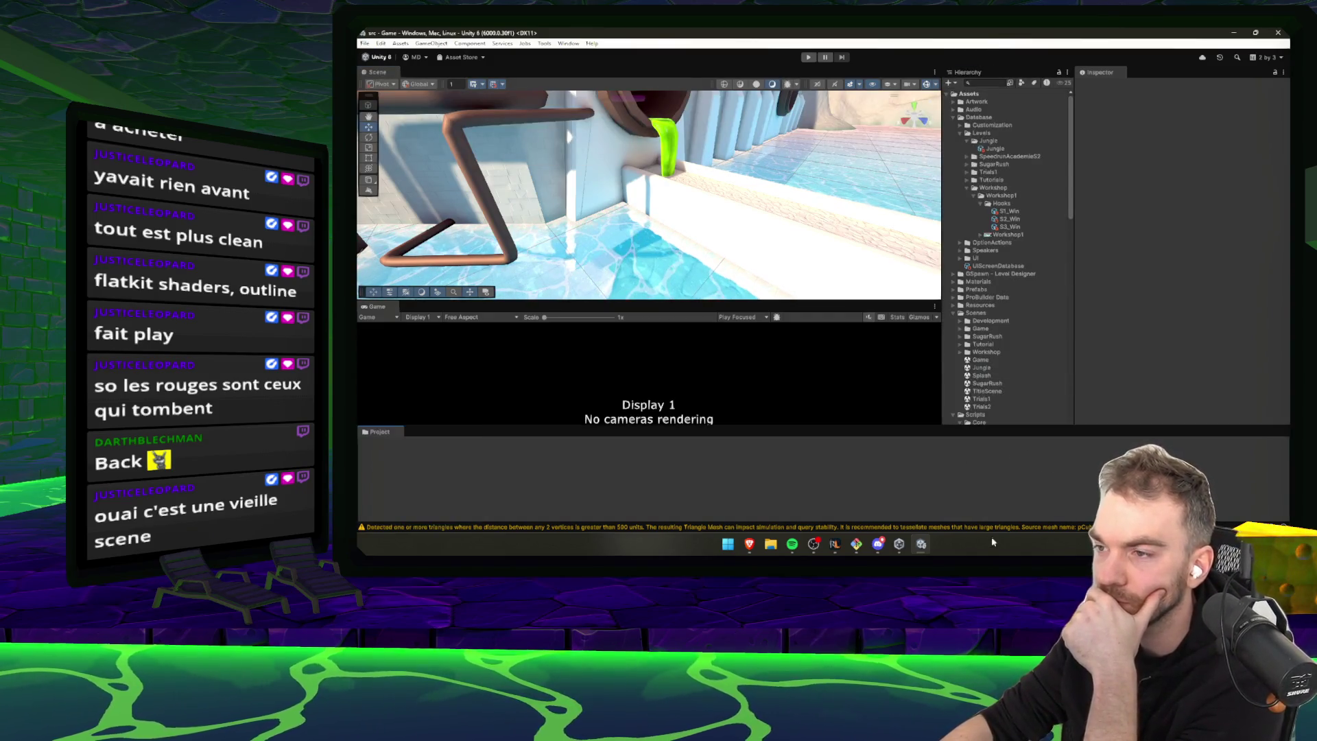
pyautogui.moveTo(1008, 323); pyautogui.dragTo(1009, 295)
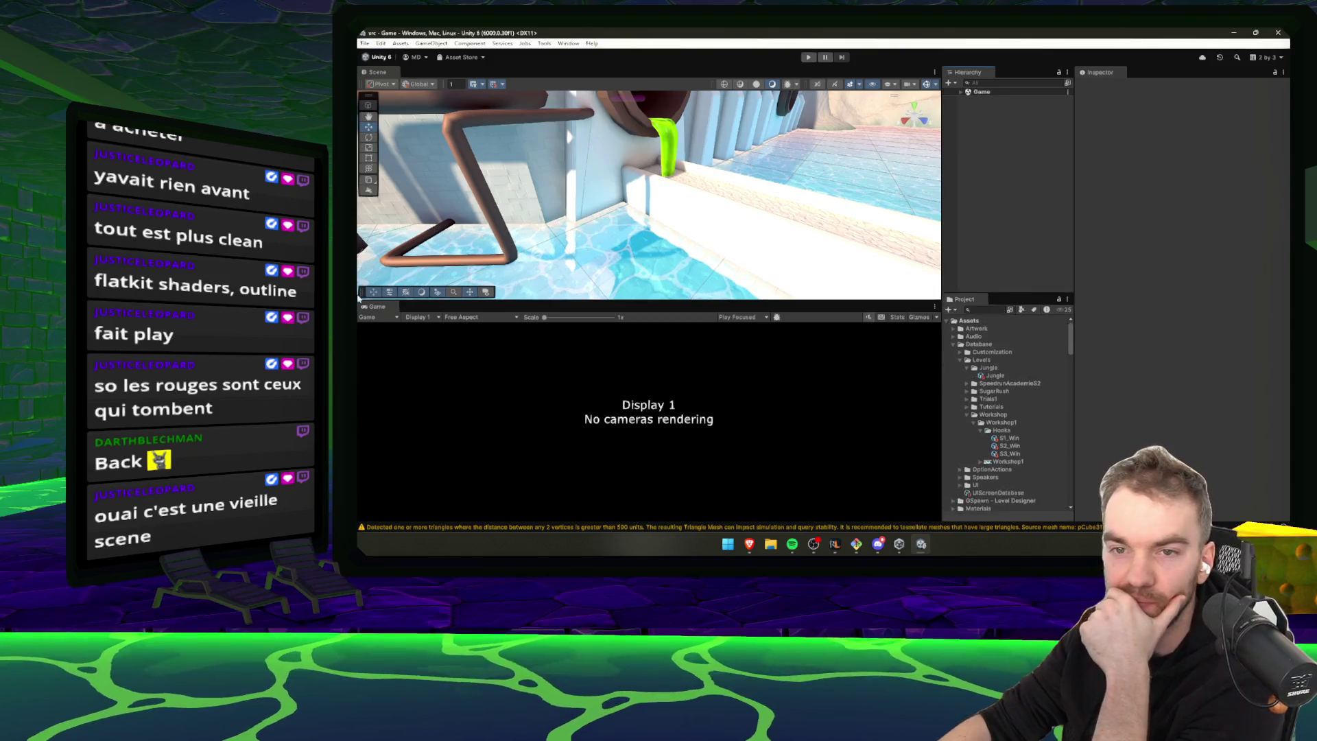
pyautogui.moveTo(443, 73); pyautogui.dragTo(428, 72)
pyautogui.click(376, 72)
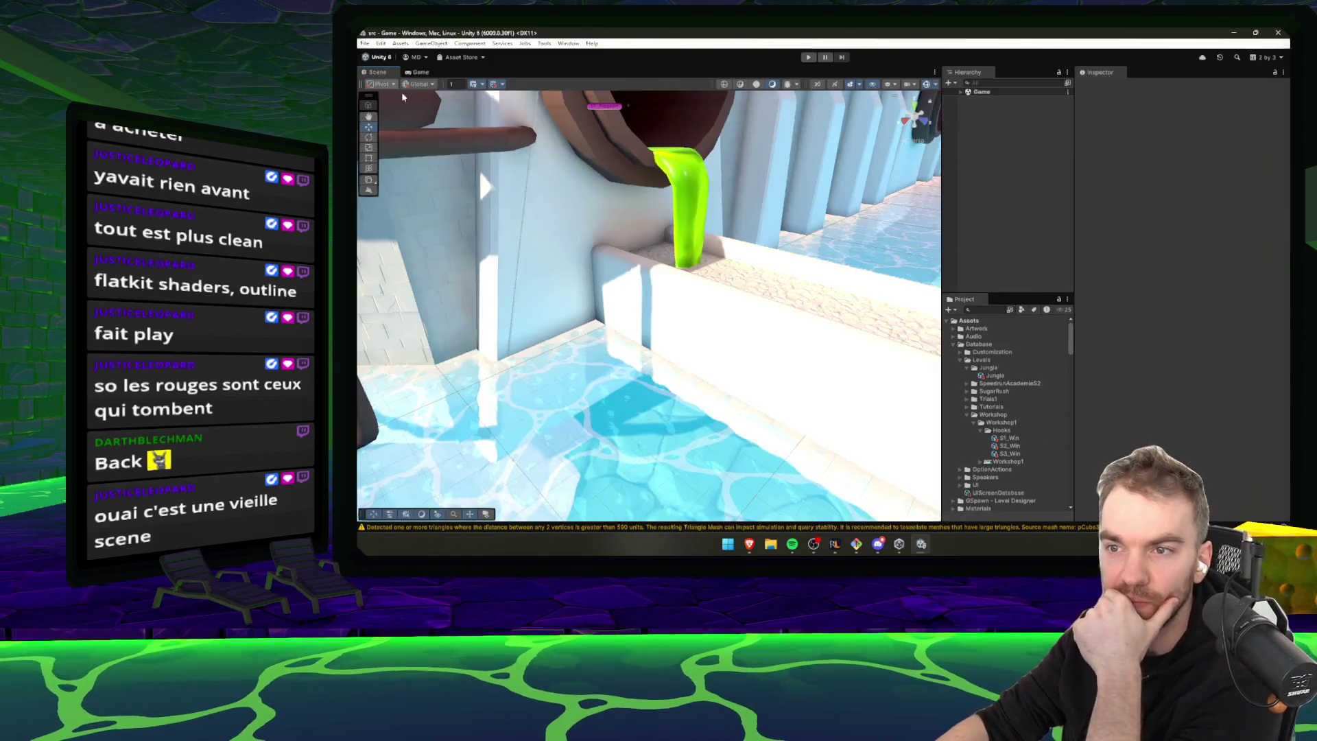
pyautogui.moveTo(621, 286)
pyautogui.mouseDown()
pyautogui.moveTo(687, 347)
pyautogui.moveTo(978, 375)
pyautogui.mouseUp()
# Expand the Game scene, inspect CharacterController, and capture a screenshot of a screen region
pyautogui.click(960, 91)
pyautogui.click(1007, 108)
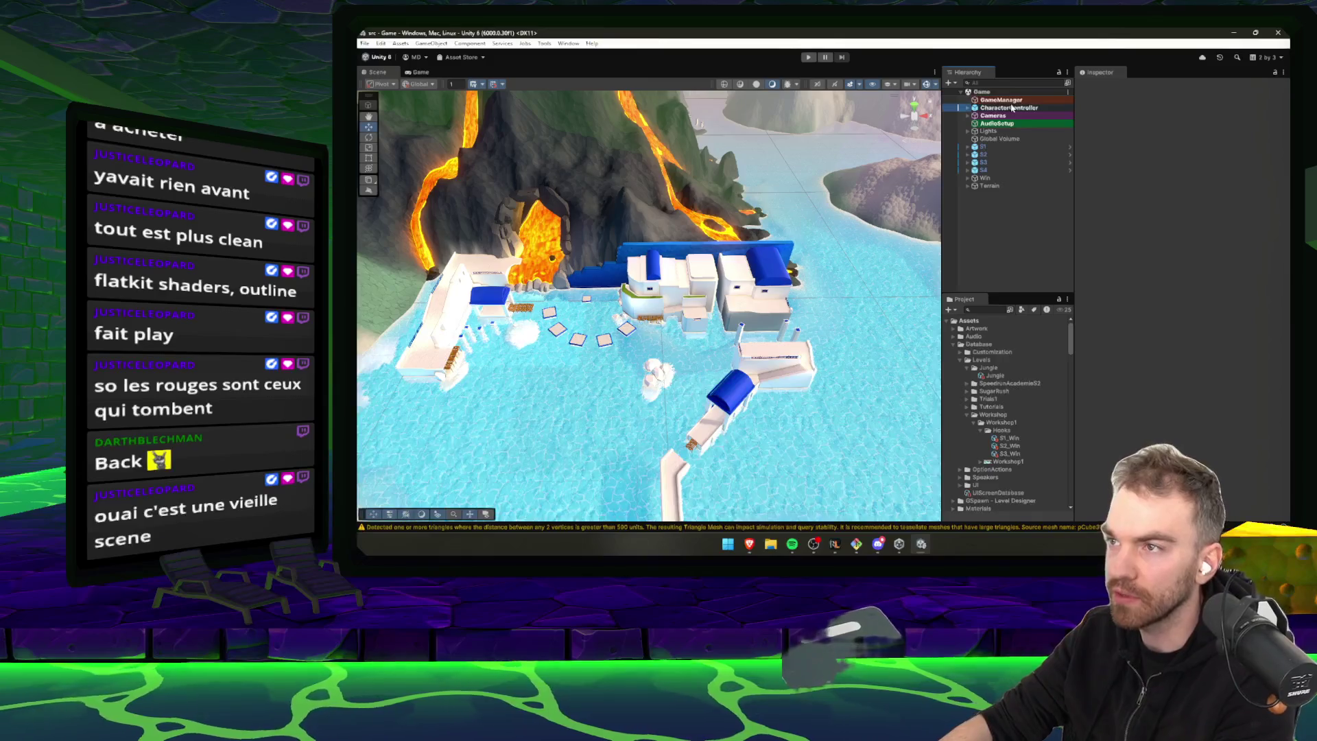
pyautogui.click(1015, 220)
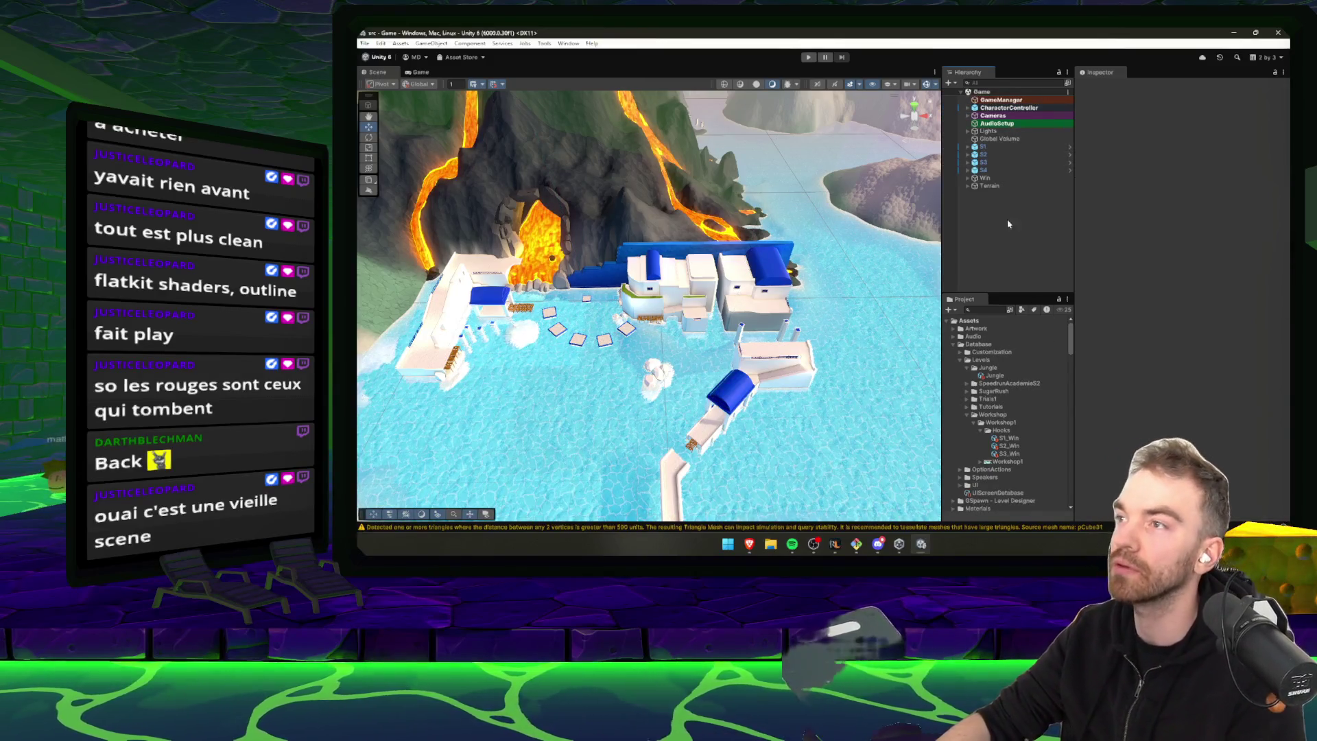
pyautogui.press('super+shift+s')
pyautogui.moveTo(954, 60); pyautogui.dragTo(1282, 227)
pyautogui.press('super')
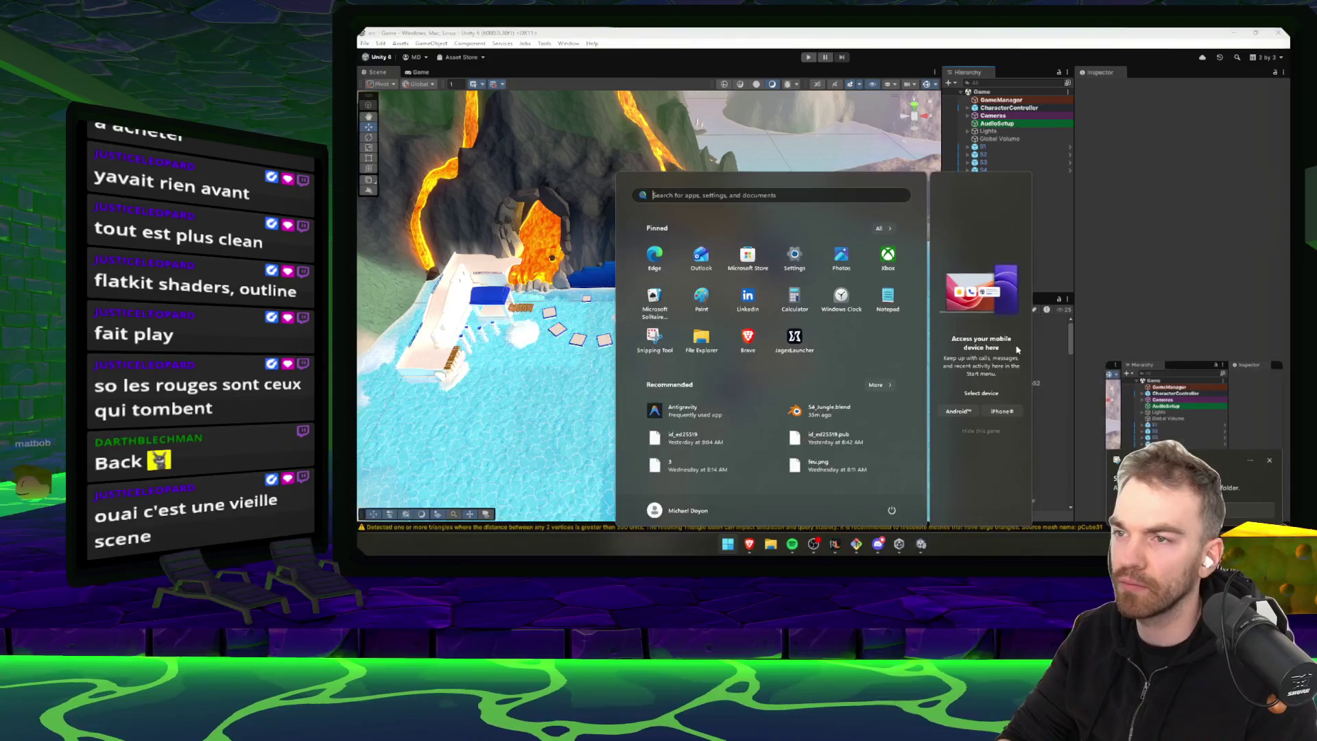
pyautogui.write('p')
pyautogui.press('BackSpace')
pyautogui.write('di')
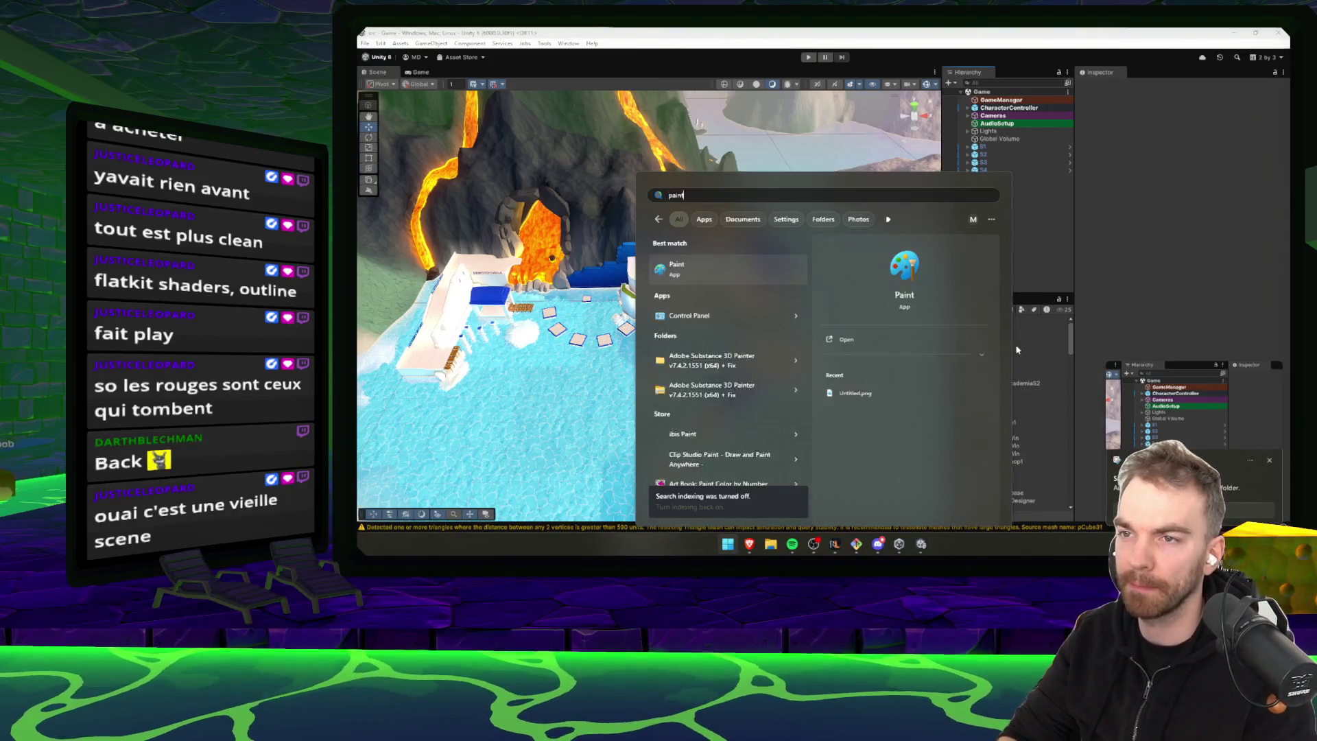
pyautogui.press('Escape')
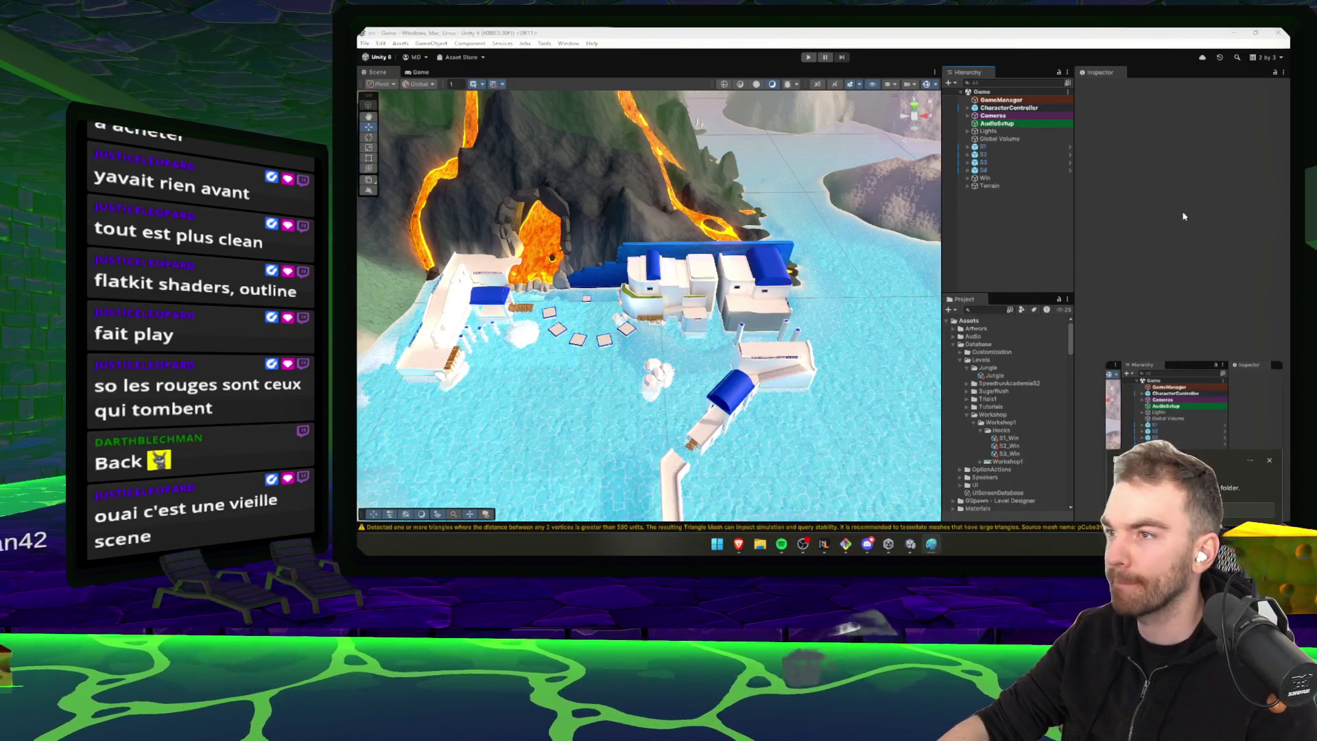
# Inspect CharacterController, GameManager, Motor, the expanded Cameras group, Lights, Terrain and the Win trigger
pyautogui.click(1007, 107)
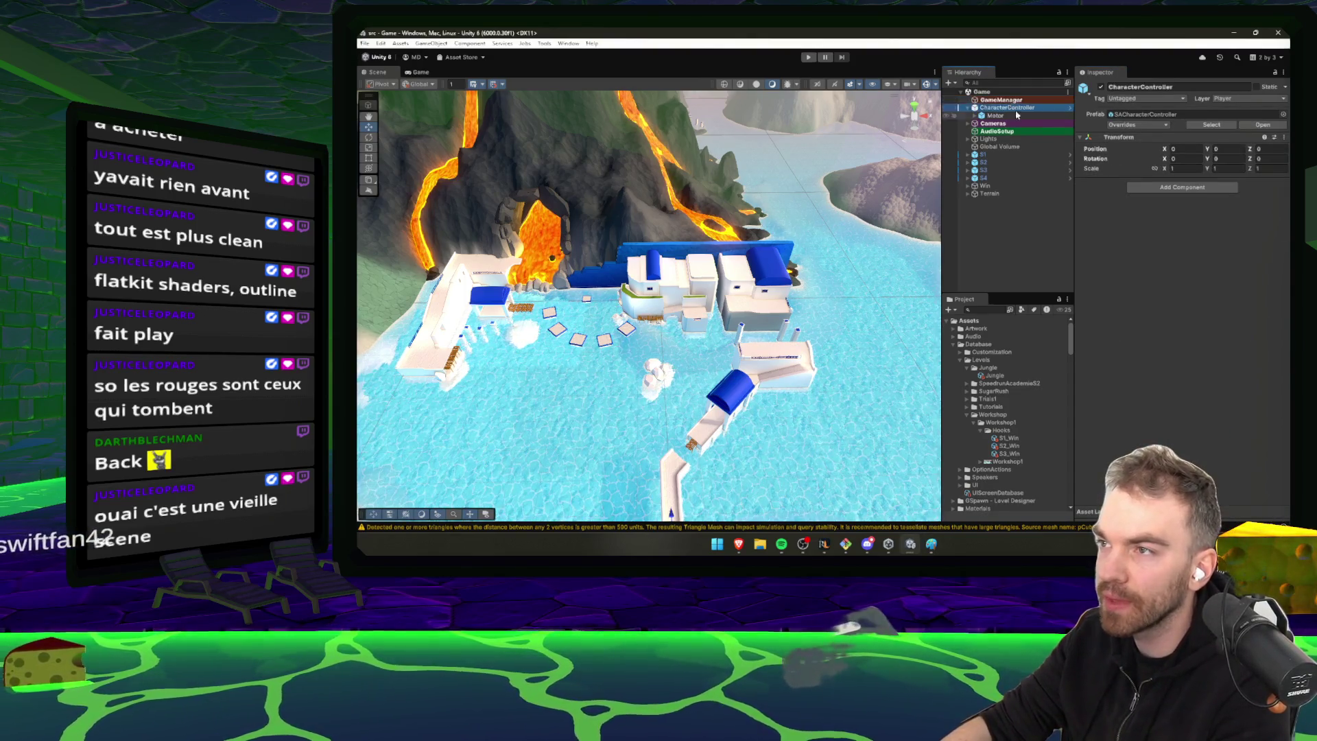
pyautogui.click(1012, 100)
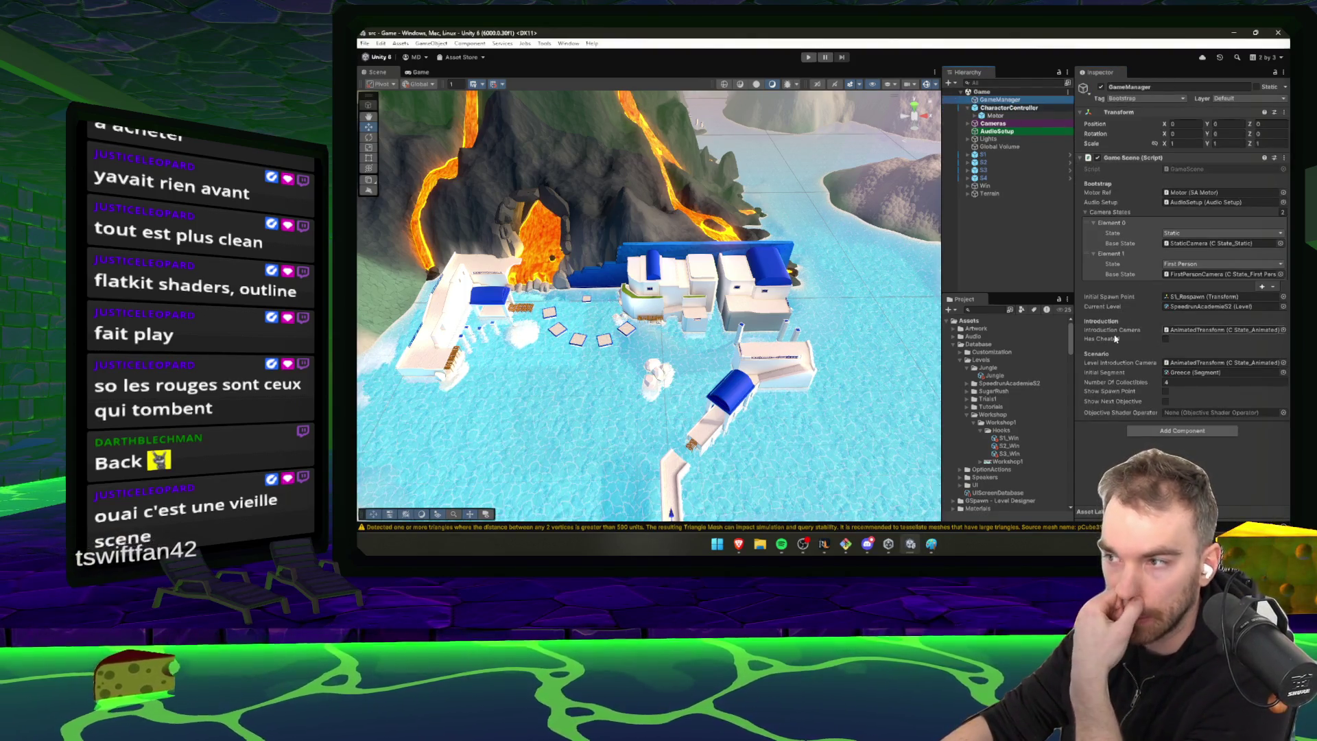
pyautogui.click(983, 115)
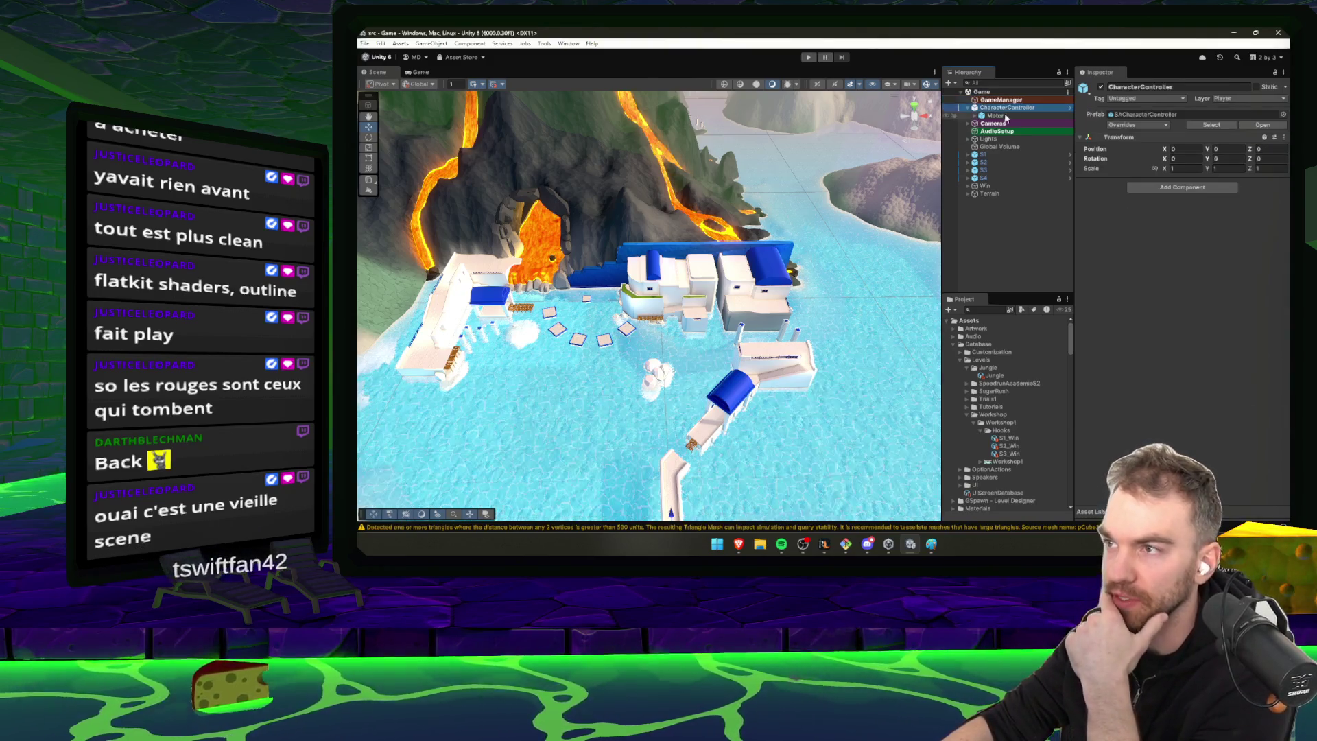
pyautogui.click(995, 123)
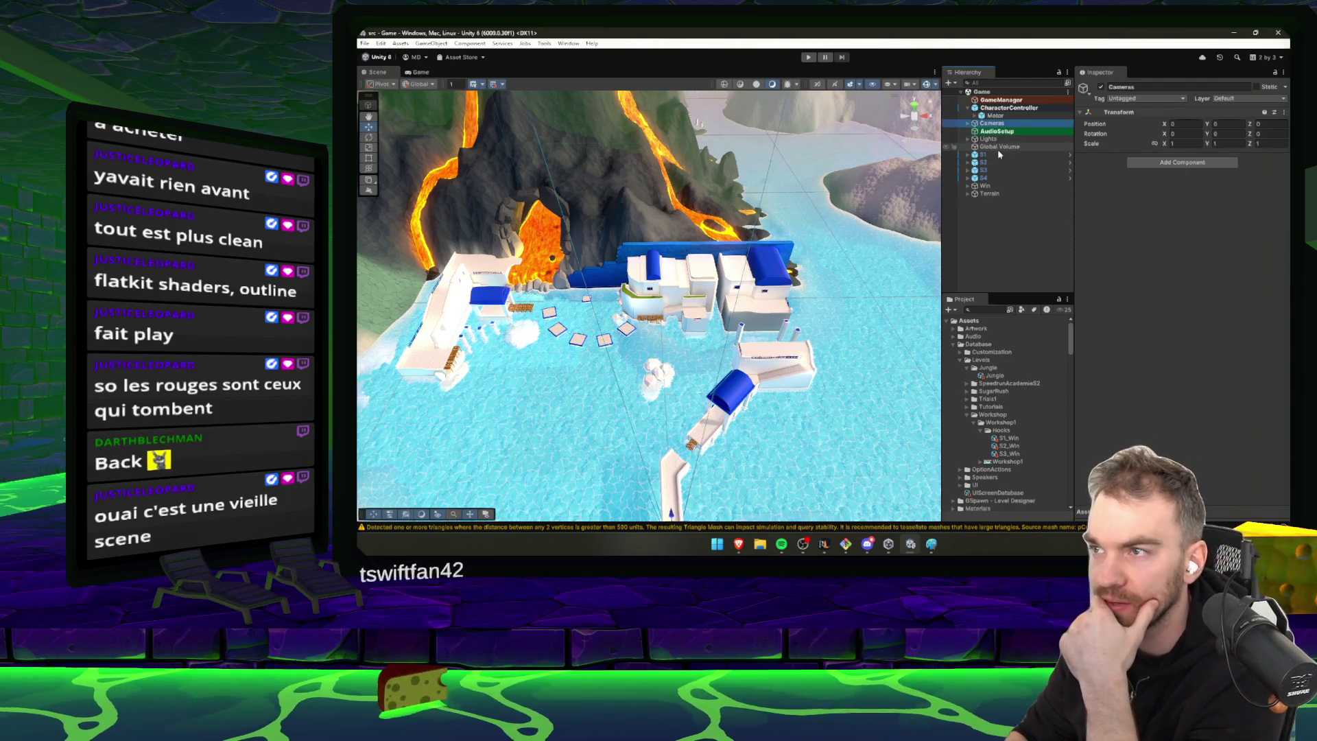
pyautogui.press('Right')
pyautogui.press('Down')
pyautogui.press('Down')
pyautogui.press('Down')
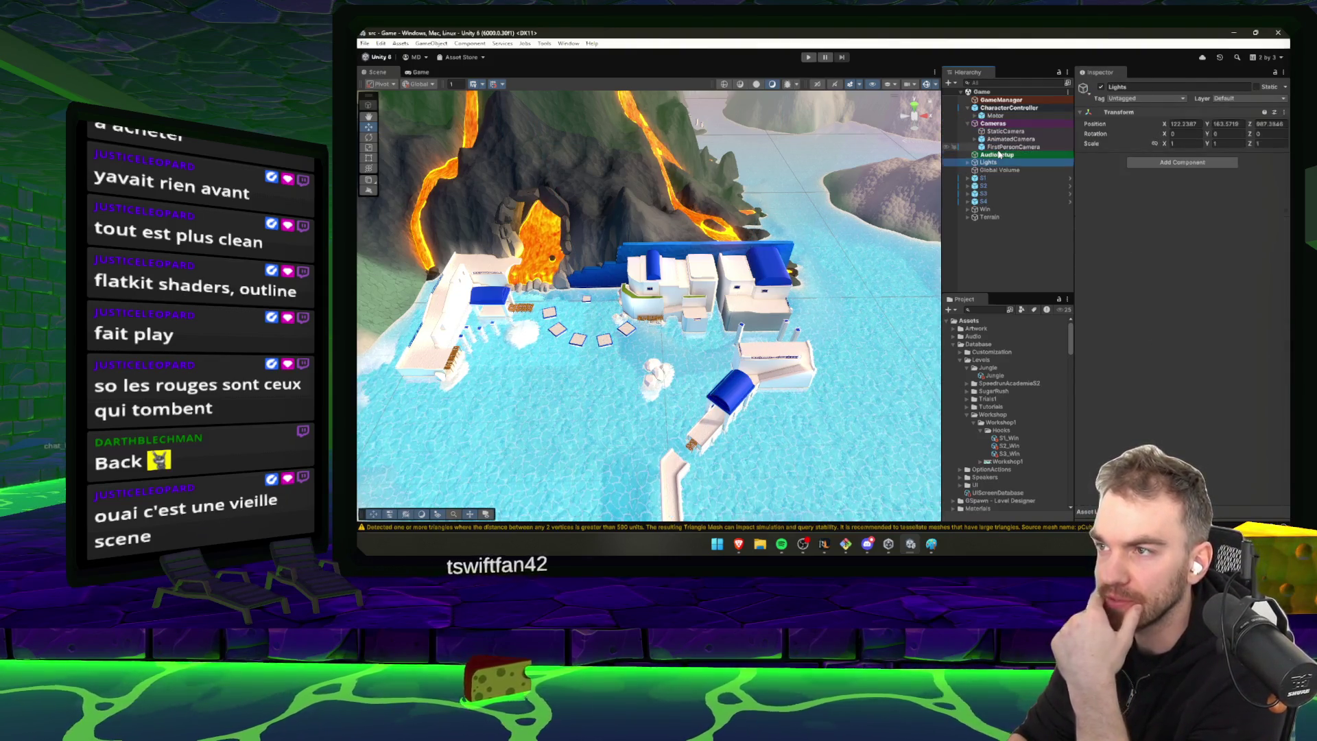
pyautogui.press('Down')
pyautogui.press('Down')
pyautogui.press('Down')
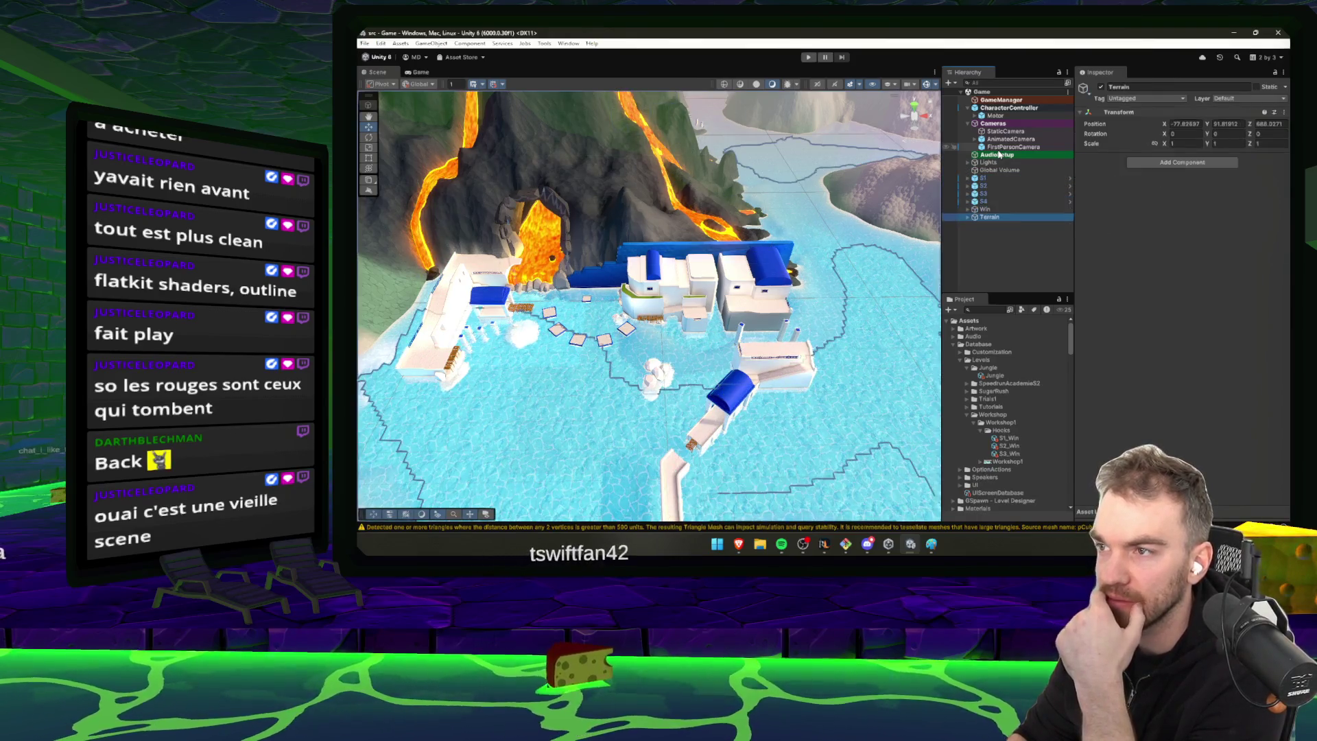
pyautogui.press('Up')
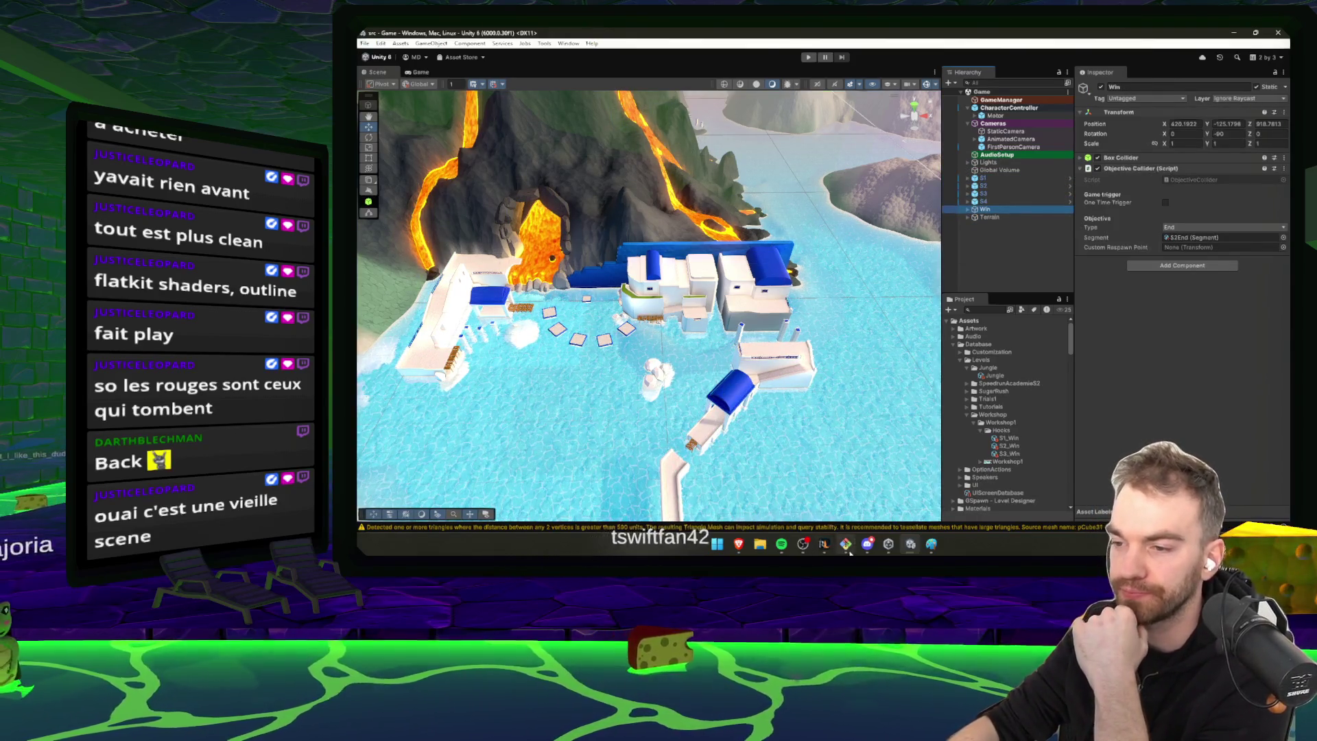
pyautogui.click(846, 544)
# Switch back to the previous branch and hard-reset it to HEAD
pyautogui.write('git checkout -')
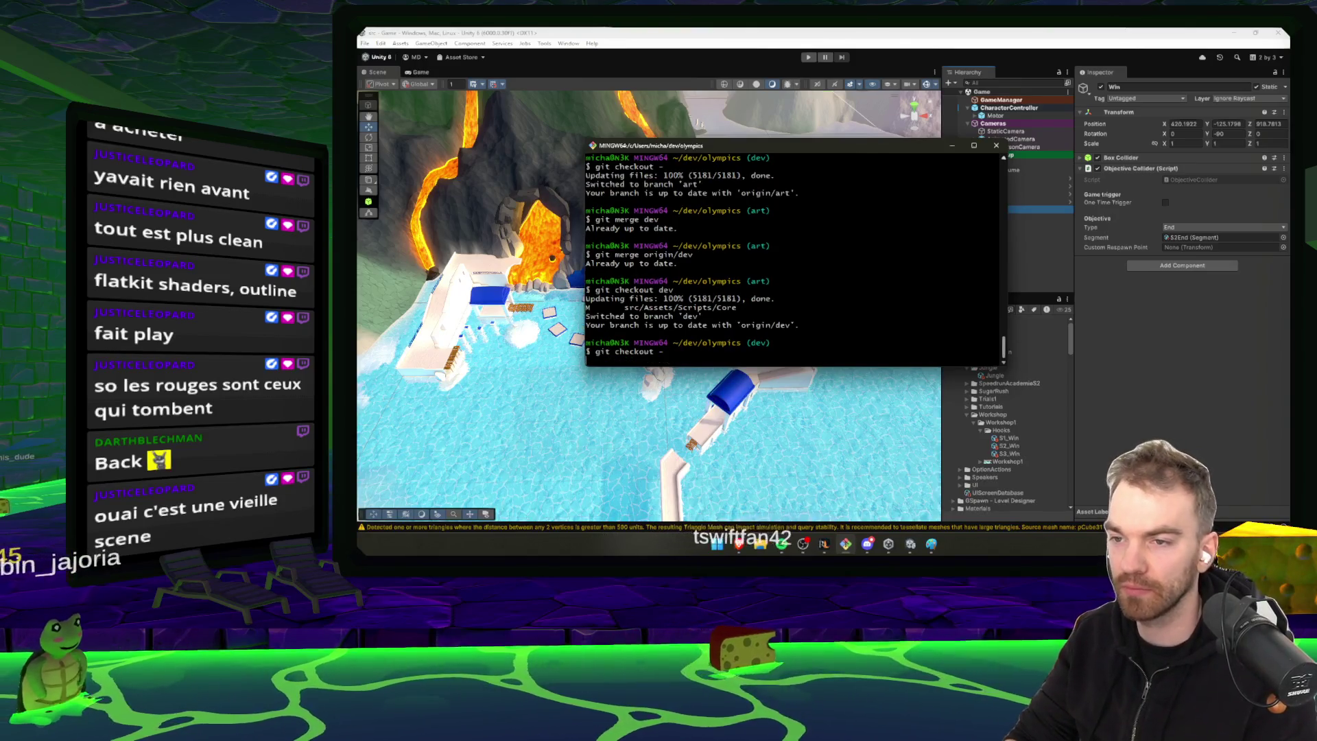
pyautogui.press('Return')
pyautogui.write('git')
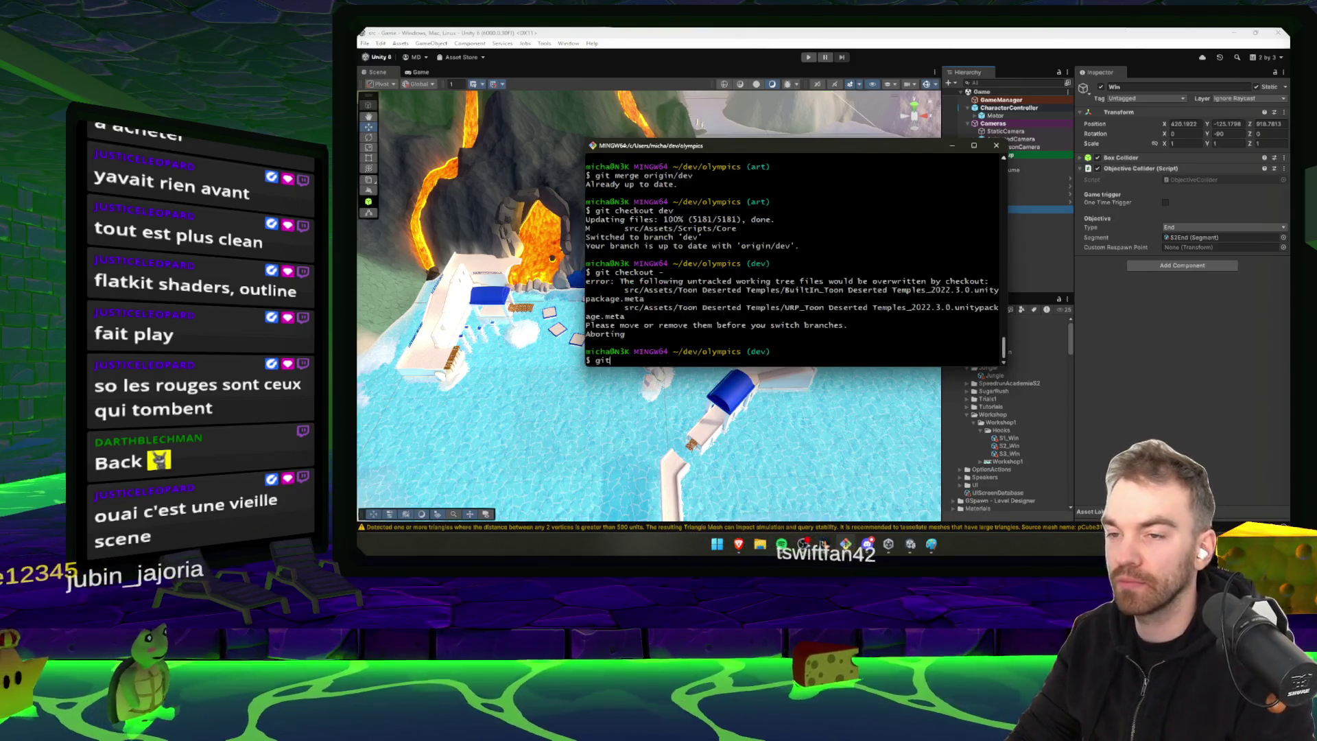
pyautogui.write(' reset --hards')
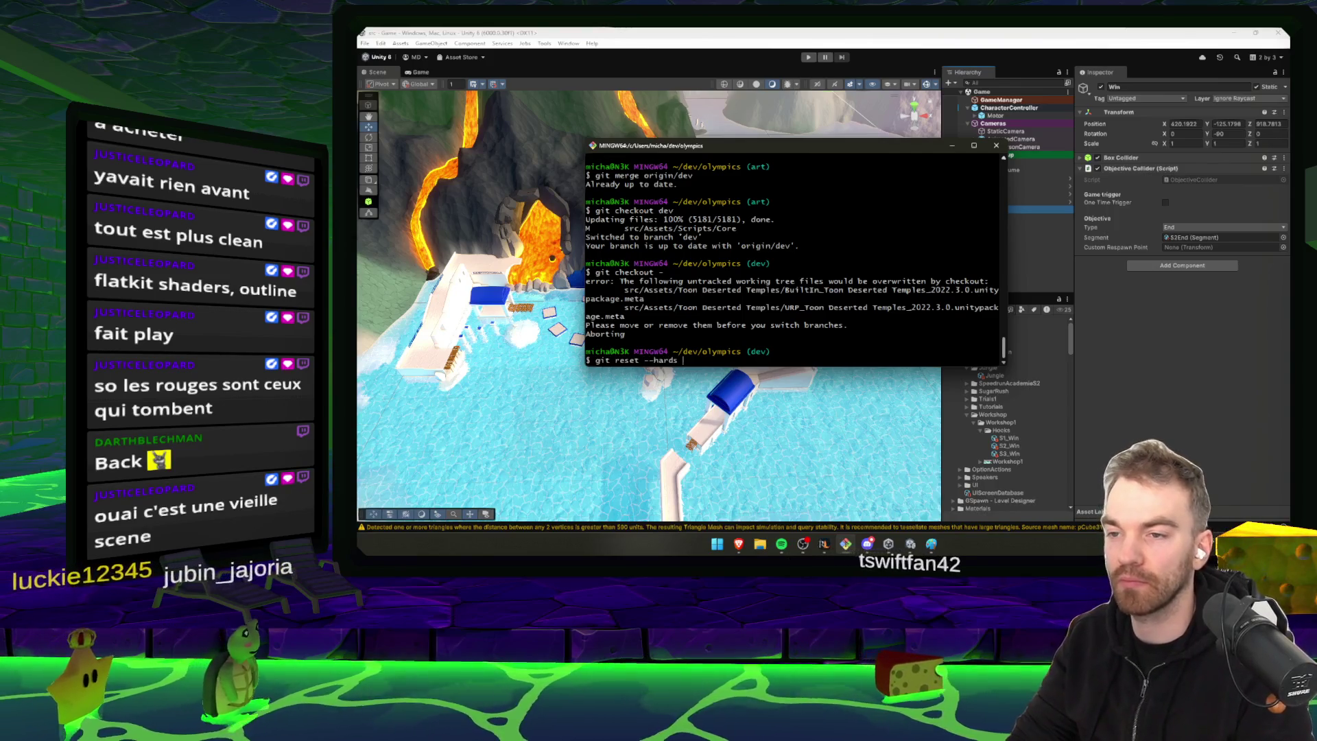
pyautogui.press('BackSpace')
pyautogui.press('BackSpace')
pyautogui.write('HEAD')
pyautogui.press('Return')
# Remove untracked files with git clean -fd and check out the previous branch again
pyautogui.press('Up')
pyautogui.press('Up')
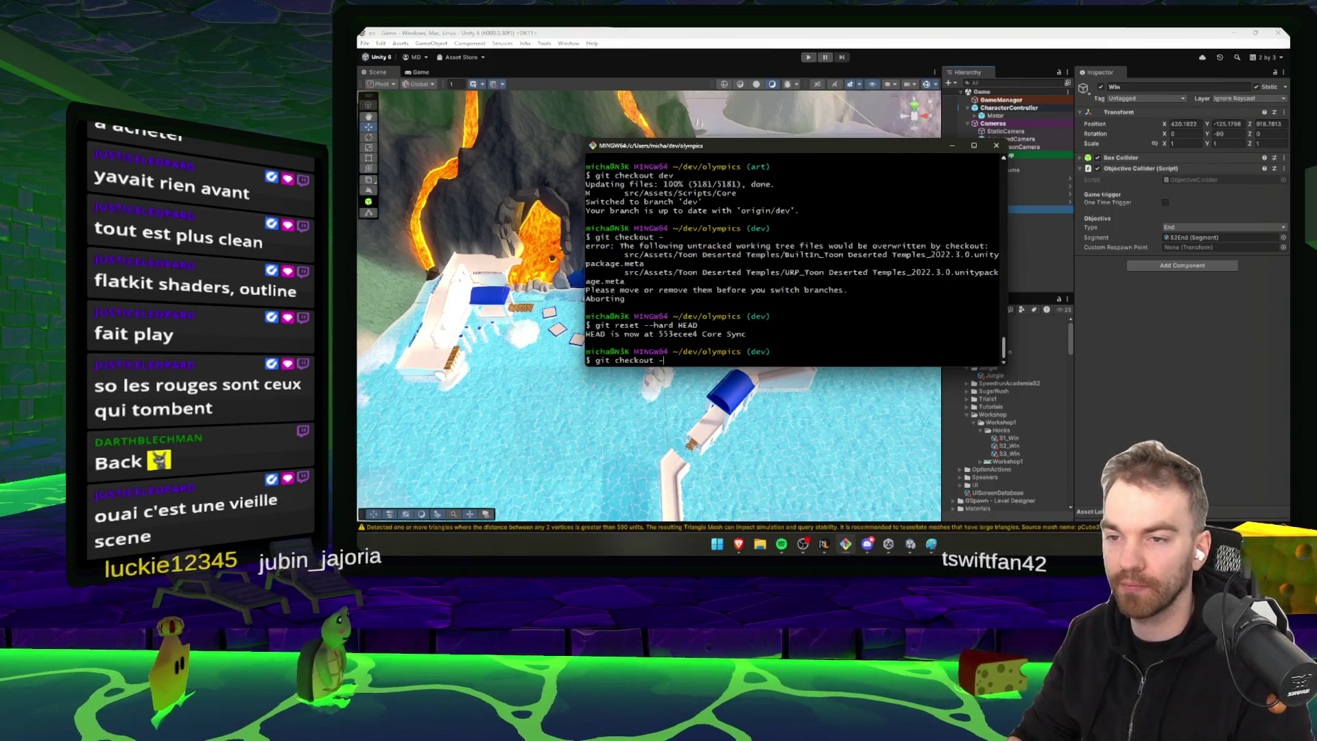
pyautogui.press('Return')
pyautogui.write('GIT CL')
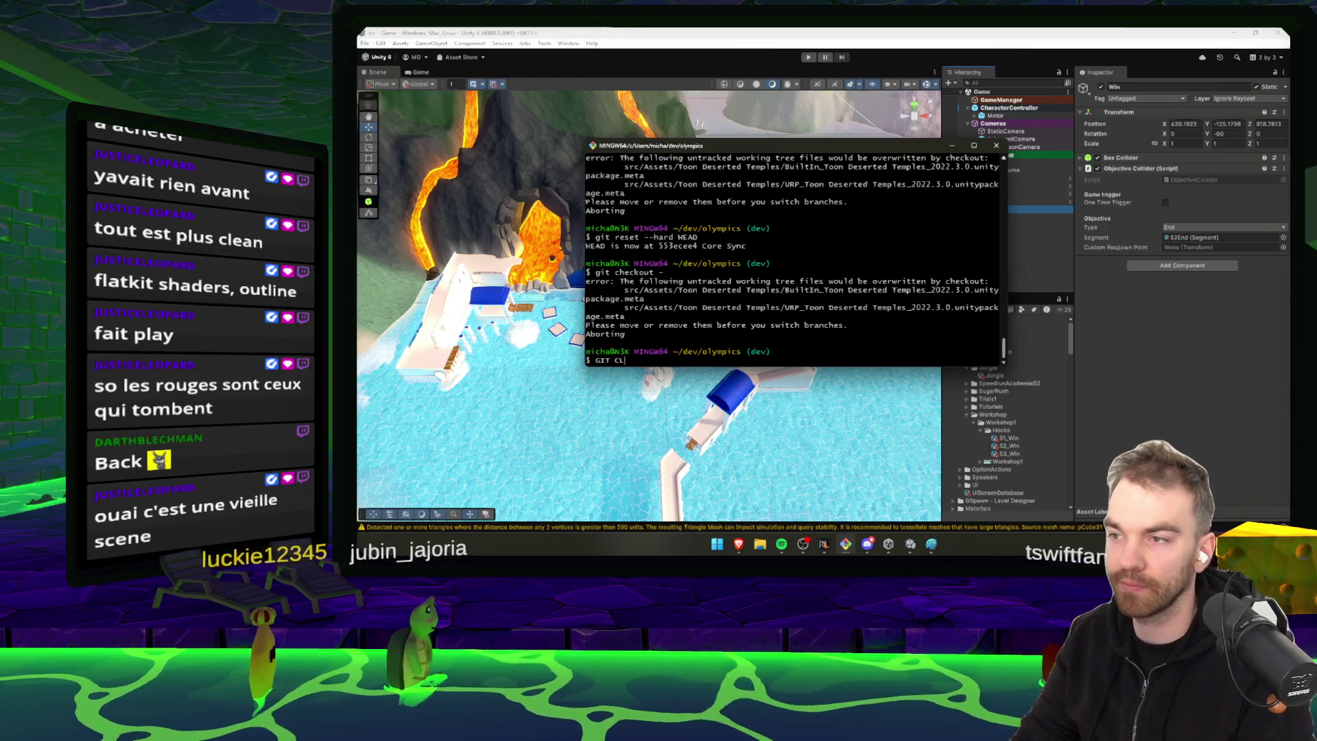
pyautogui.press('BackSpace')
pyautogui.press('BackSpace')
pyautogui.press('BackSpace')
pyautogui.write('ean -fd')
pyautogui.press('Return')
pyautogui.press('Up')
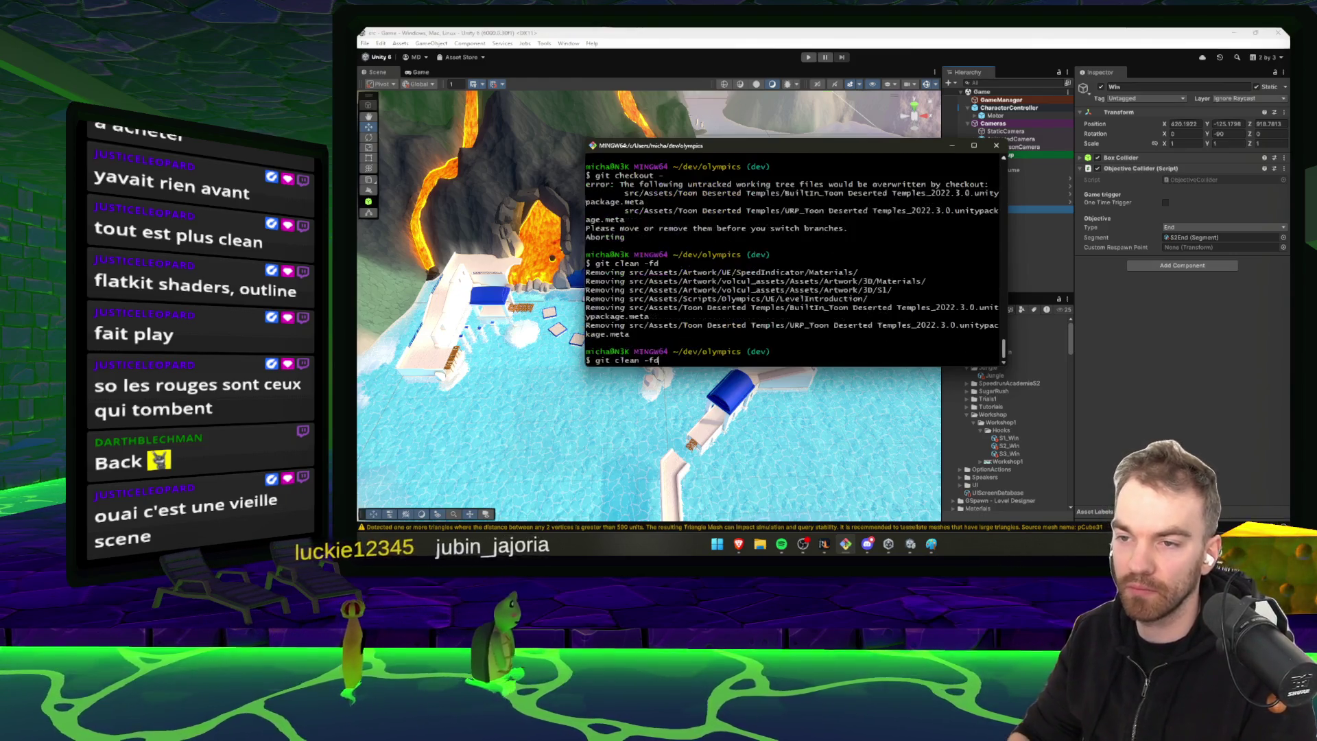
pyautogui.press('Return')
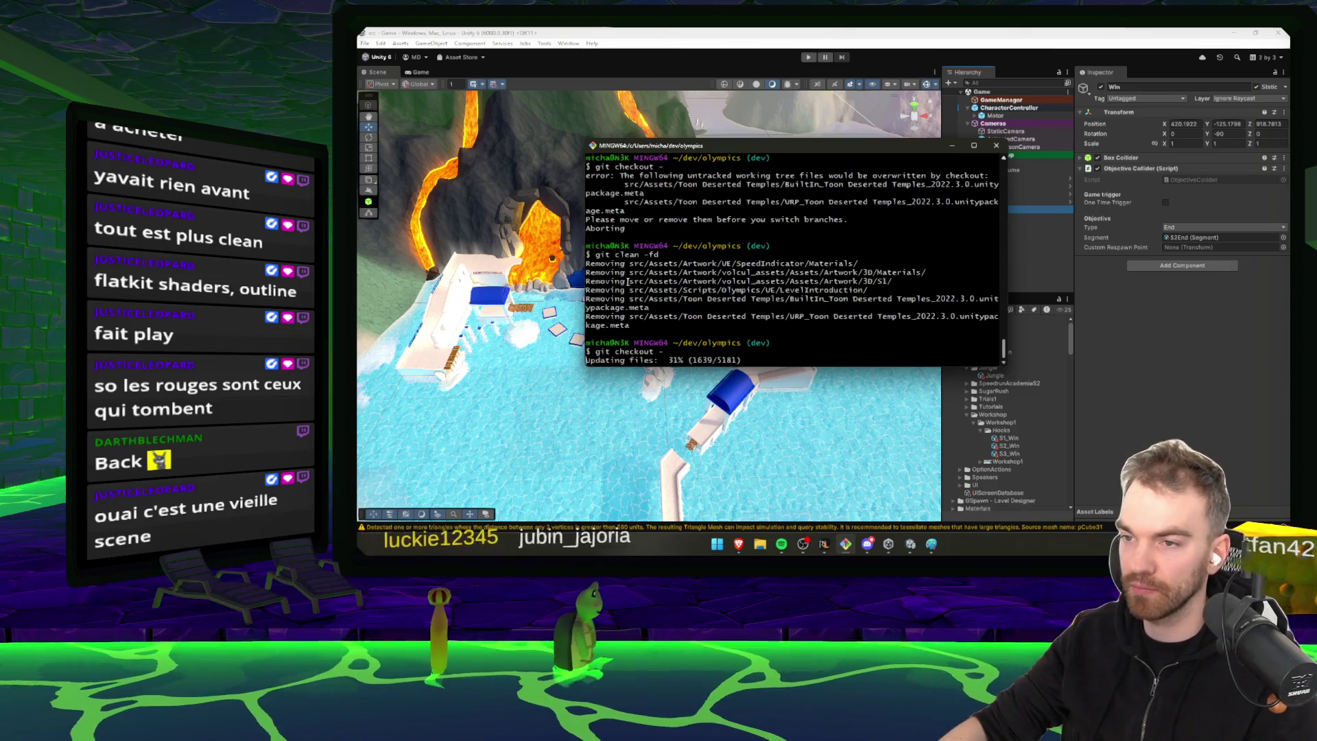
pyautogui.hotkey('alt', 'Tab')
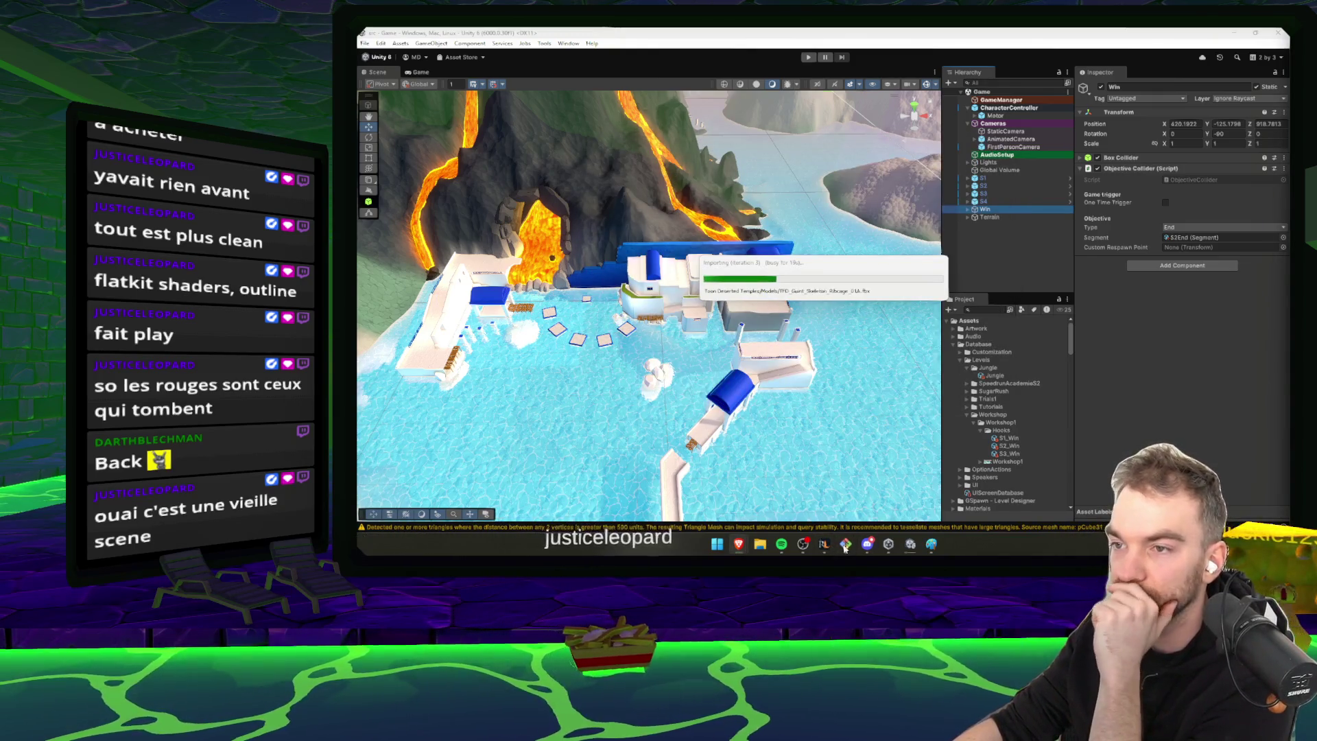
# Reload the externally modified Game scene after the import and adjust the Scene view slightly
pyautogui.moveTo(781, 543)
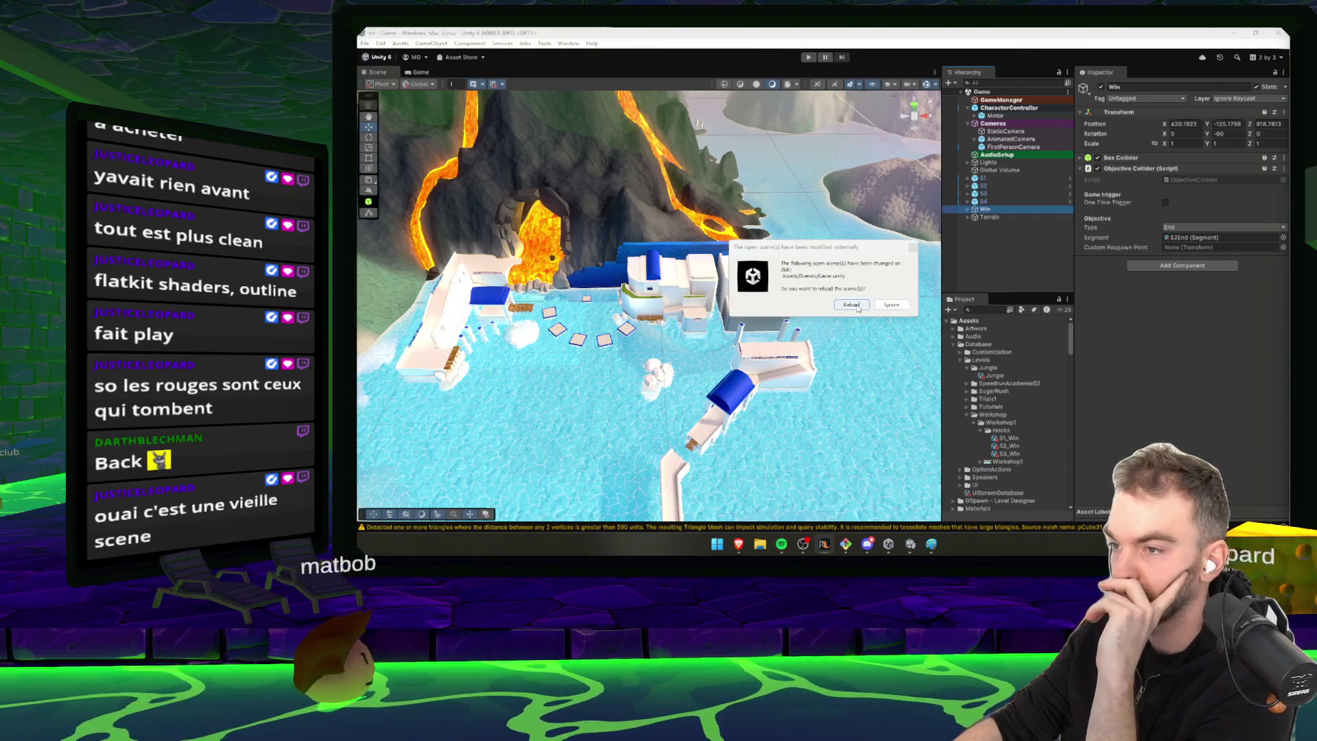
pyautogui.click(851, 304)
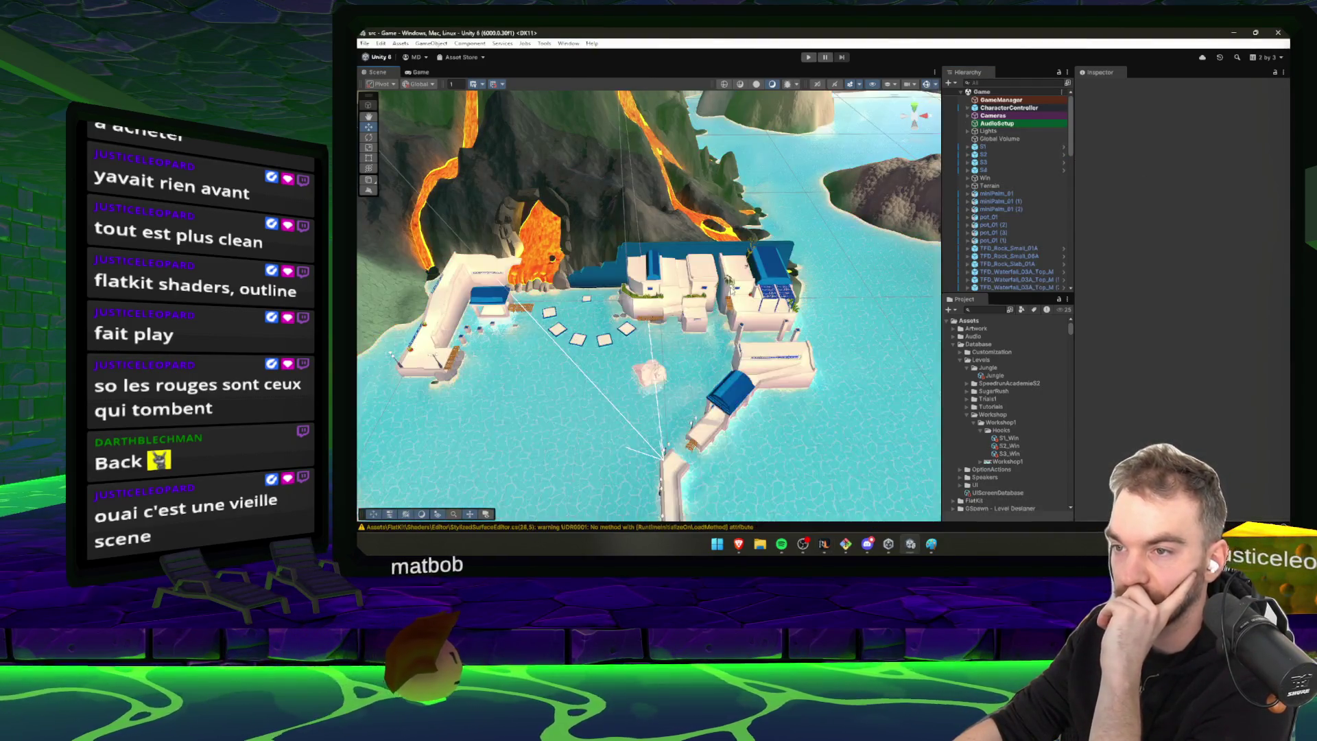
pyautogui.moveTo(892, 206); pyautogui.dragTo(1058, 128)
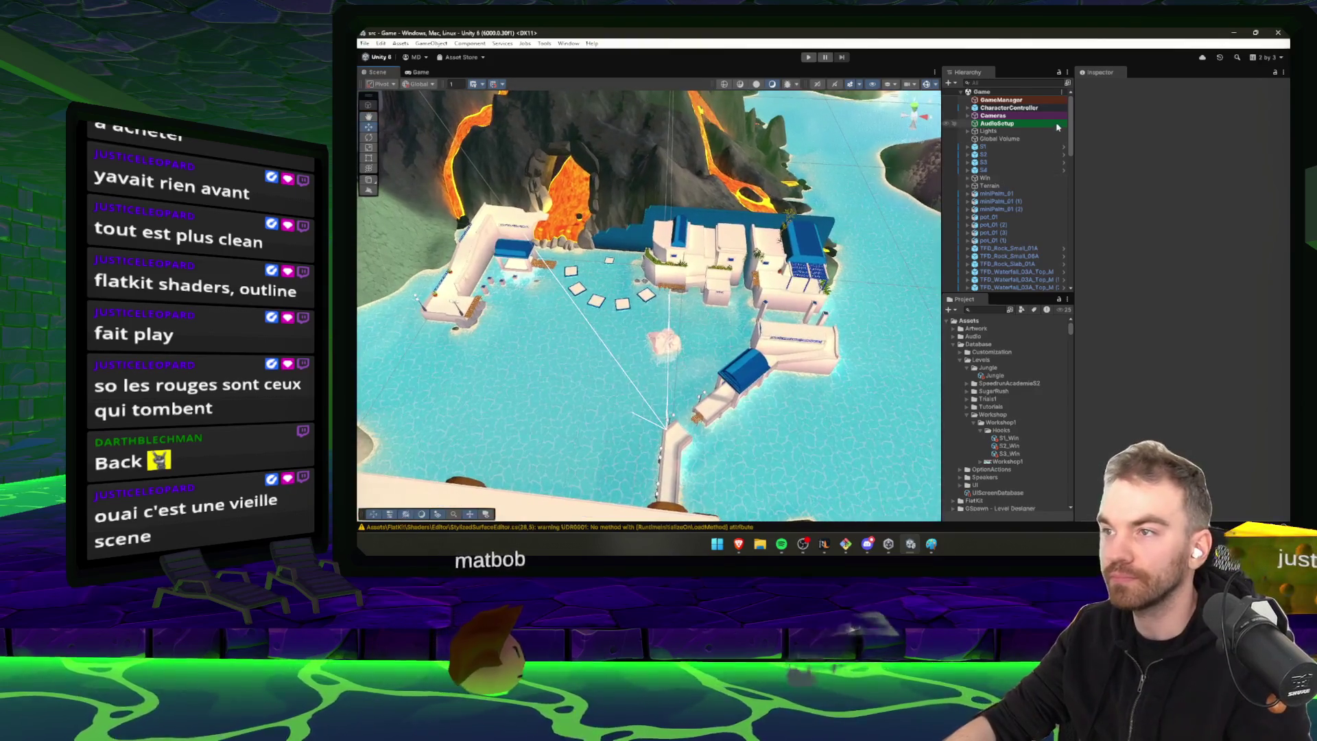
pyautogui.click(1018, 101)
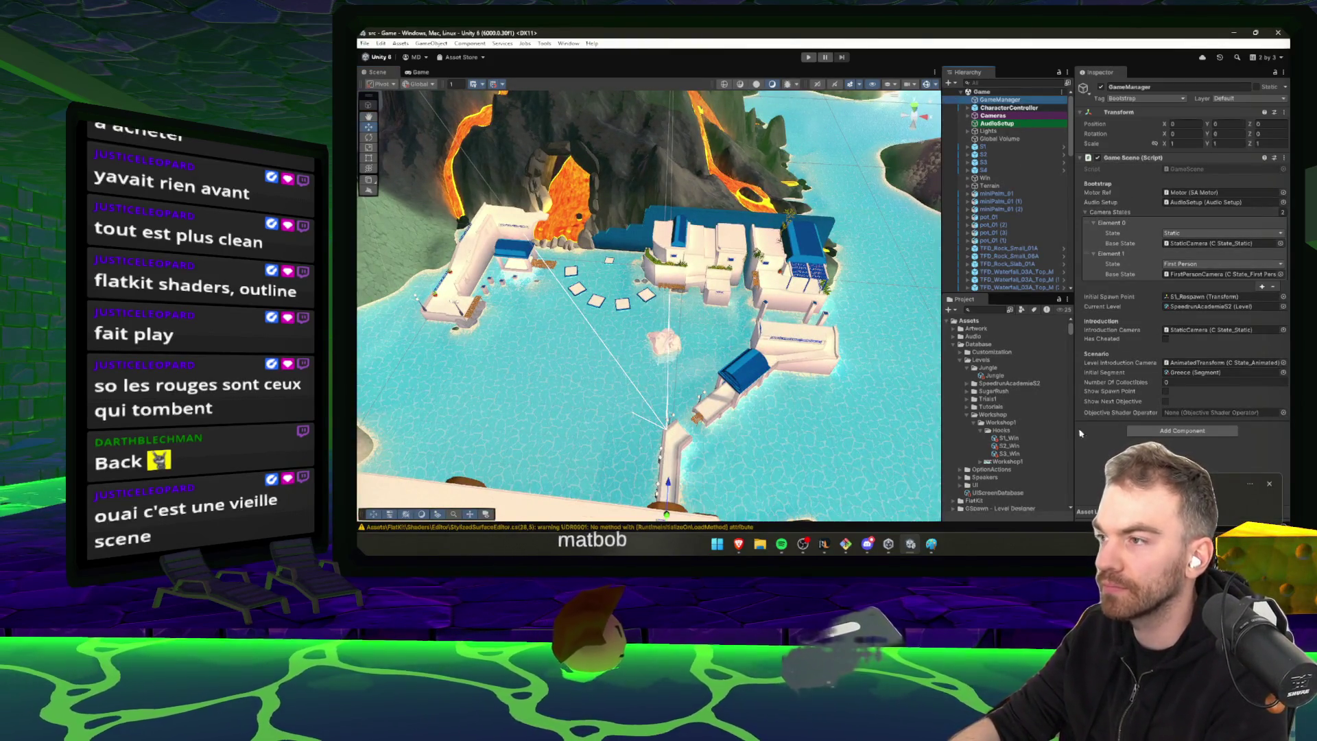
pyautogui.click(927, 548)
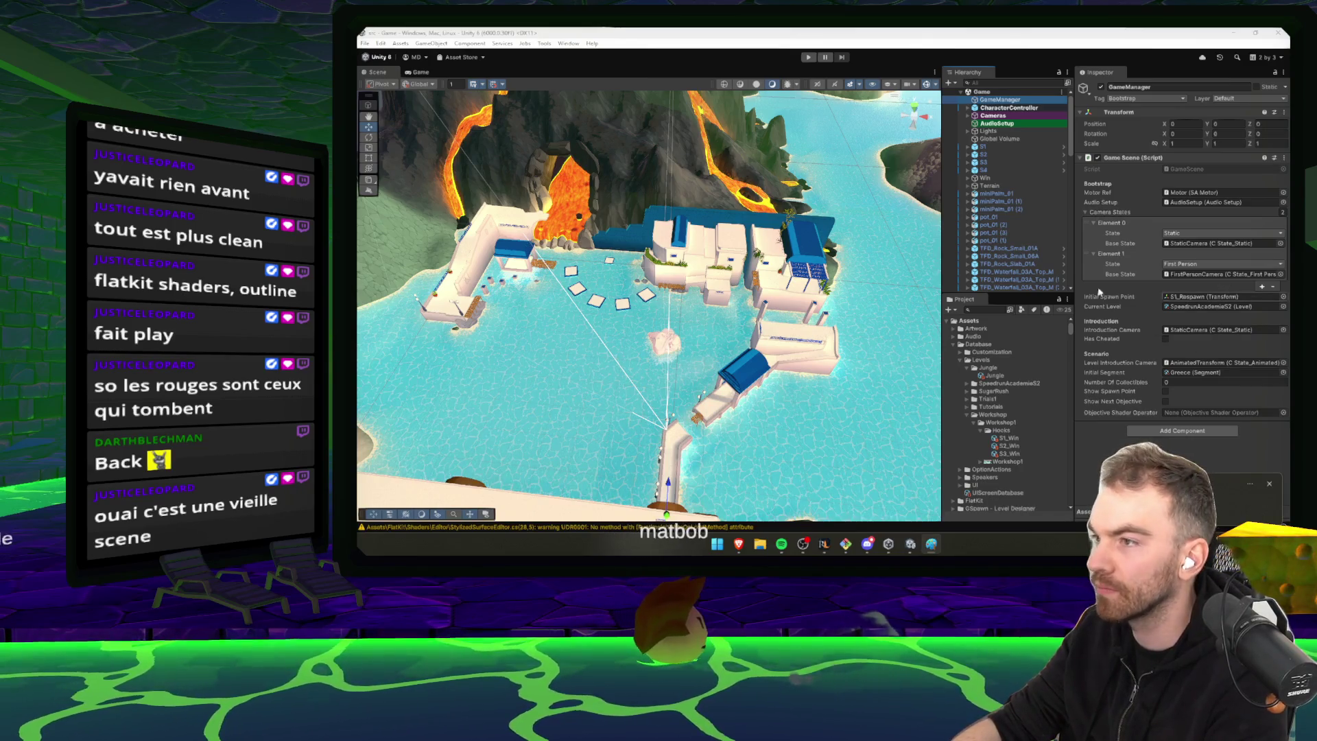
pyautogui.click(1013, 115)
pyautogui.click(1019, 131)
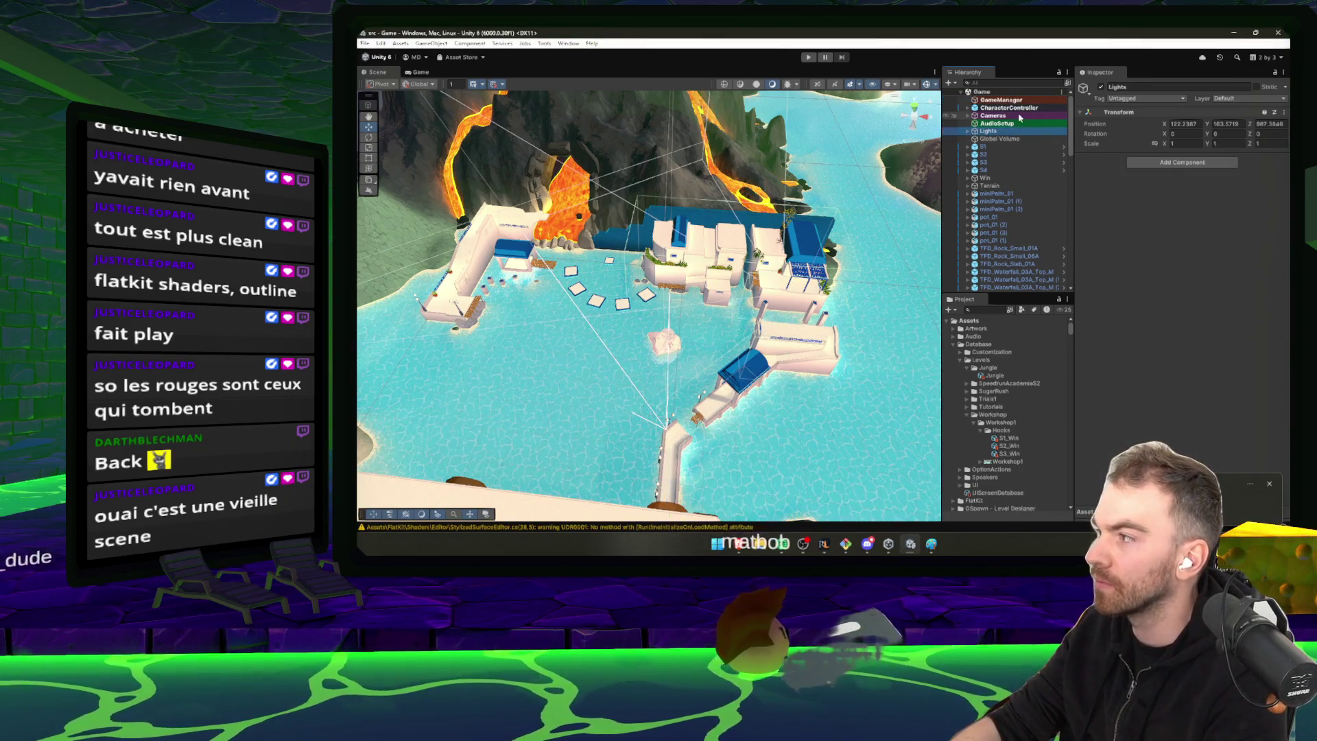
pyautogui.click(1017, 138)
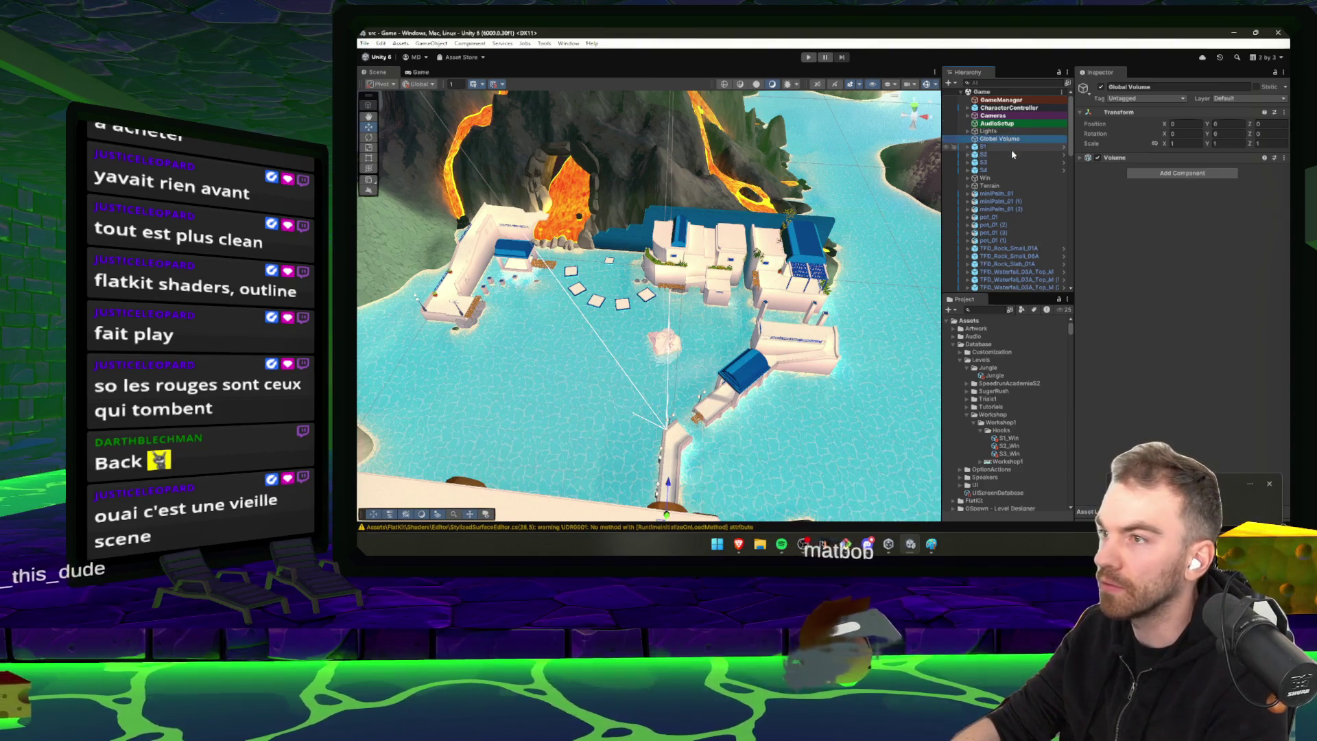
pyautogui.click(999, 195)
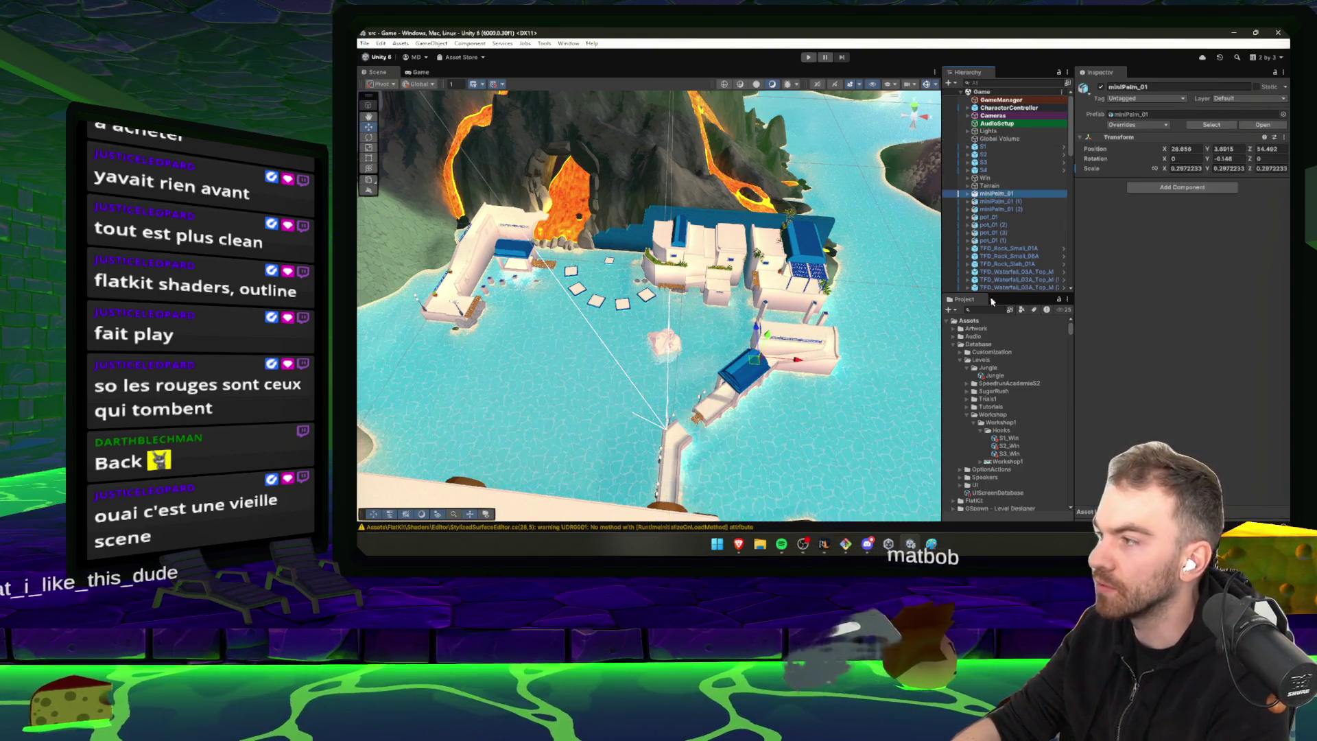
pyautogui.scroll(-10, 1000, 226)
pyautogui.scroll(15, 1002, 205)
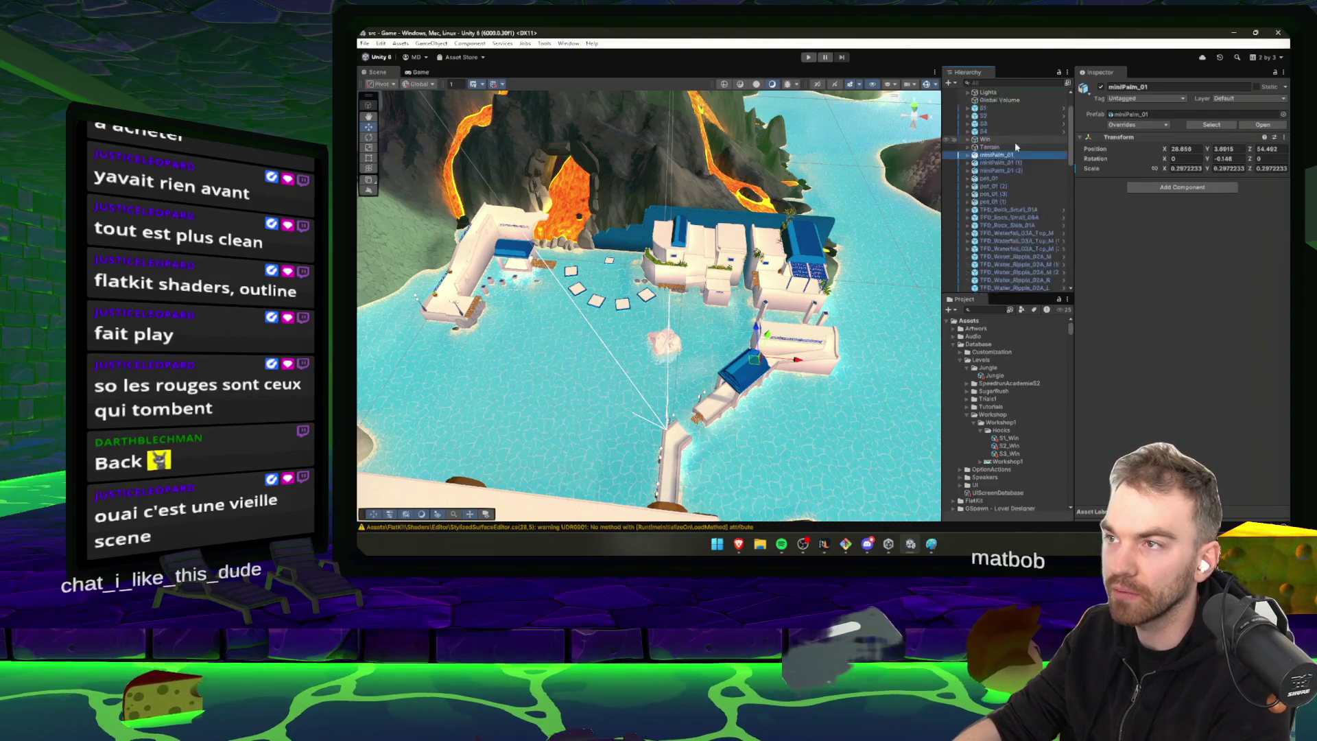
pyautogui.click(998, 100)
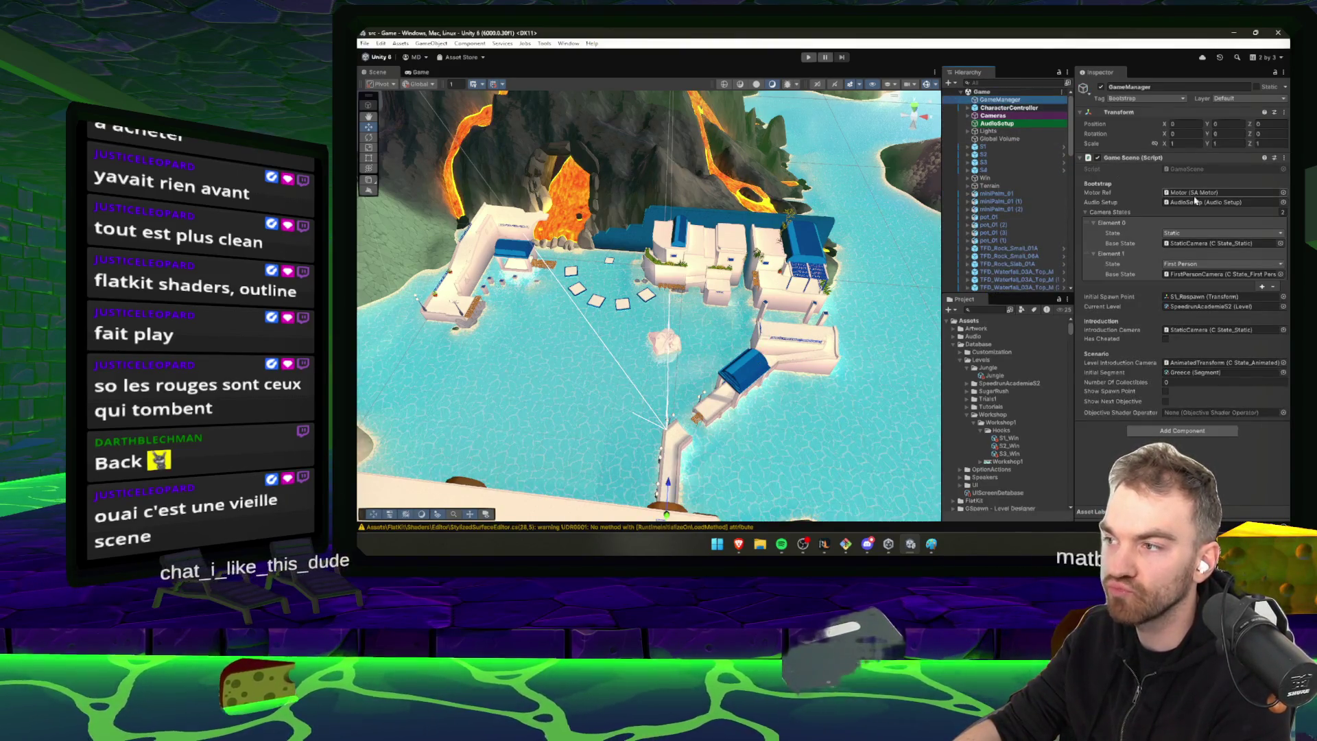
pyautogui.click(808, 57)
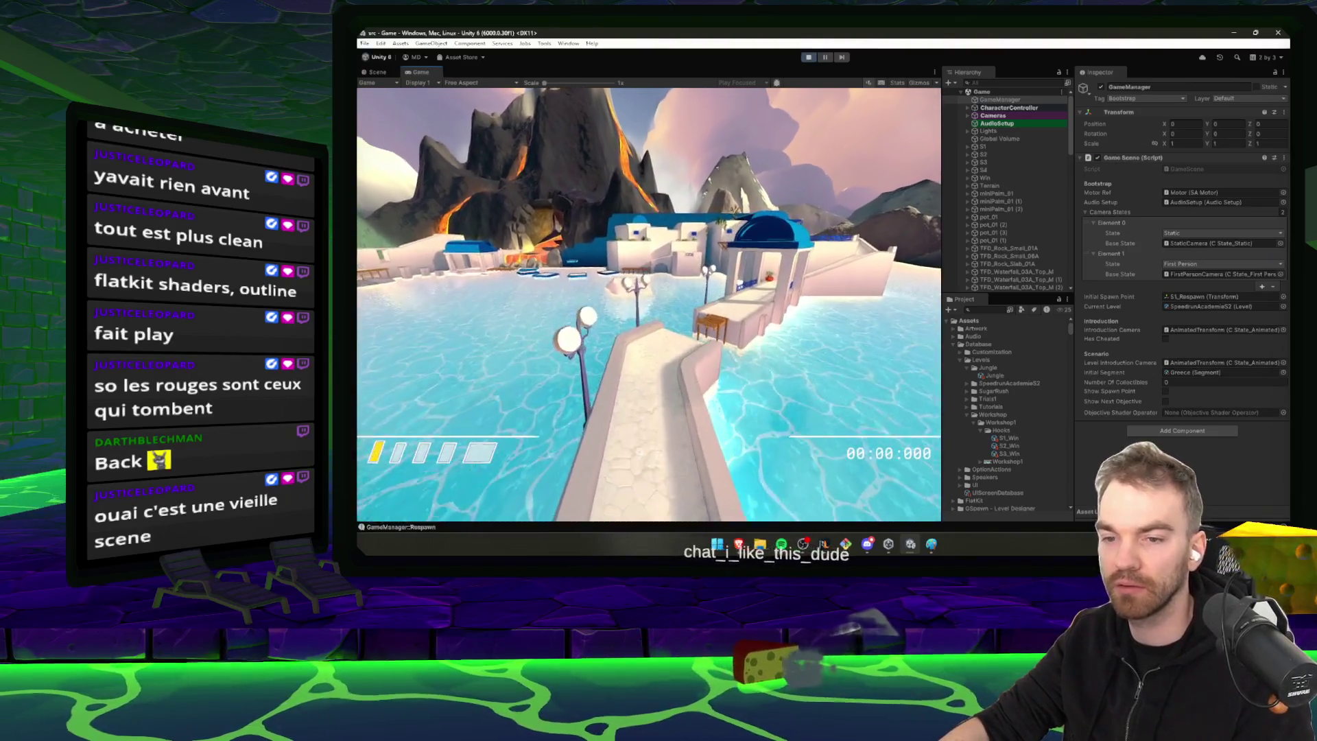
pyautogui.press('Escape')
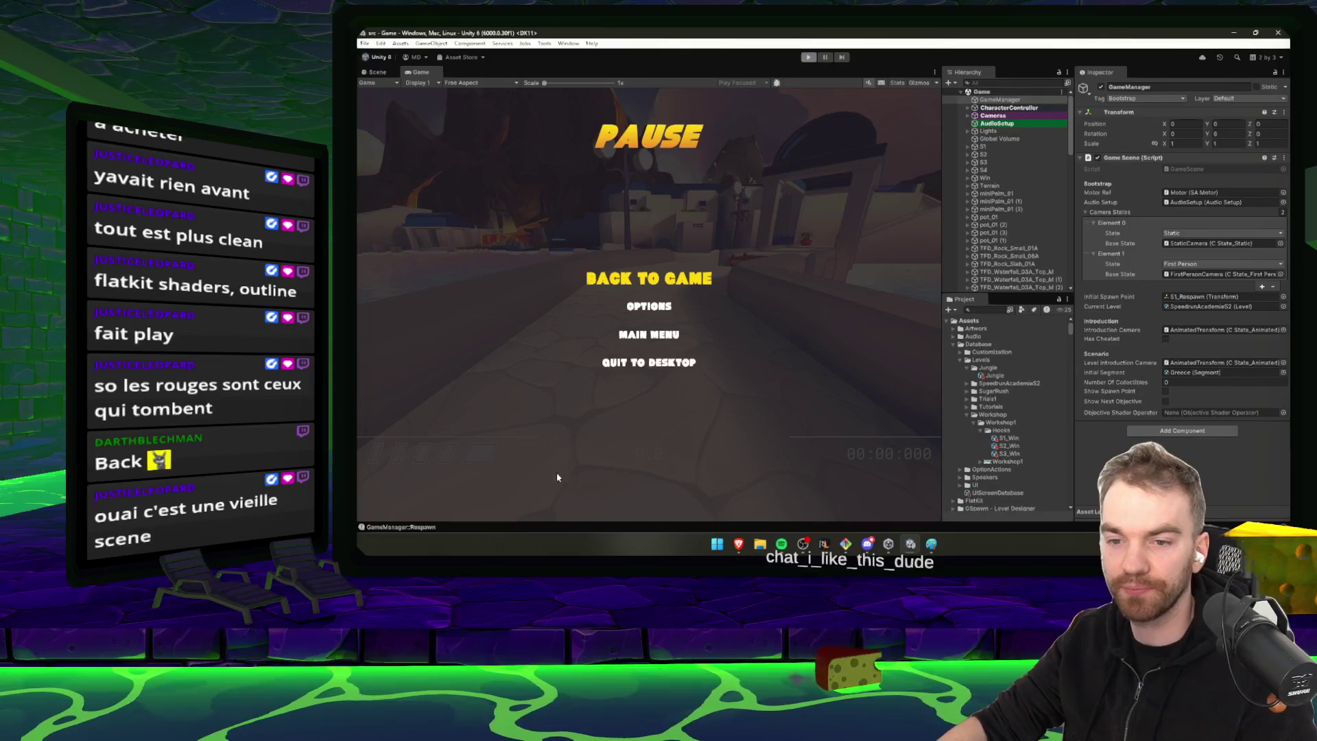
pyautogui.hotkey('ctrl', 'p')
pyautogui.click(420, 71)
pyautogui.click(743, 82)
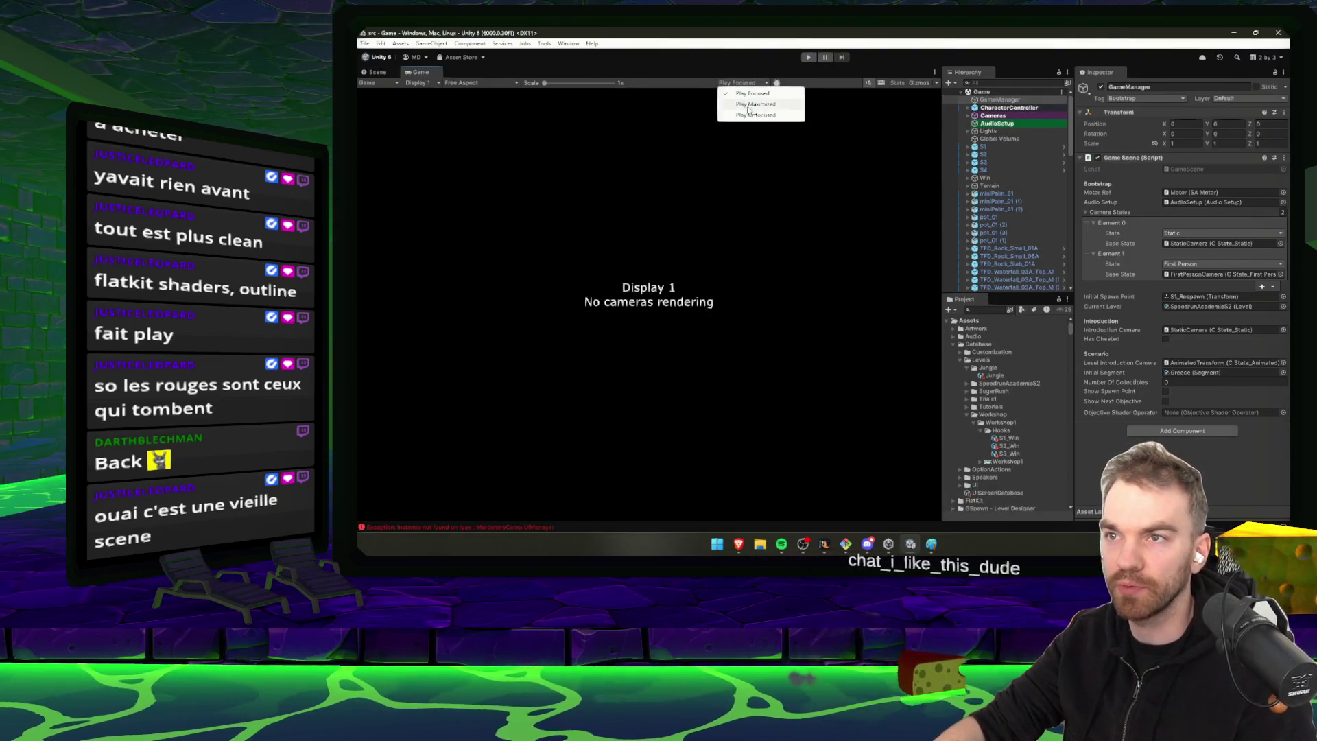
pyautogui.click(609, 98)
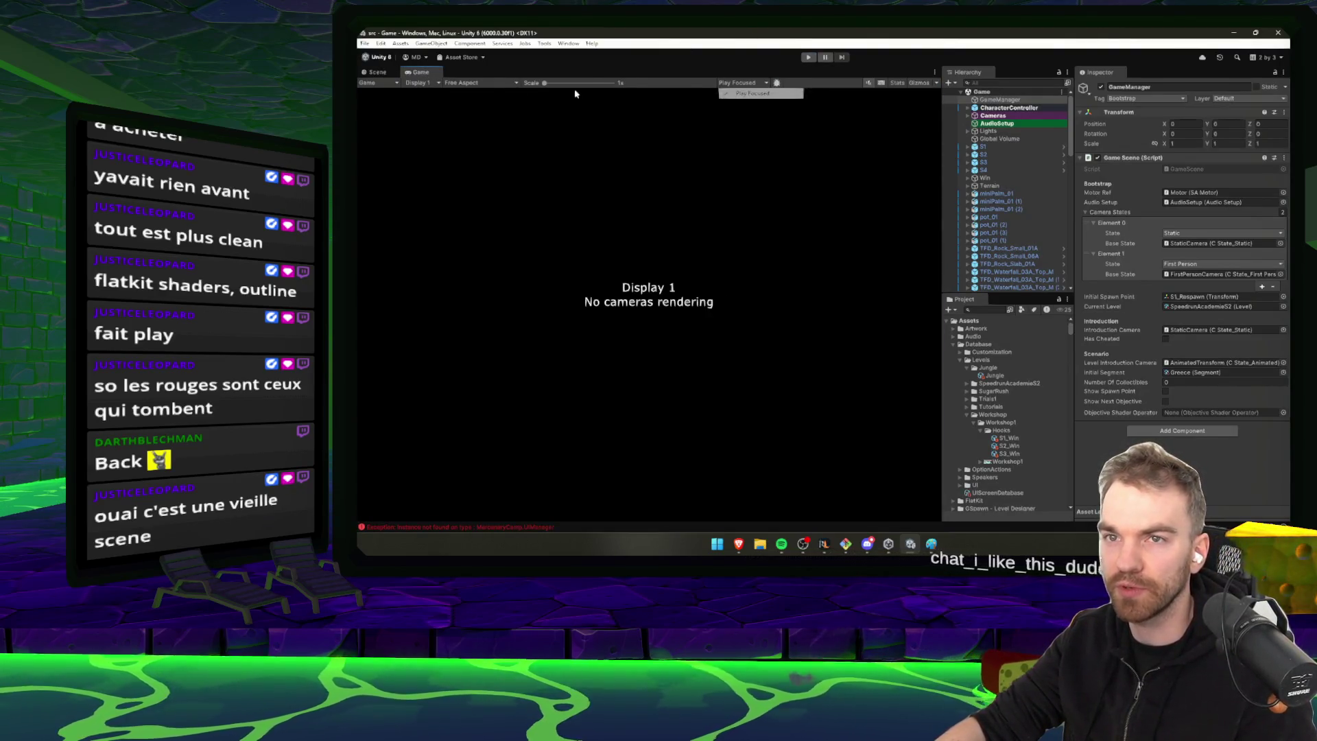
pyautogui.click(381, 72)
pyautogui.click(568, 44)
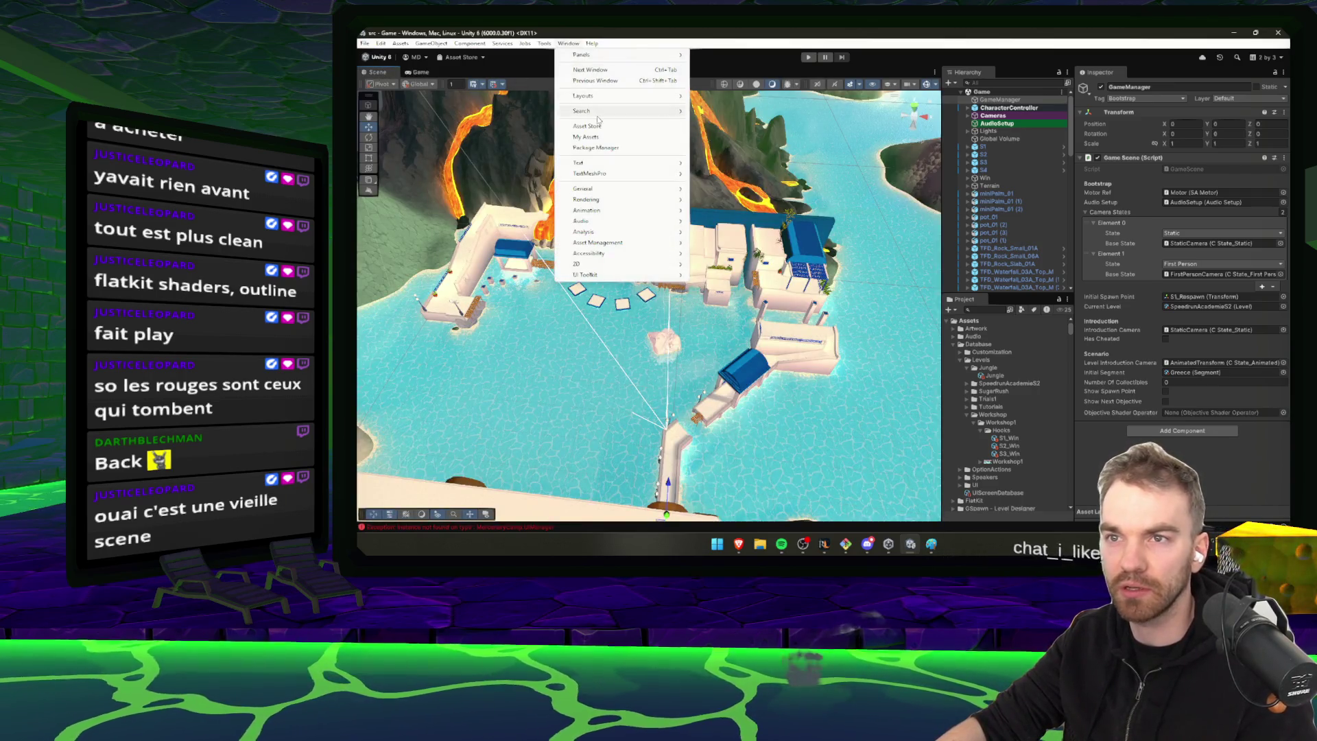
# Open the Console and dock it beneath the Scene view with extra height
pyautogui.moveTo(587, 189)
pyautogui.click(776, 245)
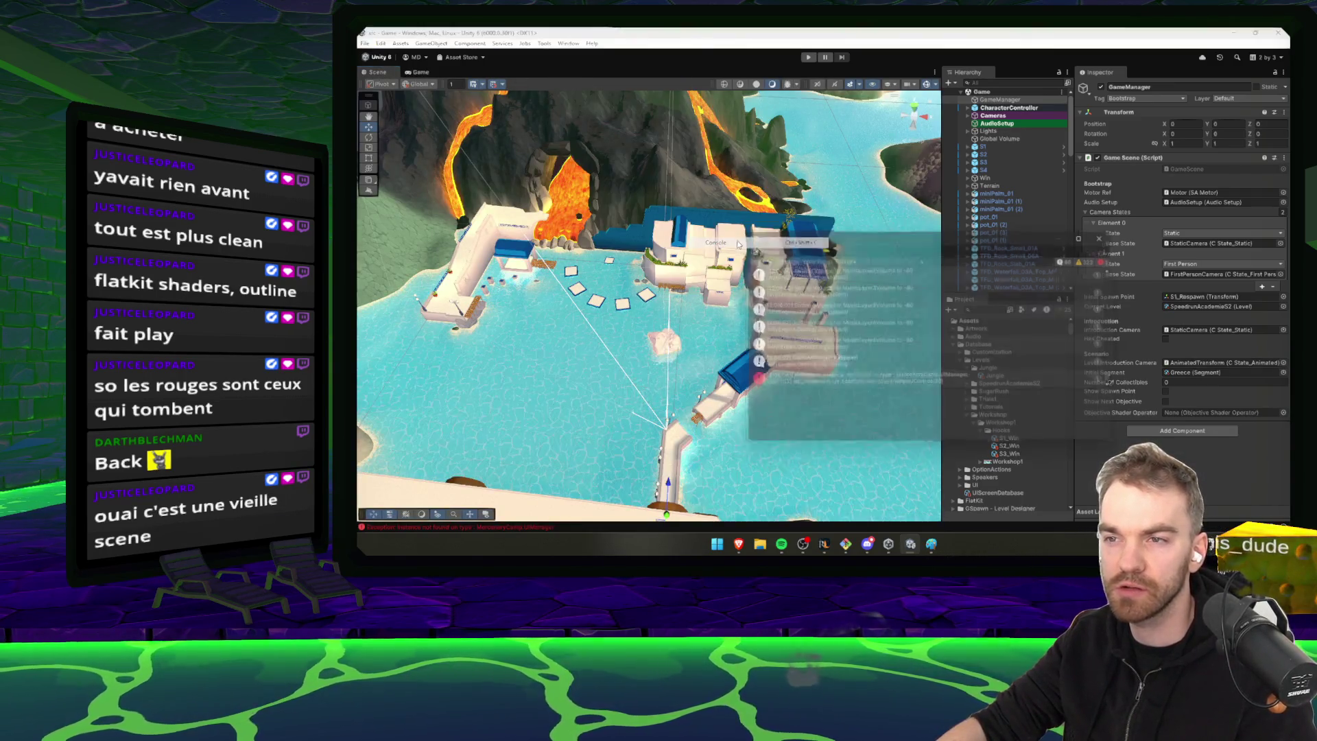
pyautogui.moveTo(773, 249)
pyautogui.mouseDown()
pyautogui.moveTo(604, 438)
pyautogui.moveTo(565, 500)
pyautogui.mouseUp()
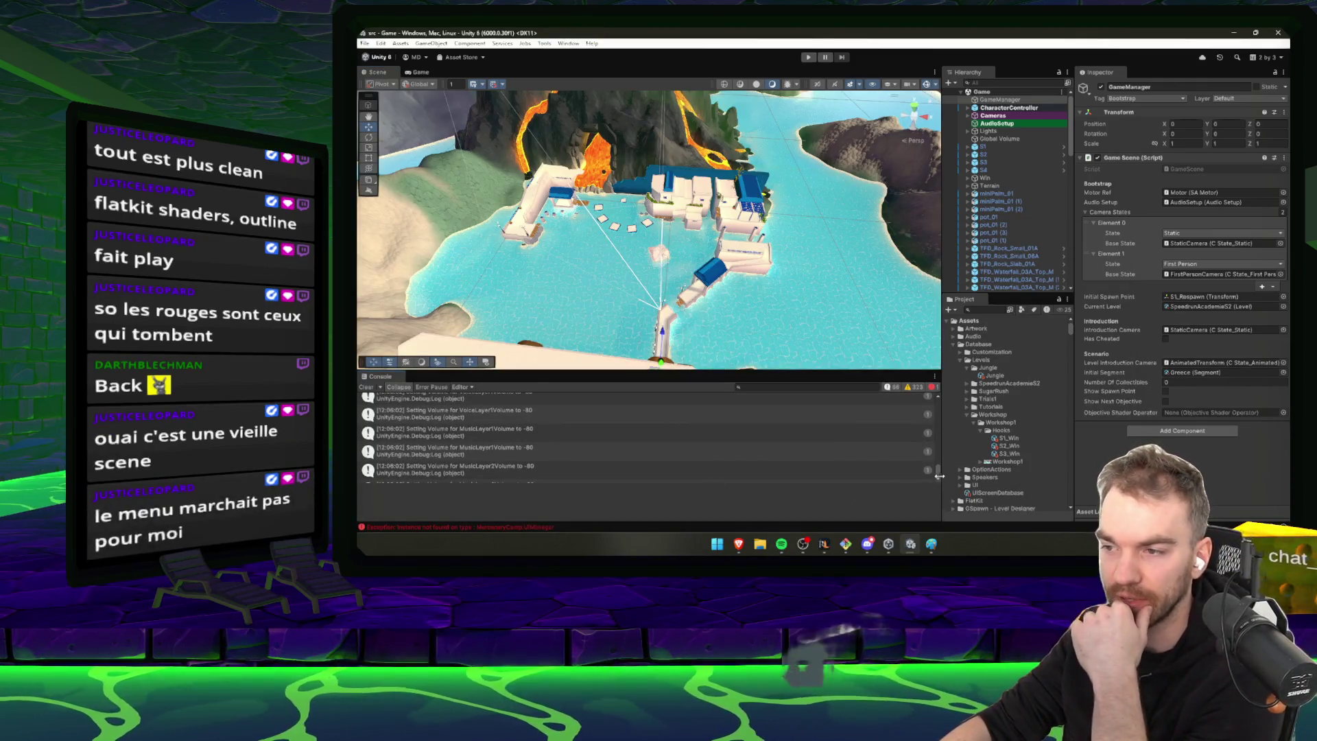
pyautogui.moveTo(937, 473)
pyautogui.mouseDown()
pyautogui.moveTo(878, 411)
pyautogui.moveTo(800, 378)
pyautogui.mouseUp()
pyautogui.click(617, 399)
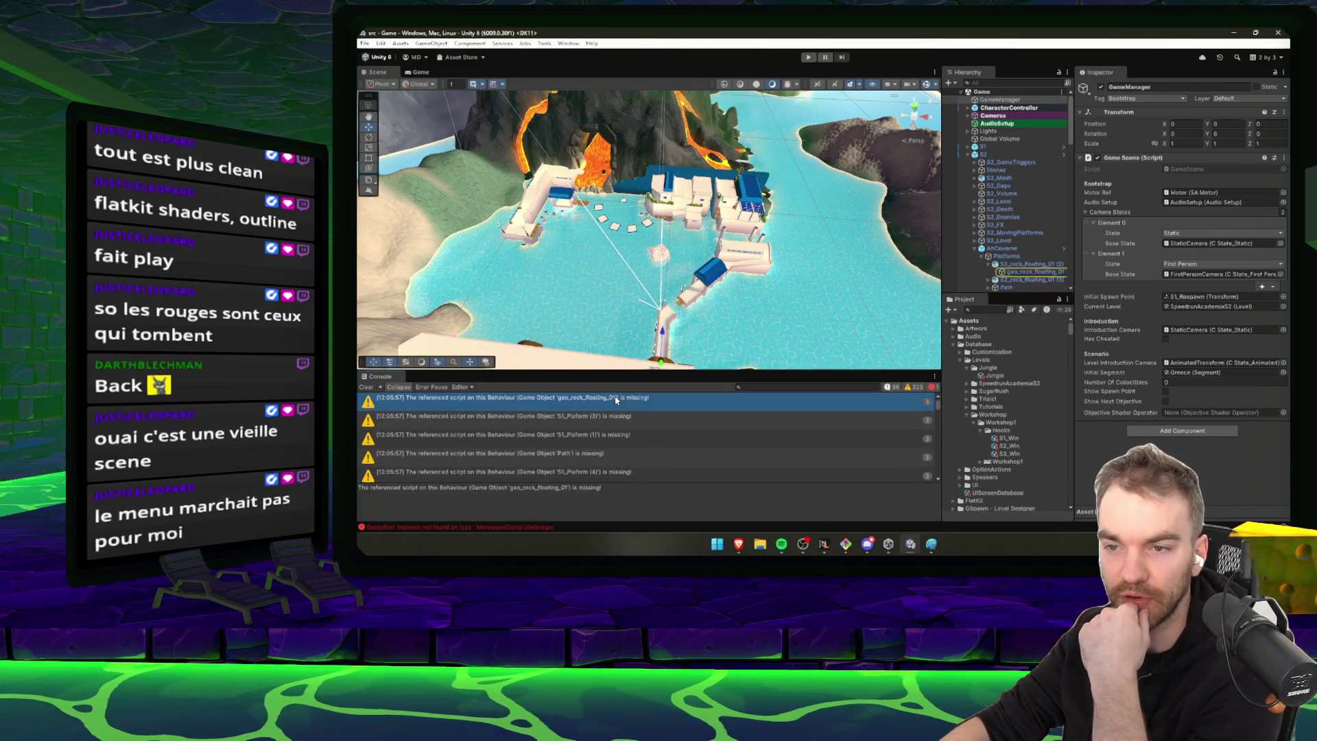
pyautogui.moveTo(605, 370); pyautogui.dragTo(604, 219)
# Inspect geo_rock_floating_01 from its missing-script warning
pyautogui.click(560, 395)
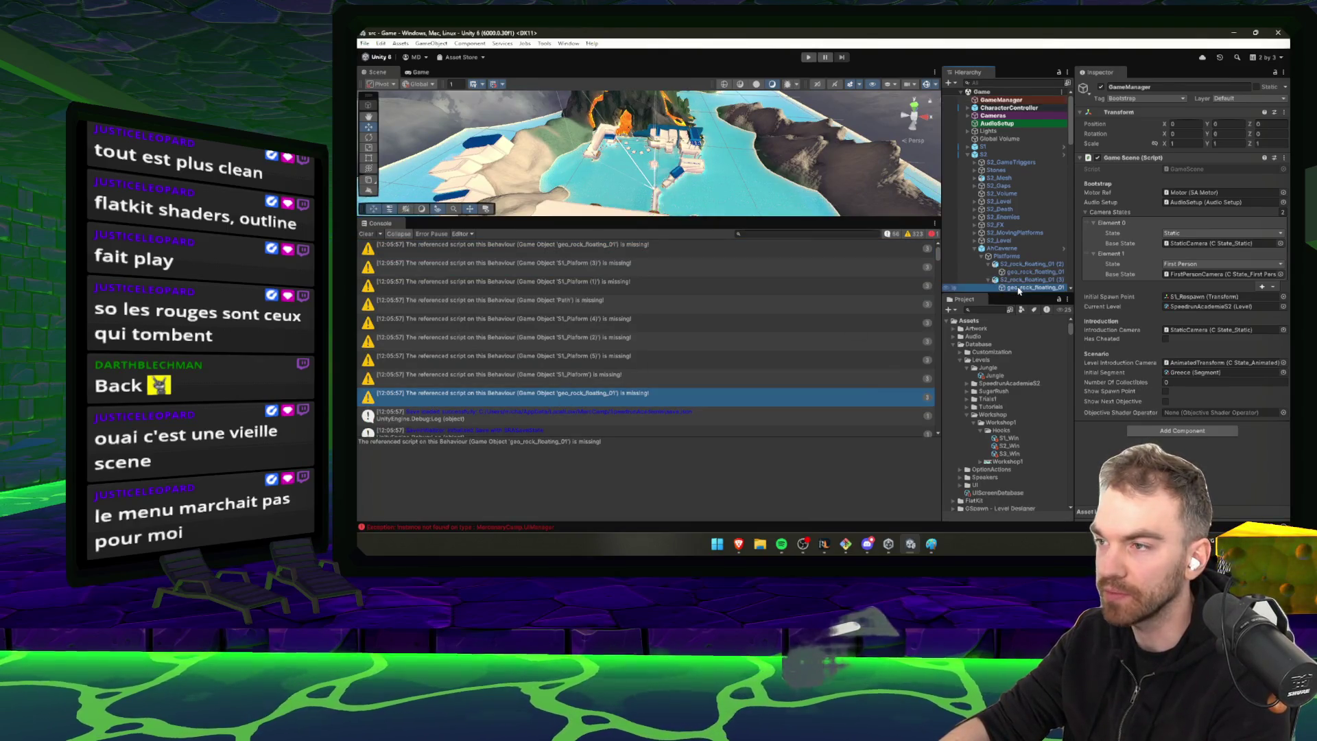
pyautogui.click(1019, 288)
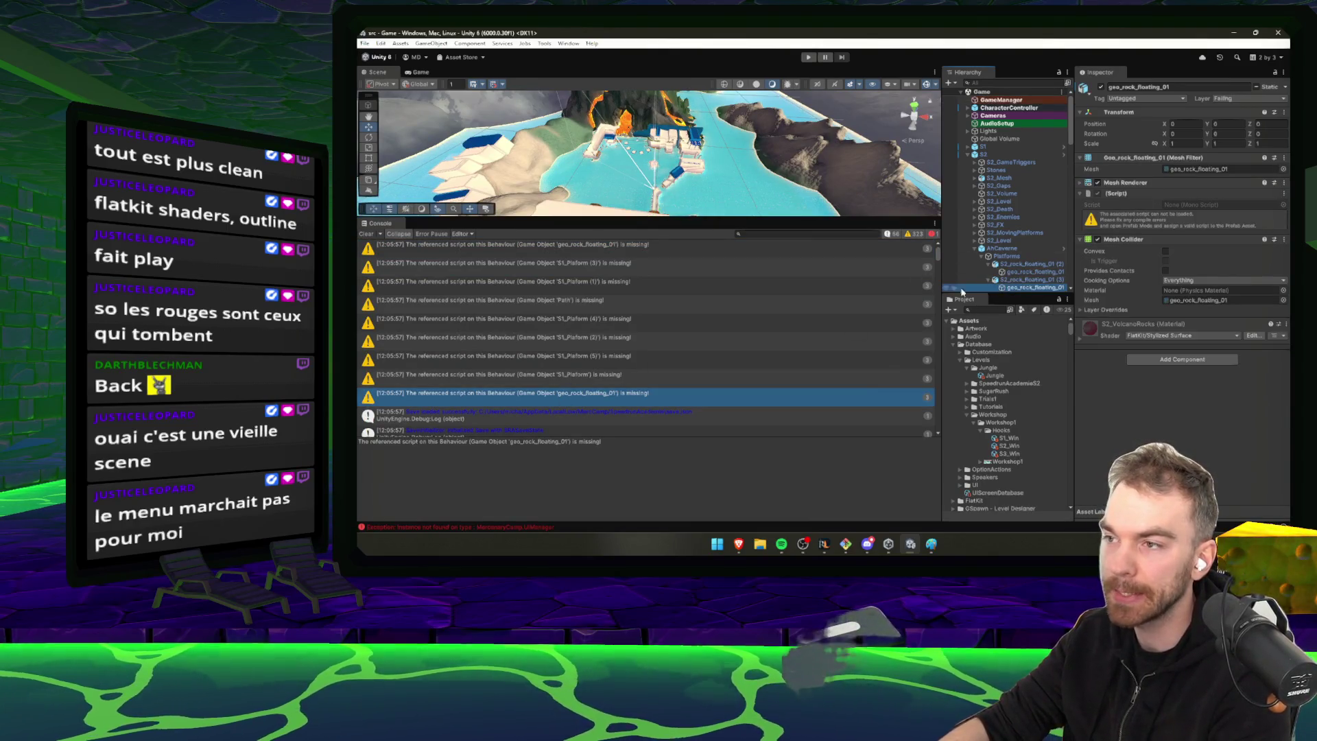
pyautogui.moveTo(1030, 293); pyautogui.dragTo(1029, 372)
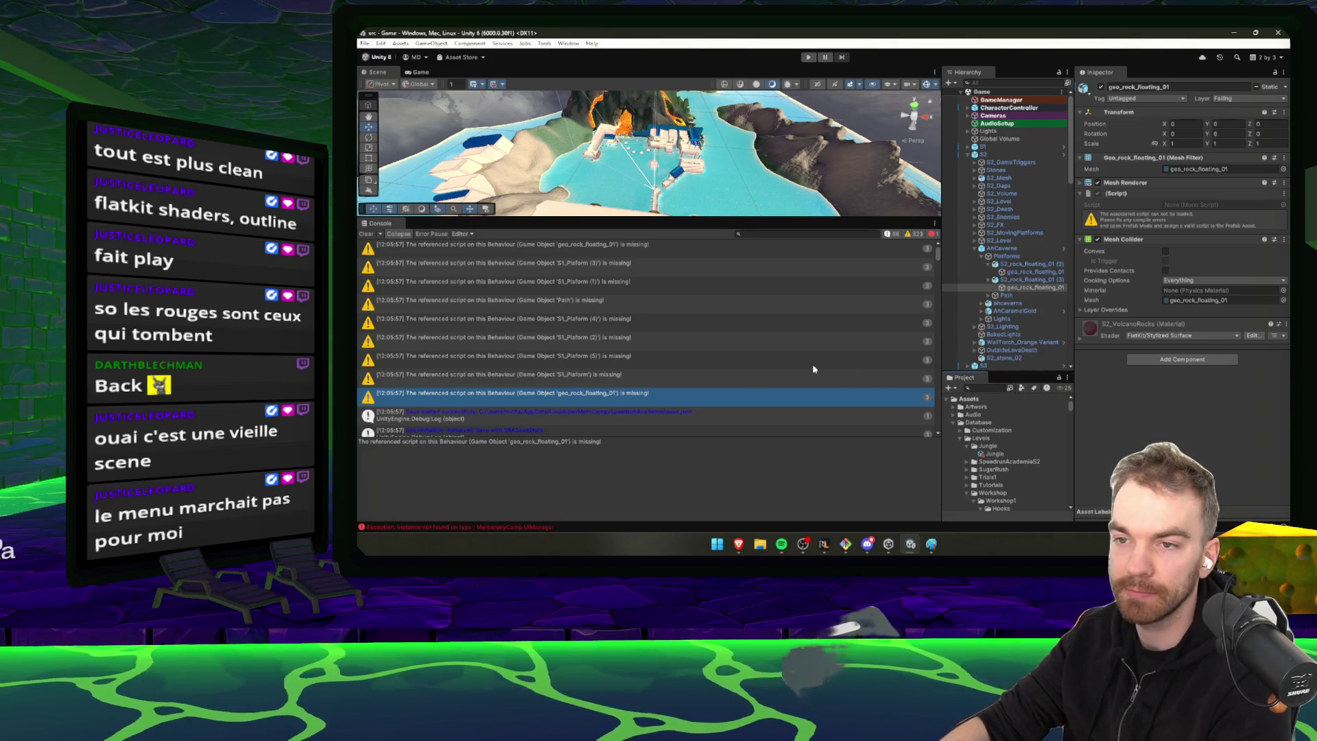
pyautogui.scroll(-3, 802, 339)
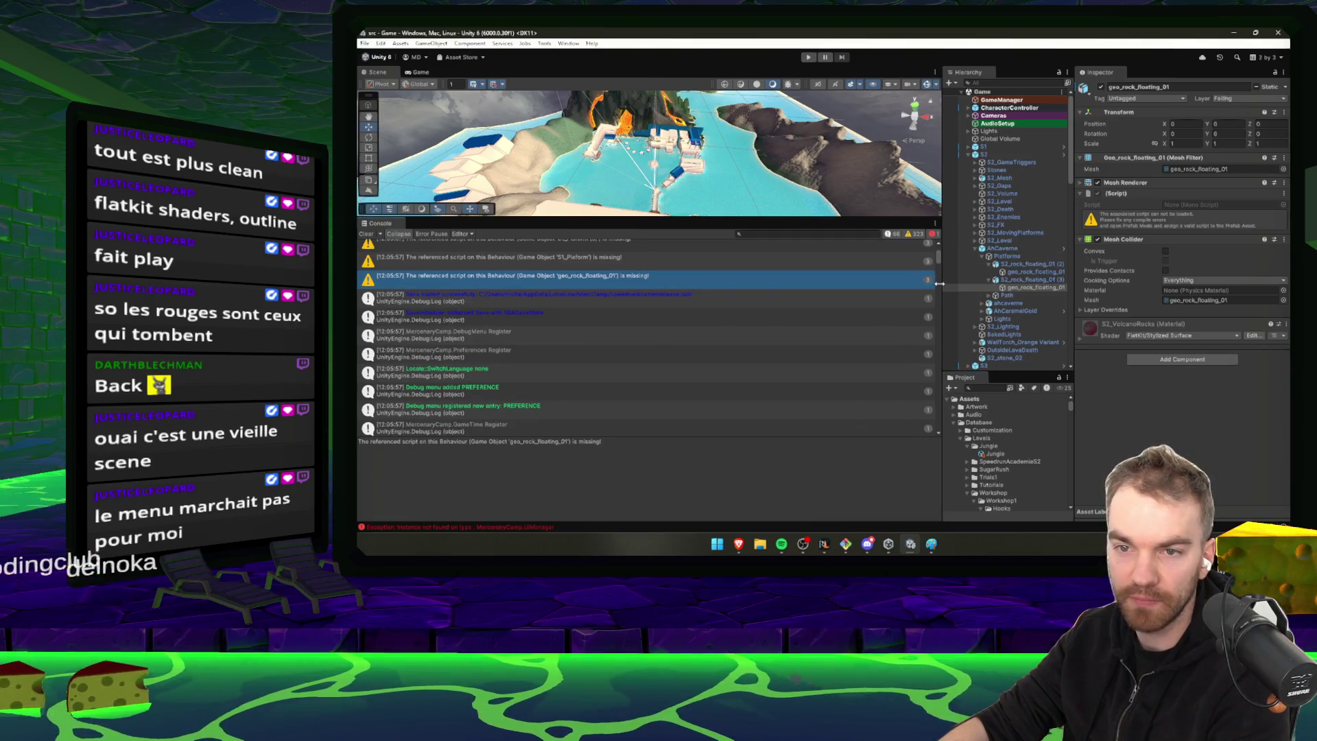
pyautogui.scroll(-10, 686, 329)
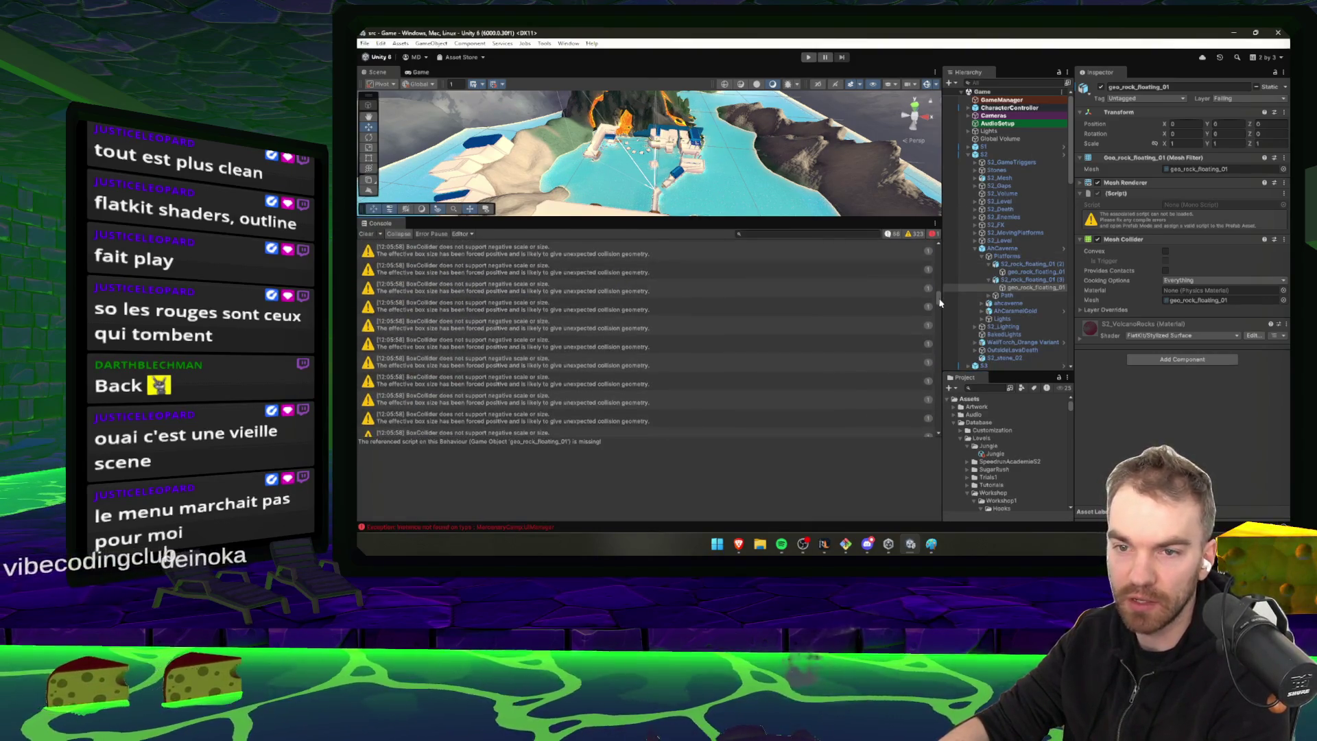
# Follow the BoxCollider negative-scale warnings, framing the TFD_Beam_01A (64) beam
pyautogui.click(514, 341)
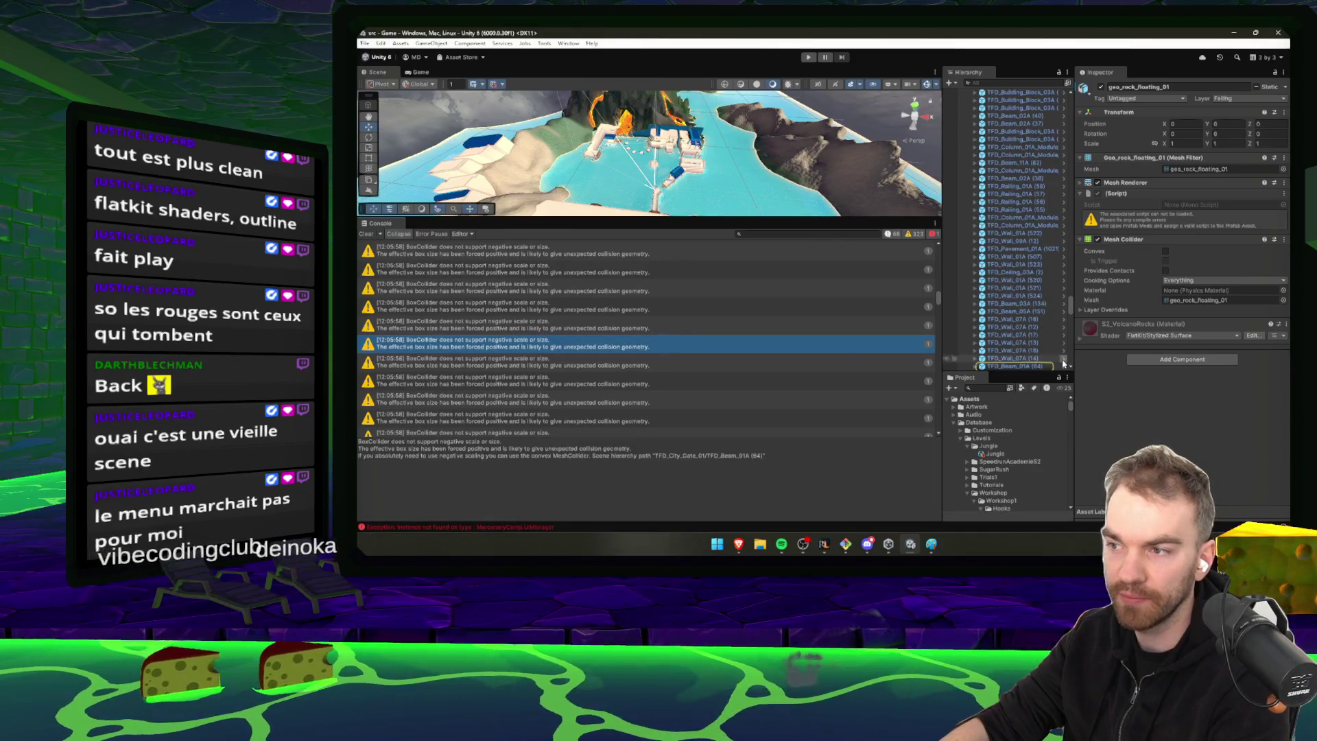
pyautogui.click(1024, 367)
pyautogui.doubleClick(1024, 367)
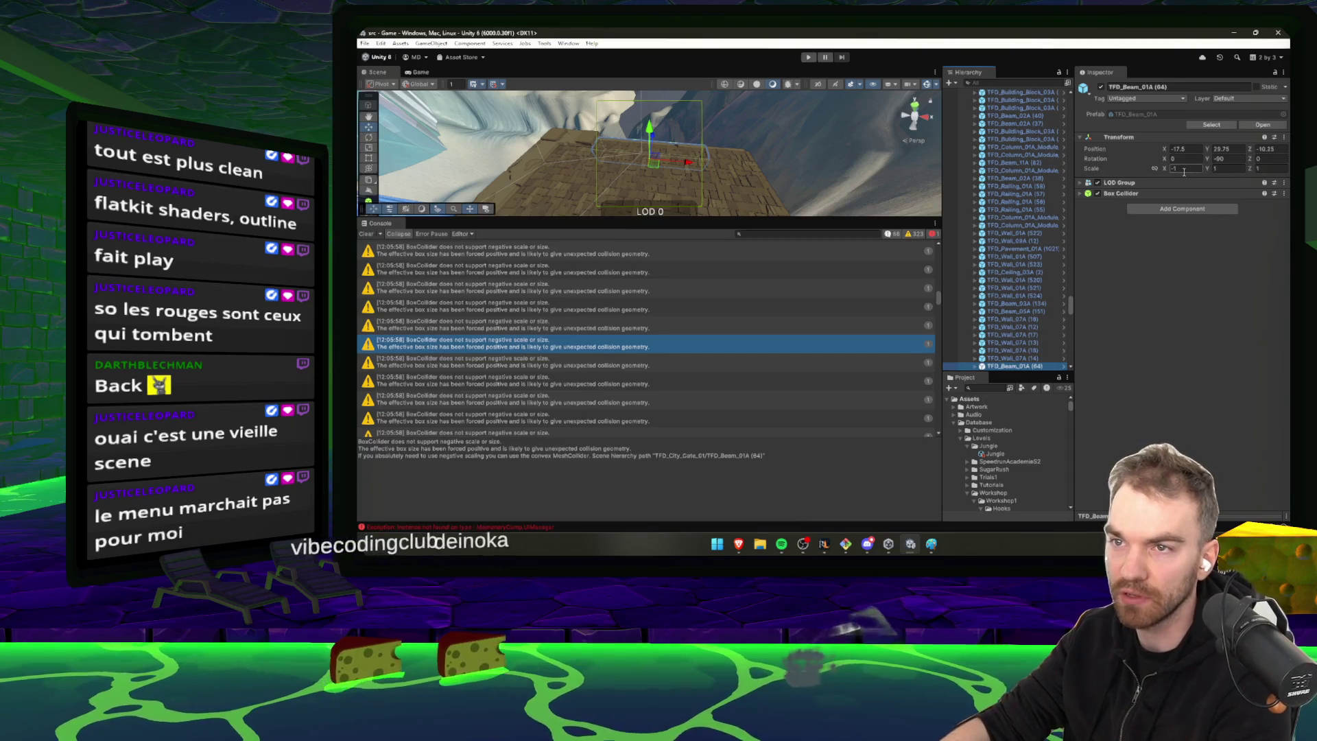
pyautogui.scroll(-2, 755, 329)
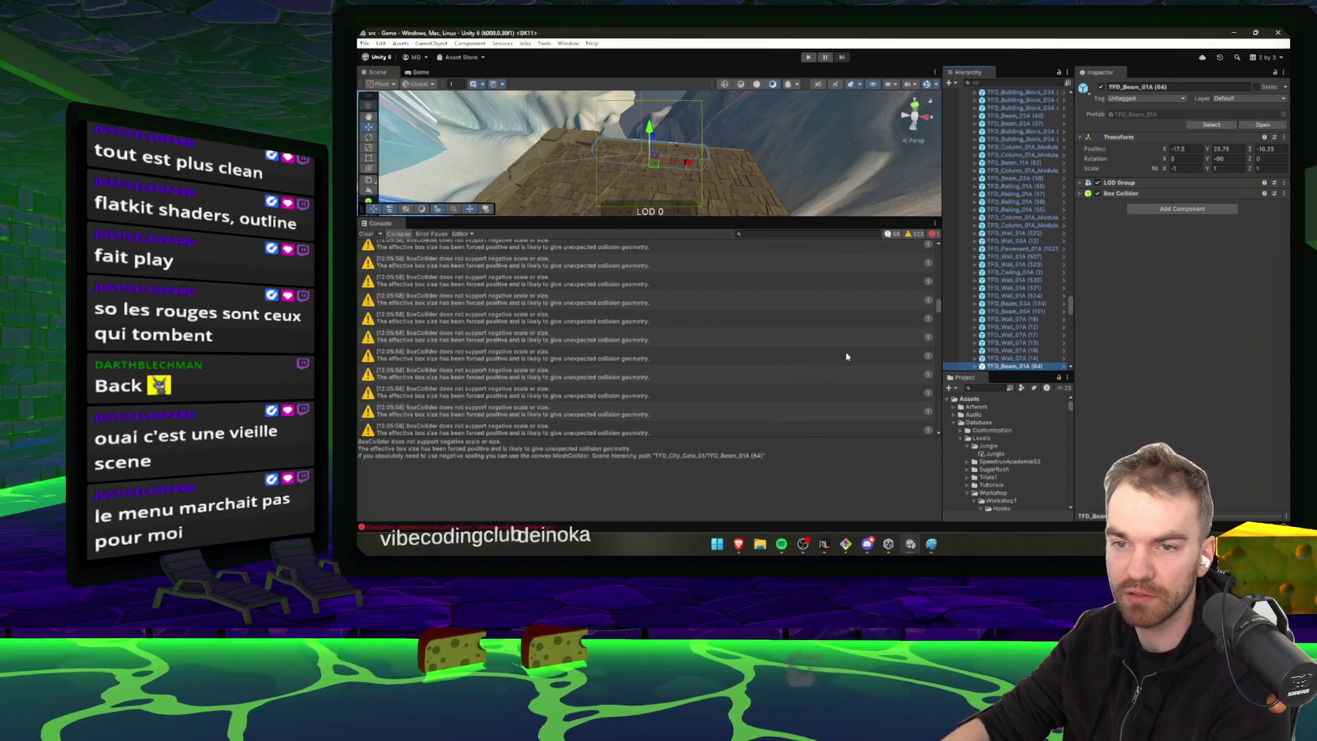
pyautogui.click(722, 343)
pyautogui.press('Down')
pyautogui.press('Down')
pyautogui.press('Down')
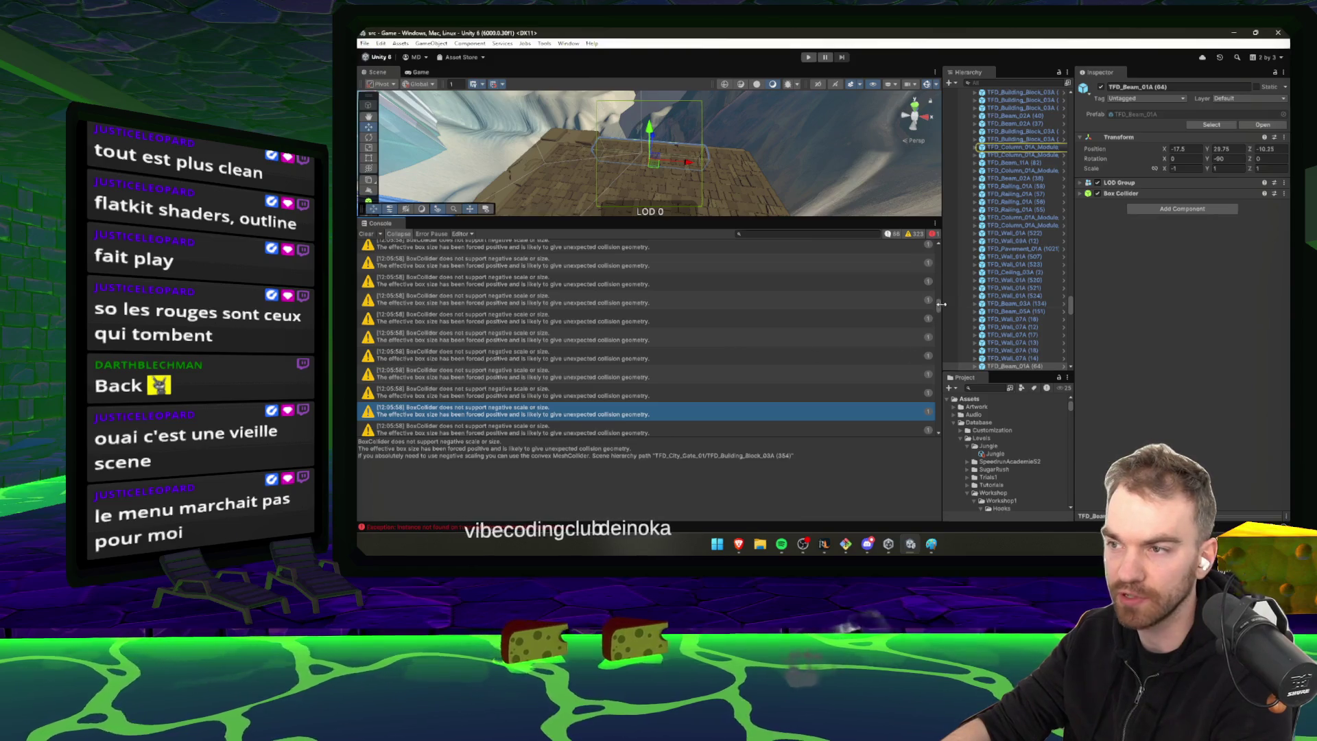
pyautogui.moveTo(939, 310)
pyautogui.mouseDown()
pyautogui.moveTo(930, 421)
pyautogui.moveTo(907, 234)
pyautogui.mouseUp()
# Trace missing-script warnings to the geo_rock_floating_01 rocks and S1_Platform objects, framing each
pyautogui.click(567, 250)
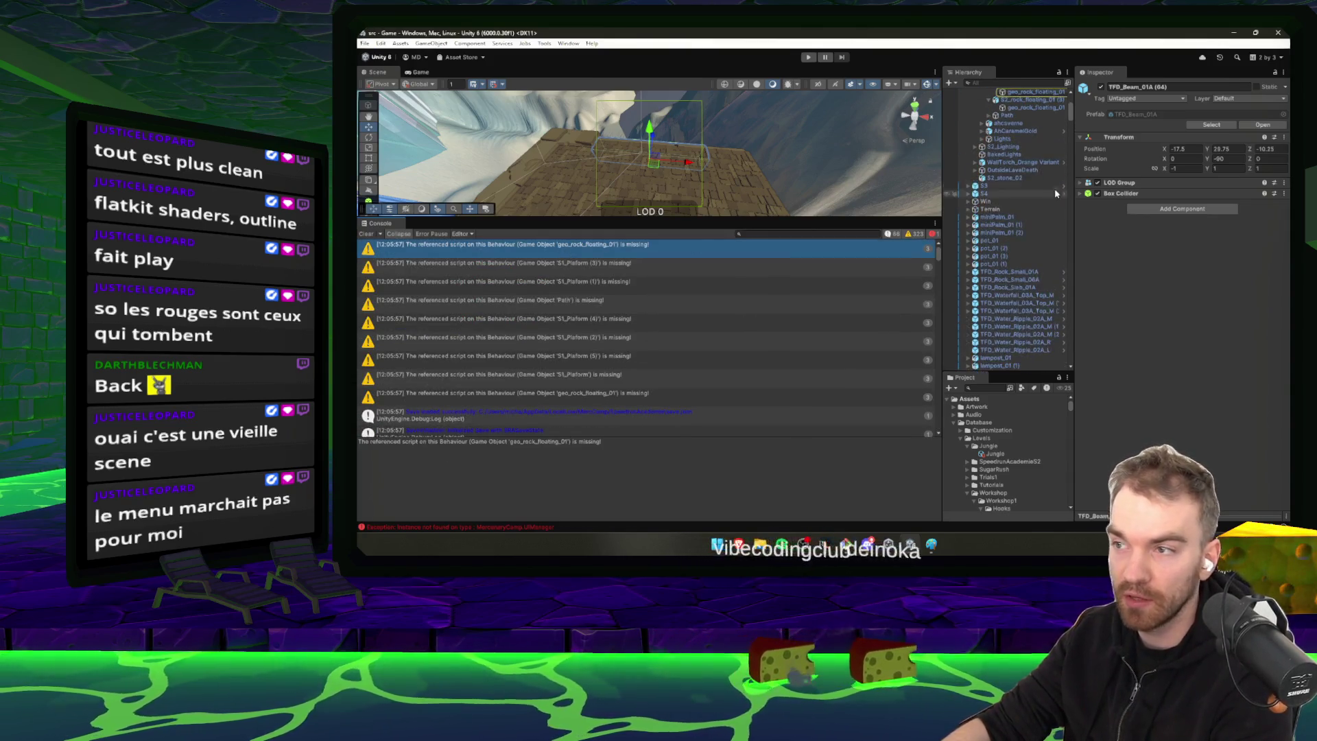
pyautogui.click(1025, 92)
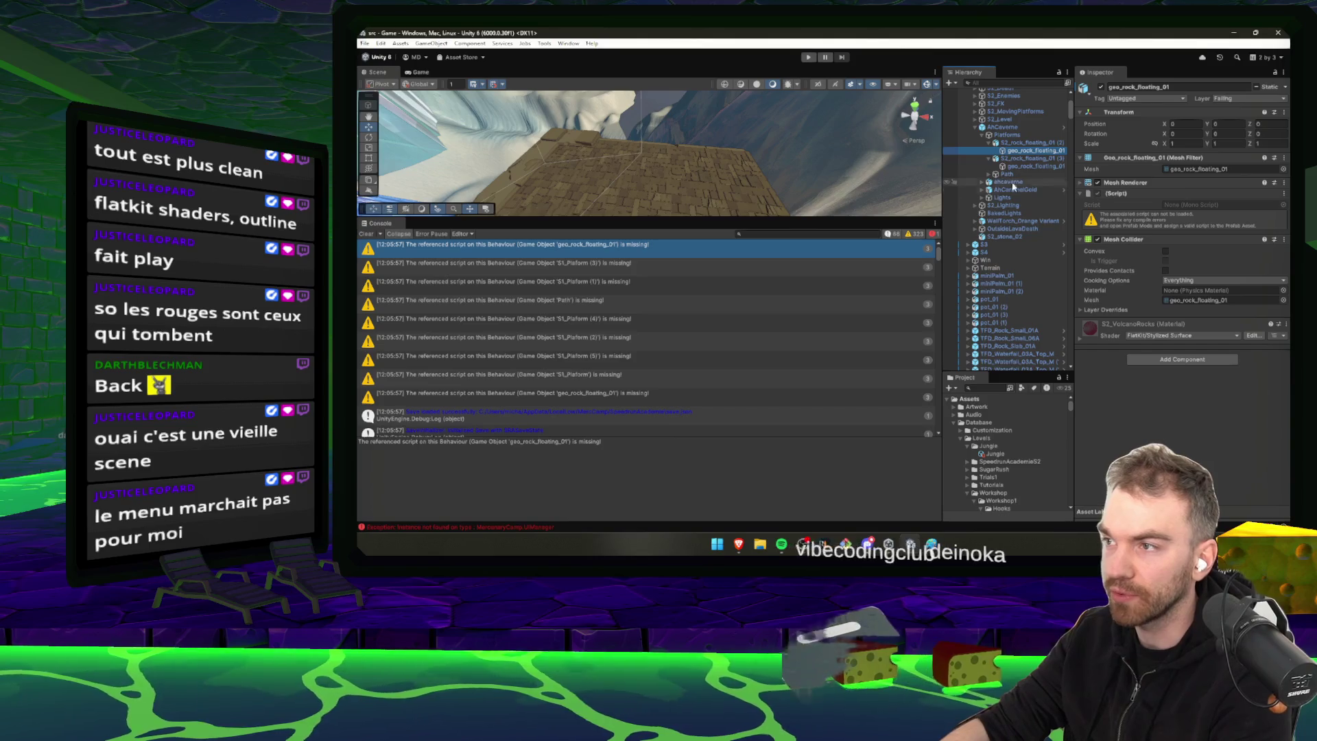
pyautogui.doubleClick(1029, 151)
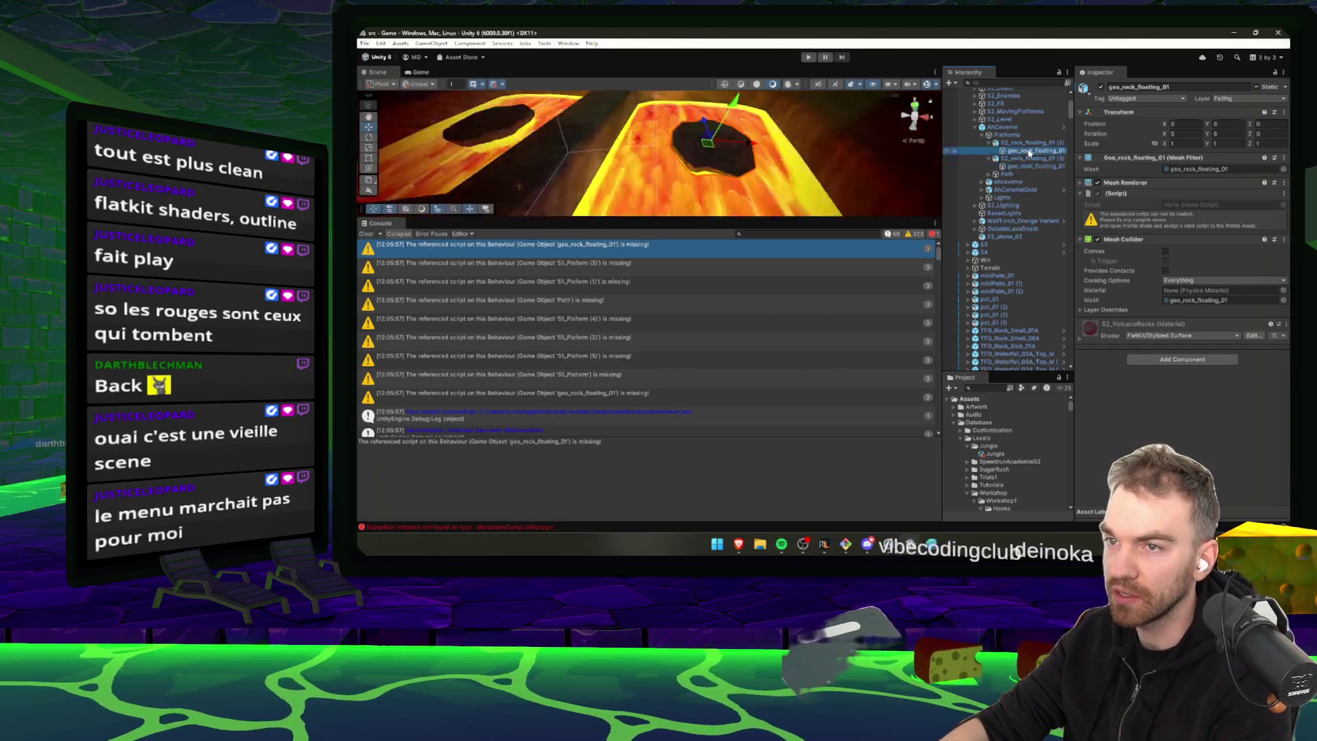
pyautogui.doubleClick(1022, 166)
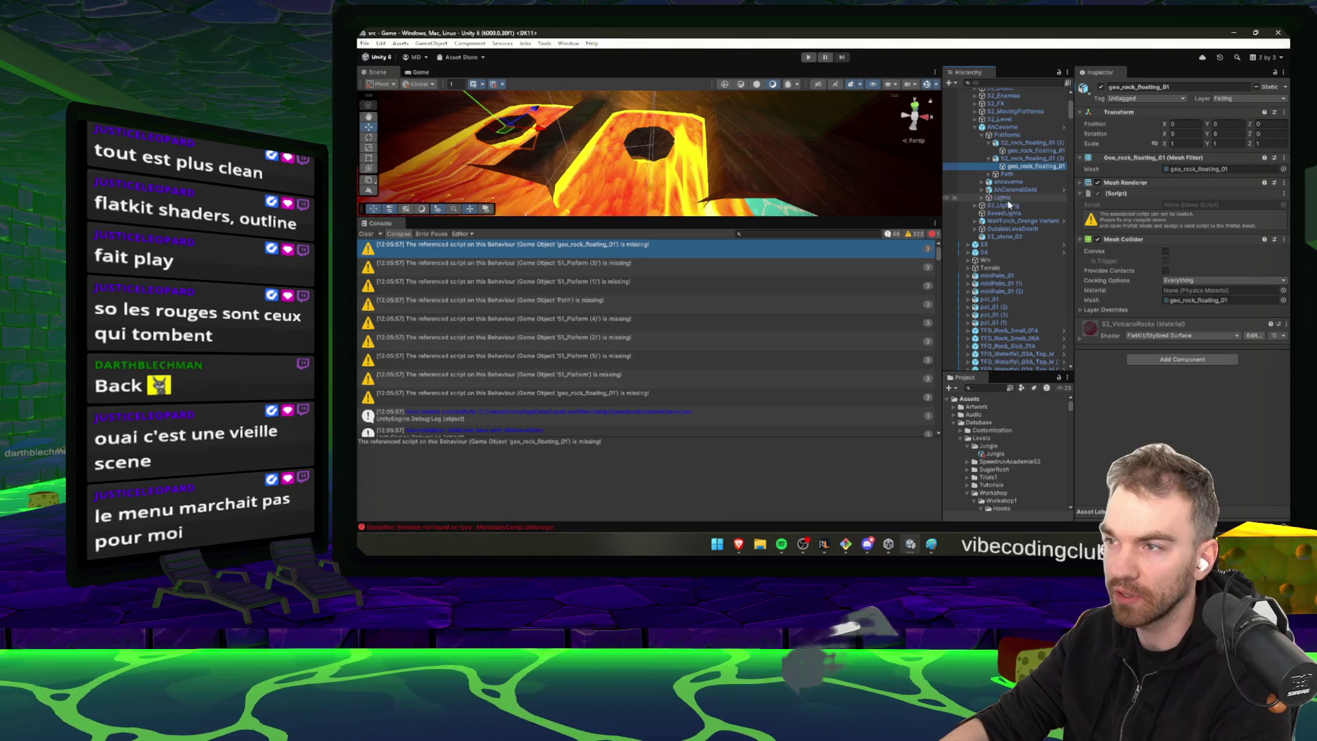
pyautogui.click(565, 269)
pyautogui.click(997, 112)
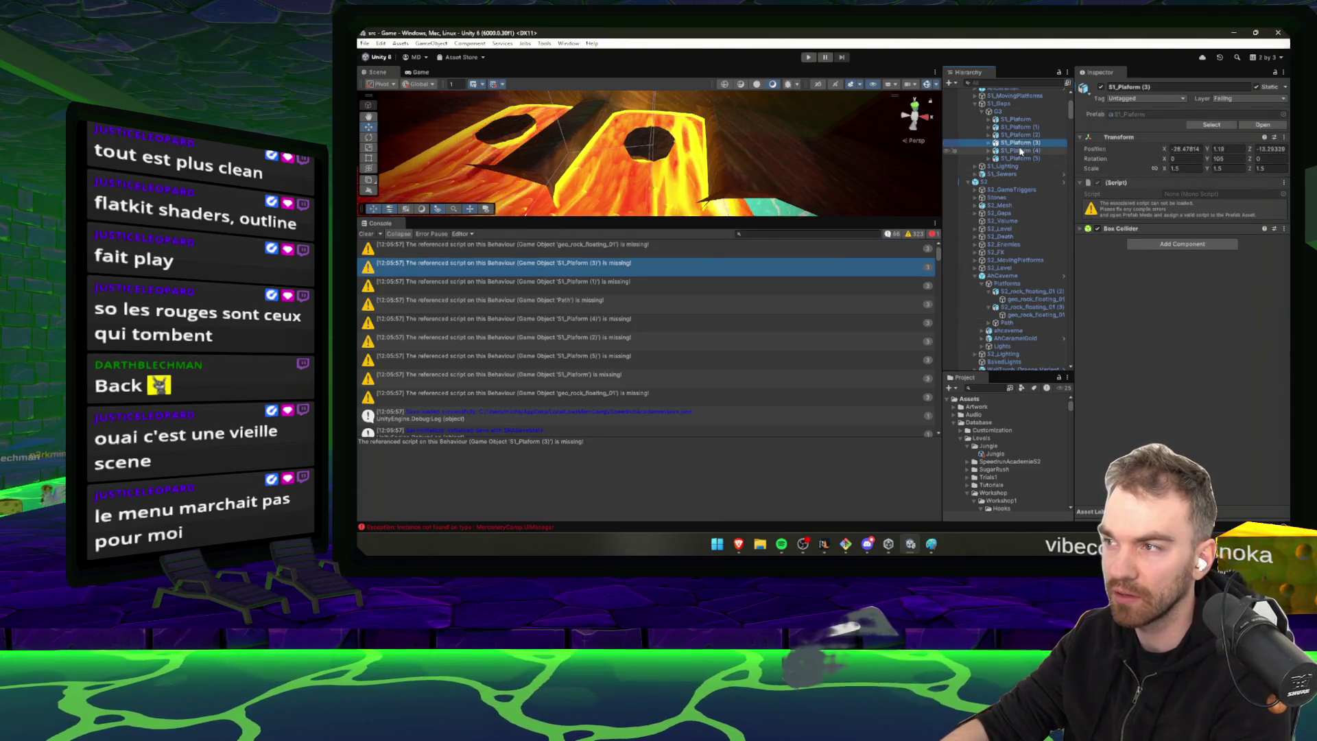
pyautogui.press('Down')
pyautogui.press('Down')
pyautogui.press('Down')
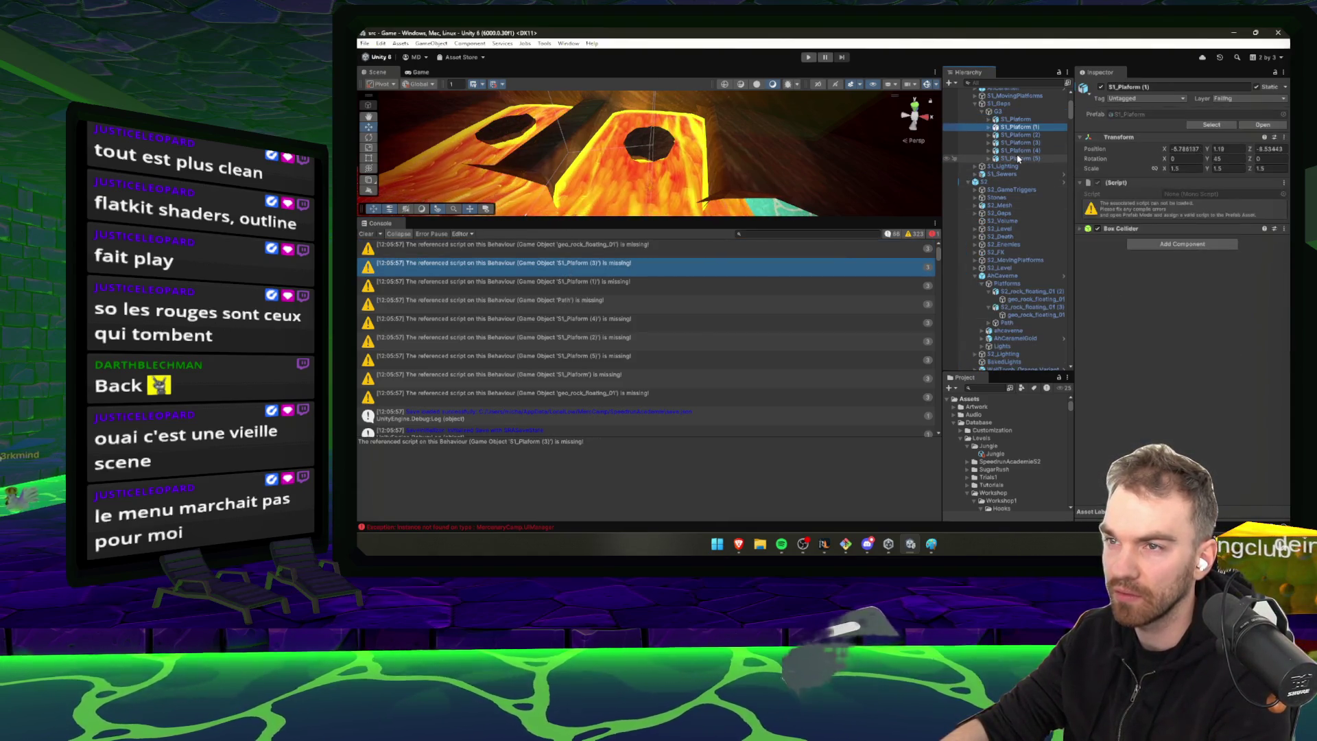
pyautogui.doubleClick(1007, 119)
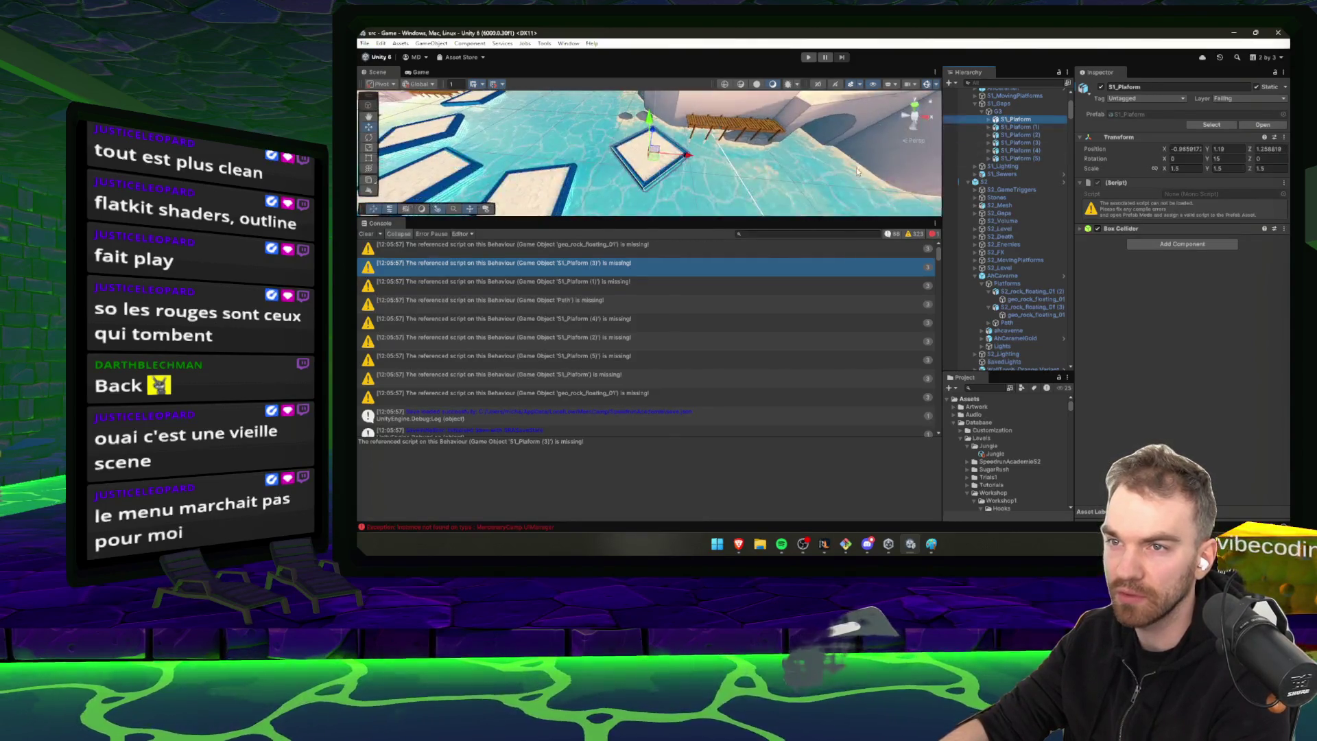
# Remove the missing script from Path and add a Path component in its place
pyautogui.click(603, 301)
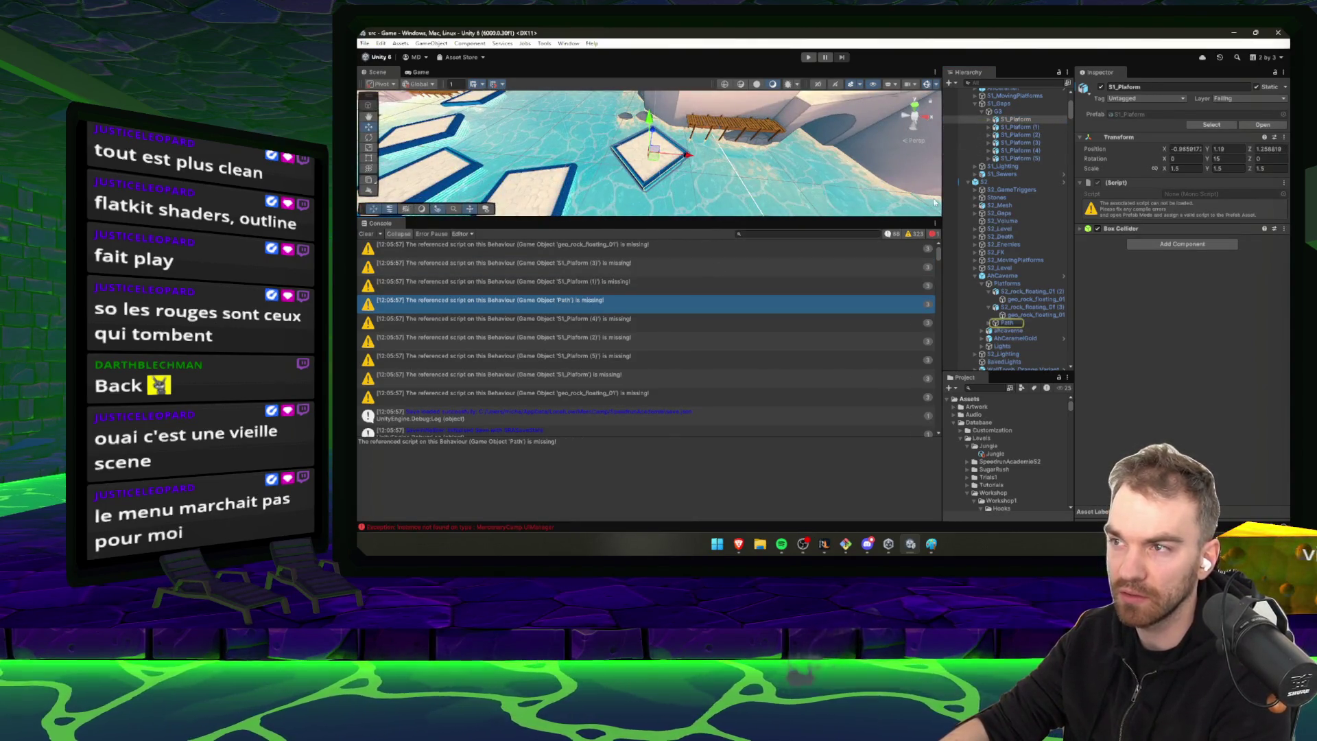
pyautogui.click(1006, 322)
pyautogui.click(989, 322)
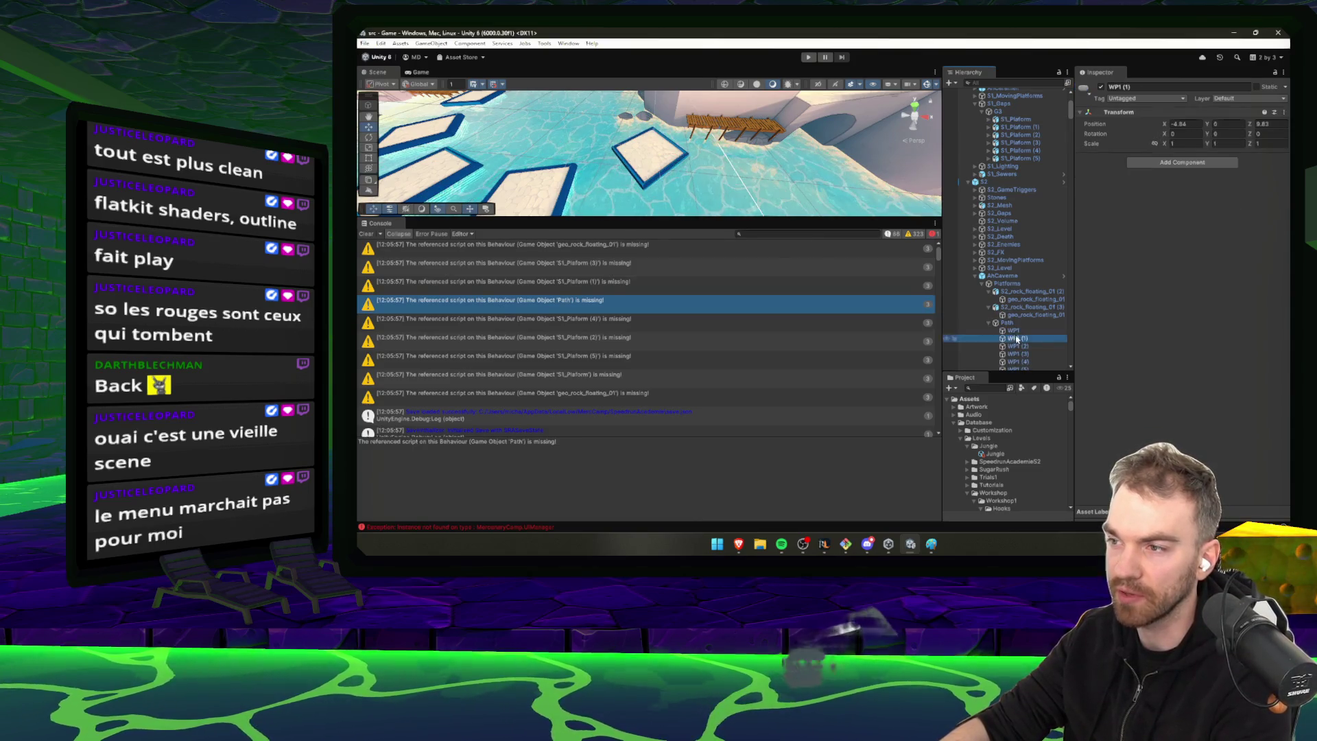
pyautogui.rightClick(1130, 159)
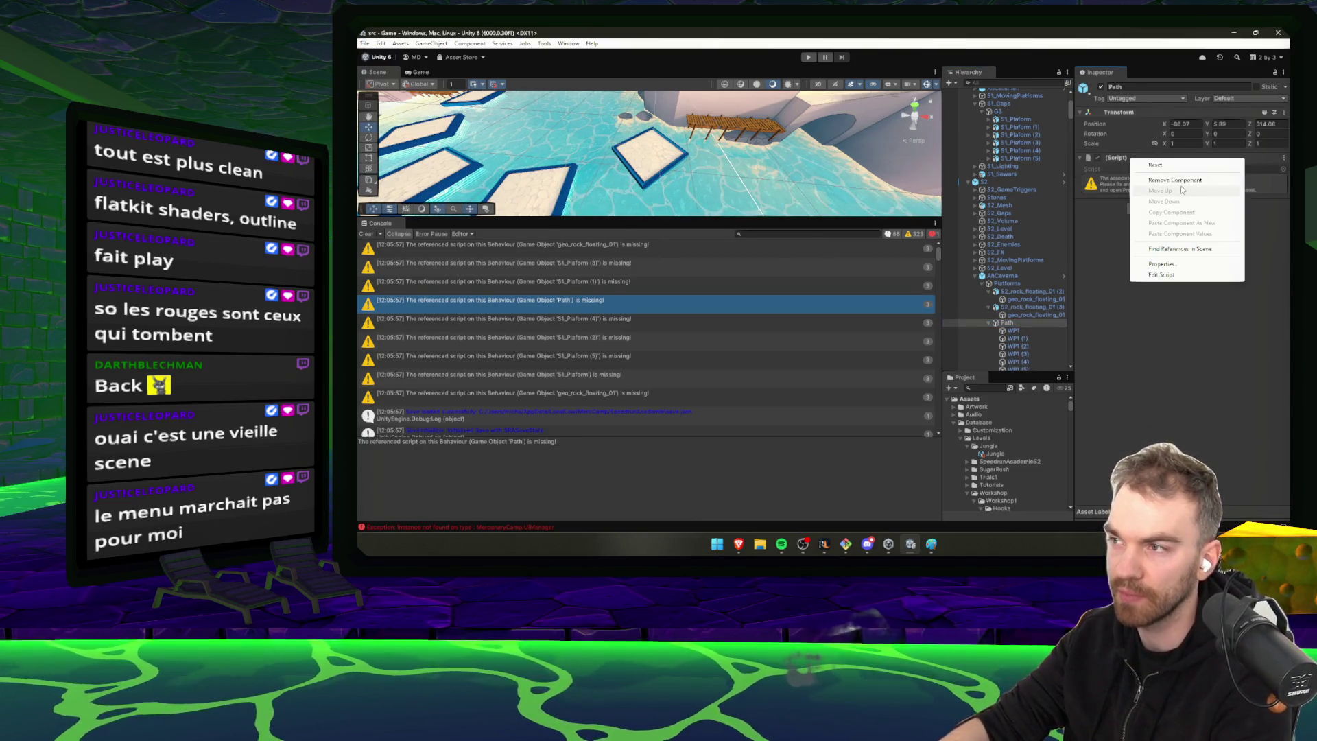
pyautogui.click(1166, 183)
pyautogui.click(1181, 162)
pyautogui.write('PathMo')
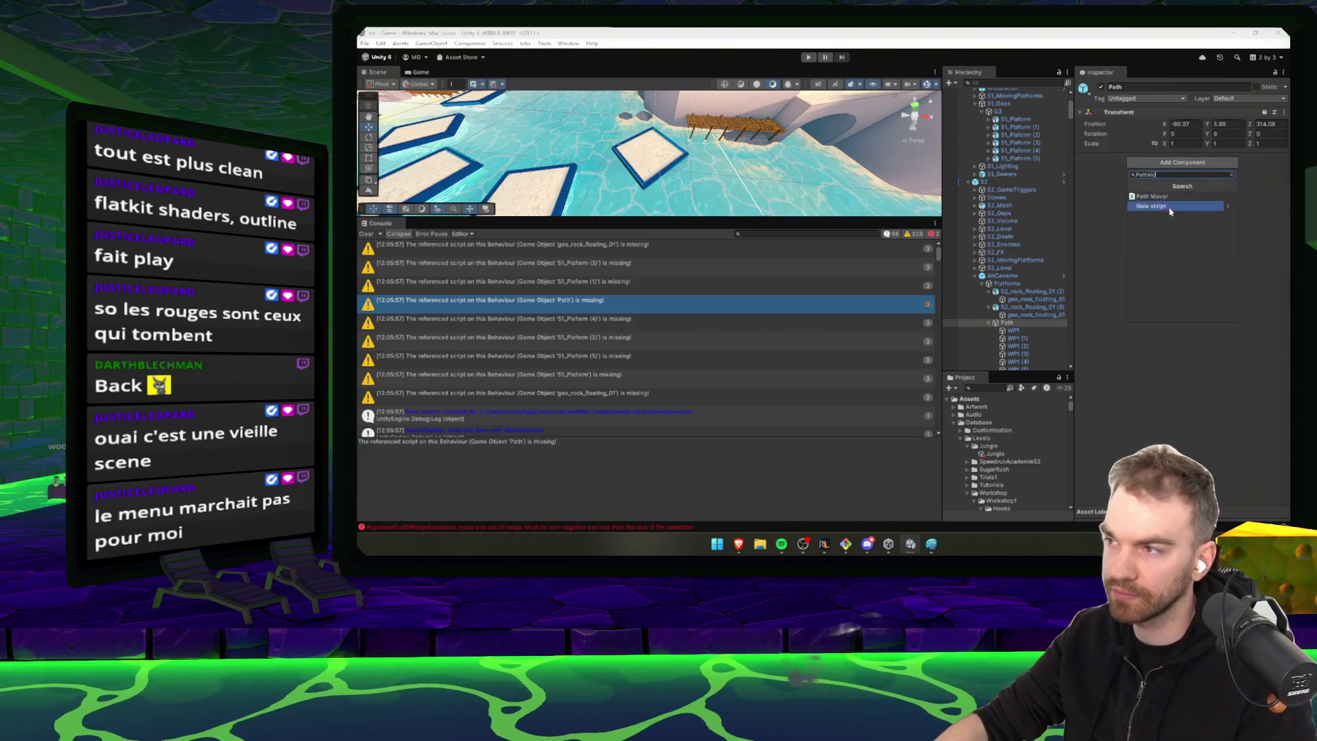
pyautogui.click(1165, 196)
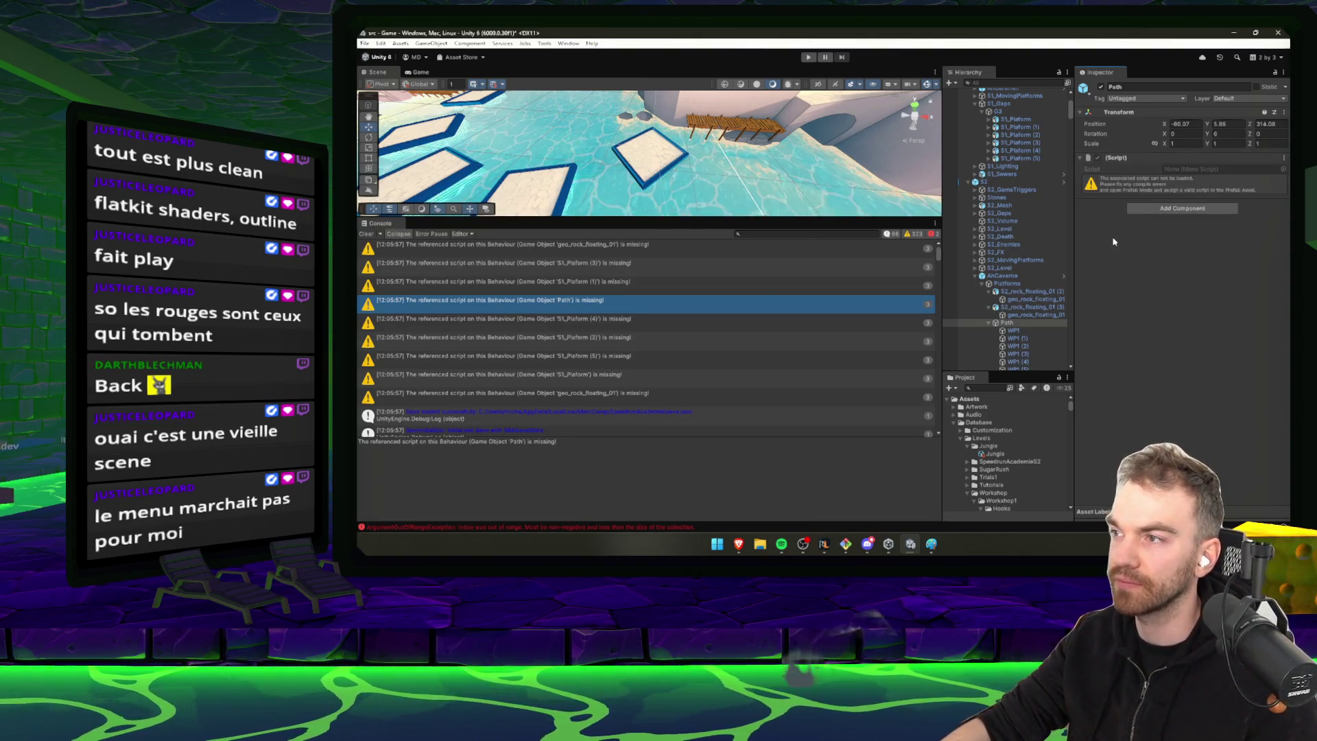
# Inspect several S1 platforms' missing scripts, then enter git clean -fd in Git Bash
pyautogui.click(580, 381)
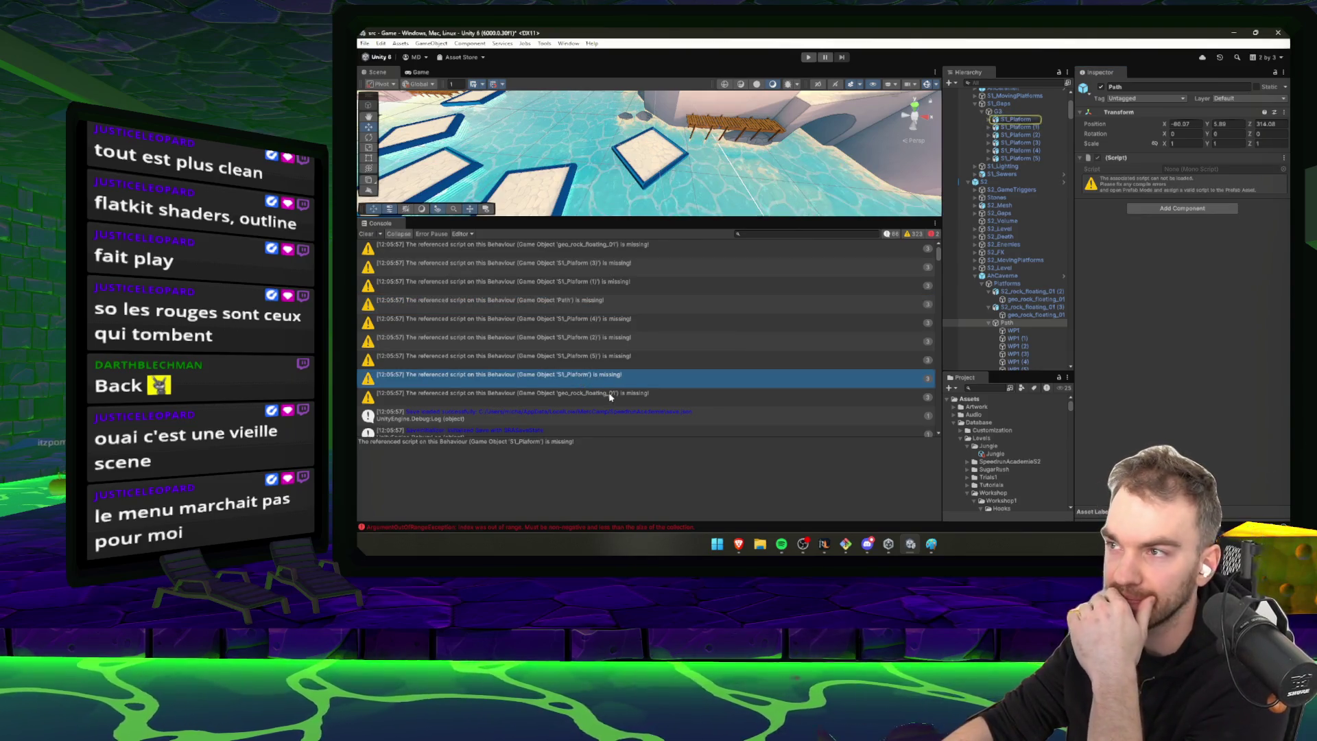
pyautogui.click(609, 394)
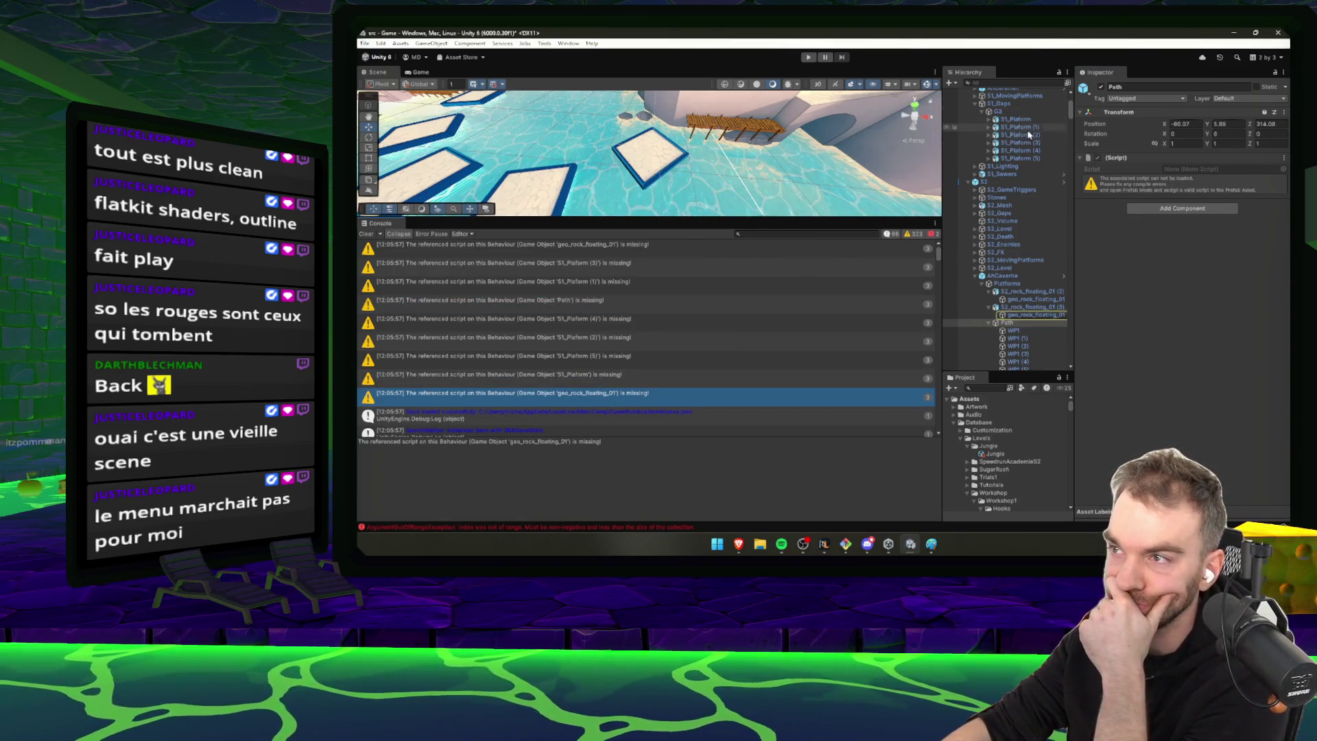
pyautogui.scroll(1, 1028, 135)
pyautogui.click(1009, 134)
pyautogui.click(1017, 157)
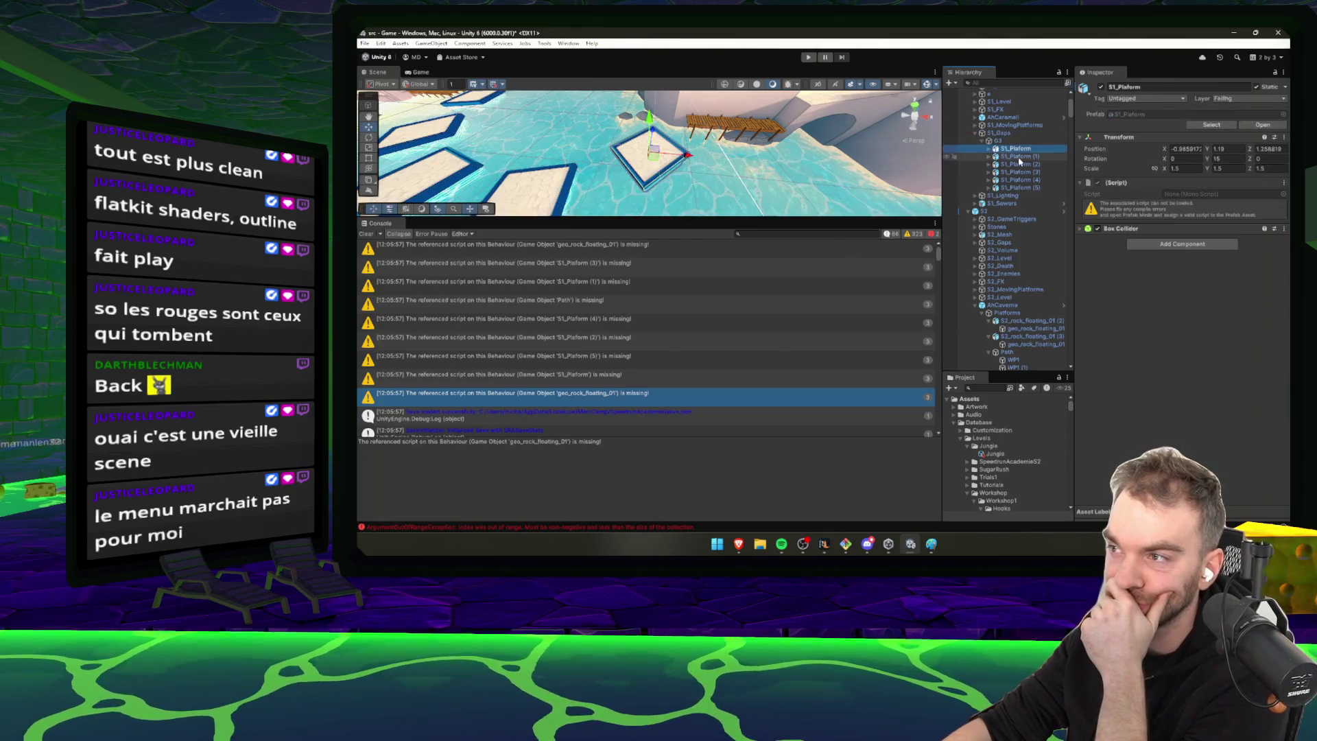
pyautogui.click(1009, 134)
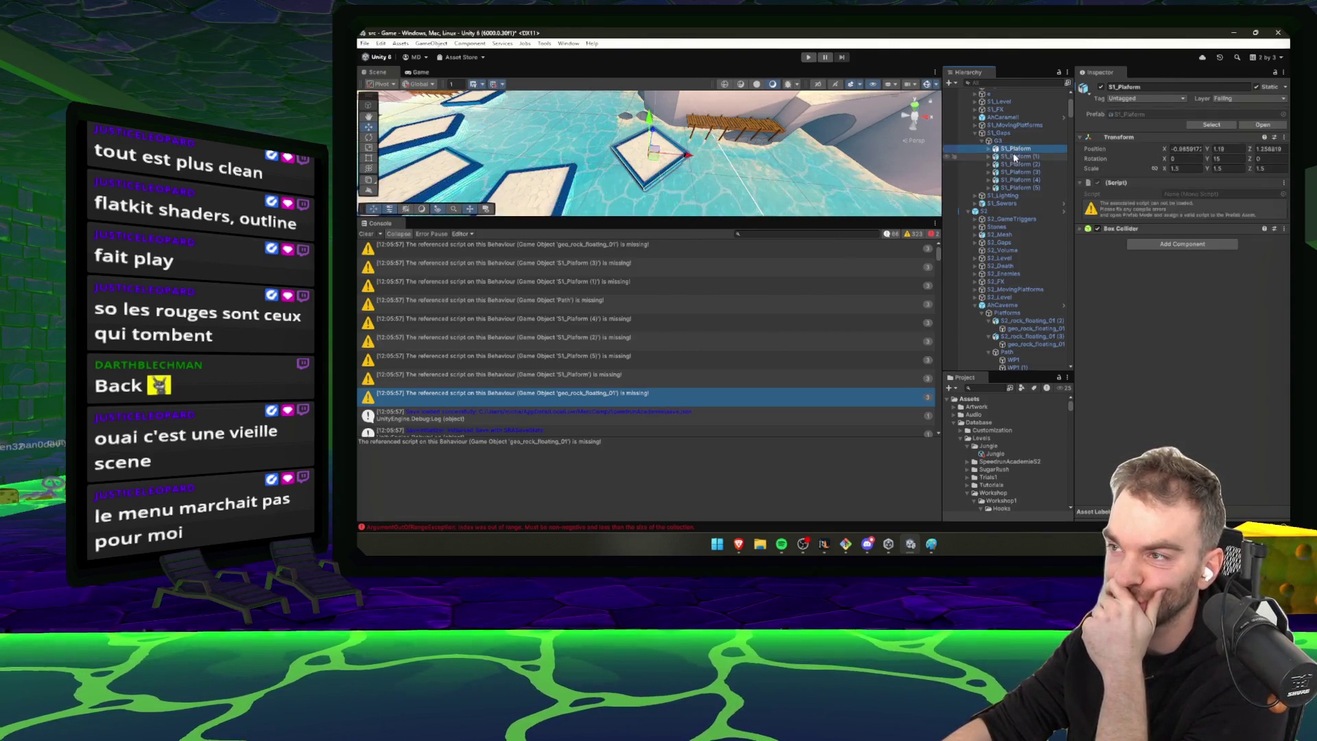
pyautogui.click(1021, 180)
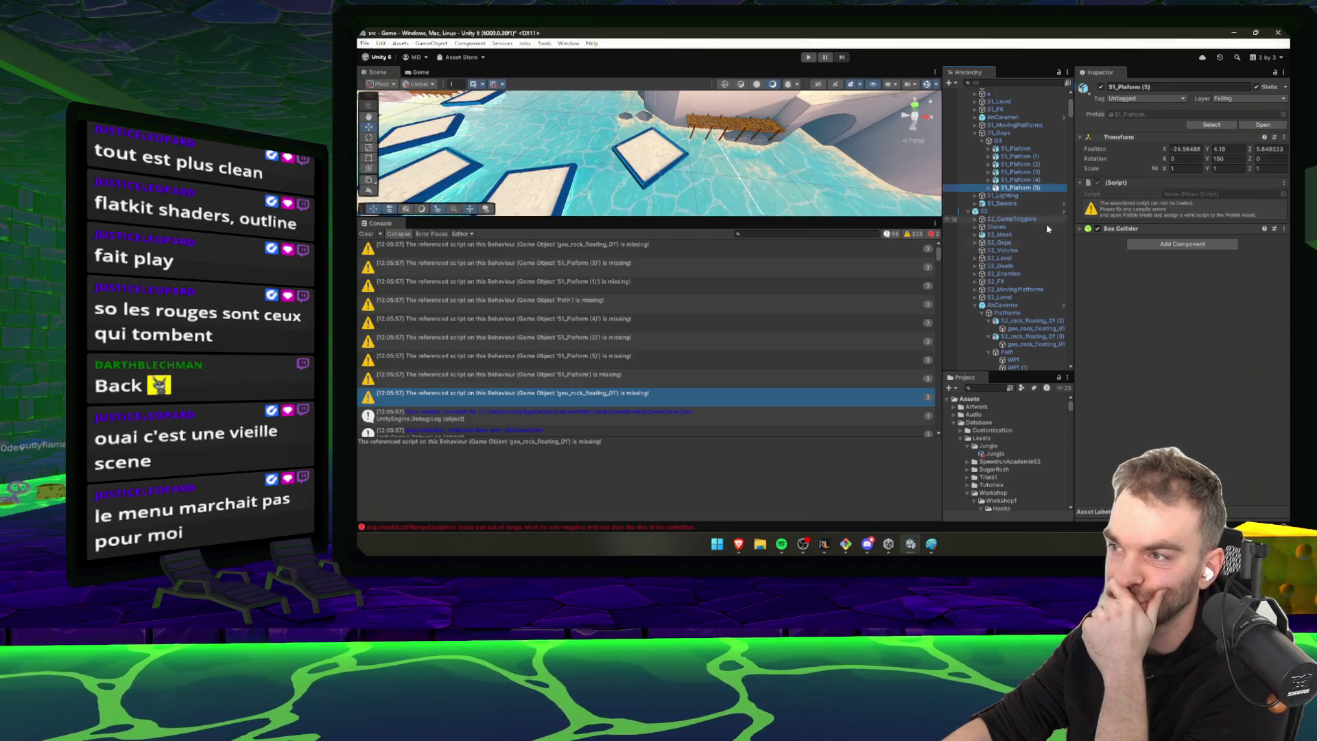
pyautogui.click(845, 544)
pyautogui.write('git clean -fd')
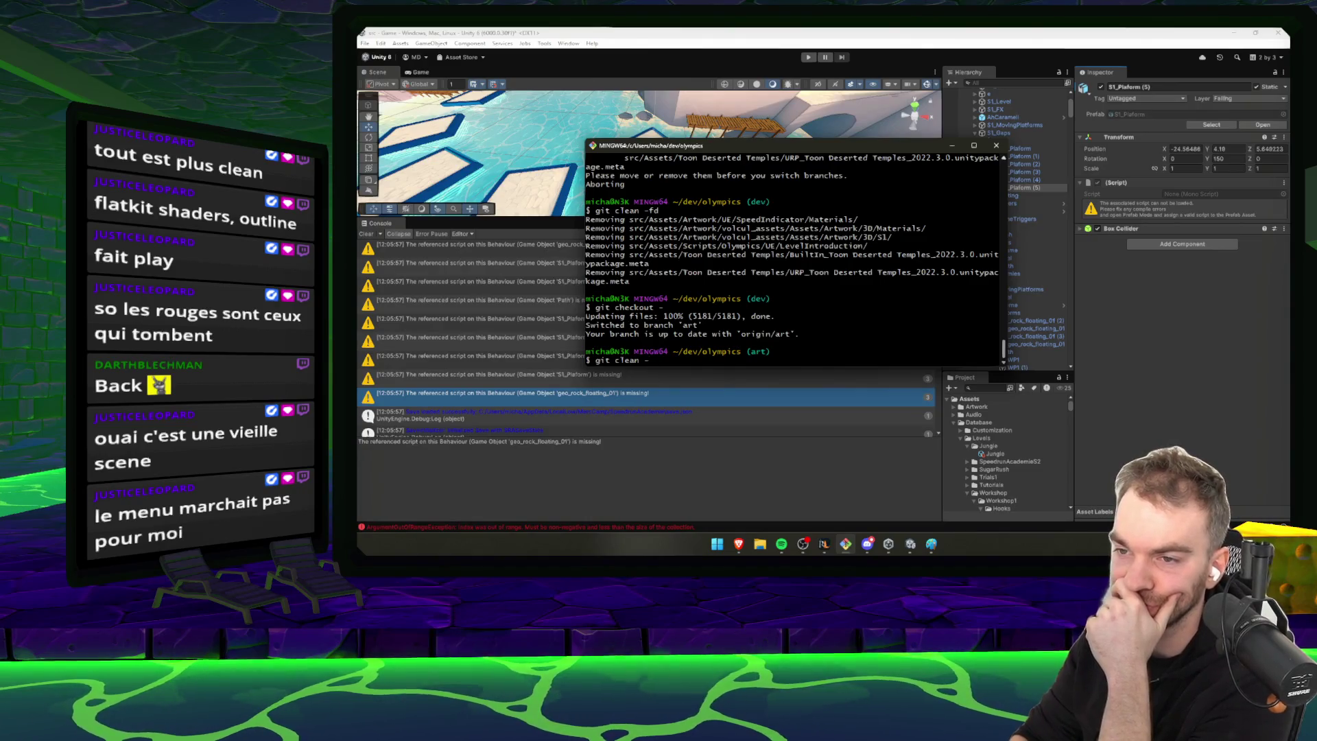
# Check out the previous branch, glancing at Unity before returning to Git Bash
pyautogui.press('Up')
pyautogui.press('Return')
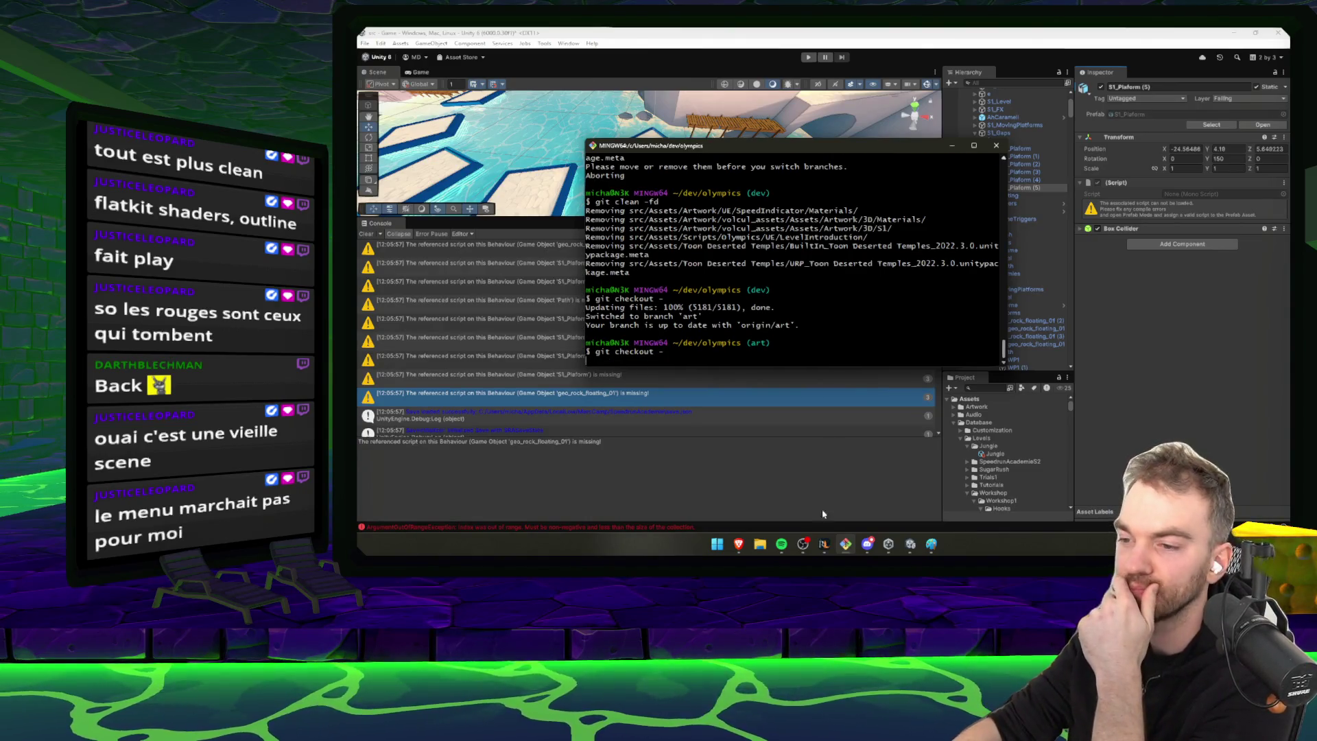
pyautogui.press('Return')
pyautogui.click(823, 543)
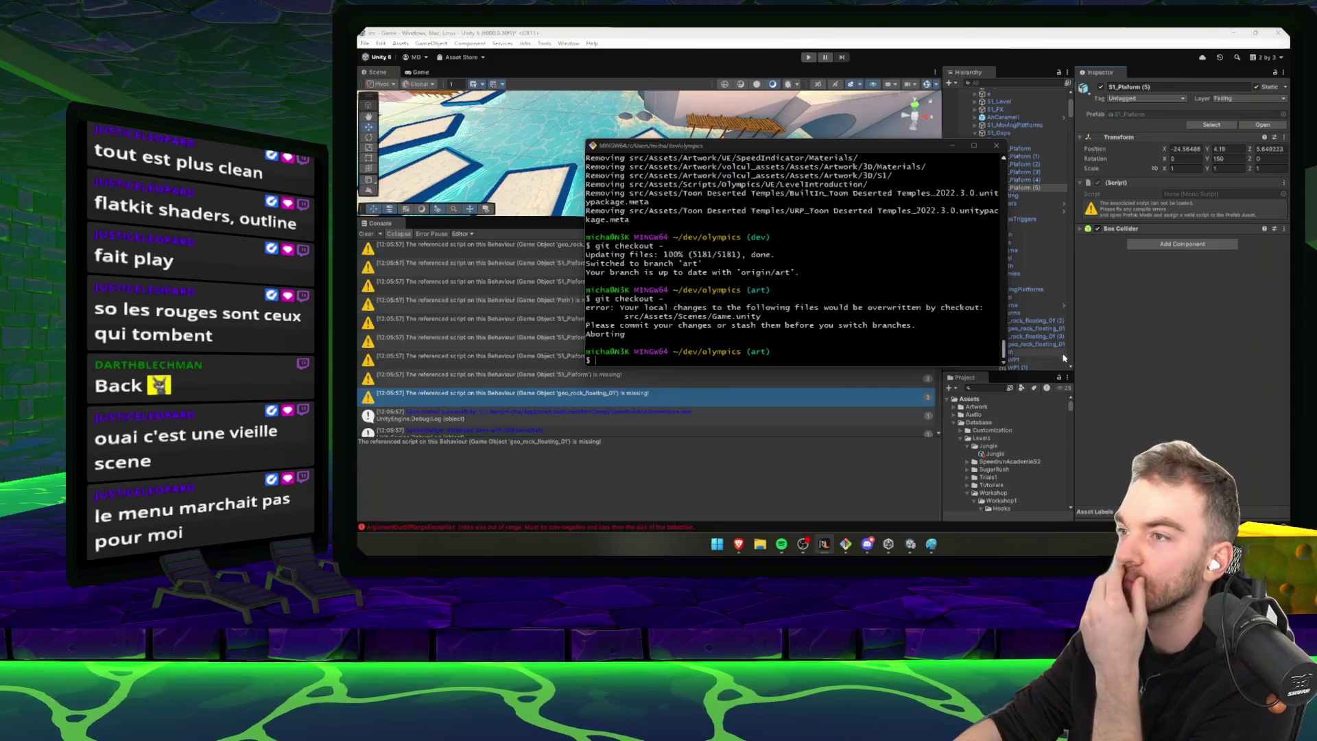
pyautogui.click(1182, 343)
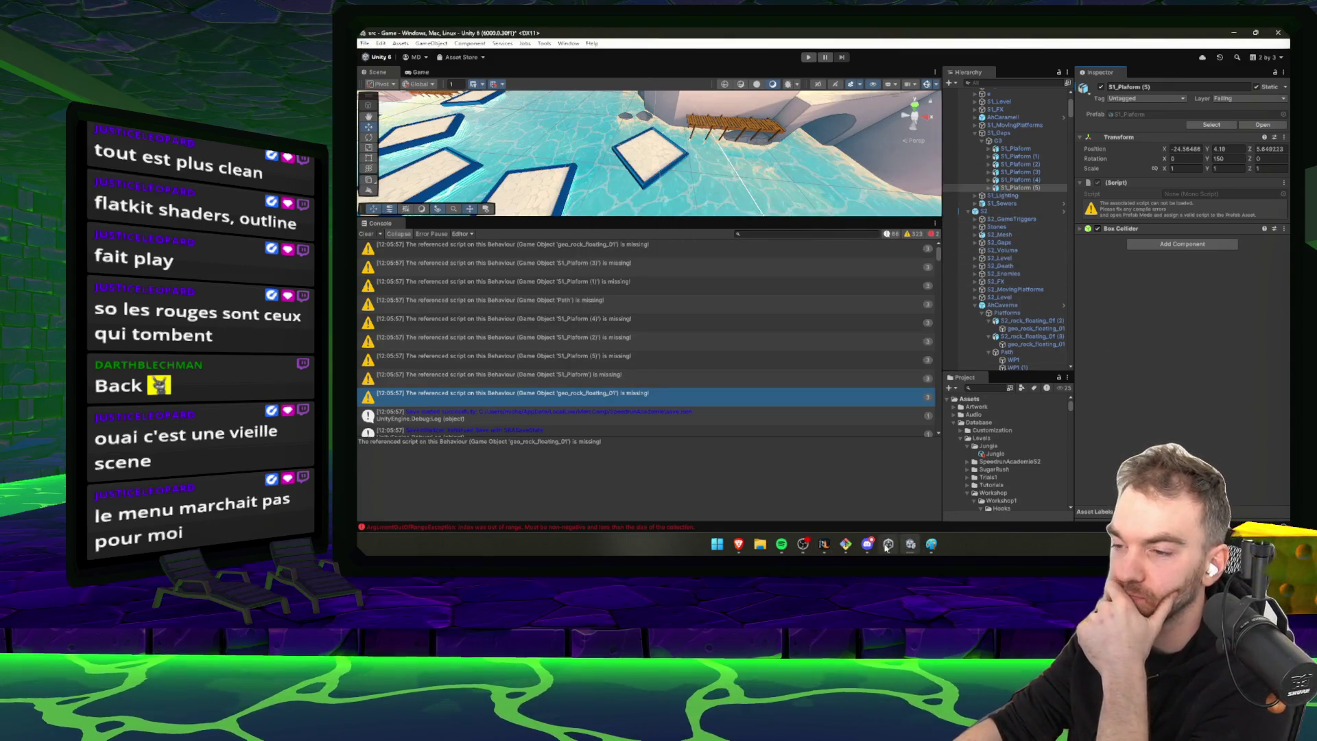
pyautogui.click(823, 550)
pyautogui.click(848, 548)
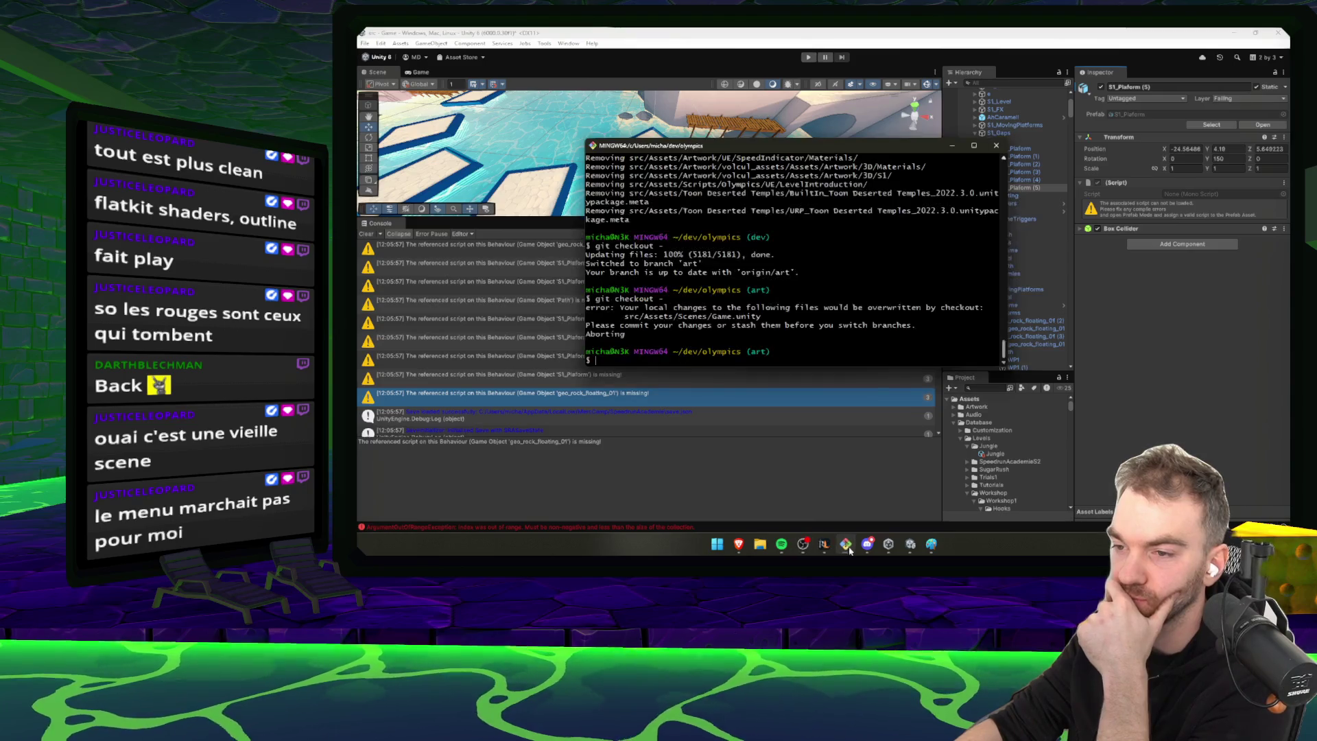
pyautogui.doubleClick(783, 341)
# Discard the Game scene changes, clean untracked files and return to the dev branch
pyautogui.write('git reset --hard HEAD')
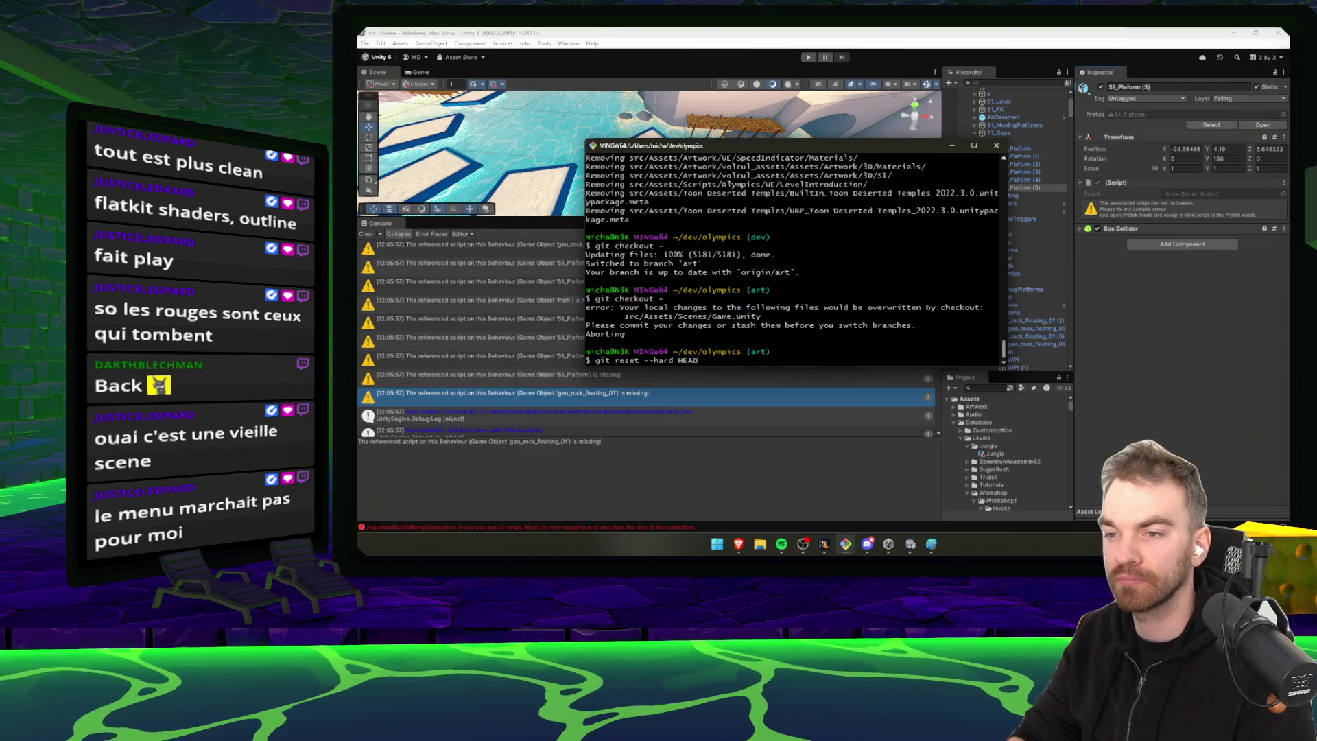
pyautogui.press('Return')
pyautogui.press('Up')
pyautogui.press('Up')
pyautogui.press('Up')
pyautogui.press('Return')
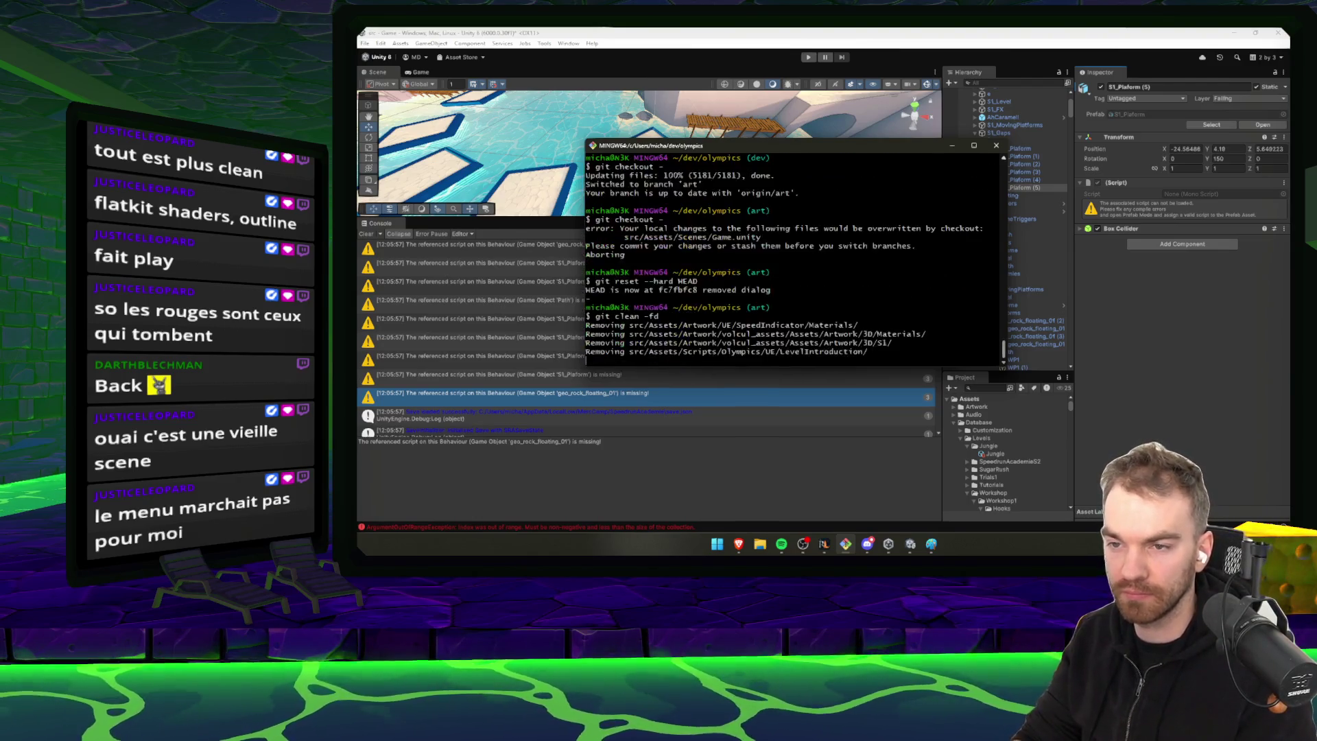
pyautogui.press('Up')
pyautogui.press('Up')
pyautogui.press('Up')
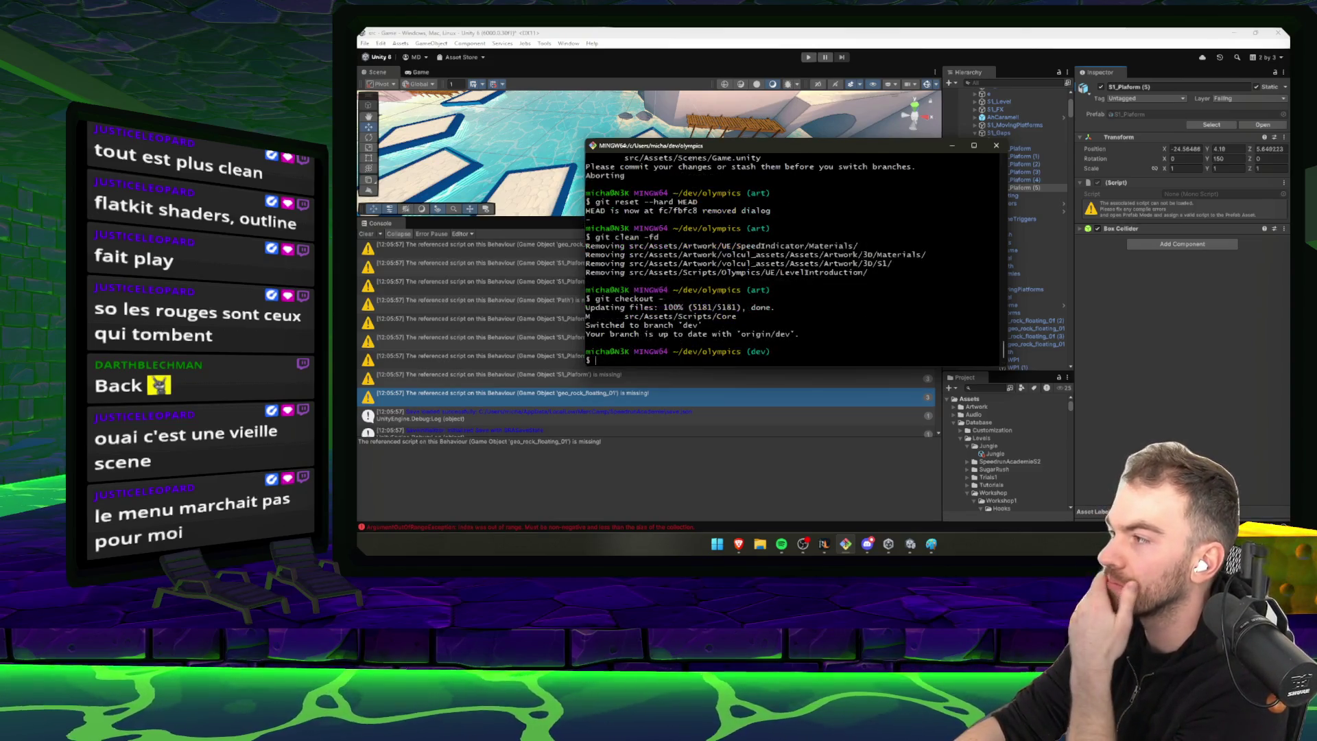
pyautogui.hotkey('alt', 'Tab')
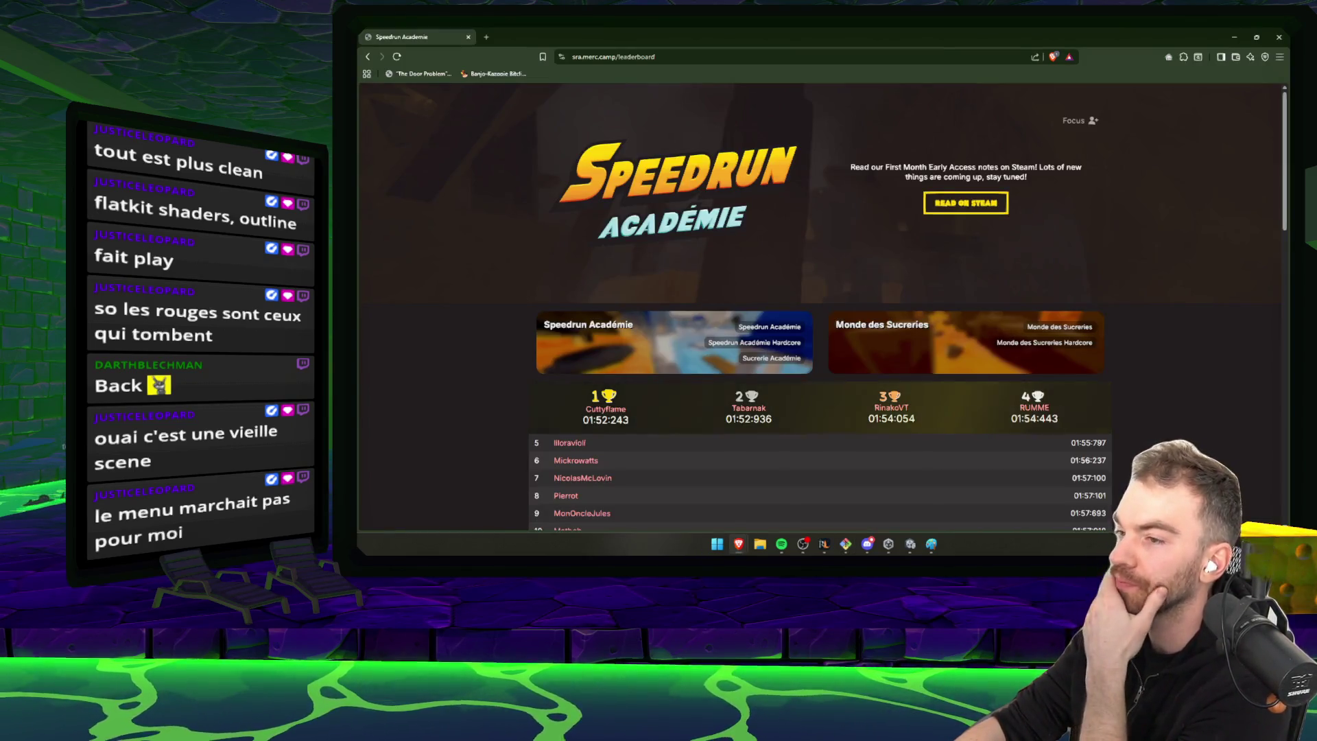
pyautogui.hotkey('alt', 'Tab')
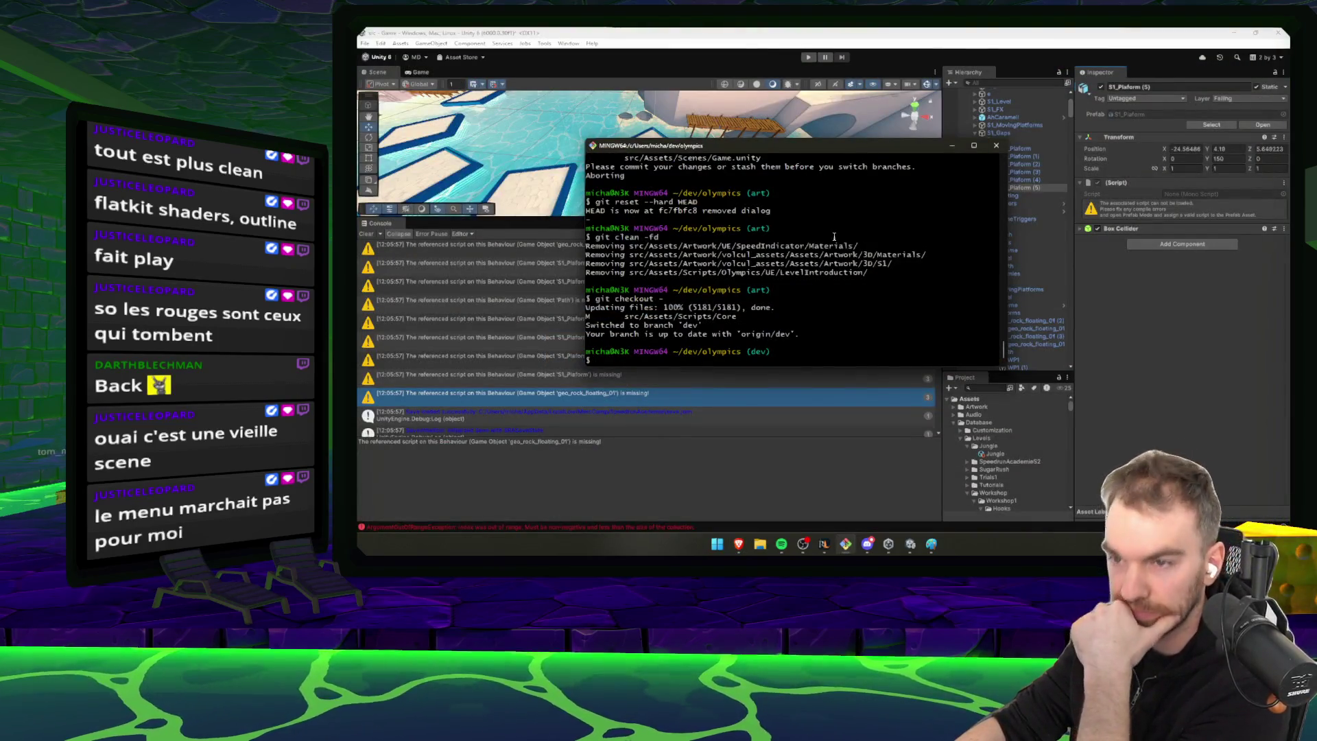
pyautogui.click(1175, 395)
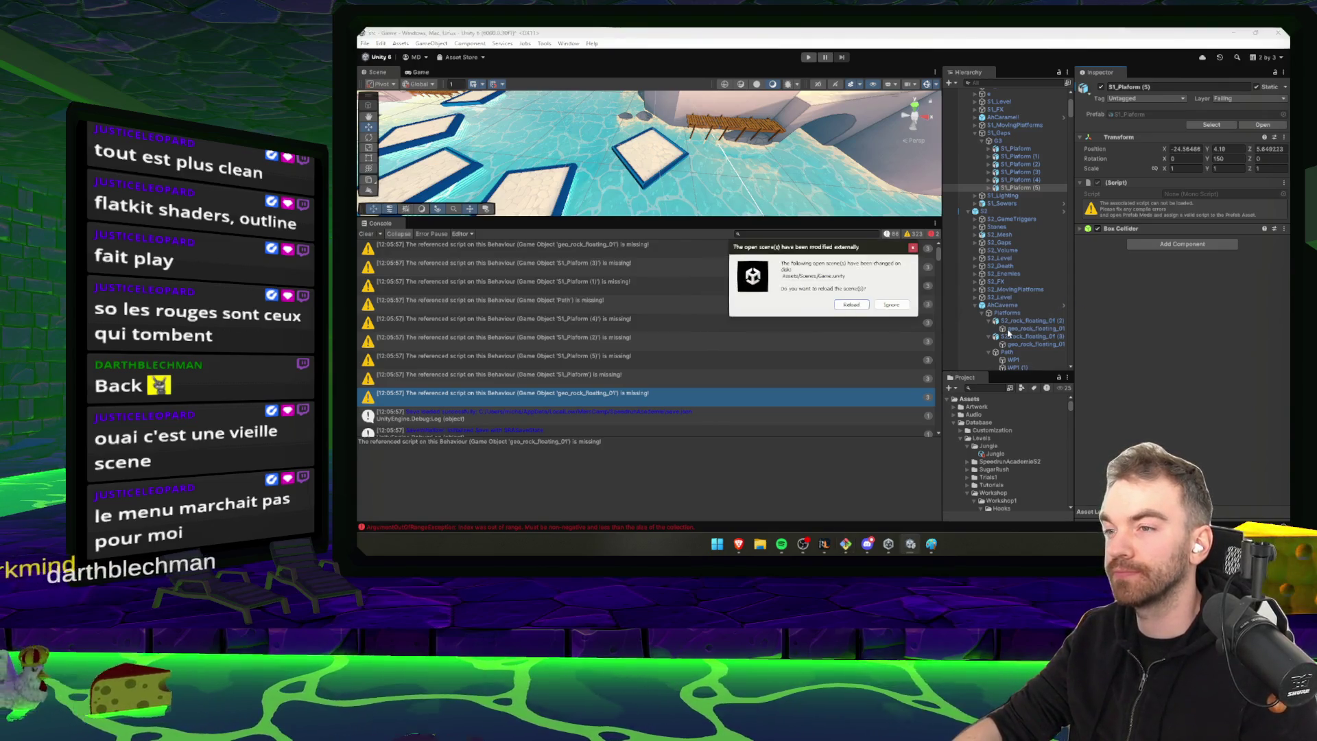
# Filter for s1_pla and inspect S1_Platform, (1) and (2) for missing scripts
pyautogui.click(982, 388)
pyautogui.write('s1_p')
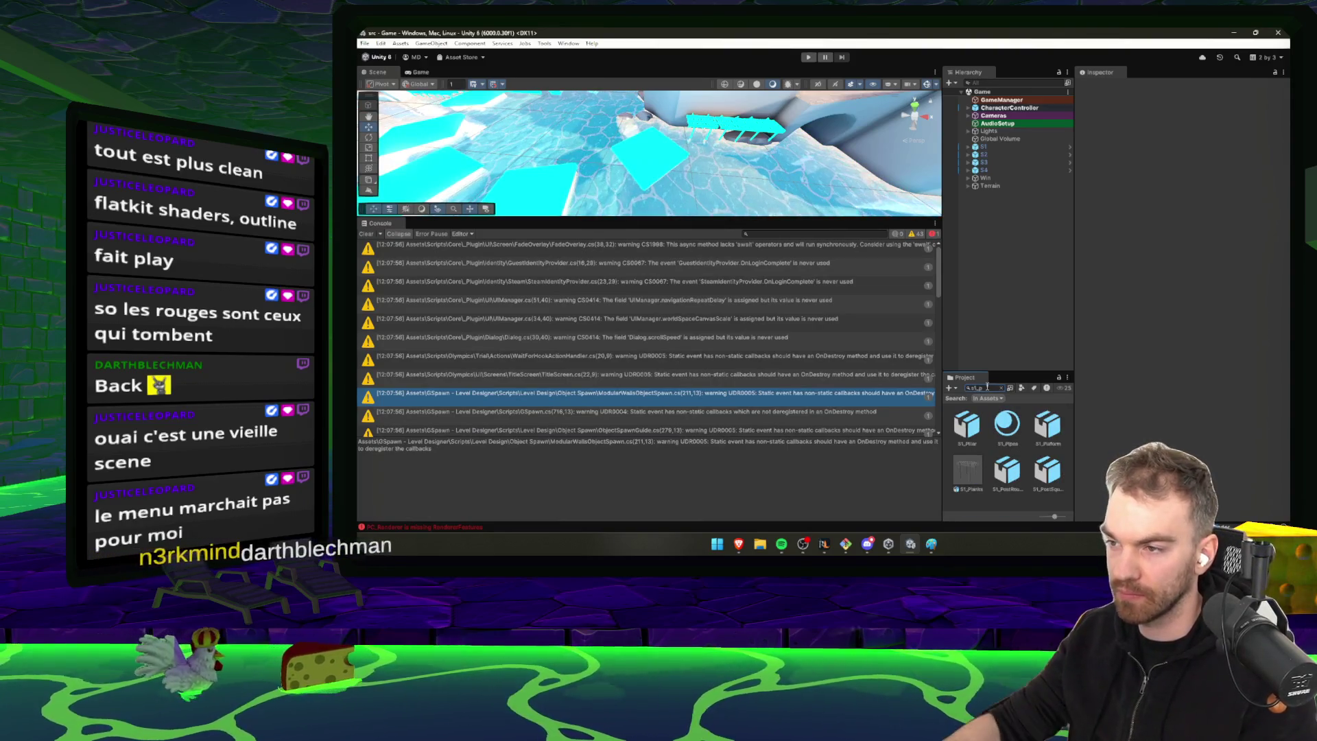
pyautogui.press('BackSpace')
pyautogui.press('BackSpace')
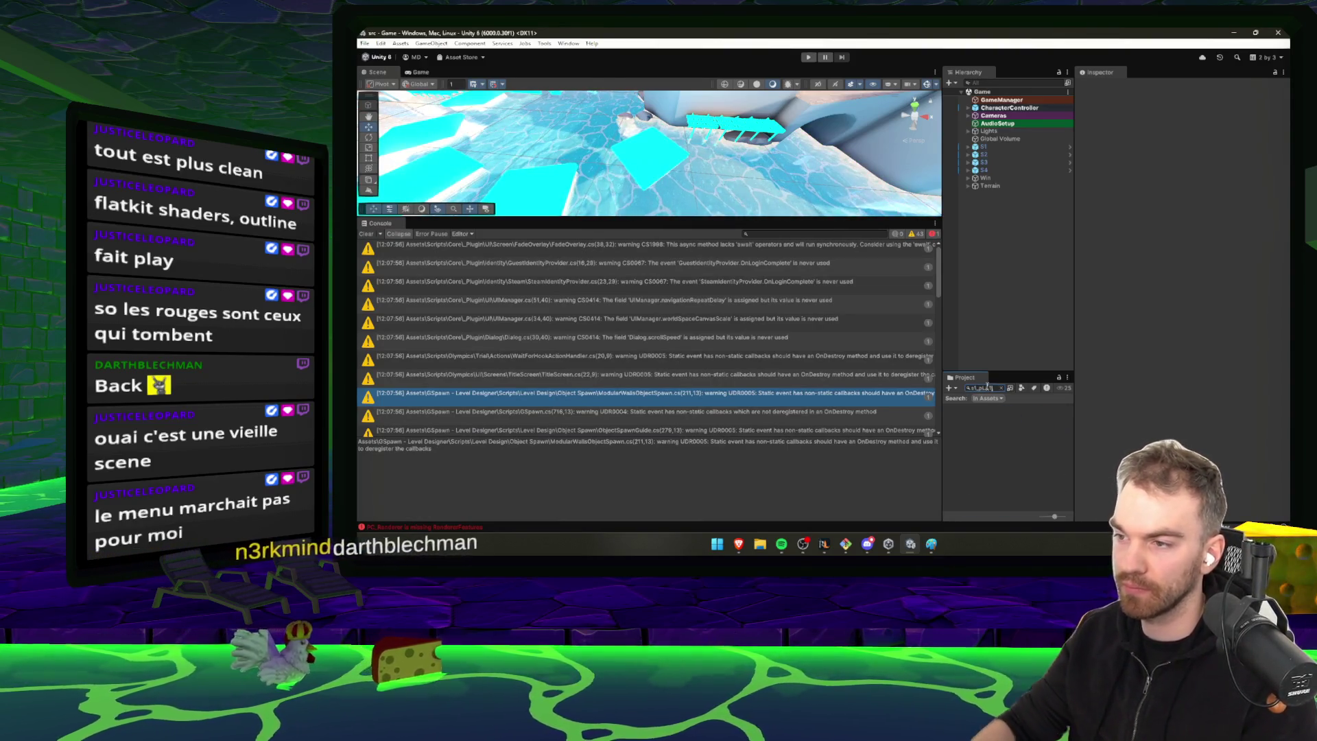
pyautogui.click(995, 82)
pyautogui.write('s1_pla')
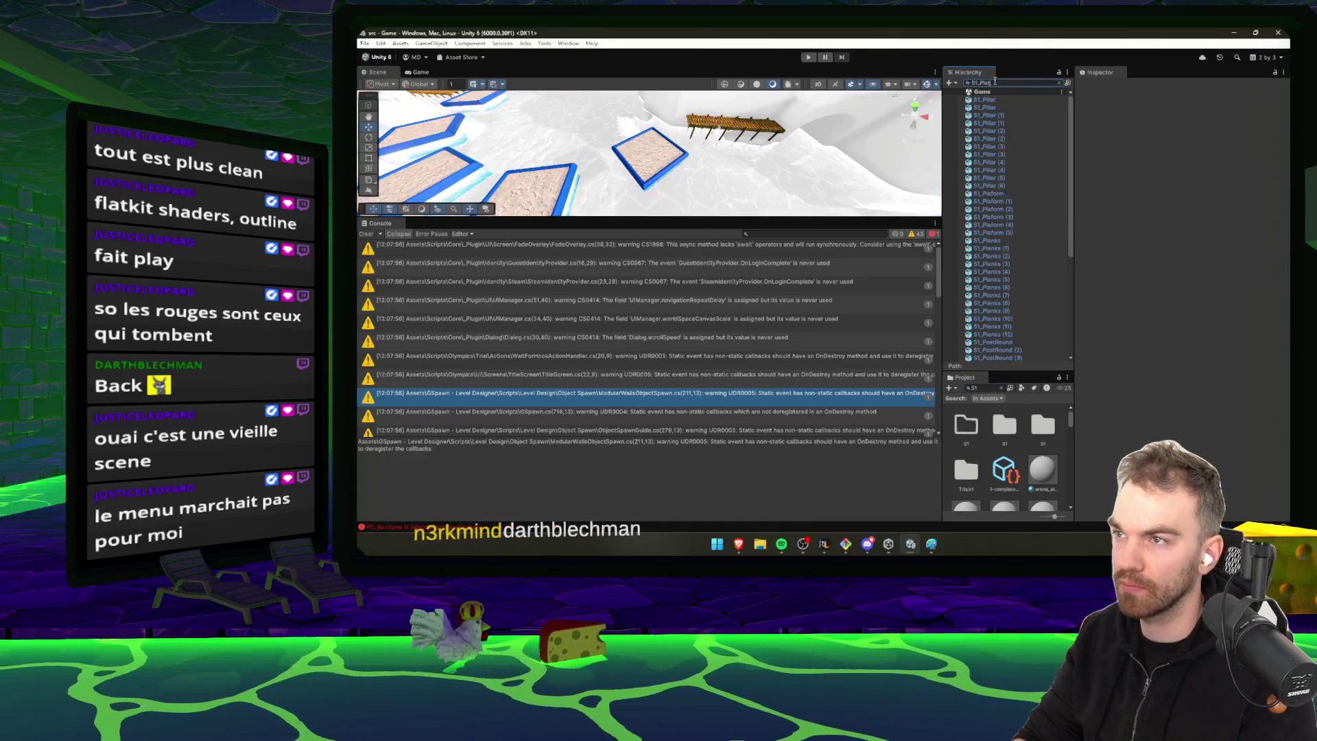
pyautogui.click(635, 153)
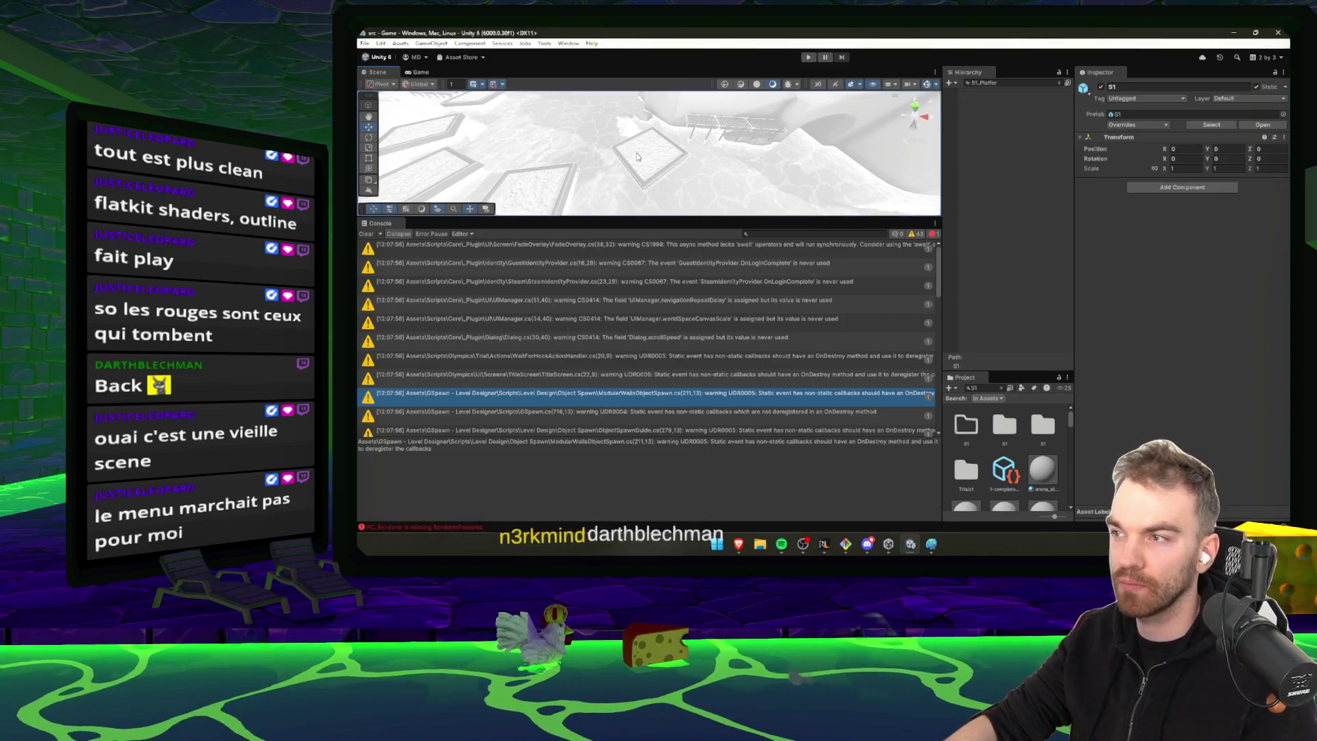
pyautogui.click(1060, 83)
pyautogui.click(1017, 240)
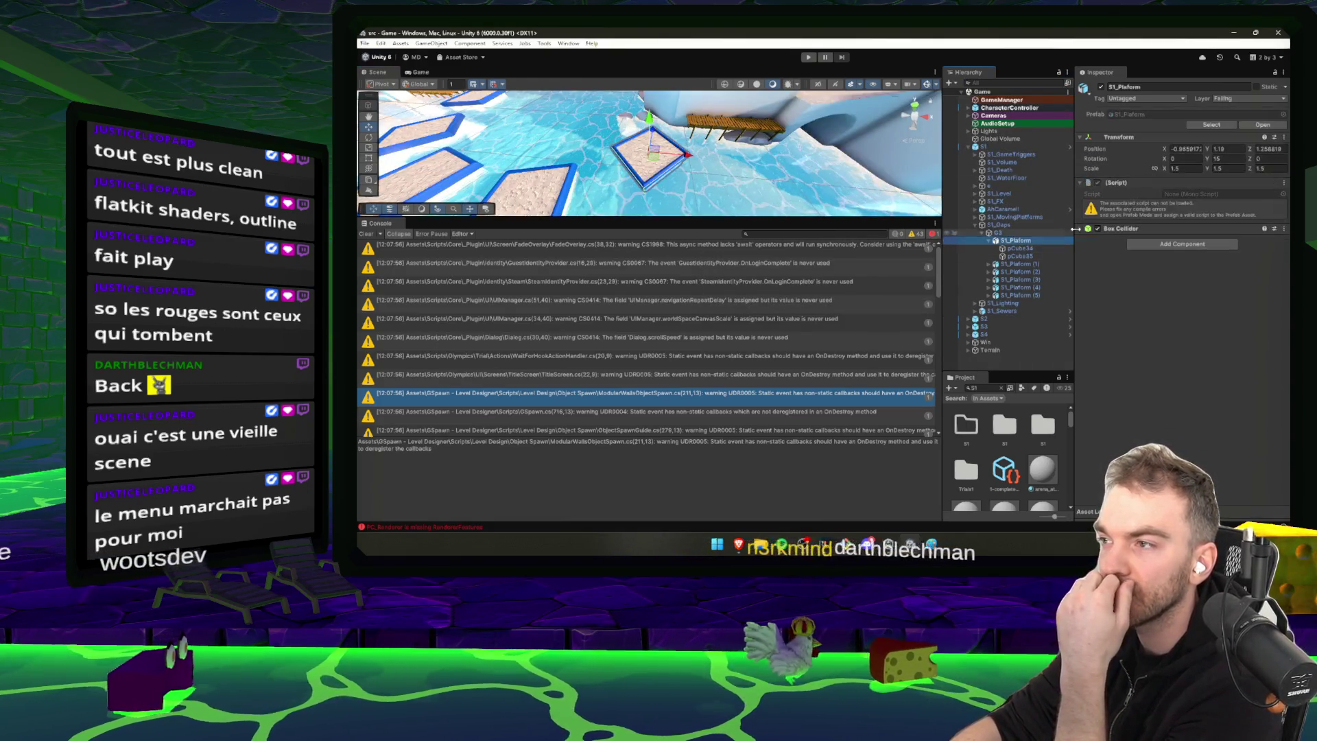
pyautogui.click(988, 241)
pyautogui.click(1018, 248)
pyautogui.click(1017, 256)
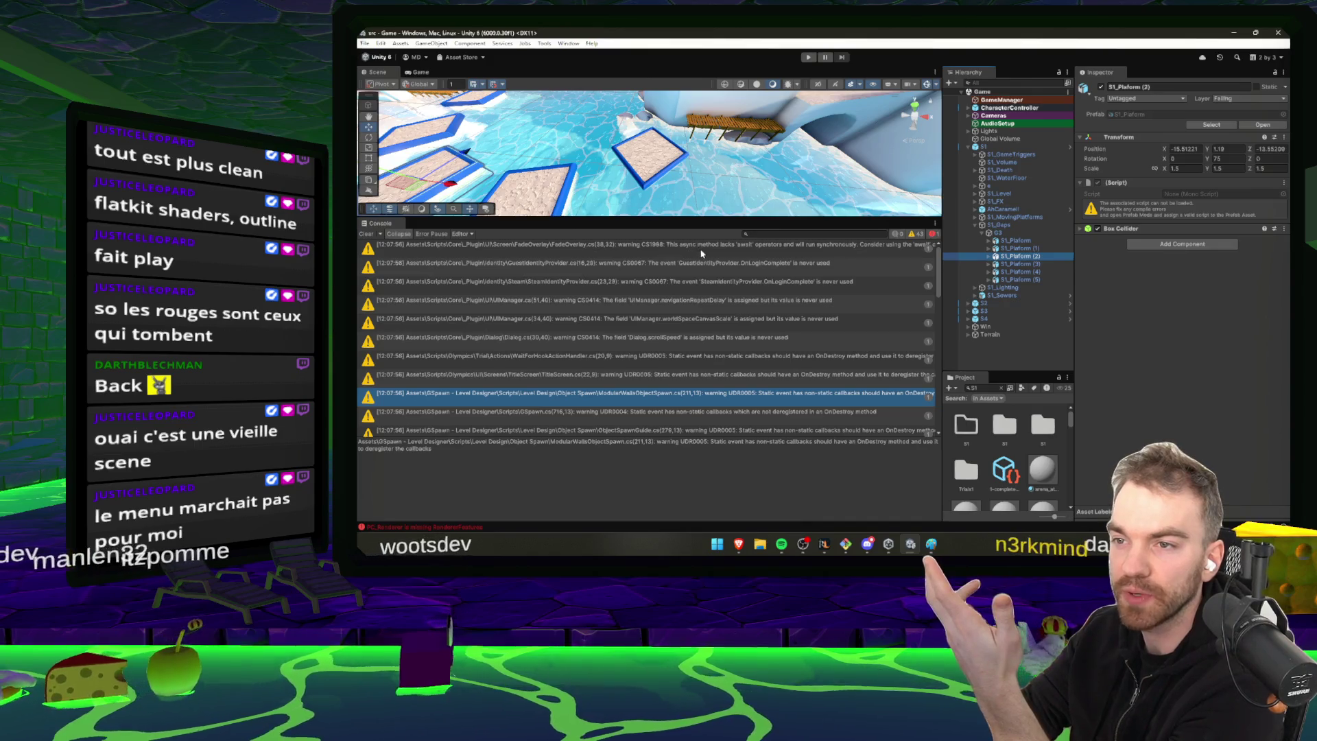
# Retry the previous-branch checkout and clear untracked files with git clean -fd
pyautogui.click(825, 544)
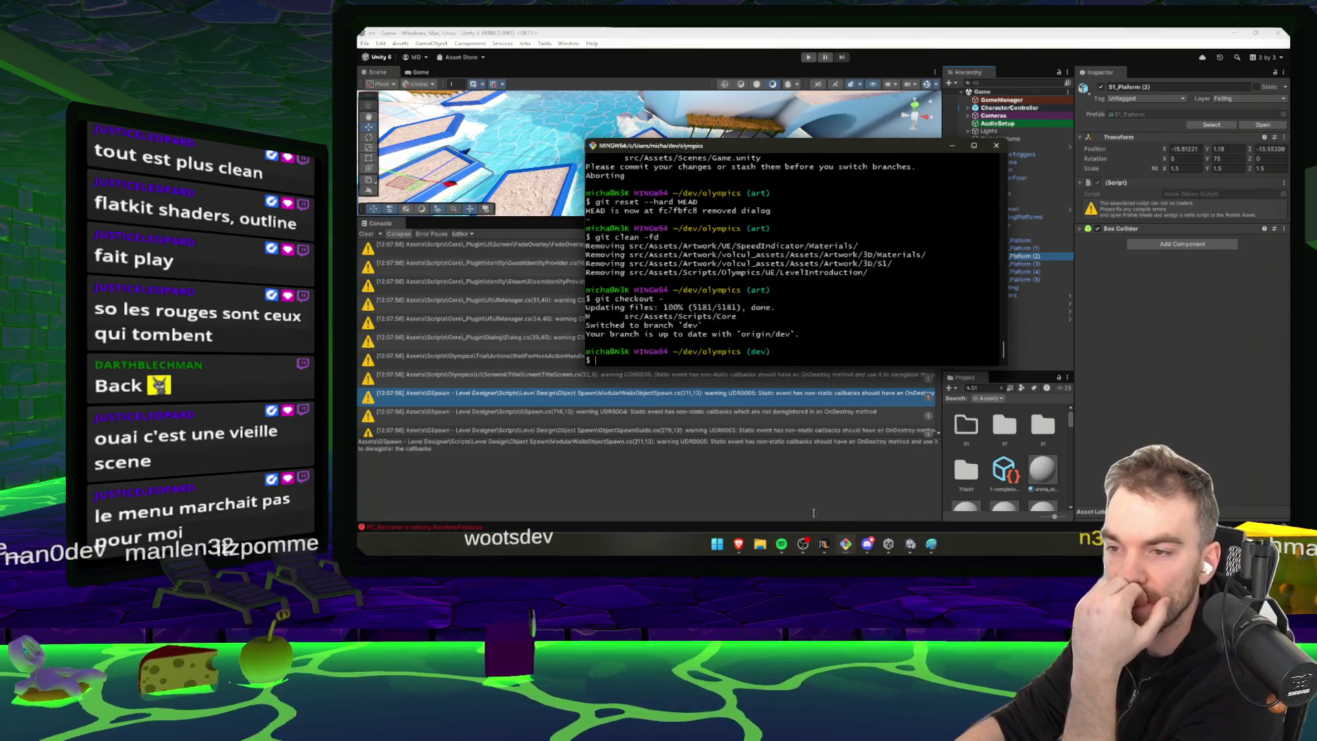
pyautogui.press('Up')
pyautogui.press('Return')
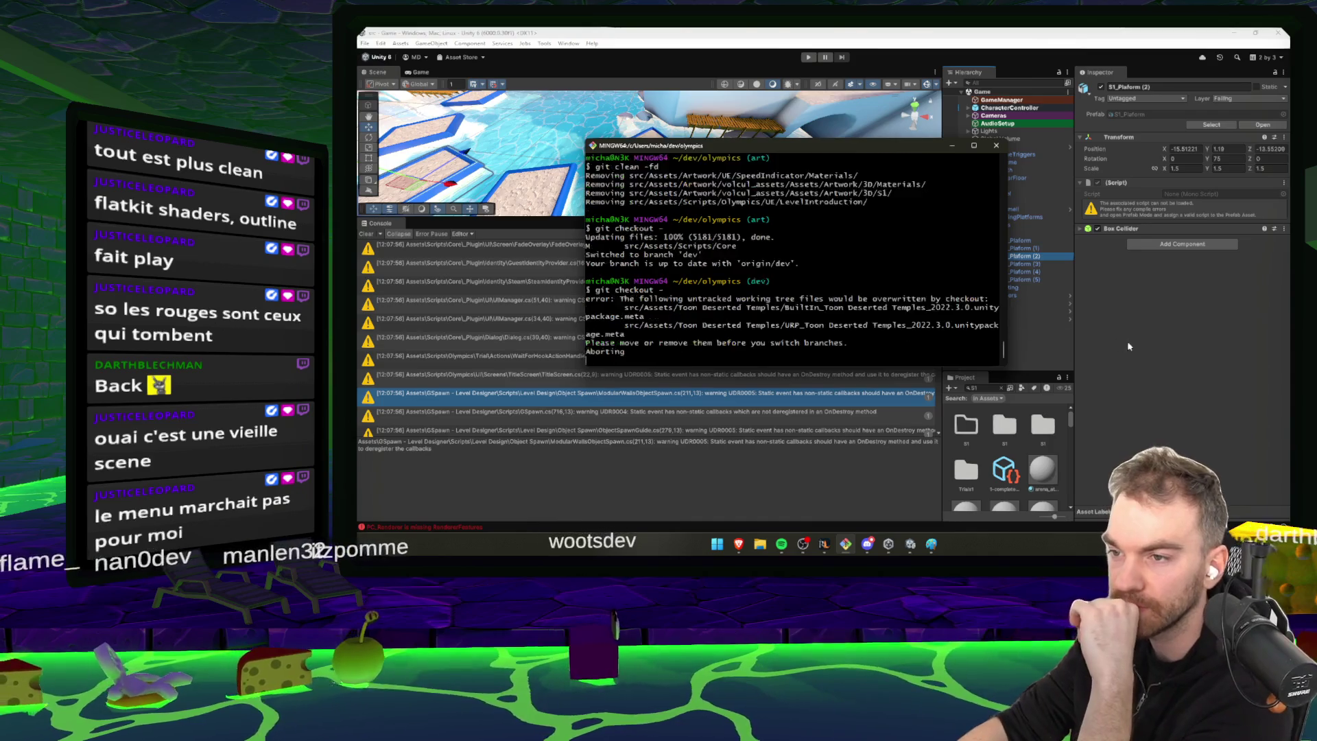
pyautogui.write('git clewan')
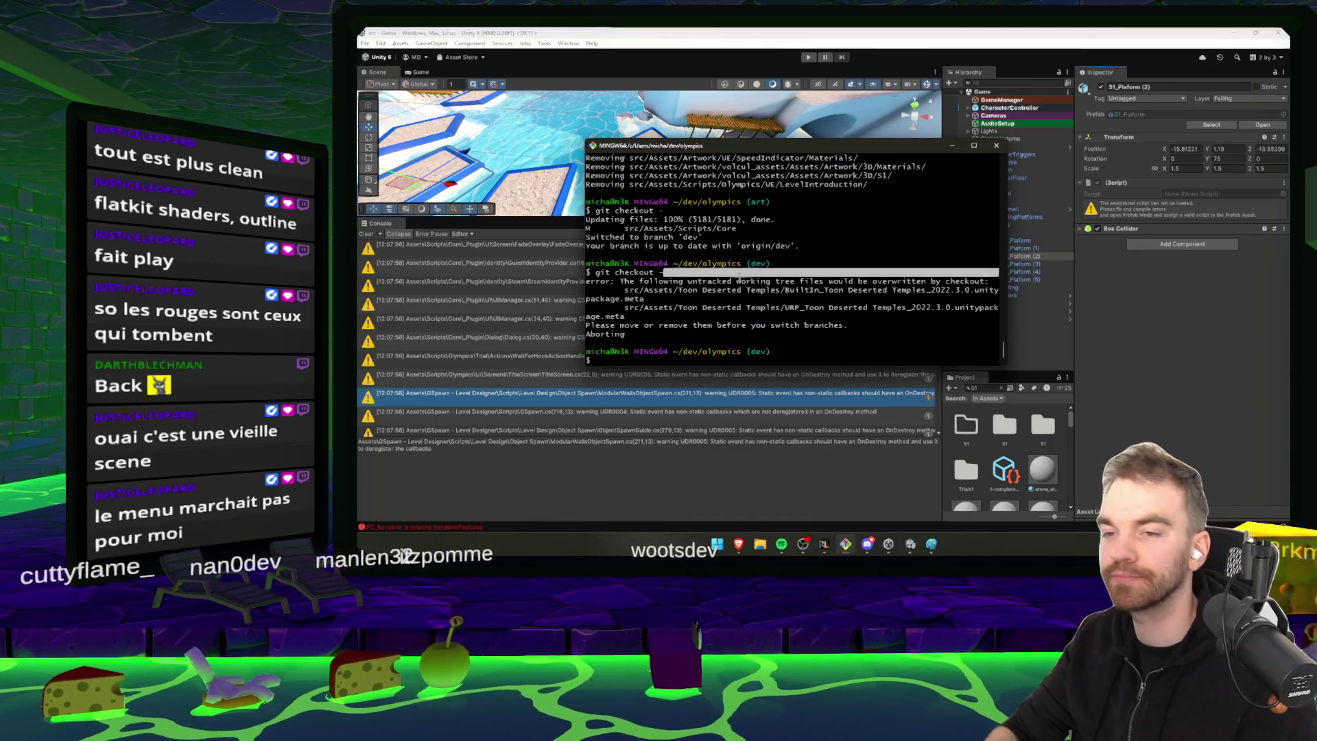
pyautogui.press('BackSpace')
pyautogui.press('BackSpace')
pyautogui.press('BackSpace')
pyautogui.write('an -fd')
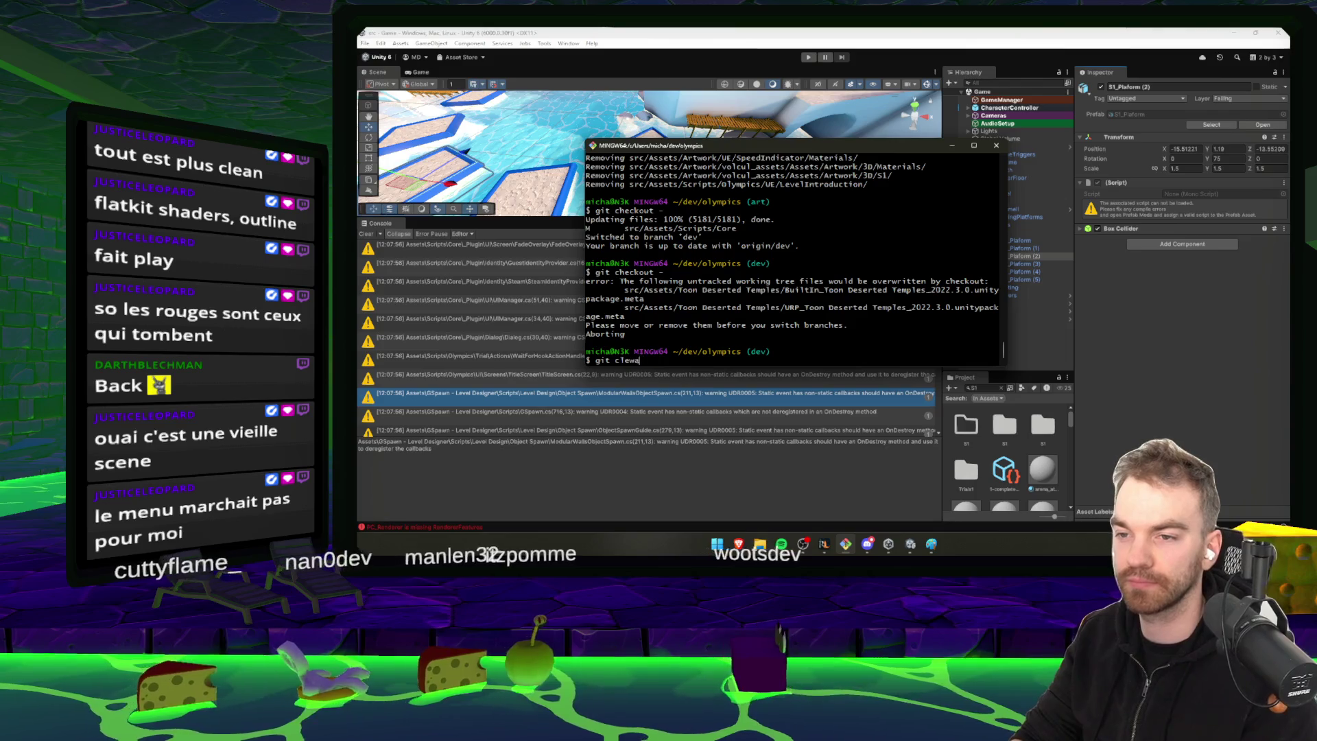
pyautogui.press('Return')
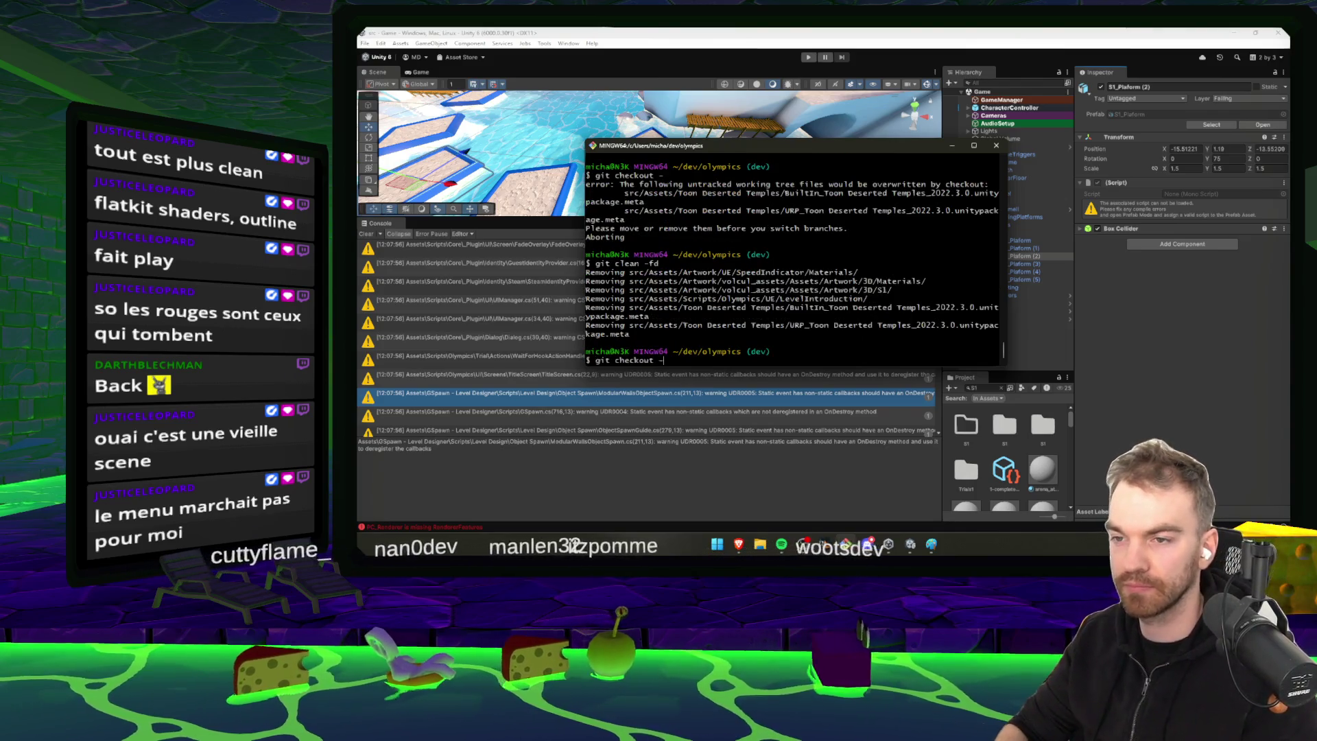
# Check out the previous branch again and reload the changed Game scene in Unity
pyautogui.press('Up')
pyautogui.press('Up')
pyautogui.press('Return')
pyautogui.hotkey('alt', 'Tab')
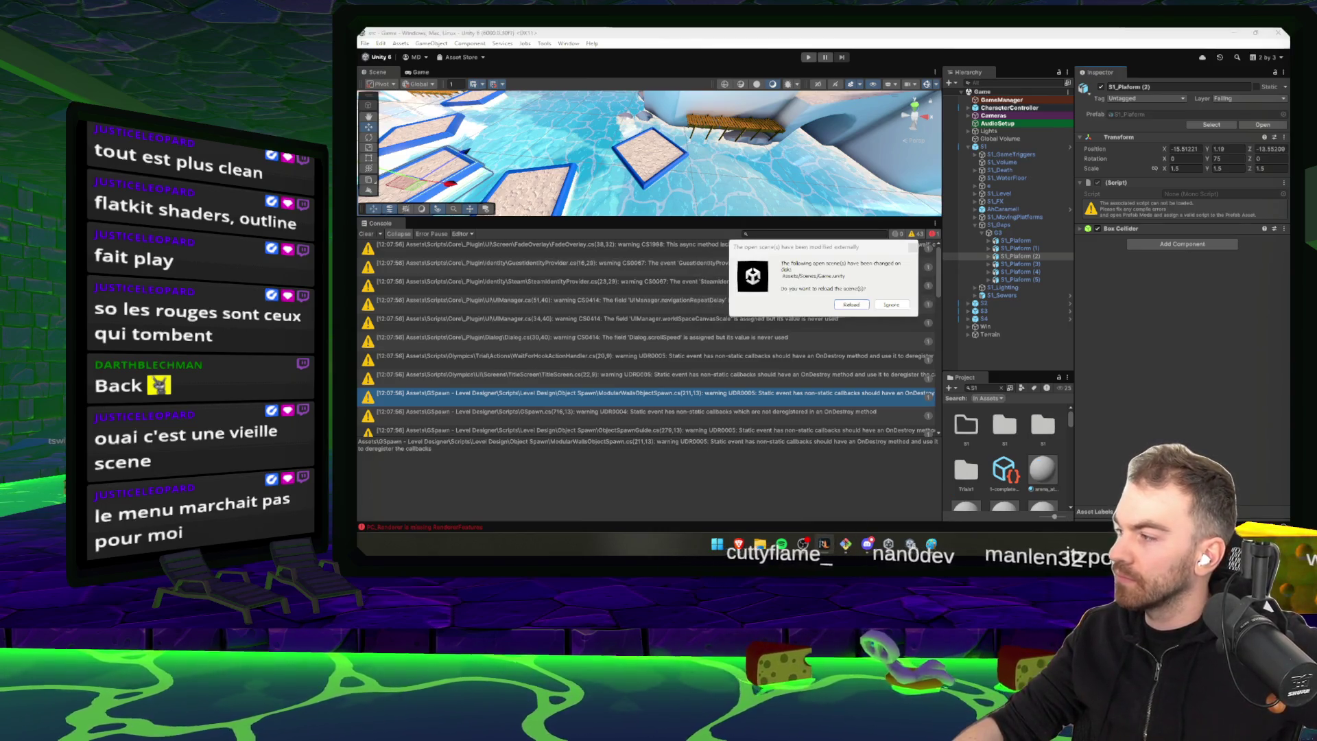
pyautogui.click(838, 304)
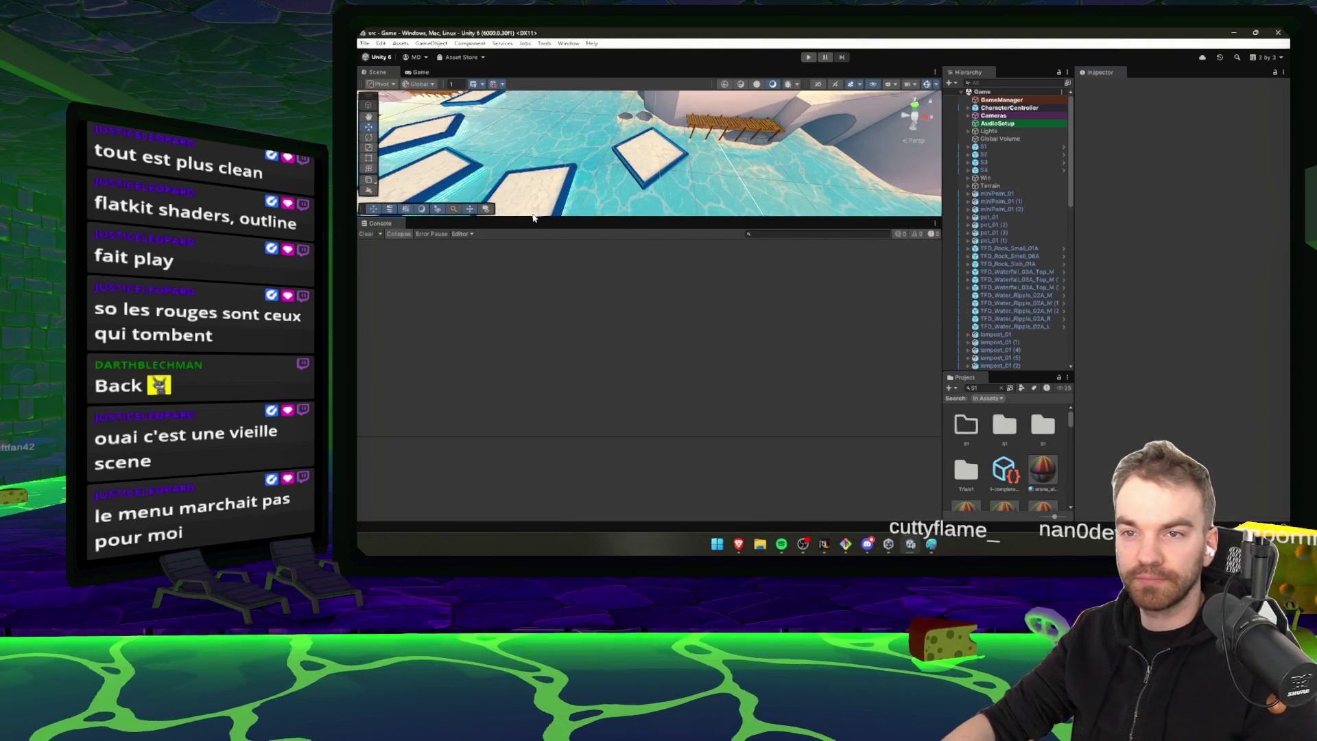
# Enlarge the Scene view, start play mode and bring up the in-game pause menu
pyautogui.moveTo(532, 217); pyautogui.dragTo(532, 339)
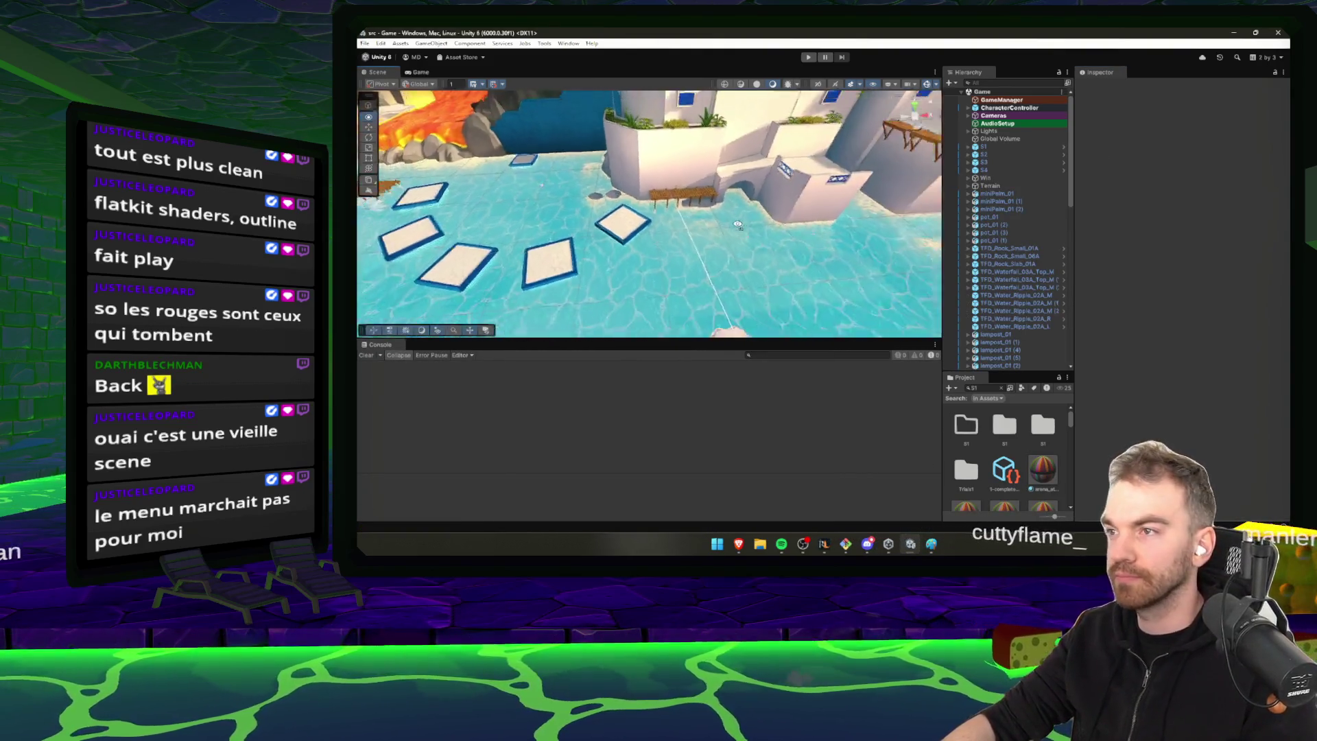
pyautogui.click(807, 58)
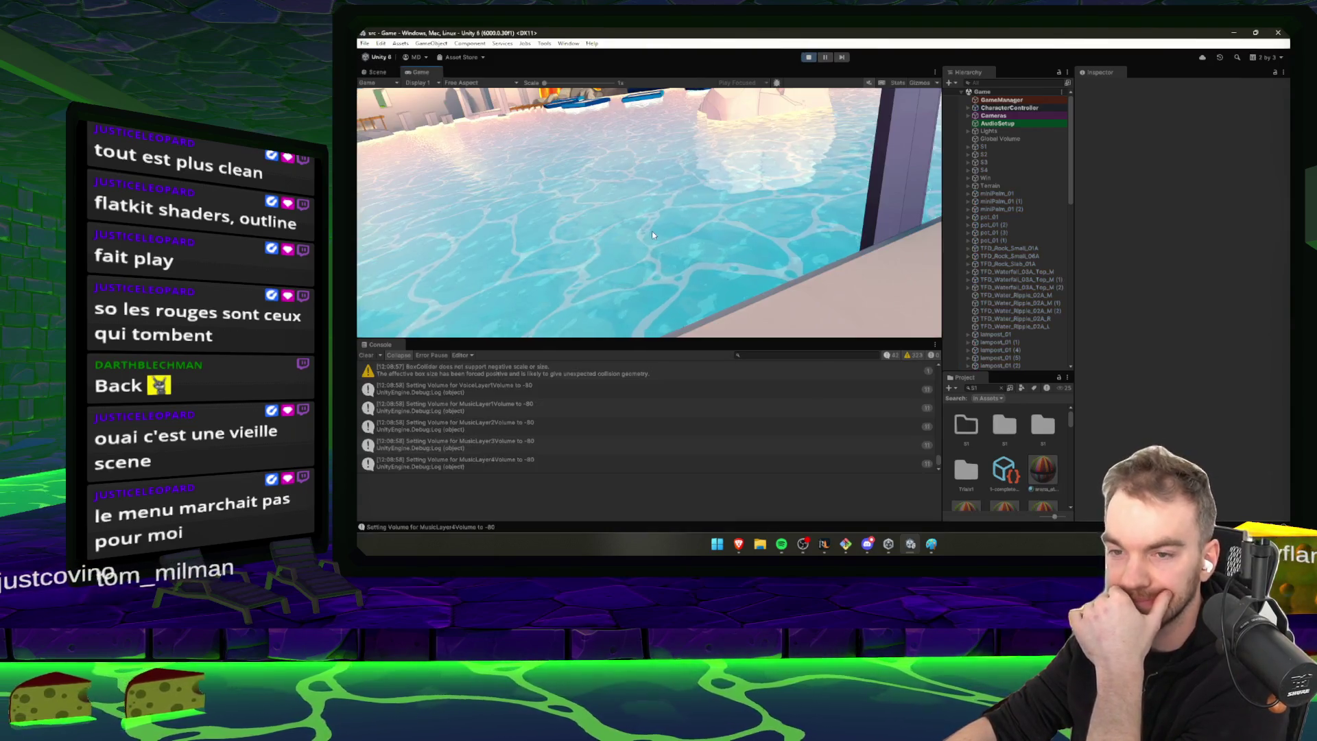
pyautogui.moveTo(656, 339)
pyautogui.mouseDown()
pyautogui.moveTo(656, 284)
pyautogui.moveTo(657, 324)
pyautogui.mouseUp()
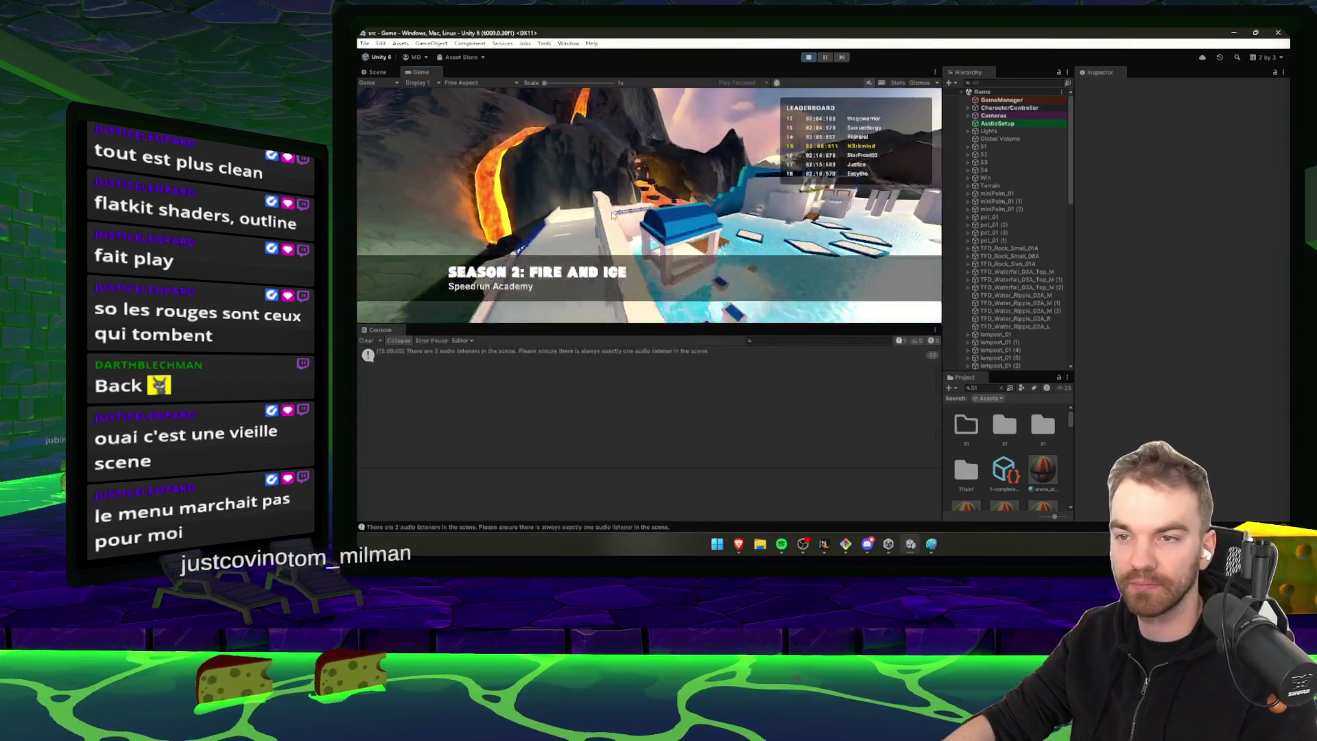
pyautogui.press('Escape')
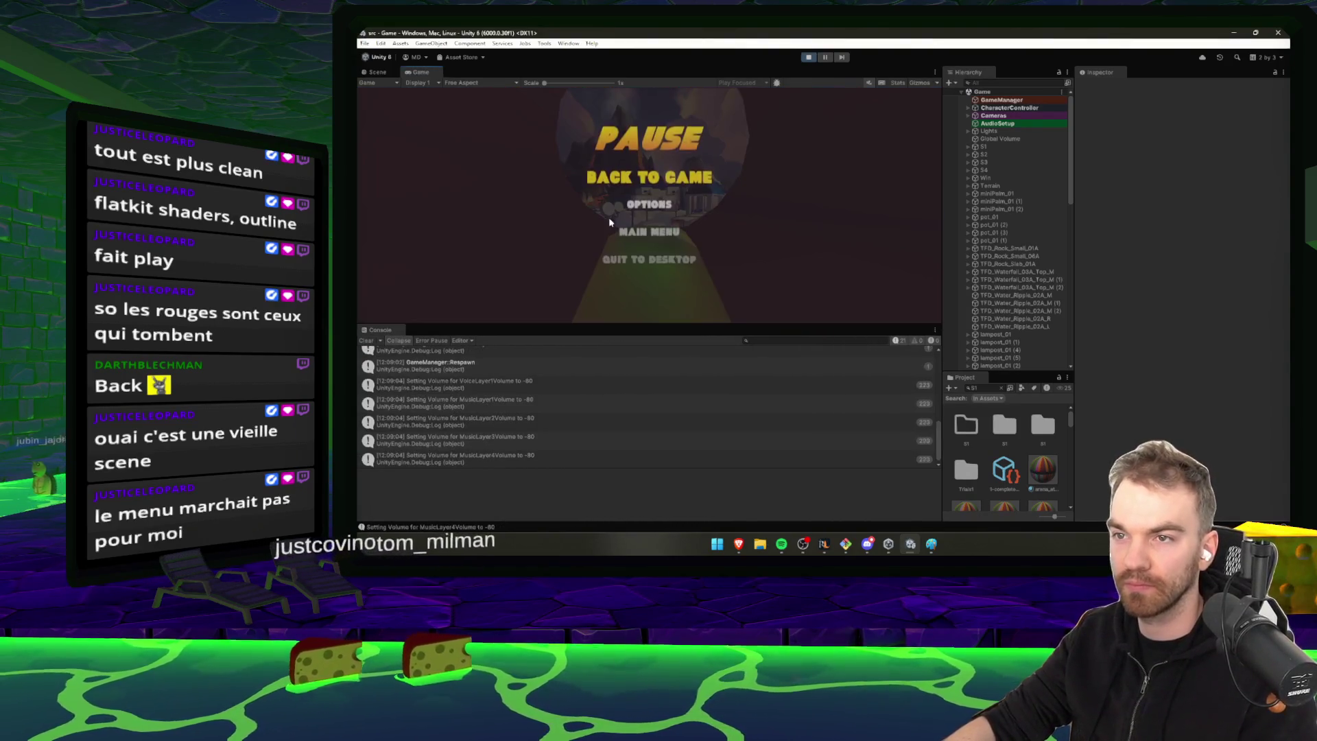
pyautogui.press('Escape')
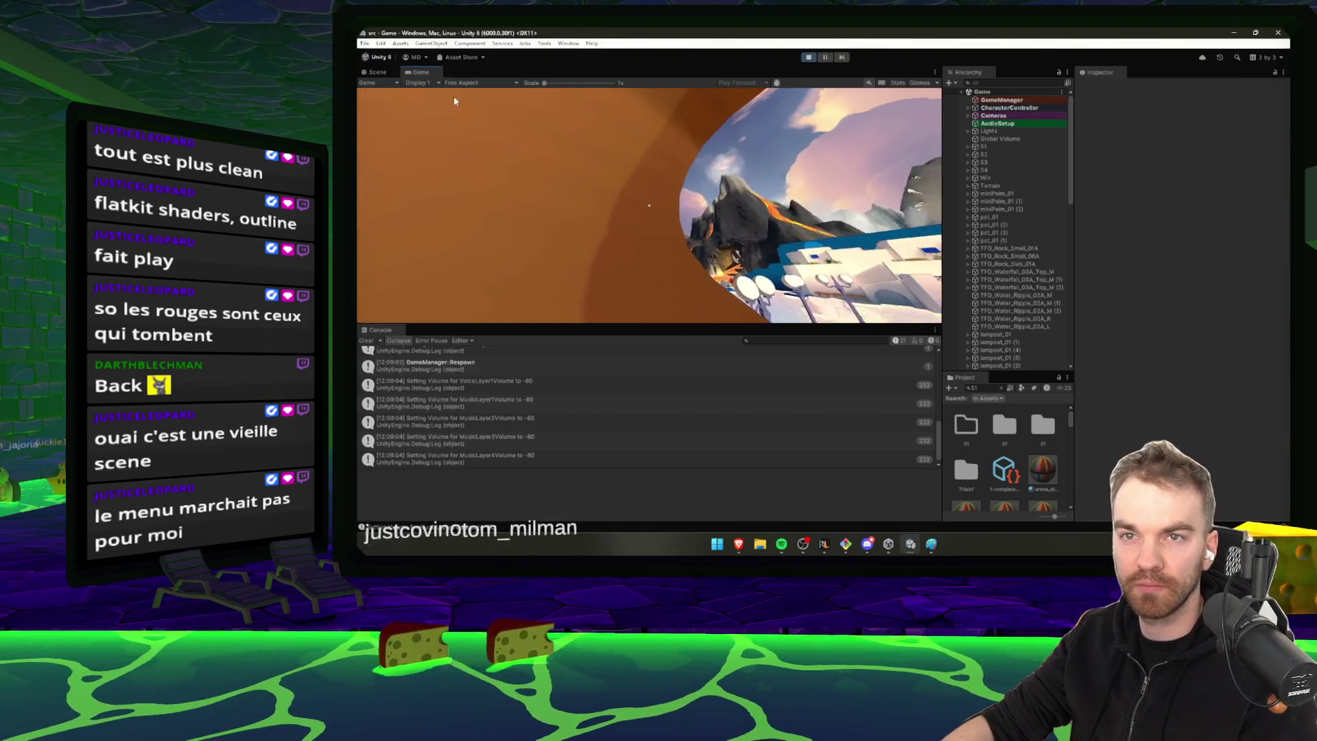
pyautogui.press('Escape')
# Set the Game view to 16:9 Aspect and stop the play-test
pyautogui.click(421, 82)
pyautogui.click(463, 83)
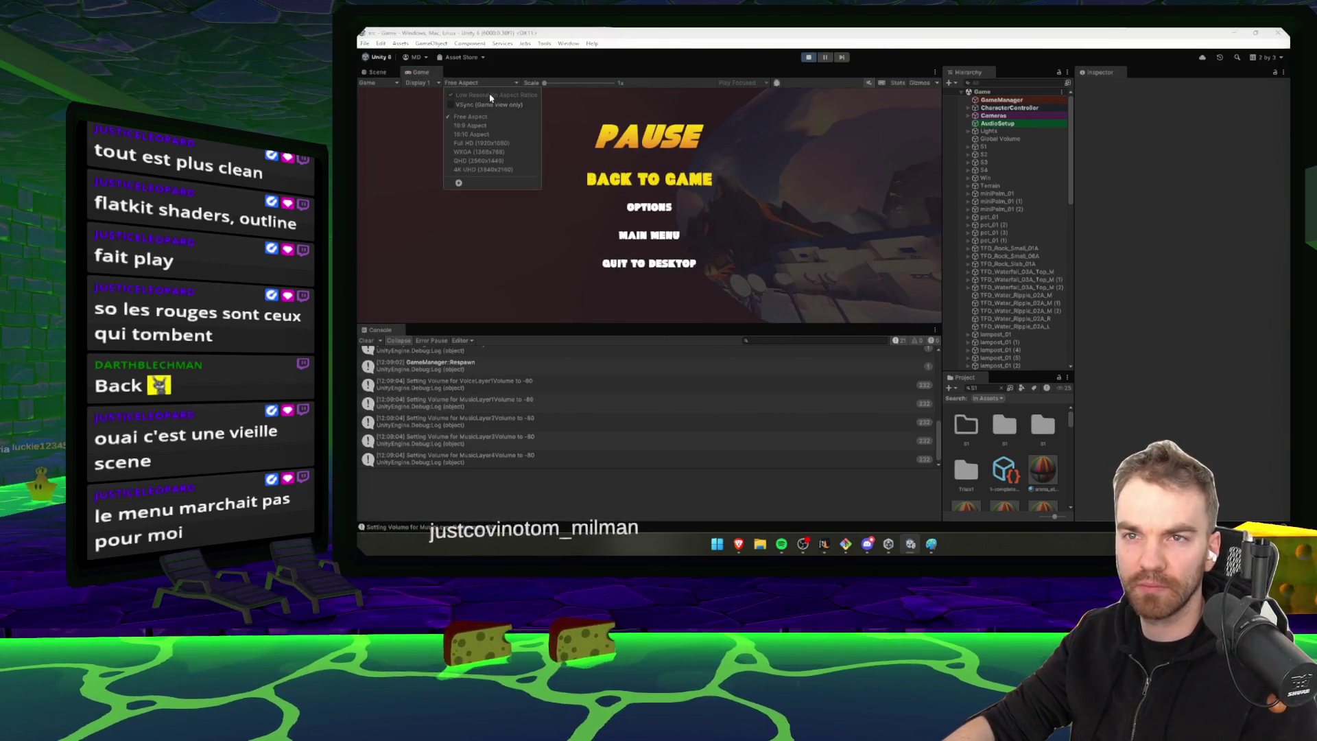
pyautogui.click(471, 125)
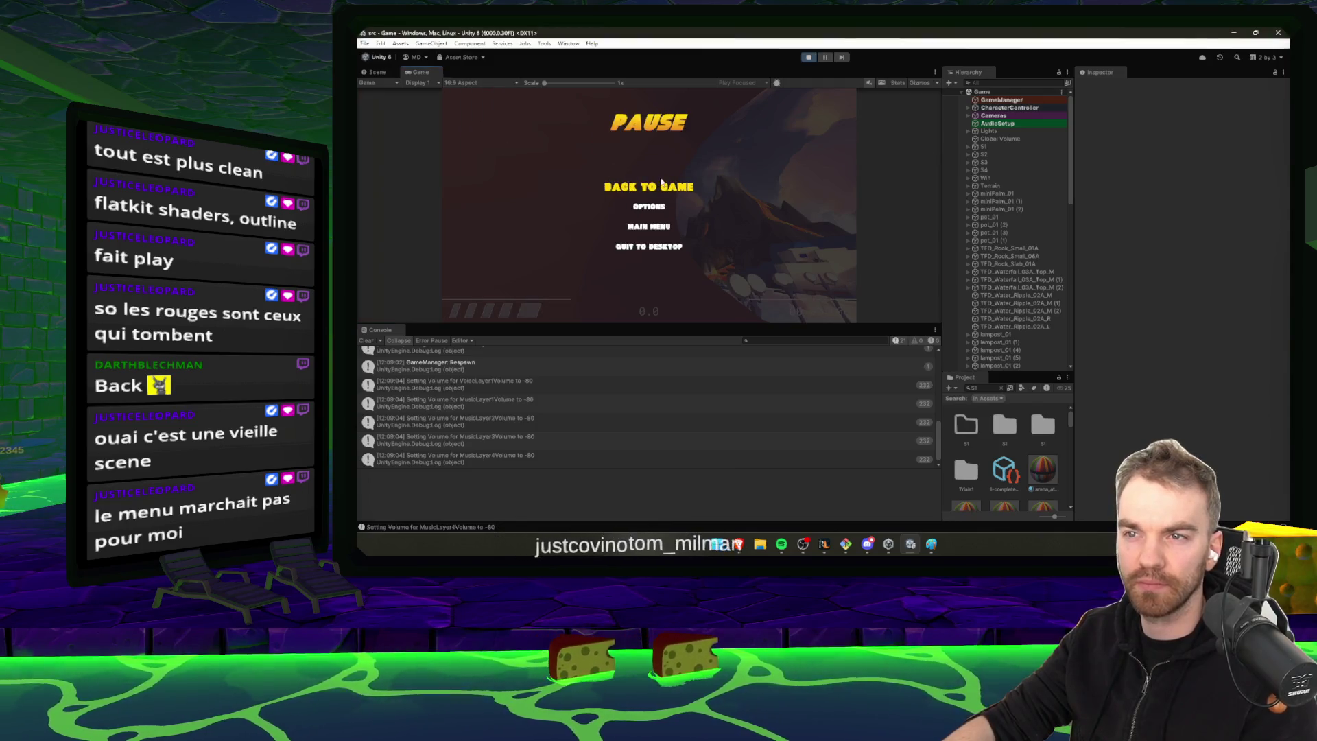
pyautogui.hotkey('ctrl', 'p')
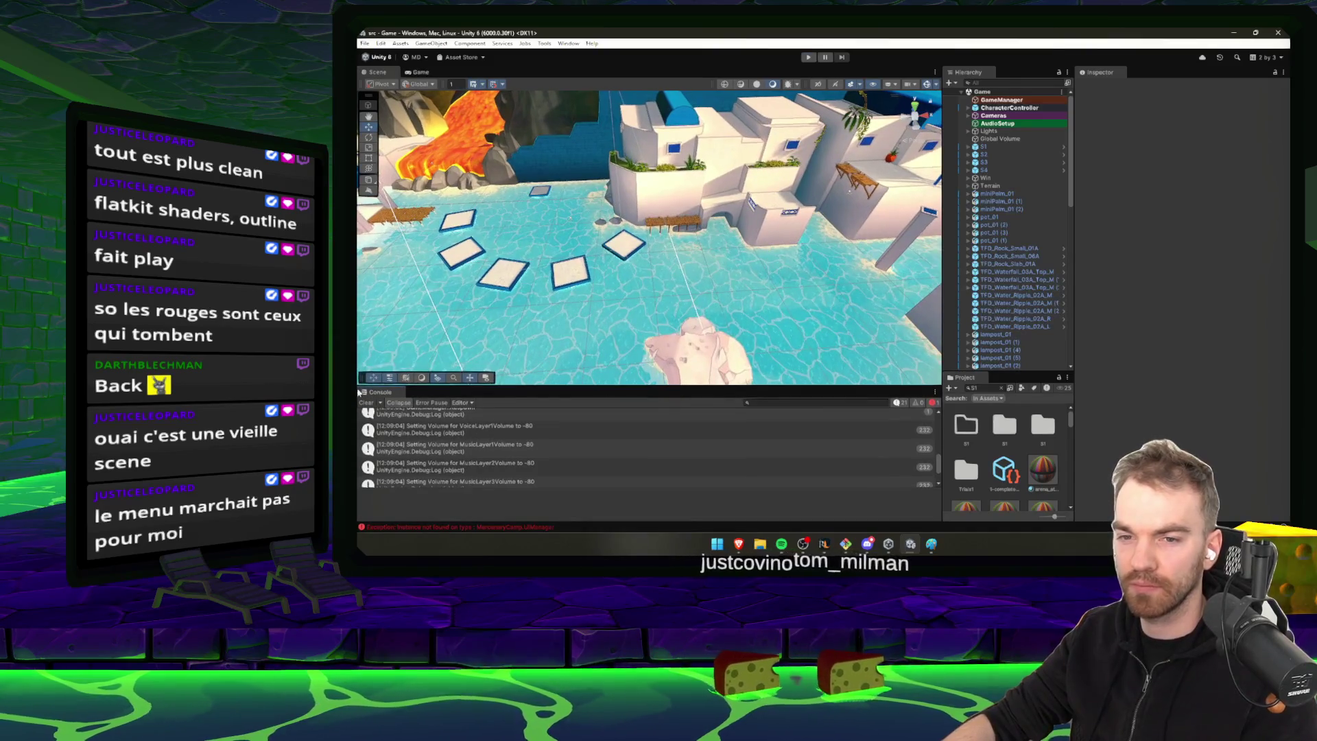
# Play from the pause menu's Main Menu into Speedrun Academy via Level Select, then stop
pyautogui.click(809, 59)
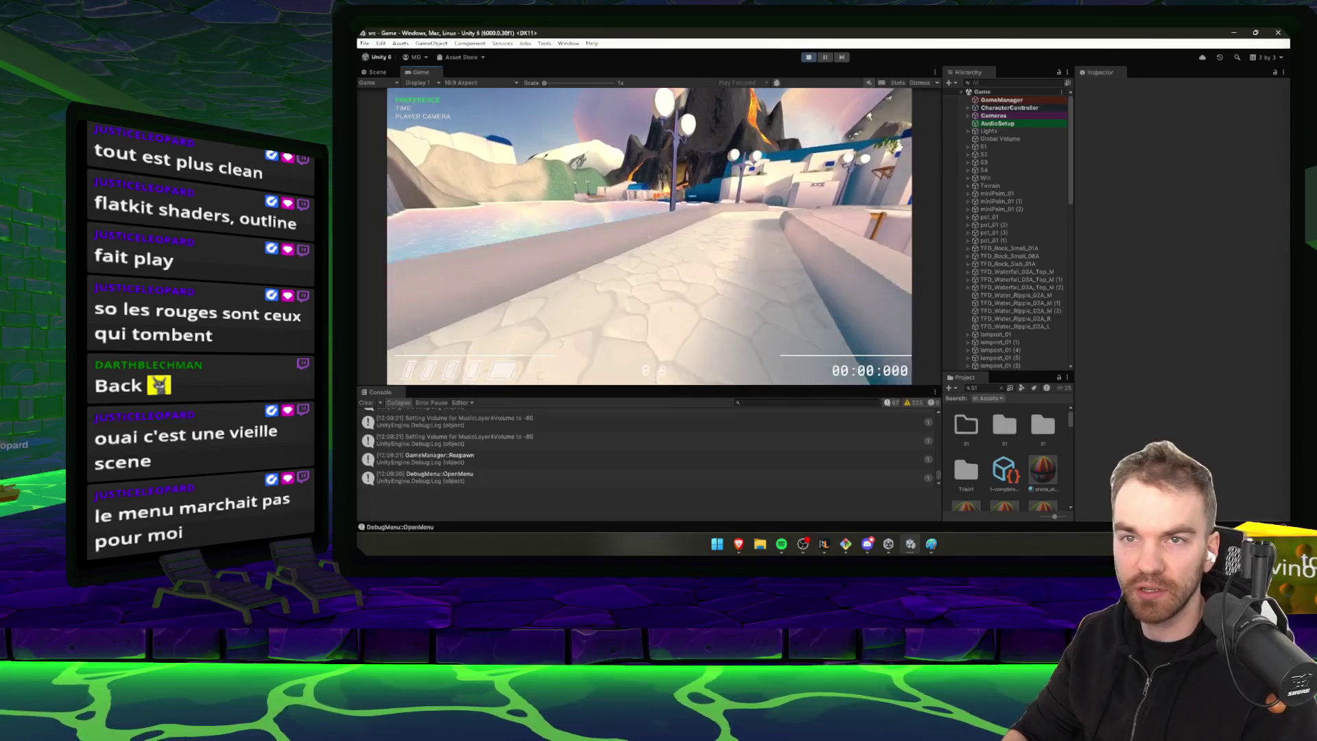
pyautogui.press('Escape')
pyautogui.press('Down')
pyautogui.press('Down')
pyautogui.press('Return')
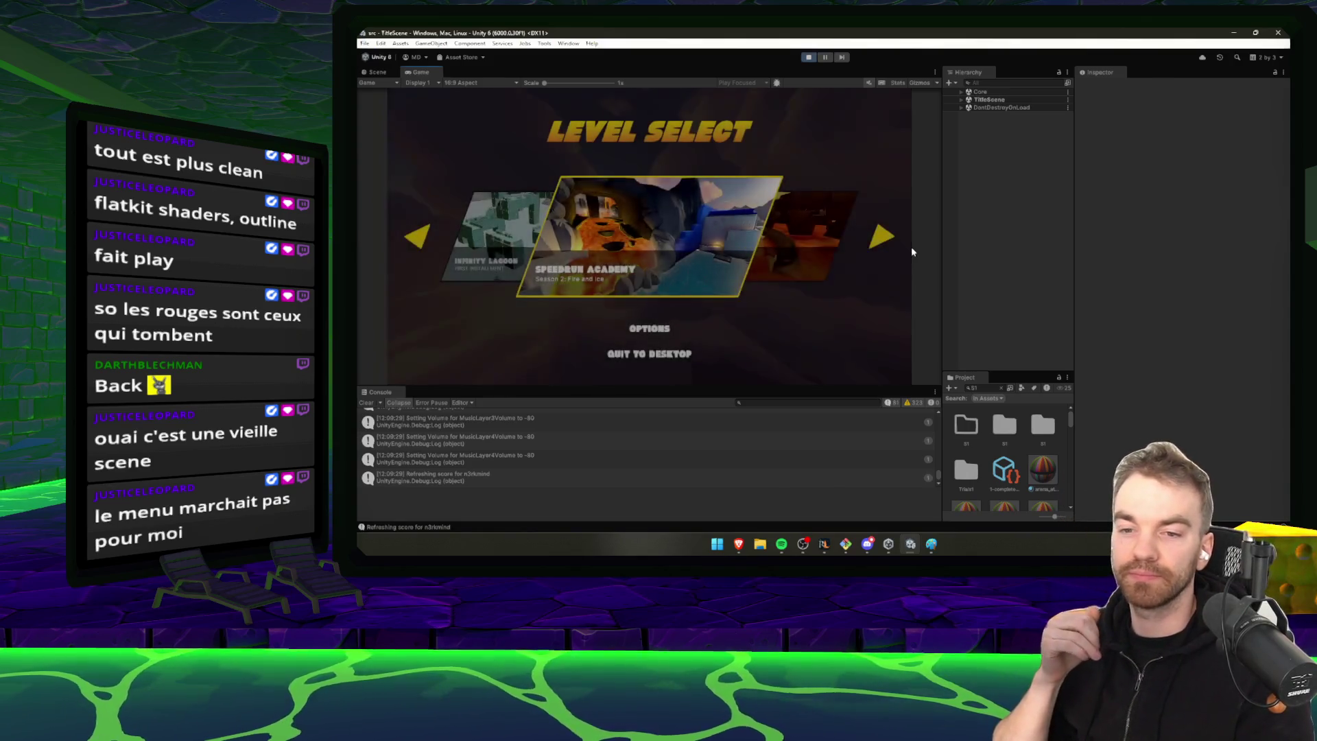
pyautogui.press('Left')
pyautogui.press('Return')
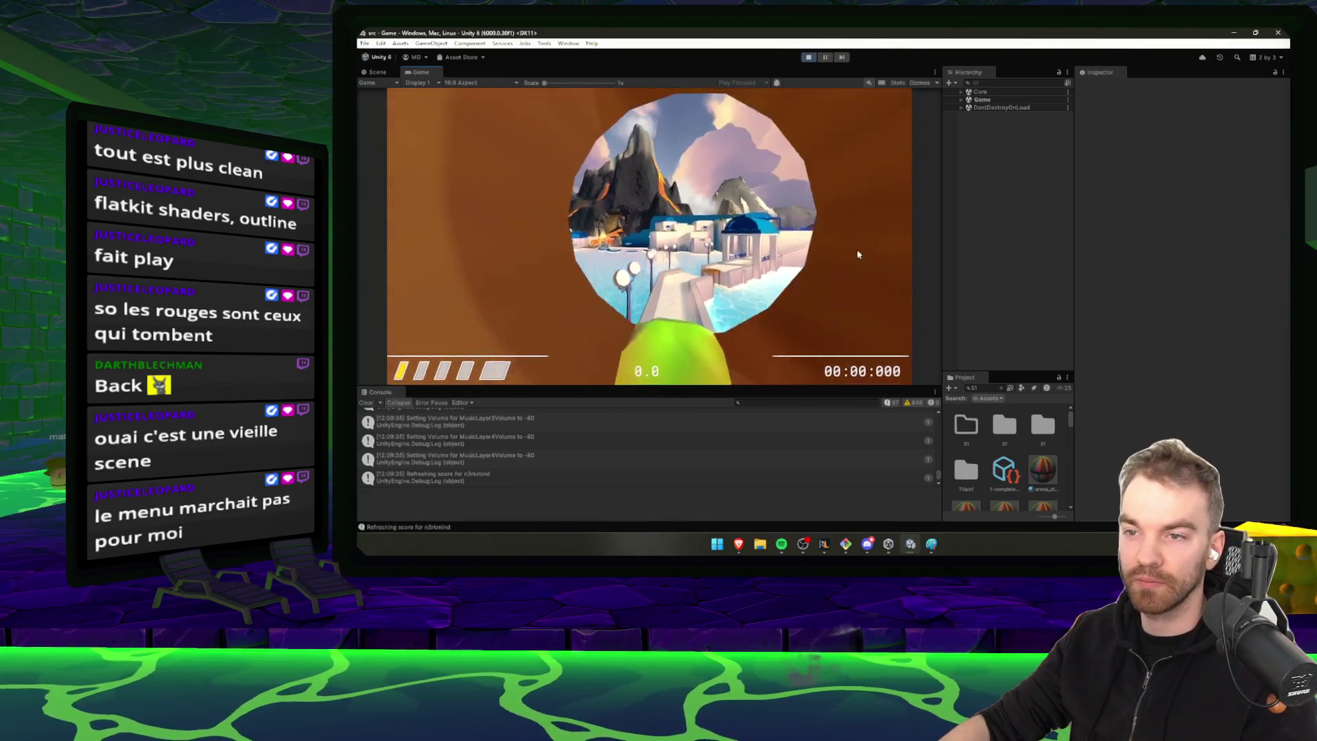
pyautogui.press('Escape')
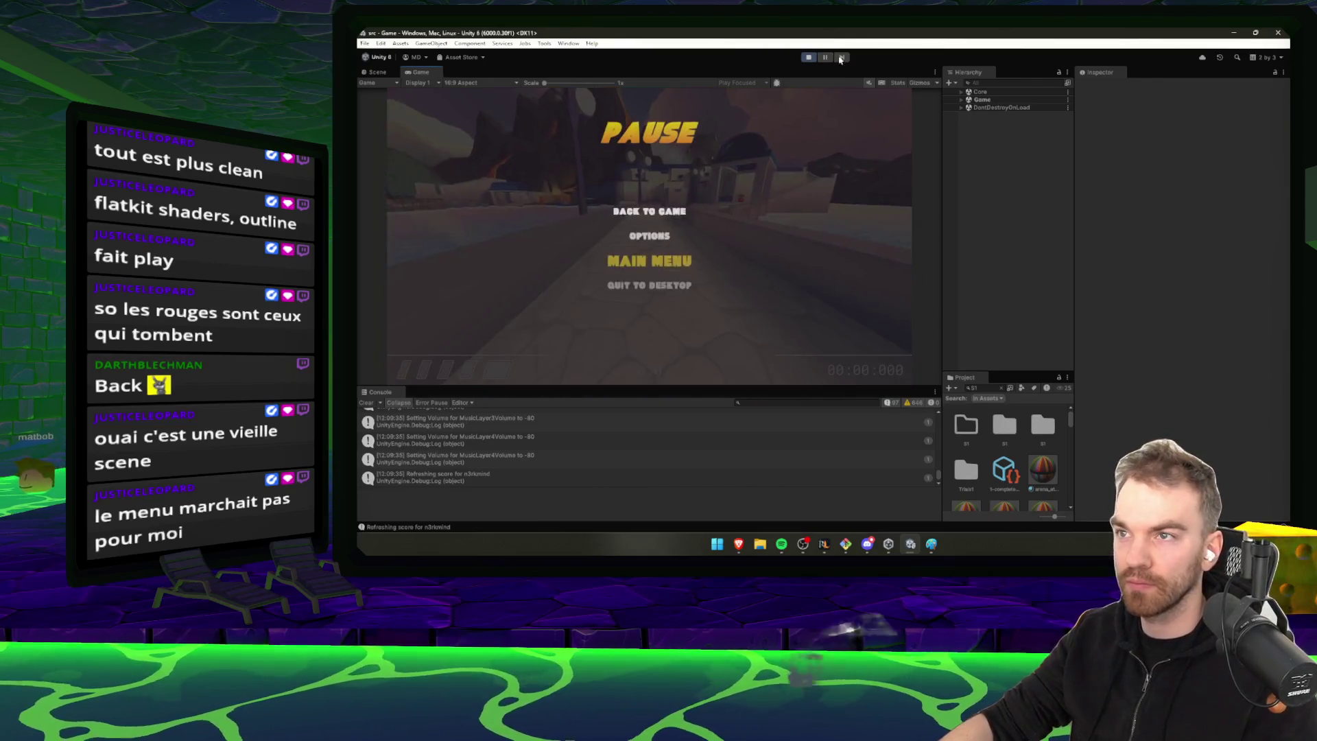
pyautogui.hotkey('ctrl', 'p')
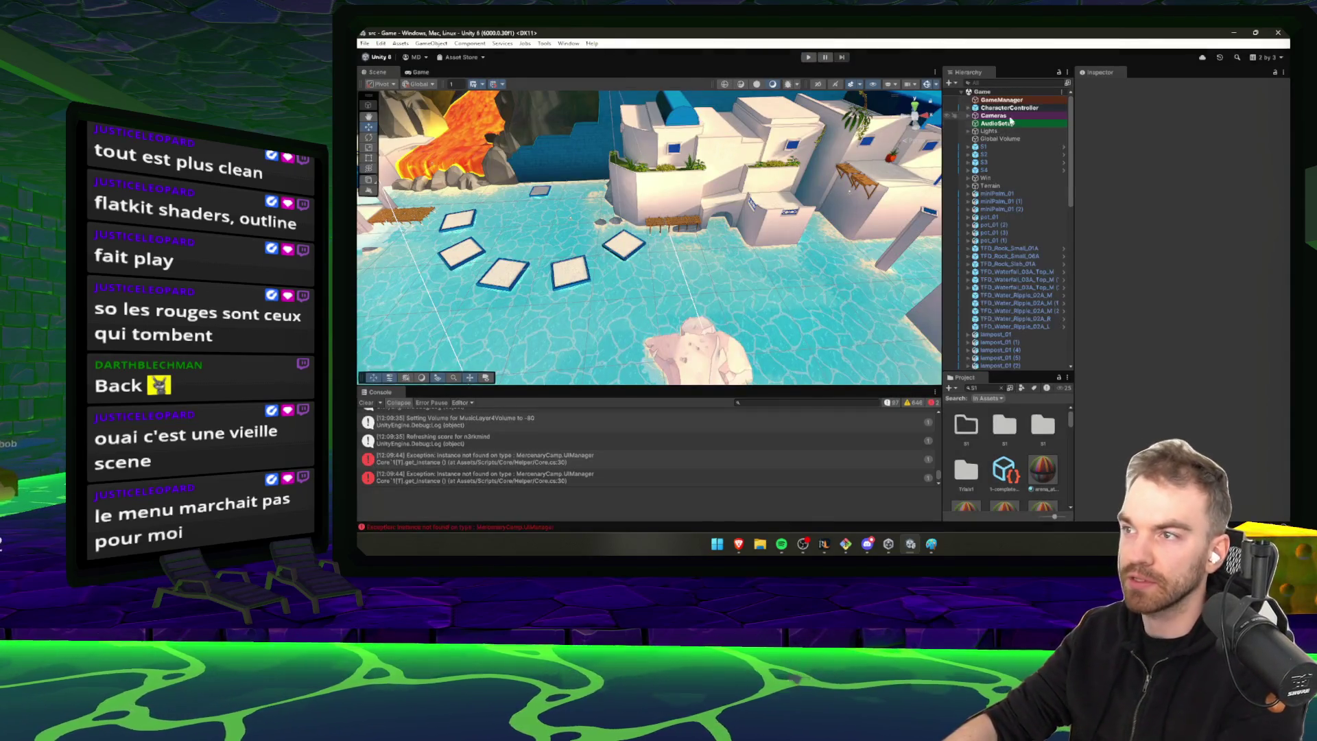
# Set Segment1Start's objective type to Start under S1_GameTriggers
pyautogui.click(1001, 130)
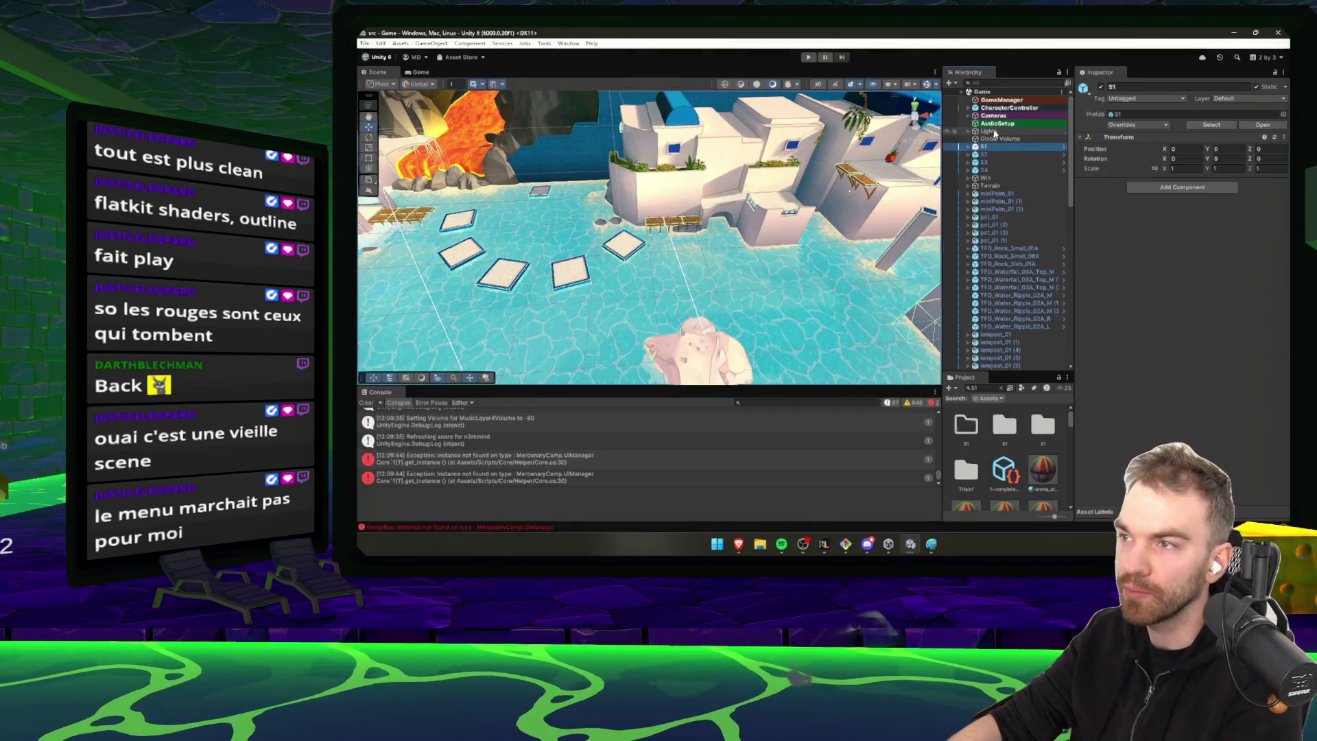
pyautogui.click(1012, 146)
pyautogui.press('Right')
pyautogui.click(1012, 154)
pyautogui.press('Right')
pyautogui.click(1014, 169)
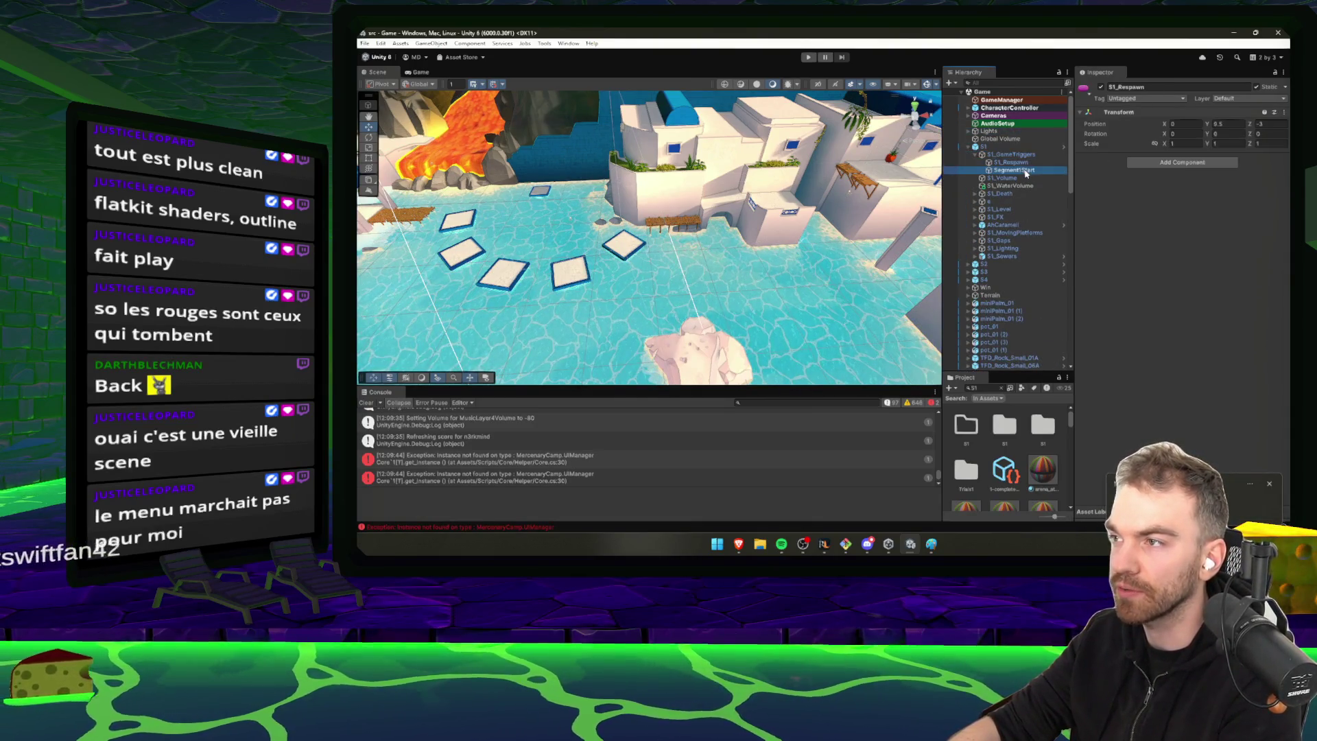
pyautogui.press('f')
pyautogui.click(1193, 271)
pyautogui.click(1207, 261)
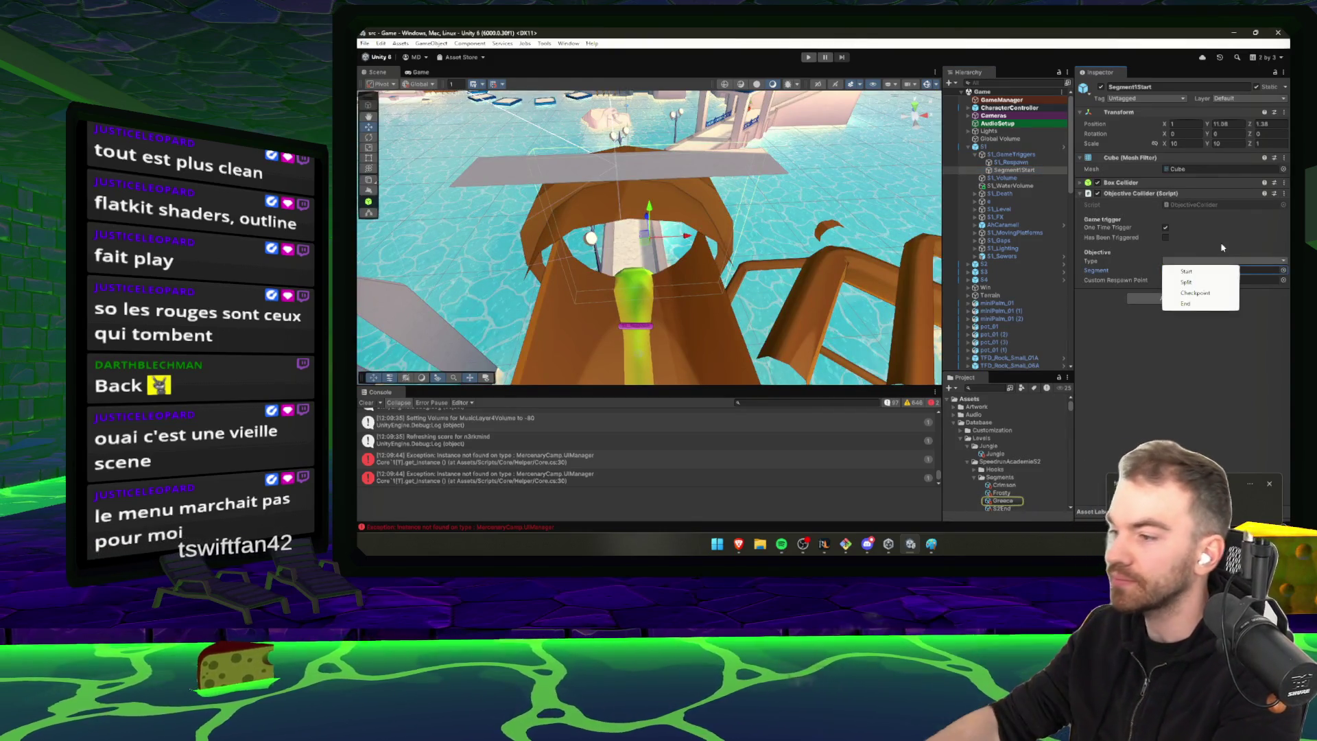
pyautogui.click(830, 545)
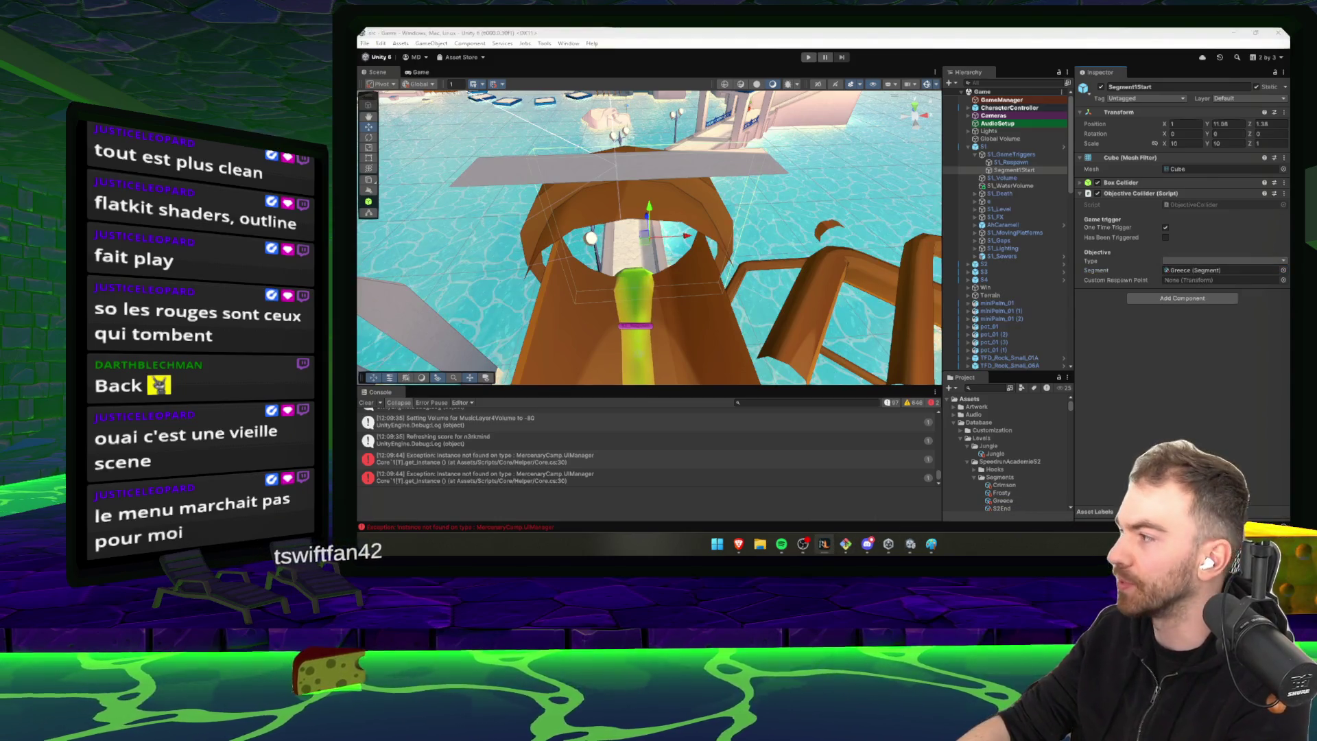
pyautogui.click(1113, 235)
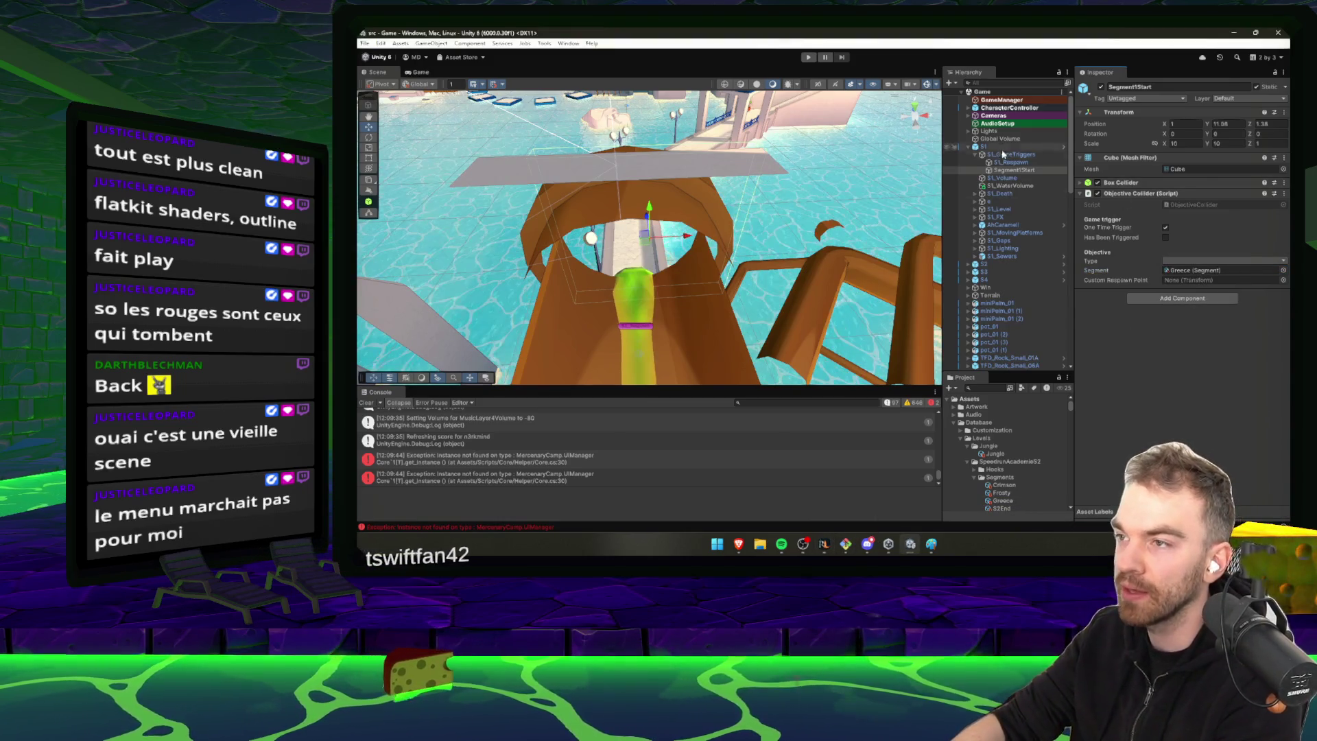
pyautogui.click(1188, 263)
pyautogui.click(1190, 272)
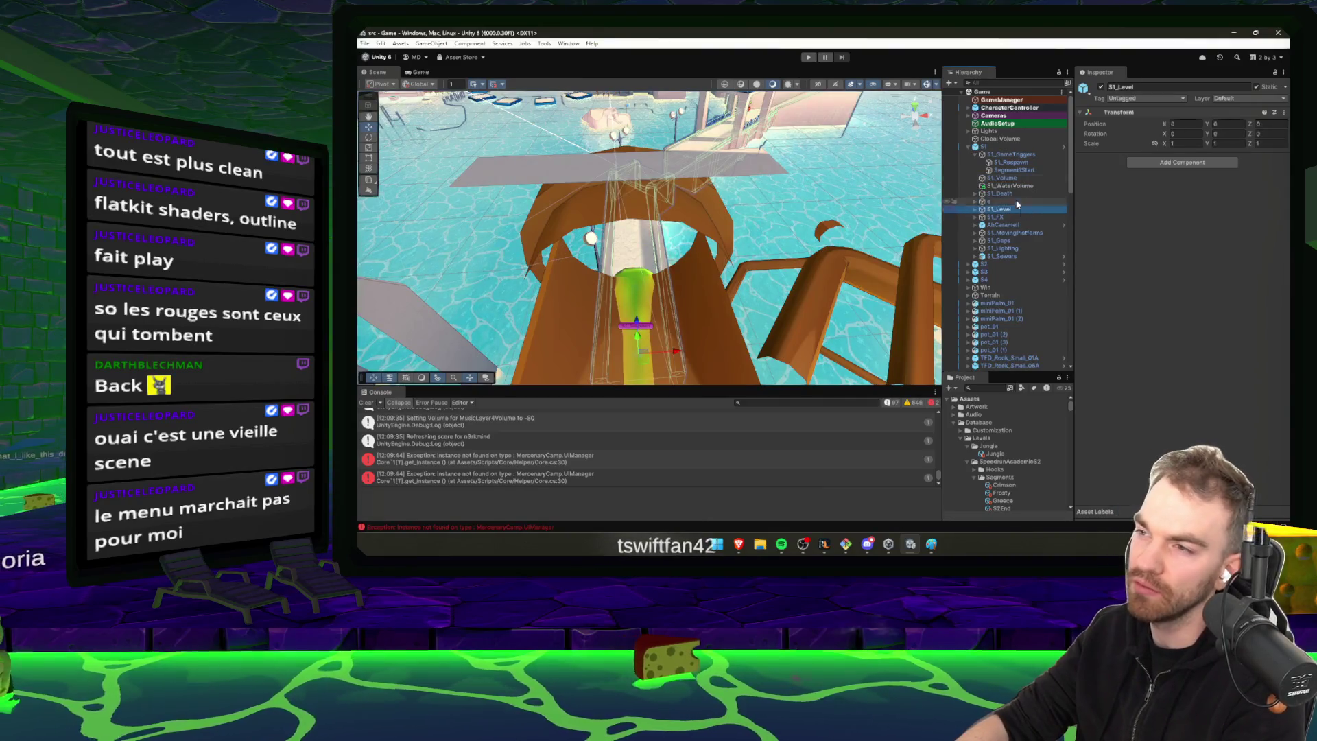
# Review the Segment2Start and S2_2_Respawn triggers, leaving Segment2Start's objective type unchanged
pyautogui.click(996, 156)
pyautogui.press('Left')
pyautogui.click(1017, 249)
pyautogui.press('Right')
pyautogui.press('Right')
pyautogui.press('Right')
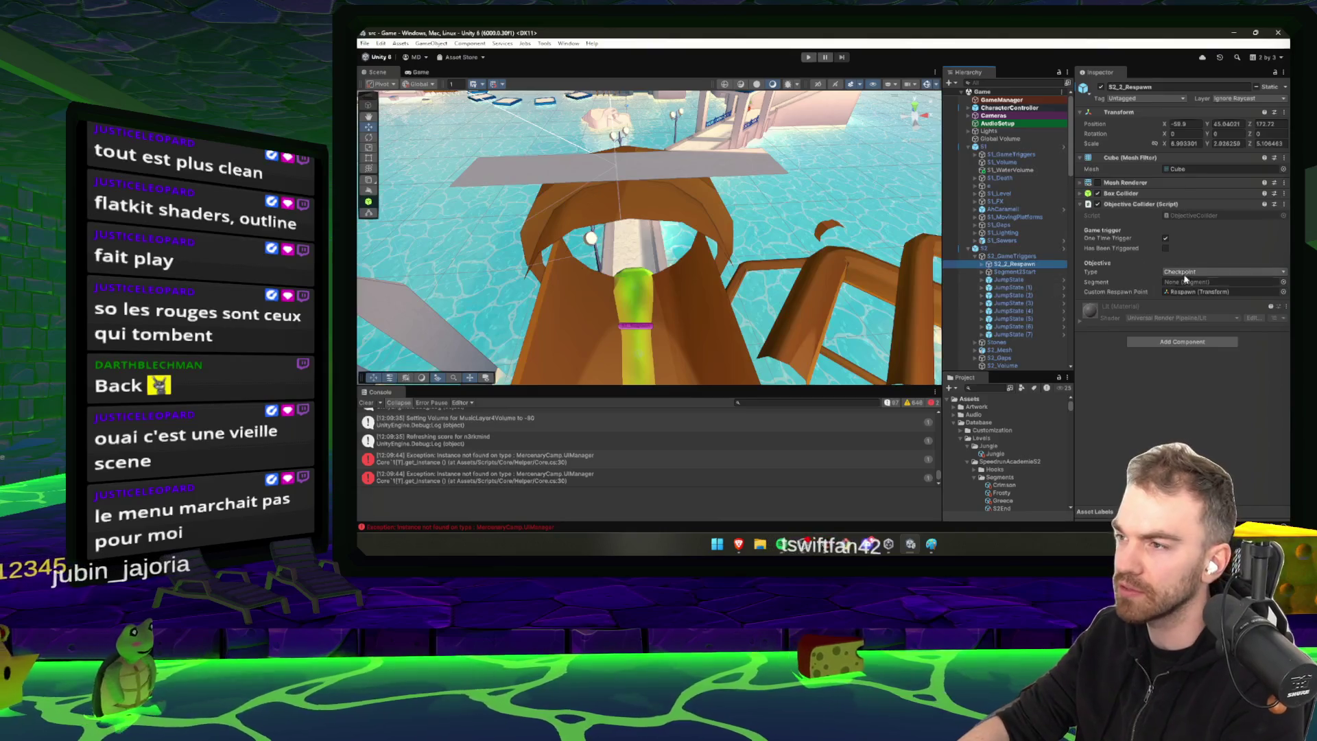
pyautogui.click(1025, 273)
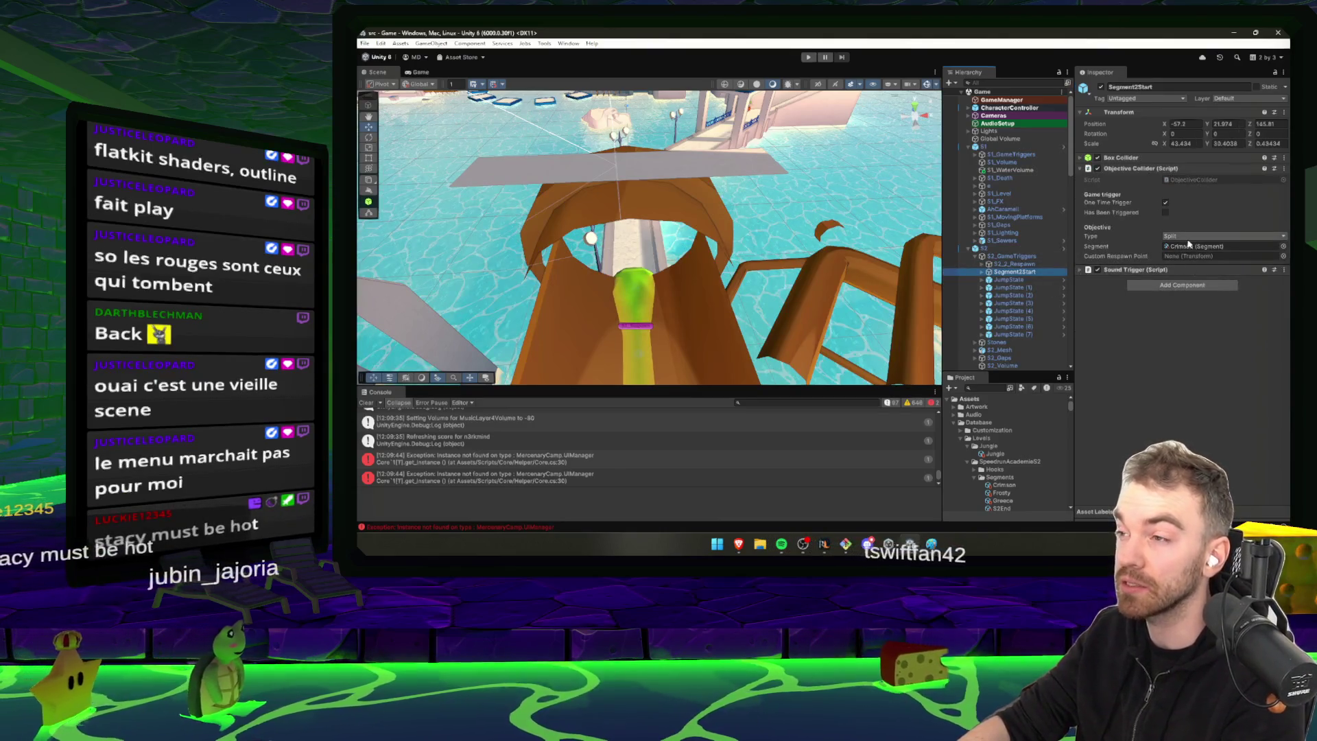
pyautogui.click(1224, 236)
pyautogui.click(1067, 270)
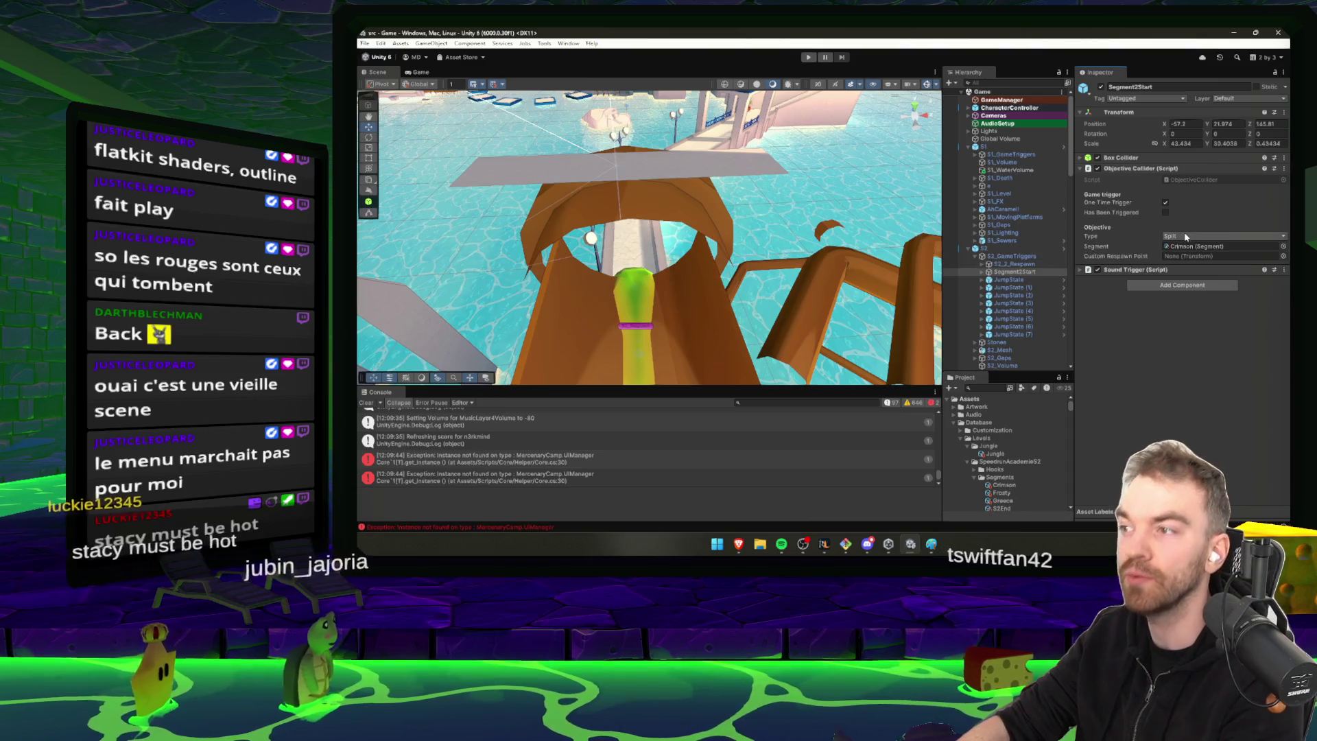
pyautogui.click(1024, 265)
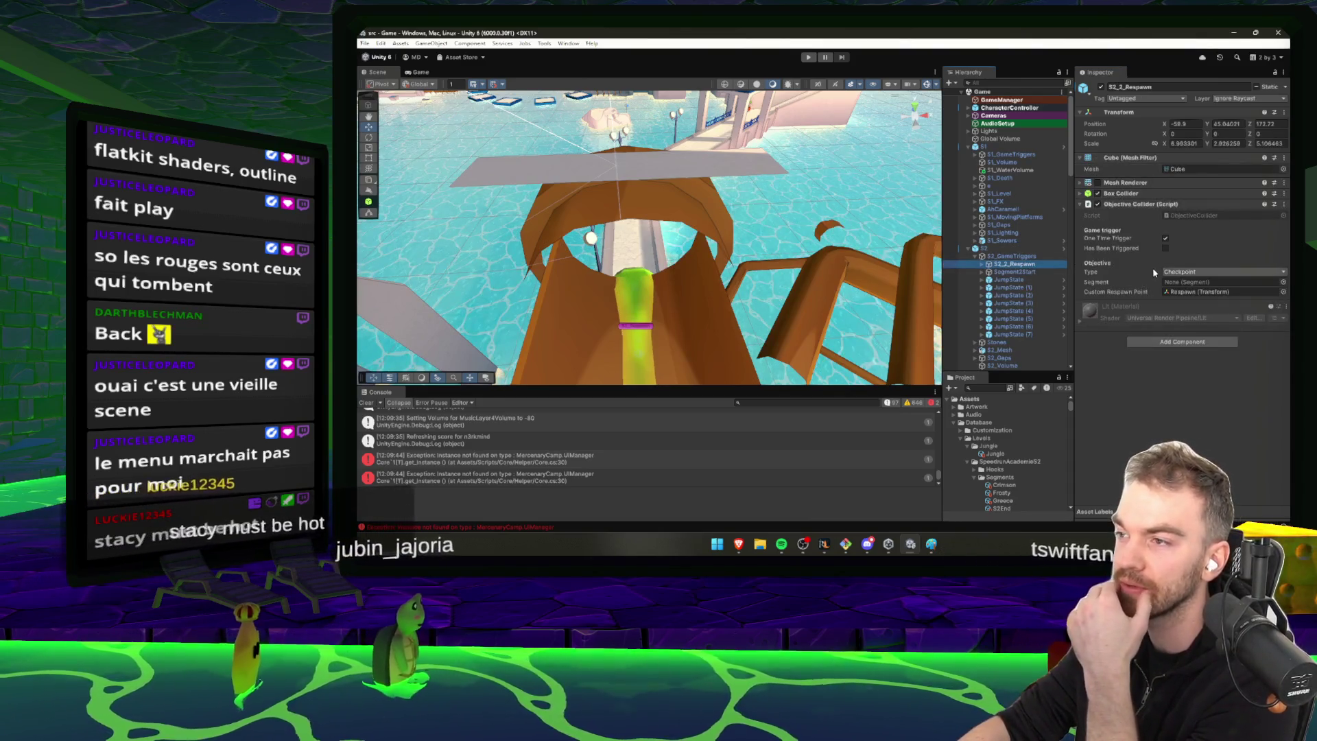
pyautogui.click(1017, 271)
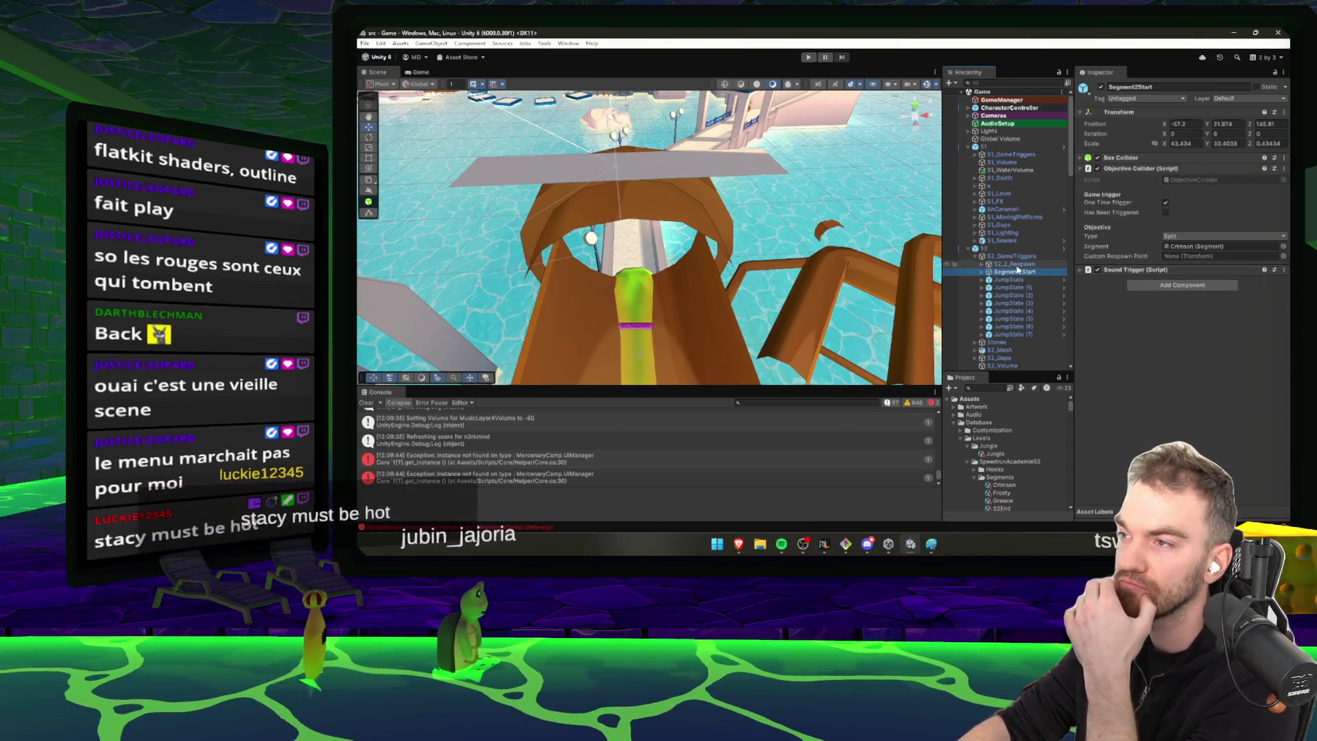
pyautogui.click(1018, 265)
pyautogui.click(1020, 271)
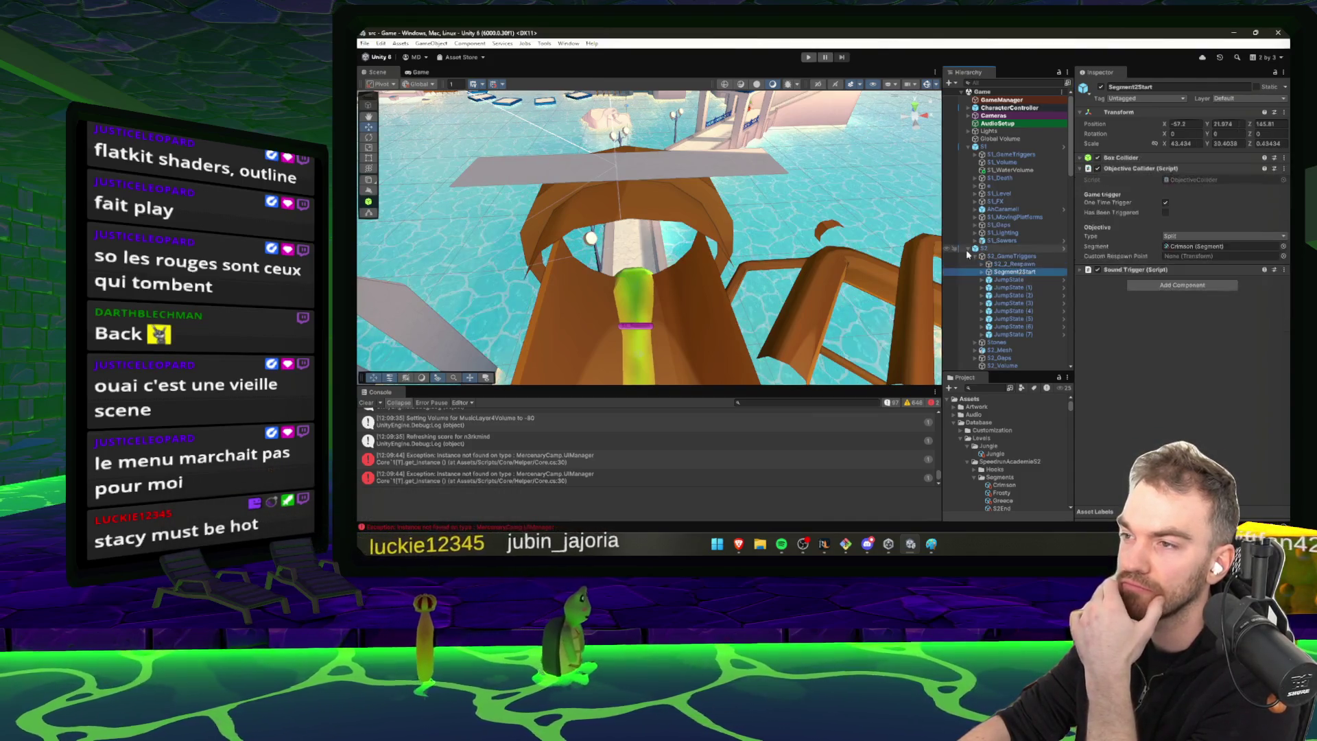
pyautogui.click(976, 257)
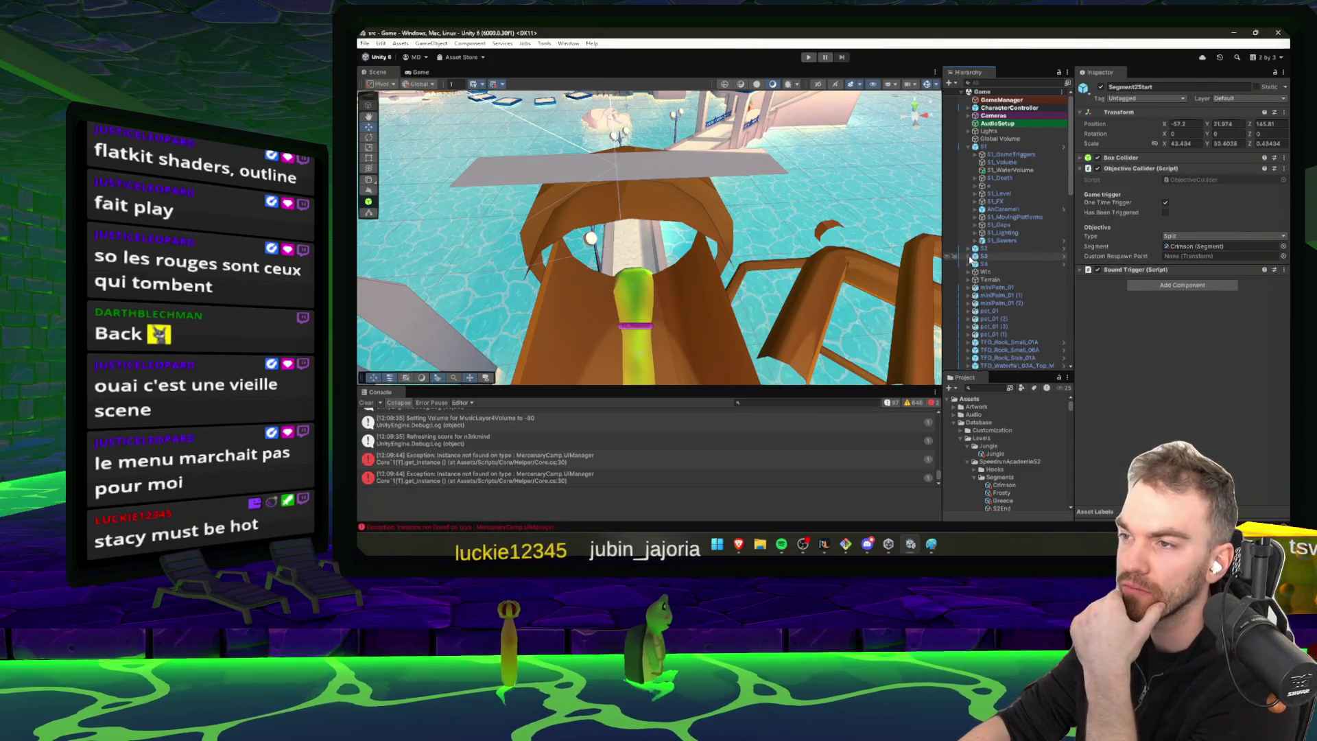
pyautogui.click(968, 248)
# Expand S3_GameTriggers and inspect S3_Volume, S3_Start, S3_Respawn and JumpState
pyautogui.click(968, 256)
pyautogui.click(1014, 266)
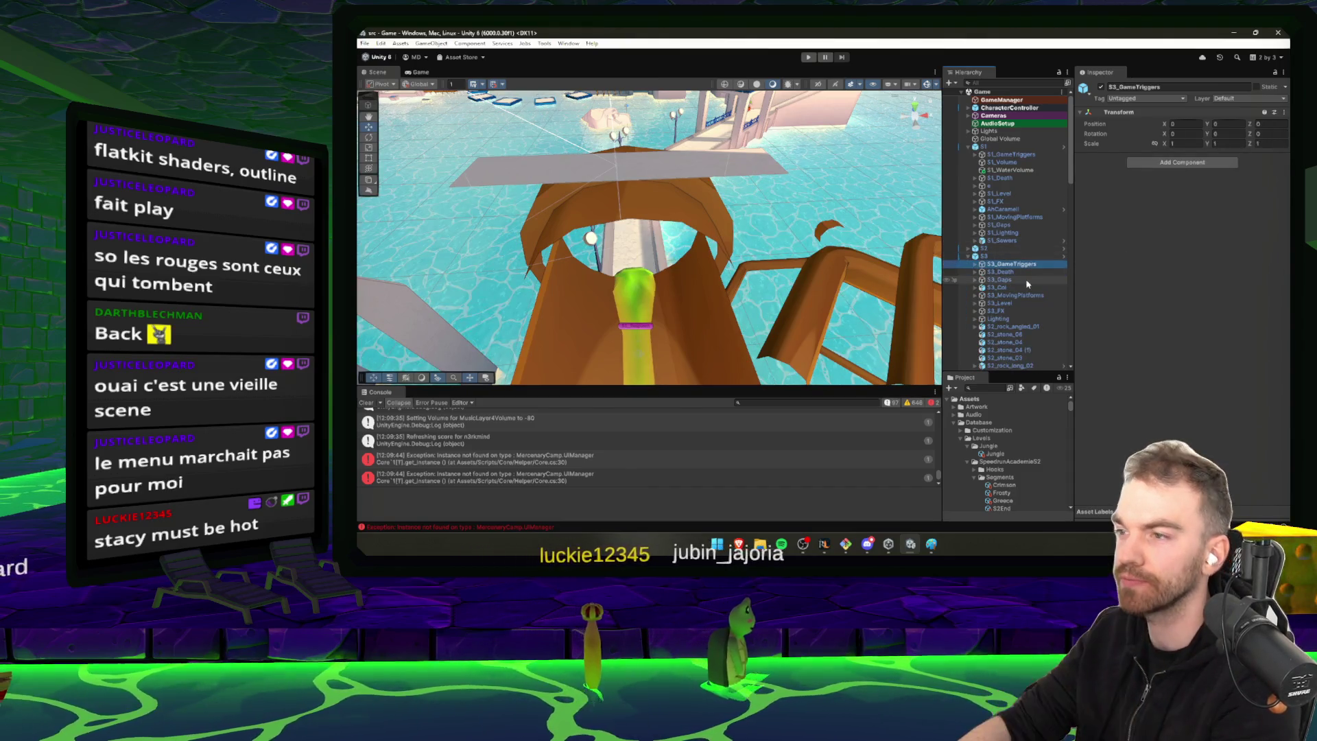
pyautogui.press('Right')
pyautogui.click(1019, 272)
pyautogui.click(1020, 279)
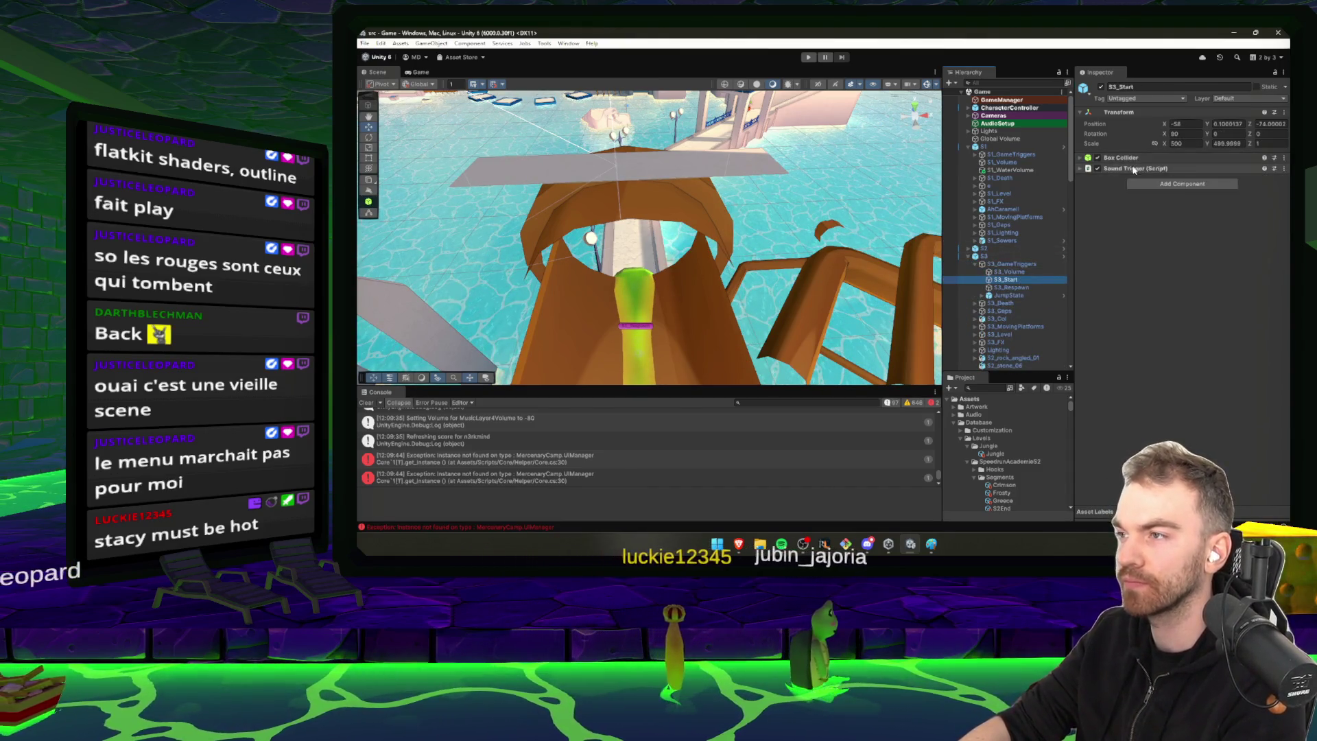
pyautogui.click(1025, 271)
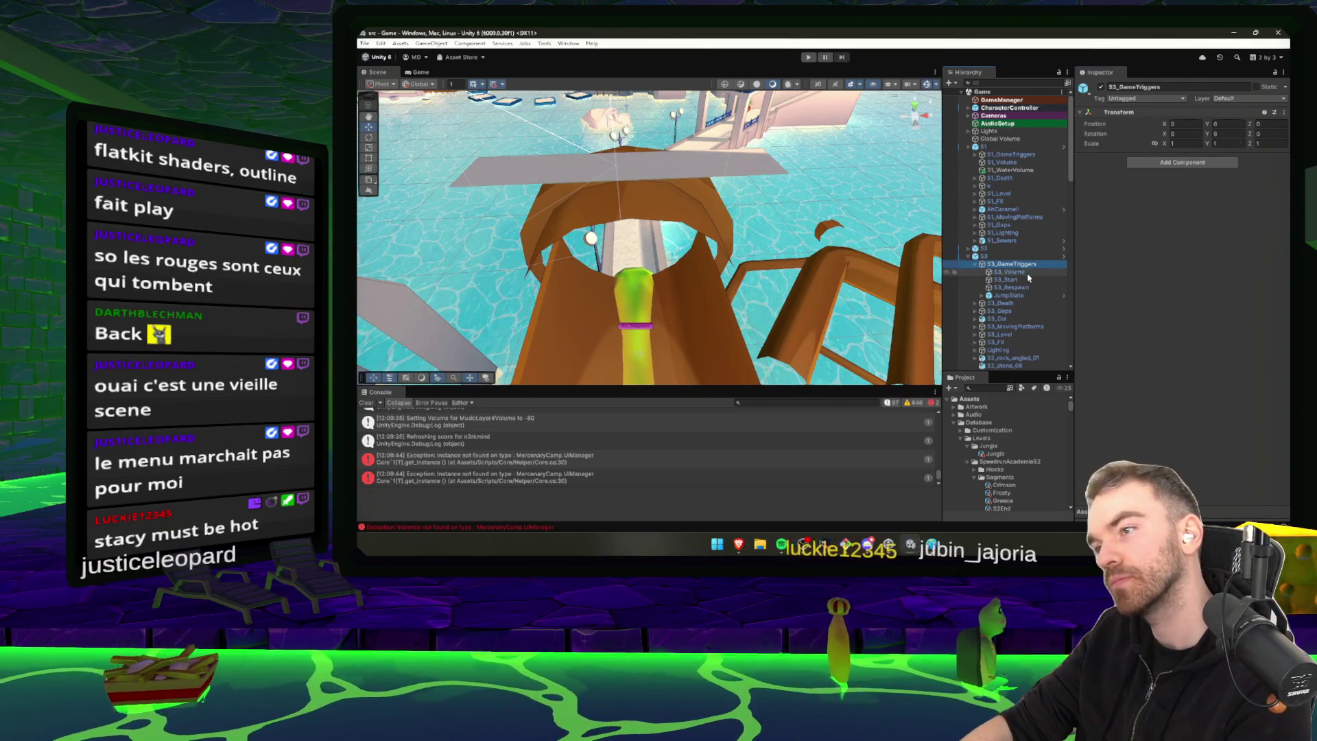
pyautogui.click(1021, 280)
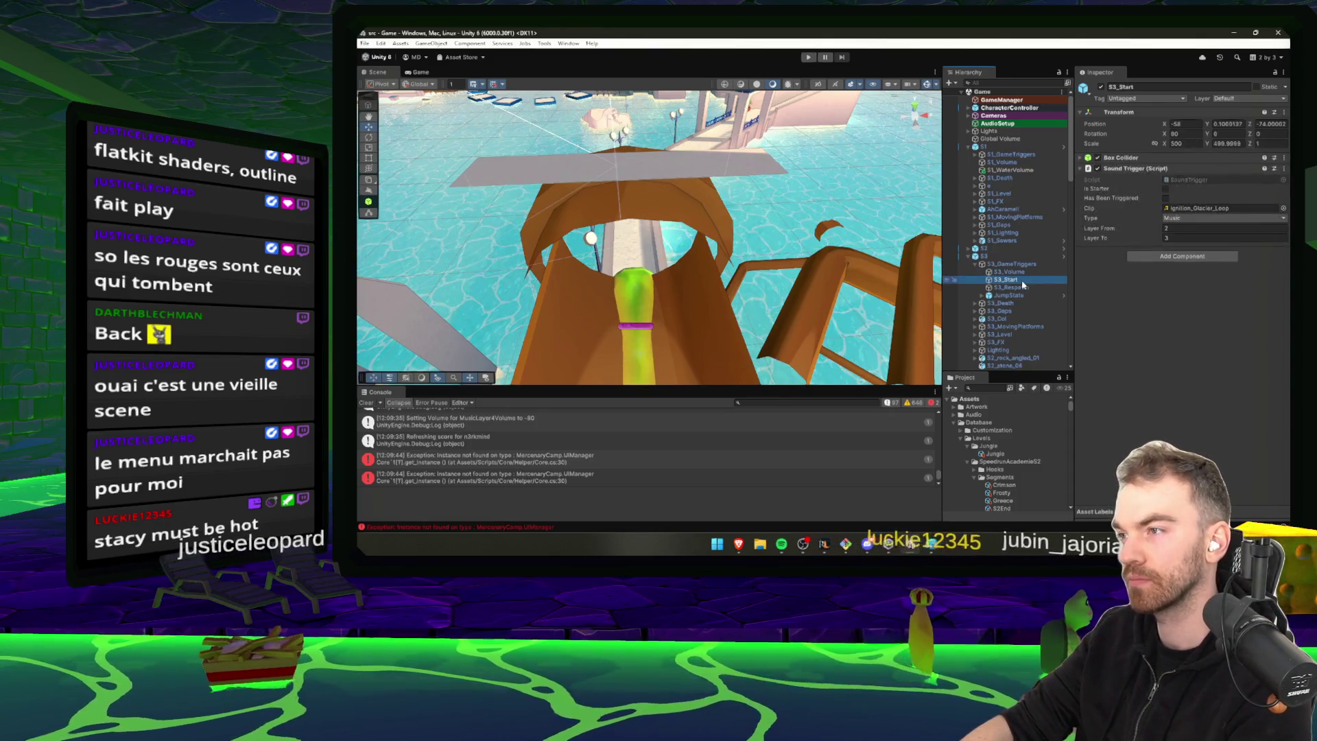
pyautogui.click(1029, 287)
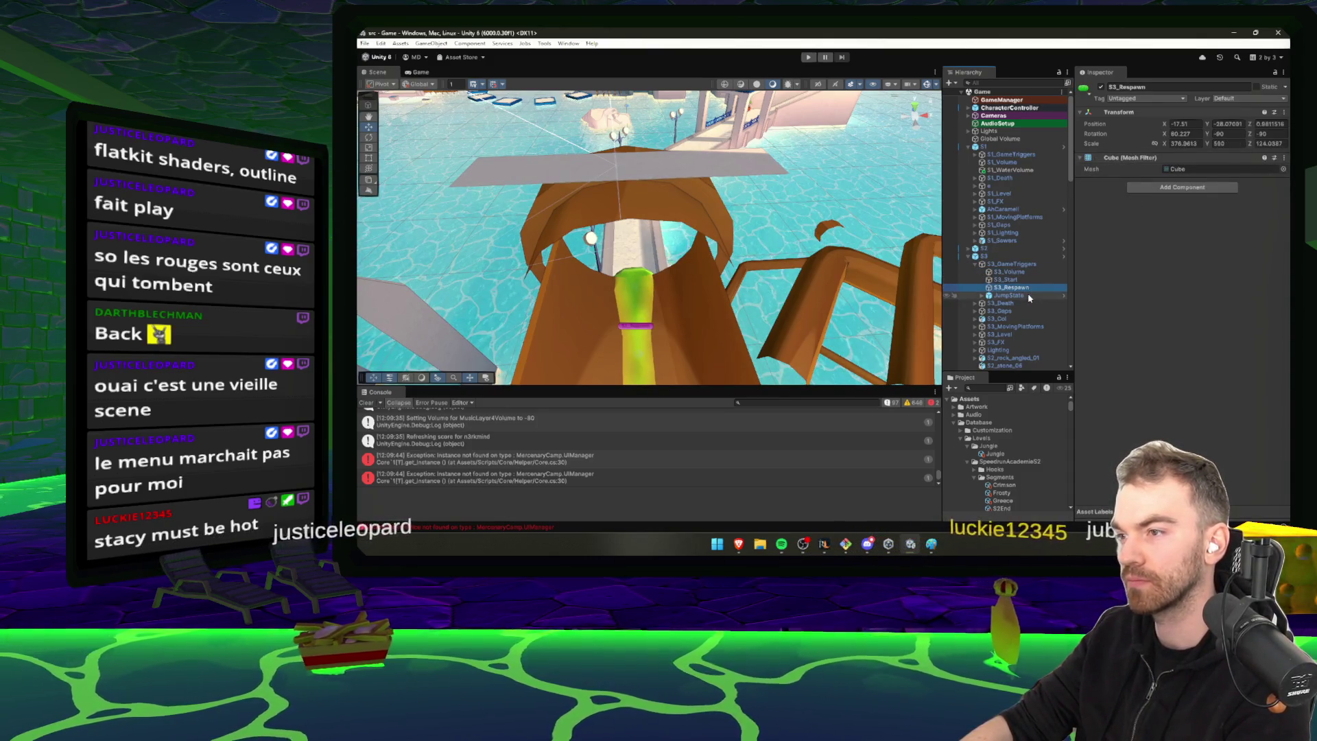
pyautogui.click(1029, 295)
# Frame the S3 triggers in the scene and fold S3_Start's Sound Trigger component
pyautogui.scroll(-1, 1029, 301)
pyautogui.doubleClick(1011, 235)
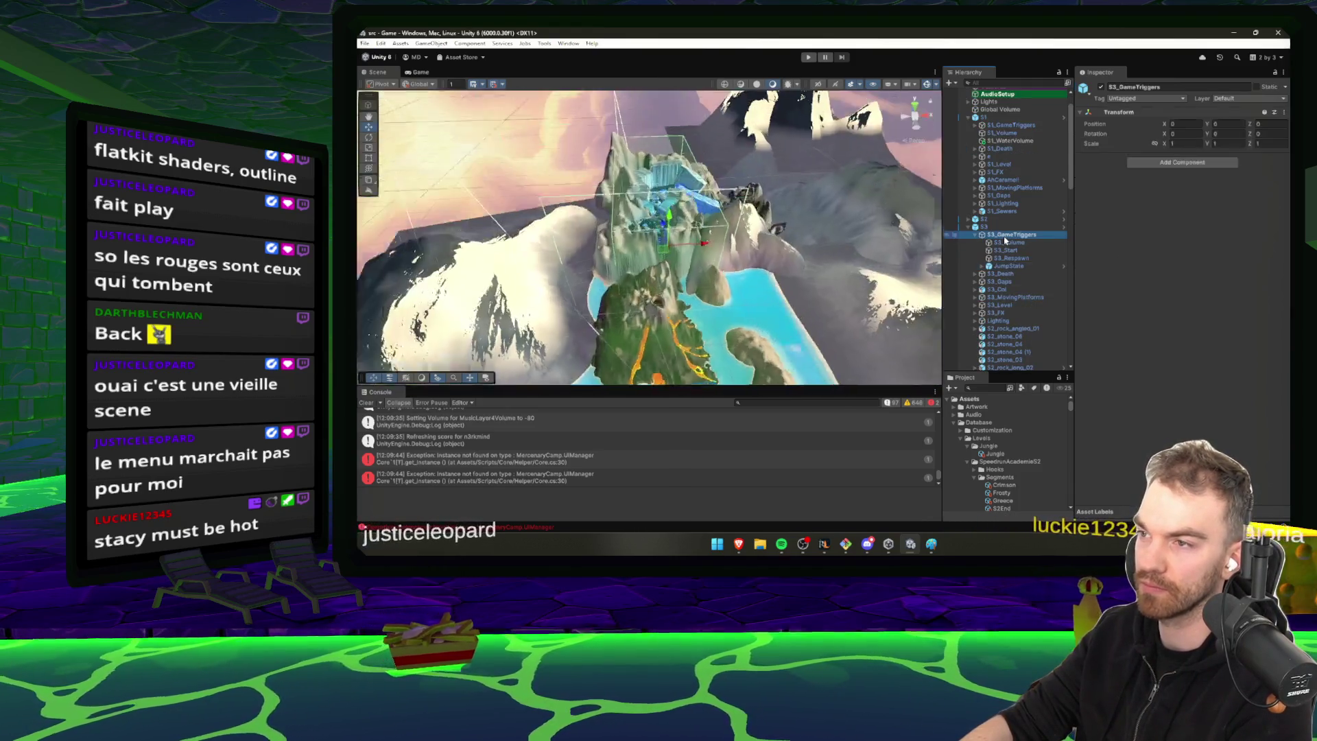
pyautogui.moveTo(757, 260); pyautogui.dragTo(955, 242)
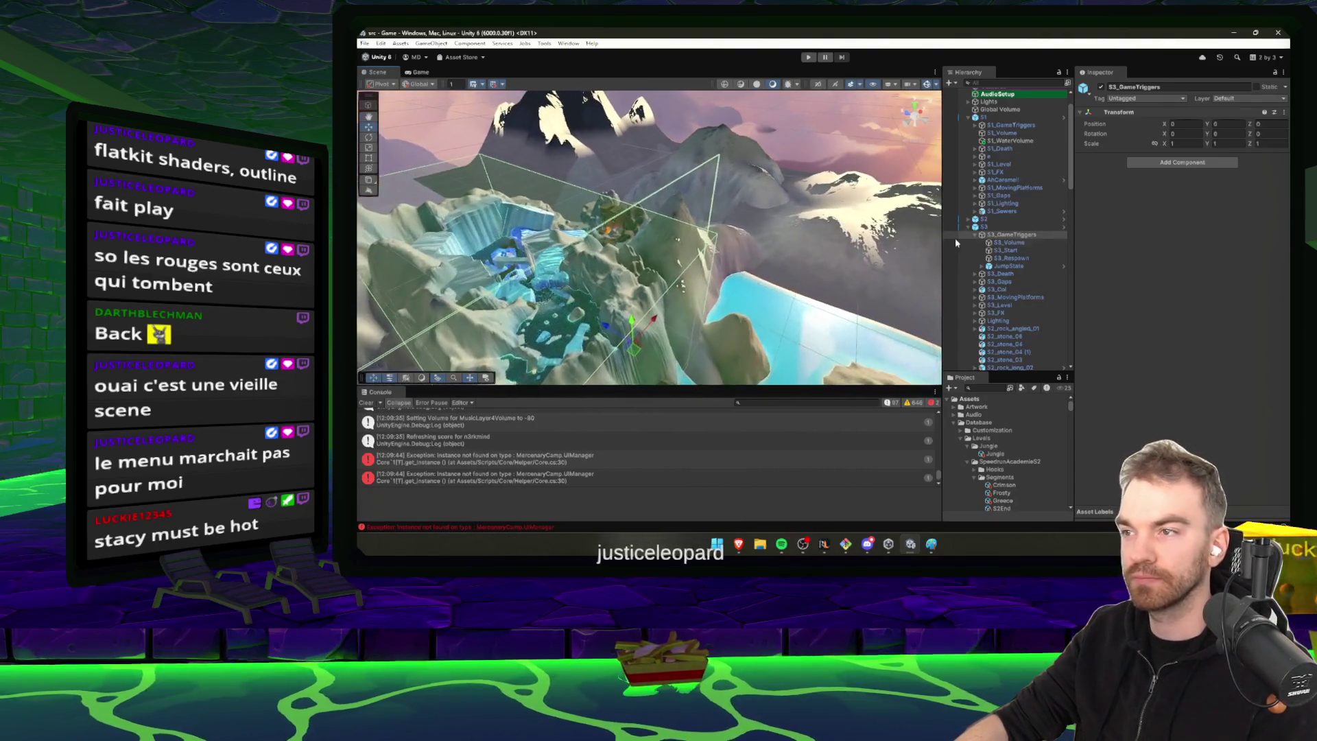
pyautogui.click(1007, 250)
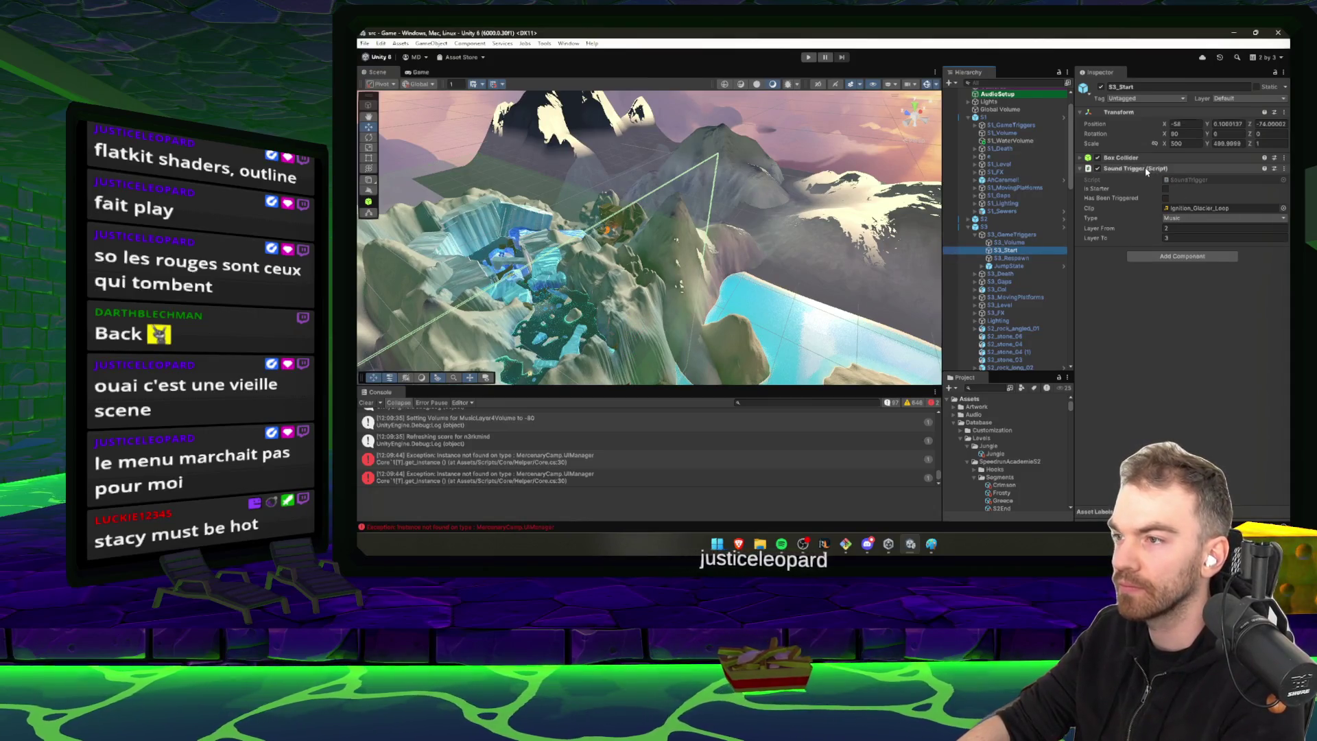
pyautogui.click(1147, 169)
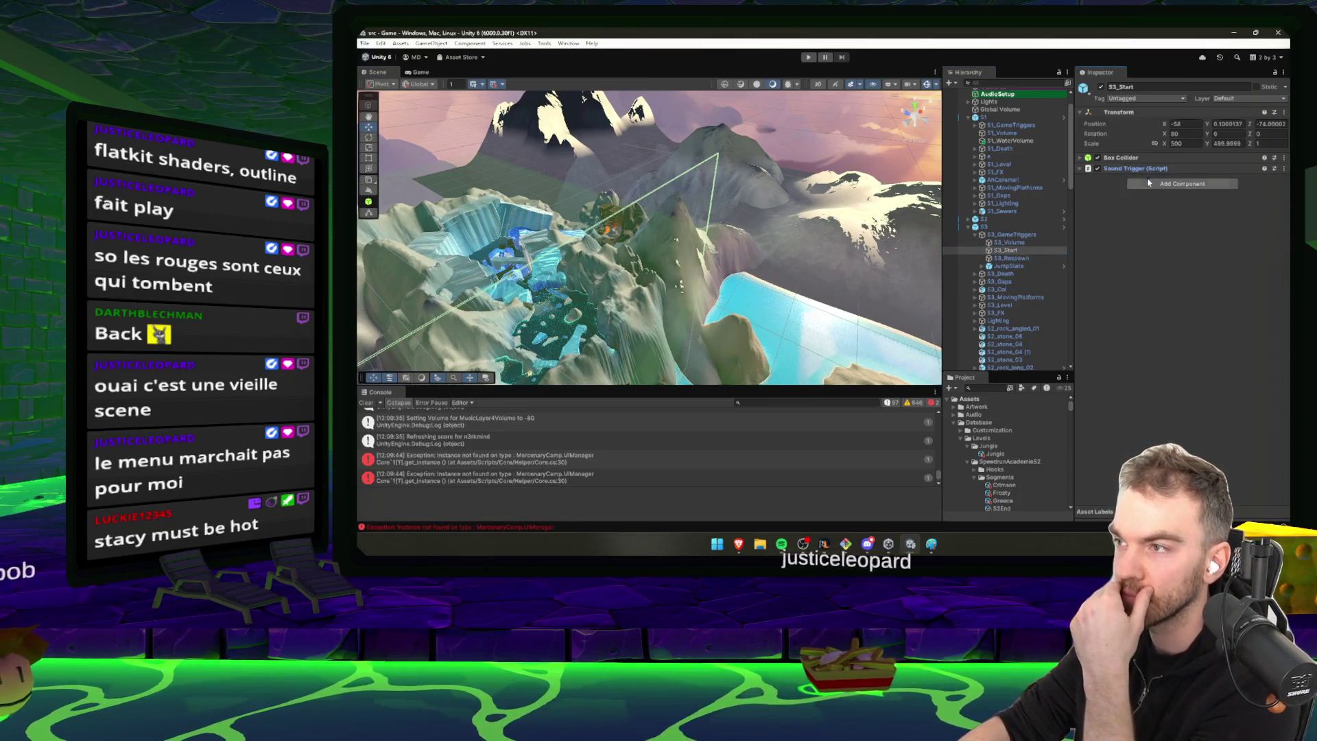
pyautogui.click(1021, 251)
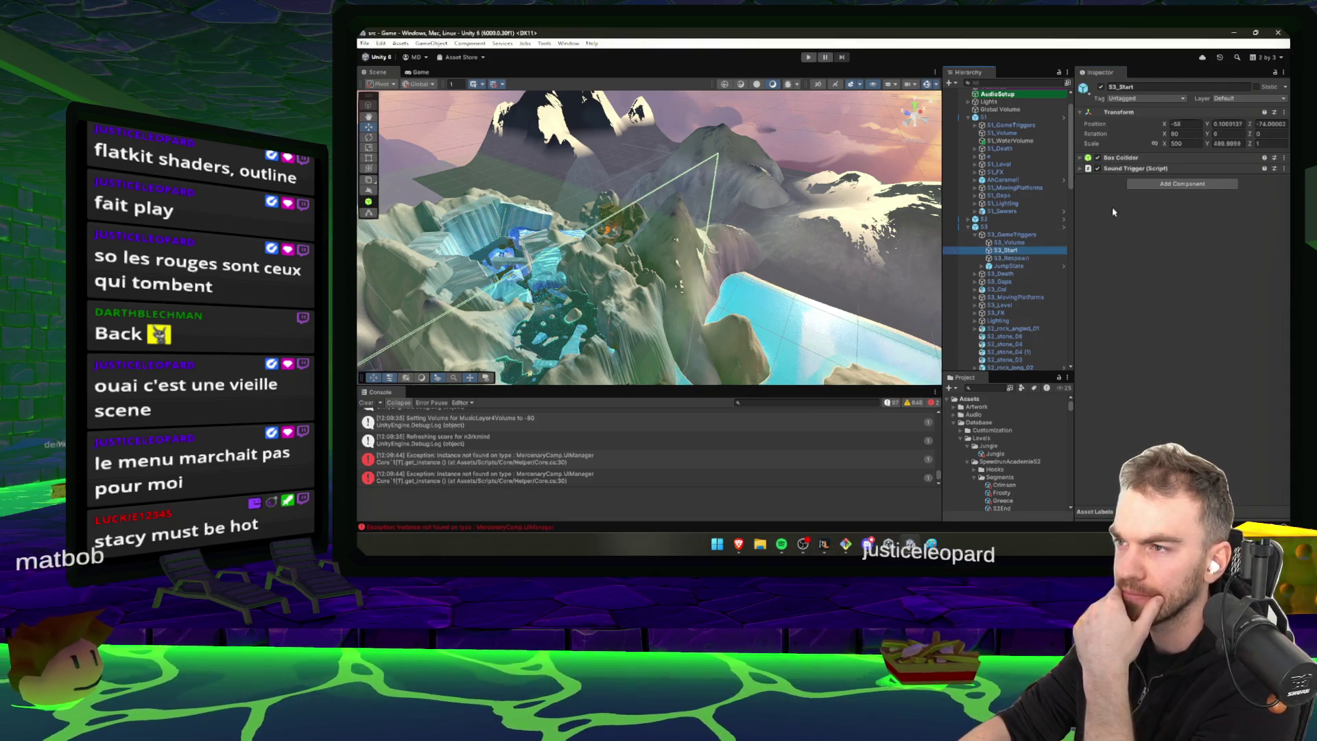
# Add an Objective Collider to S3_Start, removing the mistakenly added Game Trigger
pyautogui.click(1180, 186)
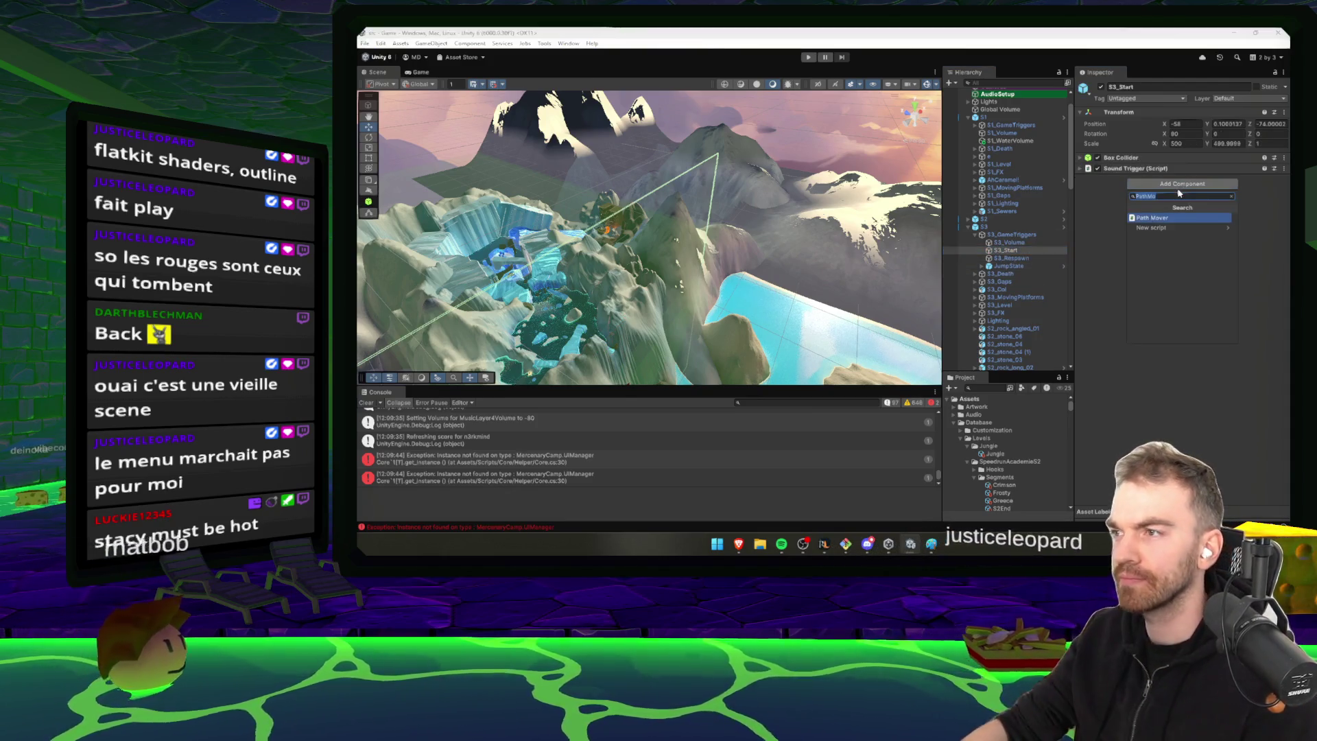
pyautogui.write('TRIGGER')
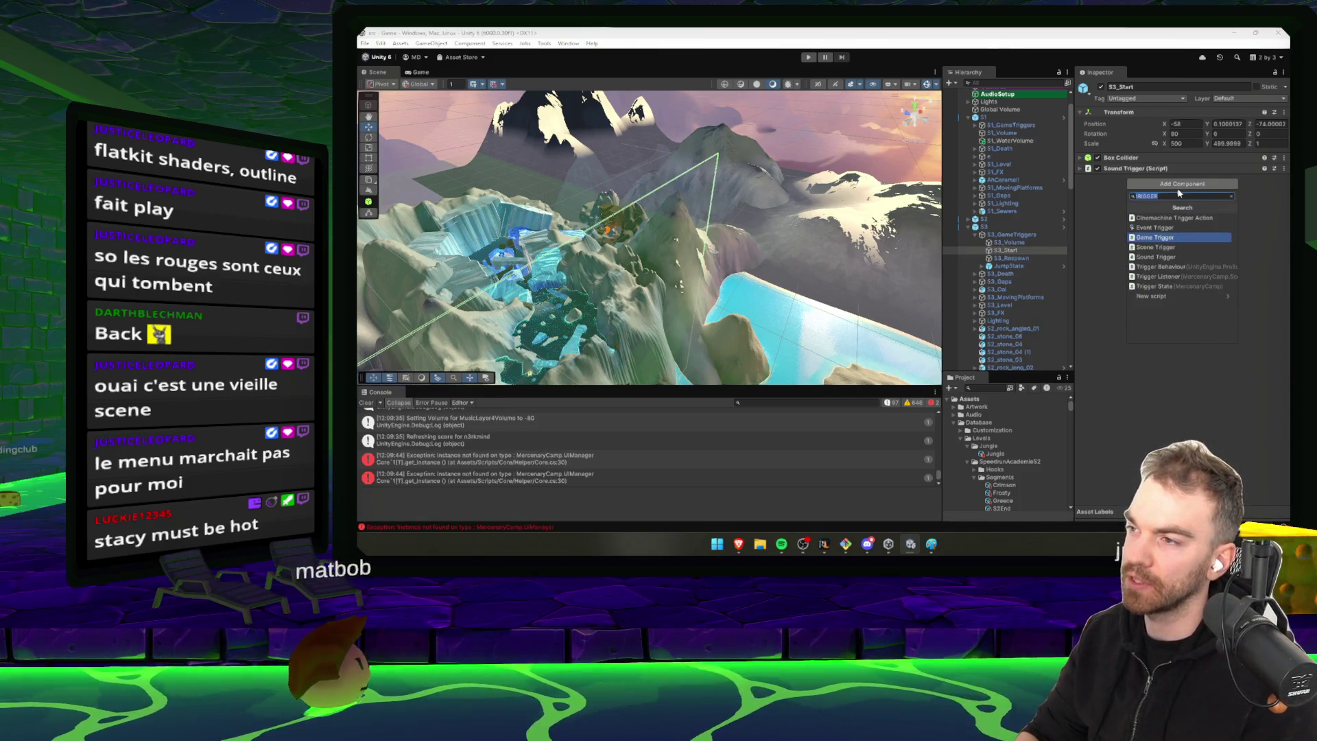
pyautogui.press('Return')
pyautogui.rightClick(1150, 180)
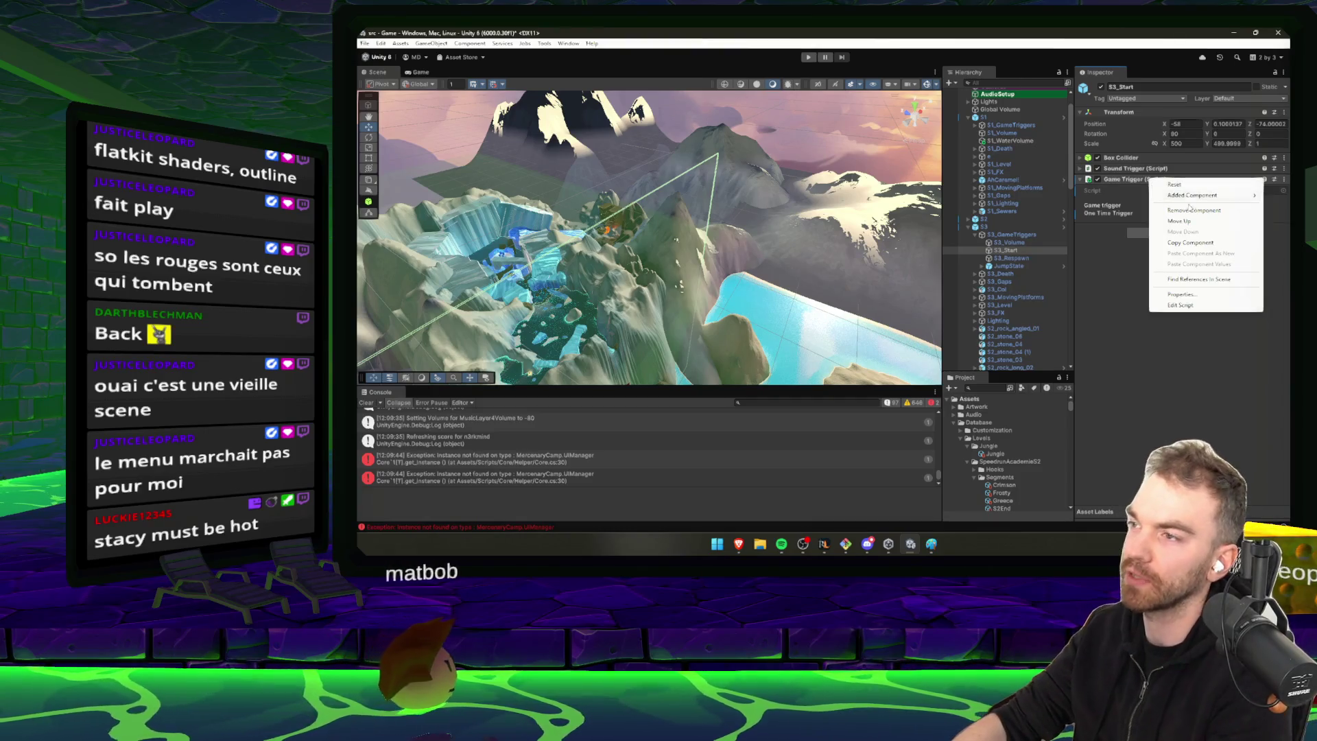
pyautogui.click(1207, 210)
pyautogui.click(1189, 184)
pyautogui.write('Objecti')
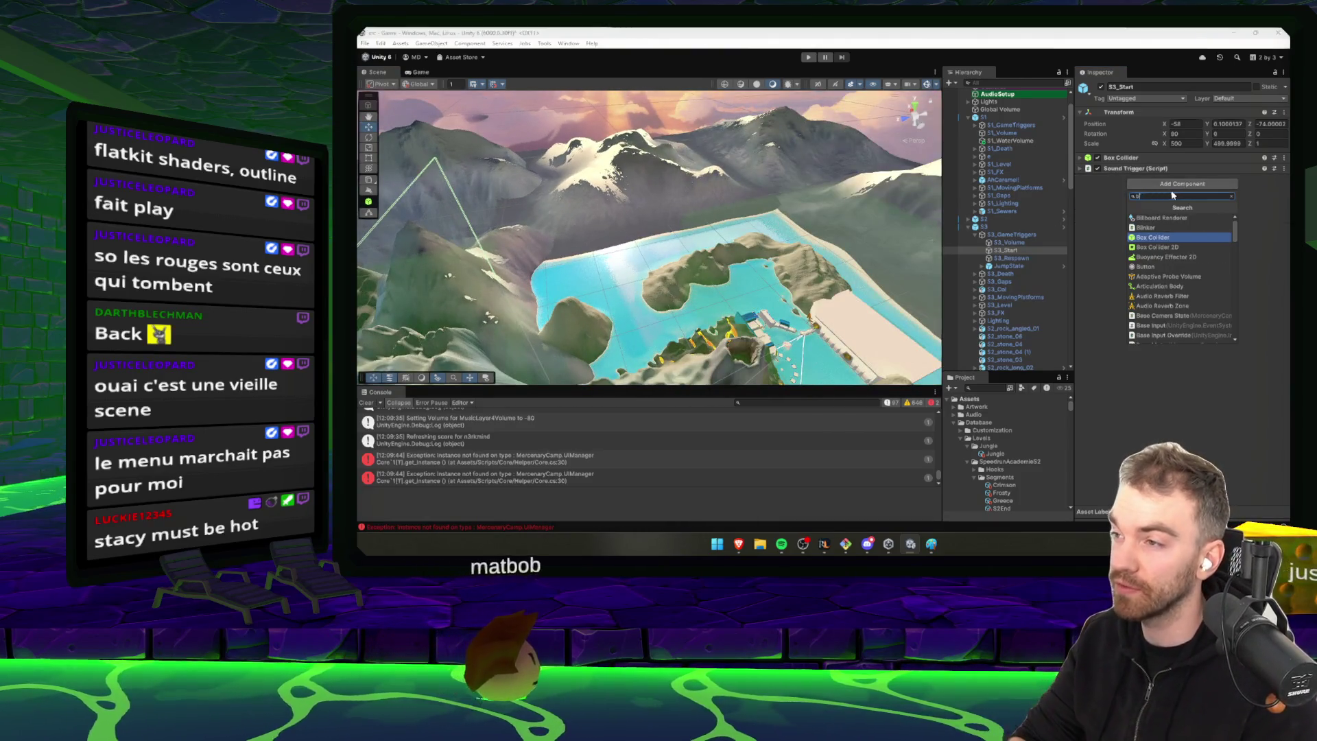
pyautogui.press('Up')
pyautogui.press('Up')
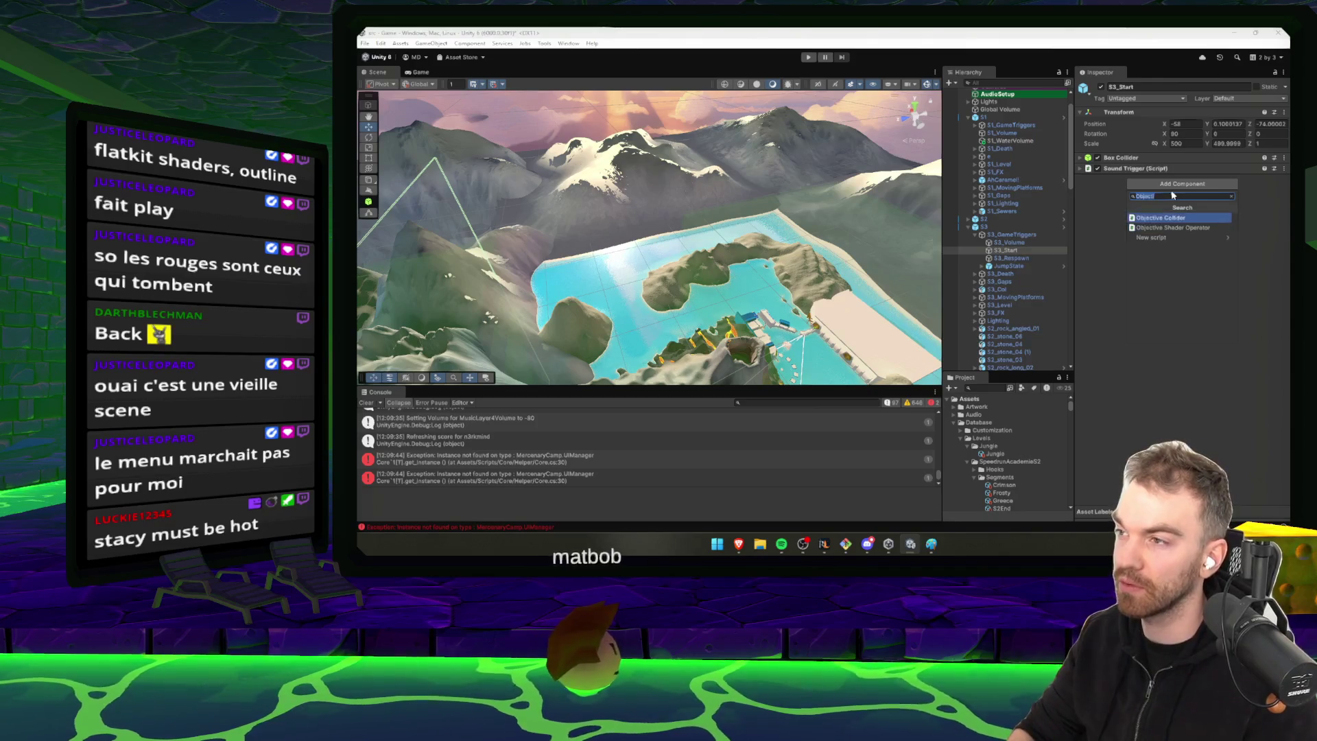
pyautogui.press('Return')
# Set the Objective Collider's Type to Split and its Segment to Frosty
pyautogui.click(1194, 237)
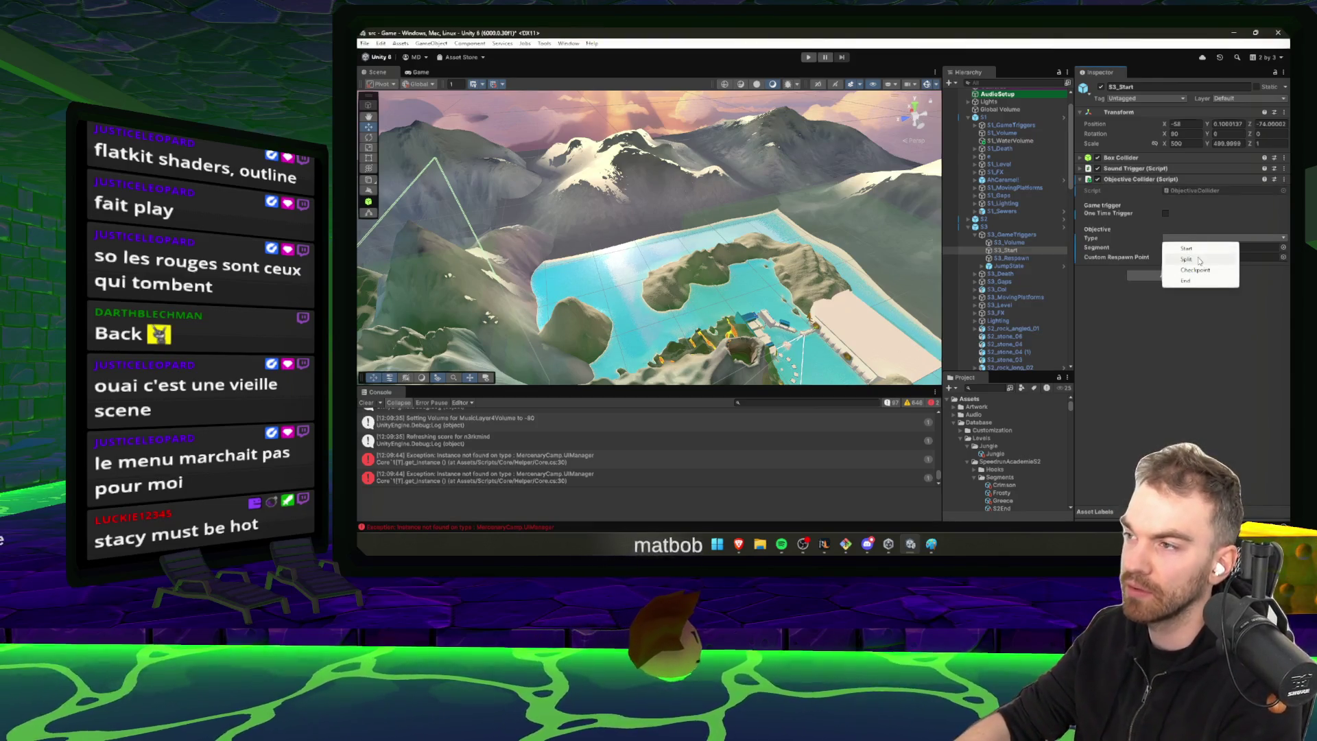
pyautogui.click(1199, 259)
pyautogui.press('f')
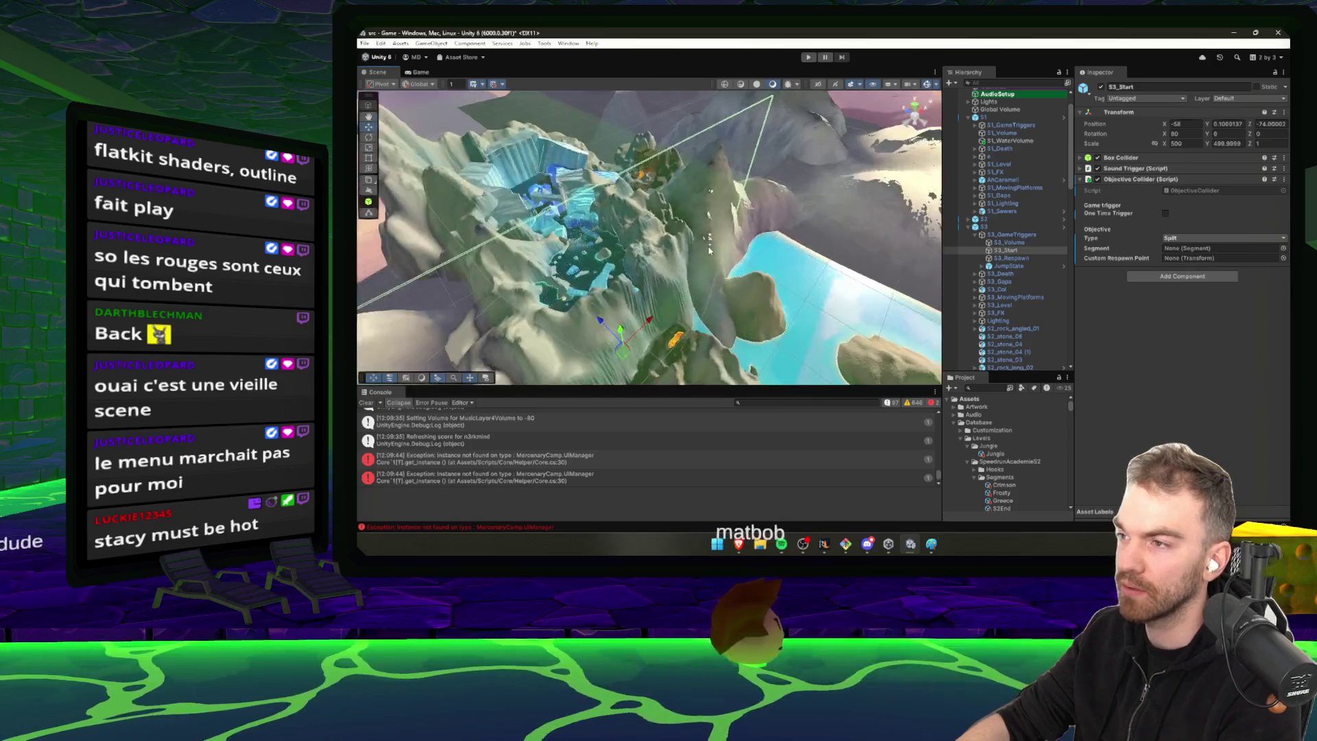
pyautogui.click(1283, 248)
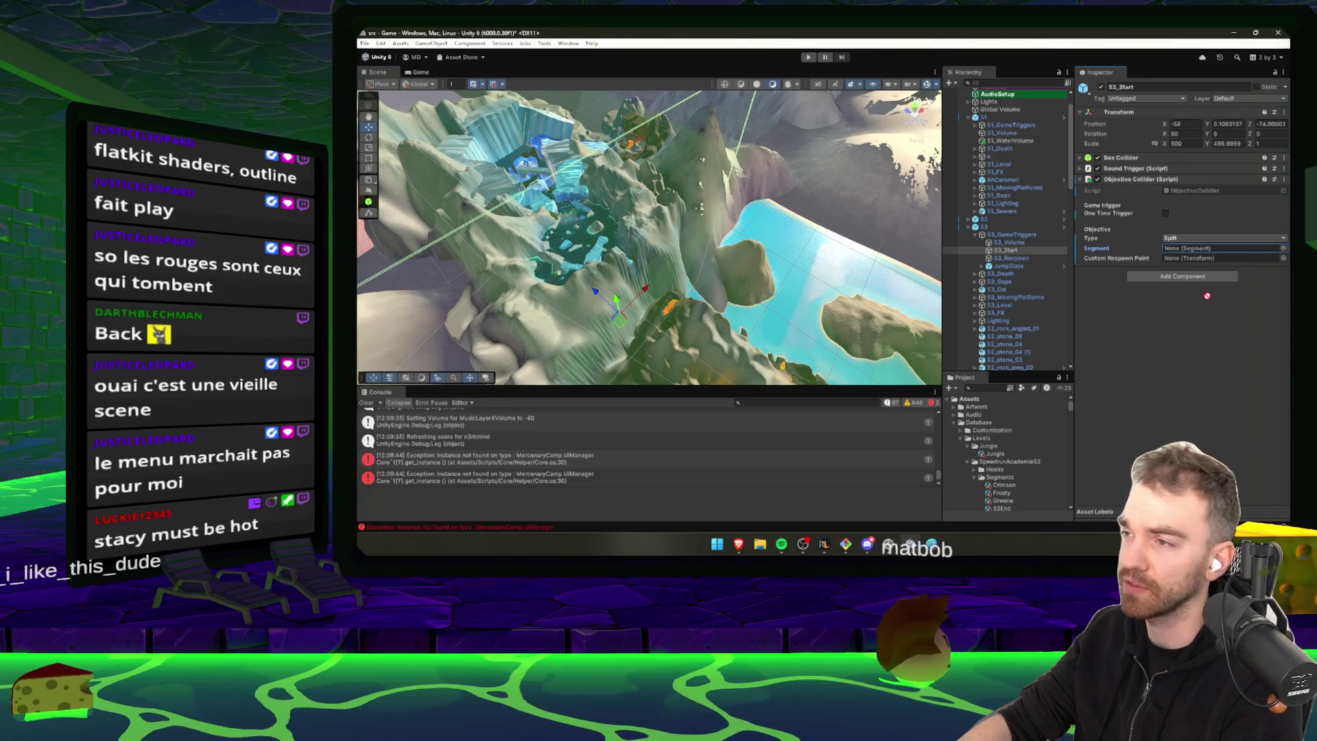
pyautogui.moveTo(1207, 295); pyautogui.dragTo(1221, 248)
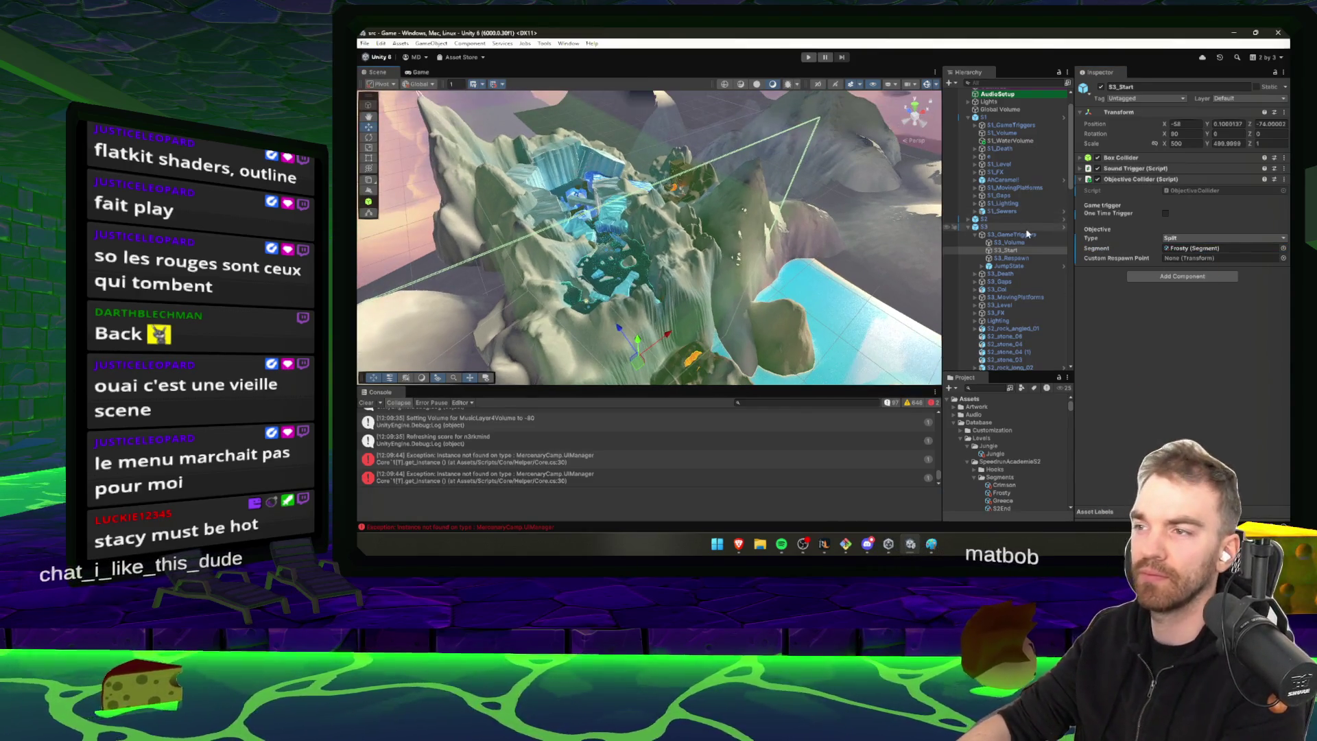
pyautogui.click(1027, 234)
# Look through S3_Death's death cubes, then collapse the S3 group
pyautogui.press('Left')
pyautogui.click(1018, 243)
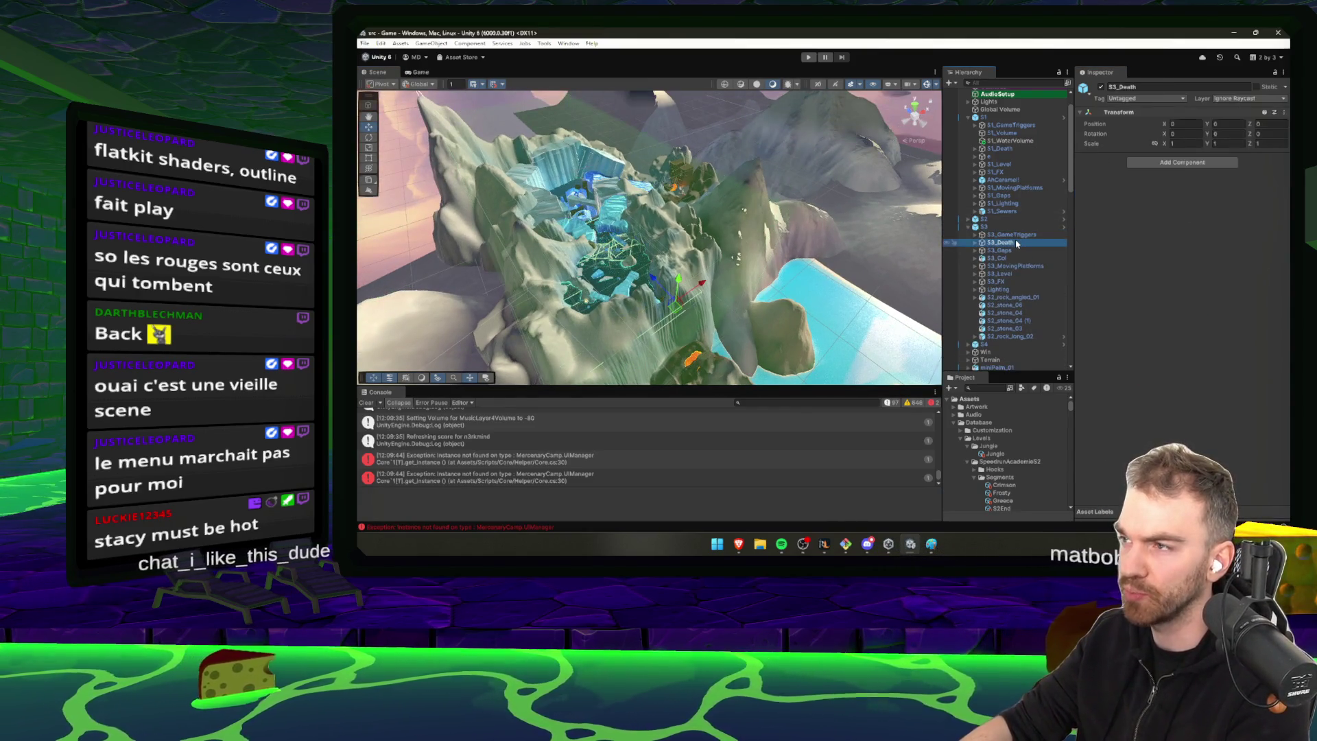
pyautogui.press('Right')
pyautogui.press('Down')
pyautogui.press('Down')
pyautogui.press('Down')
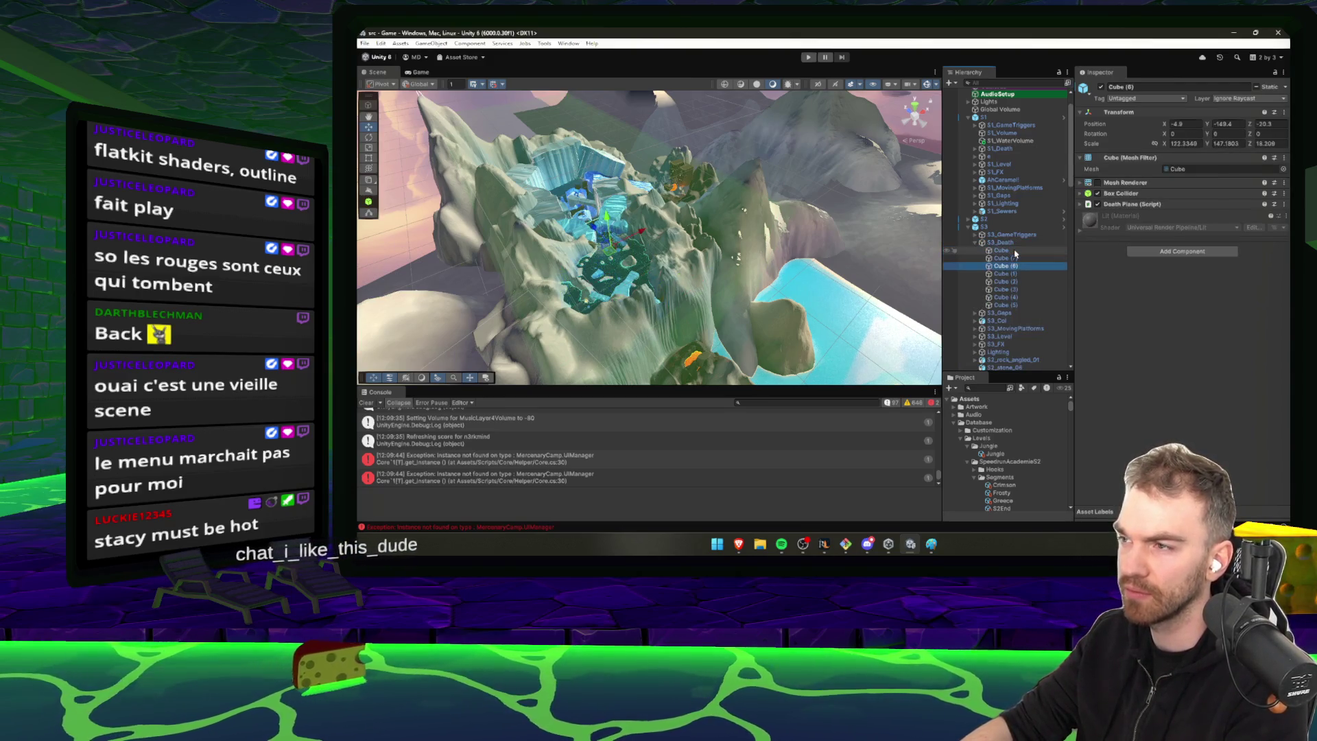
pyautogui.press('Down')
pyautogui.press('Down')
pyautogui.press('Down')
pyautogui.press('Left')
pyautogui.press('Left')
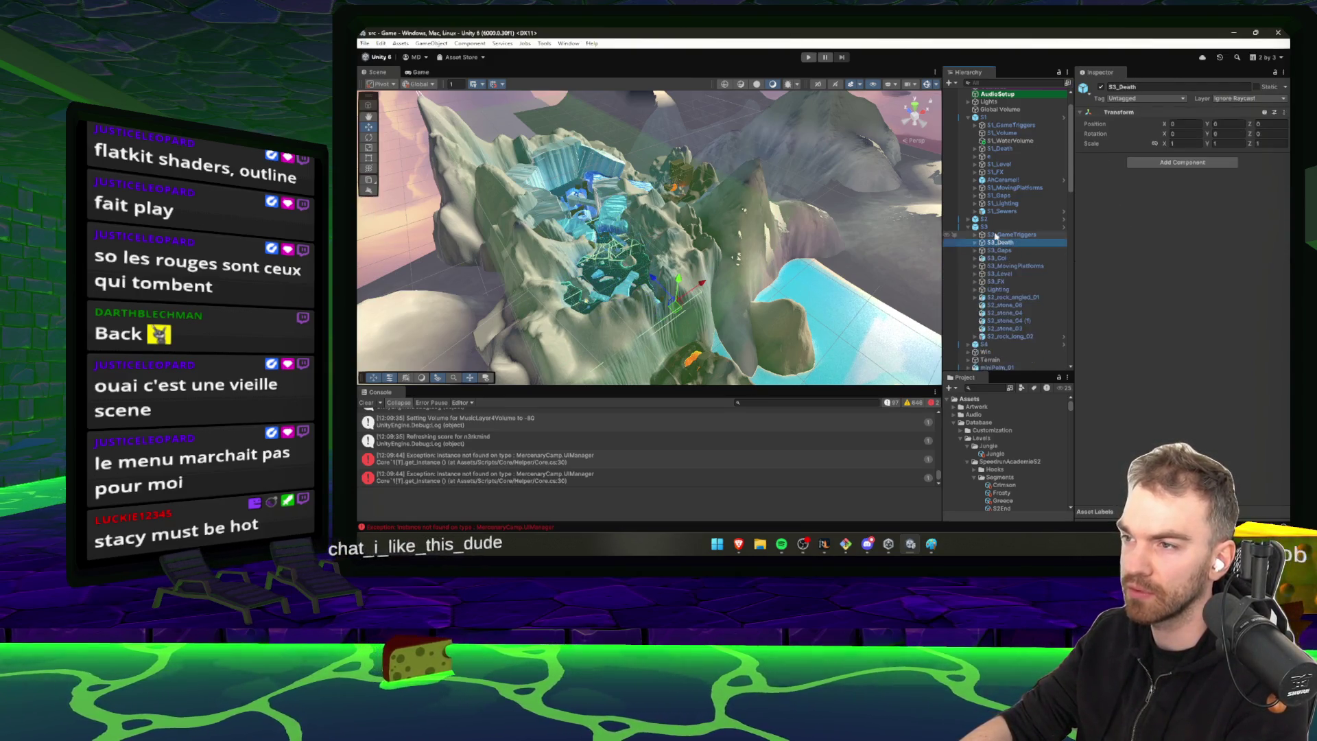
pyautogui.press('Left')
pyautogui.press('Left')
pyautogui.press('Down')
# Set Segment4Start's objective type to Split under S4_GameTriggers
pyautogui.press('Right')
pyautogui.click(1019, 251)
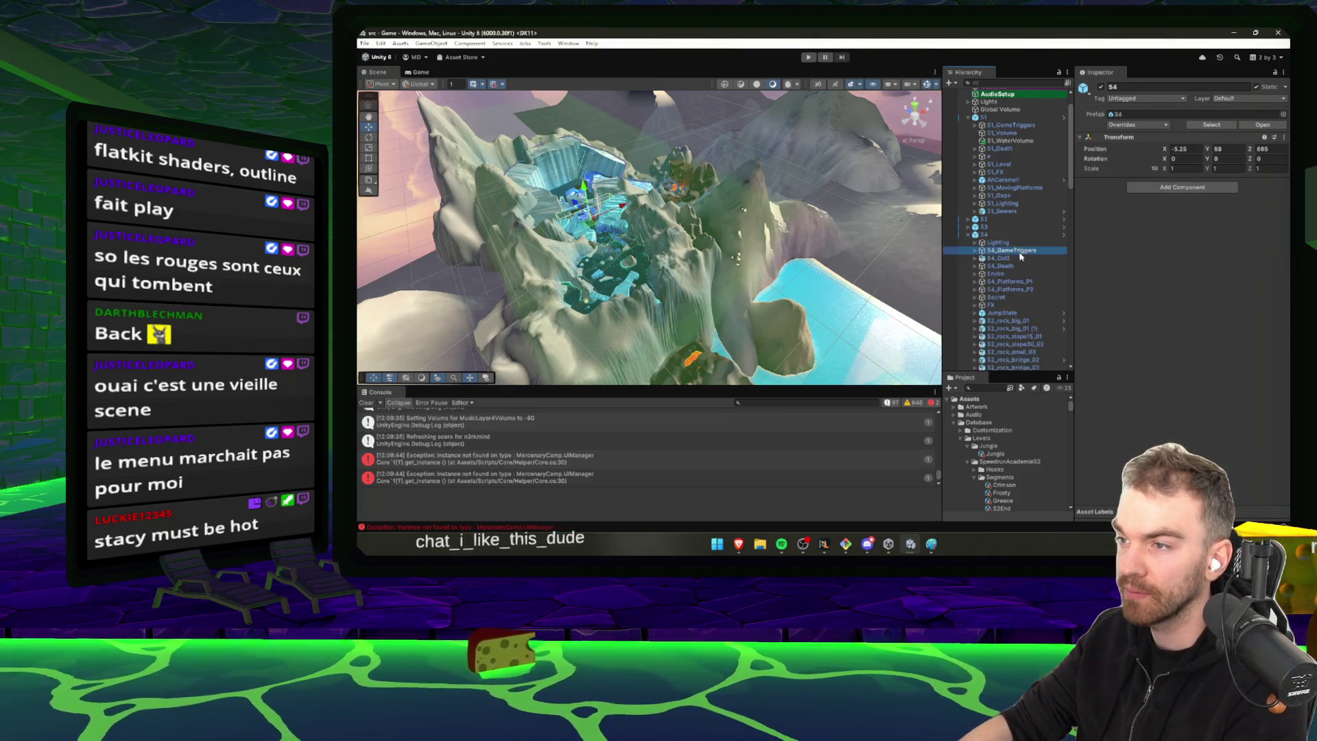
pyautogui.press('Right')
pyautogui.click(1033, 259)
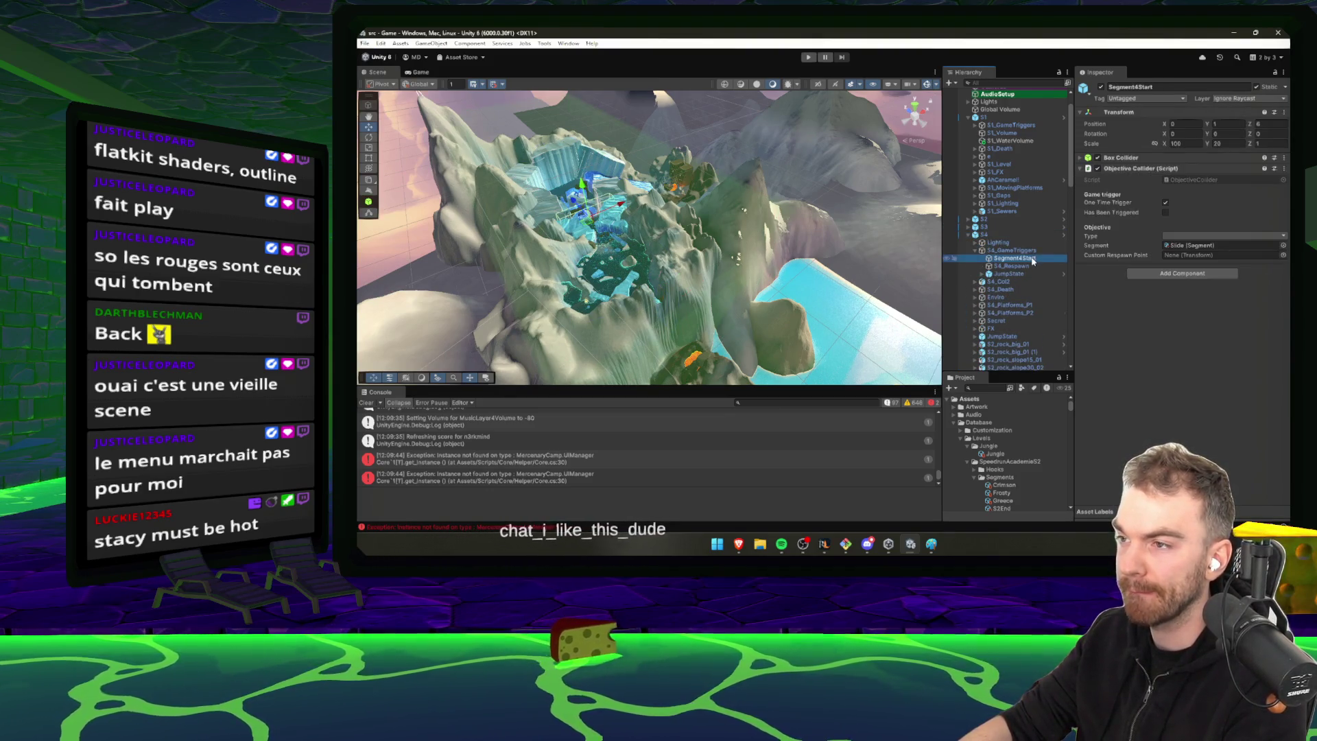
pyautogui.click(1188, 237)
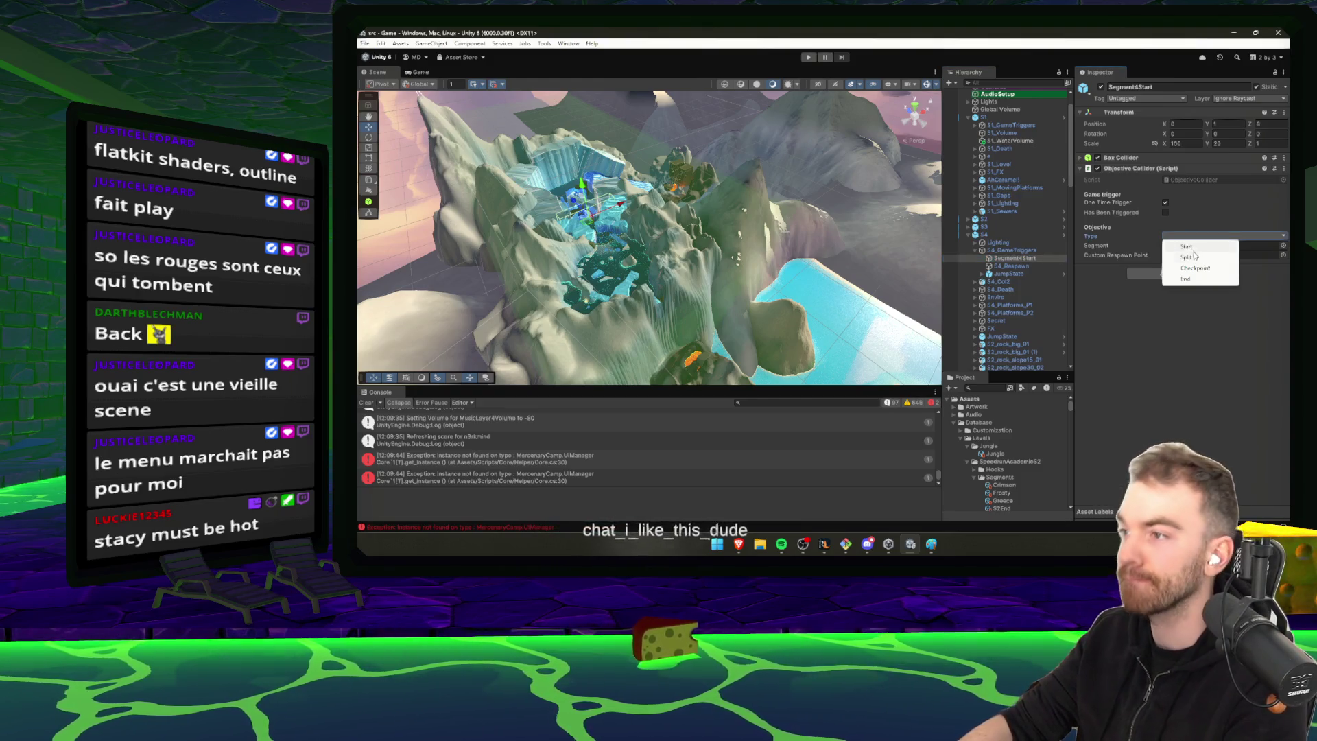
pyautogui.click(1193, 255)
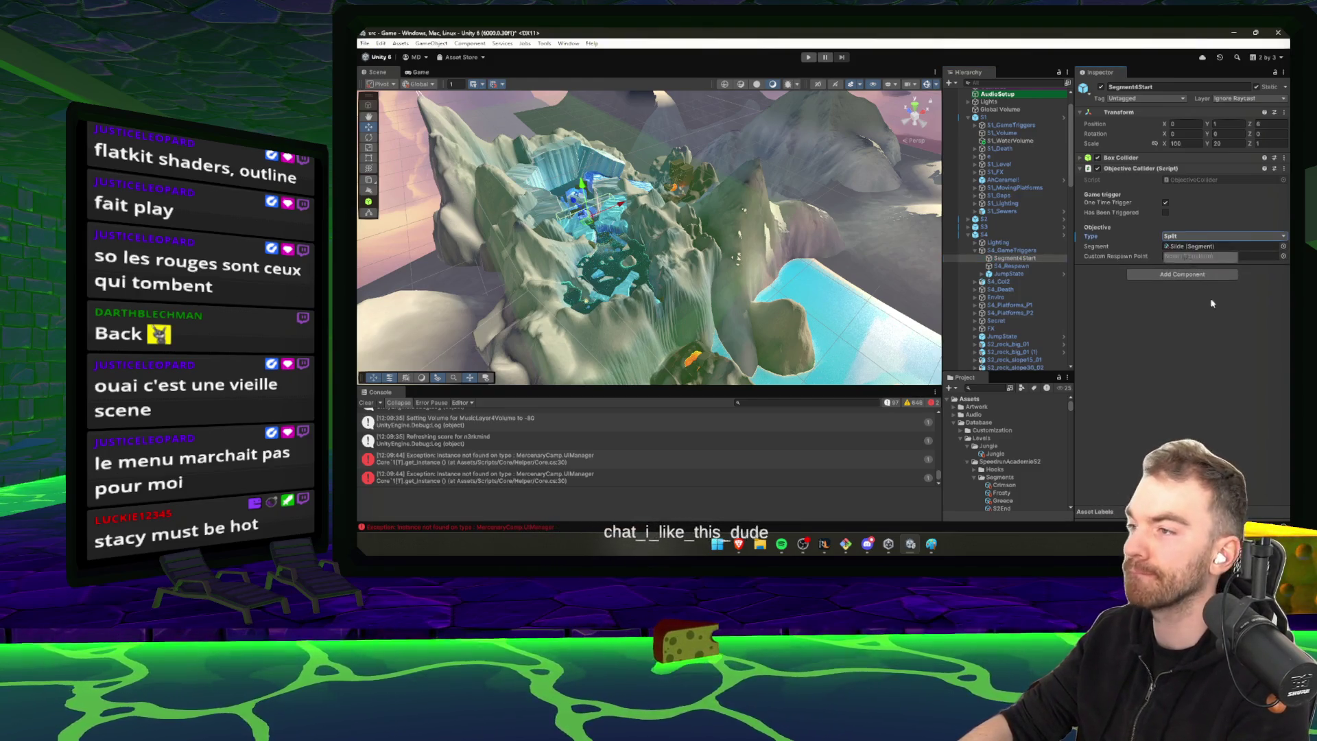
# Set the Win trigger's objective type to End and start the play-test
pyautogui.click(1002, 236)
pyautogui.press('Left')
pyautogui.click(1004, 242)
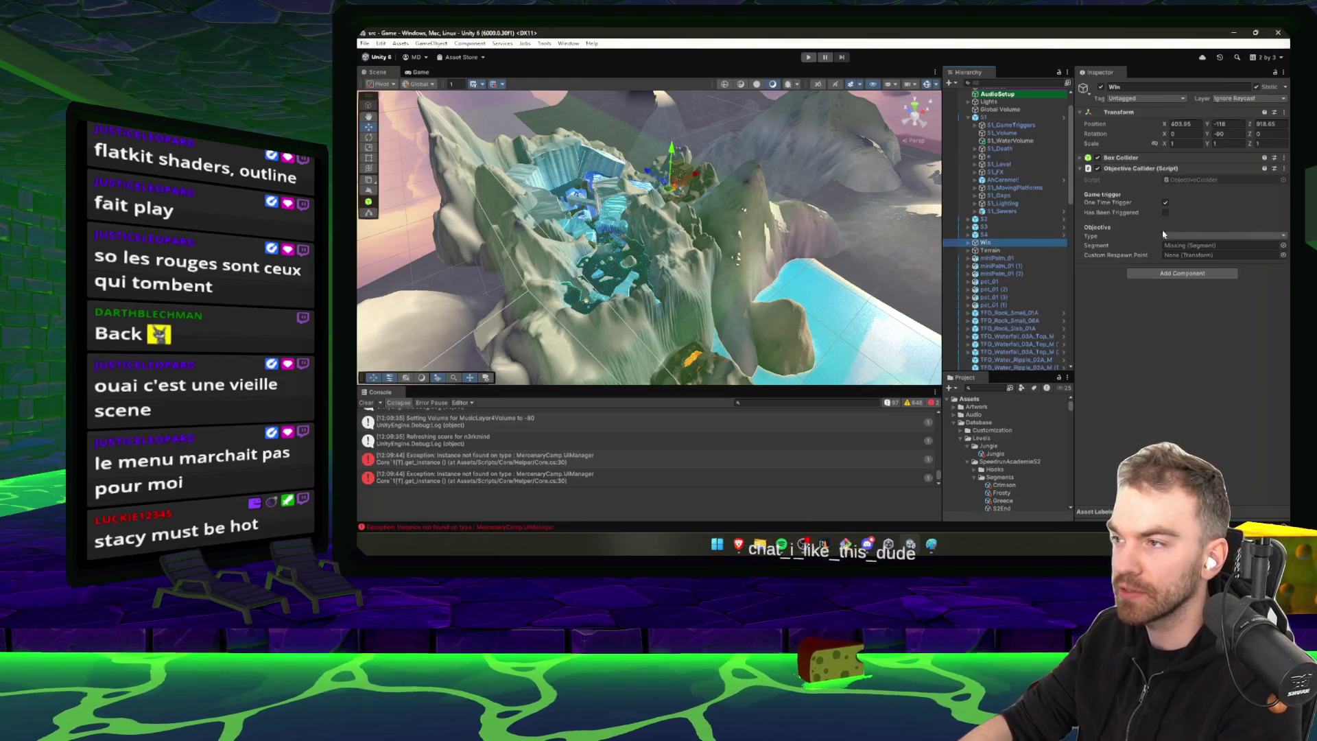
pyautogui.click(1190, 237)
pyautogui.click(1193, 279)
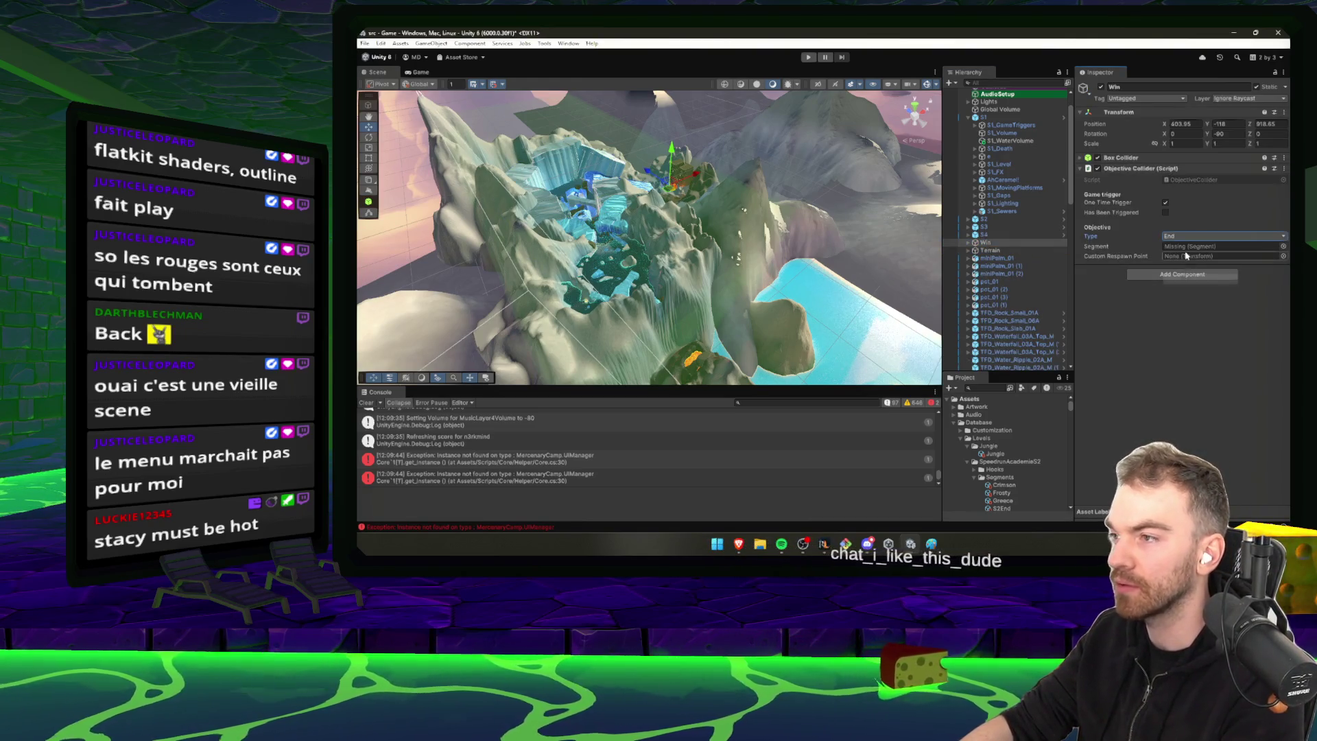
pyautogui.click(808, 57)
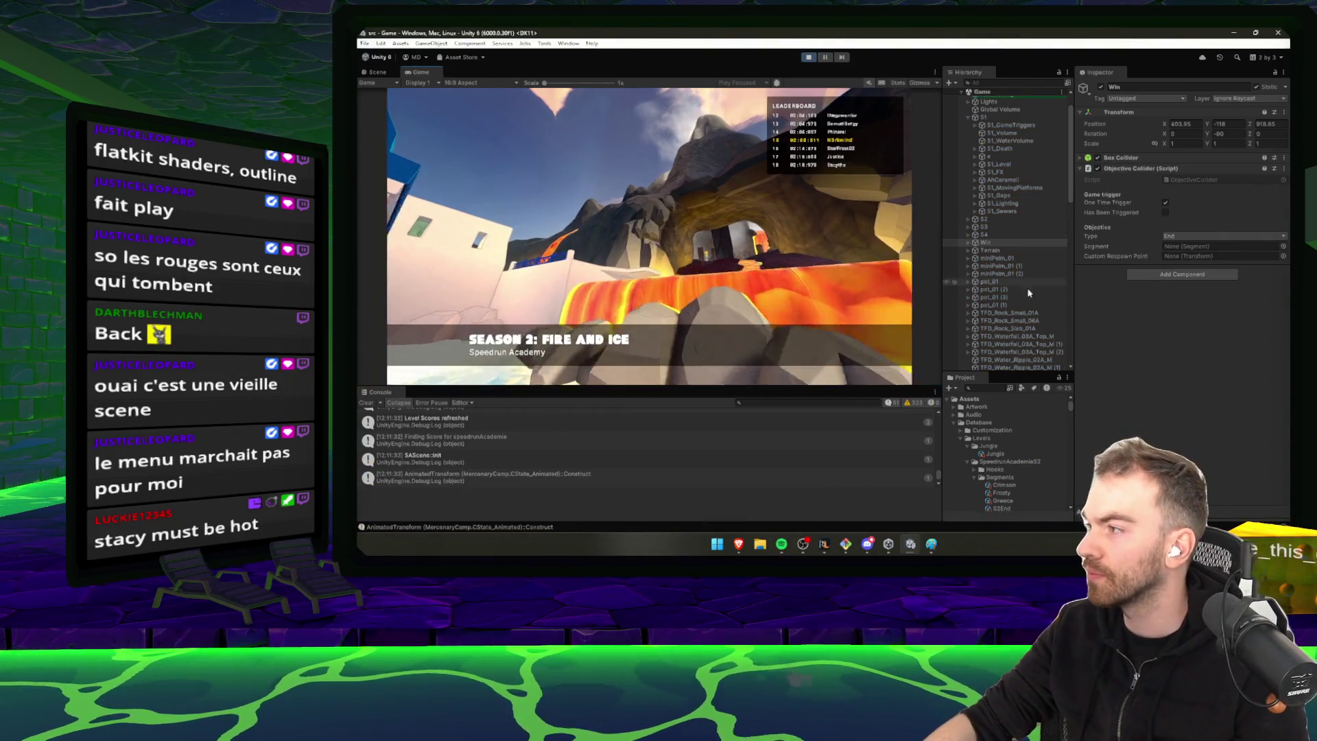
# Run the character along the ledges, across the wooden dock and blue block into the lava cave
pyautogui.press('w')
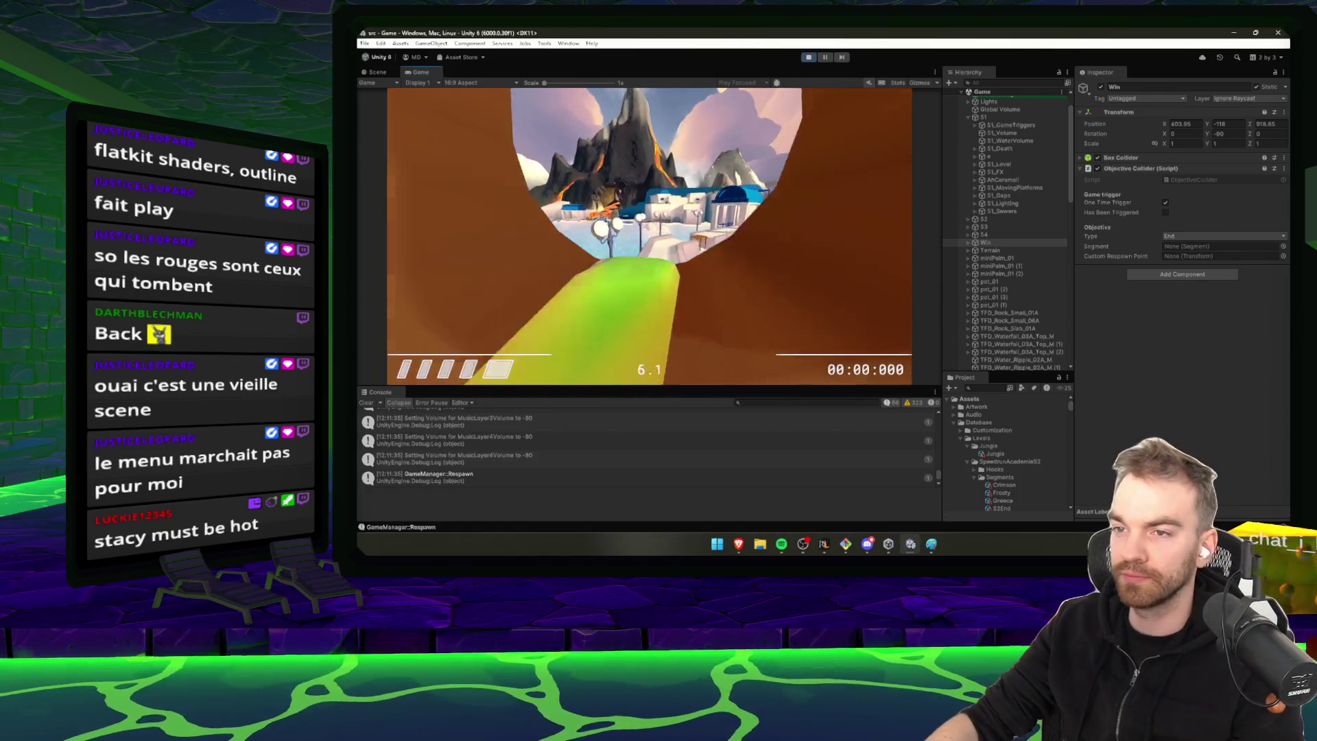
pyautogui.press('w')
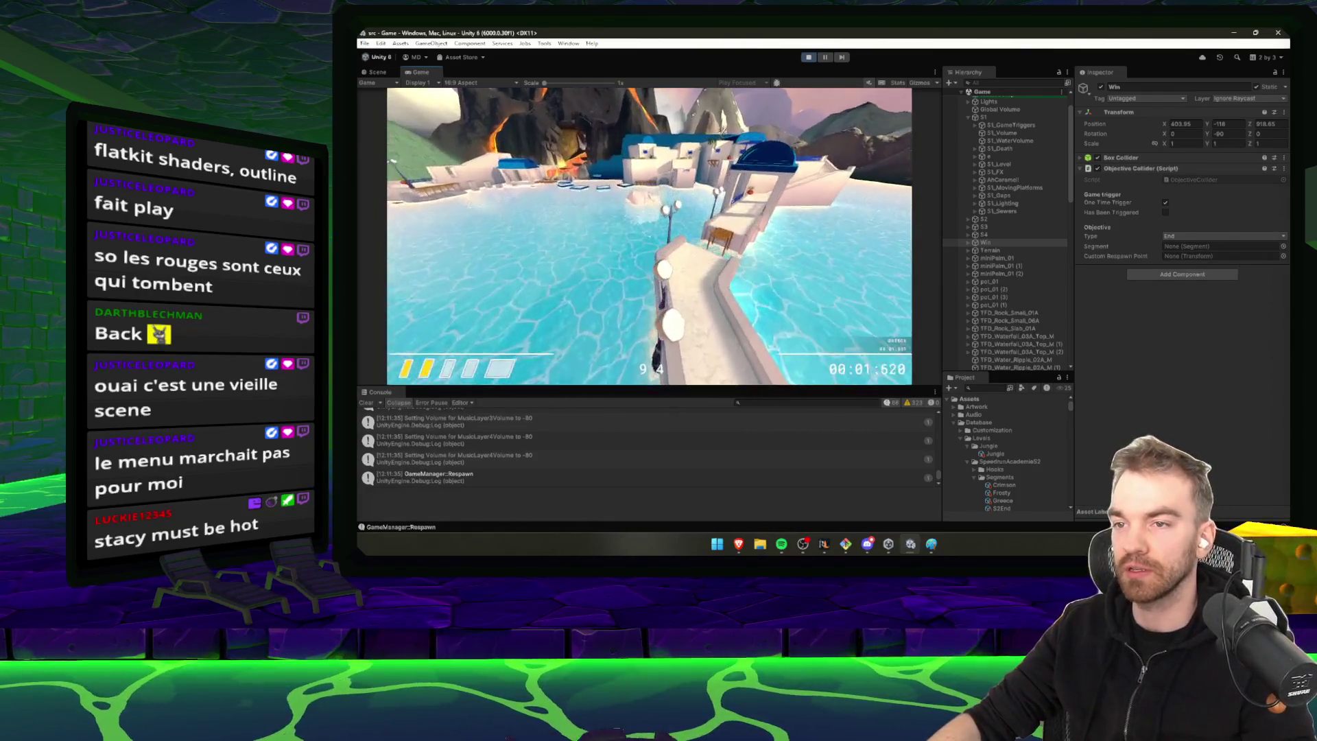
pyautogui.press('w')
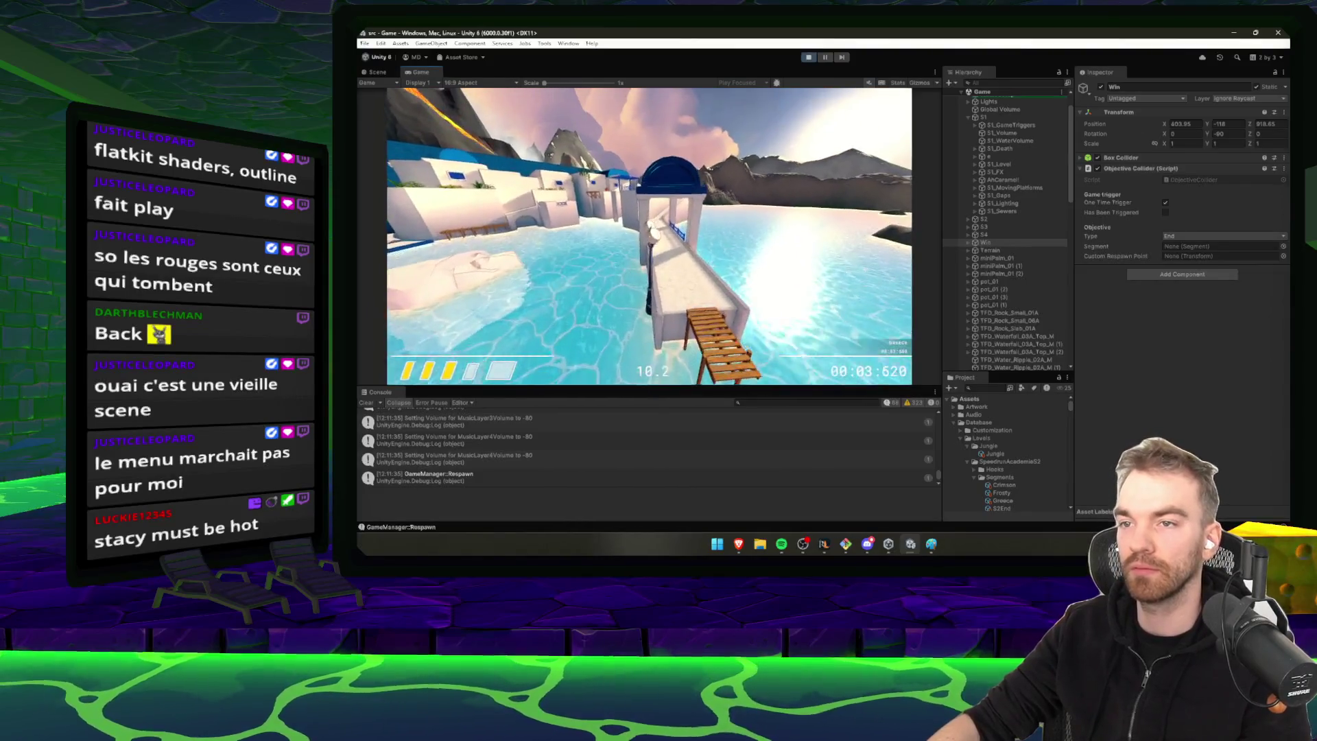
pyautogui.press('w')
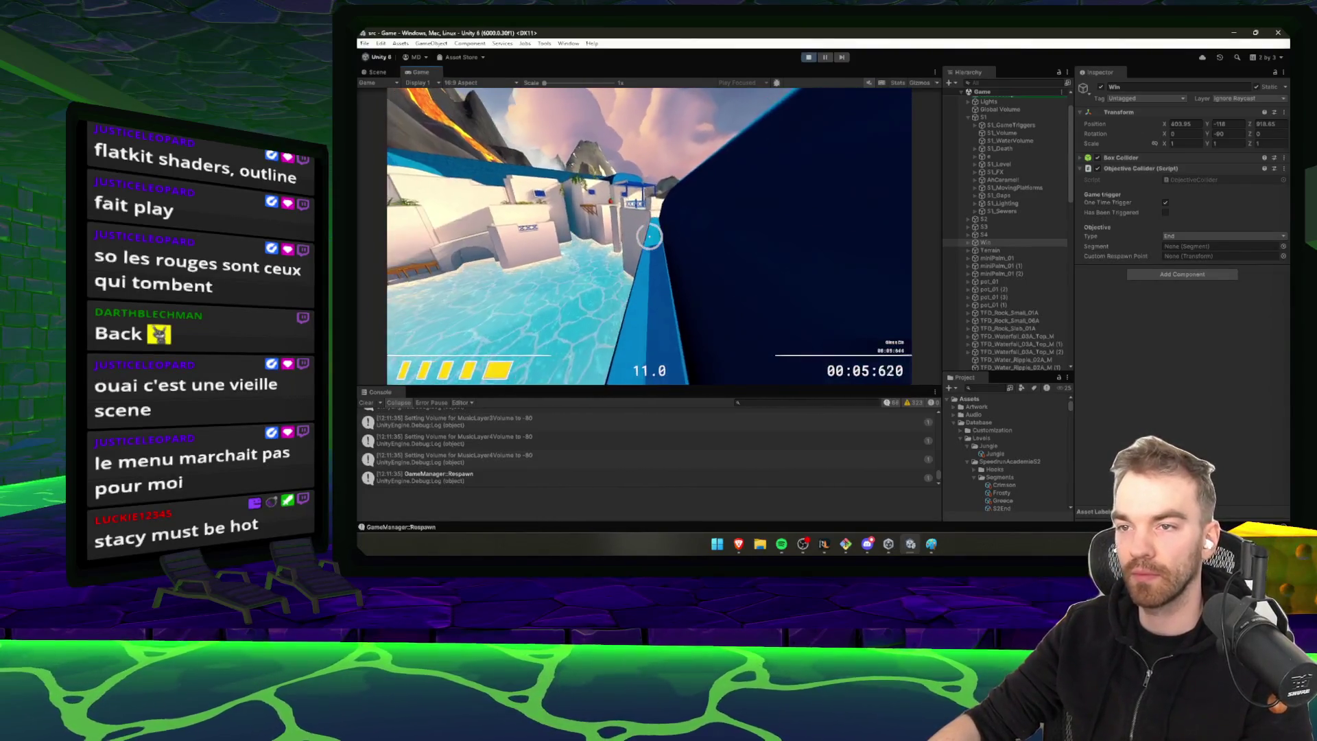
pyautogui.press('w')
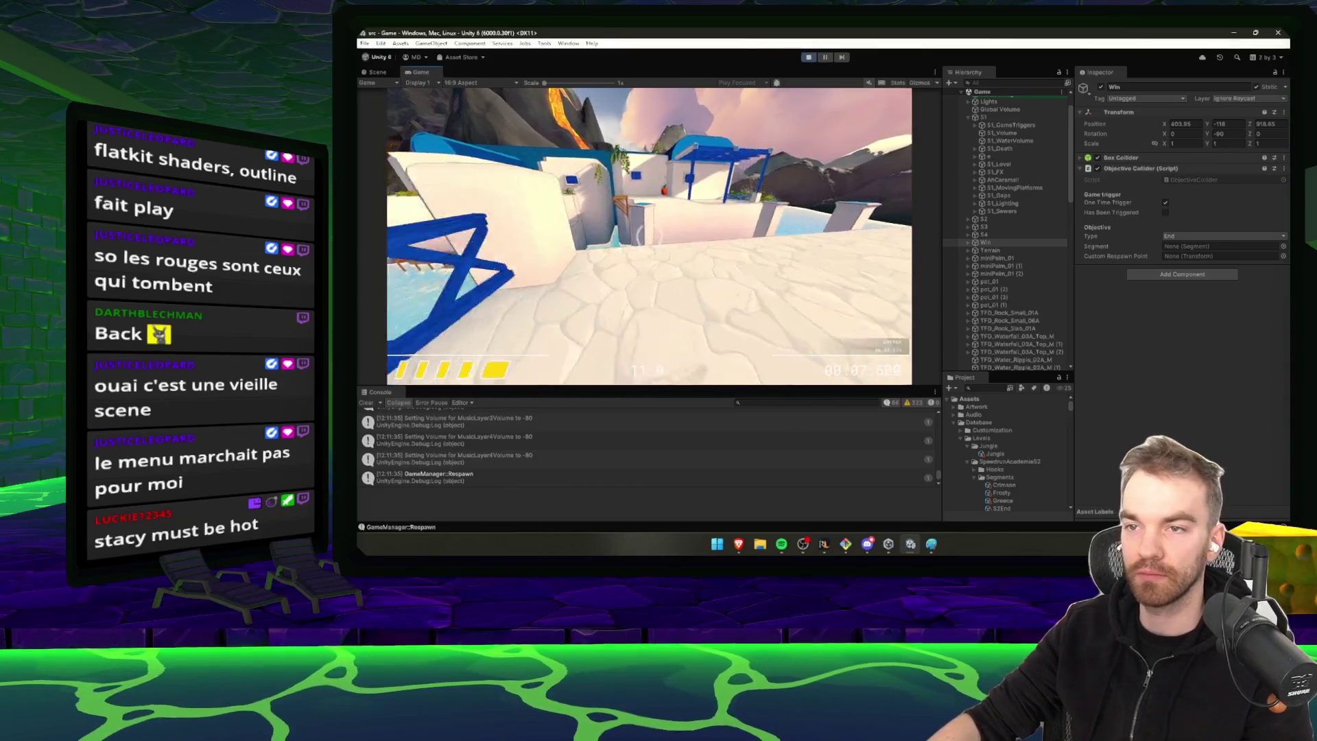
pyautogui.press('w')
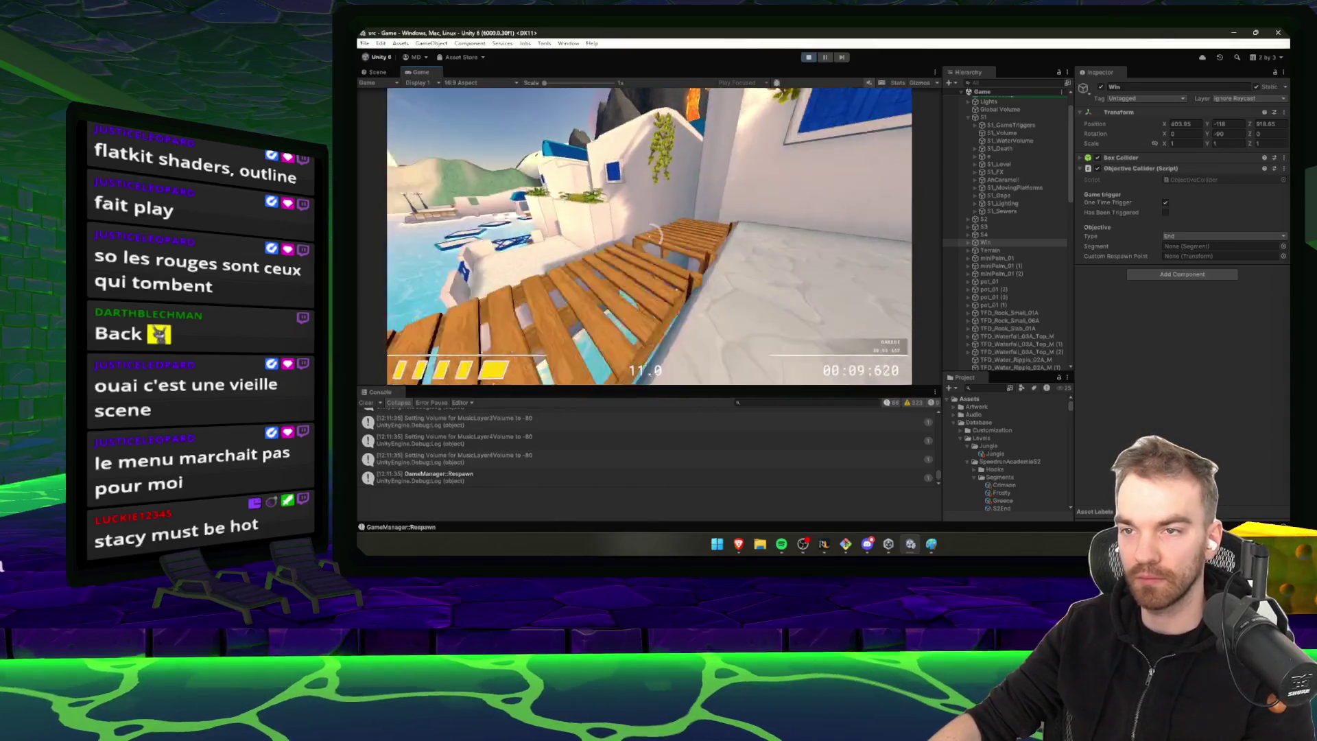
pyautogui.press('w')
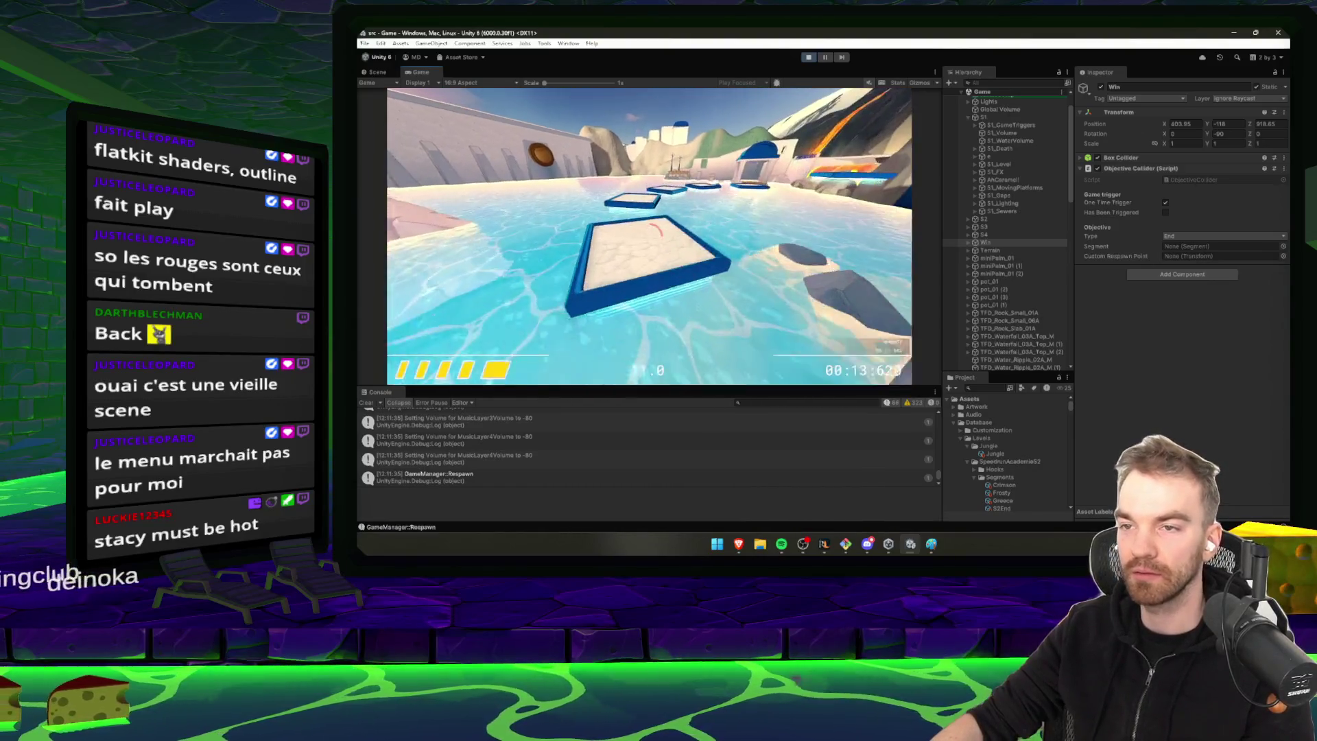
pyautogui.press('w')
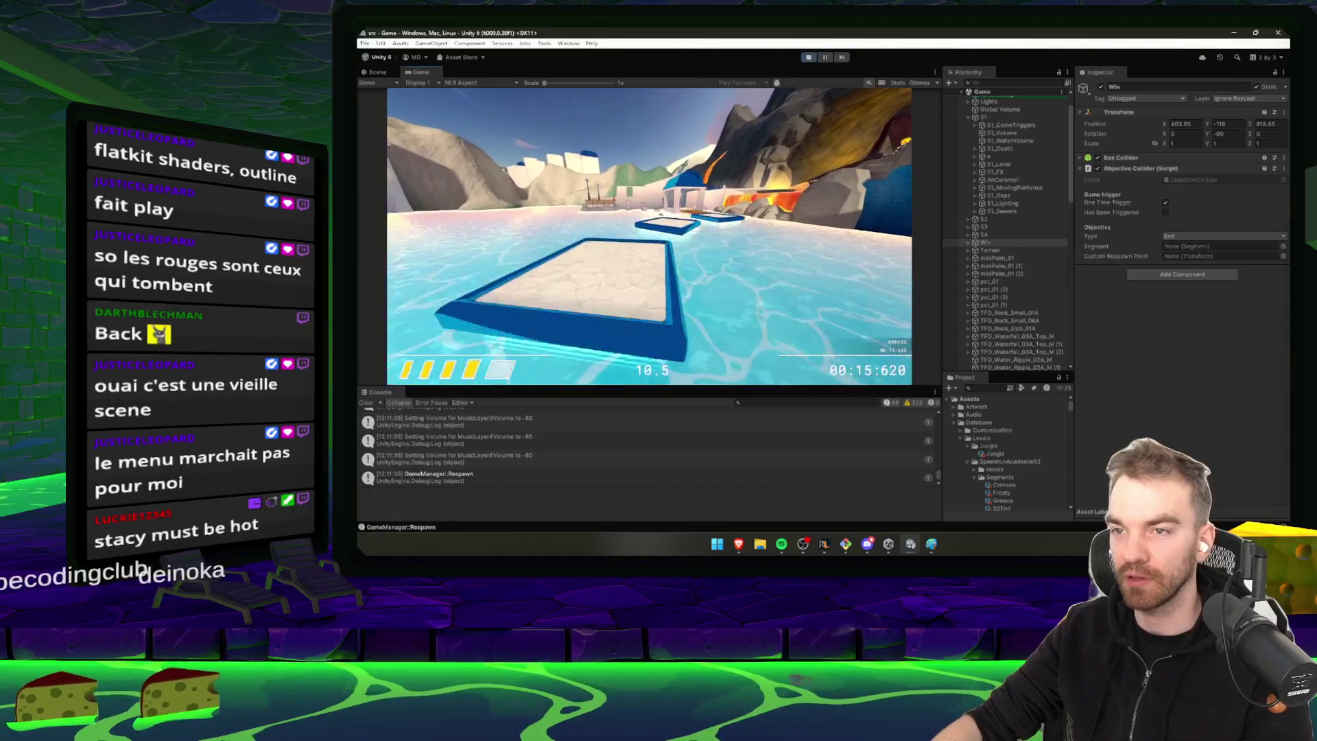
pyautogui.press('w')
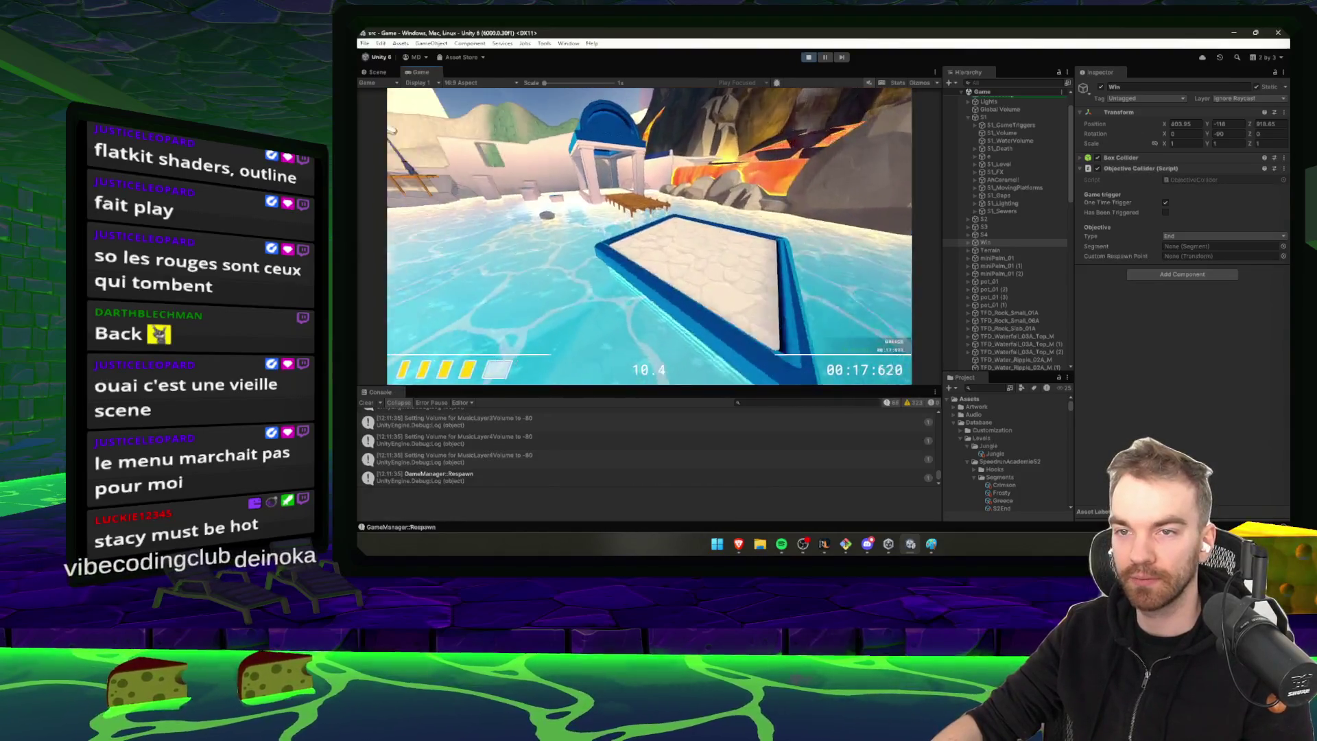
pyautogui.press('w')
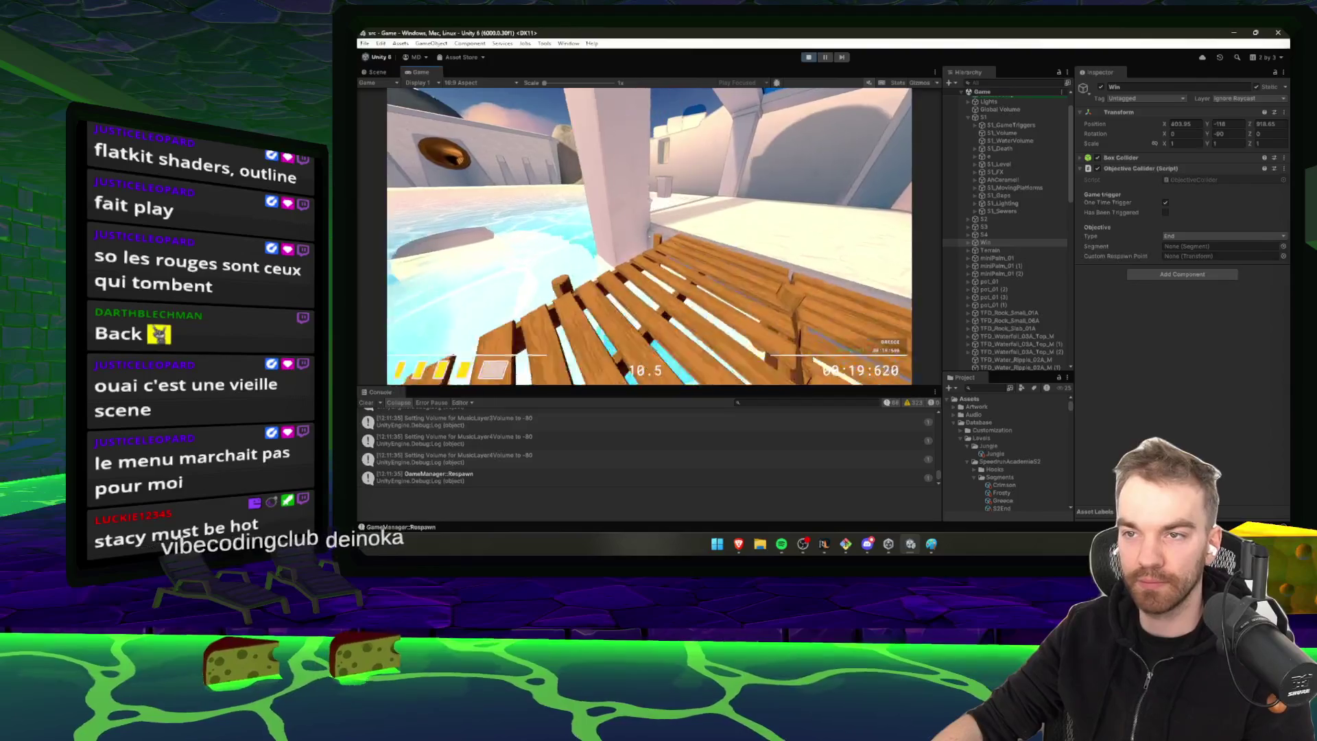
pyautogui.press('w')
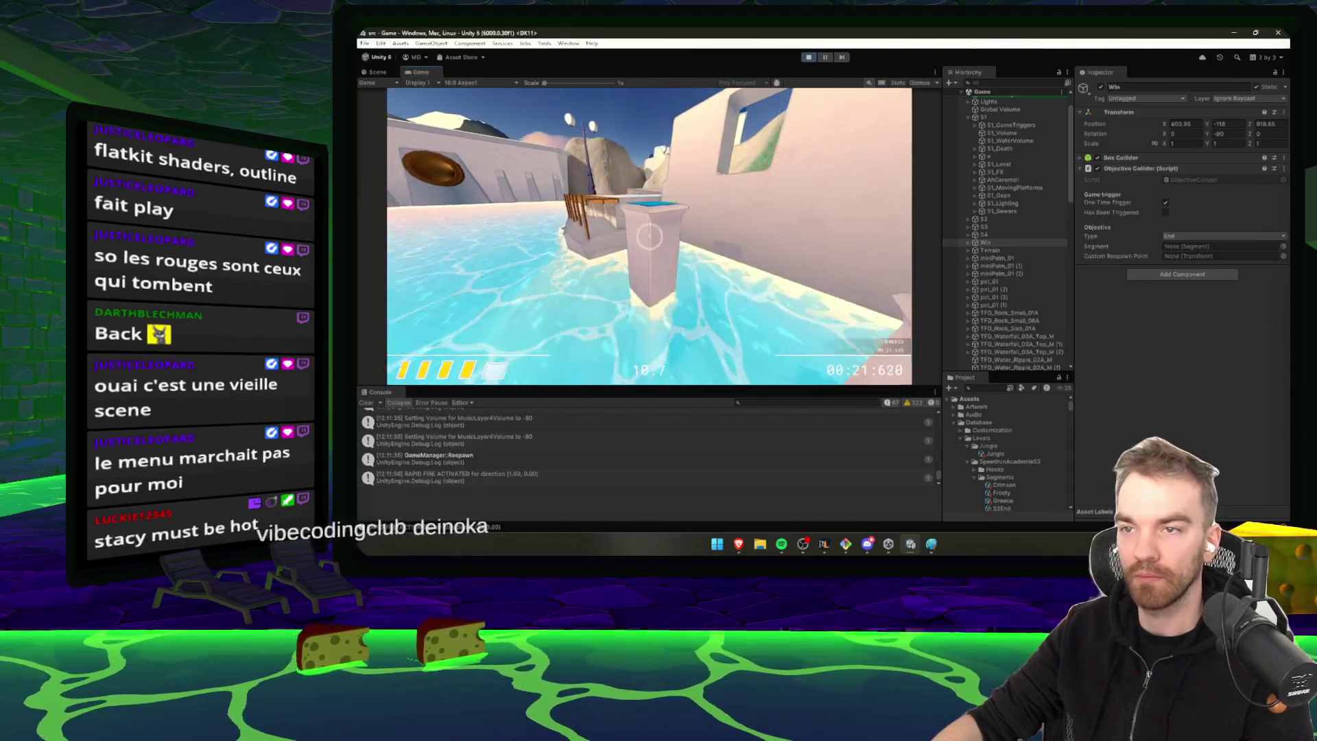
pyautogui.press('w')
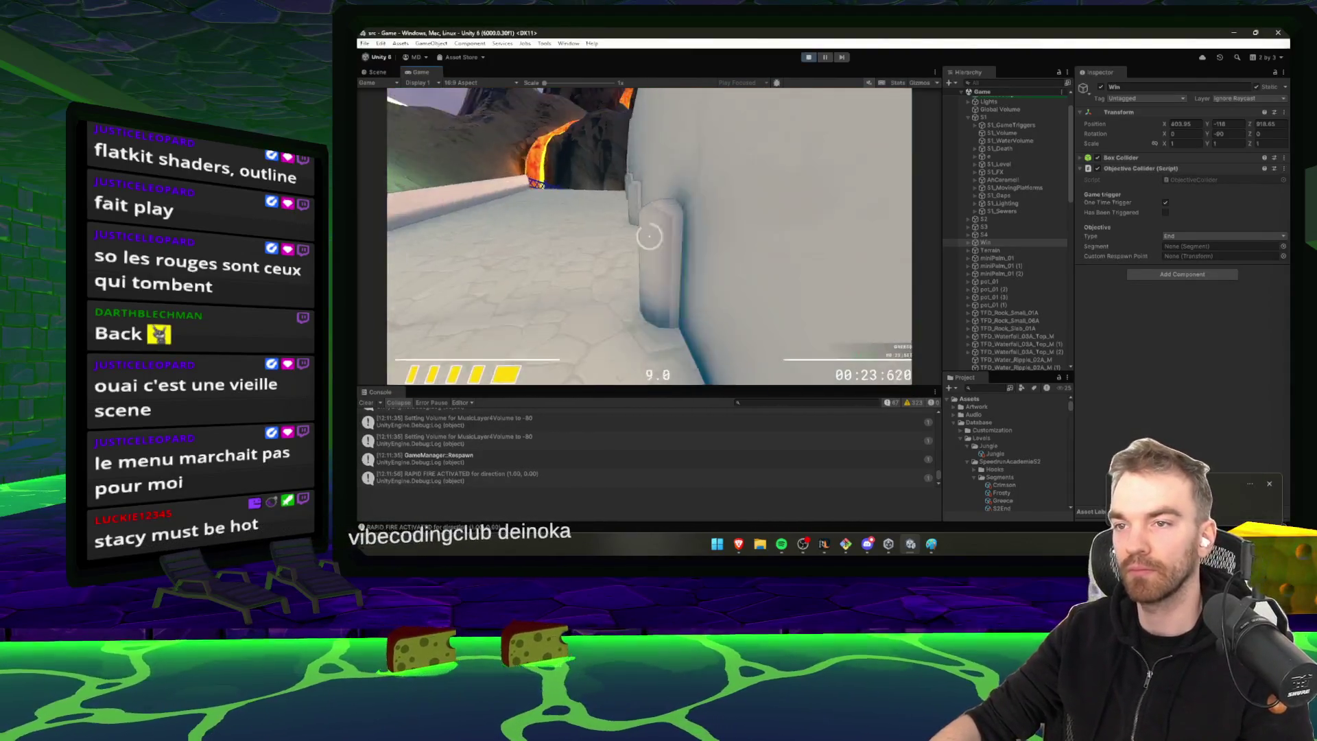
pyautogui.press('w')
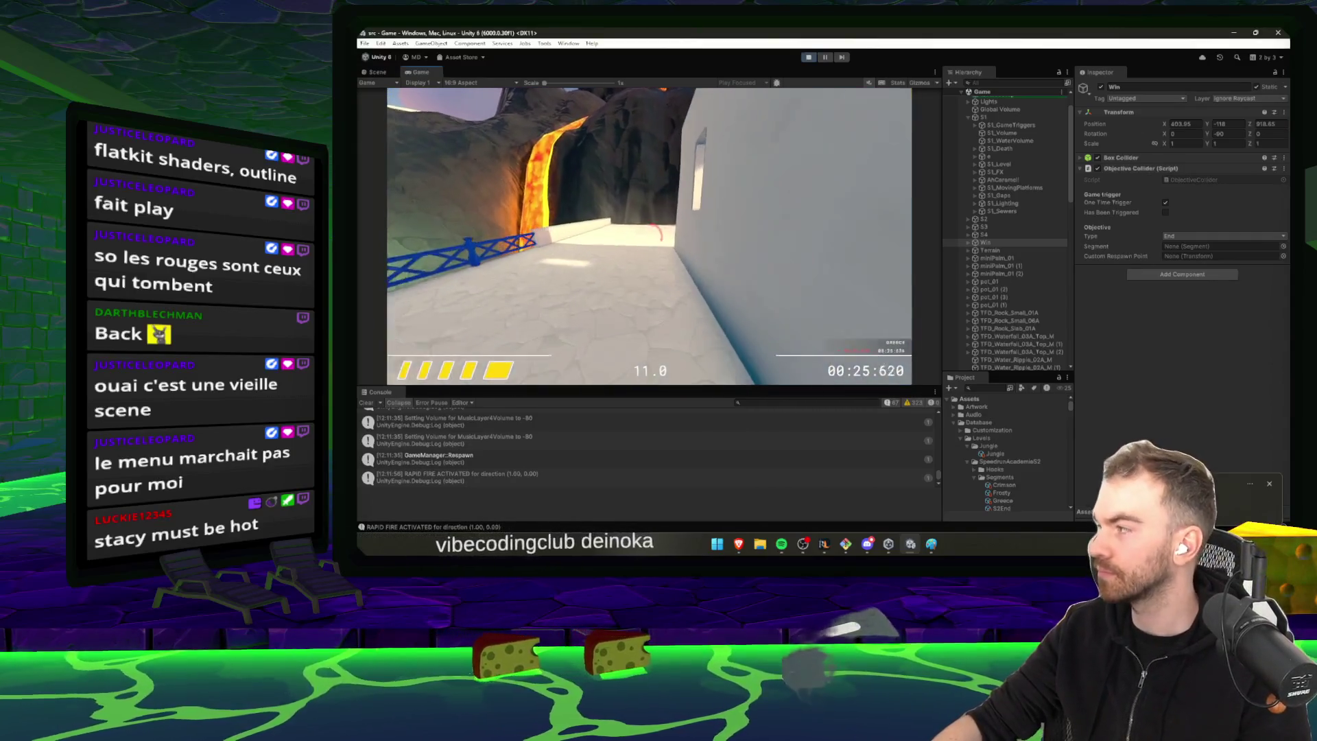
pyautogui.press('w')
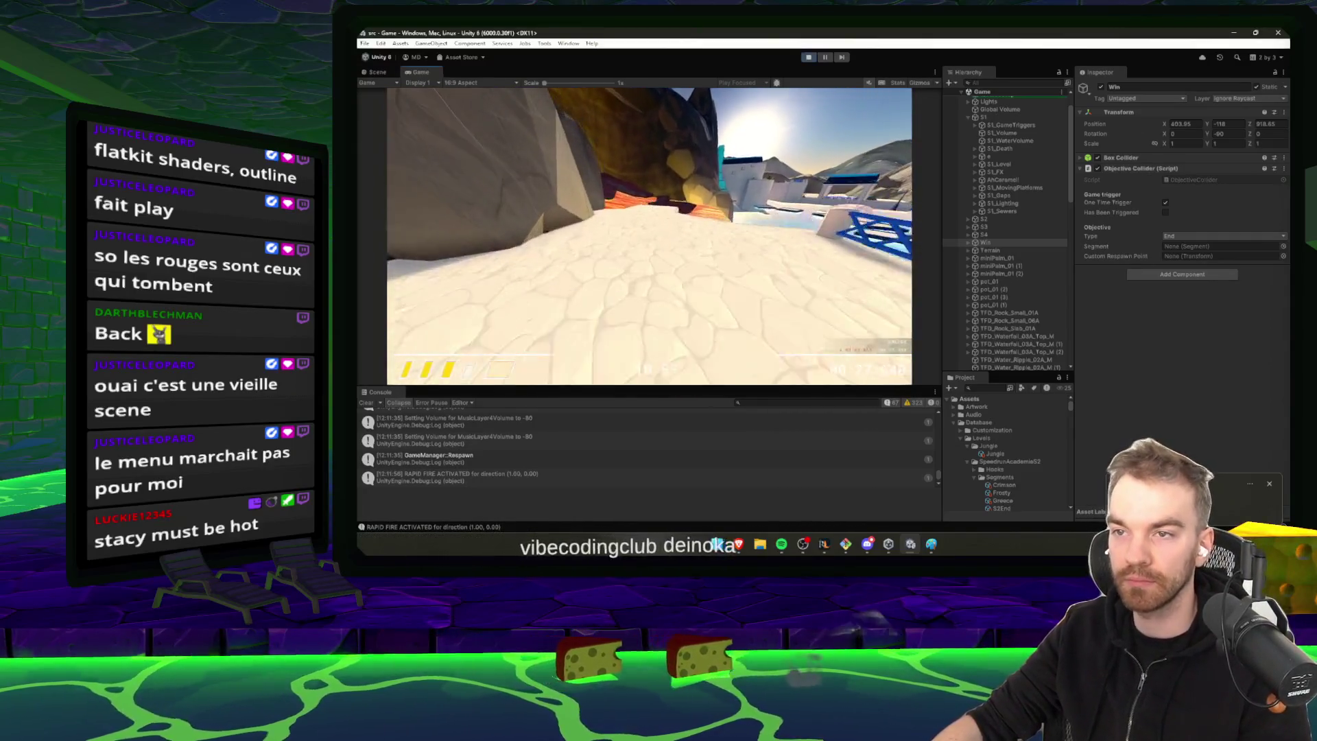
pyautogui.press('w')
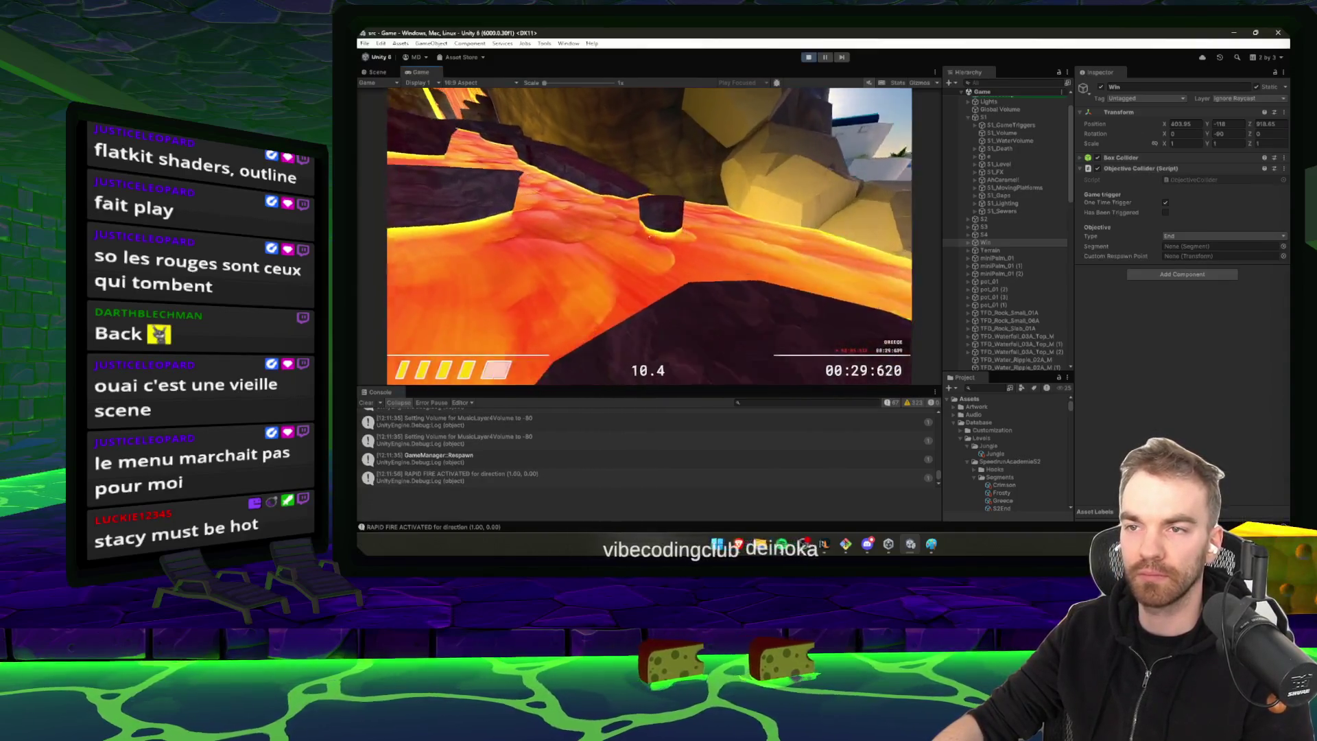
pyautogui.press('w')
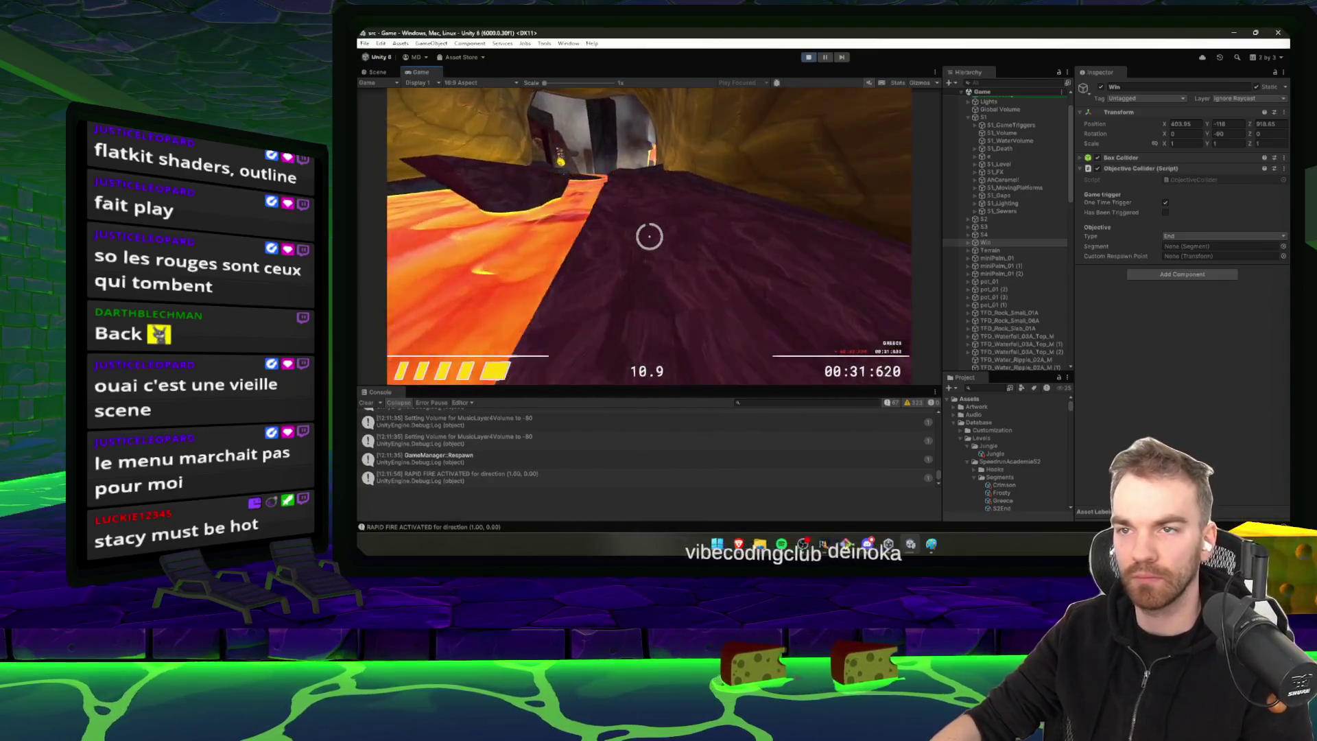
pyautogui.press('w')
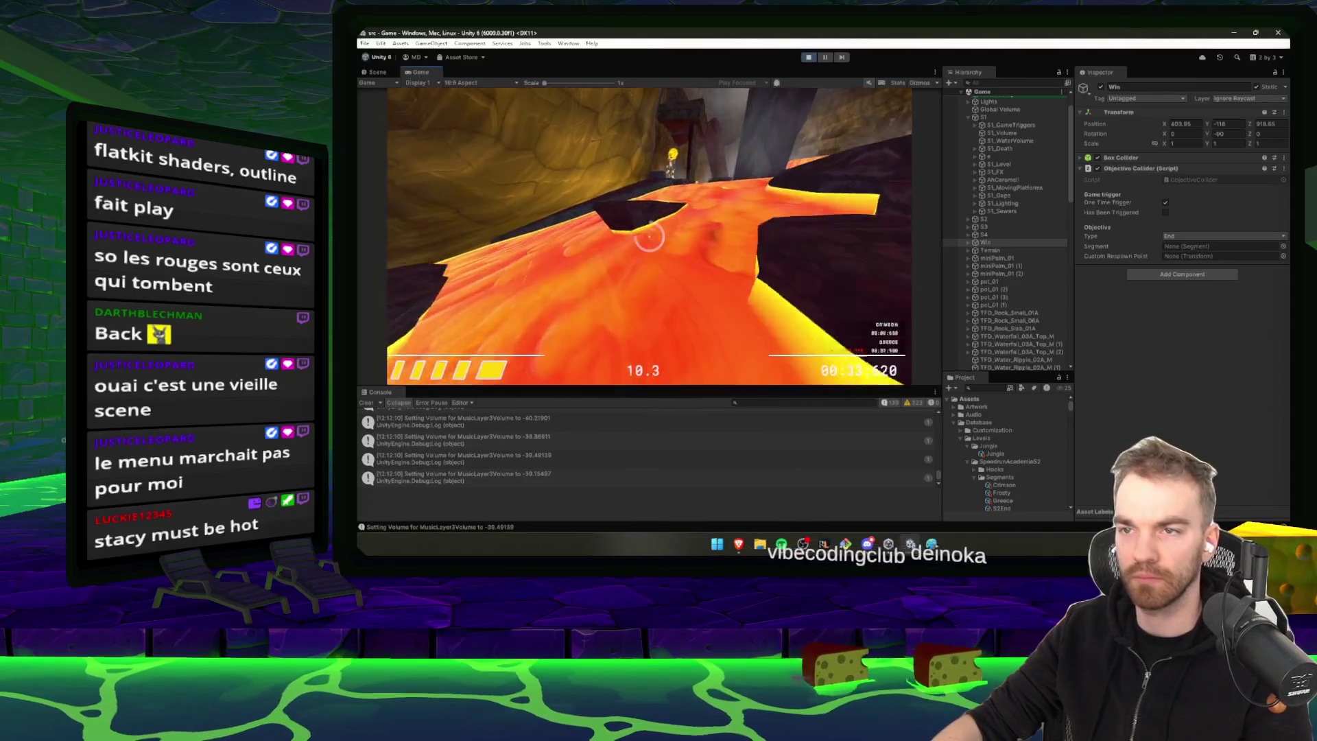
pyautogui.press('w')
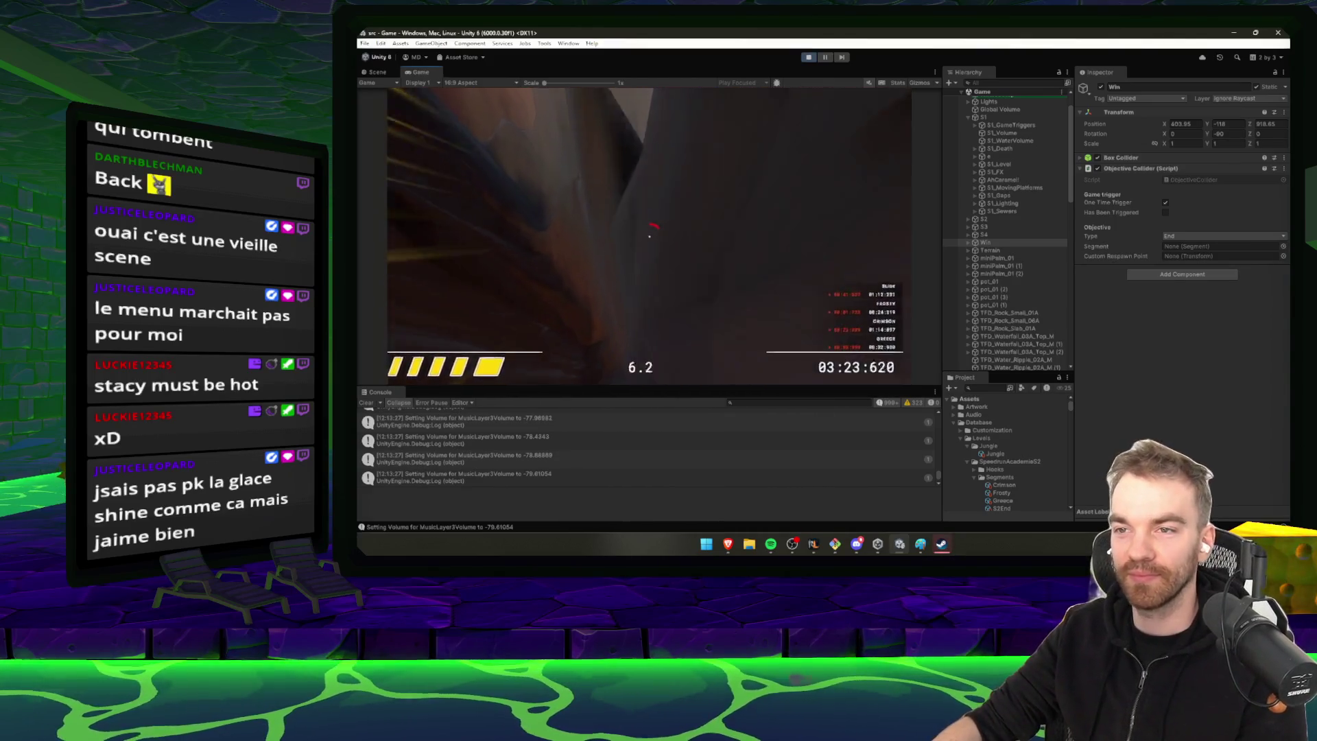
# Pause the game, exit Play mode and bring Git Bash forward
pyautogui.press('Escape')
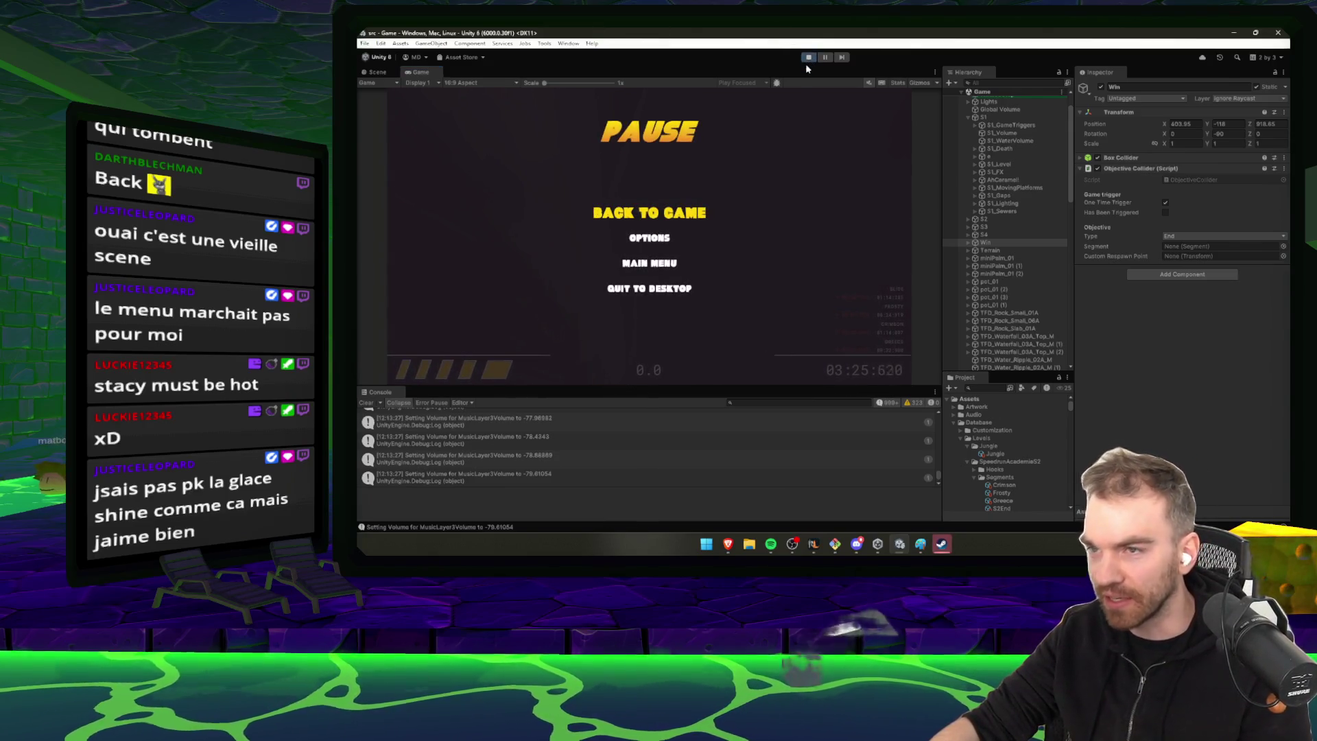
pyautogui.click(809, 60)
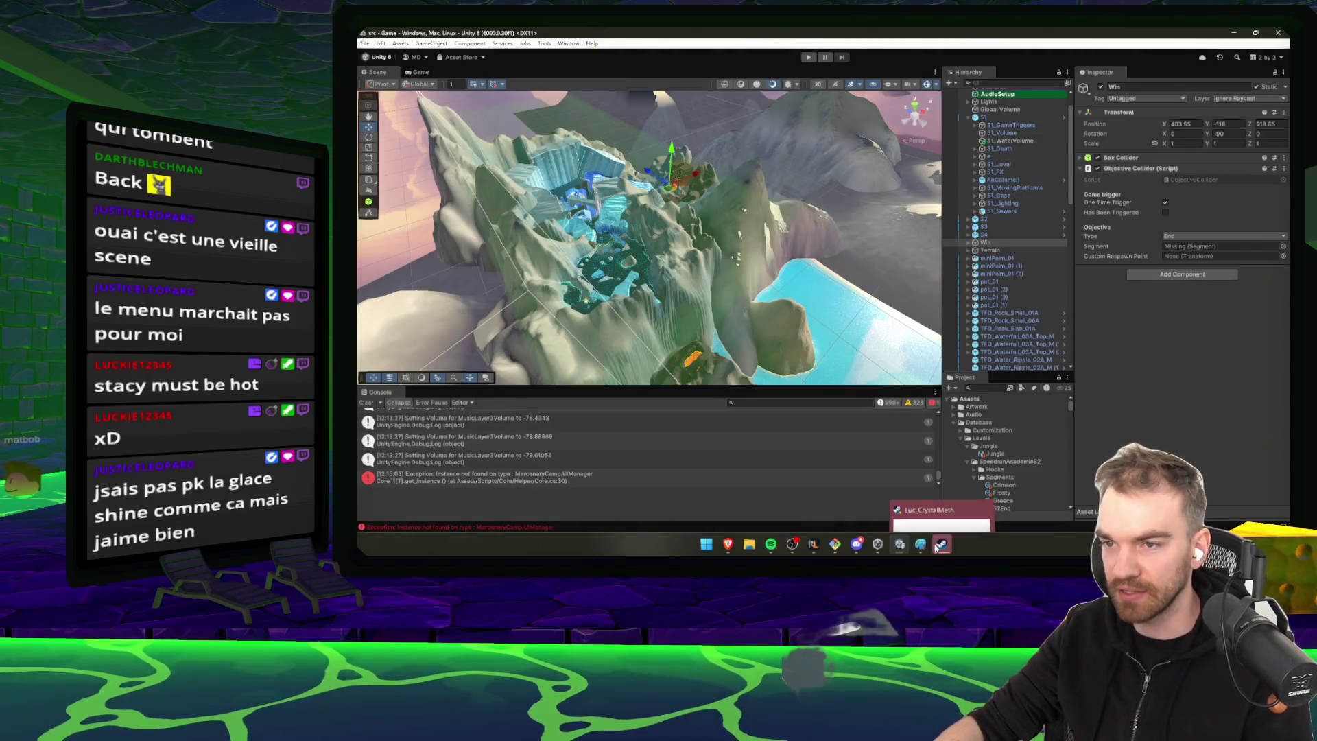
pyautogui.click(835, 544)
pyautogui.write('git status')
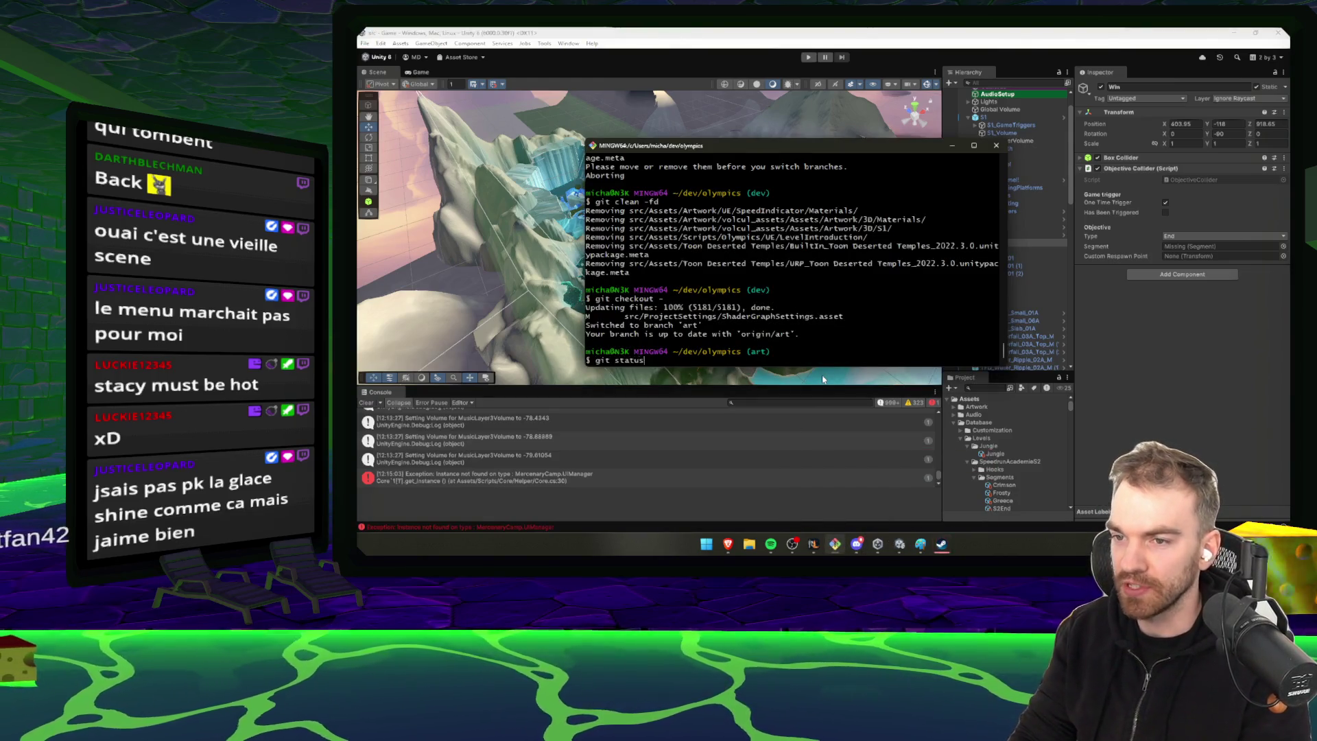
# Stage all changes, commit them as 'fix dialog' and push to the art branch
pyautogui.press('Return')
pyautogui.write('git add')
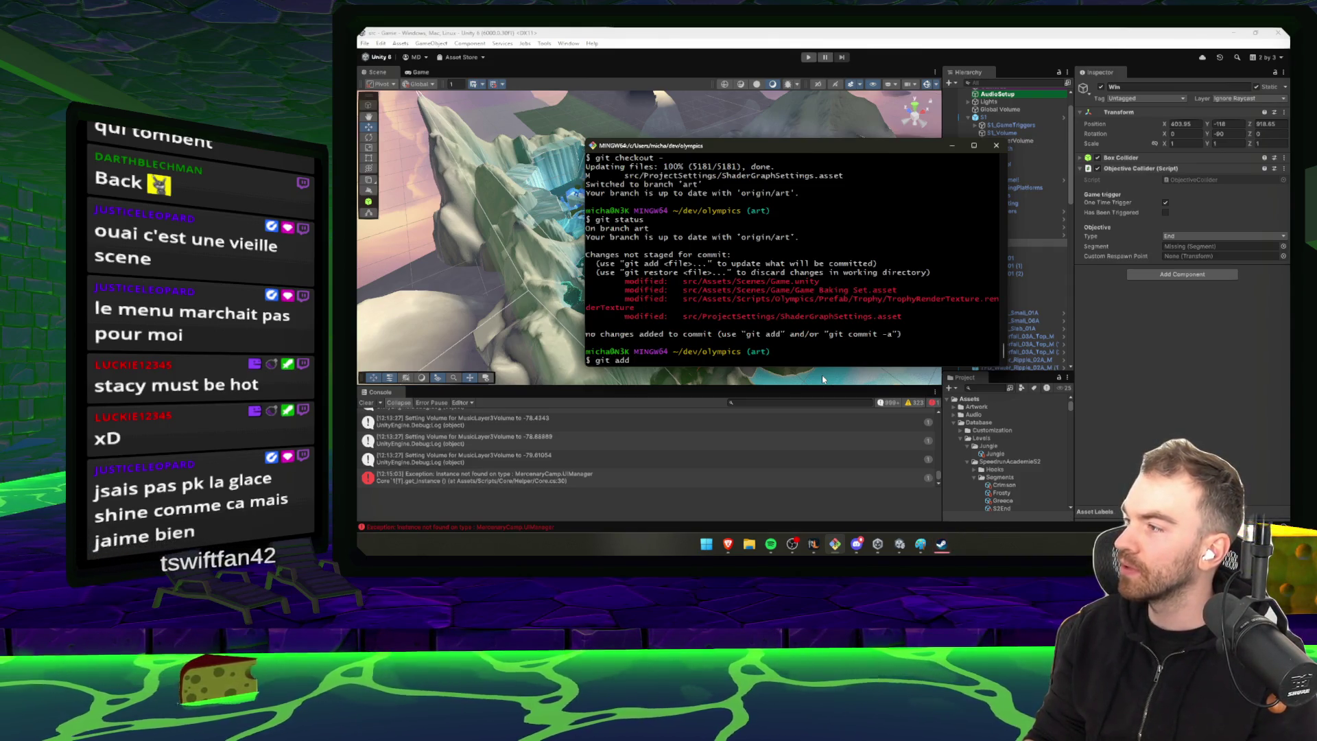
pyautogui.write(' .')
pyautogui.press('Return')
pyautogui.write('git commit -m "fix dial')
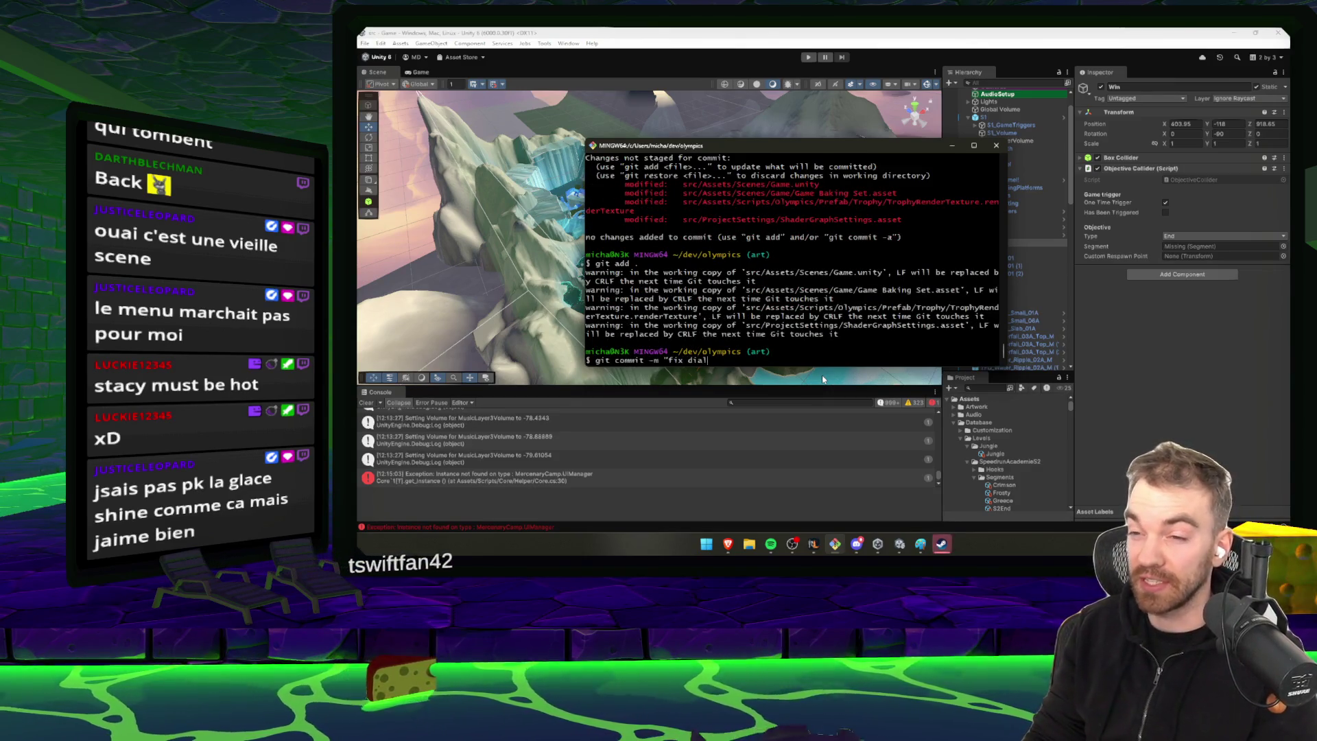
pyautogui.write('og"')
pyautogui.press('Return')
pyautogui.write('git push')
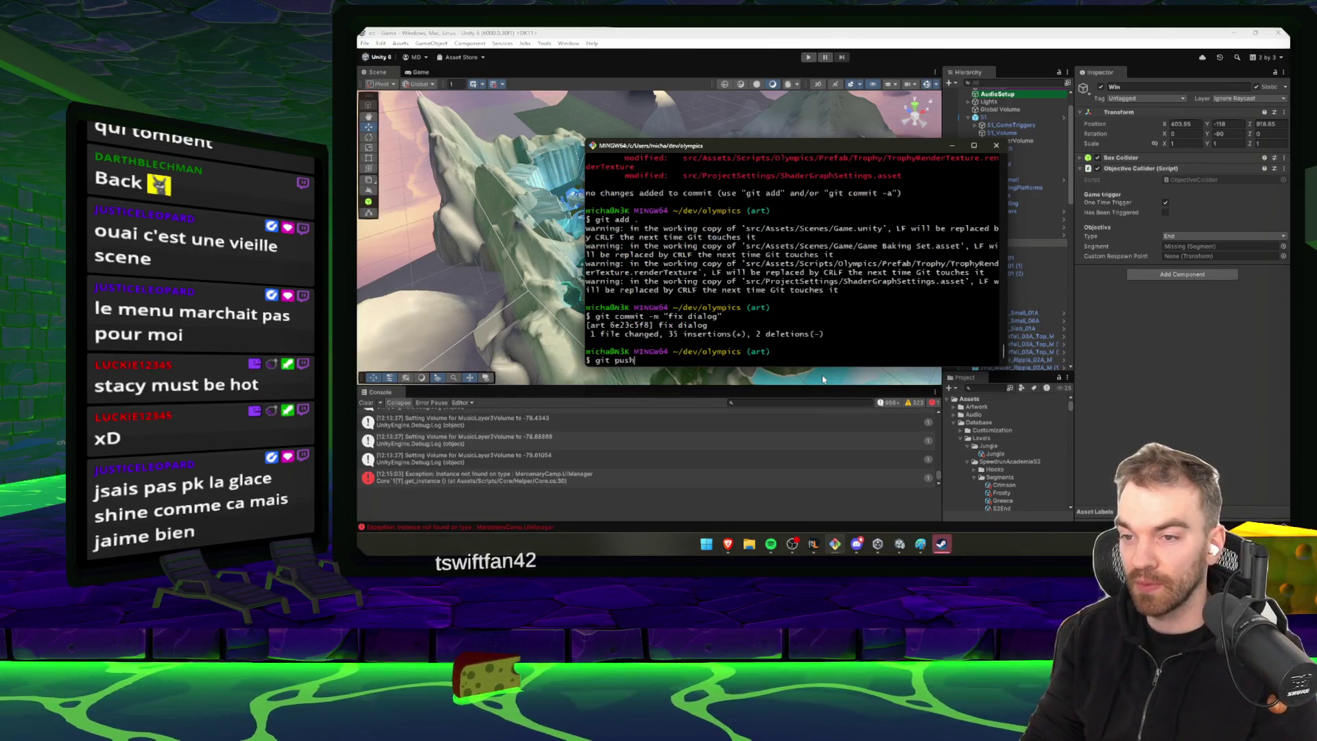
pyautogui.press('Return')
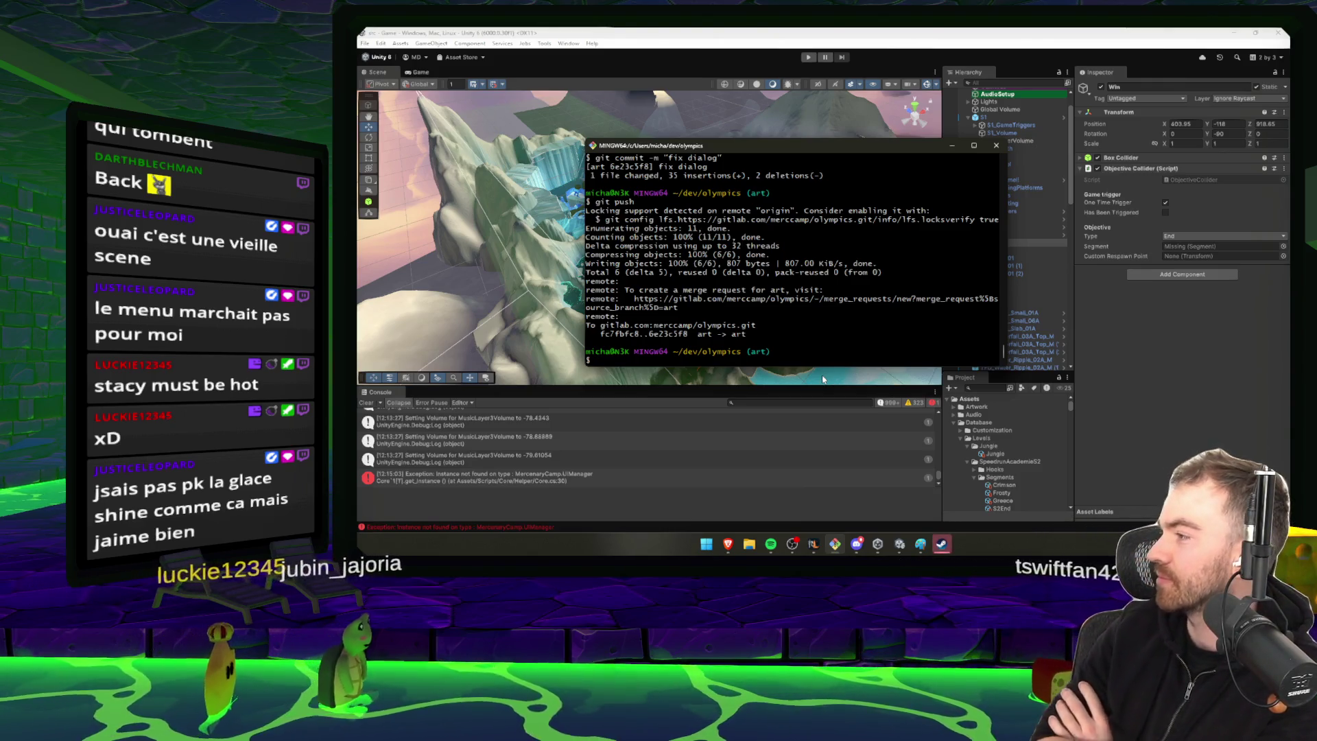
# Check out the jungle branch with git checkout jungle
pyautogui.hotkey('alt', 'Tab')
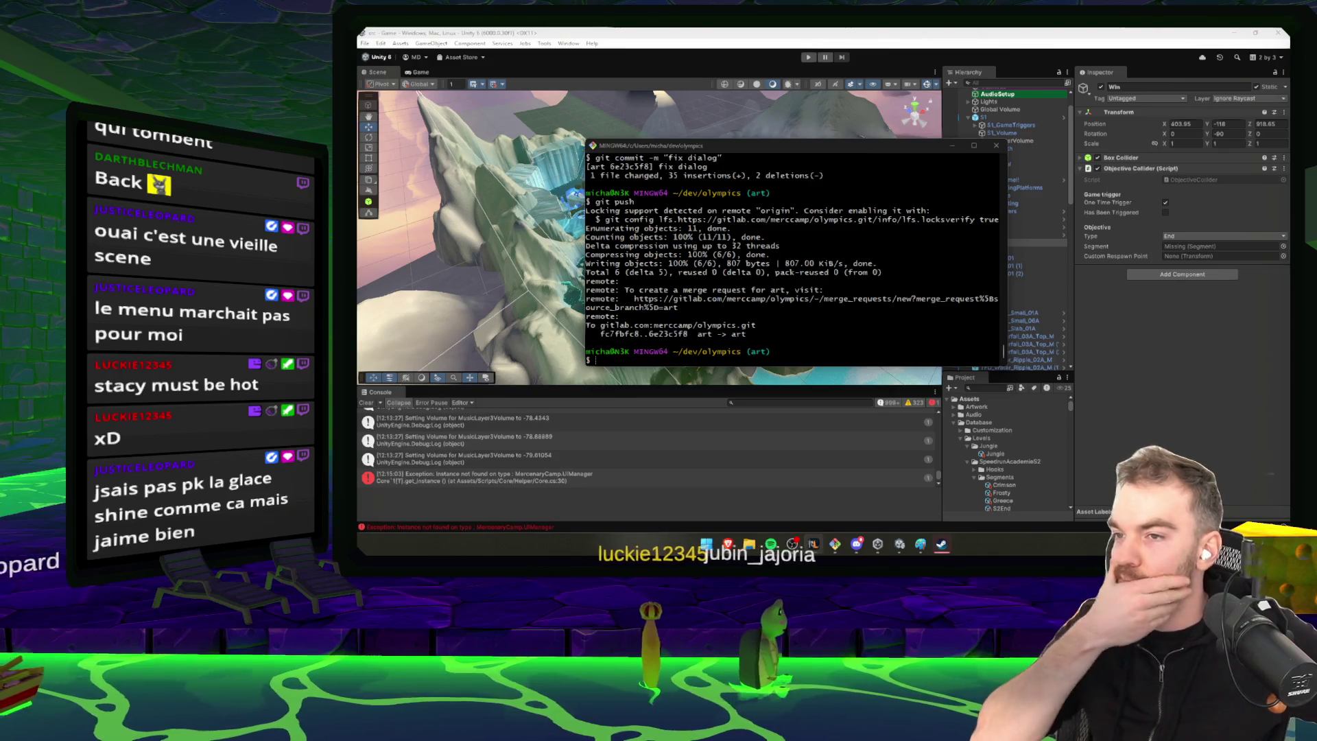
pyautogui.click(695, 277)
pyautogui.write('git chec')
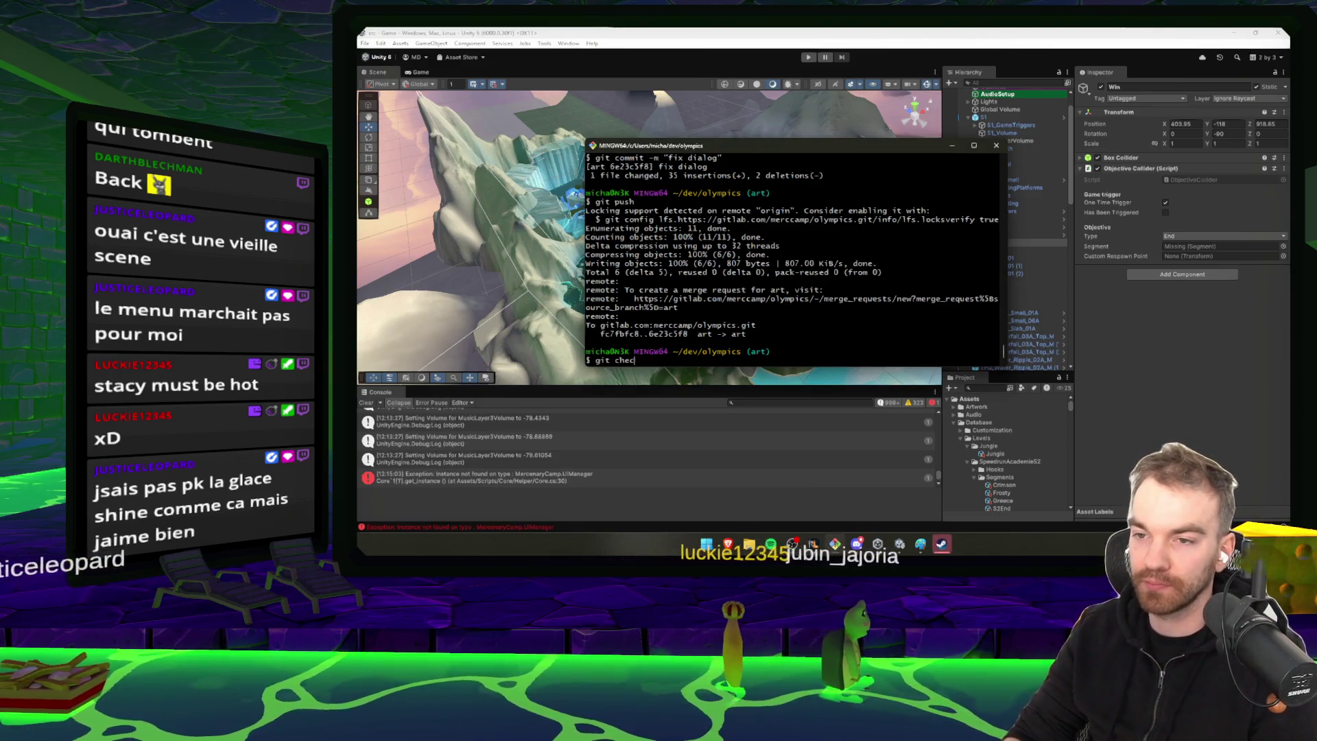
pyautogui.write('kout jungle')
pyautogui.press('Return')
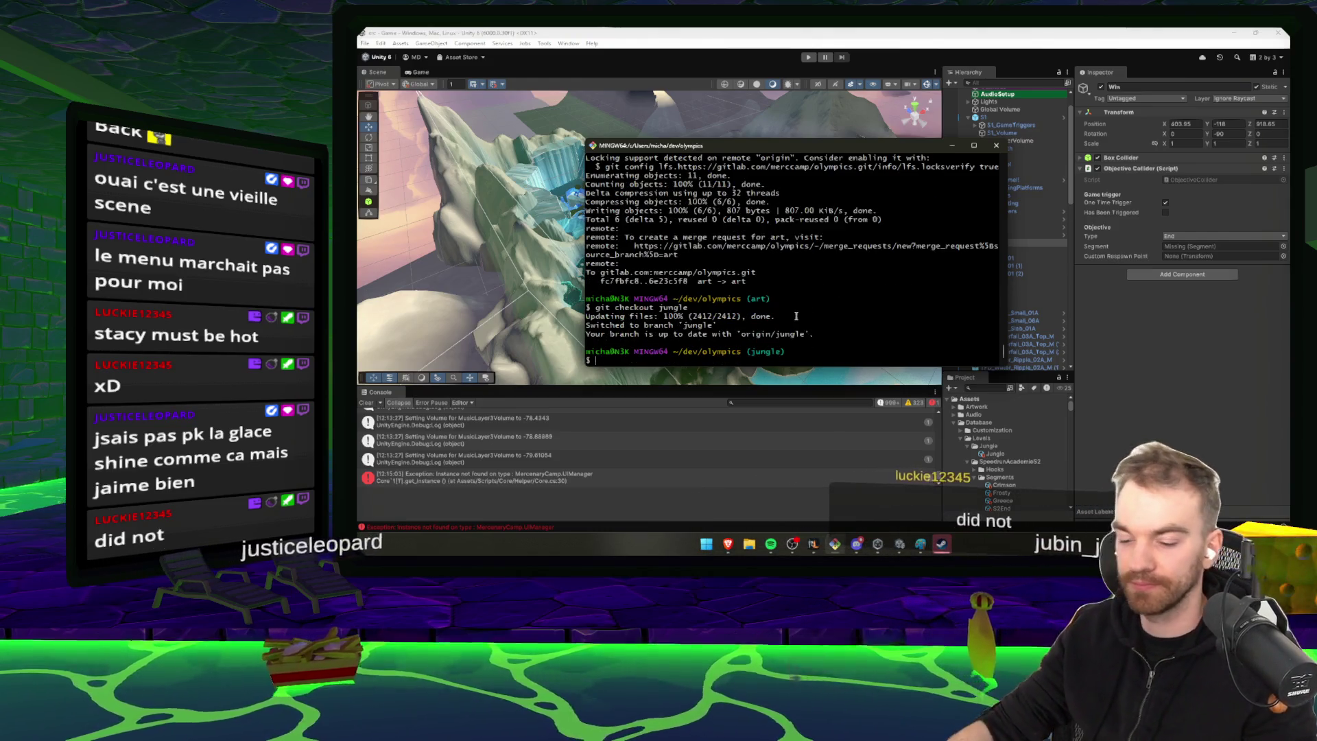
# Back in Unity, accept the modified-scene prompt, close the chat window and clear the Console
pyautogui.click(743, 134)
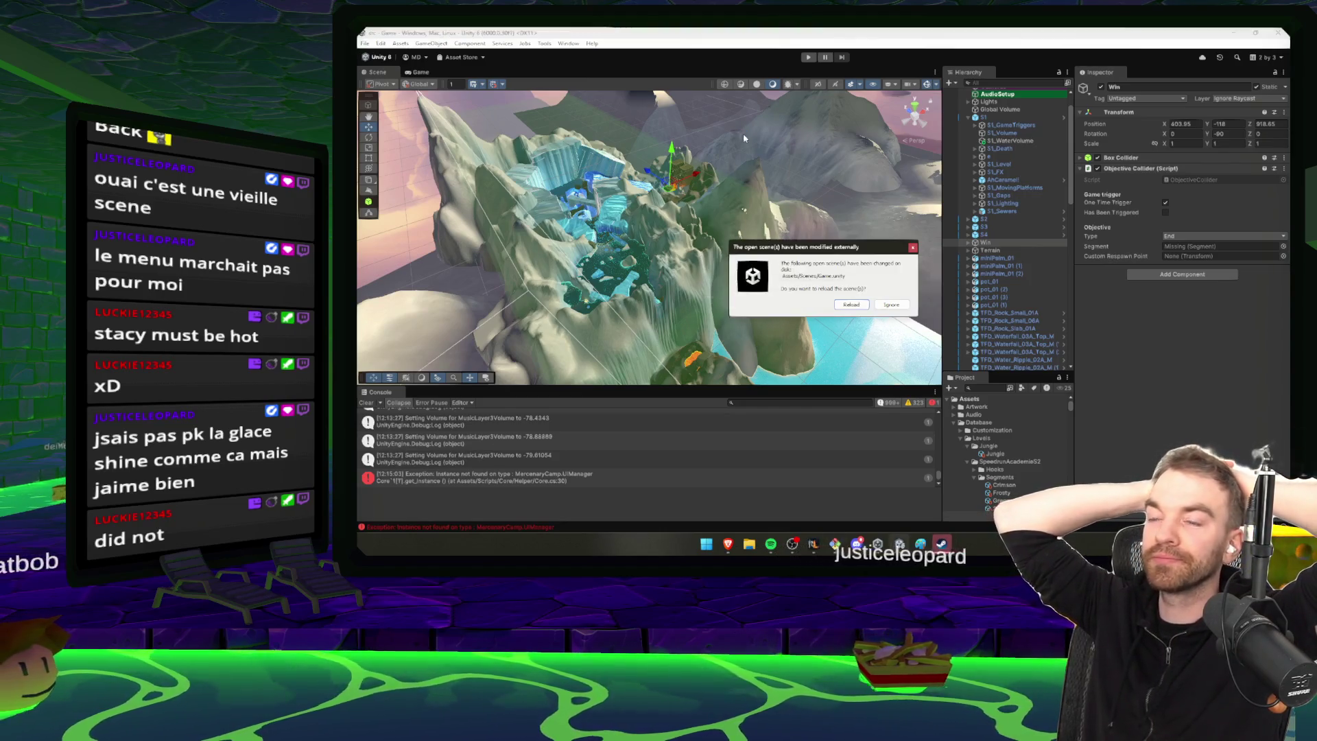
pyautogui.press('Return')
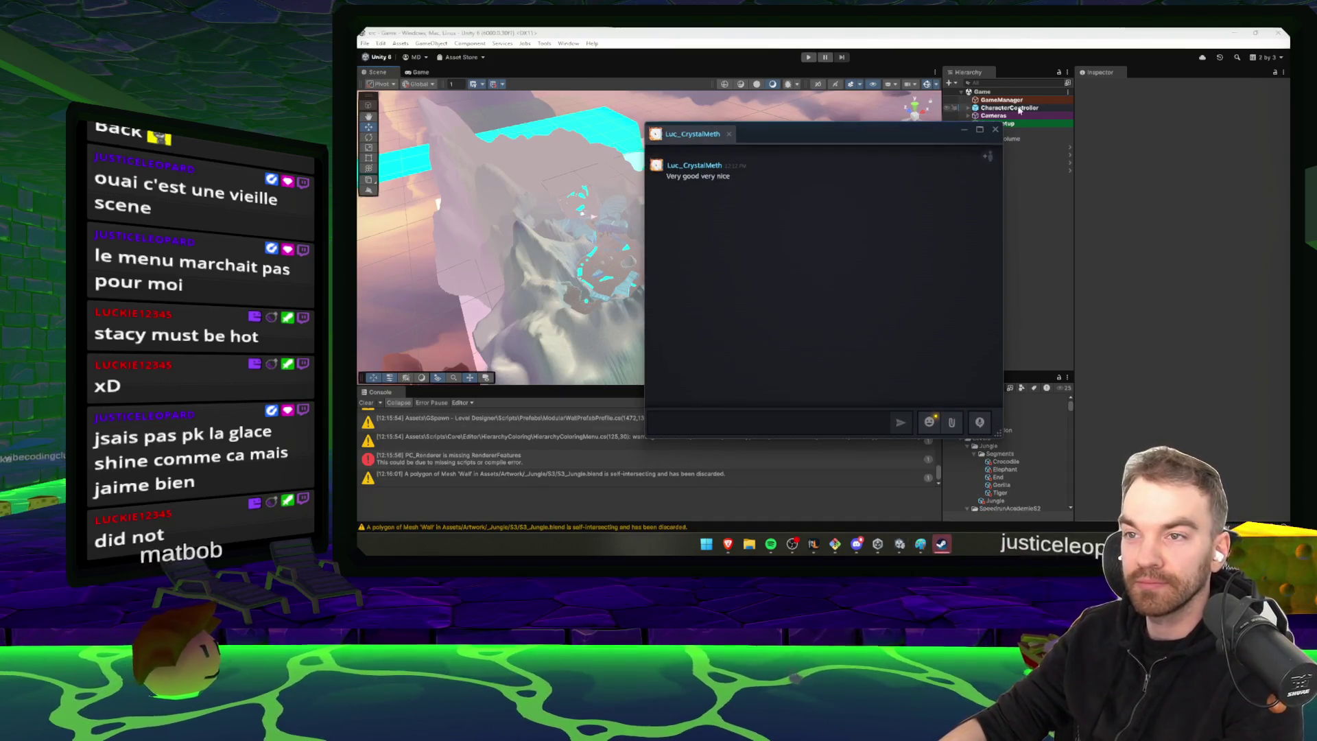
pyautogui.click(995, 130)
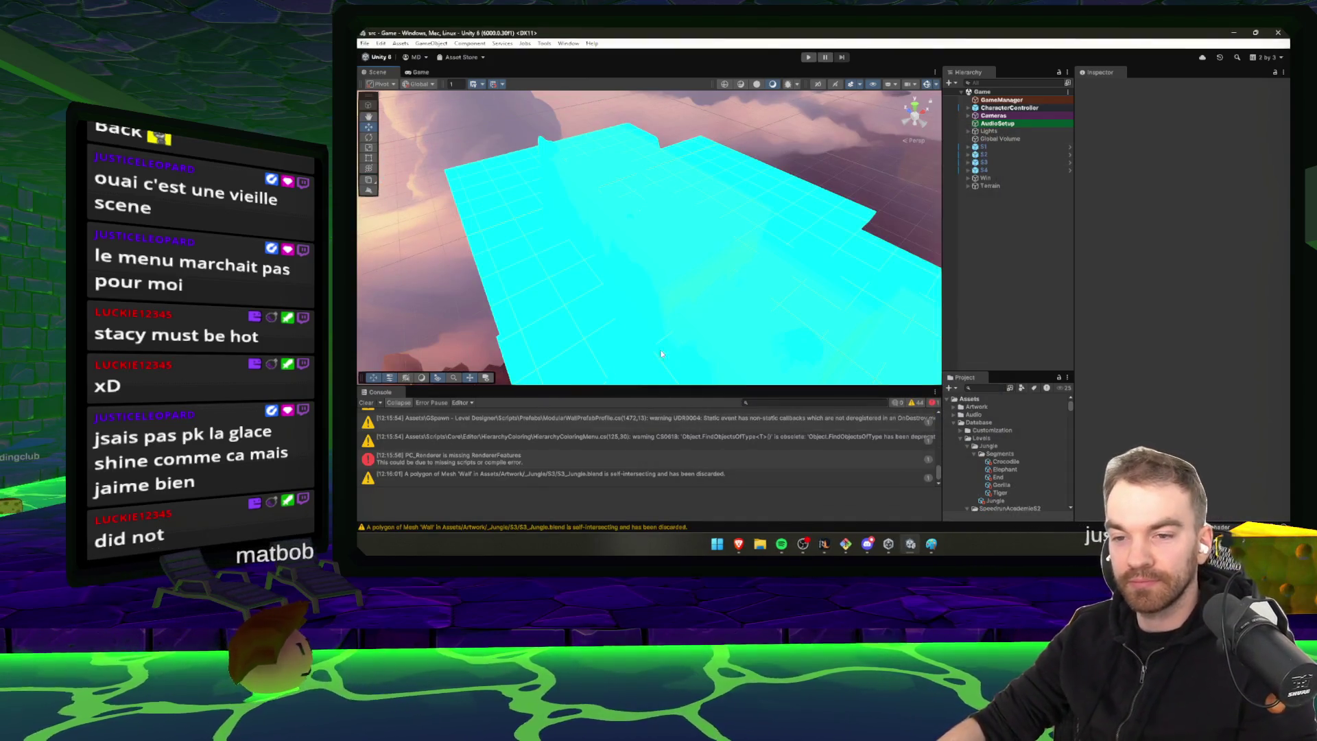
pyautogui.click(365, 402)
pyautogui.write('Jungle')
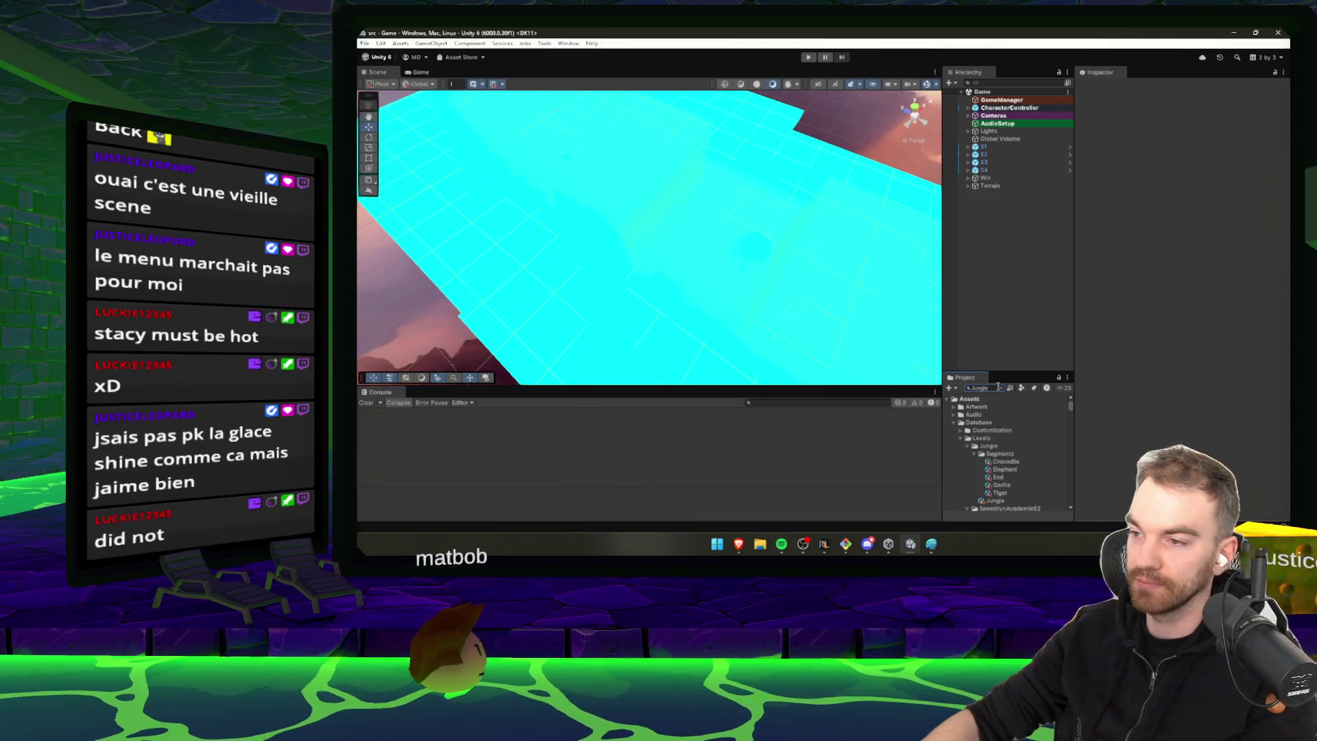
# Find the MainMenu script in the Project window and open it in Visual Studio
pyautogui.moveTo(1009, 371); pyautogui.dragTo(1009, 255)
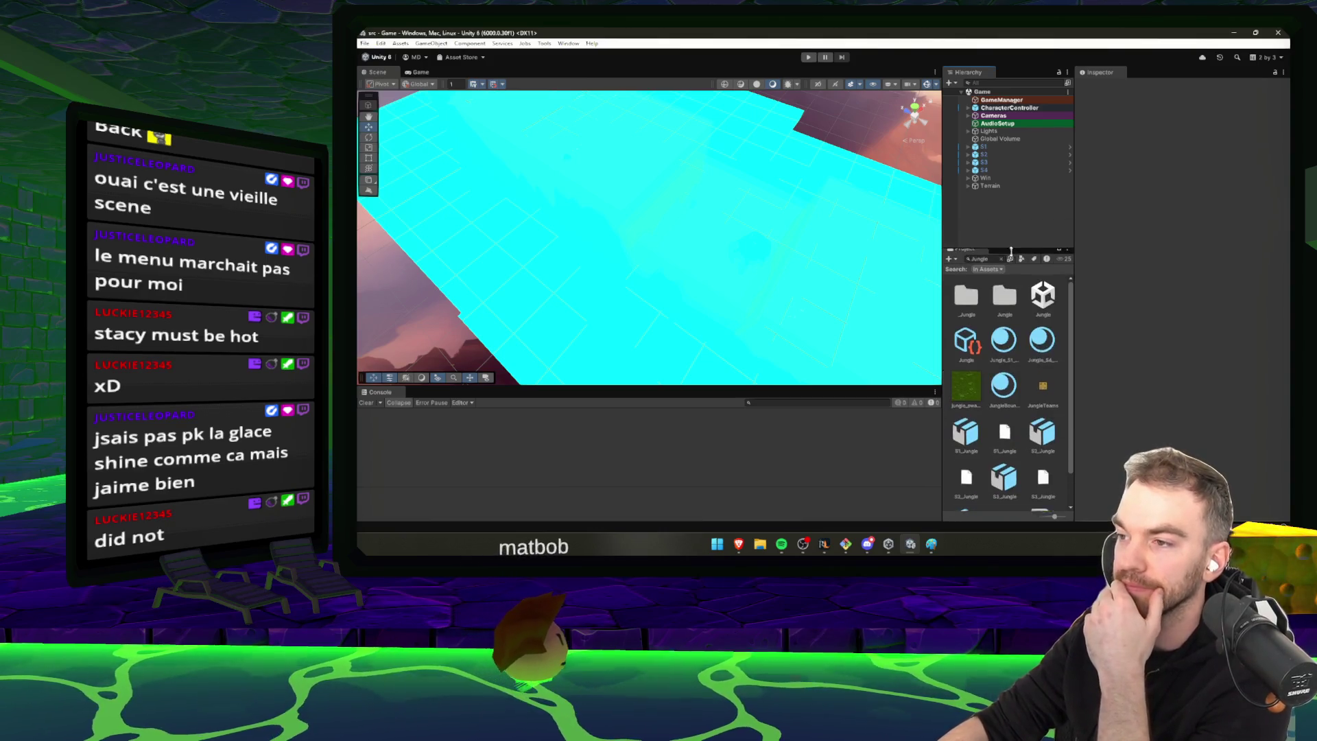
pyautogui.write('me')
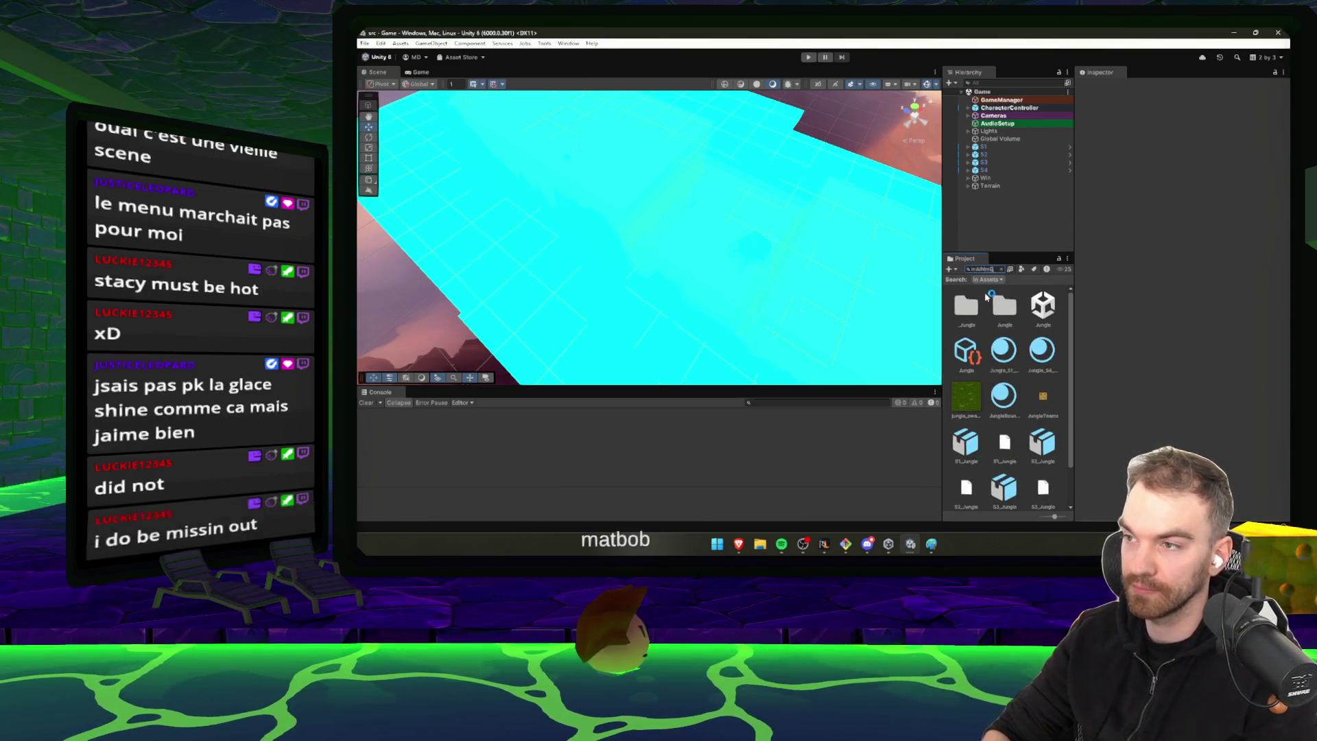
pyautogui.doubleClick(972, 309)
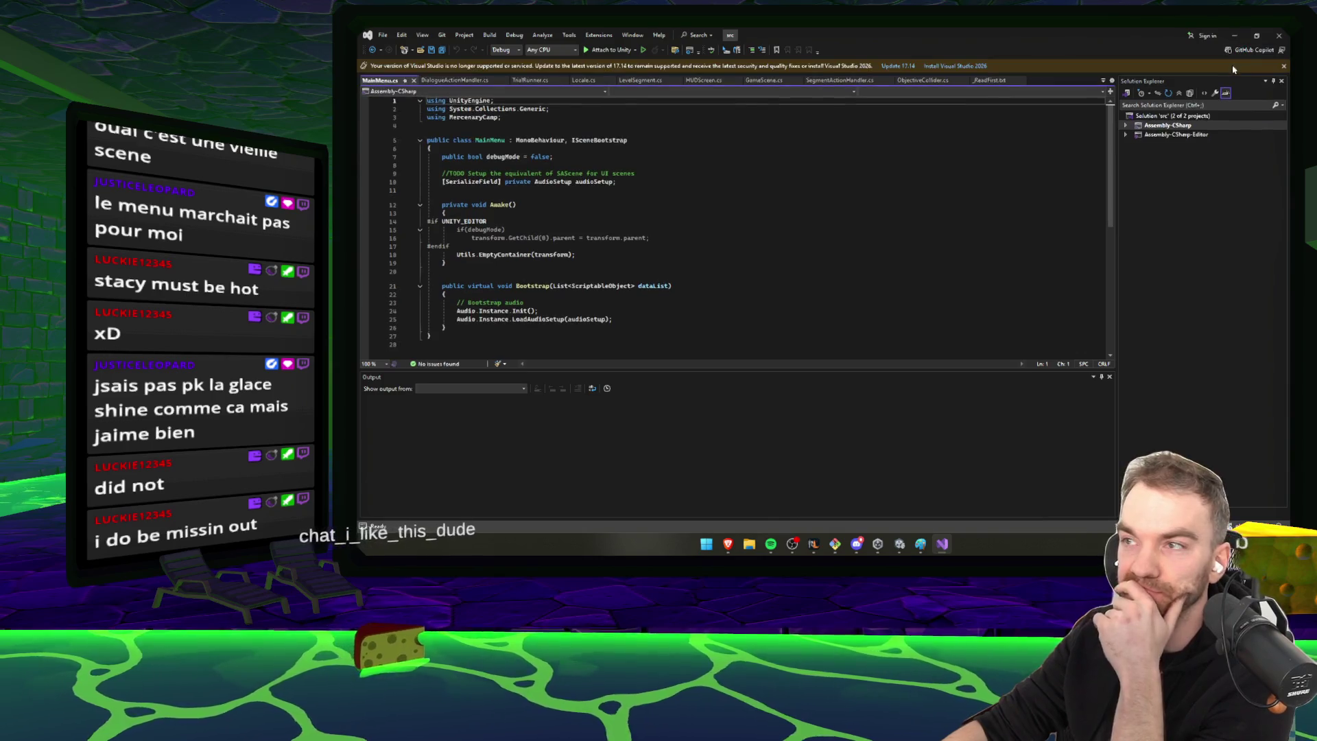
# Open the Splash and TitleScene scenes and select the MainMenu object
pyautogui.click(1234, 36)
pyautogui.click(1000, 269)
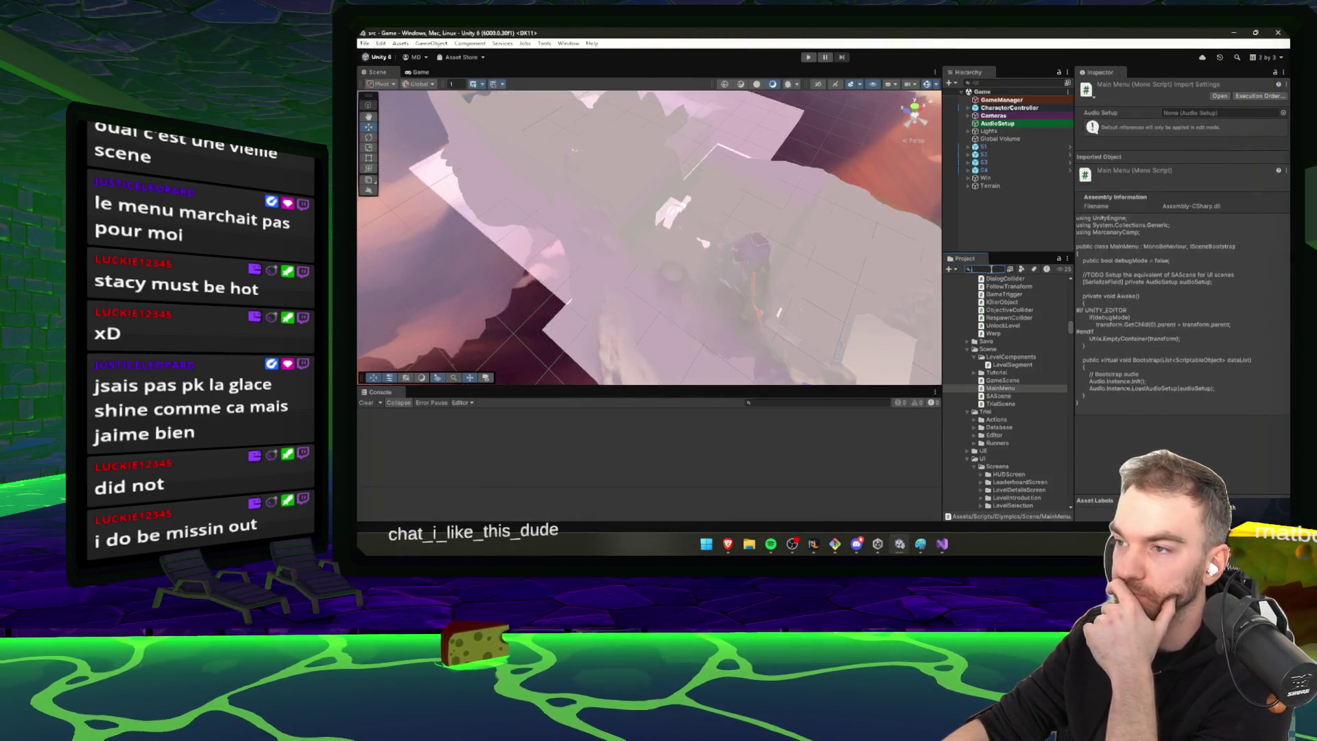
pyautogui.write('splash')
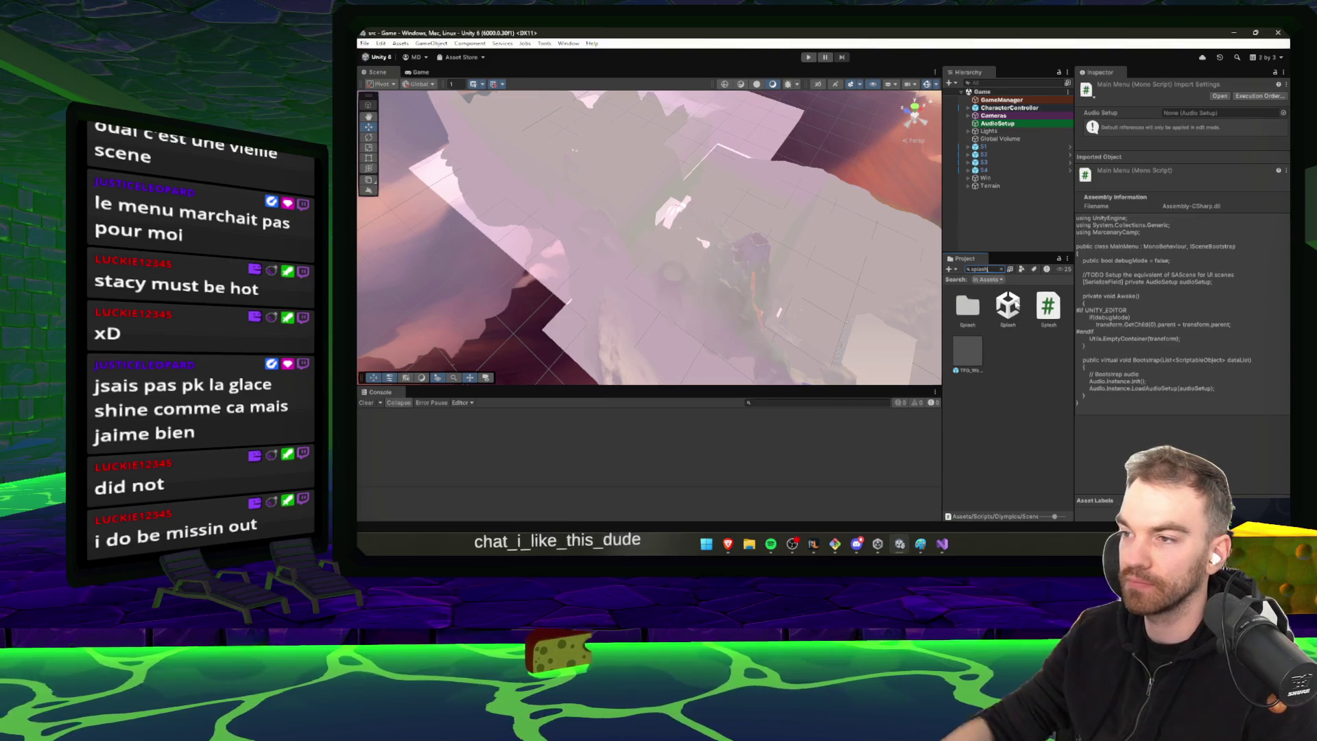
pyautogui.doubleClick(1008, 305)
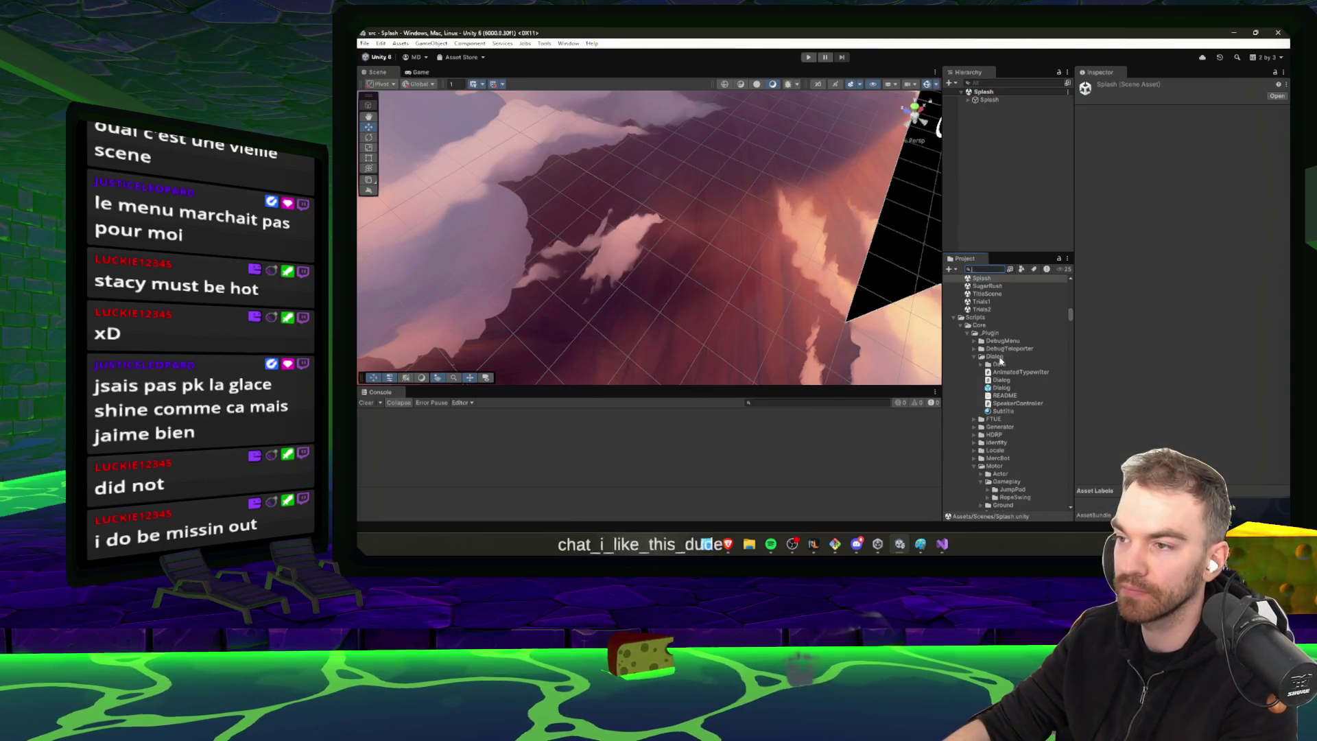
pyautogui.doubleClick(994, 323)
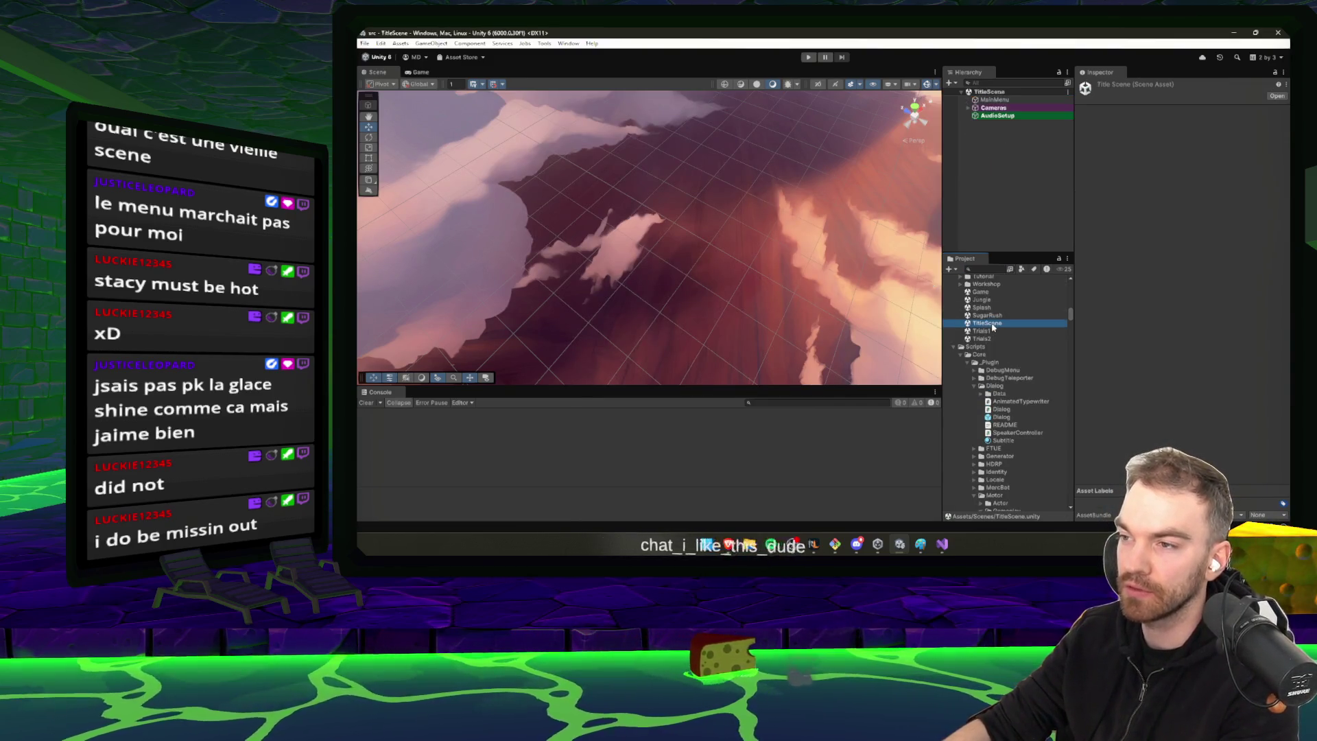
pyautogui.click(1001, 107)
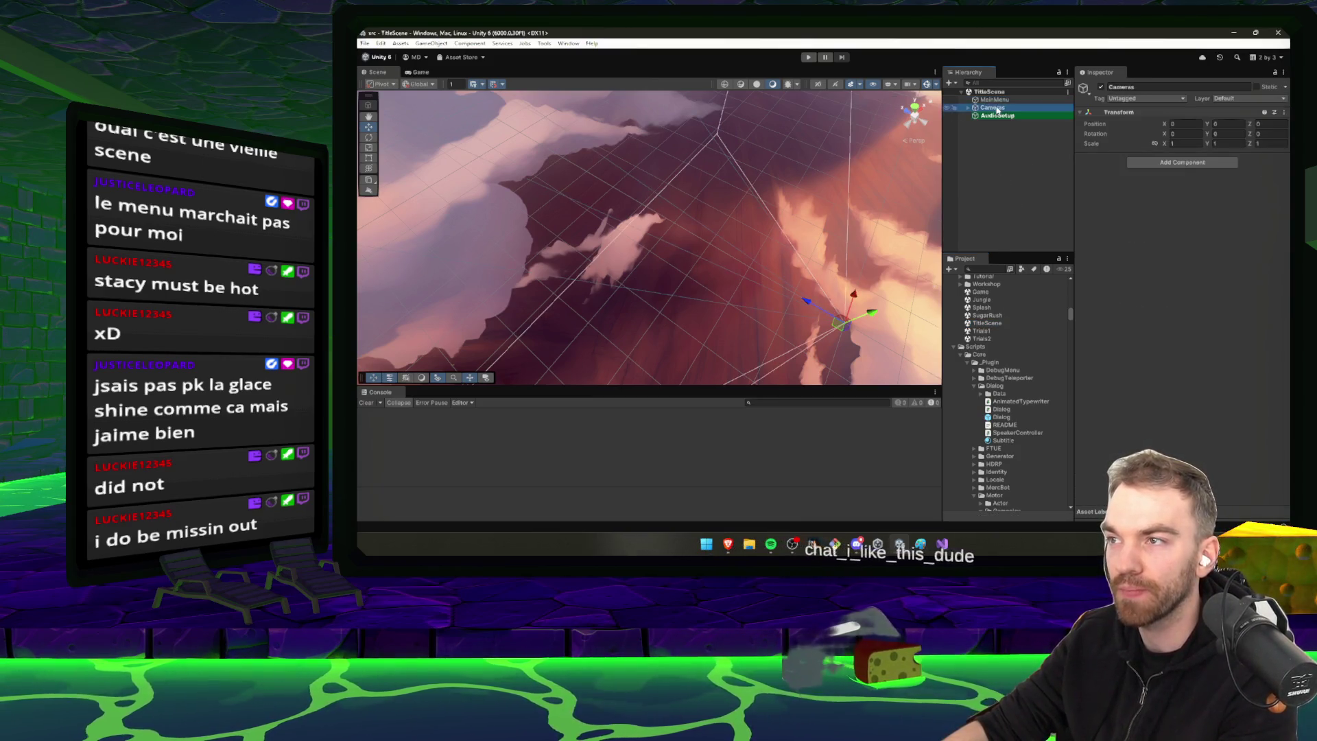
pyautogui.press('Up')
# Browse the UI screen data and open the LevelSelection prefab in prefab mode
pyautogui.scroll(5, 991, 279)
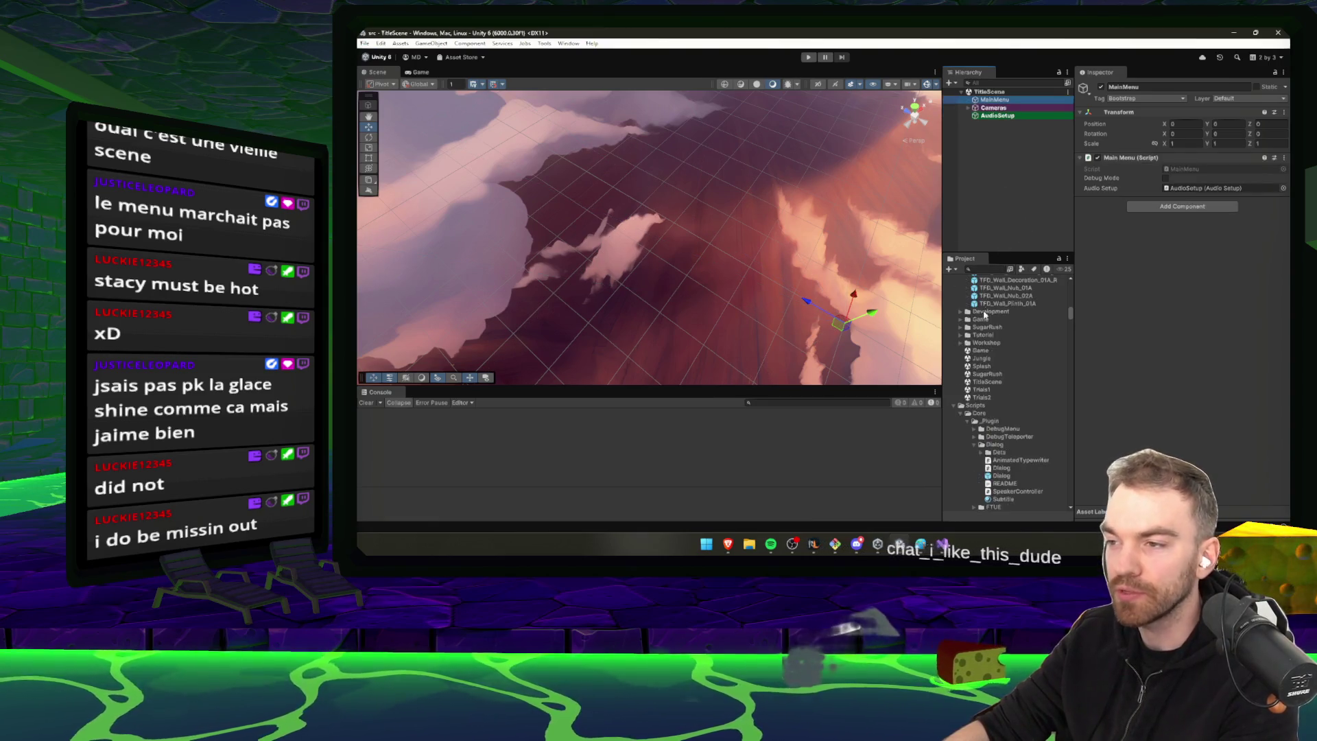
pyautogui.scroll(10, 991, 384)
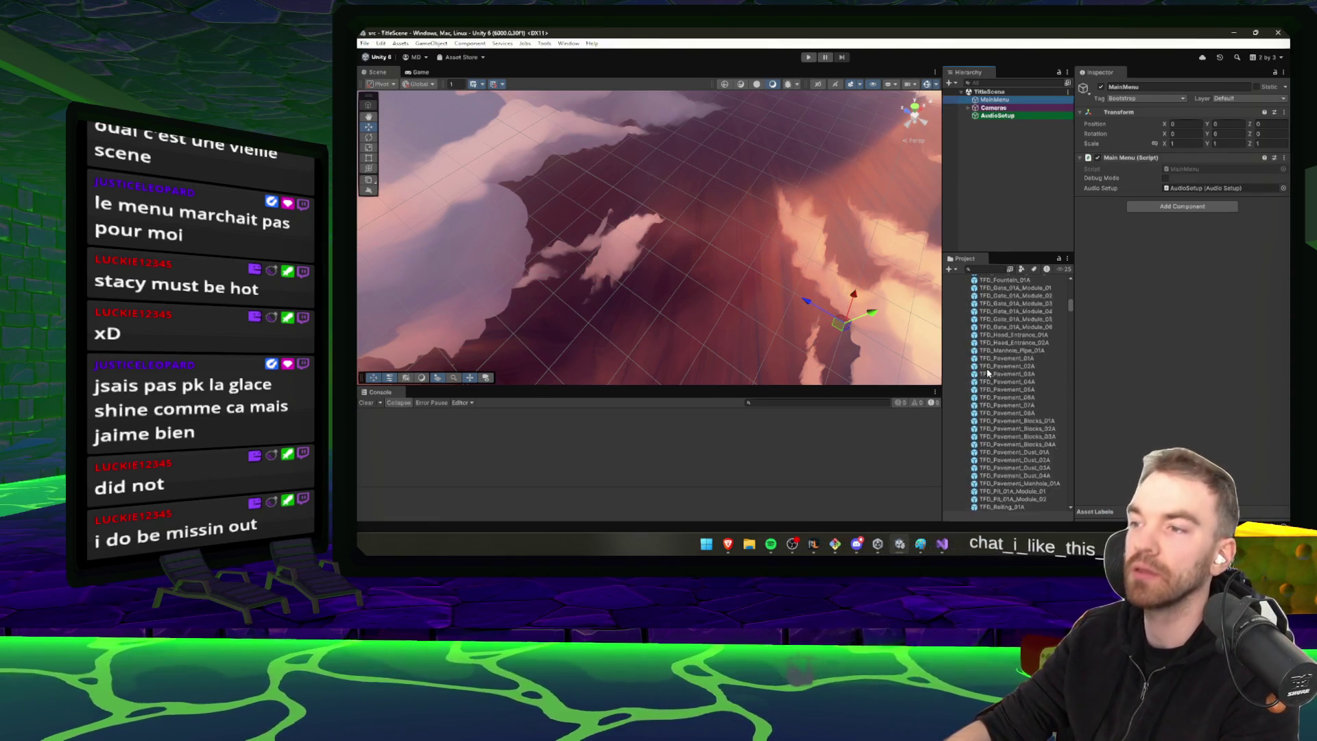
pyautogui.doubleClick(982, 320)
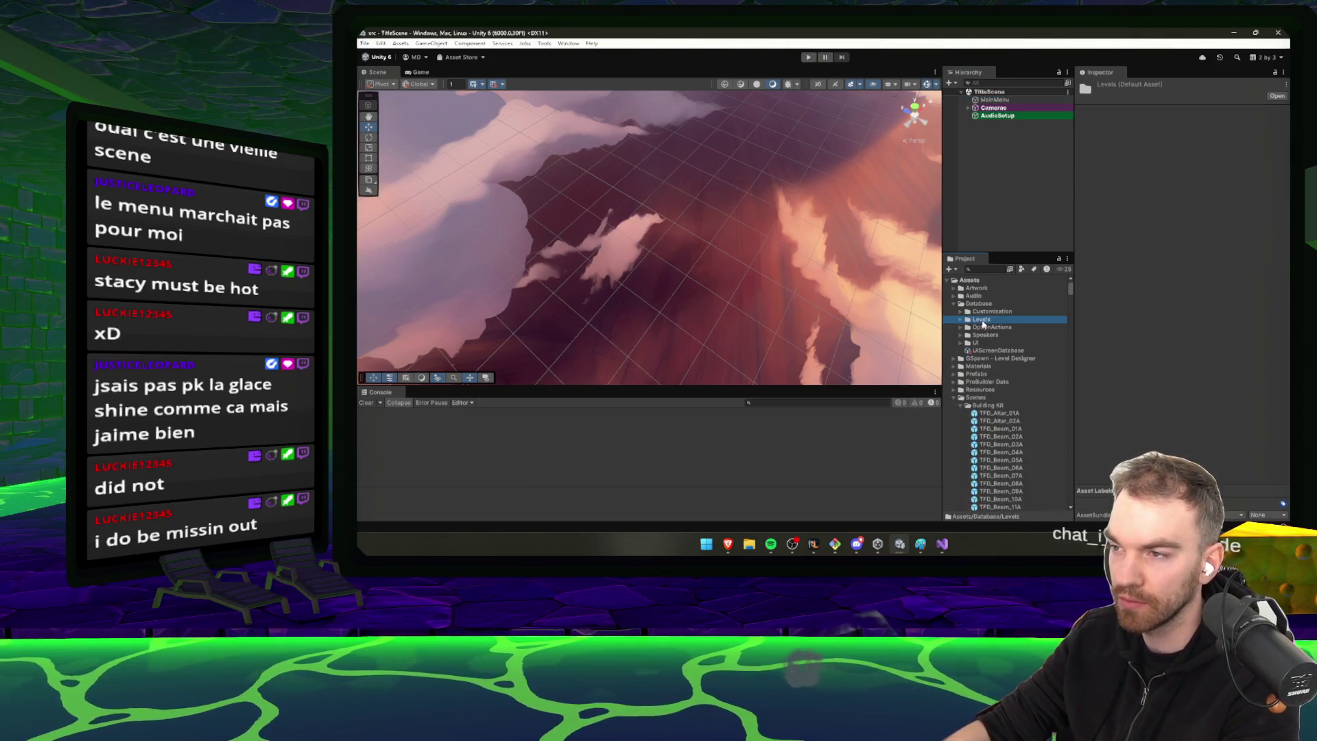
pyautogui.doubleClick(986, 343)
pyautogui.click(996, 351)
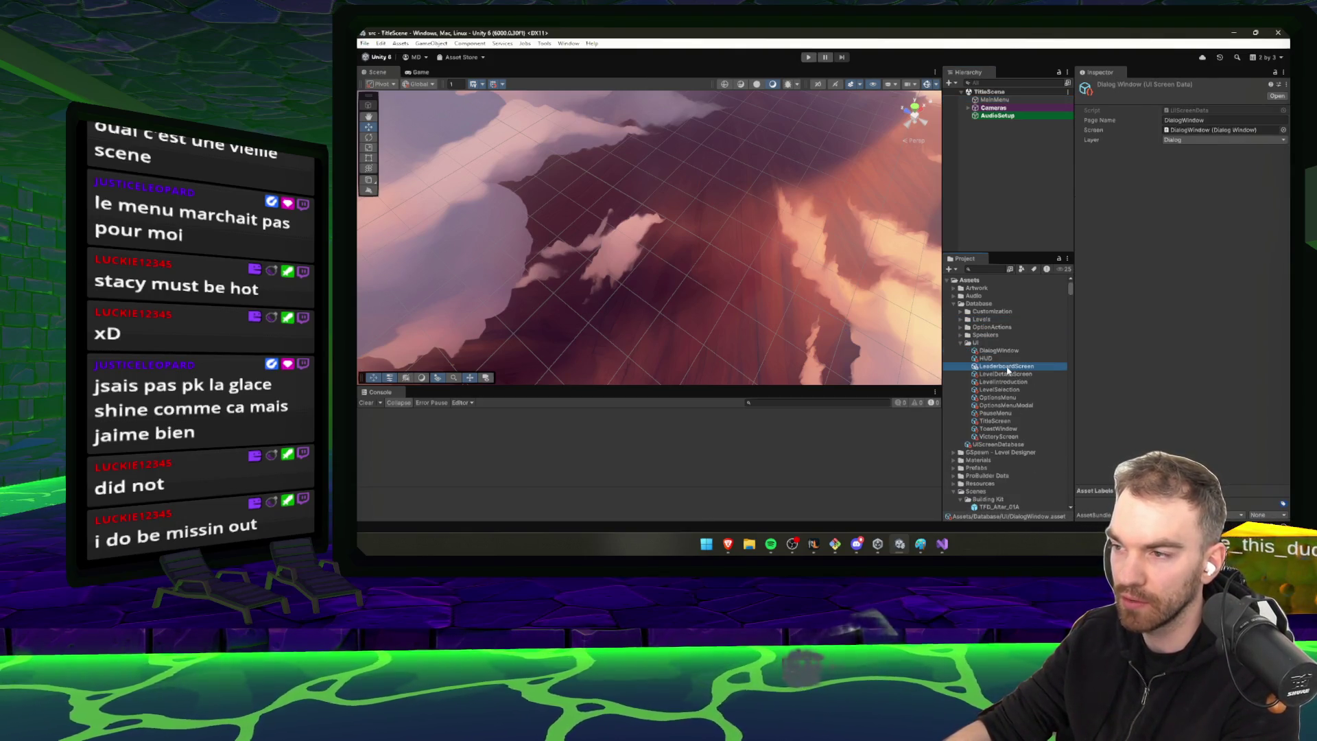
pyautogui.click(1010, 382)
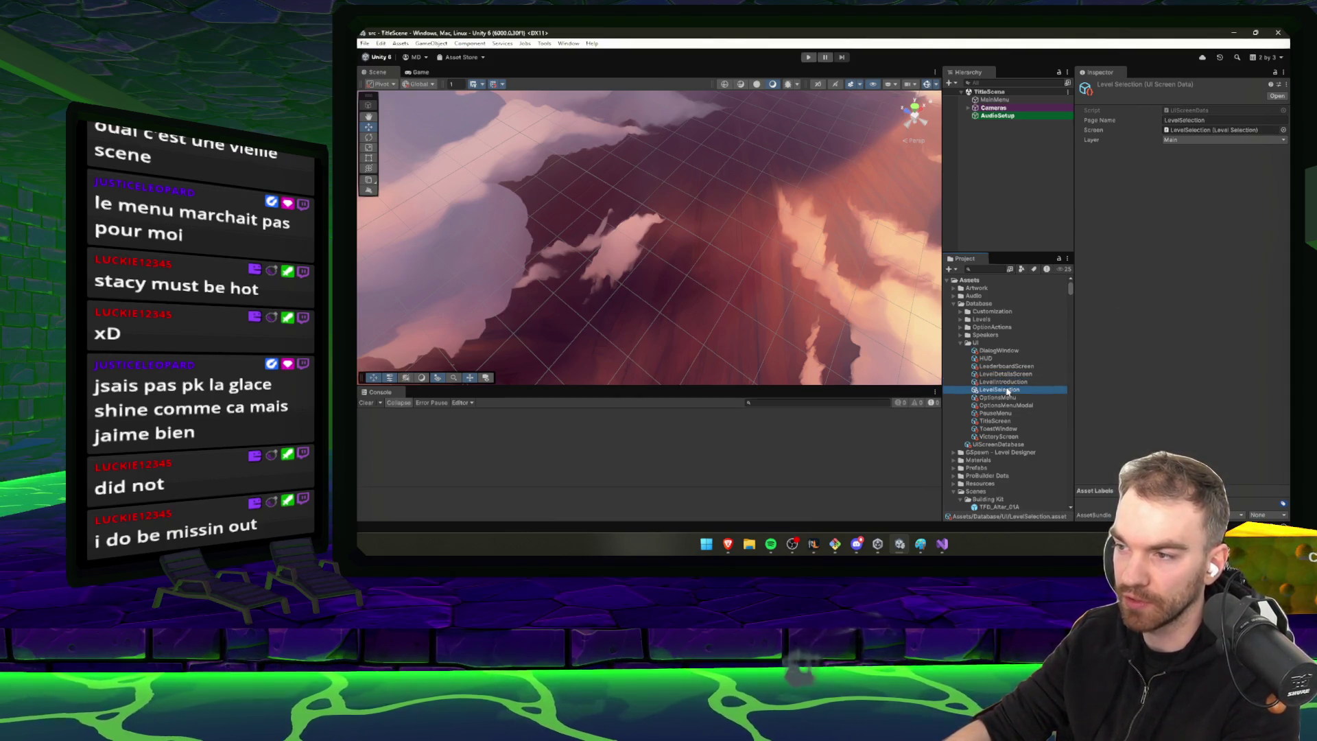
pyautogui.click(1187, 131)
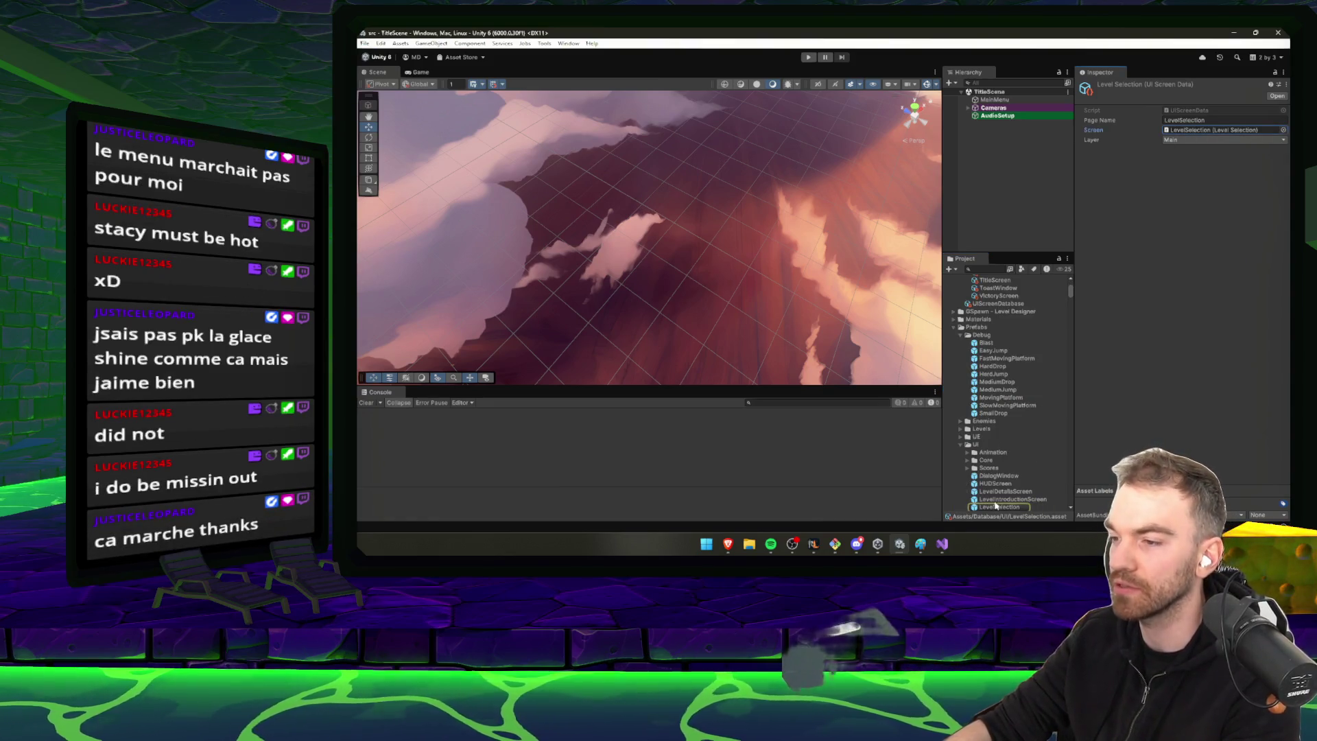
pyautogui.doubleClick(998, 478)
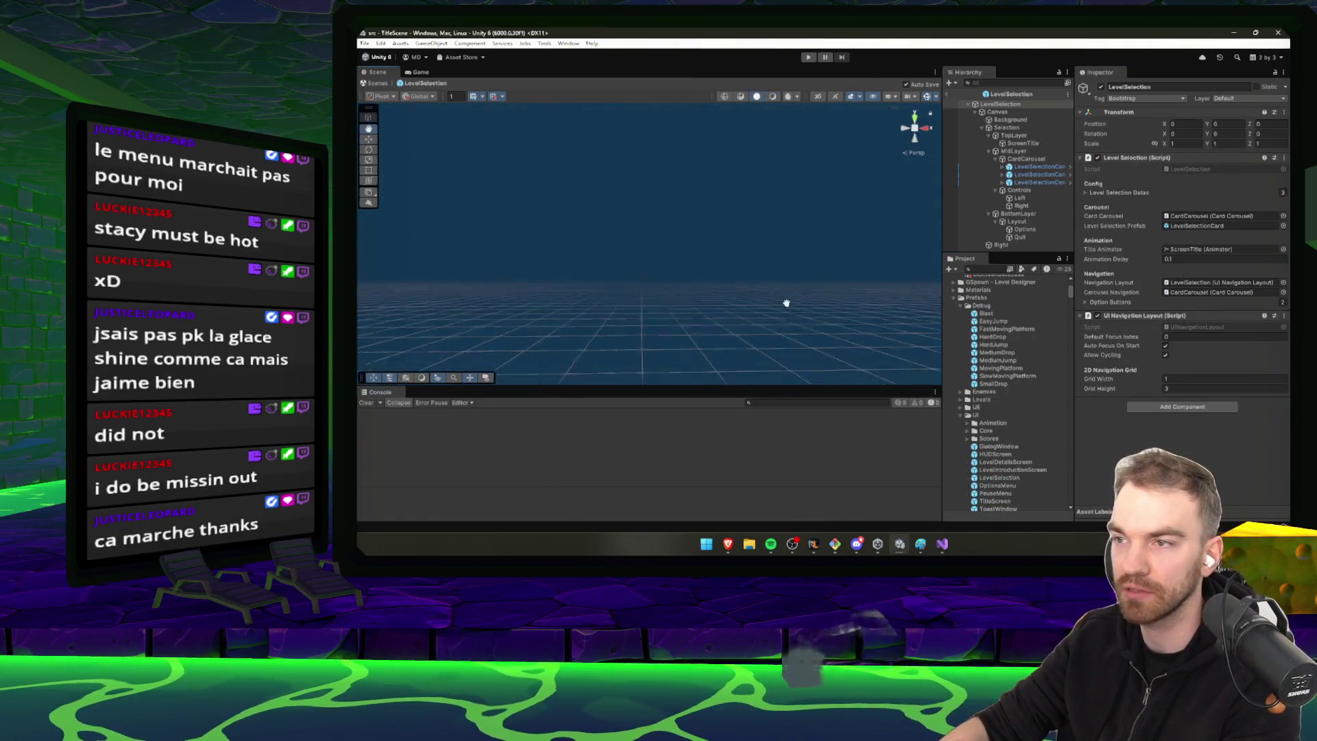
# Frame the level select canvas, widen the hierarchy, and inspect the LevelSelectionCard objects
pyautogui.press('f')
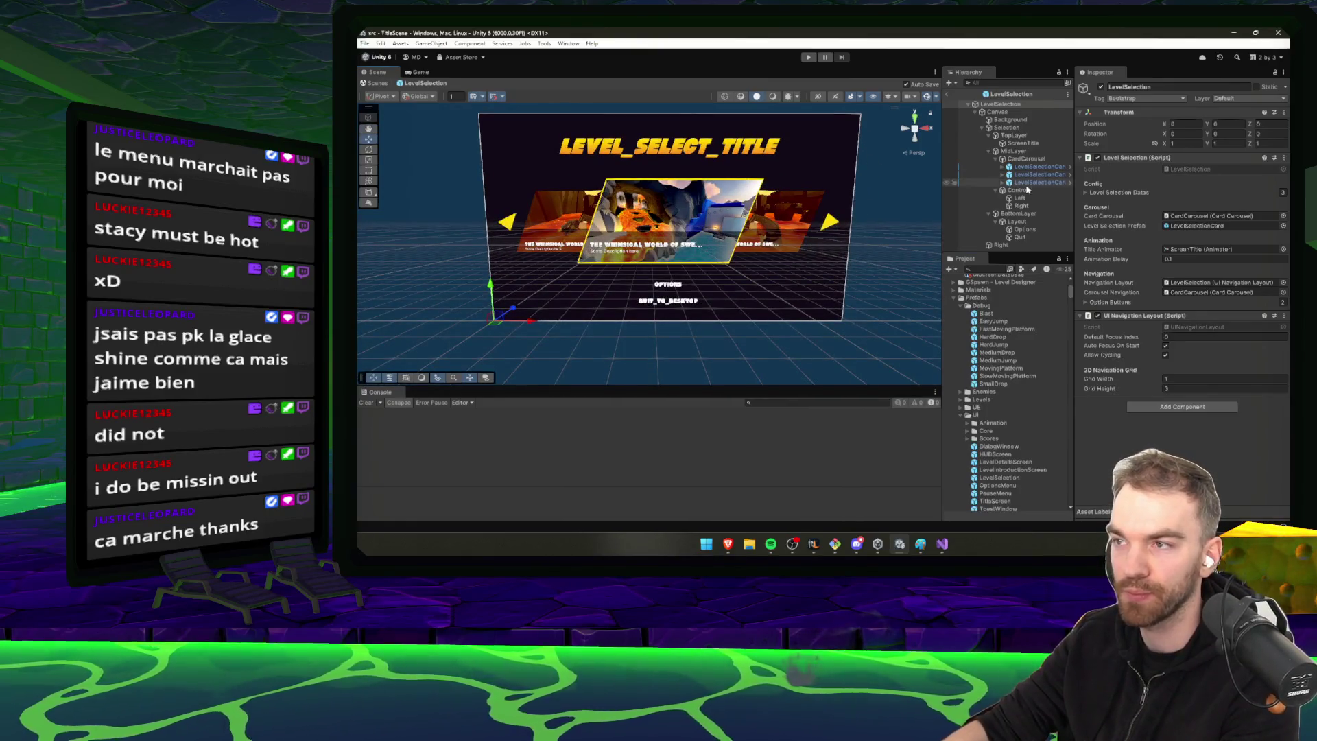
pyautogui.click(1033, 168)
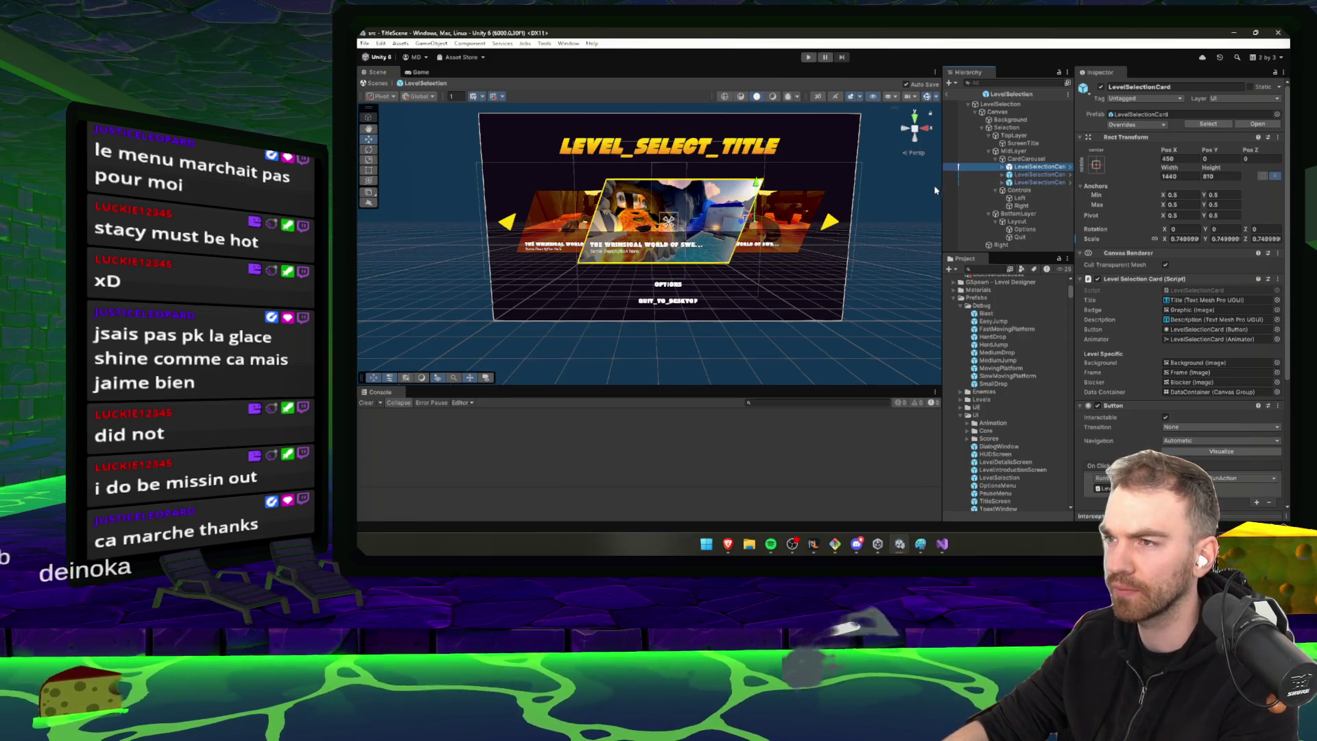
pyautogui.moveTo(942, 190); pyautogui.dragTo(838, 192)
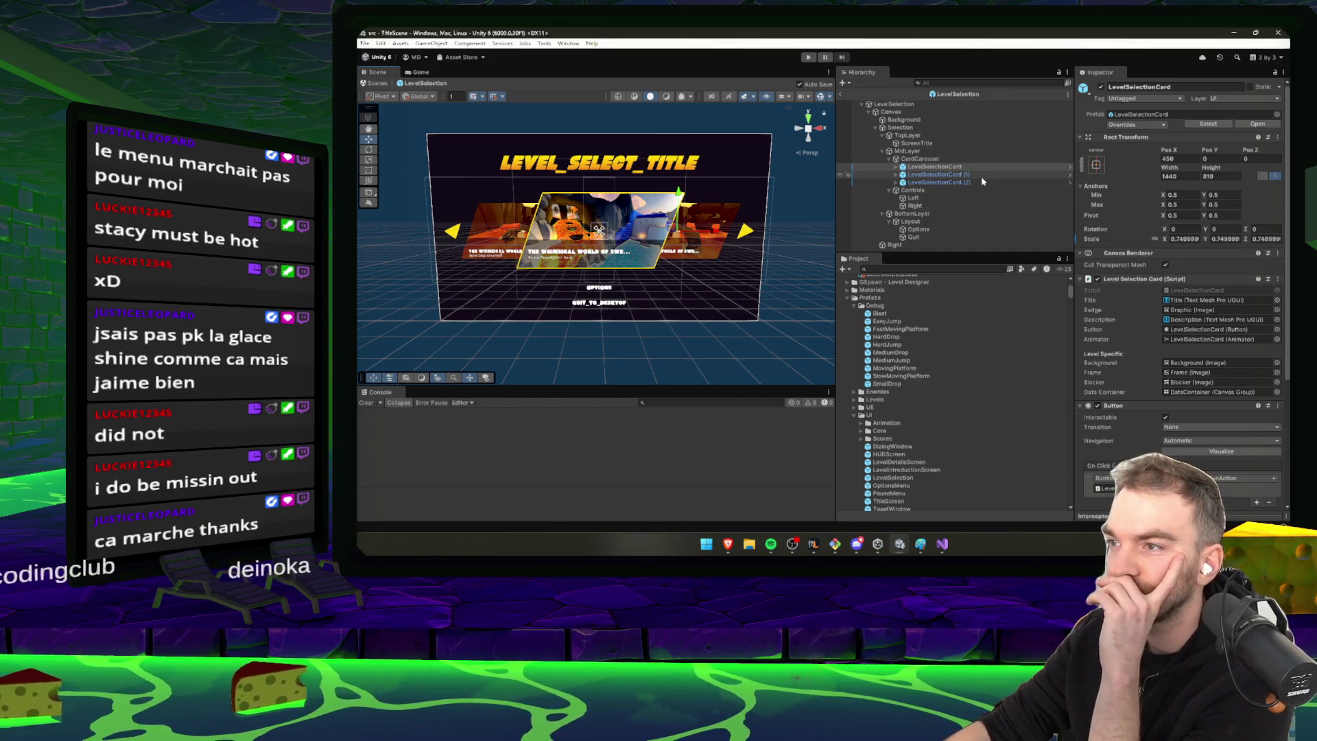
pyautogui.click(983, 181)
pyautogui.click(958, 167)
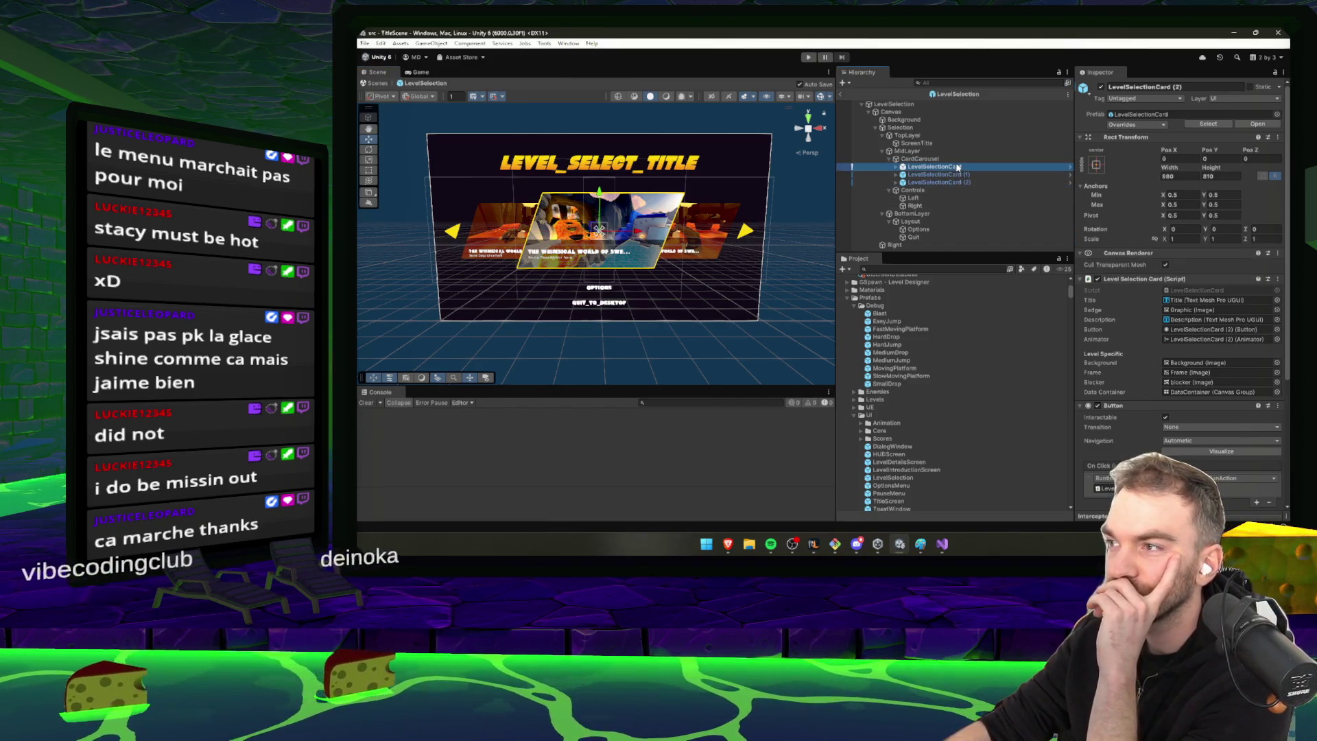
pyautogui.scroll(-2, 1188, 316)
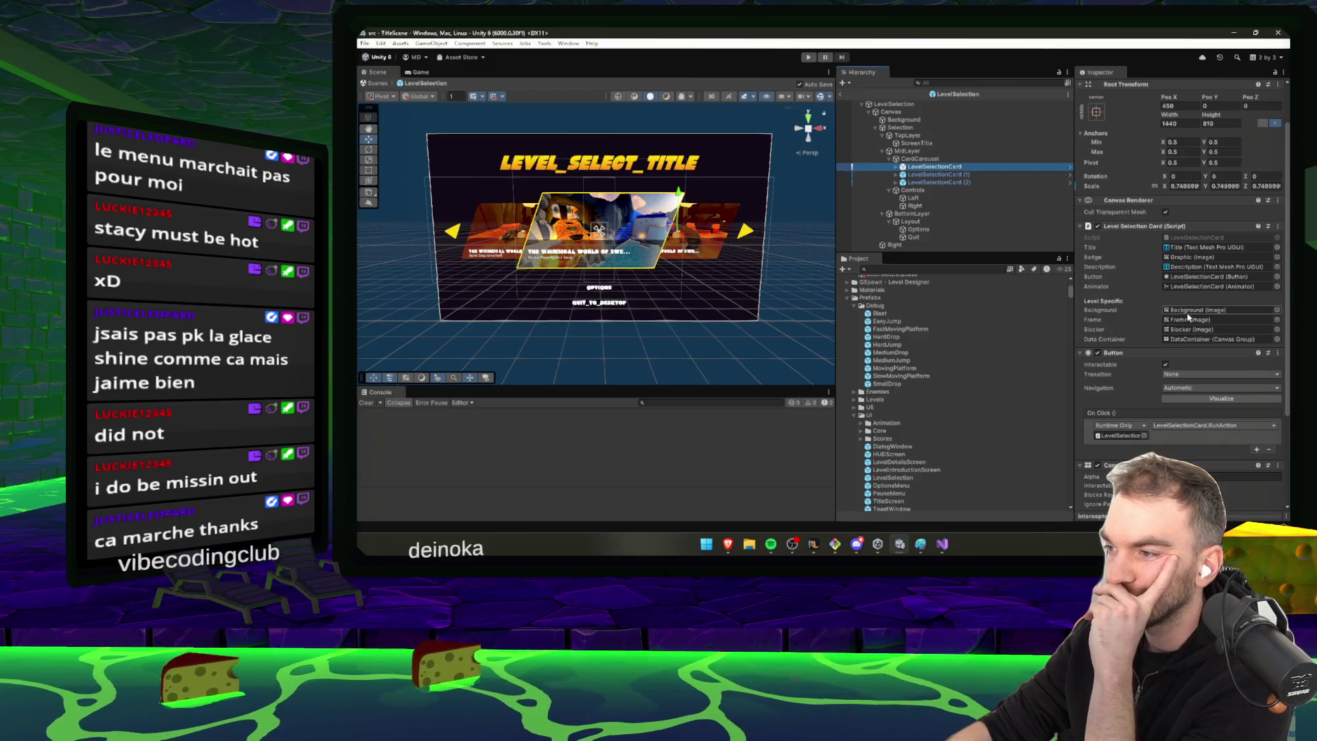
pyautogui.scroll(1, 1188, 316)
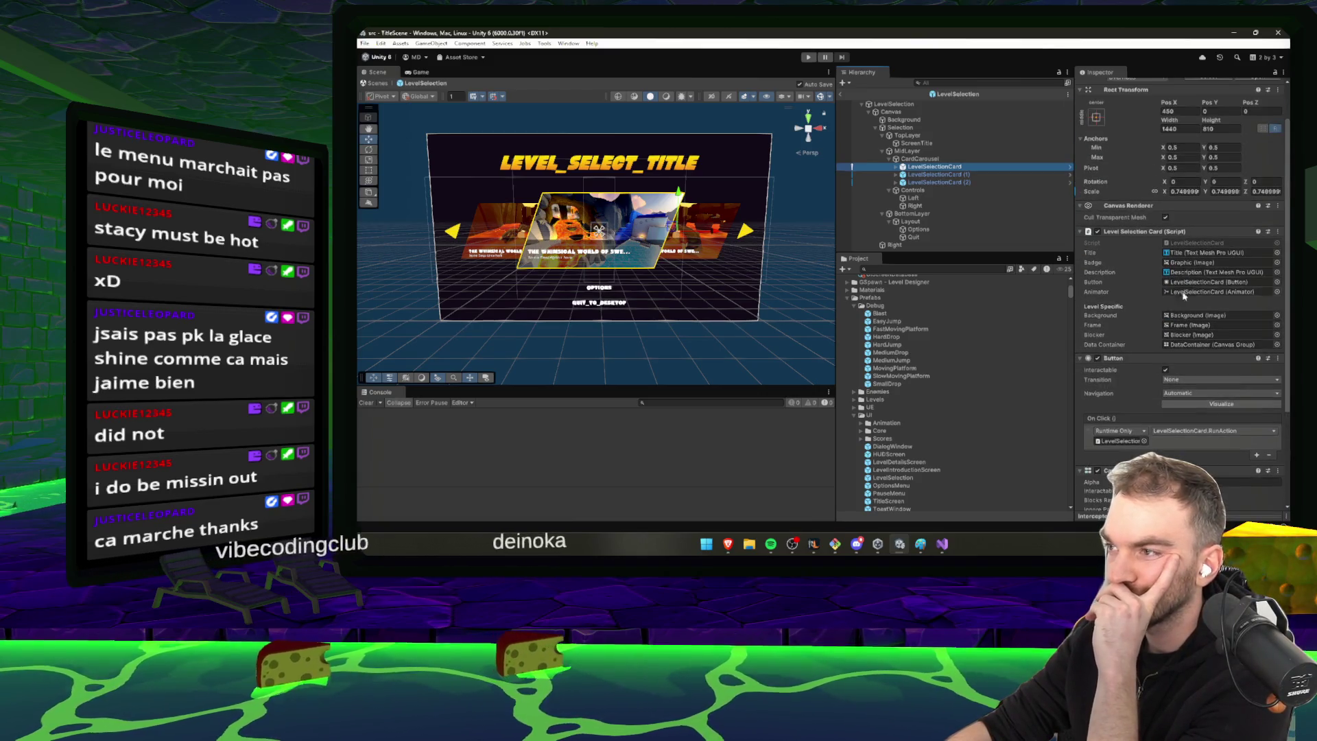
# Find the card's assigned Badge object, Graphic, and untick its active checkbox
pyautogui.click(1193, 263)
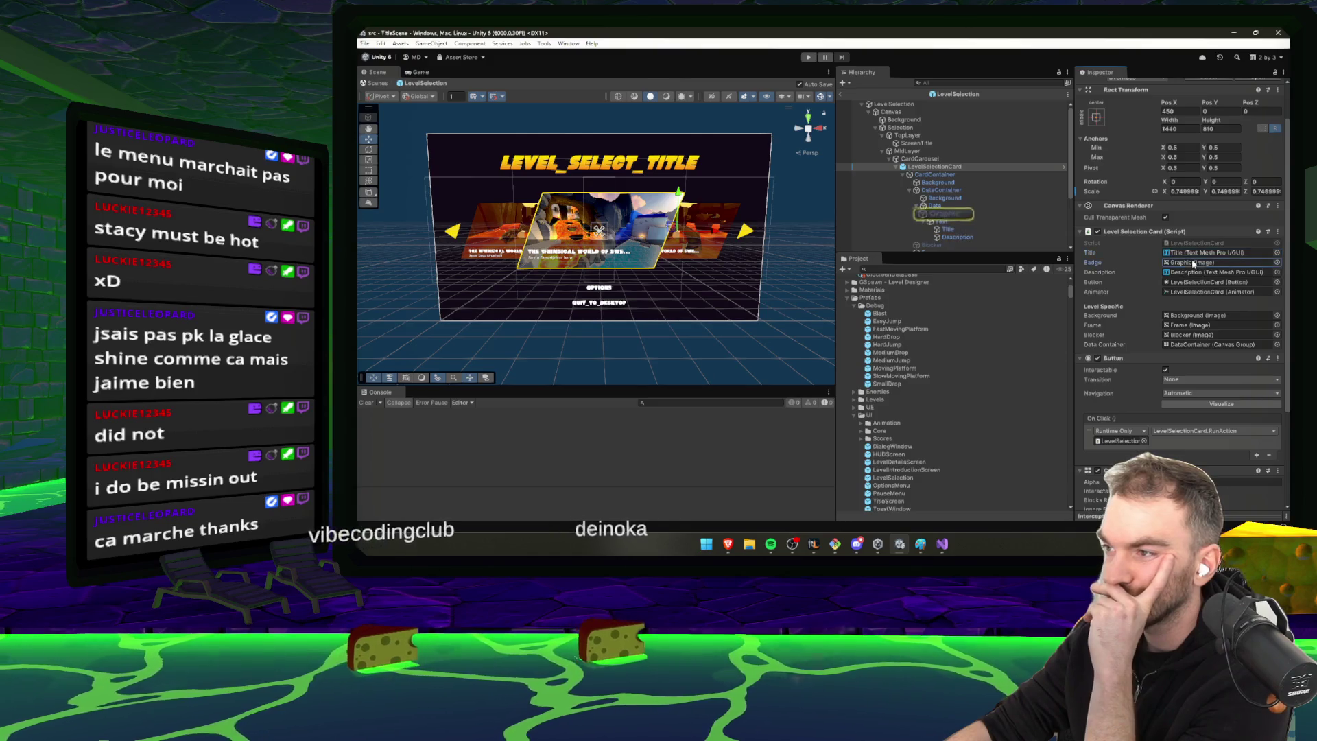
pyautogui.doubleClick(1193, 262)
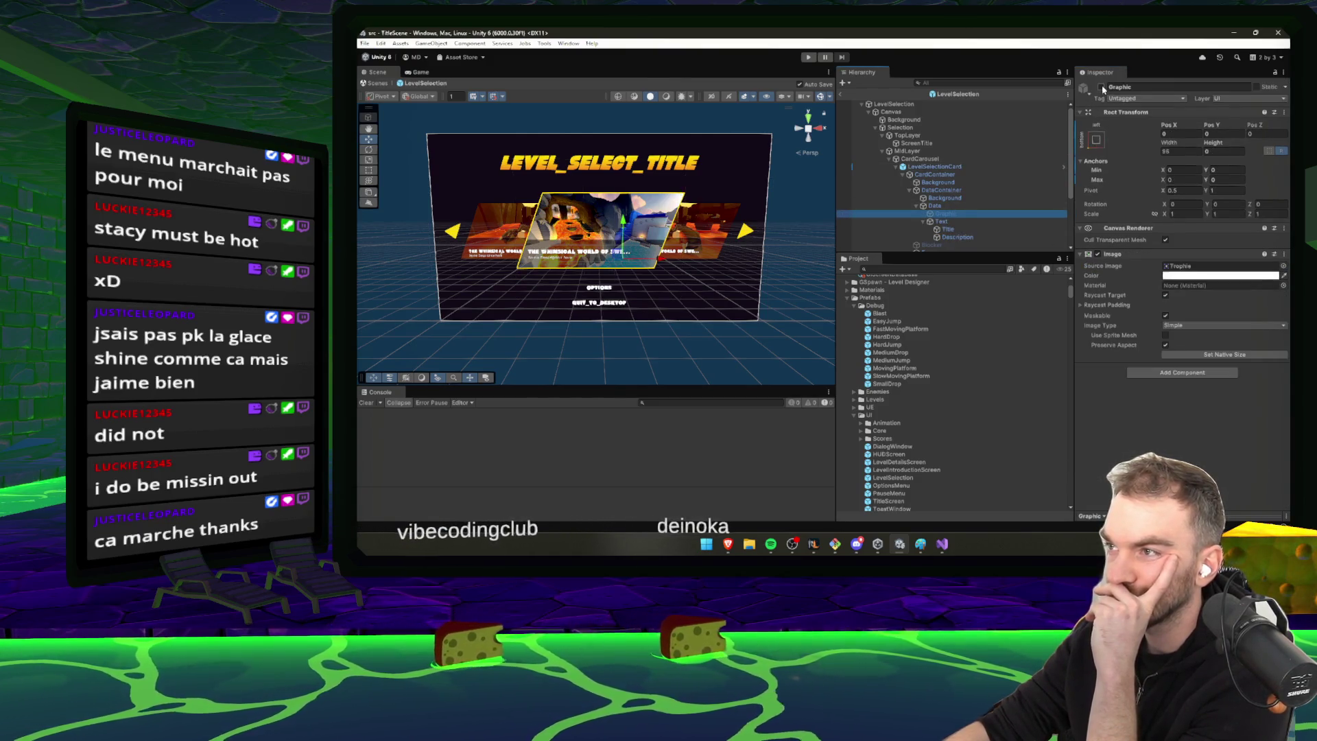
pyautogui.click(1102, 88)
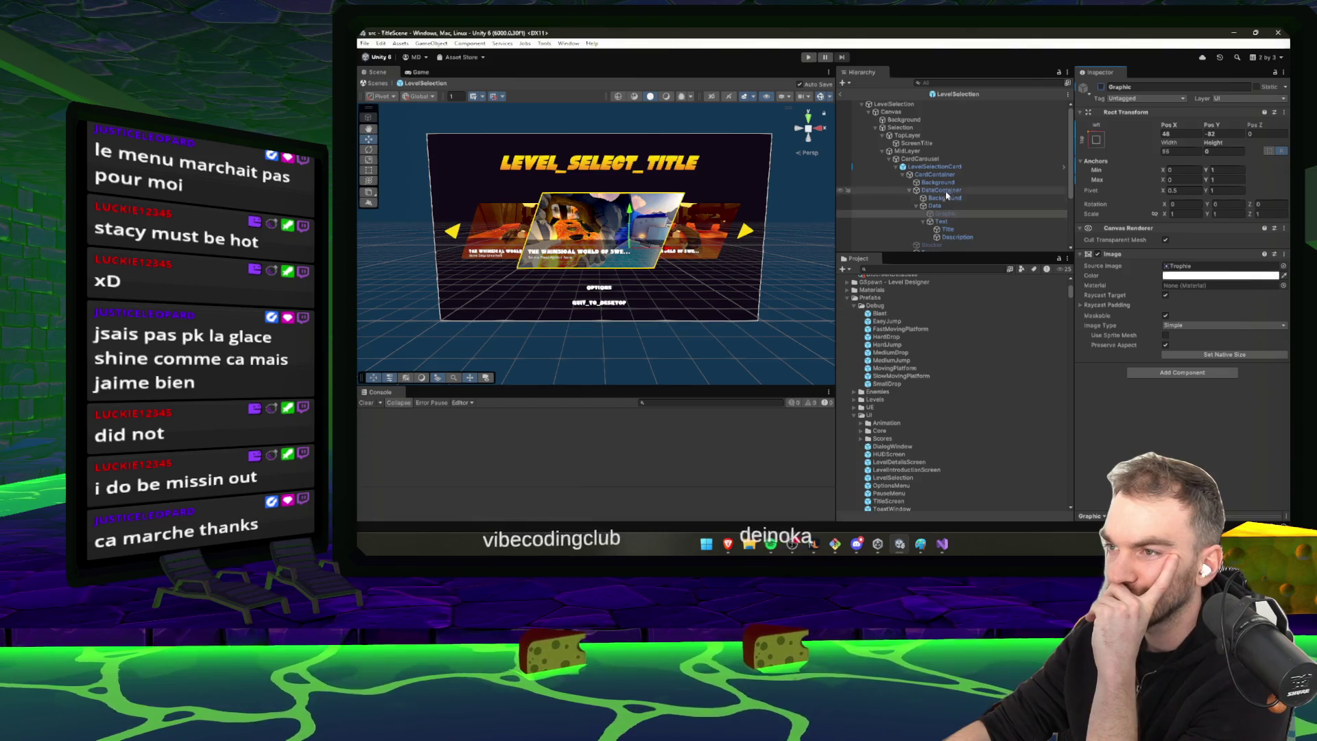
# Return to the first LevelSelectionCard and compare it with LevelSelectionCard (1) and (2)
pyautogui.click(934, 166)
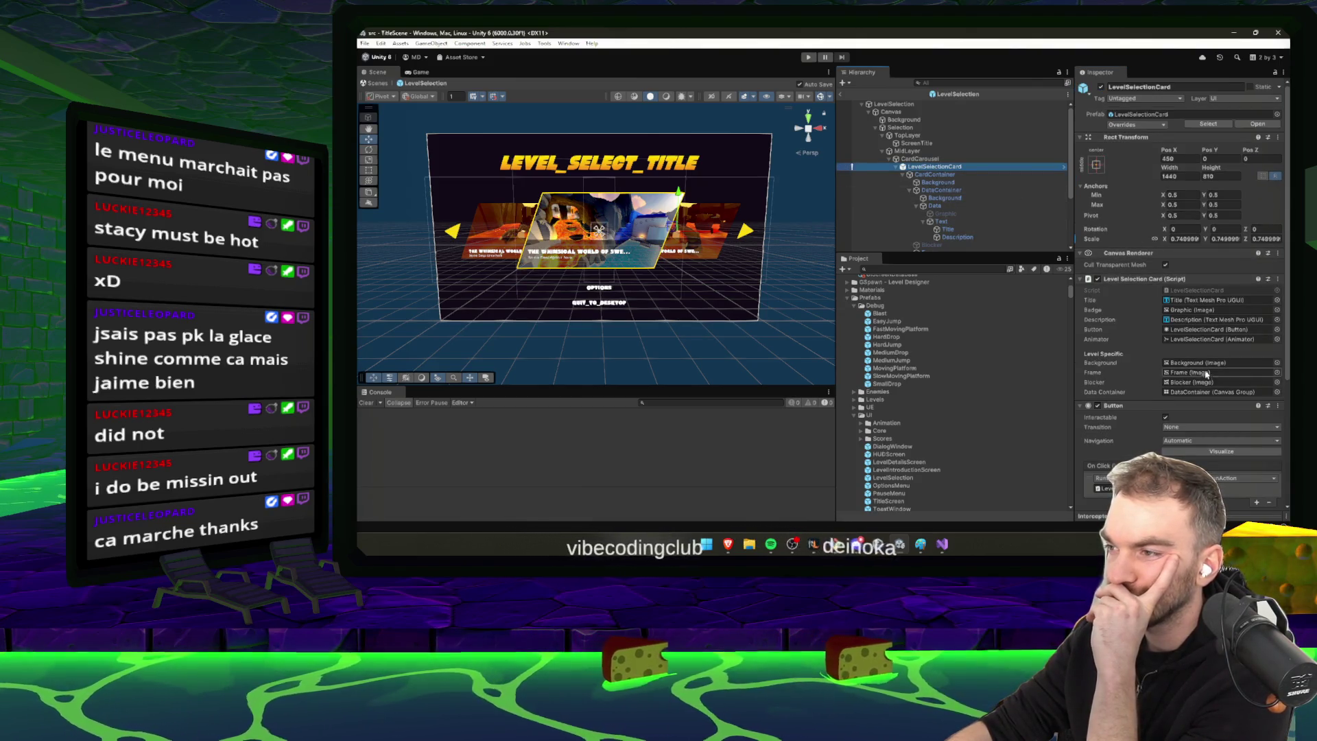
pyautogui.scroll(-5, 1133, 350)
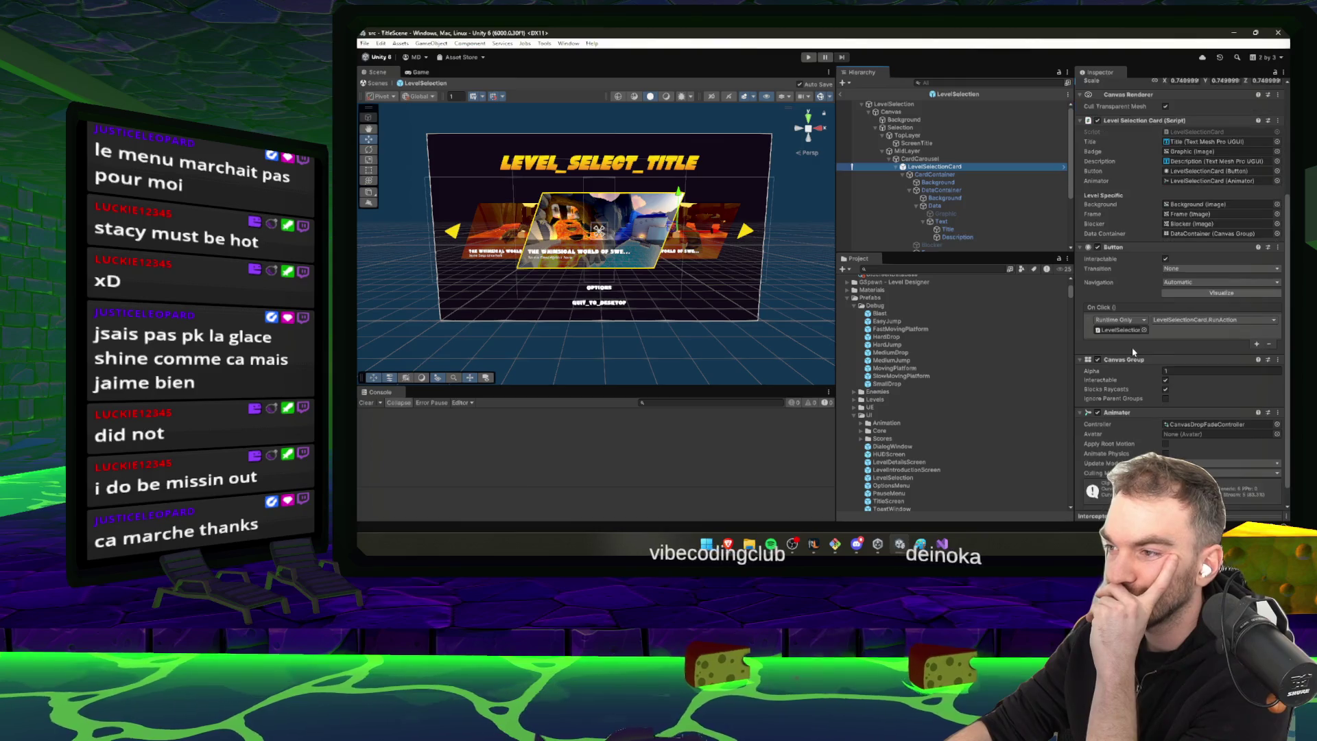
pyautogui.click(895, 167)
pyautogui.click(936, 181)
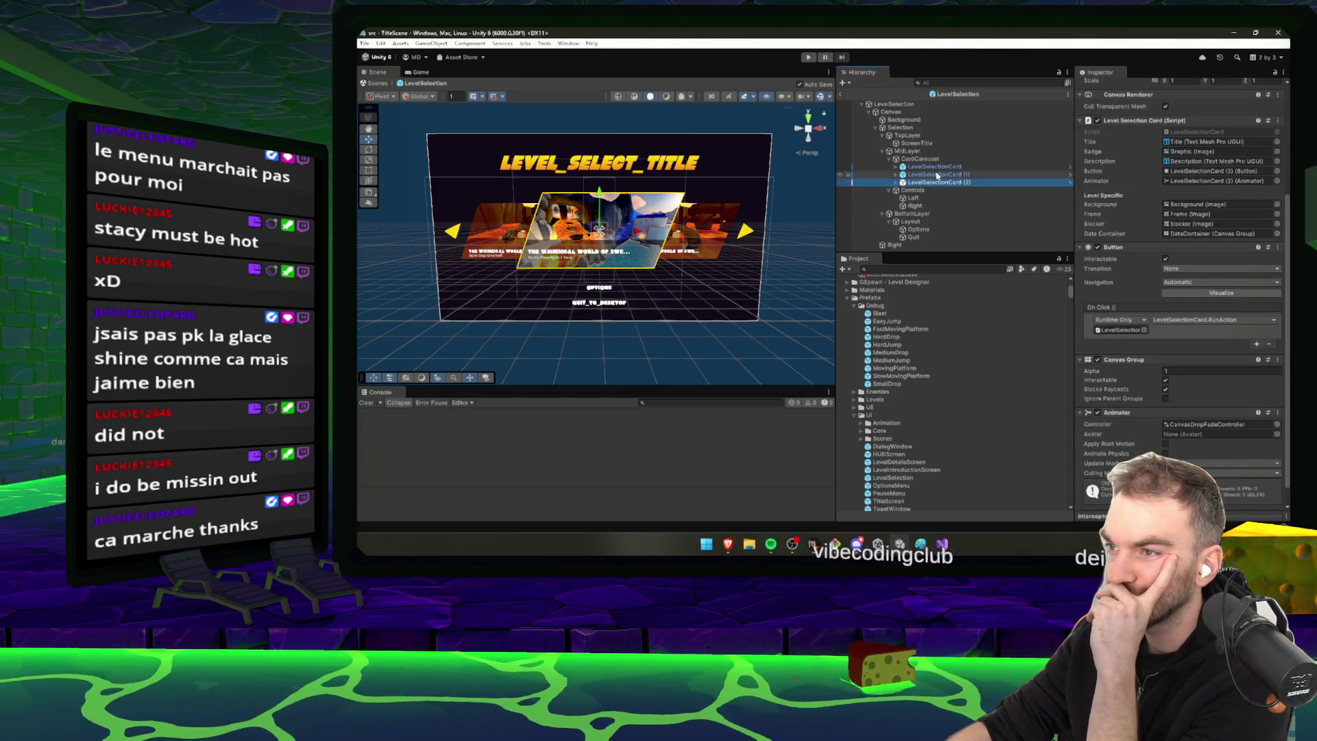
pyautogui.click(937, 175)
pyautogui.click(934, 166)
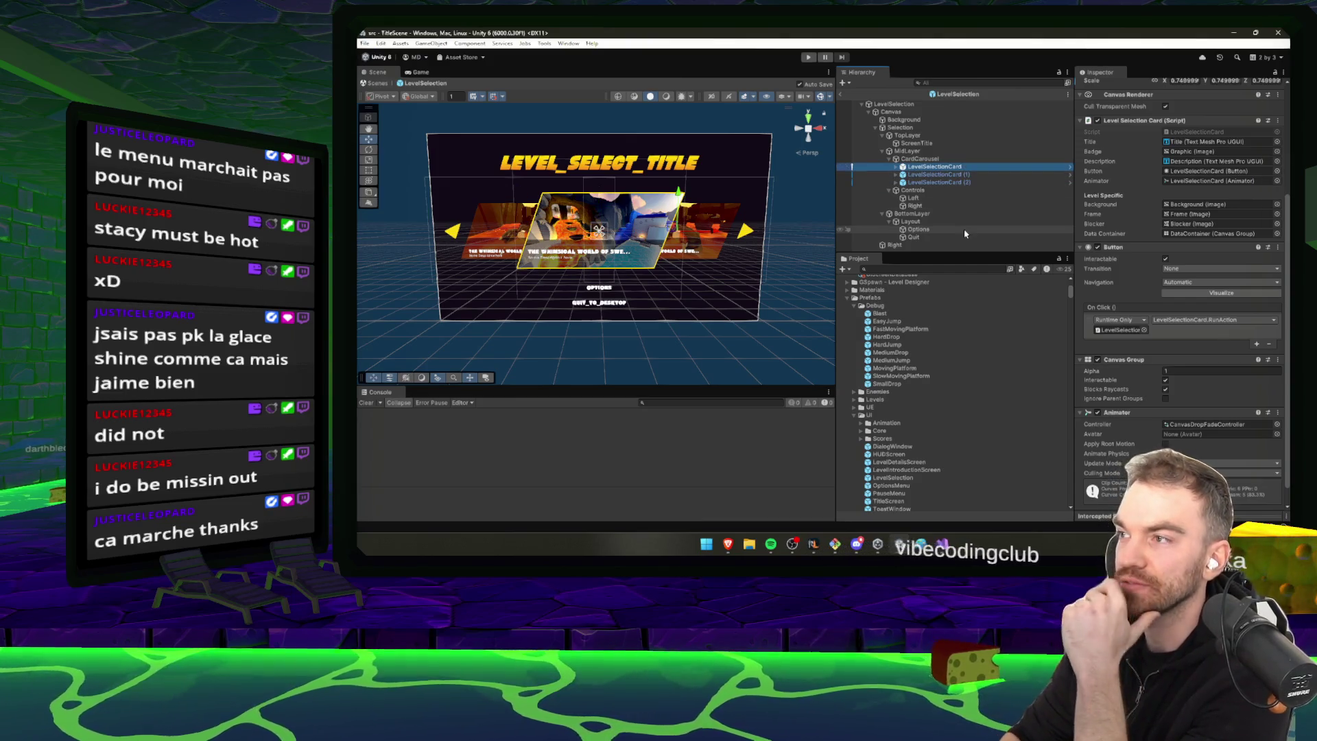
pyautogui.press('Down')
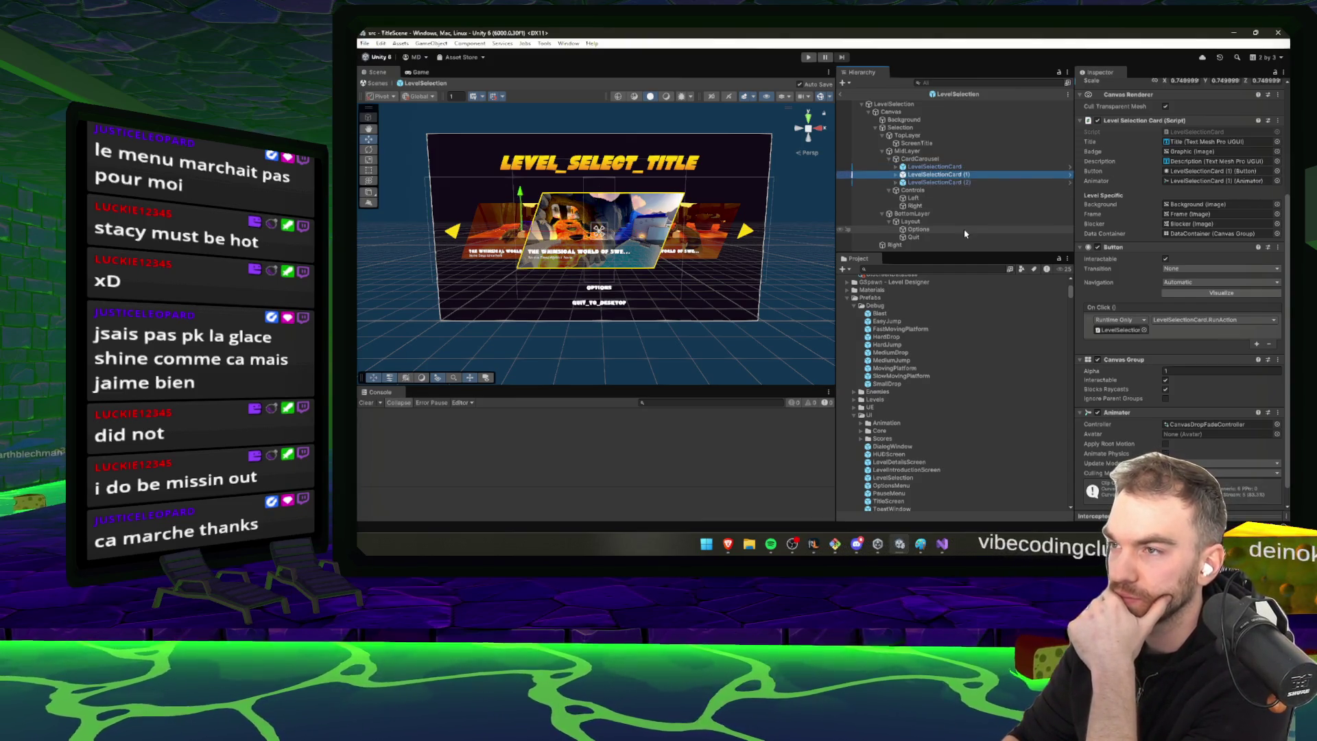
pyautogui.press('Up')
pyautogui.press('Down')
pyautogui.press('Down')
pyautogui.press('Up')
pyautogui.press('Up')
pyautogui.press('Down')
pyautogui.press('Down')
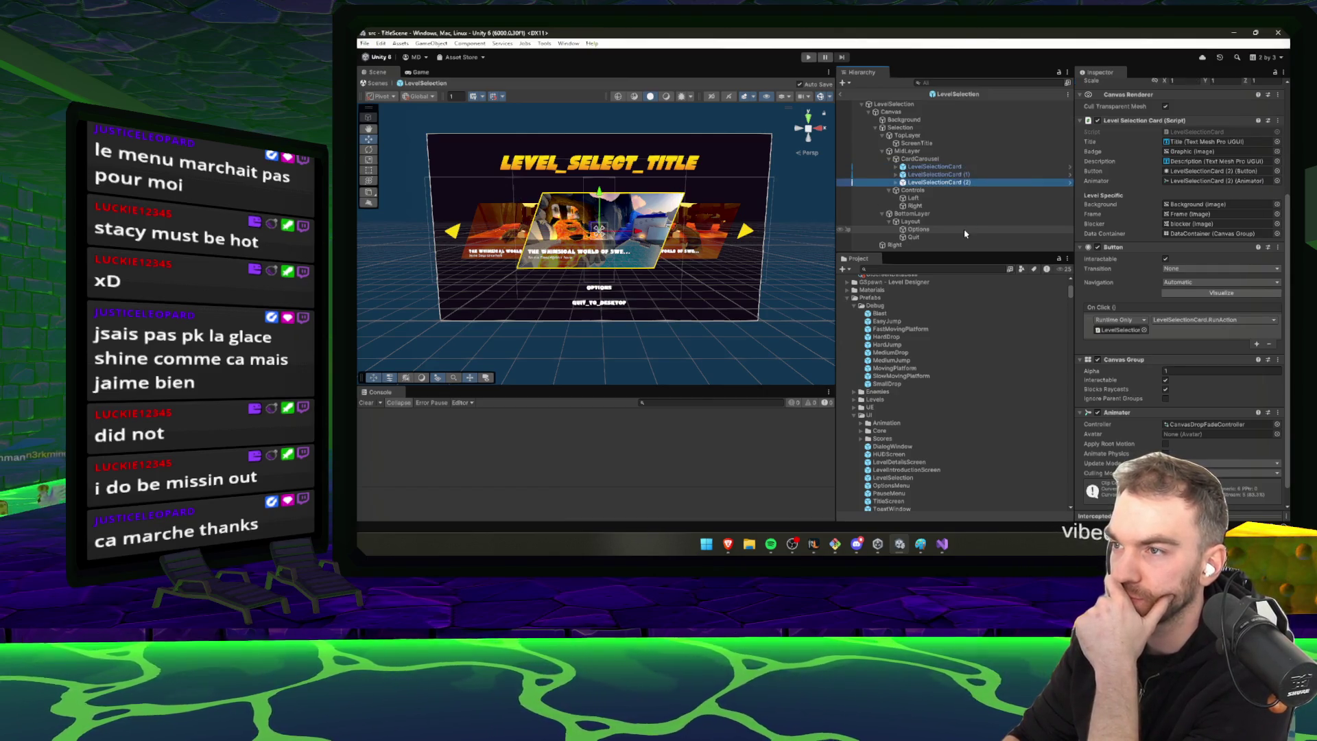
# Step through CardCarousel, Controls, Layout and ScreenTitle in the hierarchy, then switch to Rider
pyautogui.press('Up')
pyautogui.press('Up')
pyautogui.press('Up')
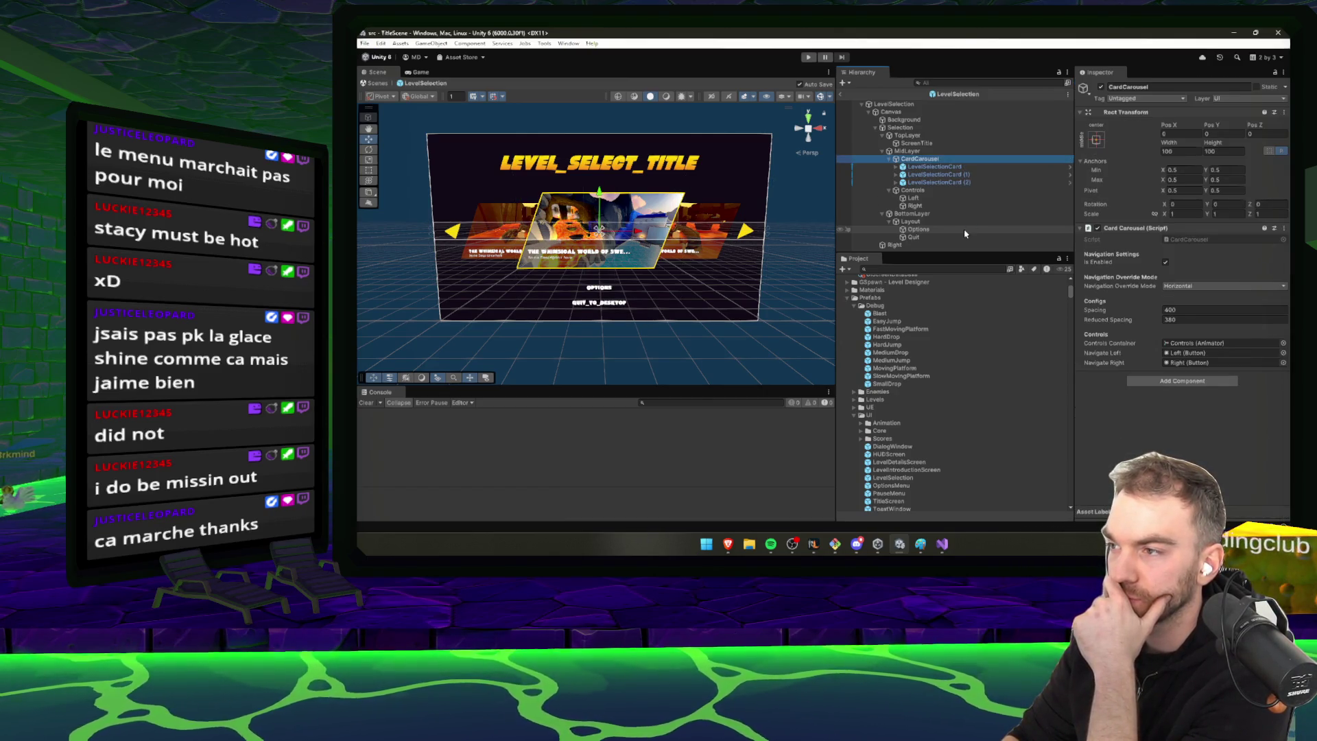
pyautogui.press('Left')
pyautogui.press('Down')
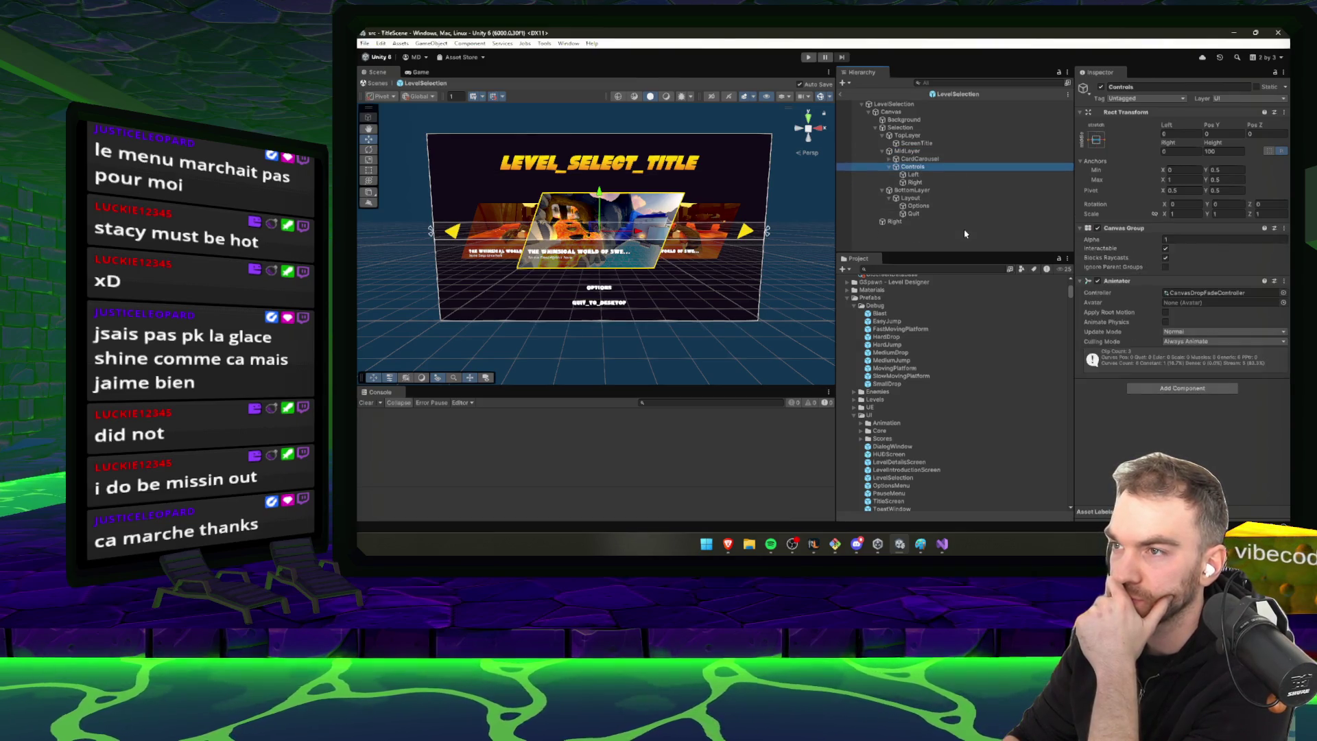
pyautogui.press('Left')
pyautogui.press('Down')
pyautogui.press('Down')
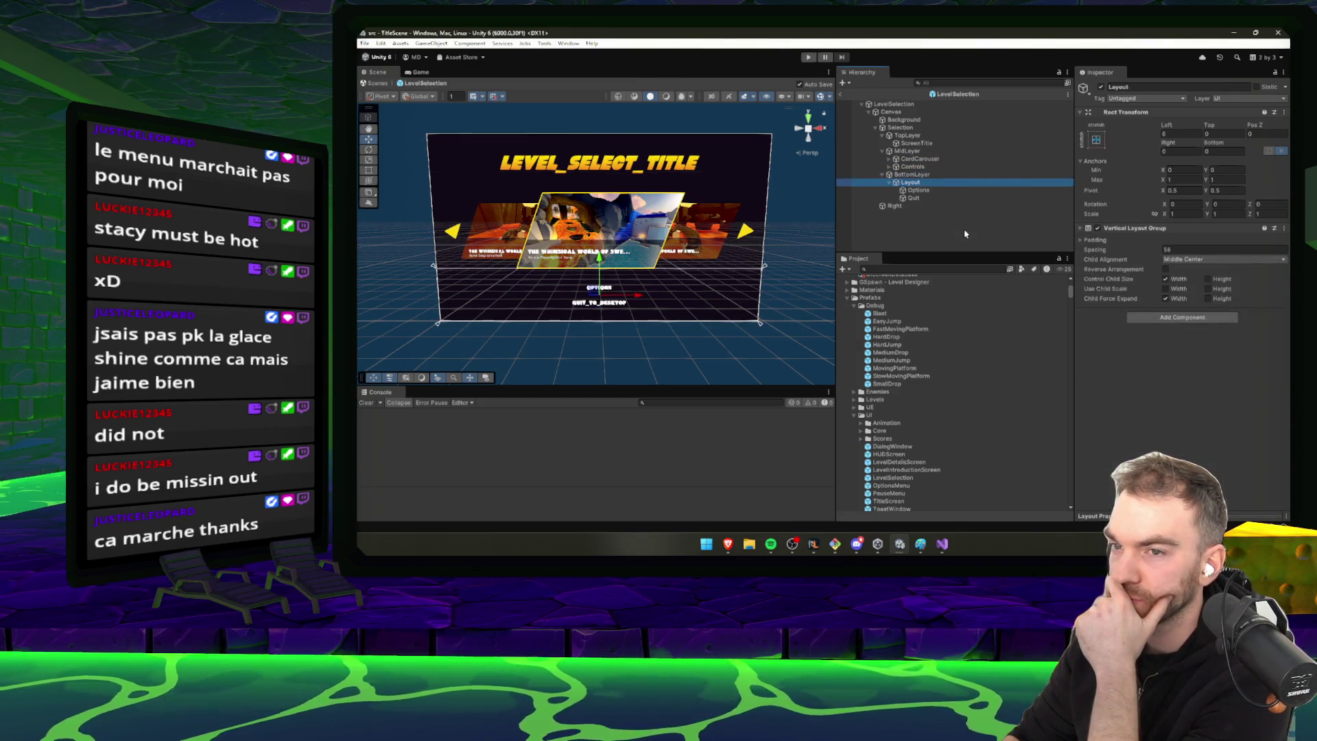
pyautogui.press('Up')
pyautogui.press('Up')
pyautogui.press('Up')
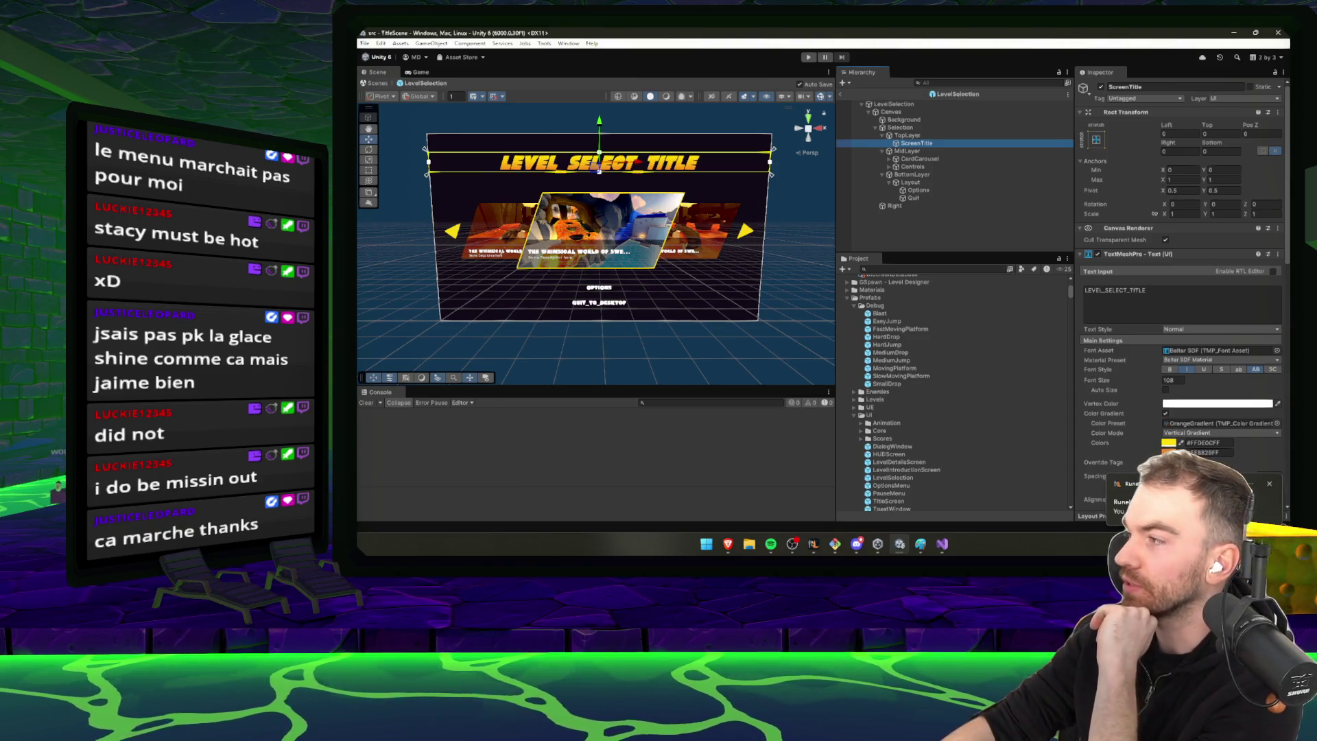
pyautogui.hotkey('alt', 'Tab')
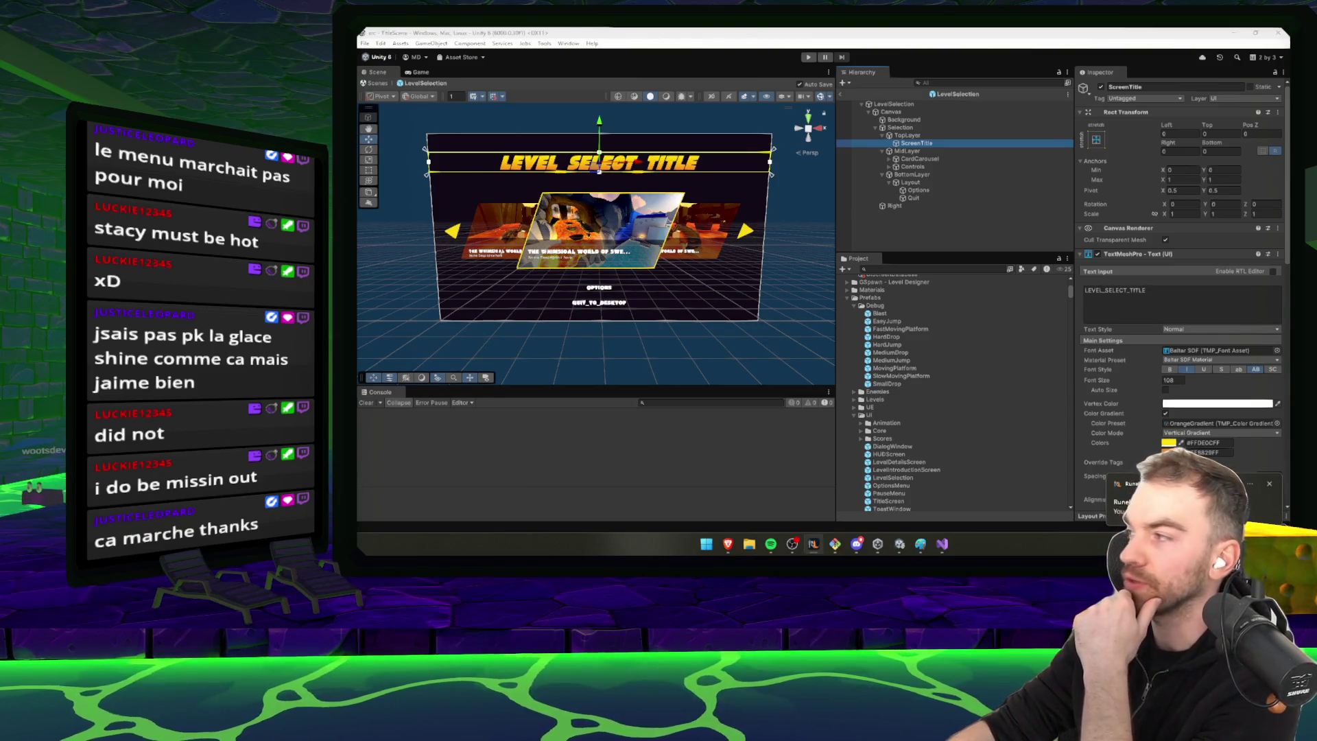
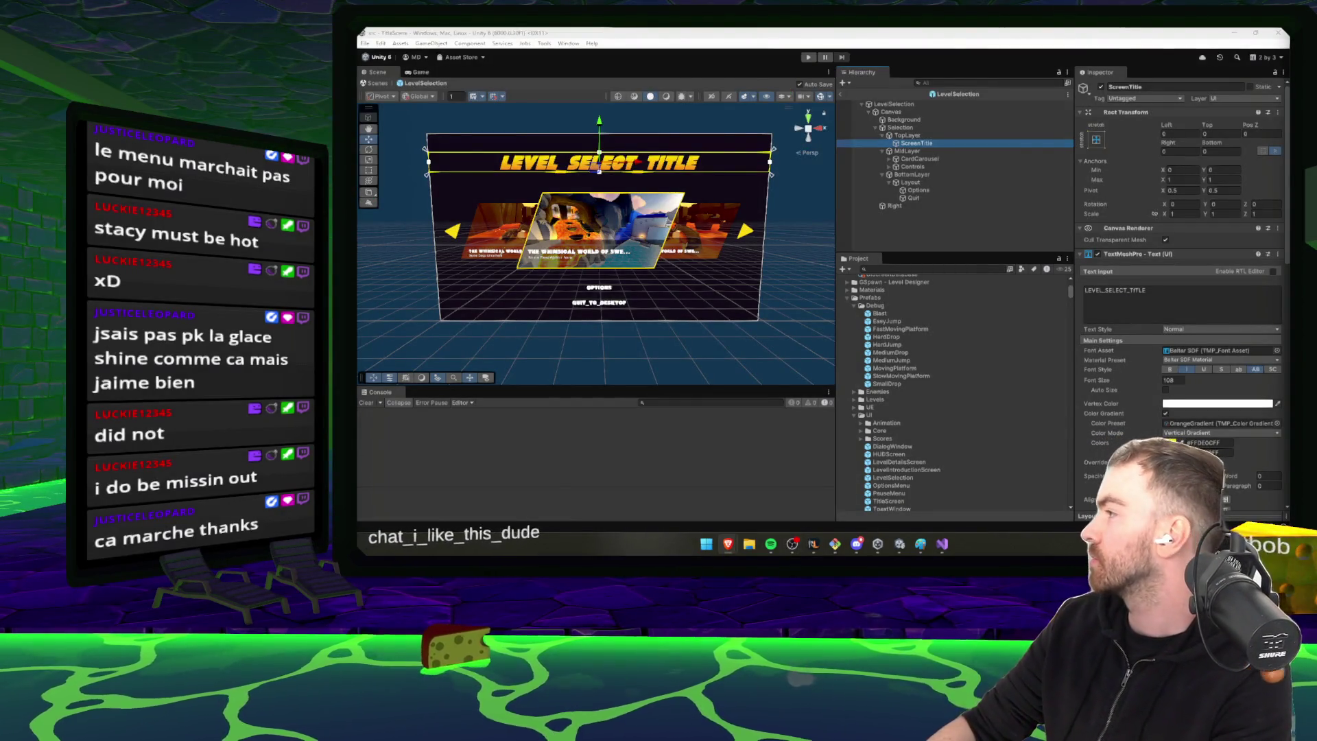
# Select LevelSelection and expand its Level Selection Datas list of three levels
pyautogui.click(968, 237)
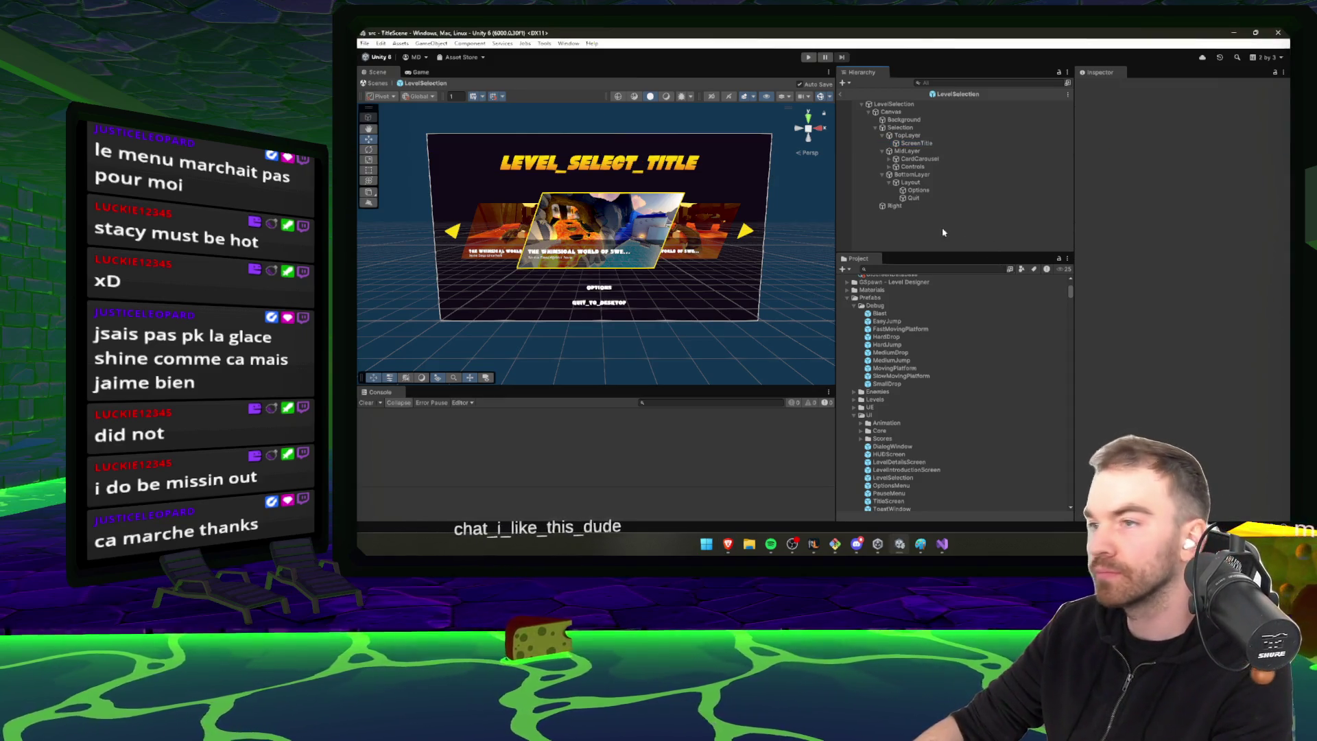
pyautogui.click(936, 206)
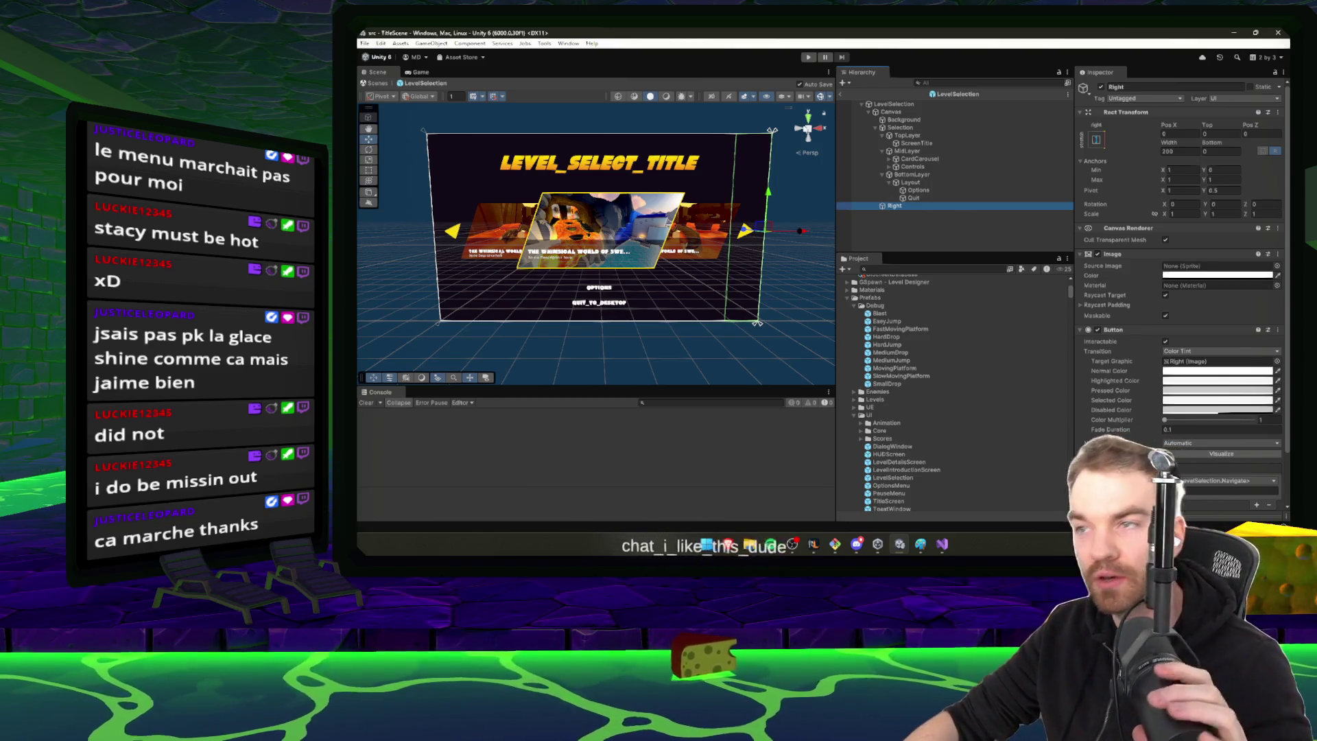
pyautogui.click(893, 104)
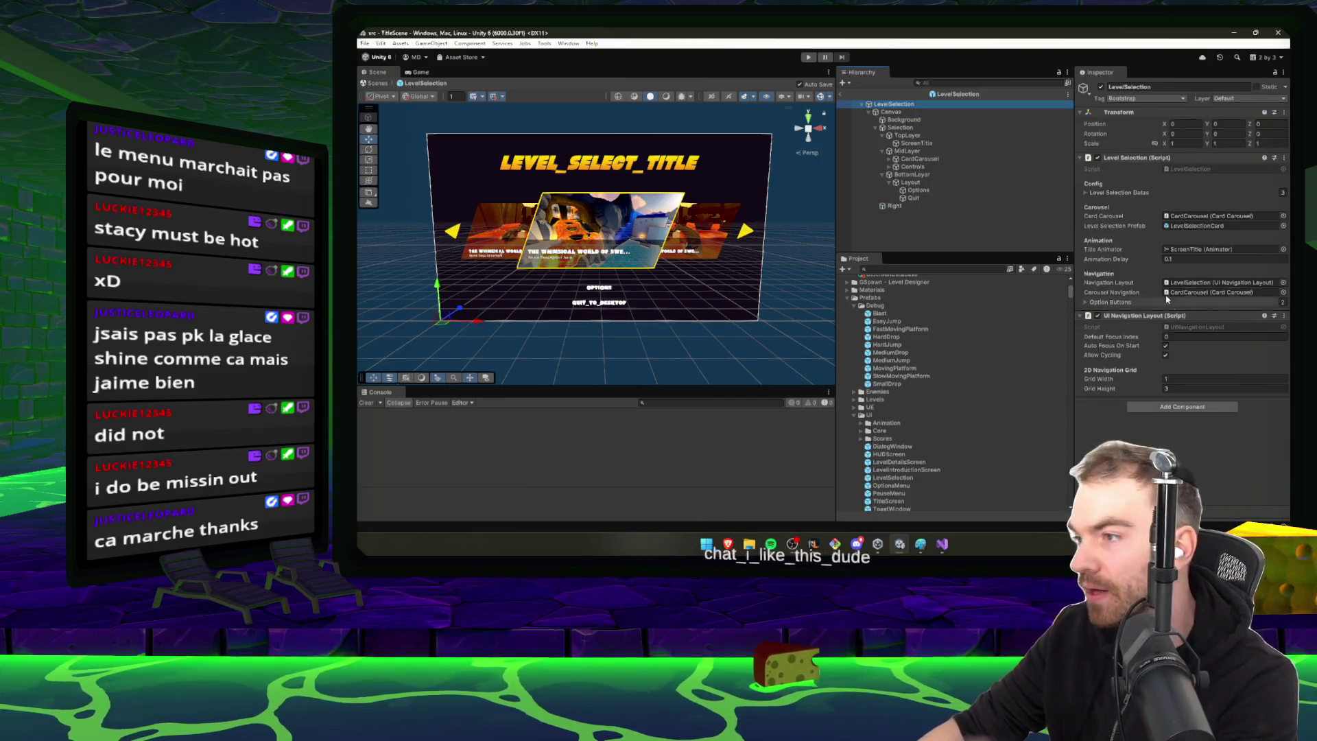
pyautogui.click(1141, 191)
pyautogui.click(1200, 214)
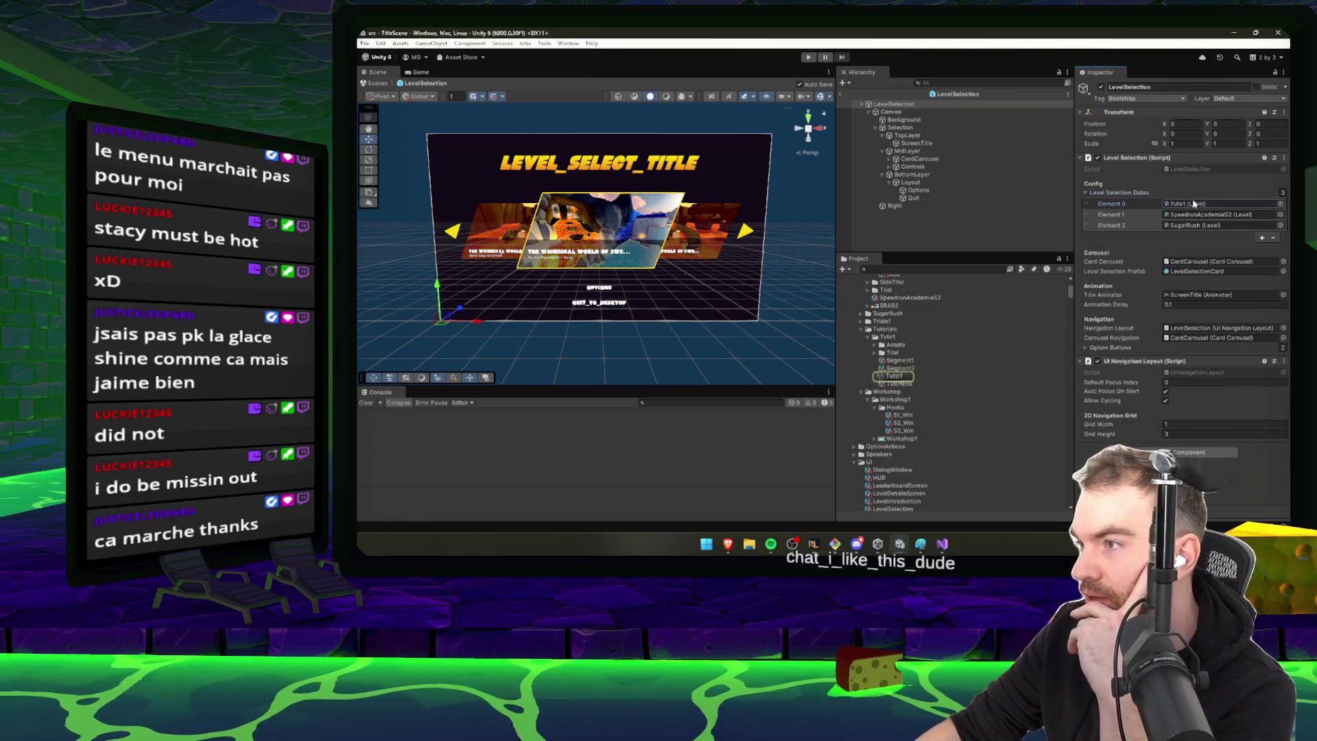
pyautogui.click(1199, 224)
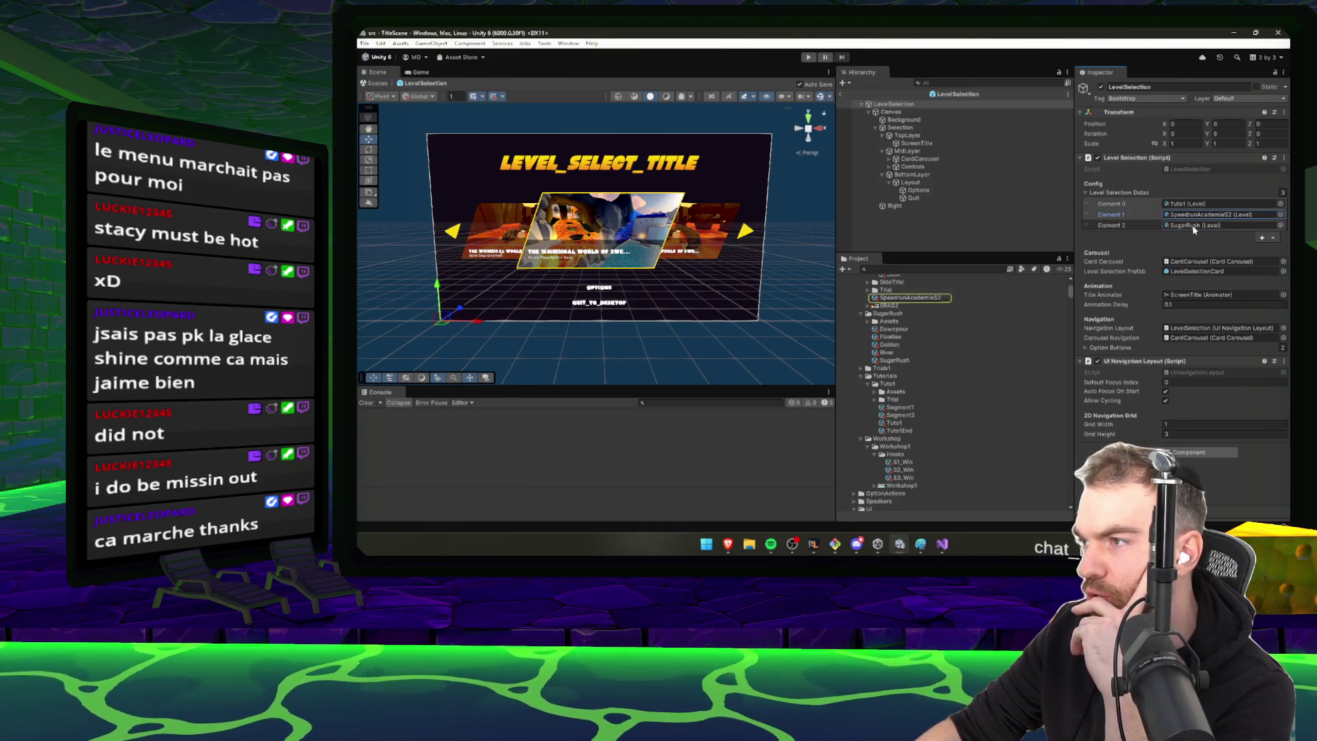
# Browse the SpeedrunAcademieS2, SugarRush and Jungle level assets, viewing Jungle's five segments
pyautogui.scroll(1, 951, 323)
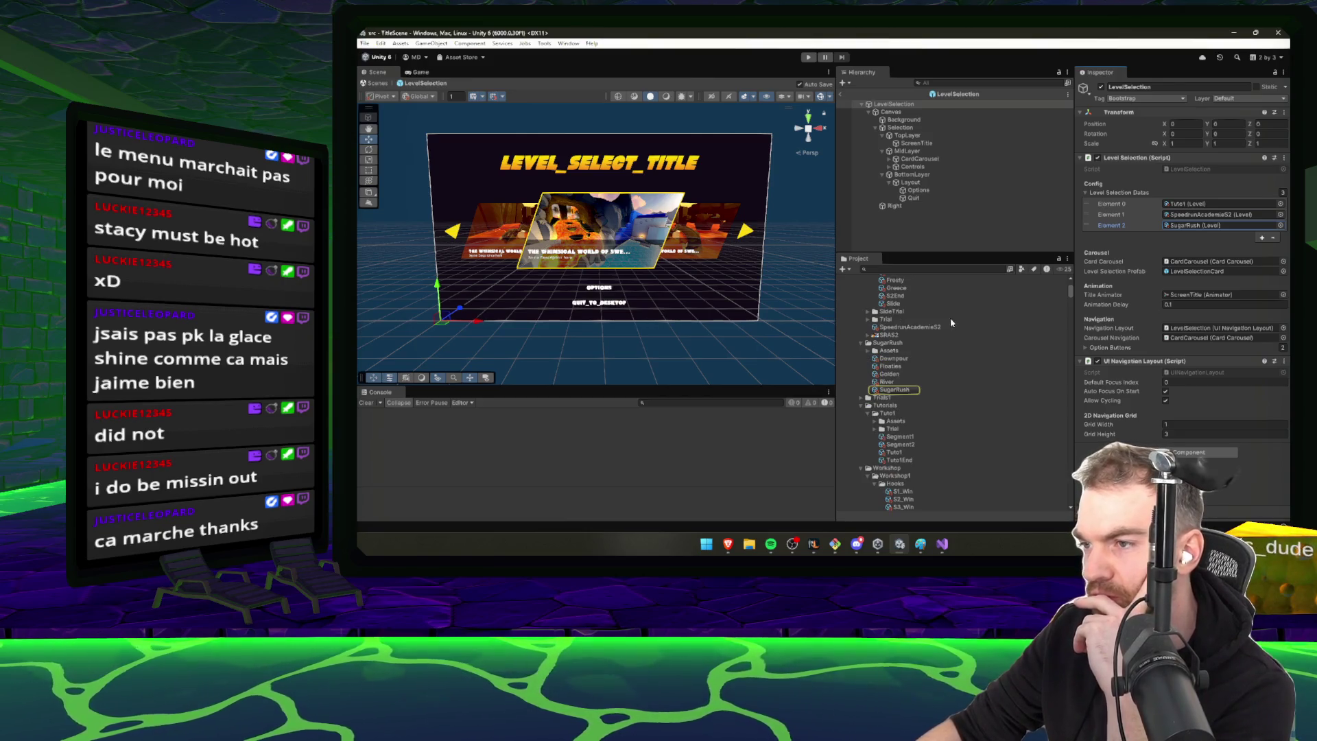
pyautogui.click(912, 327)
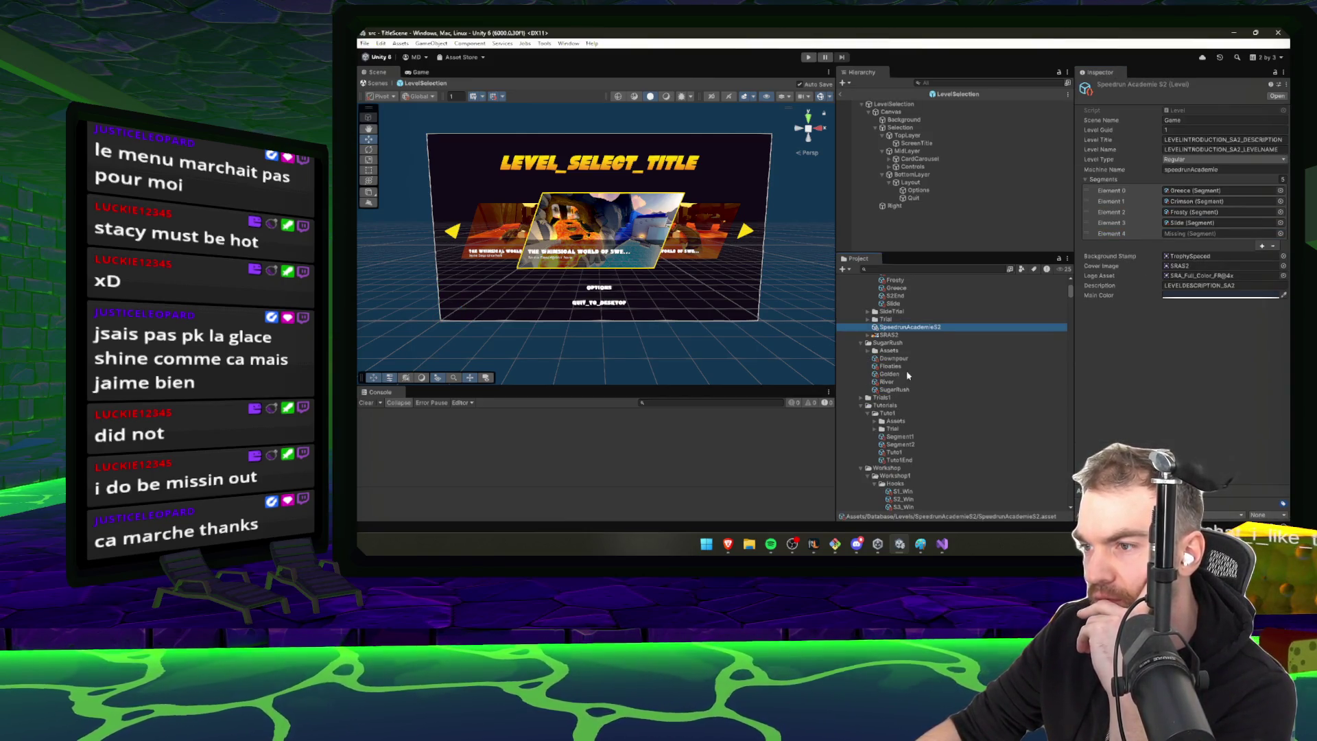
pyautogui.click(893, 358)
pyautogui.click(895, 390)
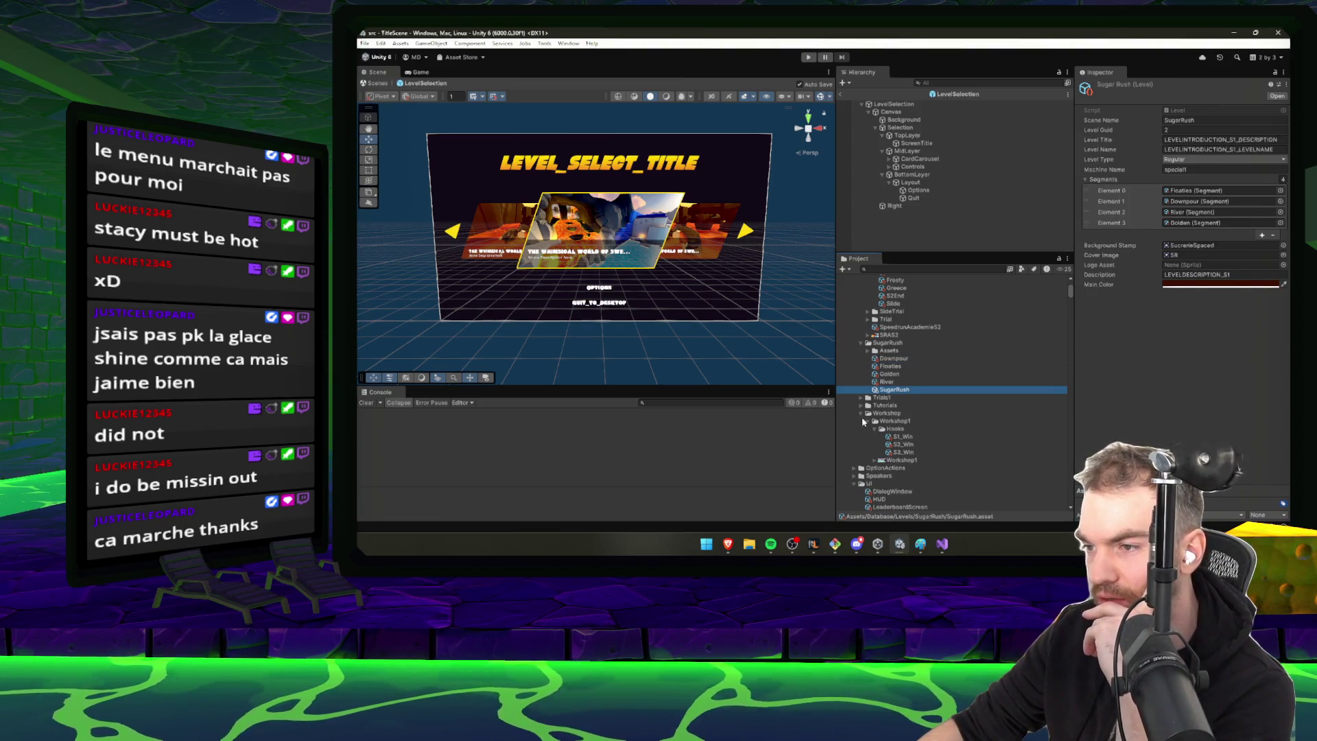
pyautogui.scroll(3, 860, 416)
pyautogui.scroll(3, 860, 416)
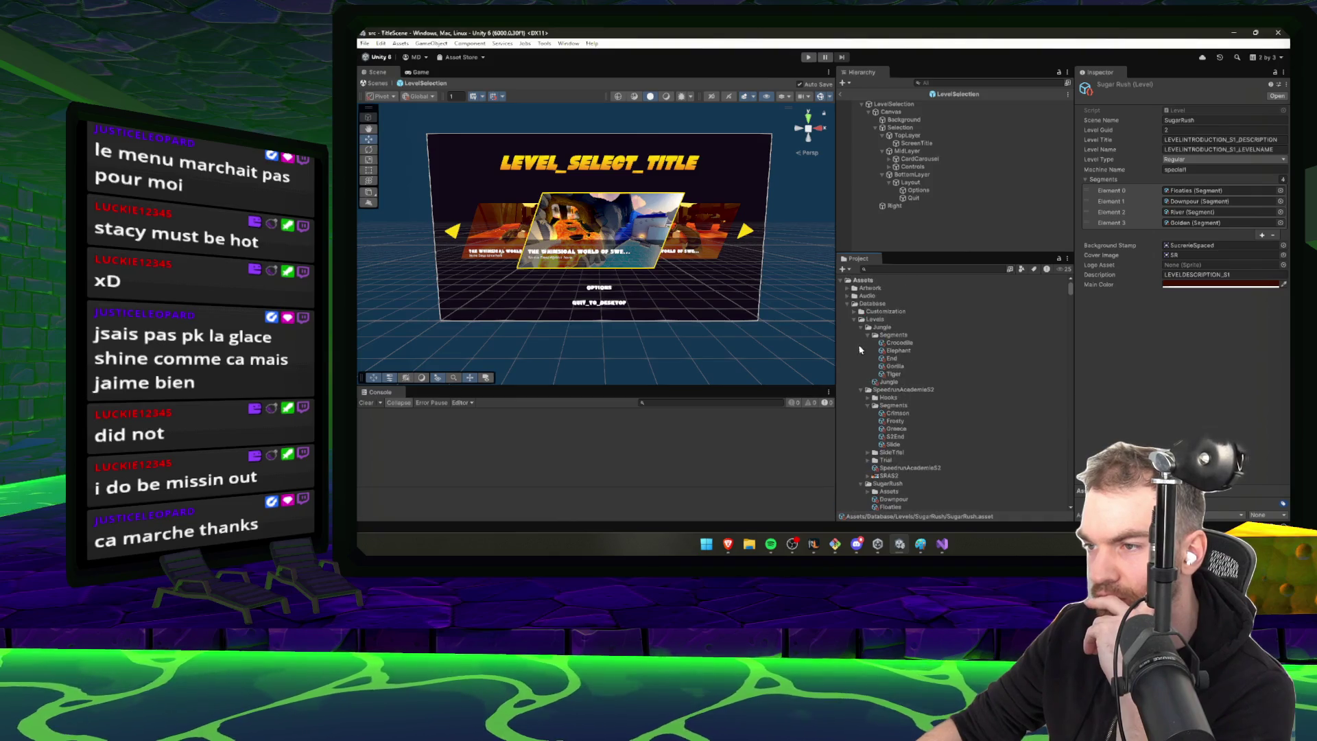
pyautogui.click(890, 382)
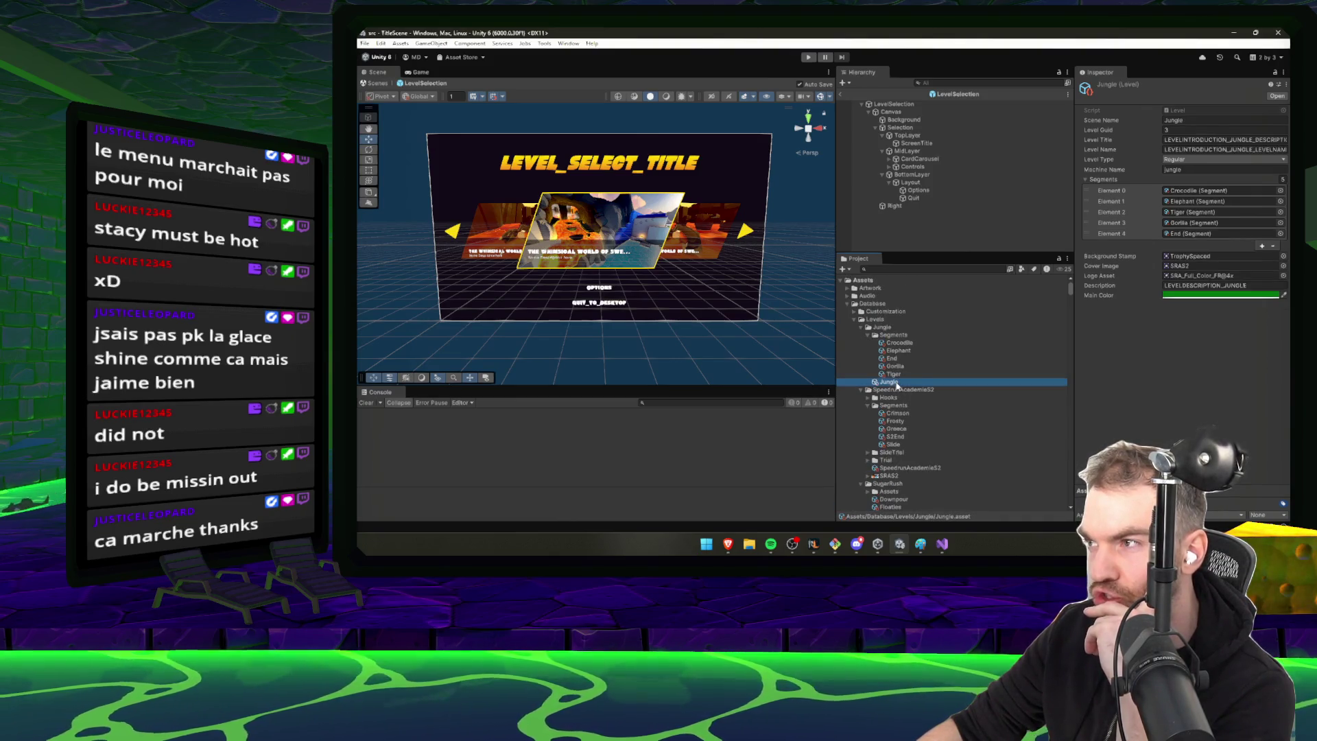
pyautogui.click(867, 335)
pyautogui.click(893, 103)
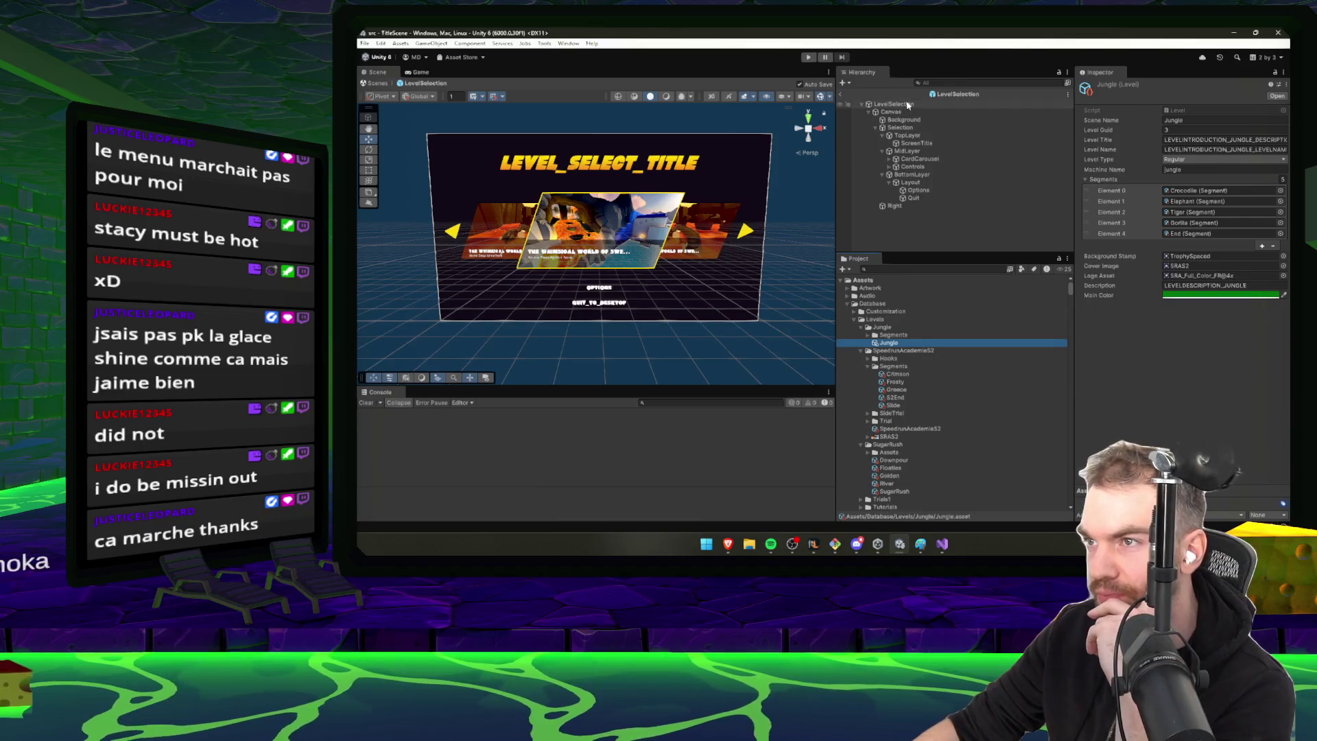
# Add the Jungle level as the fourth Level Selection Datas entry and enter Play mode
pyautogui.click(1260, 238)
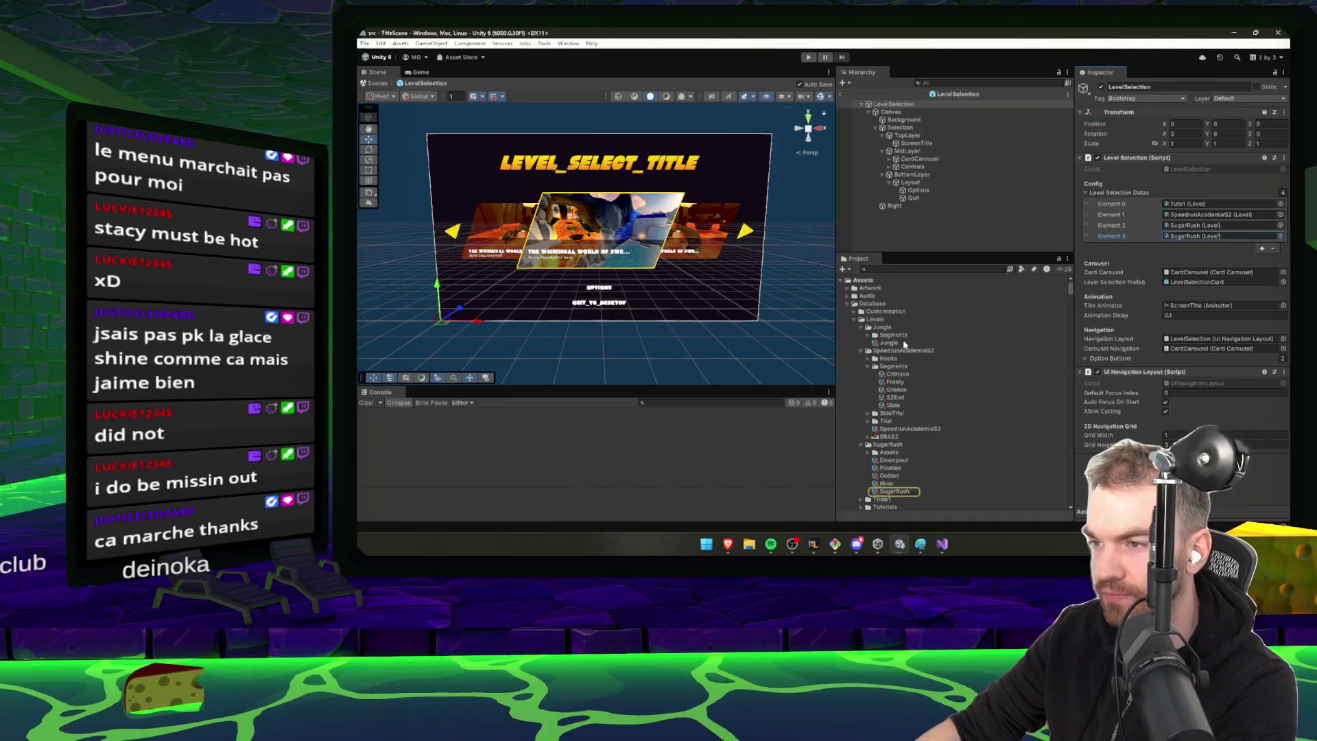
pyautogui.moveTo(889, 342); pyautogui.dragTo(1207, 236)
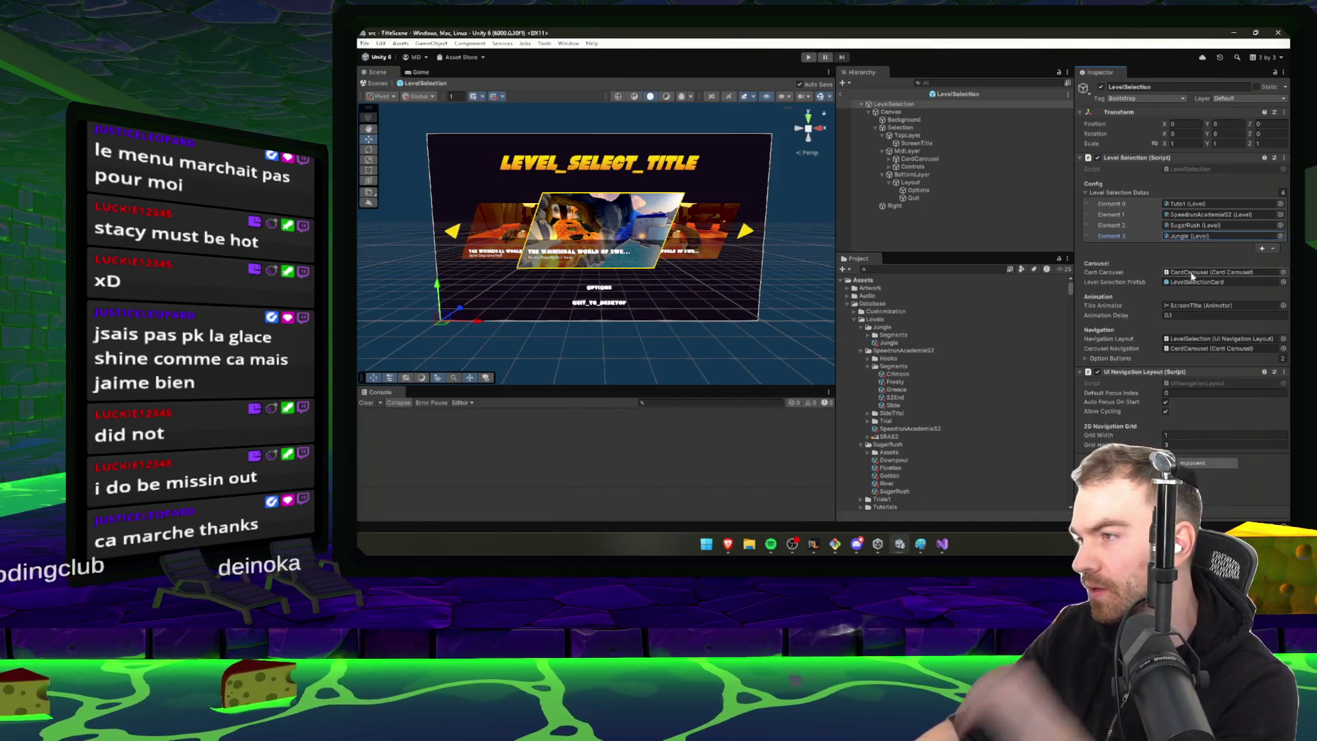
pyautogui.click(1207, 235)
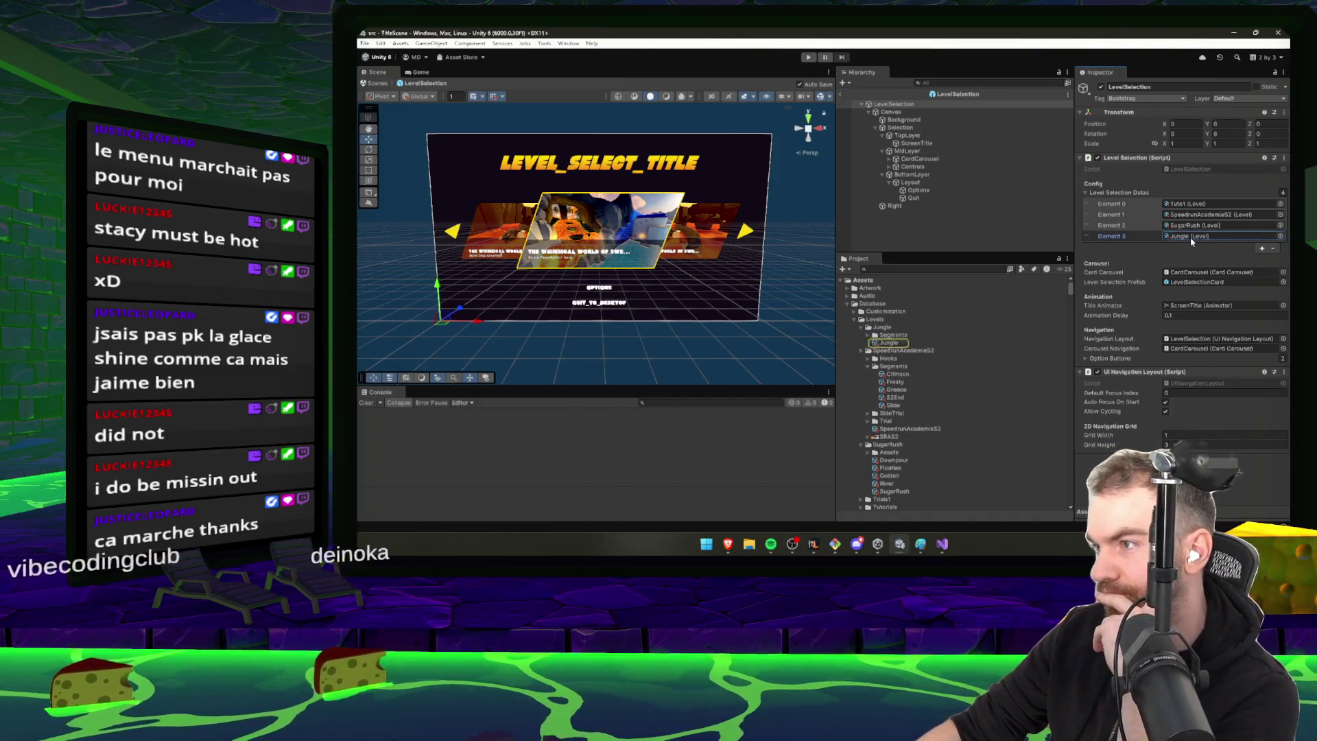
pyautogui.click(888, 343)
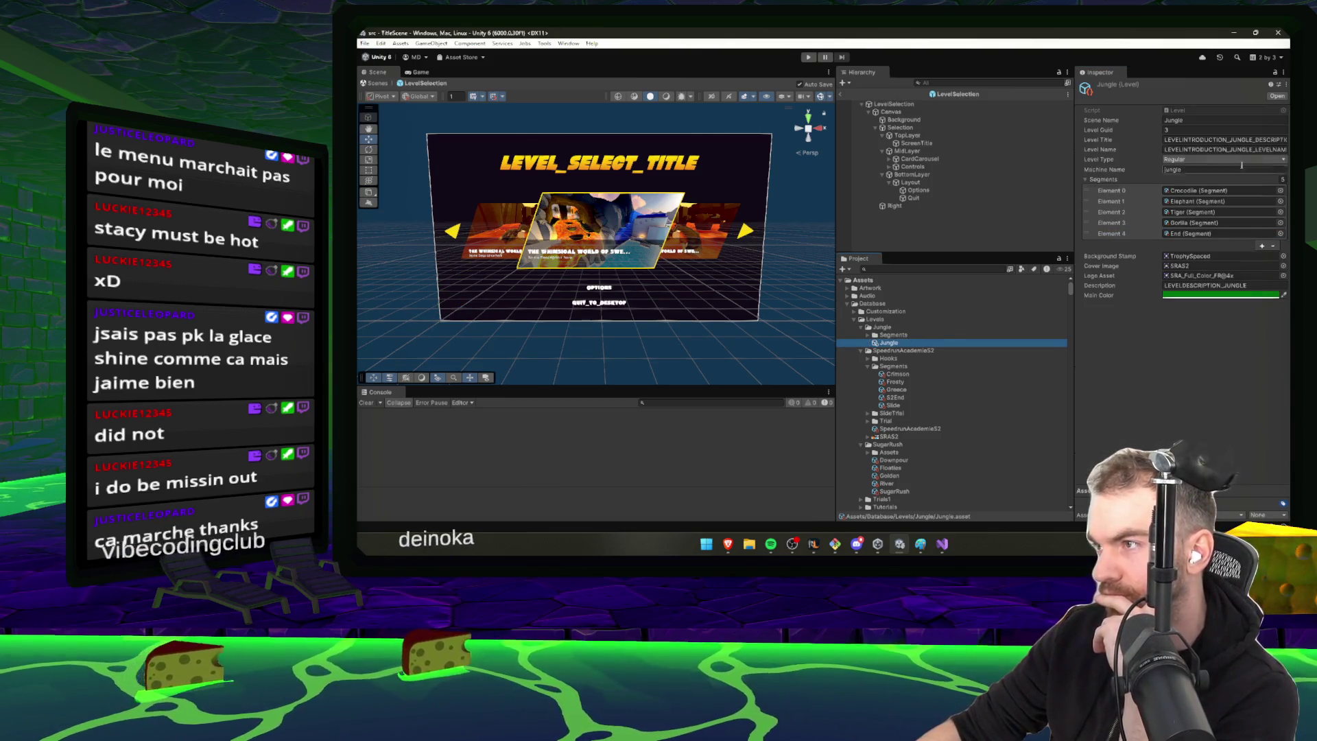
pyautogui.click(1192, 409)
pyautogui.click(808, 57)
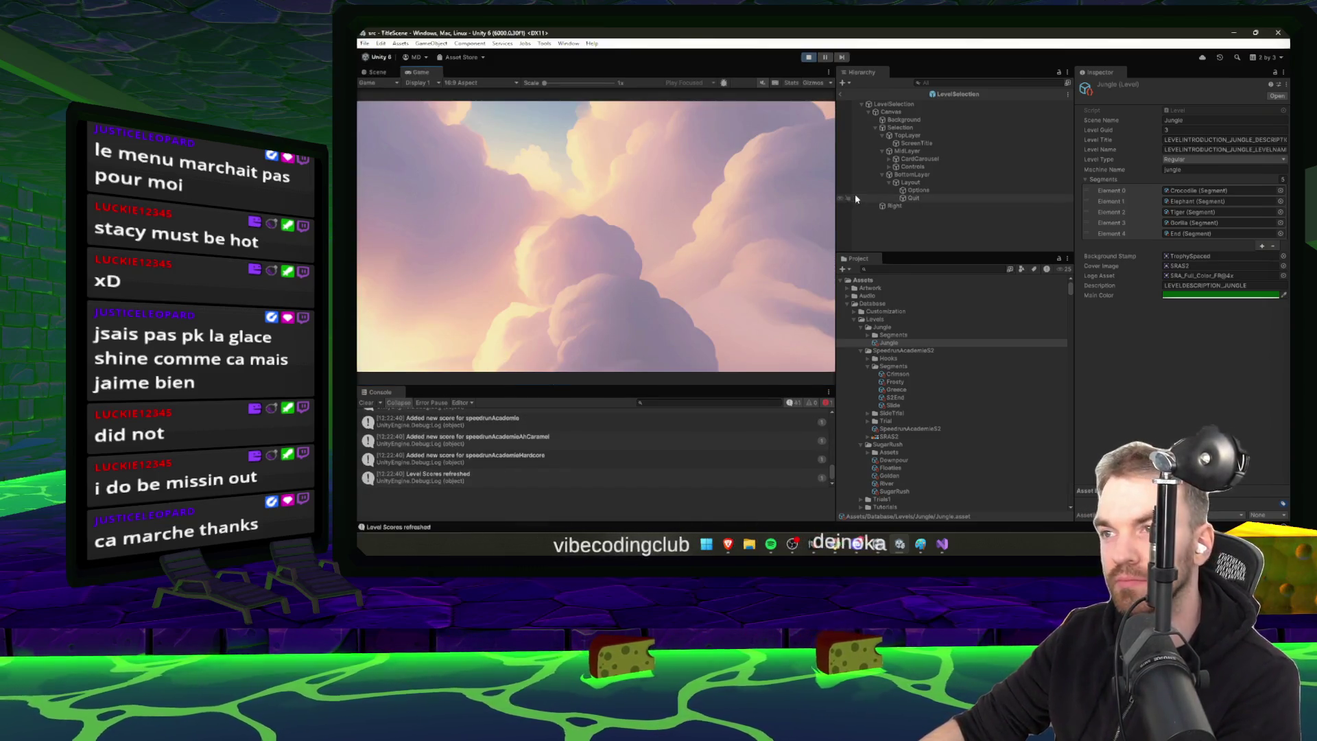
# Stop Play, find and open the Splash scene, and start Play from it
pyautogui.moveTo(835, 214); pyautogui.dragTo(890, 214)
pyautogui.hotkey('ctrl', 'p')
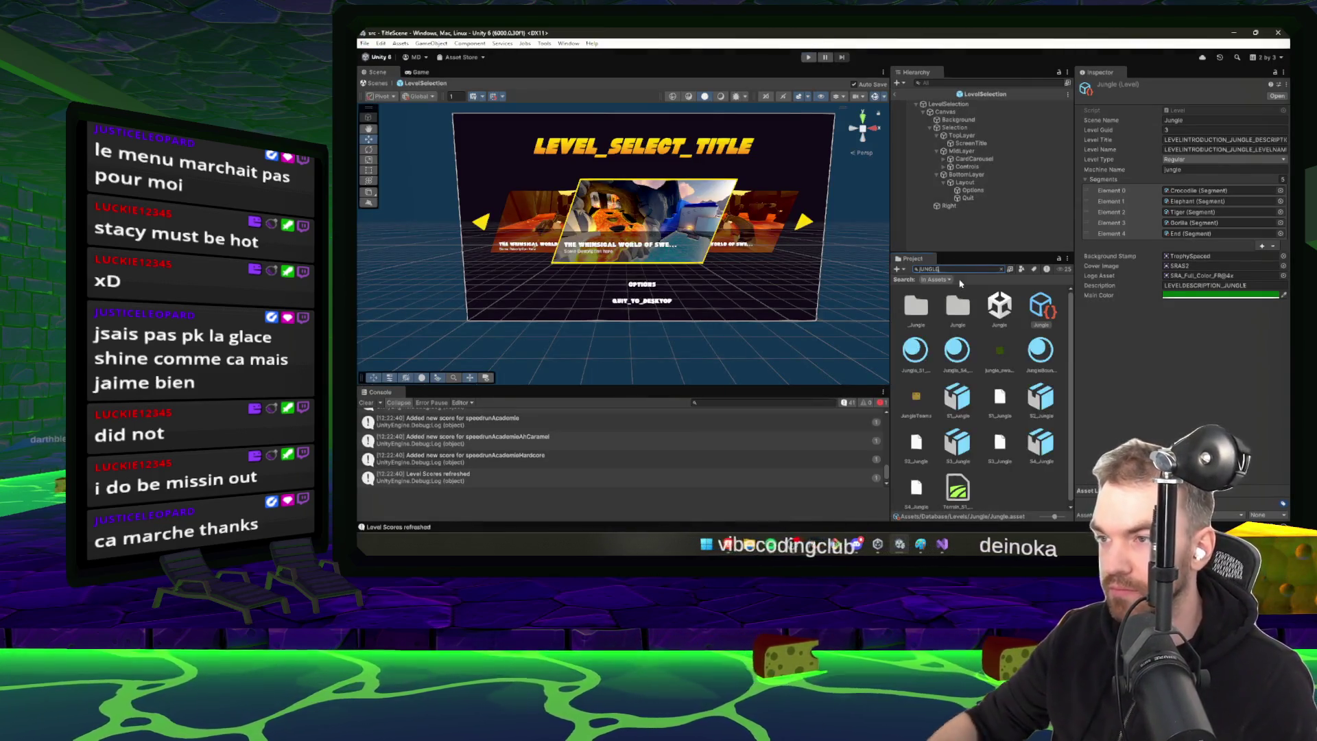
pyautogui.write('JungleSplash')
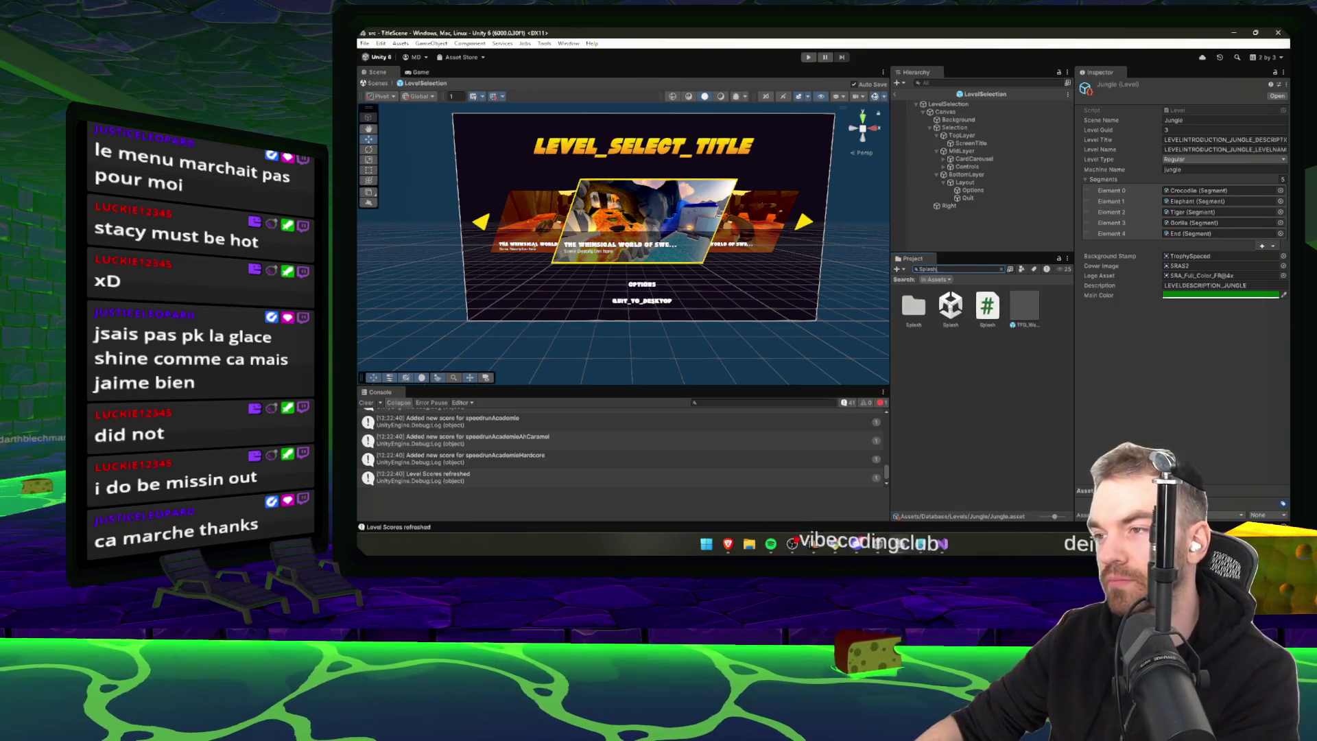
pyautogui.doubleClick(950, 305)
pyautogui.hotkey('ctrl', 'p')
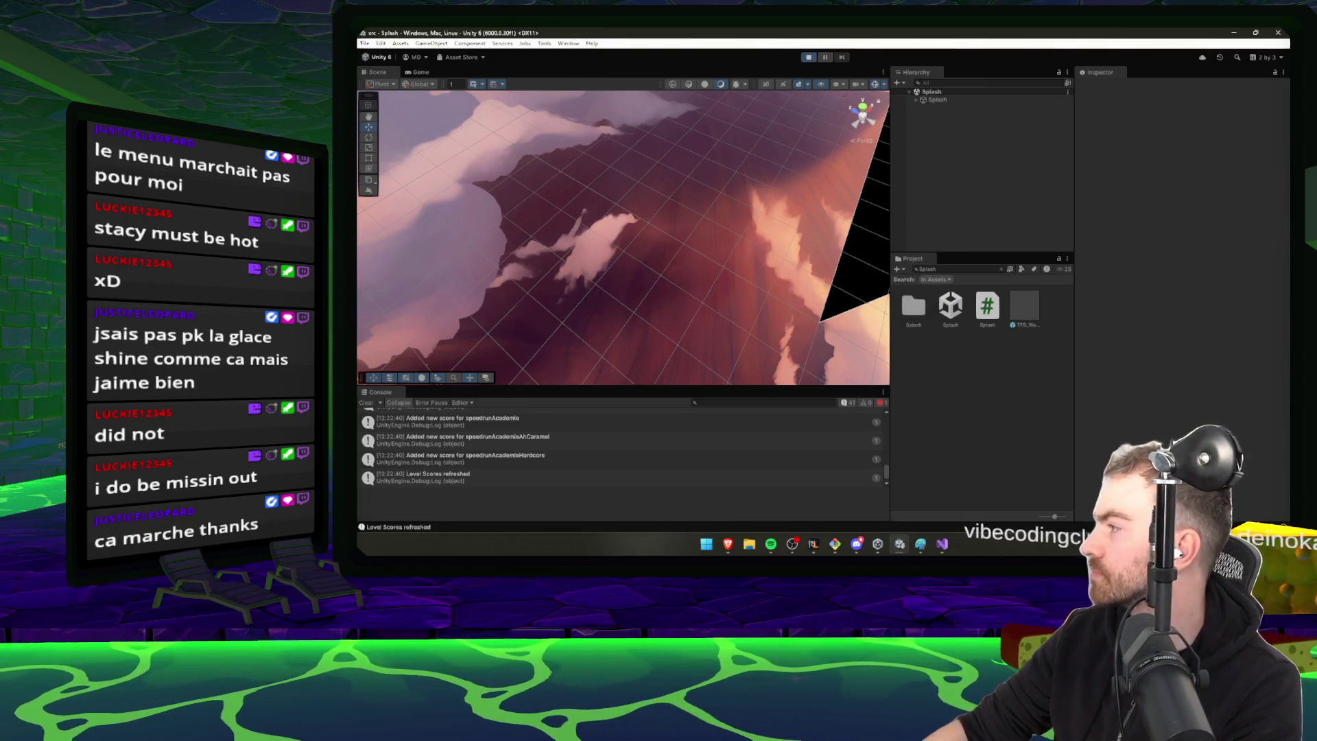
# Advance past the title screen, clear the console, then stop and restart Play mode
pyautogui.click(793, 546)
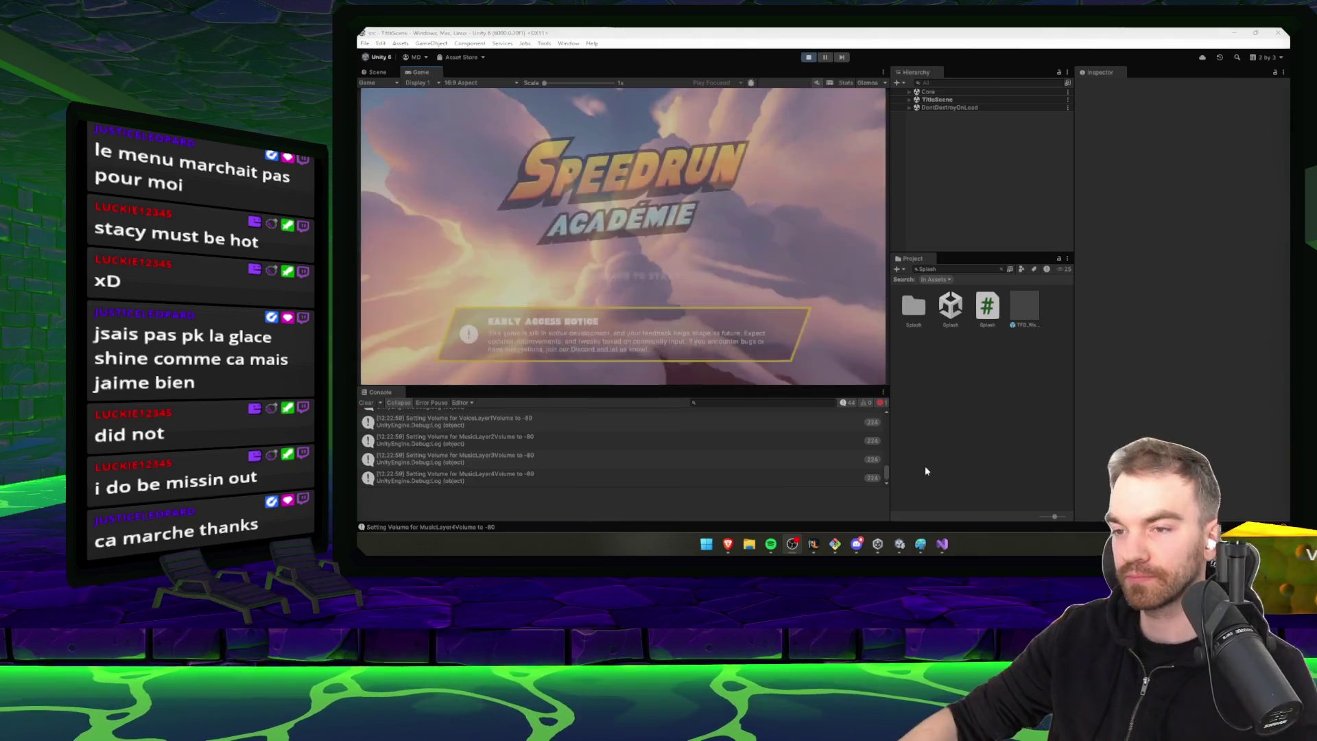
pyautogui.click(881, 404)
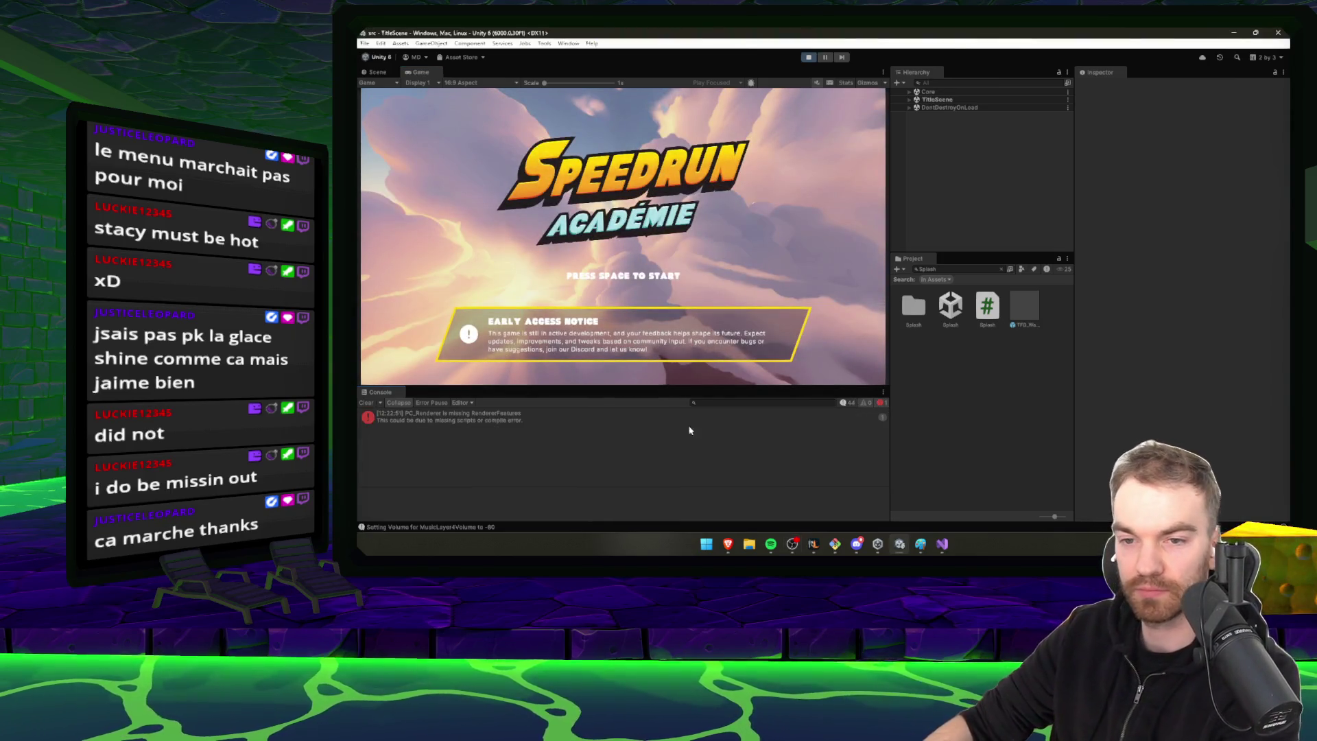
pyautogui.click(509, 420)
pyautogui.press('space')
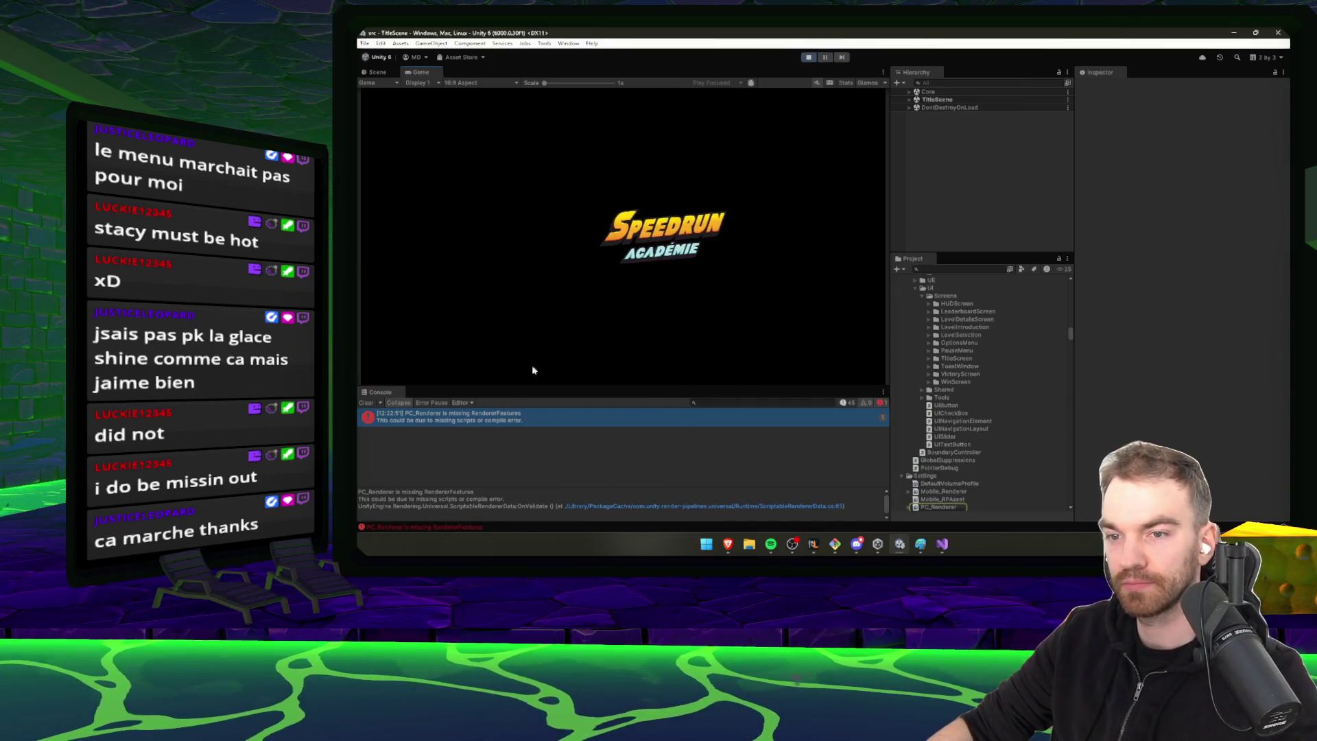
pyautogui.click(371, 403)
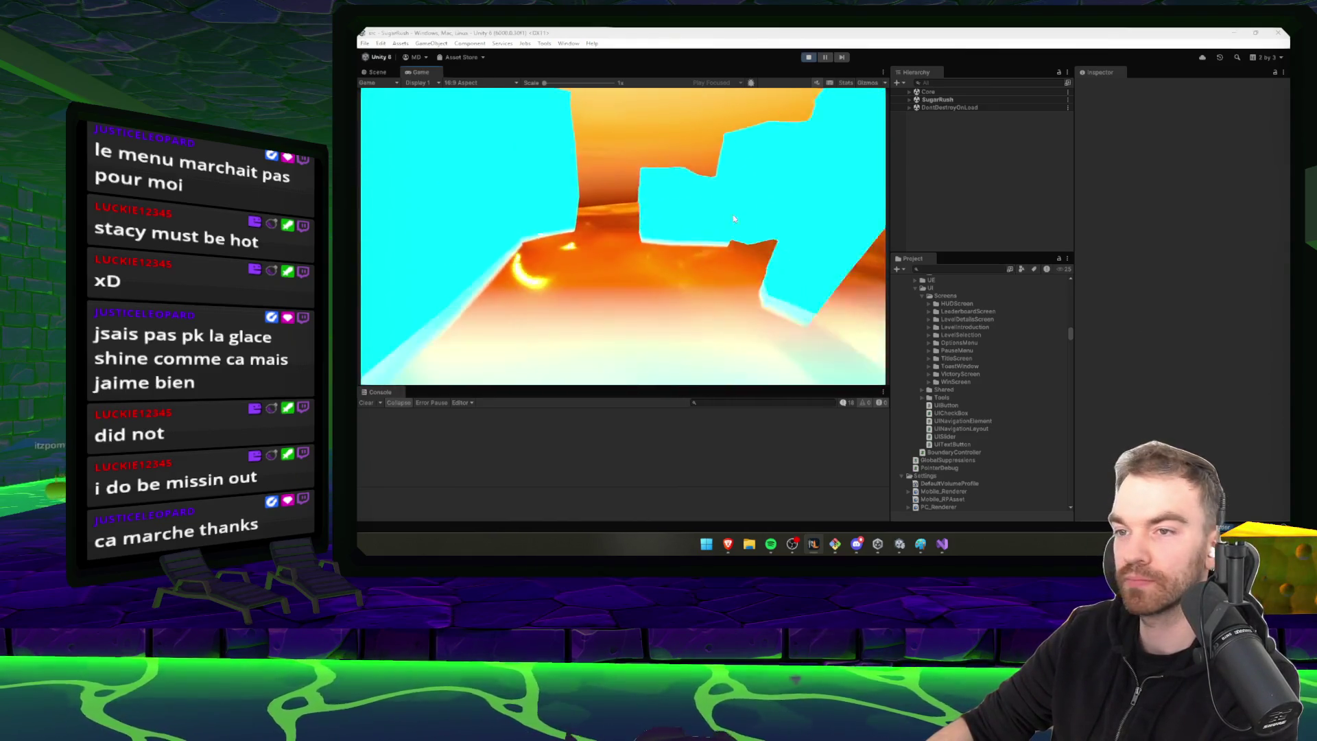
pyautogui.click(739, 209)
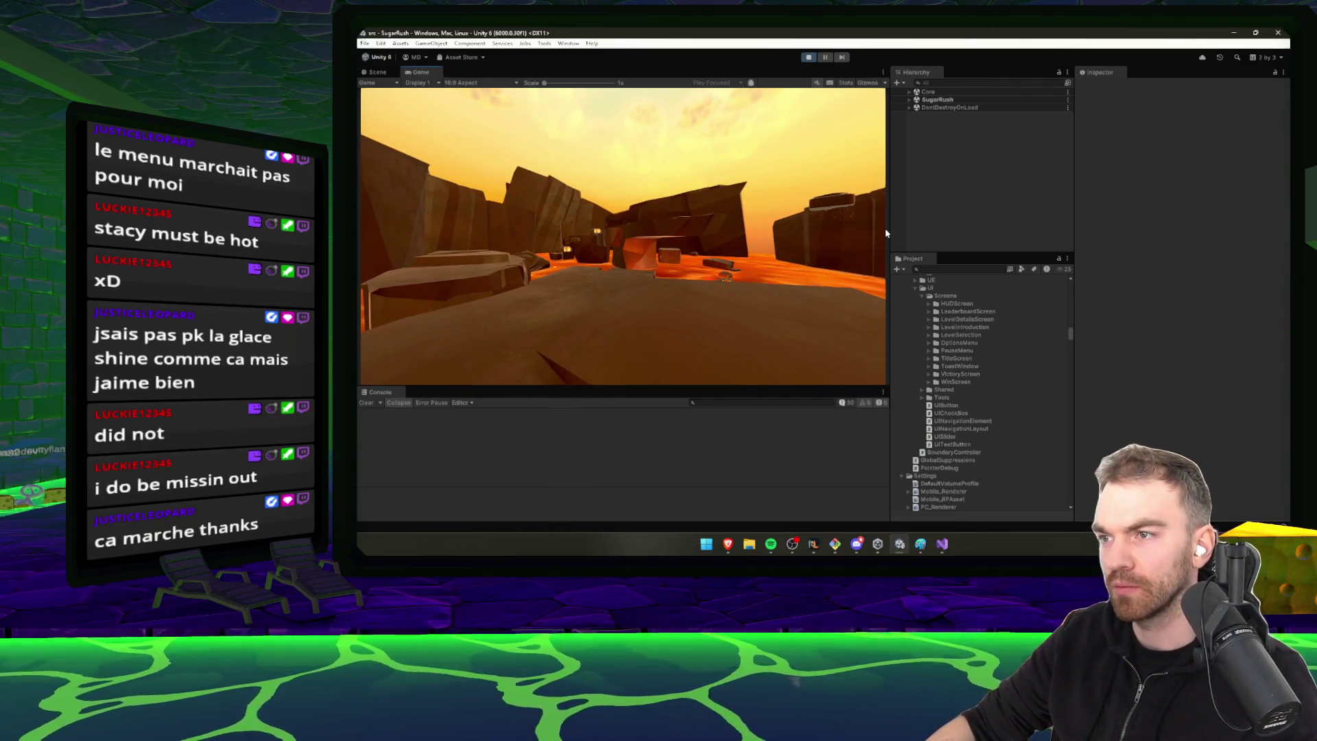
pyautogui.press('super')
pyautogui.press('super')
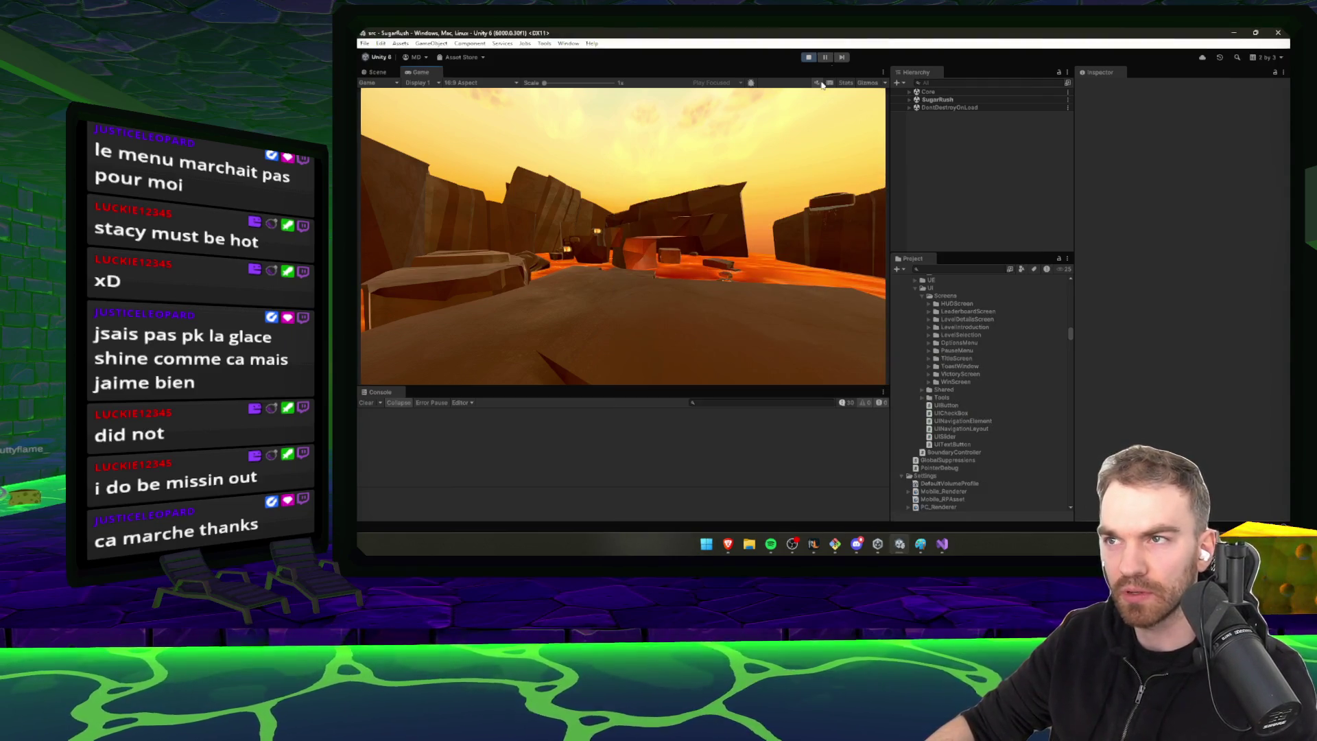
pyautogui.click(809, 57)
pyautogui.click(808, 57)
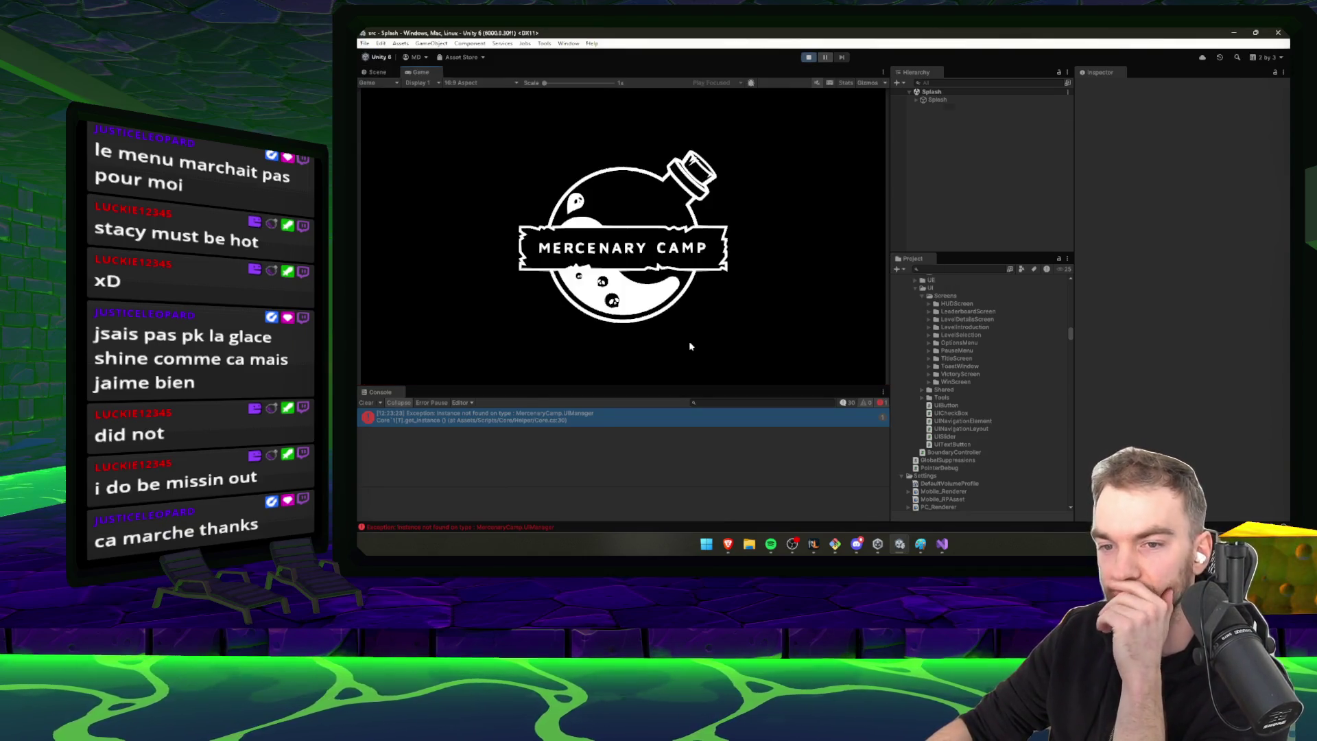
# Clear the console and stop Play mode after reaching the level select screen
pyautogui.click(369, 404)
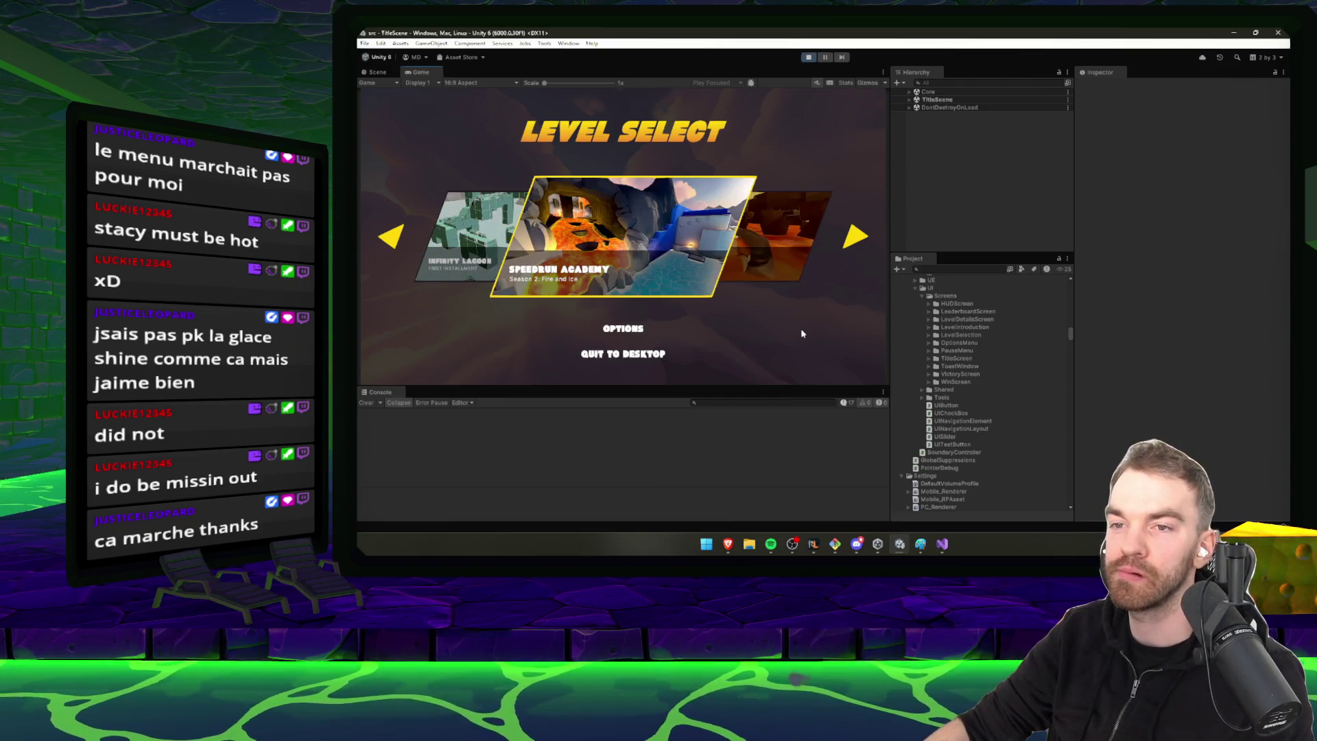
pyautogui.click(810, 56)
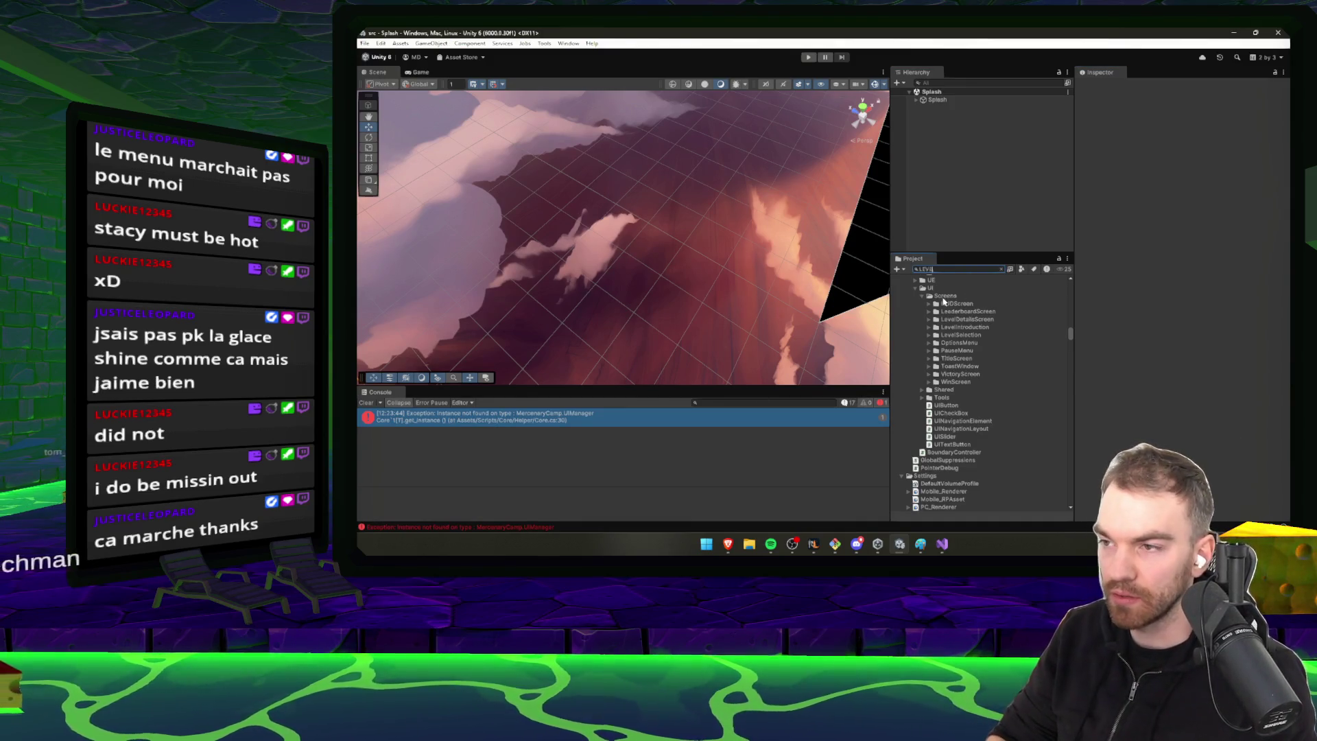
# Search 'LEVEL', open the LevelSelection prefab, and open its script in Visual Studio
pyautogui.write('LEVEL')
pyautogui.scroll(-5, 992, 348)
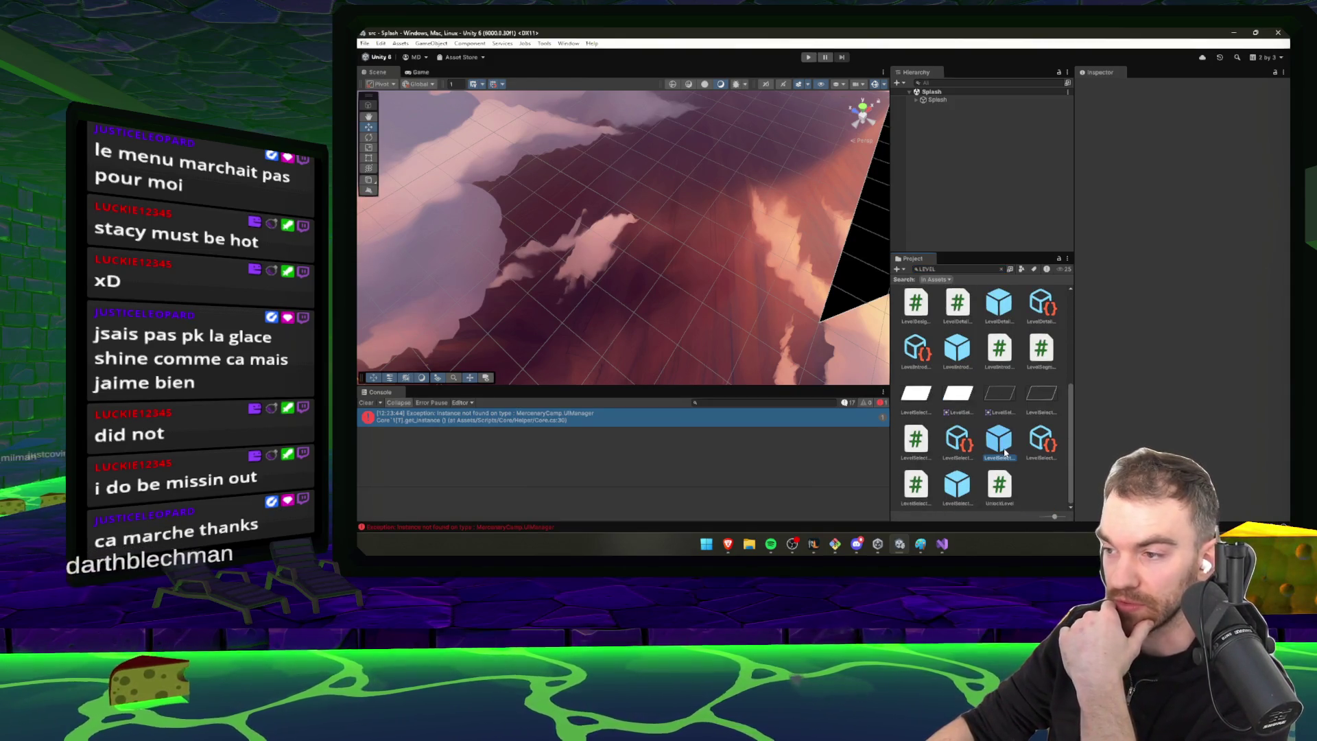
pyautogui.doubleClick(1004, 390)
pyautogui.doubleClick(1192, 170)
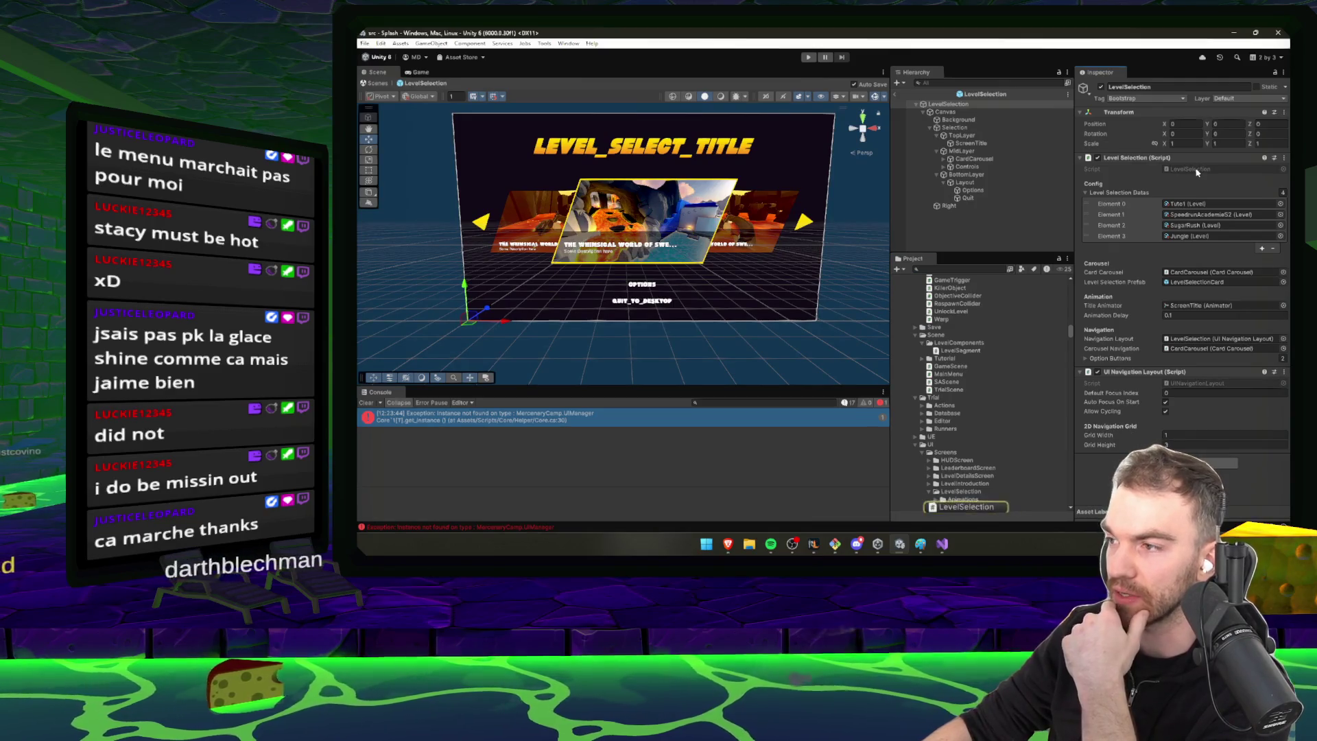
pyautogui.scroll(-6, 628, 306)
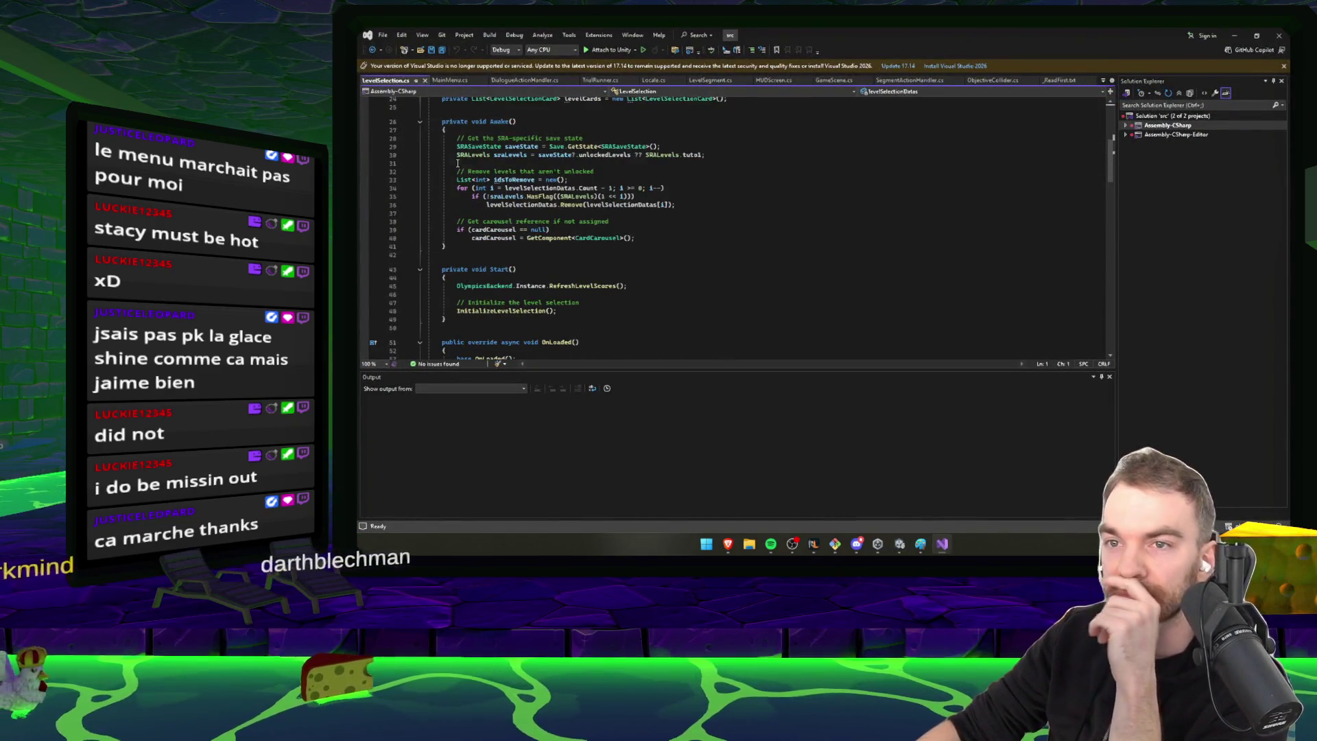
# Review the Awake and Start methods, including the saveState check and RefreshLevelScores call
pyautogui.click(594, 172)
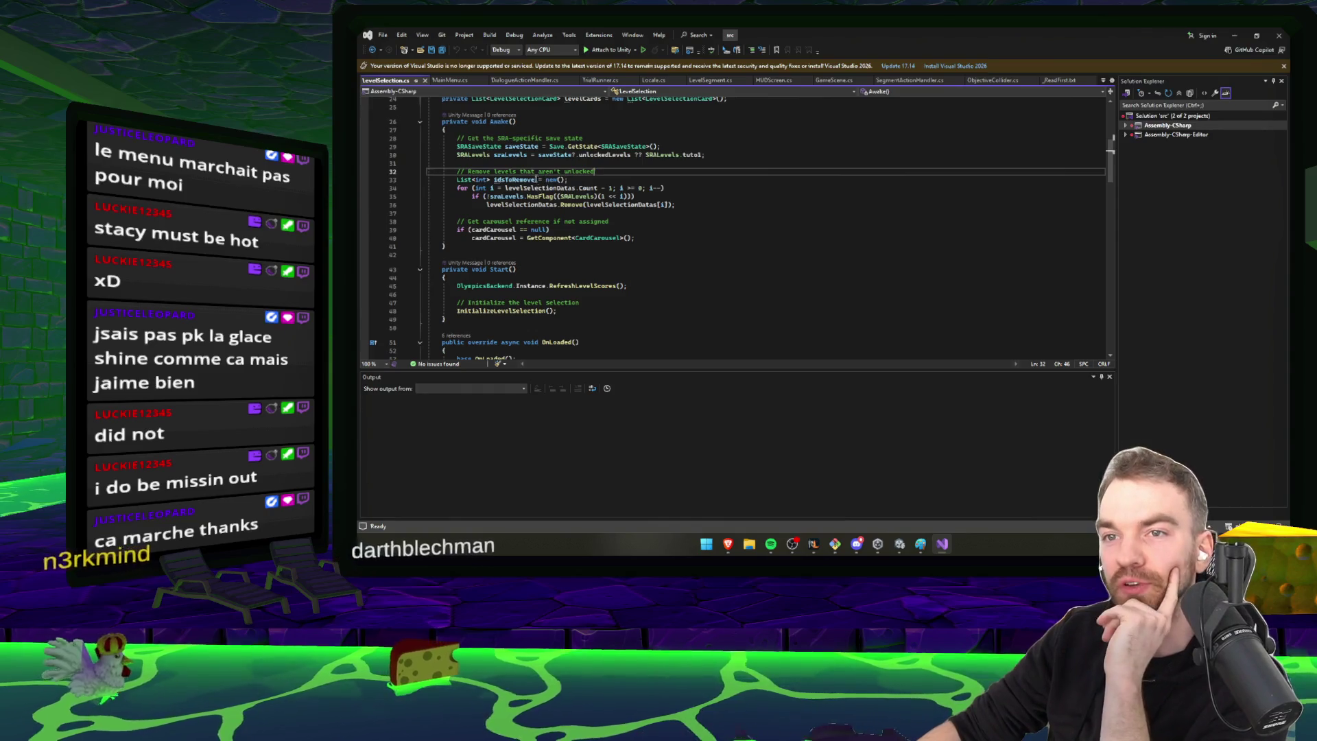
pyautogui.doubleClick(515, 147)
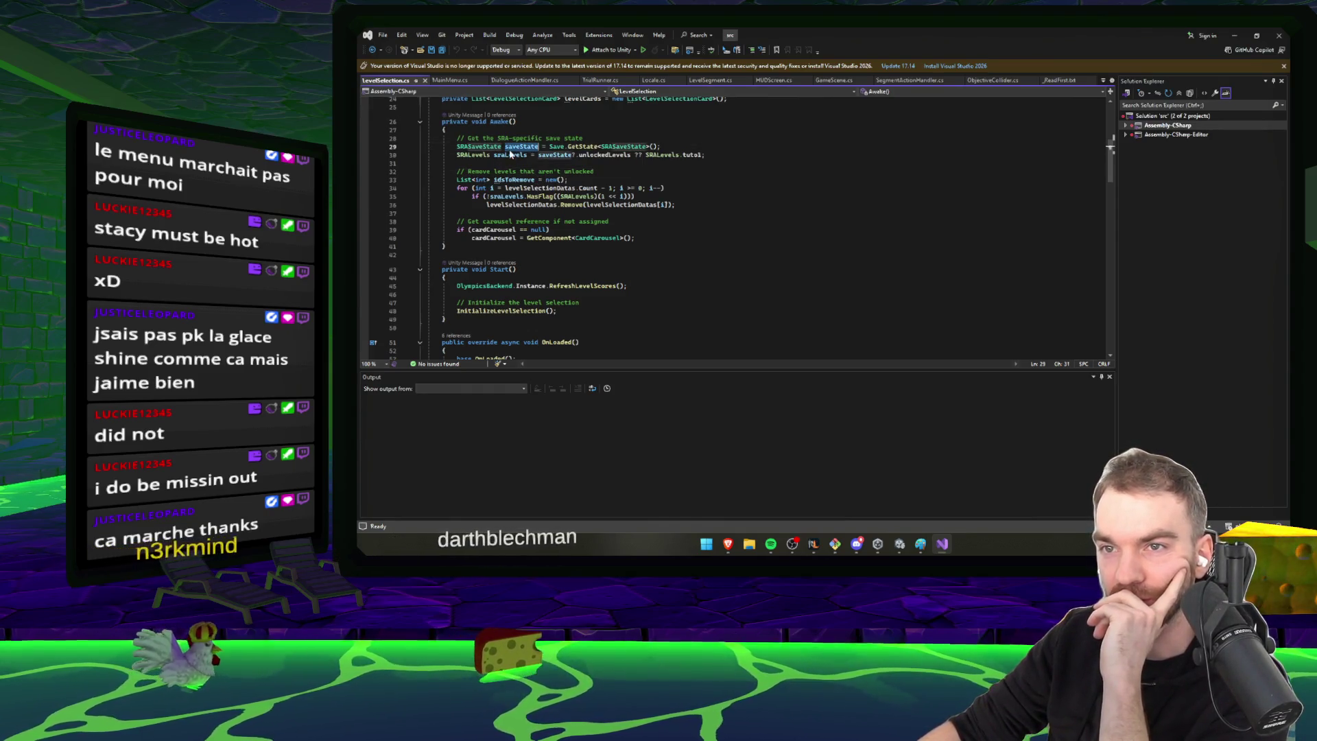
pyautogui.click(542, 198)
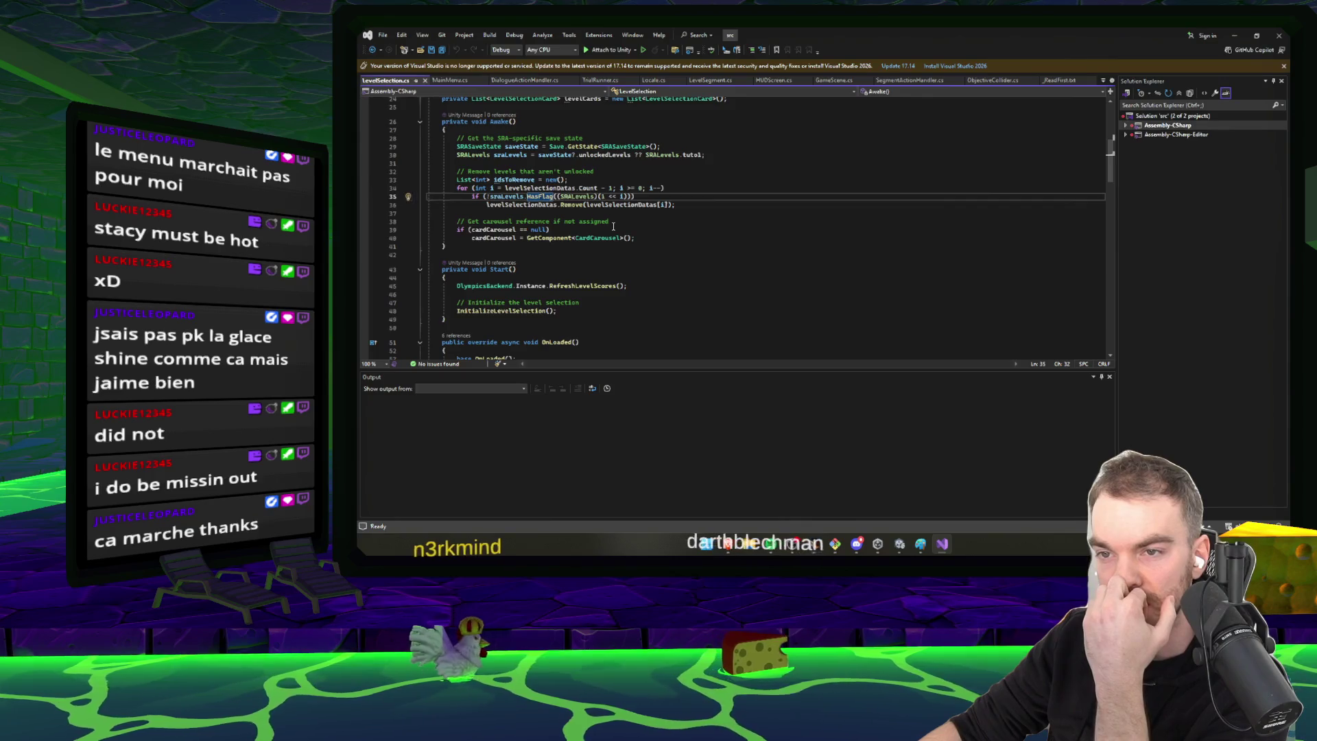
pyautogui.scroll(-3, 614, 226)
pyautogui.doubleClick(573, 211)
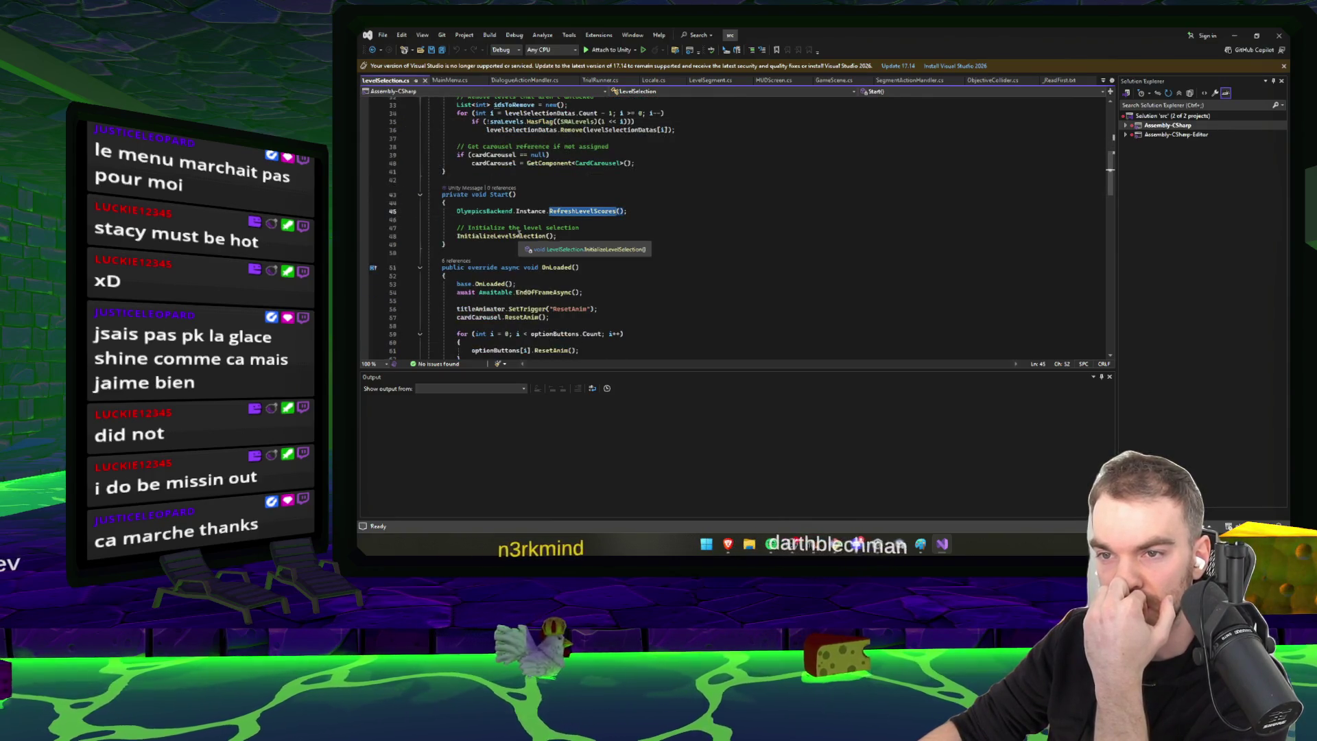
pyautogui.scroll(-4, 518, 234)
pyautogui.scroll(-7, 517, 234)
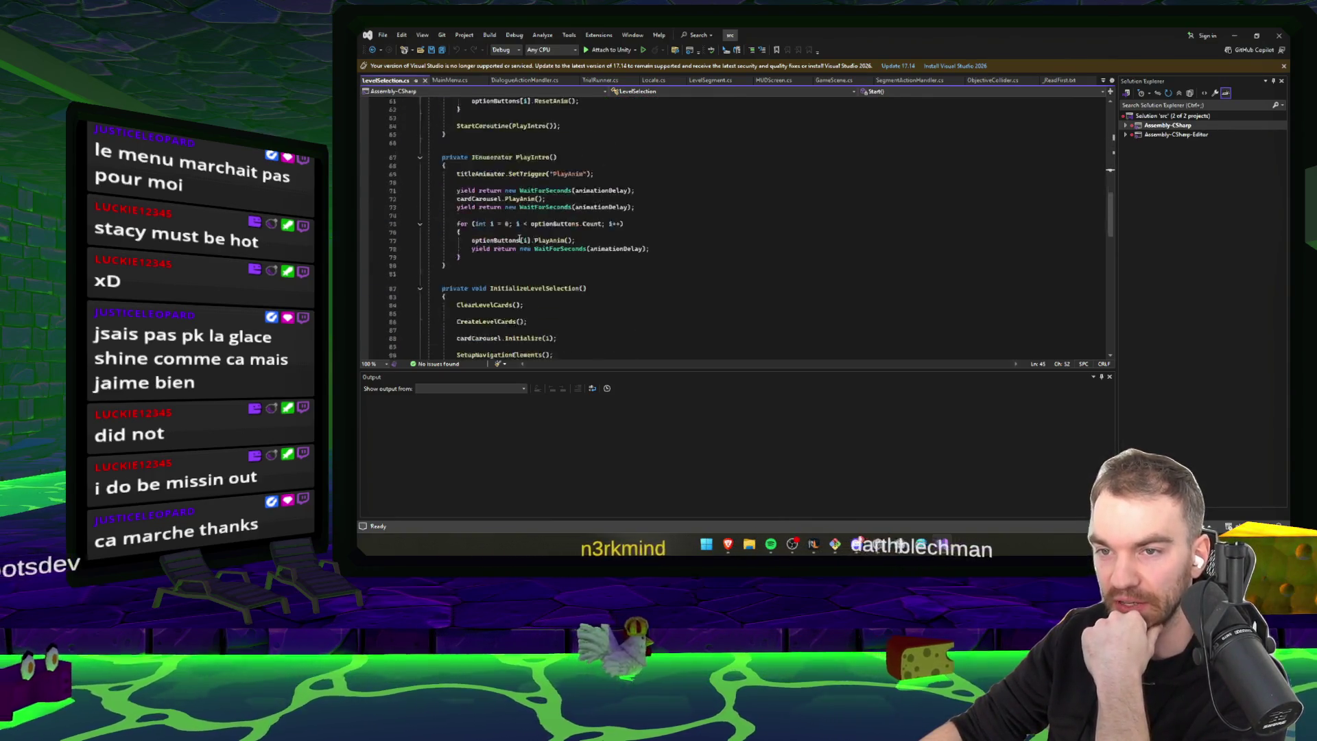
pyautogui.doubleClick(539, 264)
# Review CreateLevelCards, then return to the locked-level removal loop in Awake
pyautogui.click(620, 298)
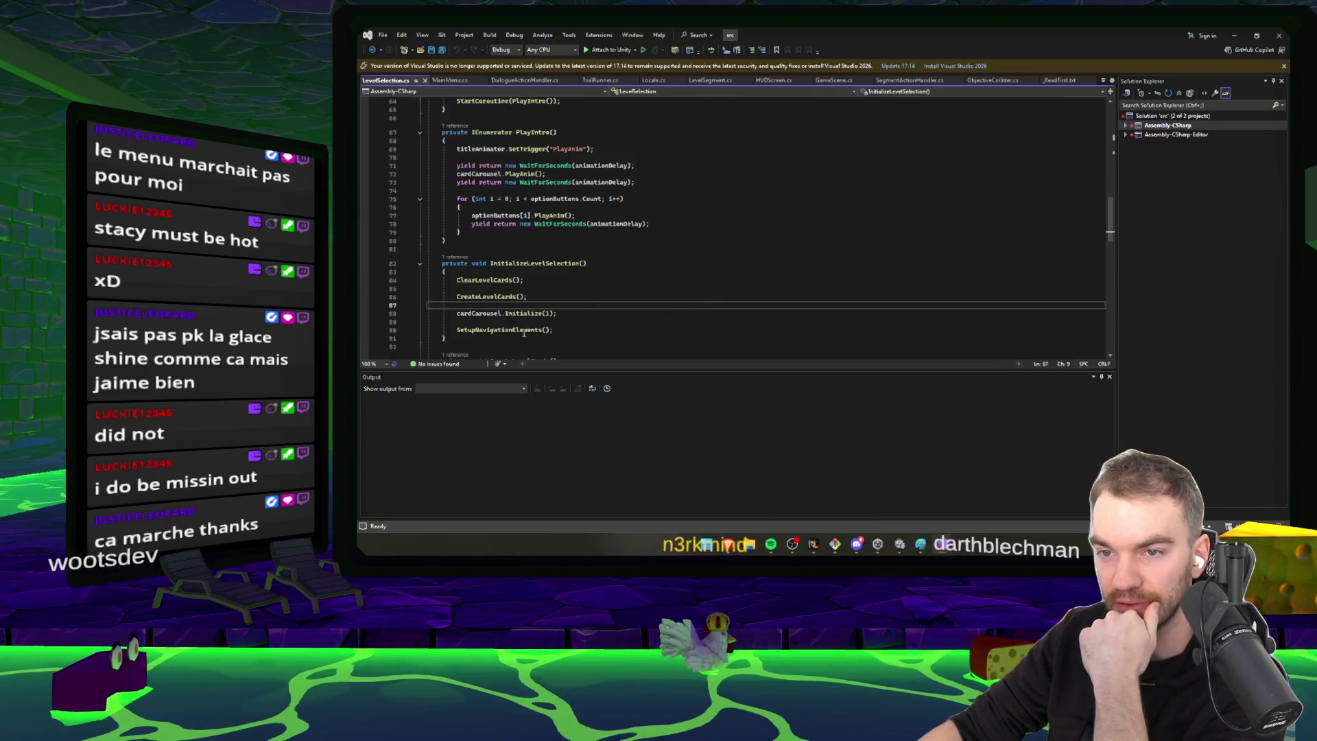
pyautogui.scroll(-1, 620, 300)
pyautogui.scroll(-4, 620, 300)
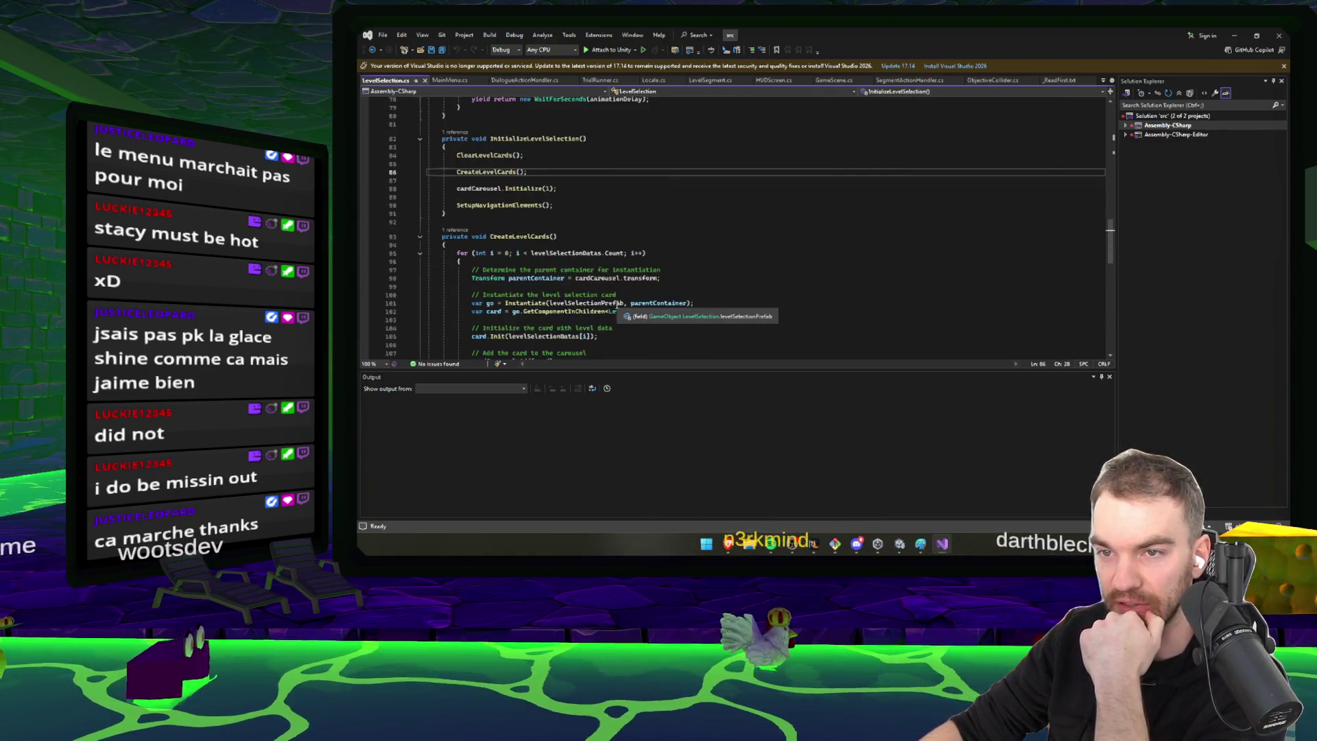
pyautogui.doubleClick(527, 236)
pyautogui.scroll(-3, 524, 244)
pyautogui.scroll(-8, 524, 247)
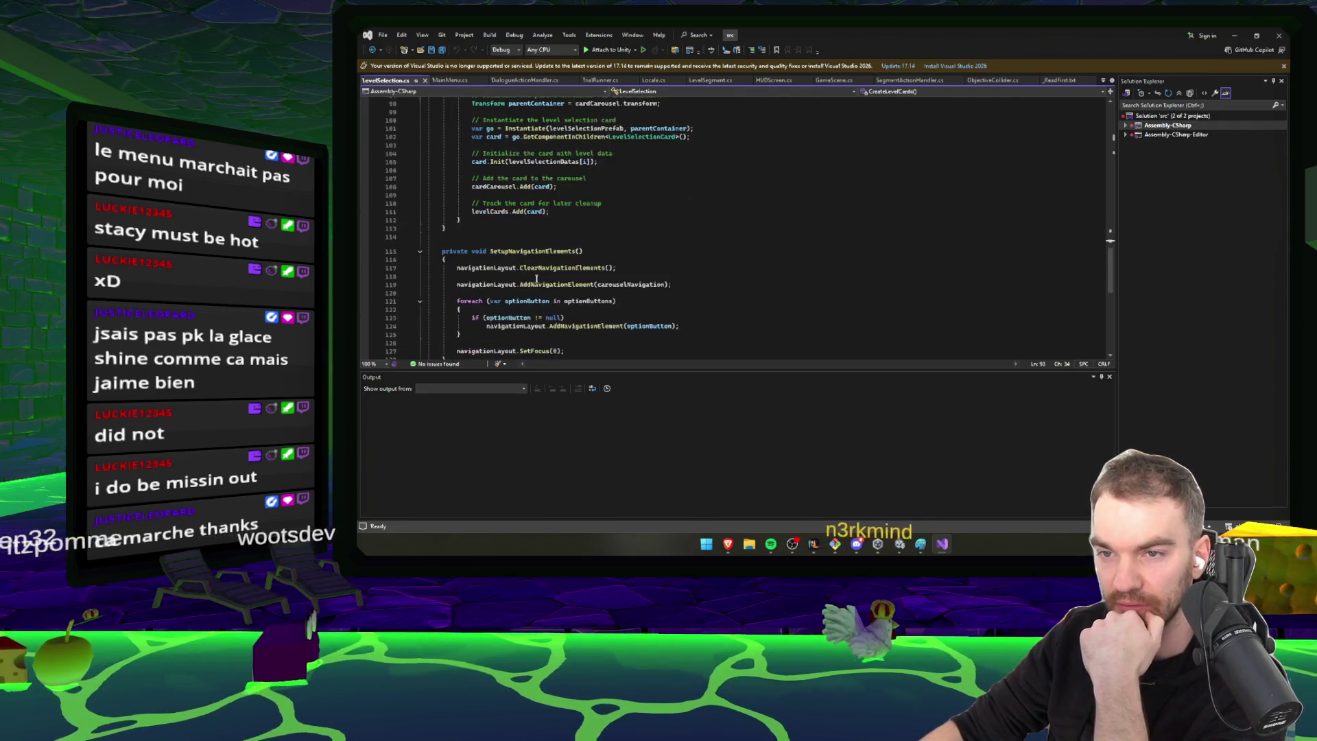
pyautogui.hotkey('ctrl', '-')
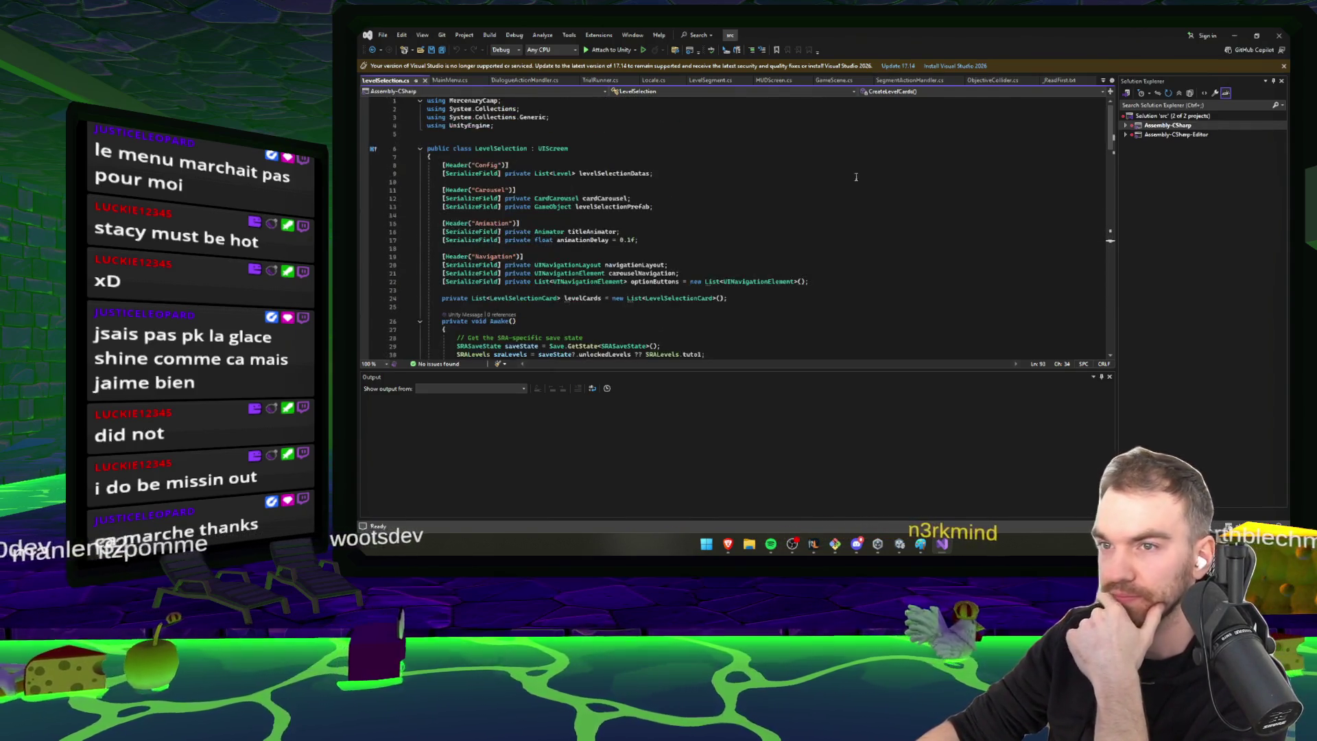
pyautogui.doubleClick(540, 288)
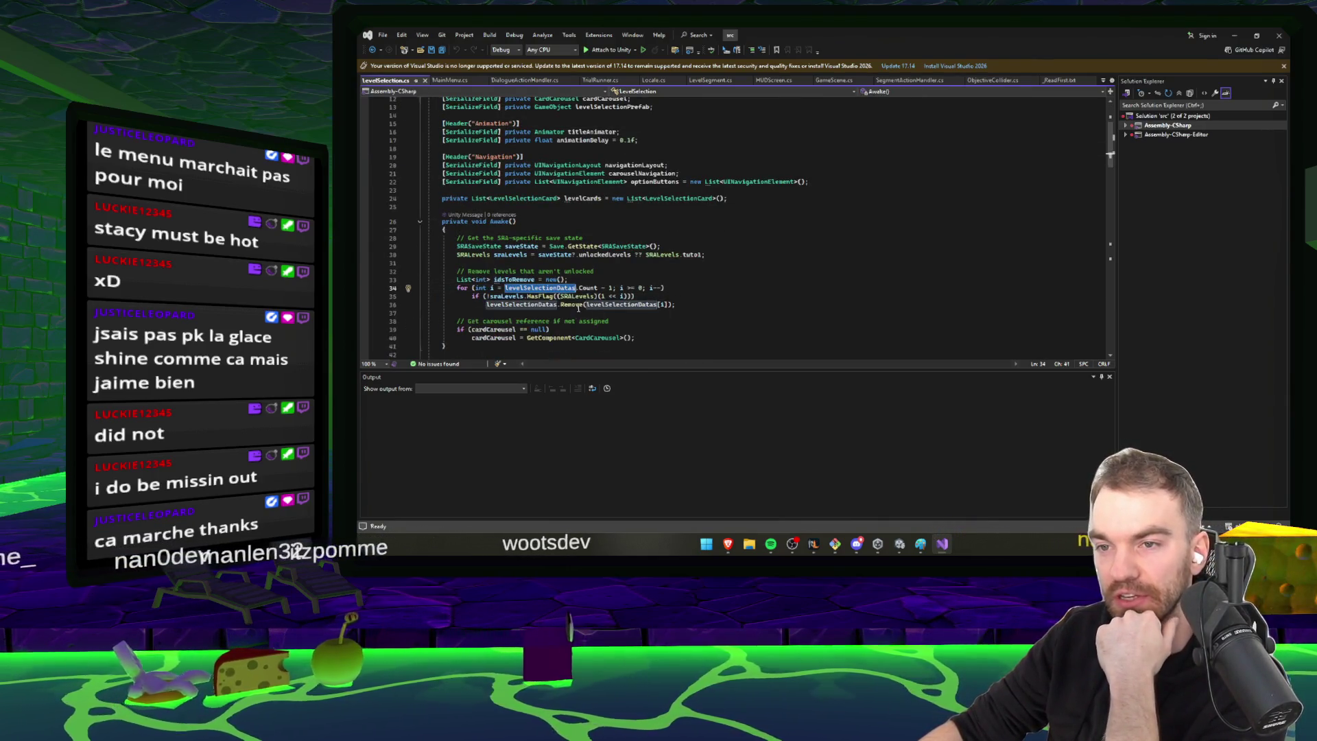
# Add a '/* Skip this for betas' comment opener above the removal loop
pyautogui.click(659, 269)
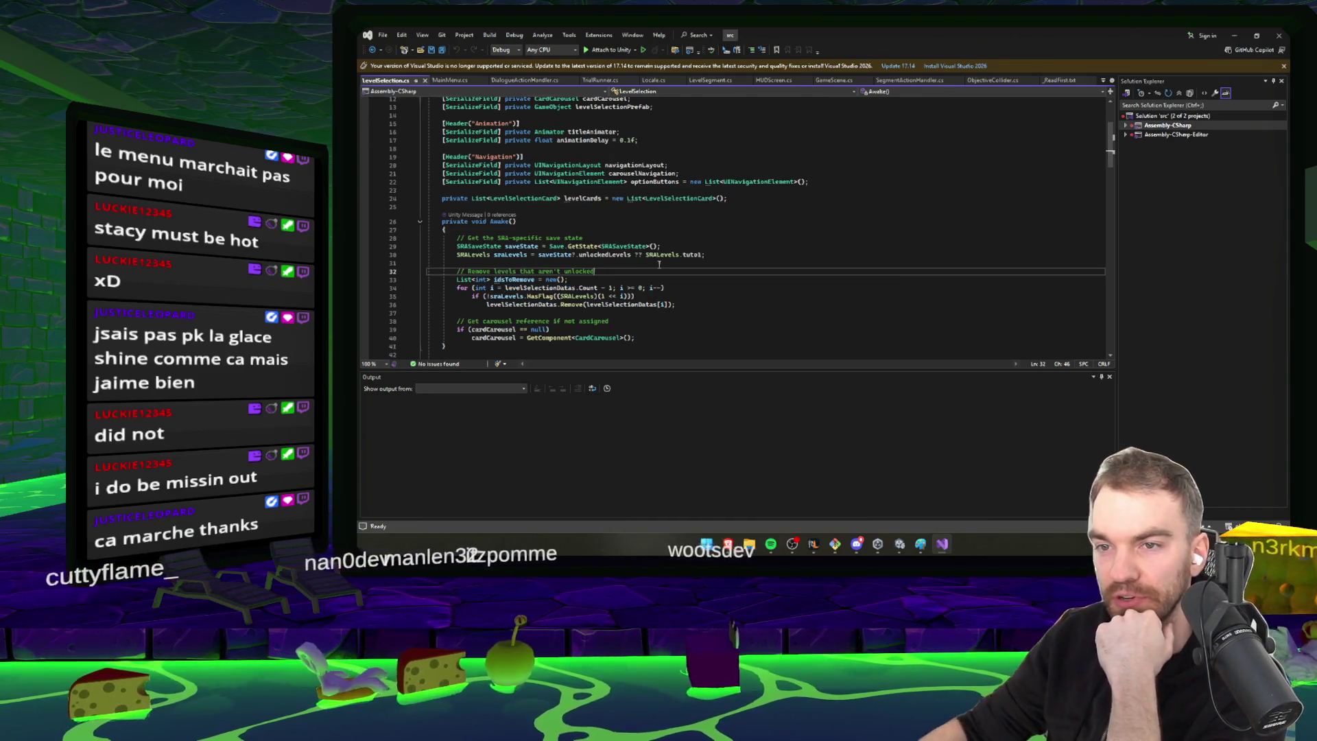
pyautogui.press('Return')
pyautogui.write('// Skip this for betas')
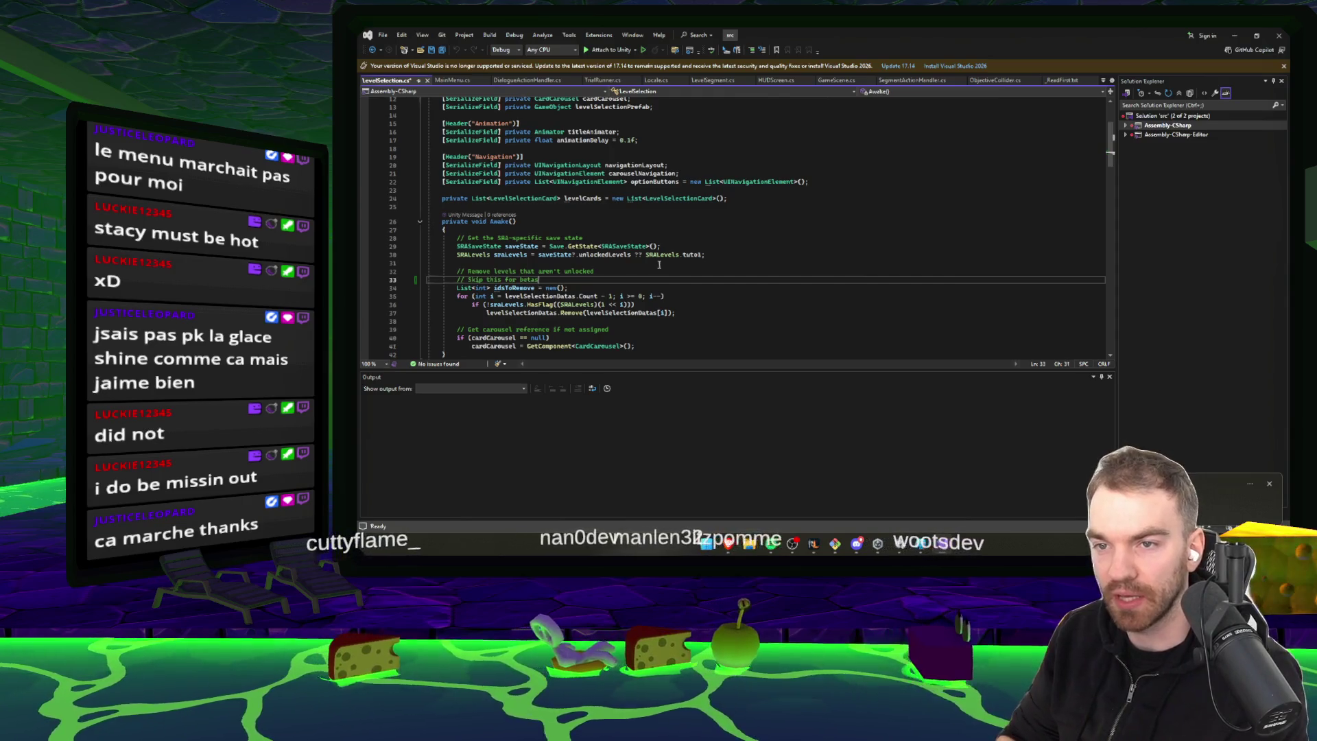
pyautogui.press('Return')
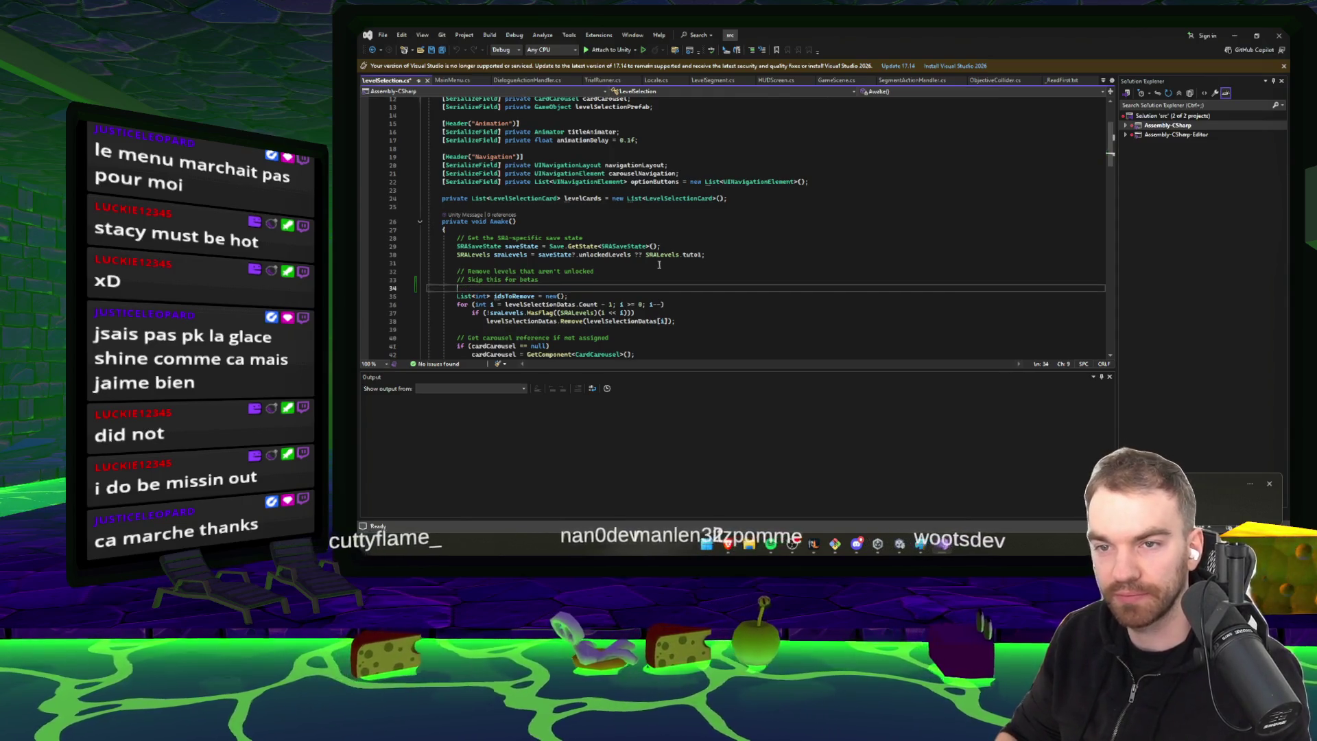
pyautogui.write('/*')
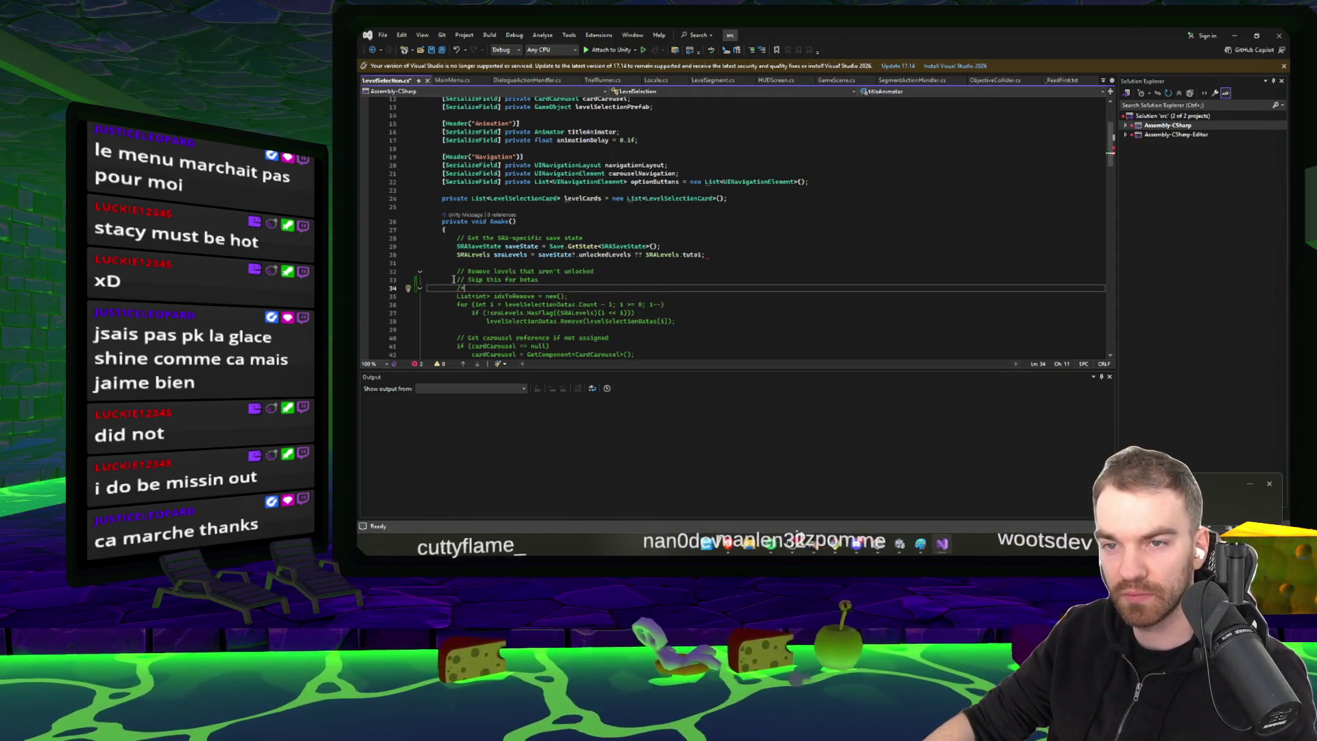
pyautogui.press('BackSpace')
pyautogui.press('Up')
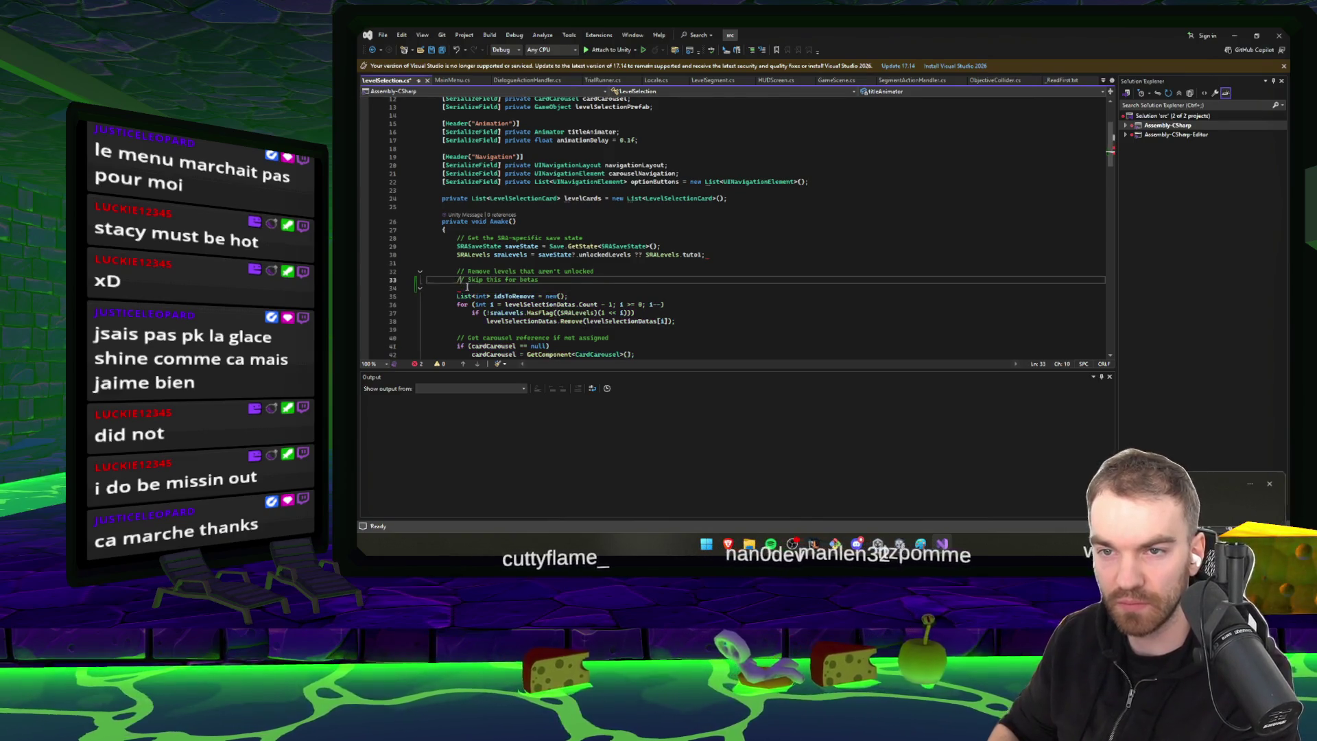
pyautogui.write('*')
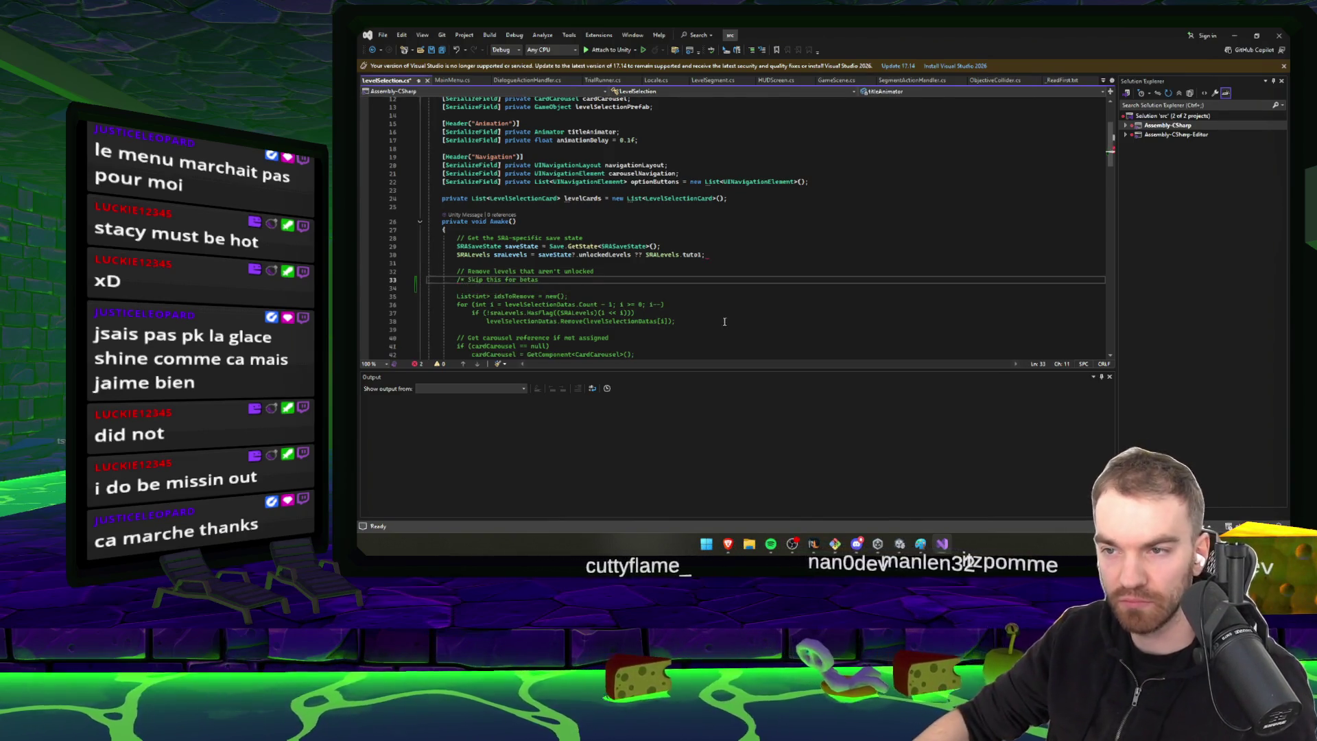
# Close the comment with '*/' after the removal loop and save the script
pyautogui.click(724, 321)
pyautogui.press('Return')
pyautogui.write('*/')
pyautogui.hotkey('ctrl', 'Return')
pyautogui.hotkey('ctrl', 's')
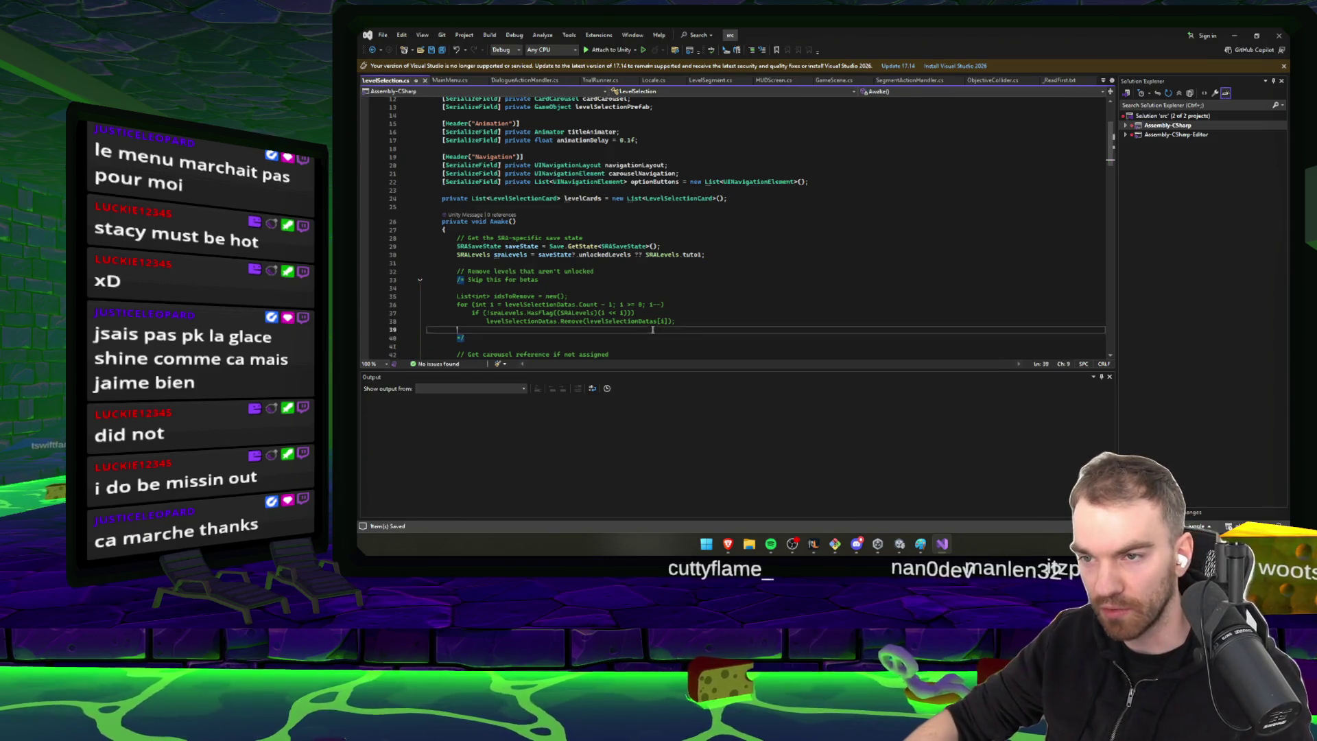
pyautogui.press('Delete')
pyautogui.scroll(-3, 789, 206)
# Minimize Visual Studio, skip Spotify ahead to Sublime's 'Doin' Time', and scroll the playlist
pyautogui.click(1232, 33)
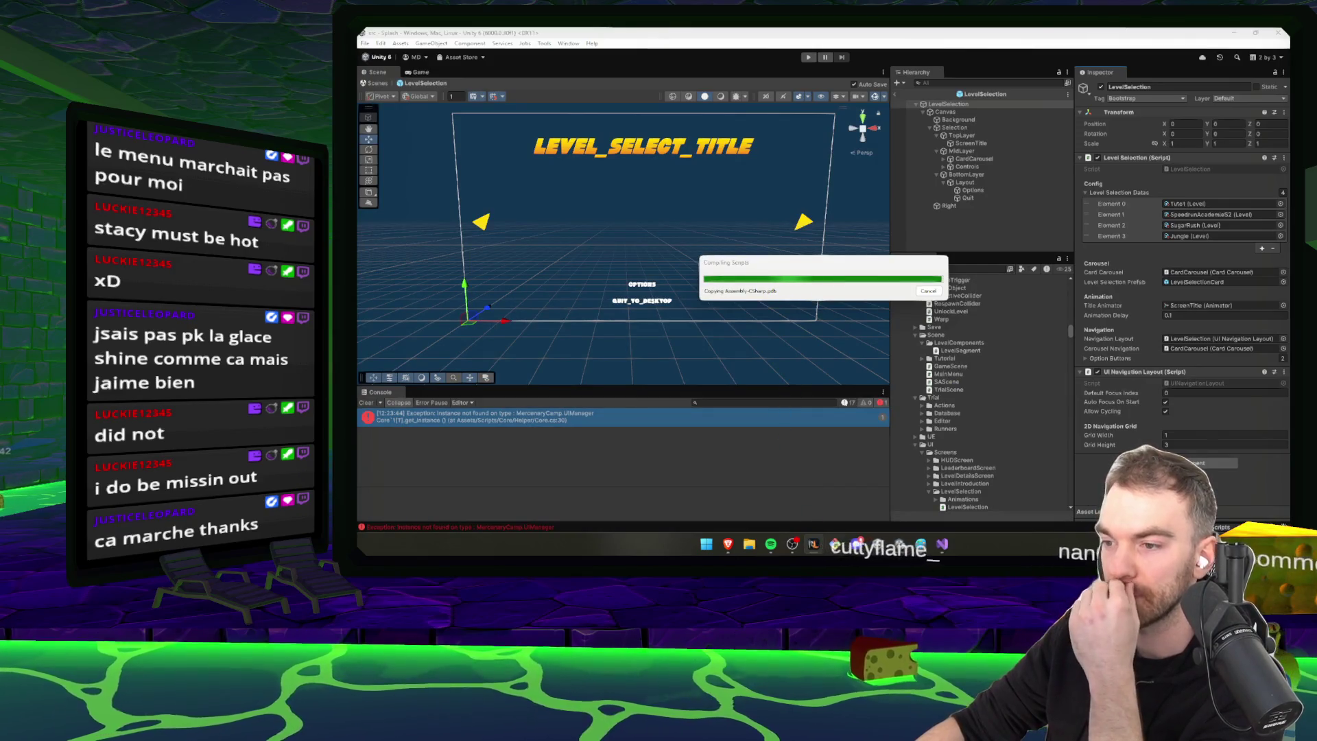
pyautogui.click(771, 543)
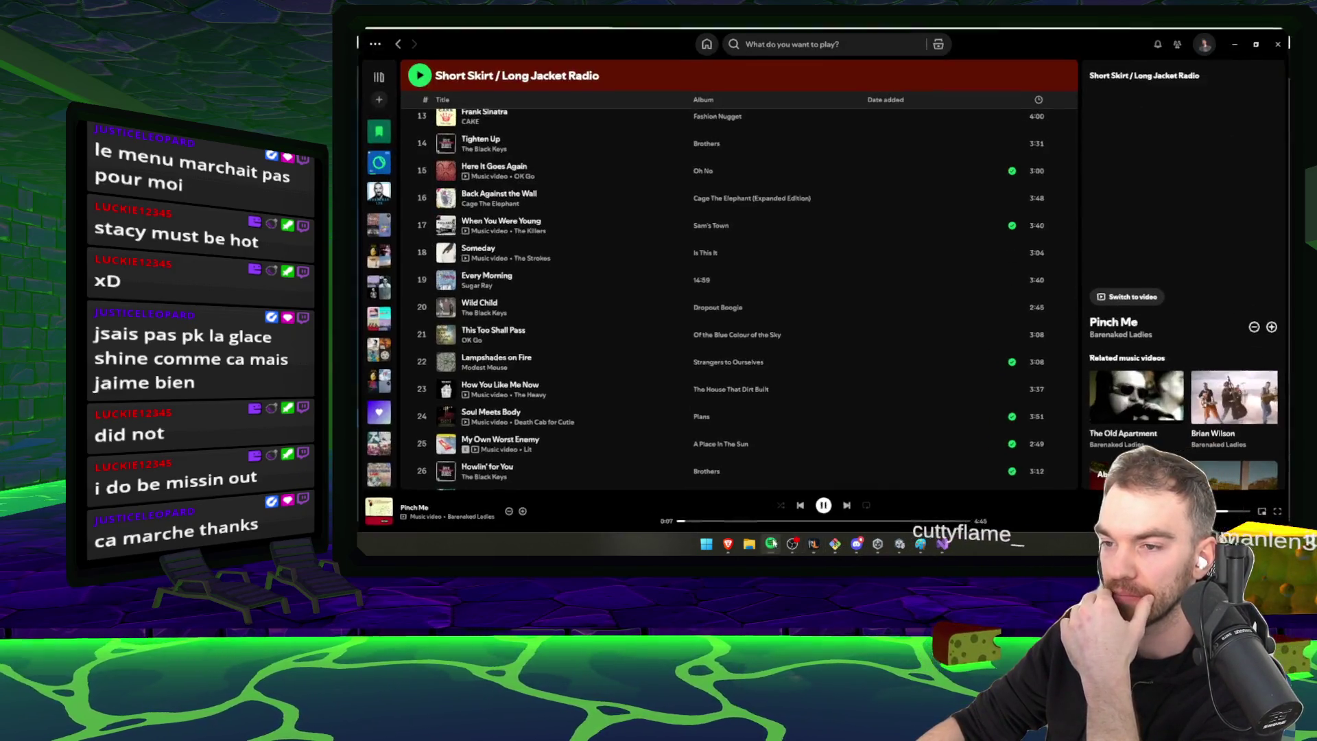
pyautogui.click(846, 505)
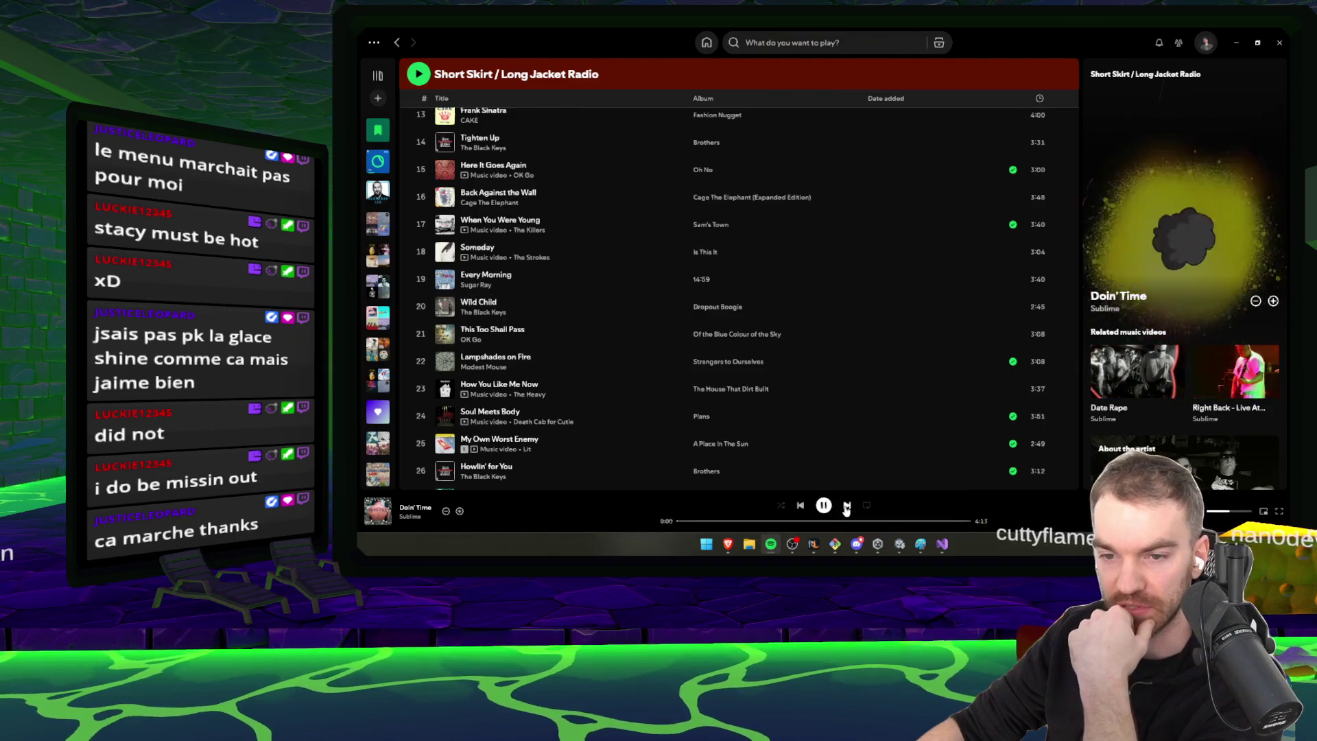
pyautogui.scroll(-5, 580, 405)
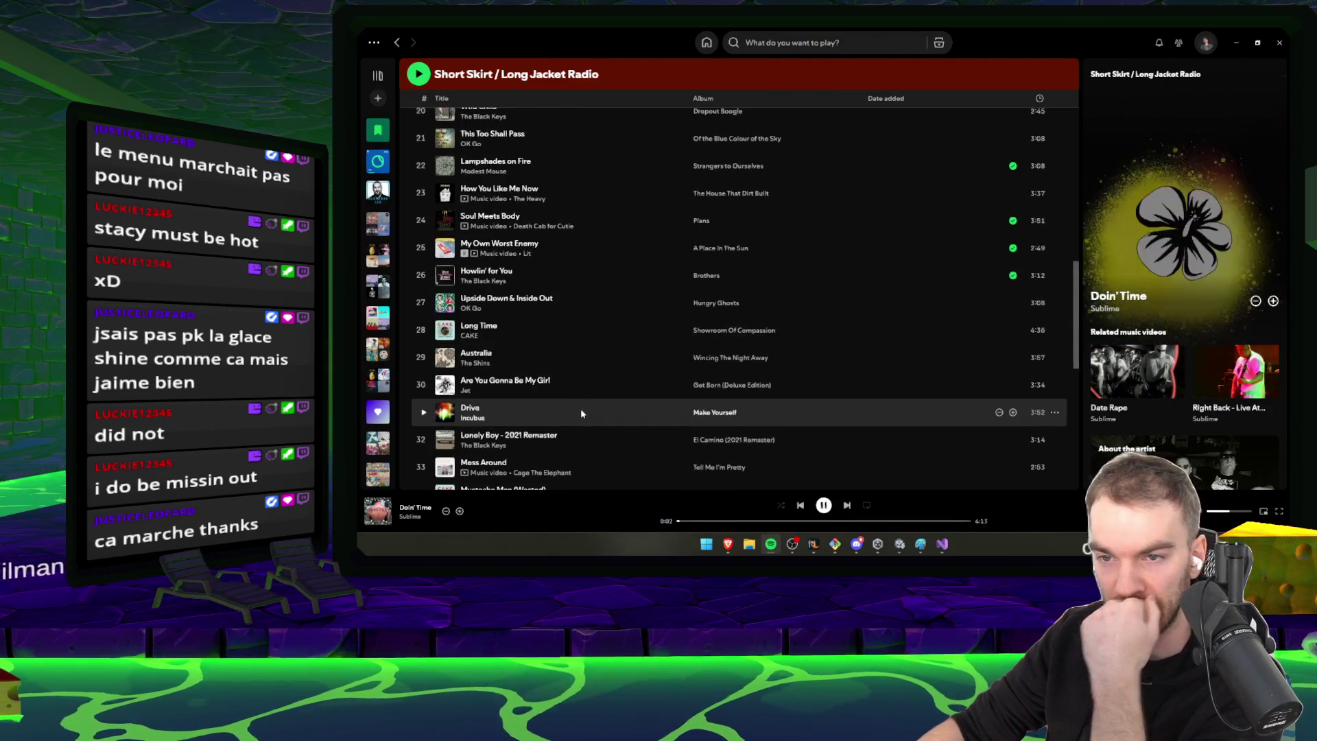
pyautogui.scroll(-4, 580, 415)
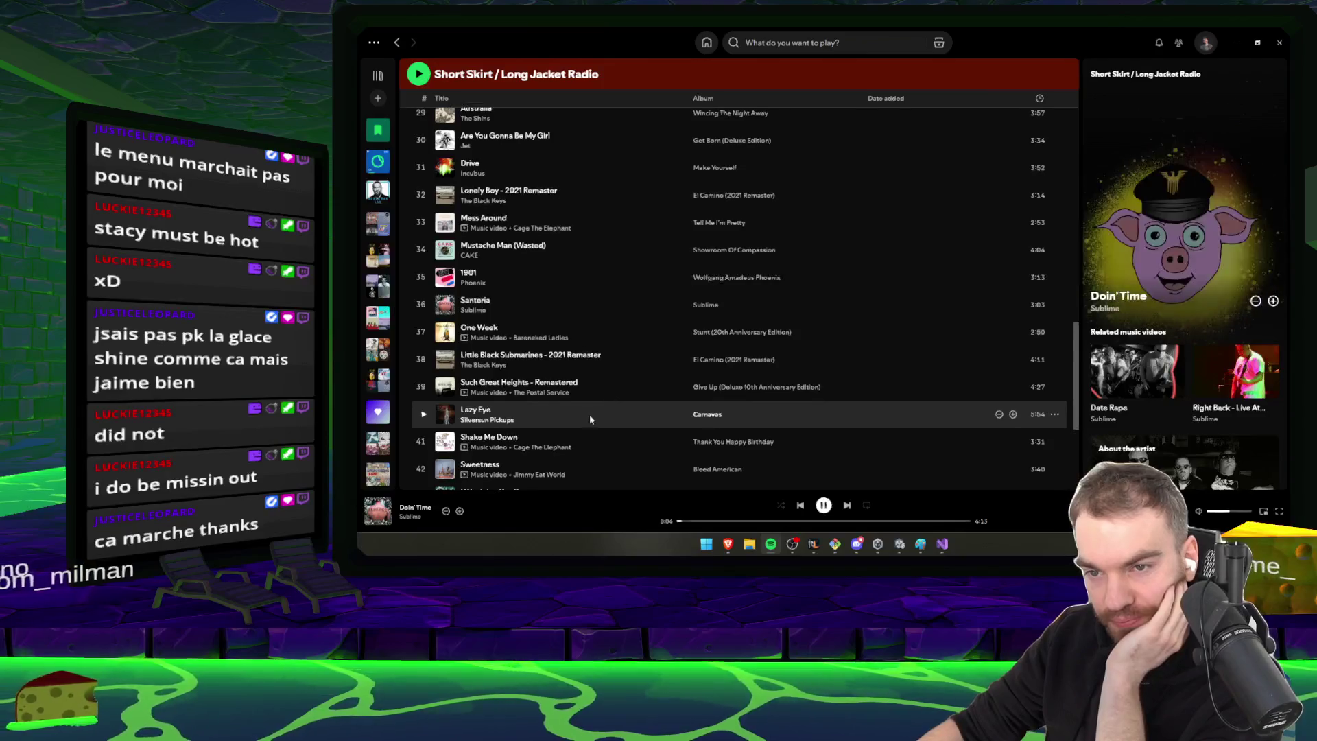
pyautogui.scroll(5, 607, 425)
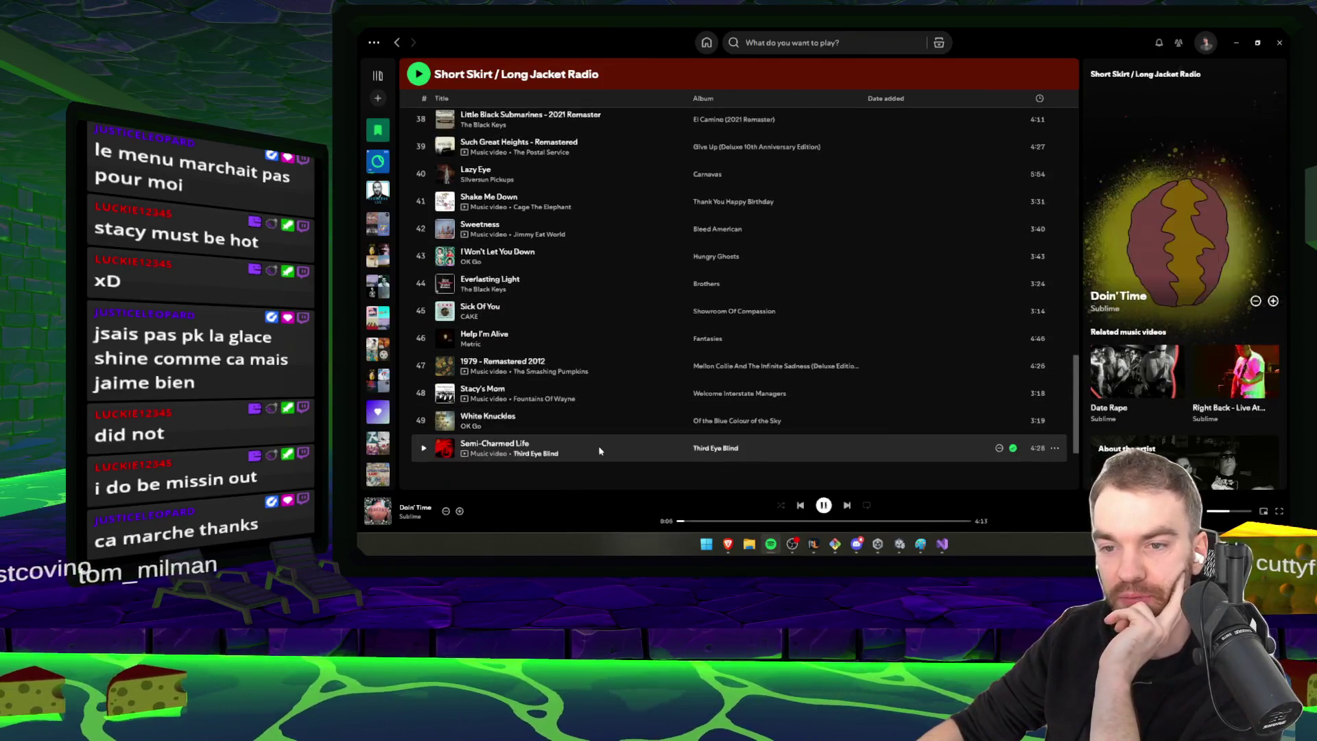
pyautogui.scroll(10, 507, 226)
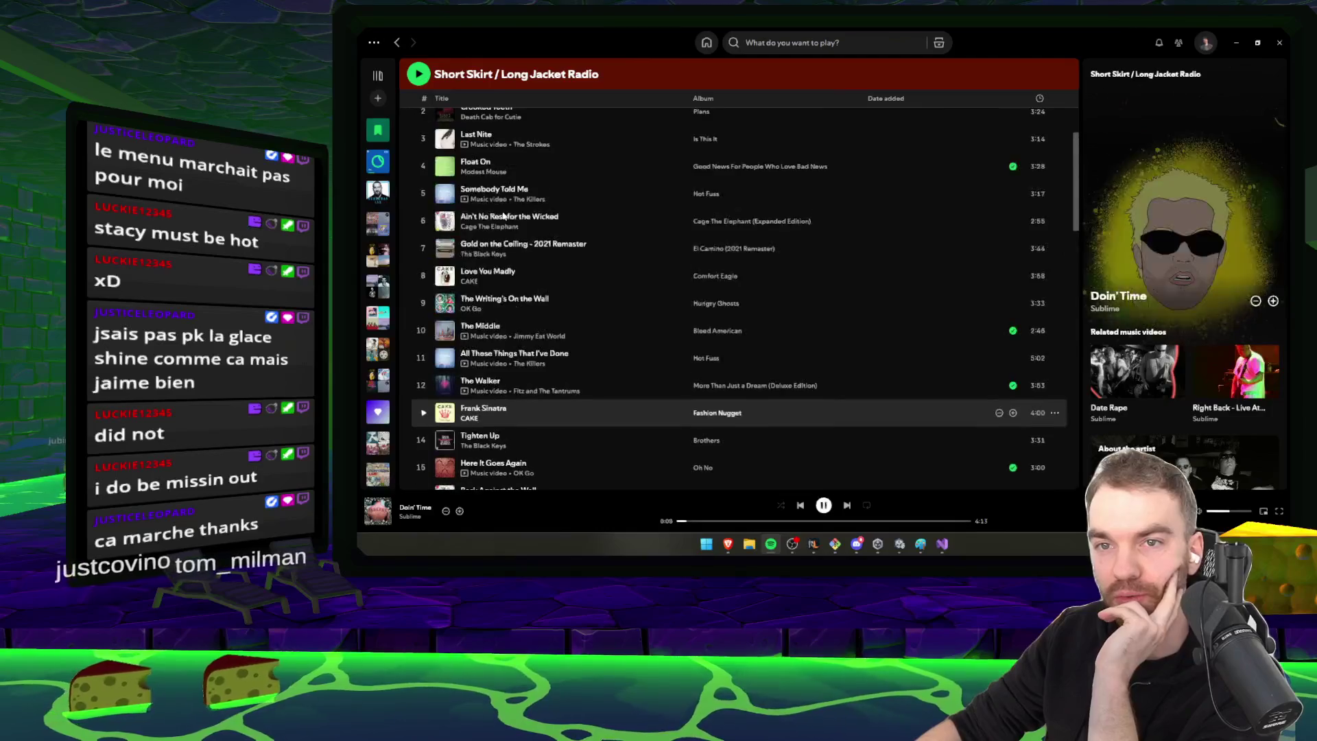
# Clear the console, run the game, and move the level carousel to the Jungle card
pyautogui.click(1236, 43)
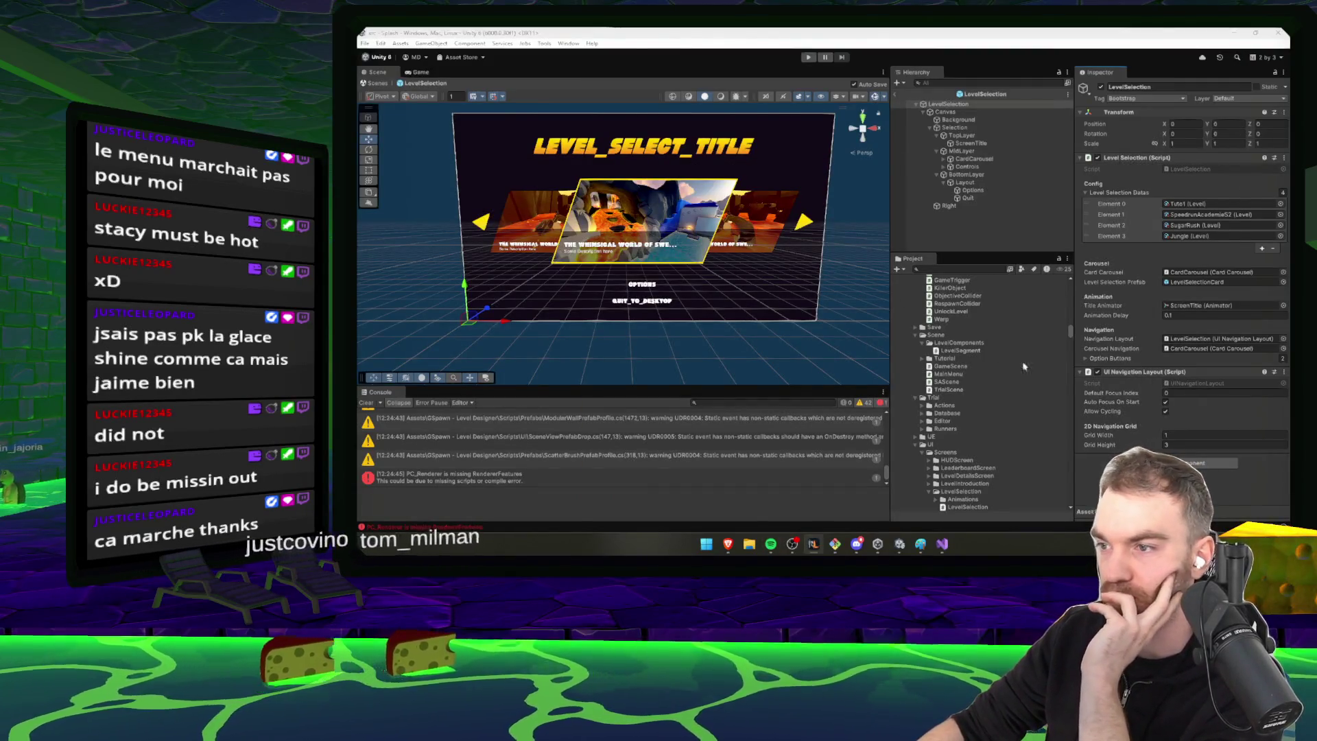
pyautogui.click(366, 404)
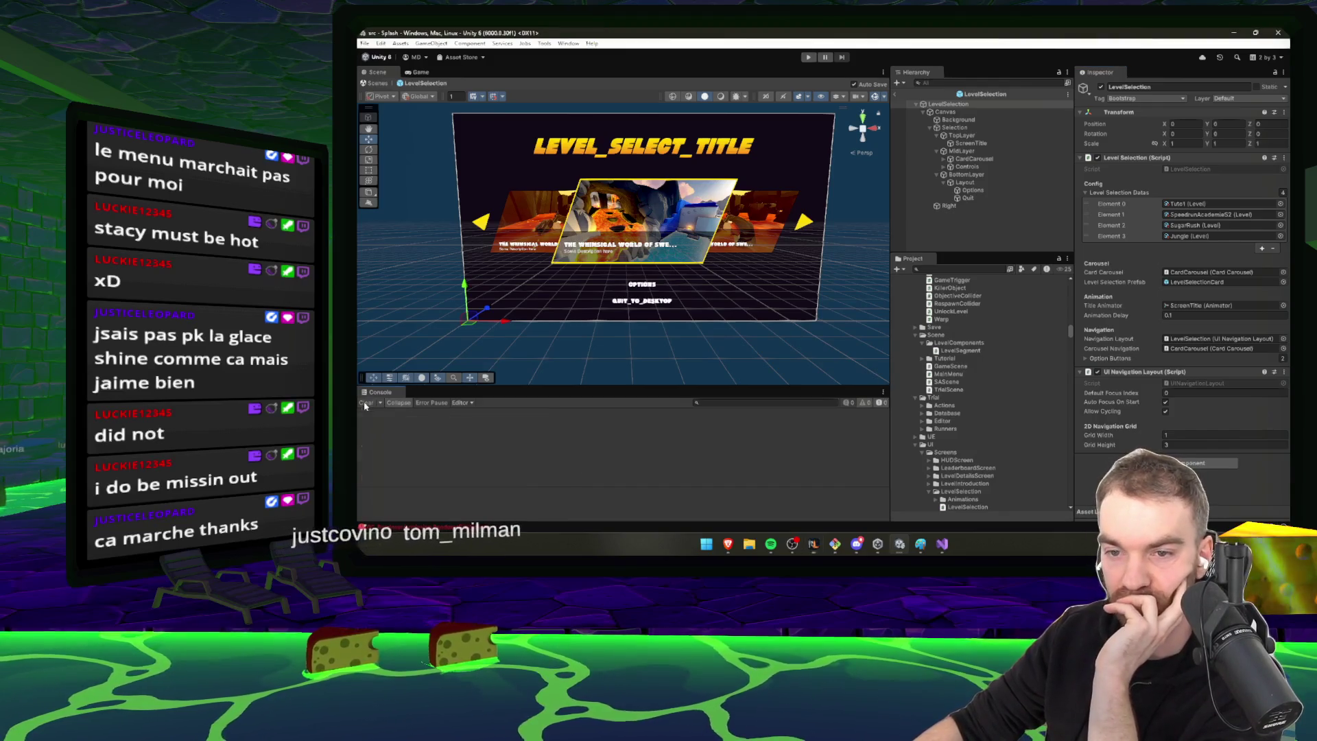
pyautogui.click(805, 58)
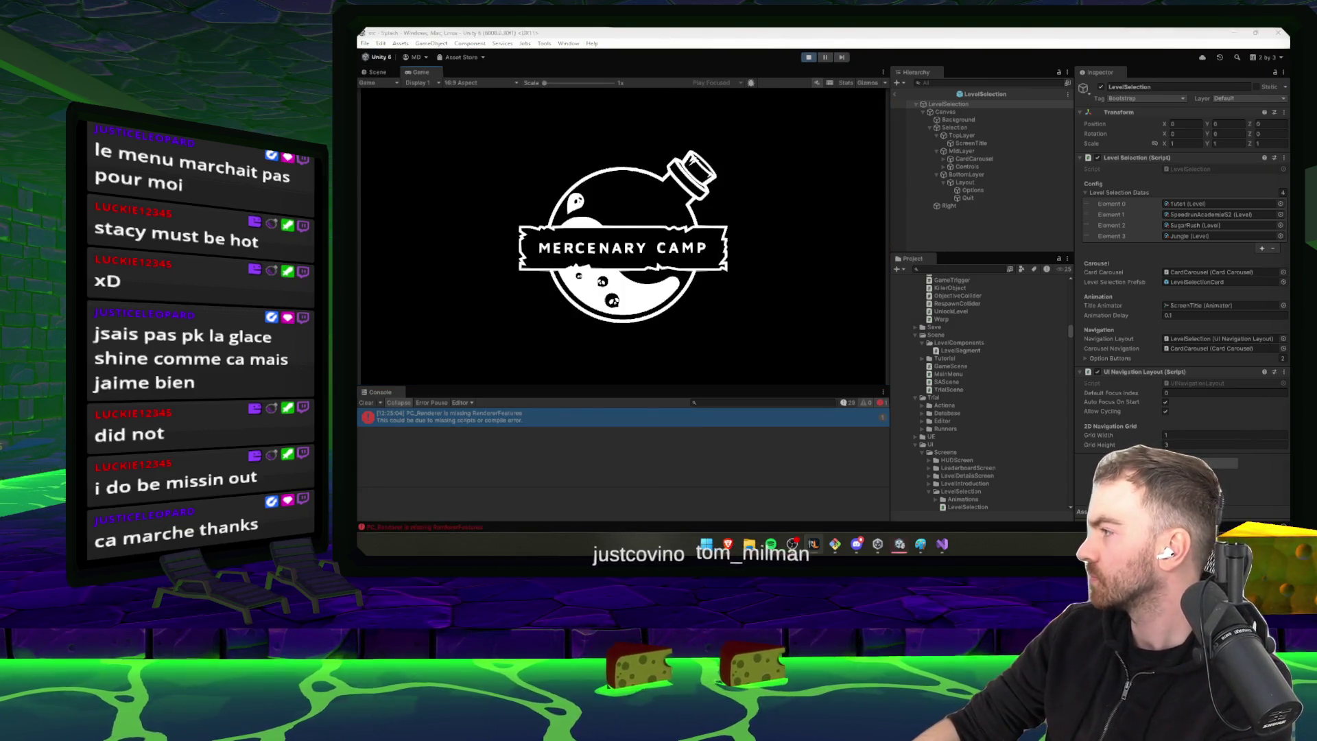
pyautogui.click(370, 403)
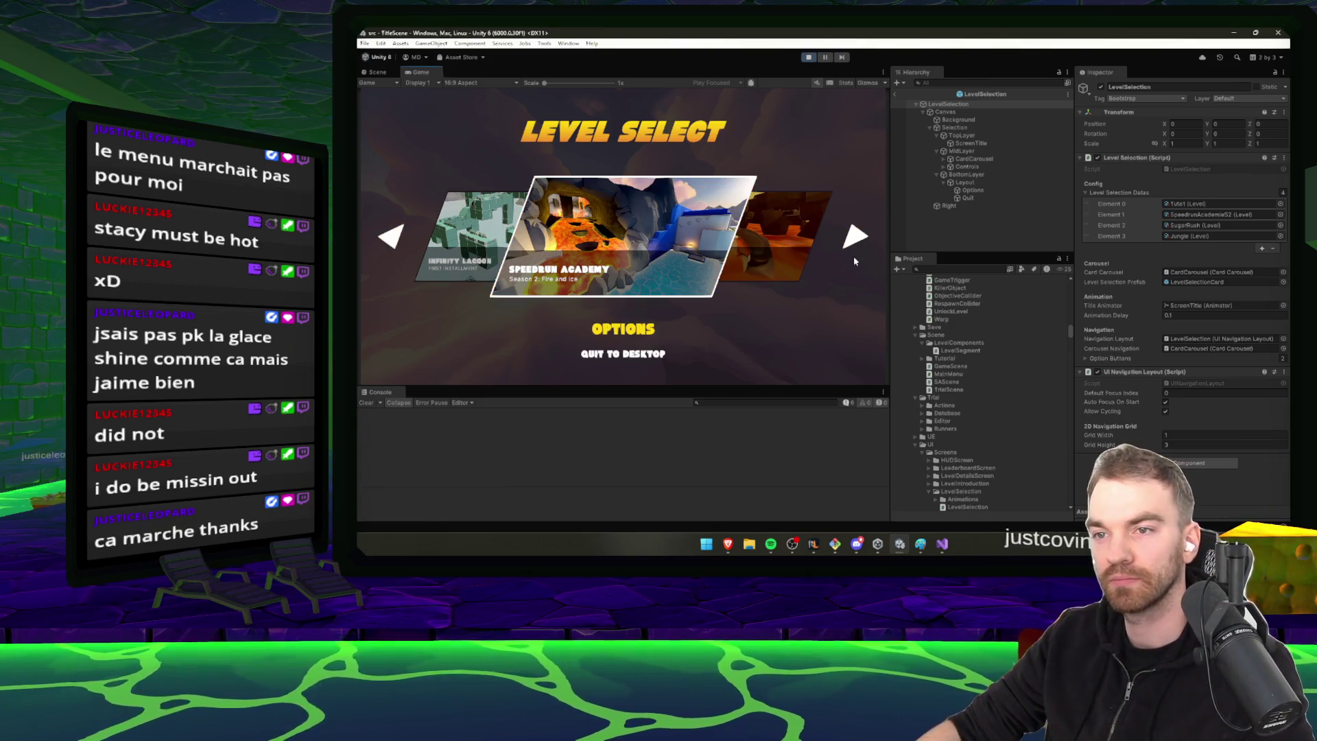
pyautogui.press('Right')
pyautogui.press('Right')
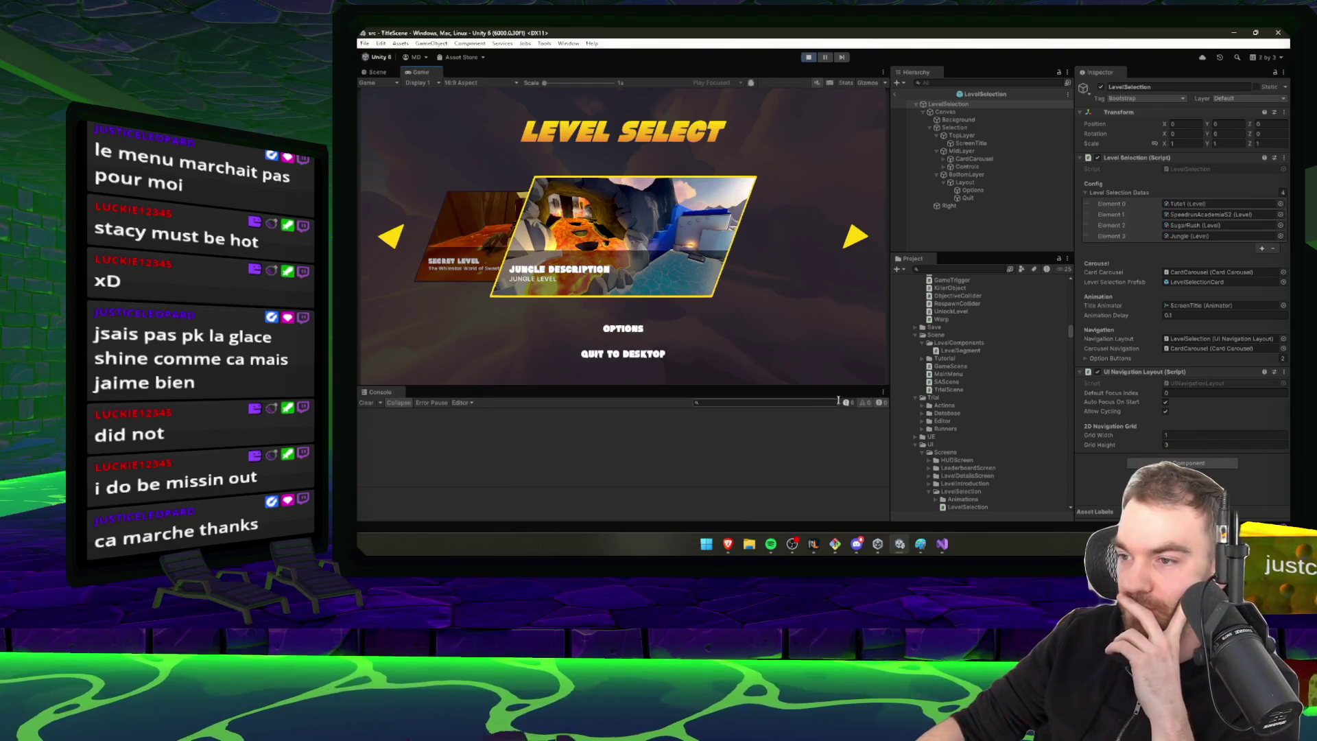
# Check the score refresh logs and Jungle asset, then stop Play and return to LevelSelection.cs
pyautogui.click(539, 438)
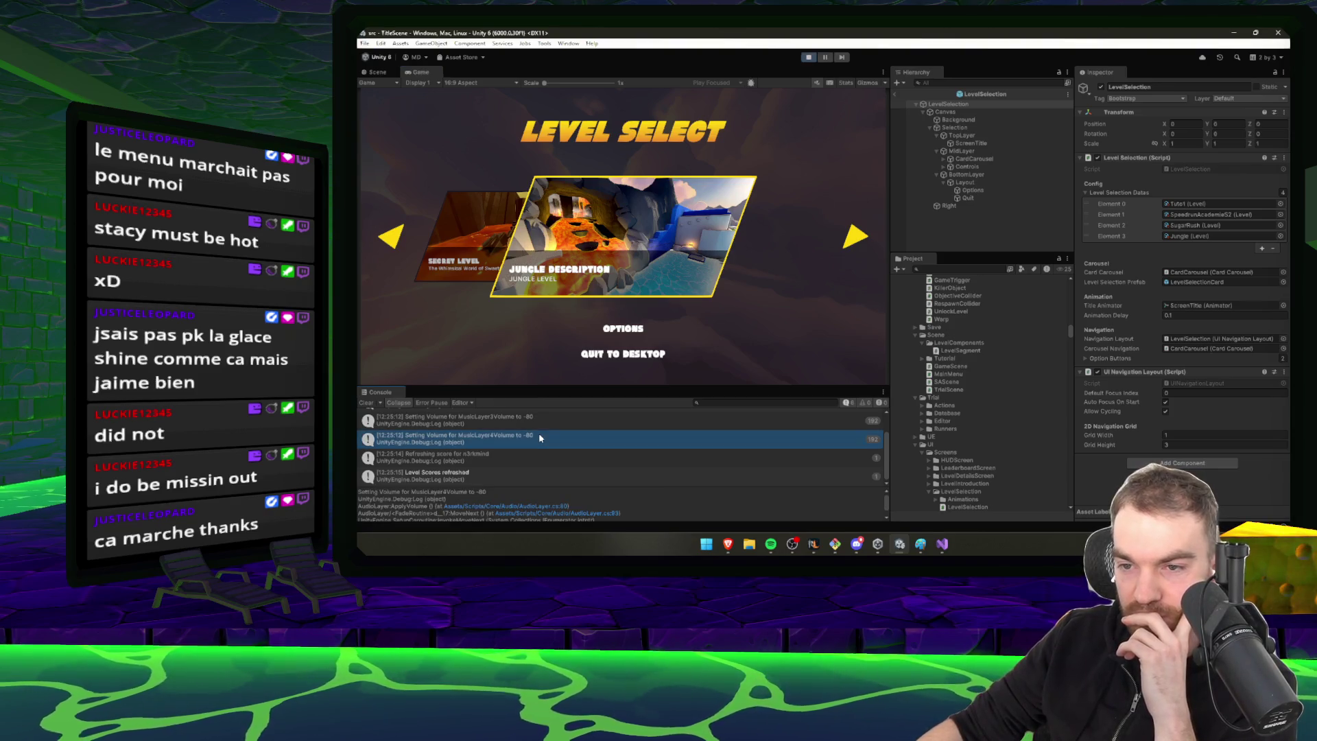
pyautogui.click(505, 465)
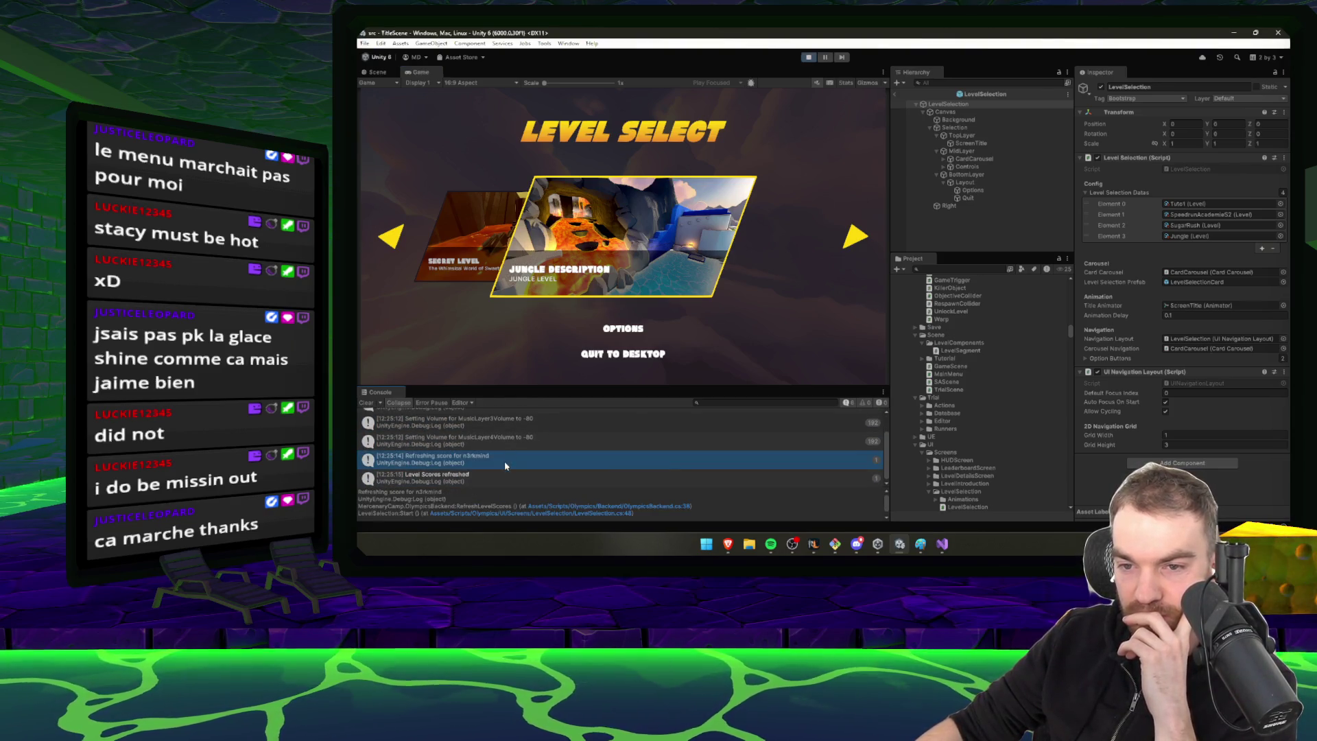
pyautogui.click(503, 475)
pyautogui.click(1188, 204)
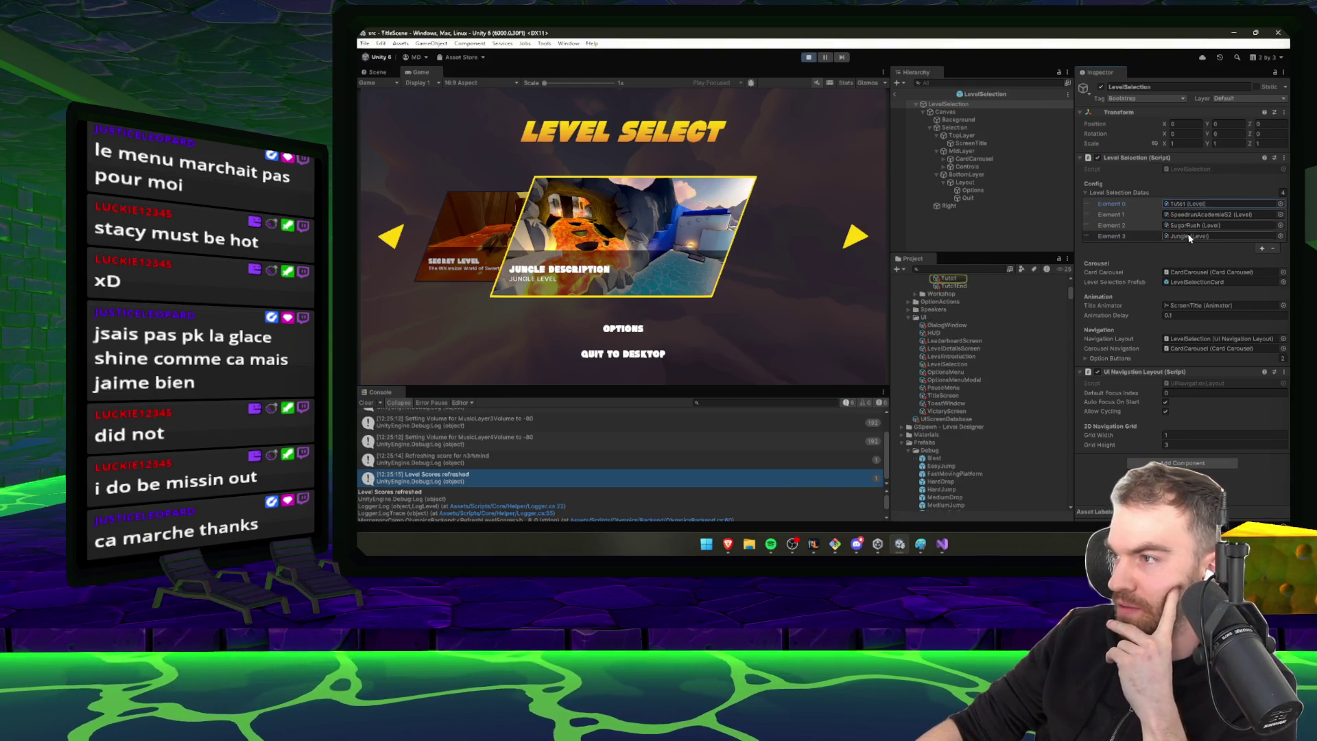
pyautogui.click(1189, 237)
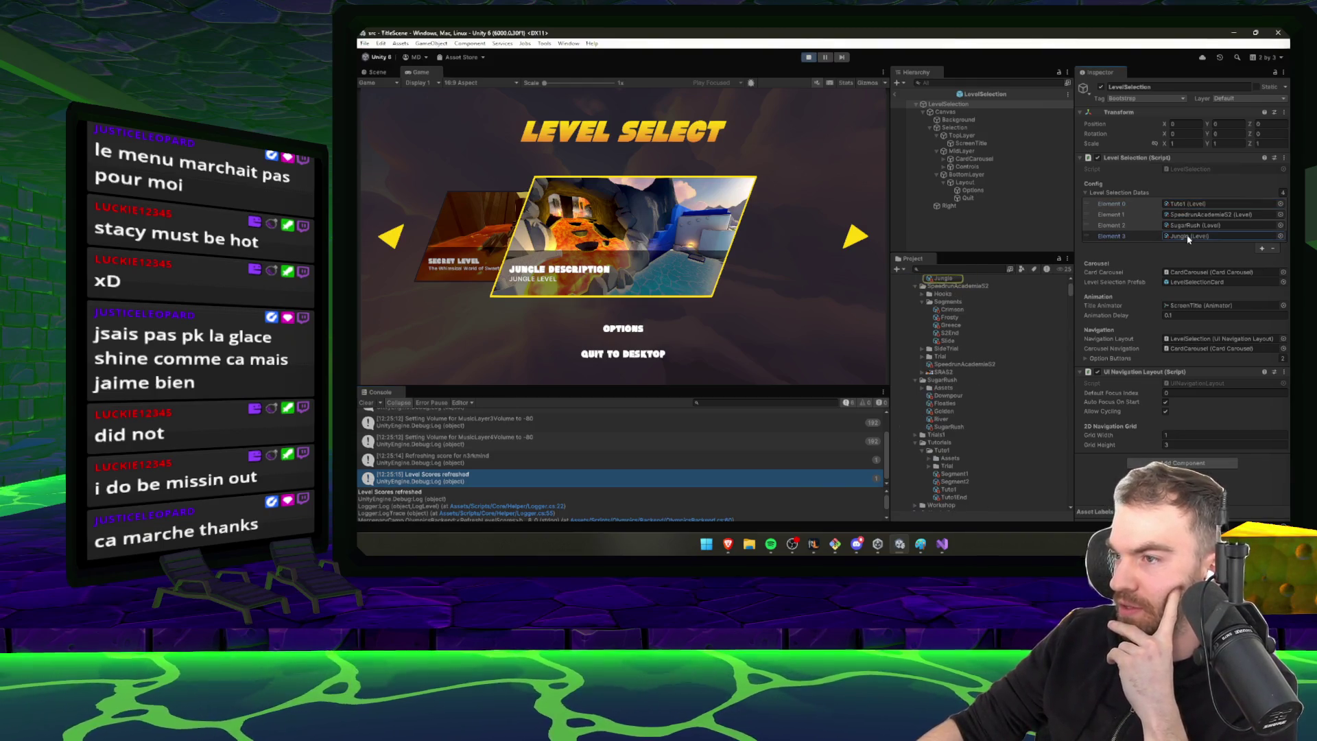
pyautogui.click(809, 57)
pyautogui.click(941, 543)
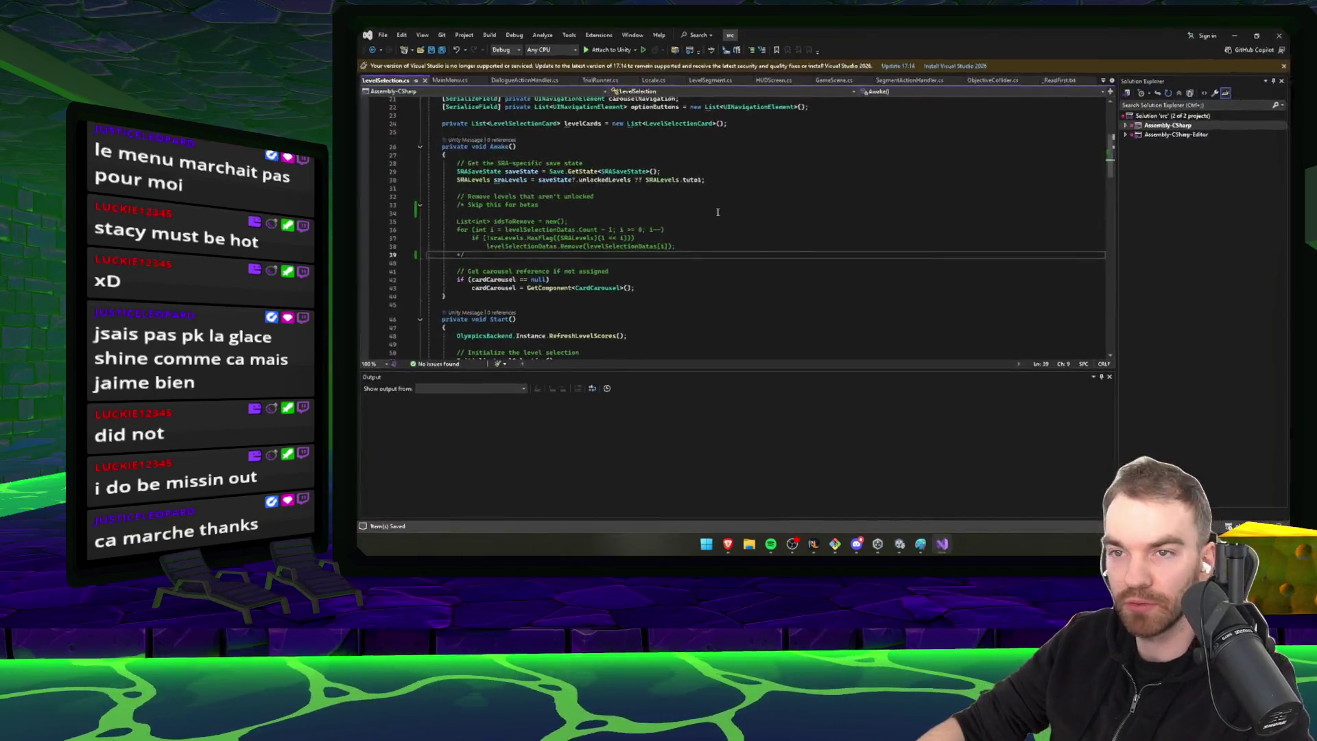
# Highlight SRALevels and levelCards usages, then follow InitializeLevelSelection to the CreateLevelCards call
pyautogui.click(530, 187)
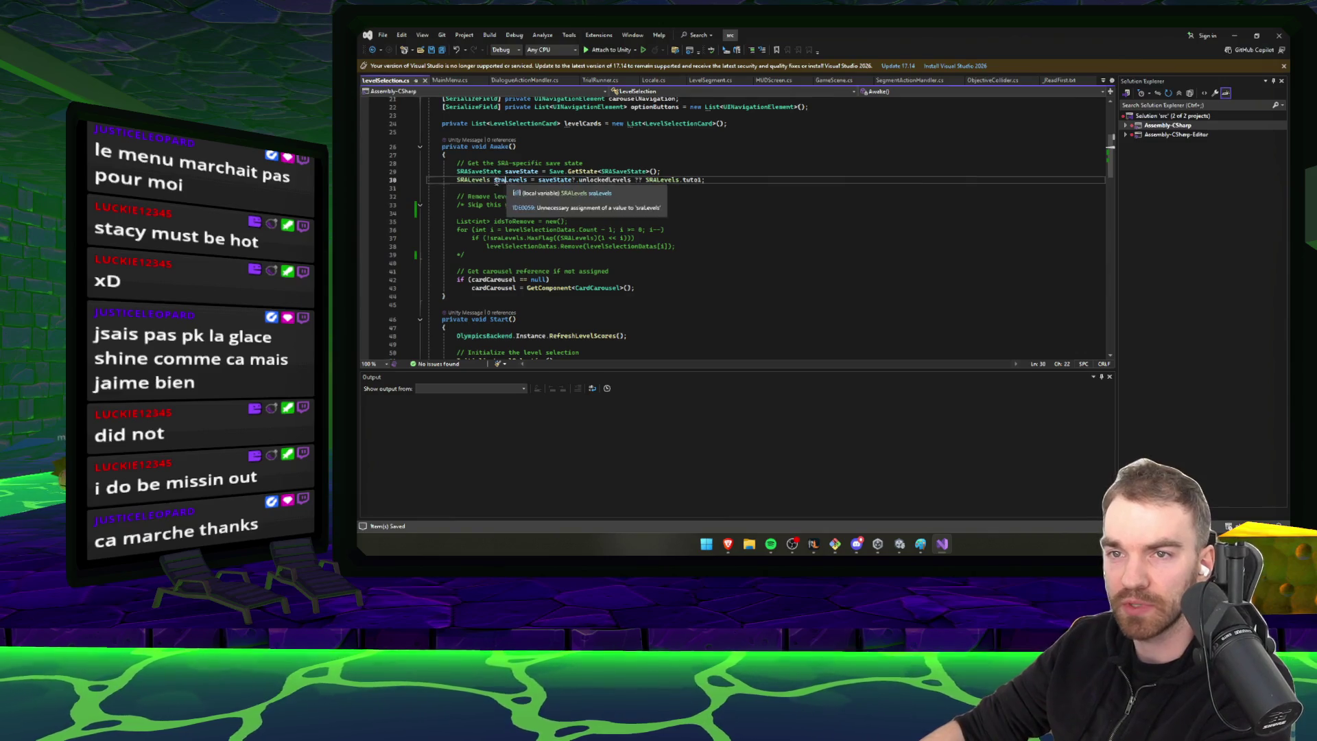
pyautogui.doubleClick(475, 181)
pyautogui.doubleClick(583, 123)
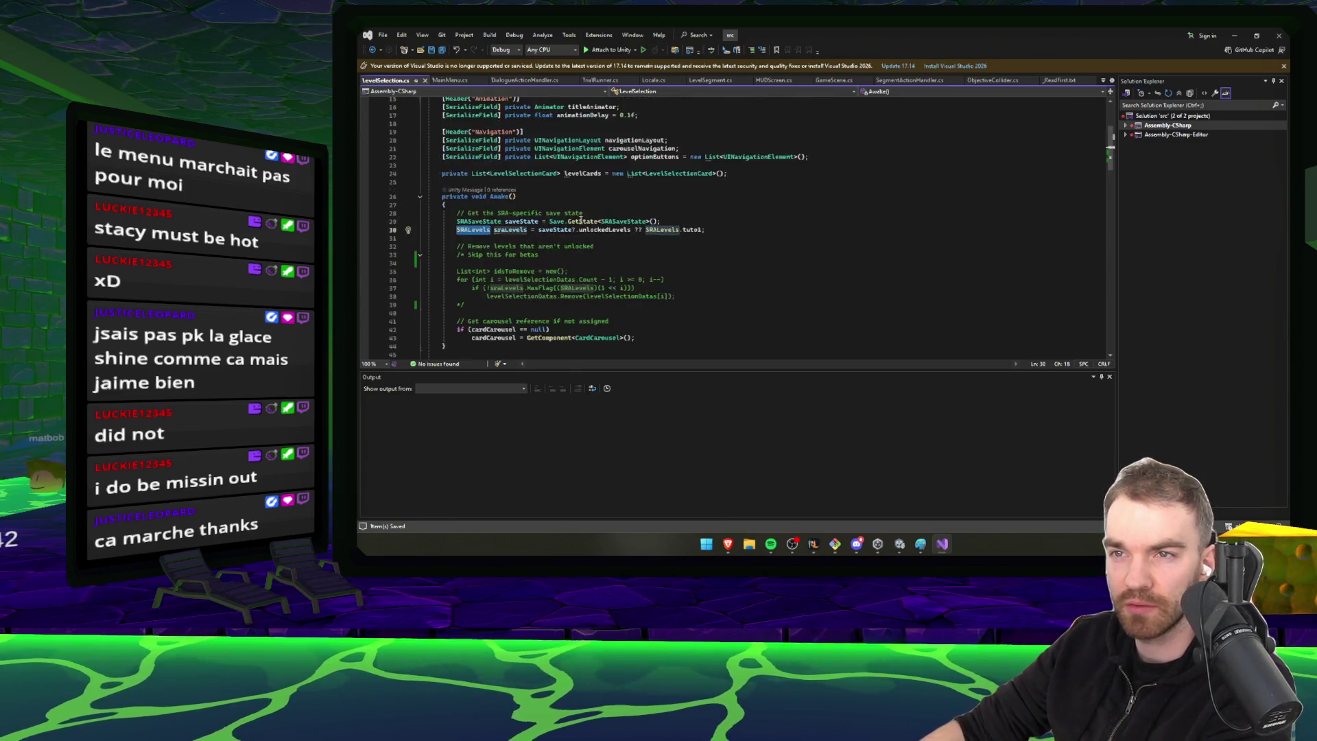
pyautogui.scroll(-1, 567, 279)
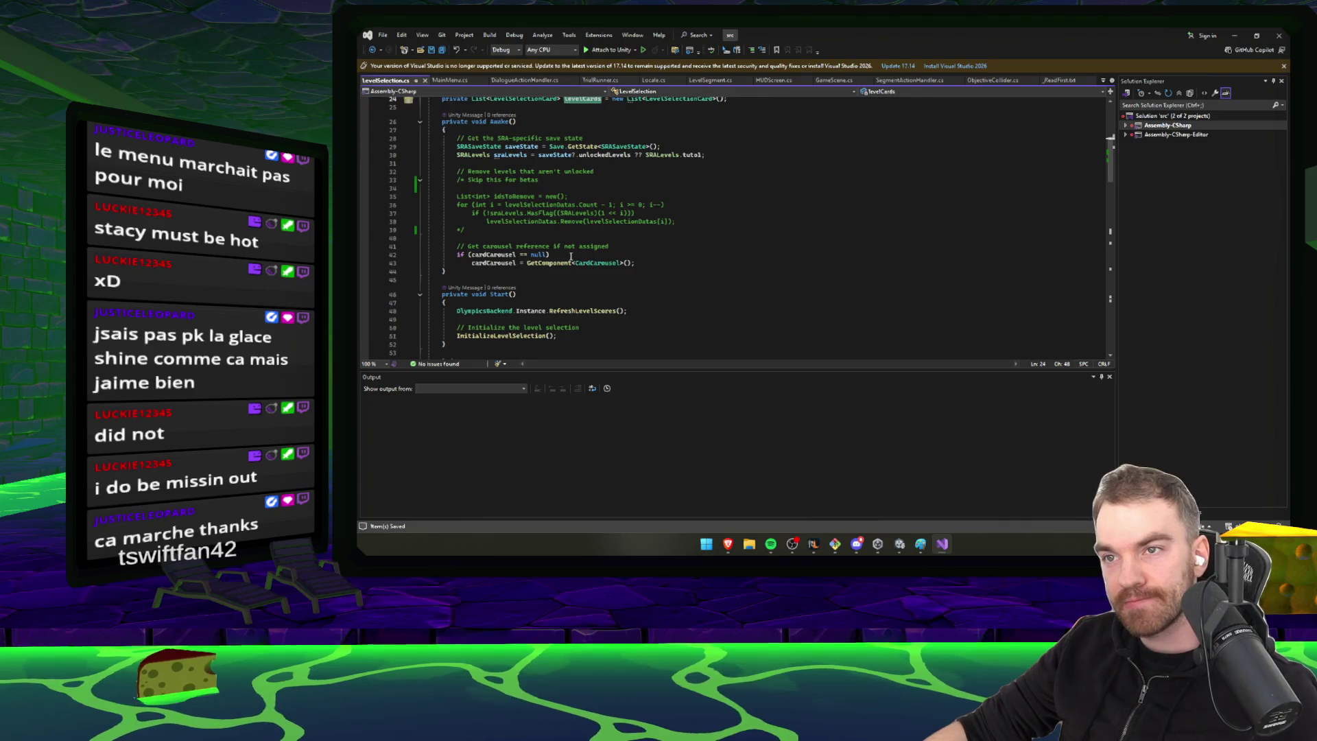
pyautogui.scroll(-2, 570, 256)
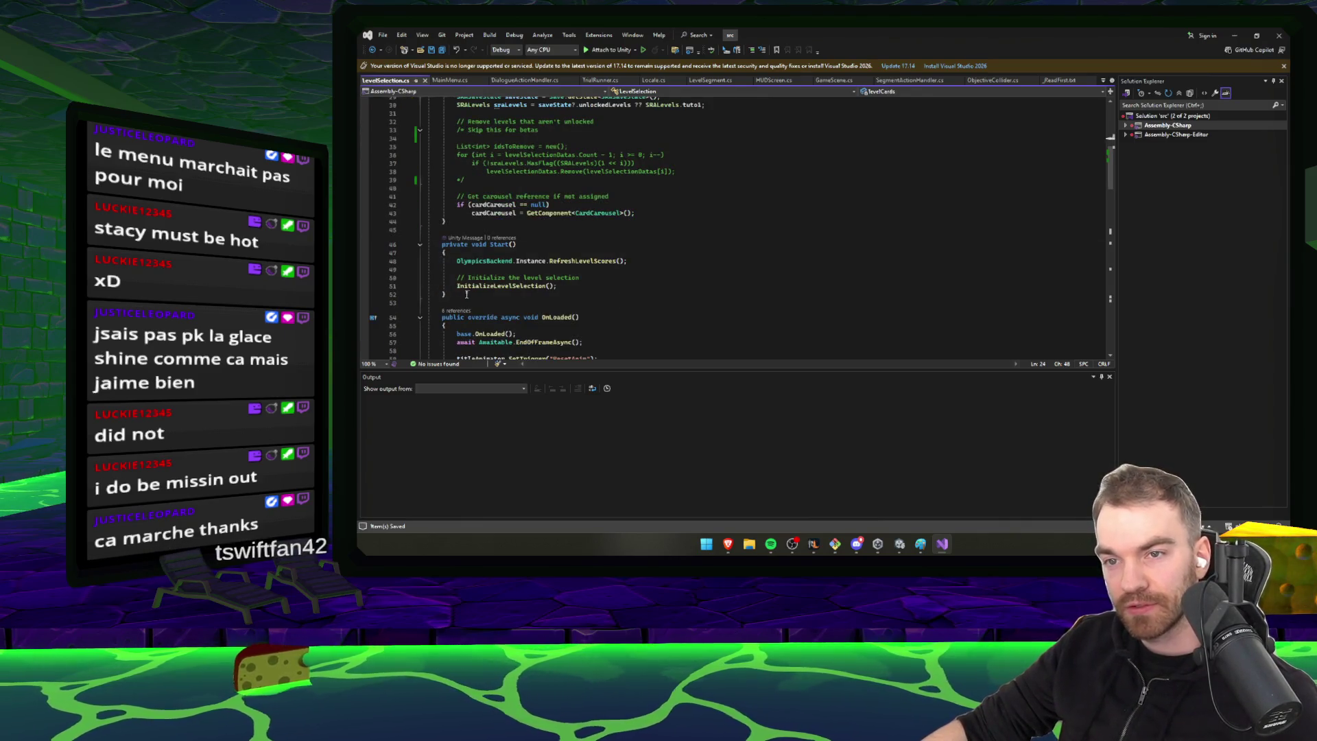
pyautogui.keyDown('ctrl'); pyautogui.click(508, 286); pyautogui.keyUp('ctrl')
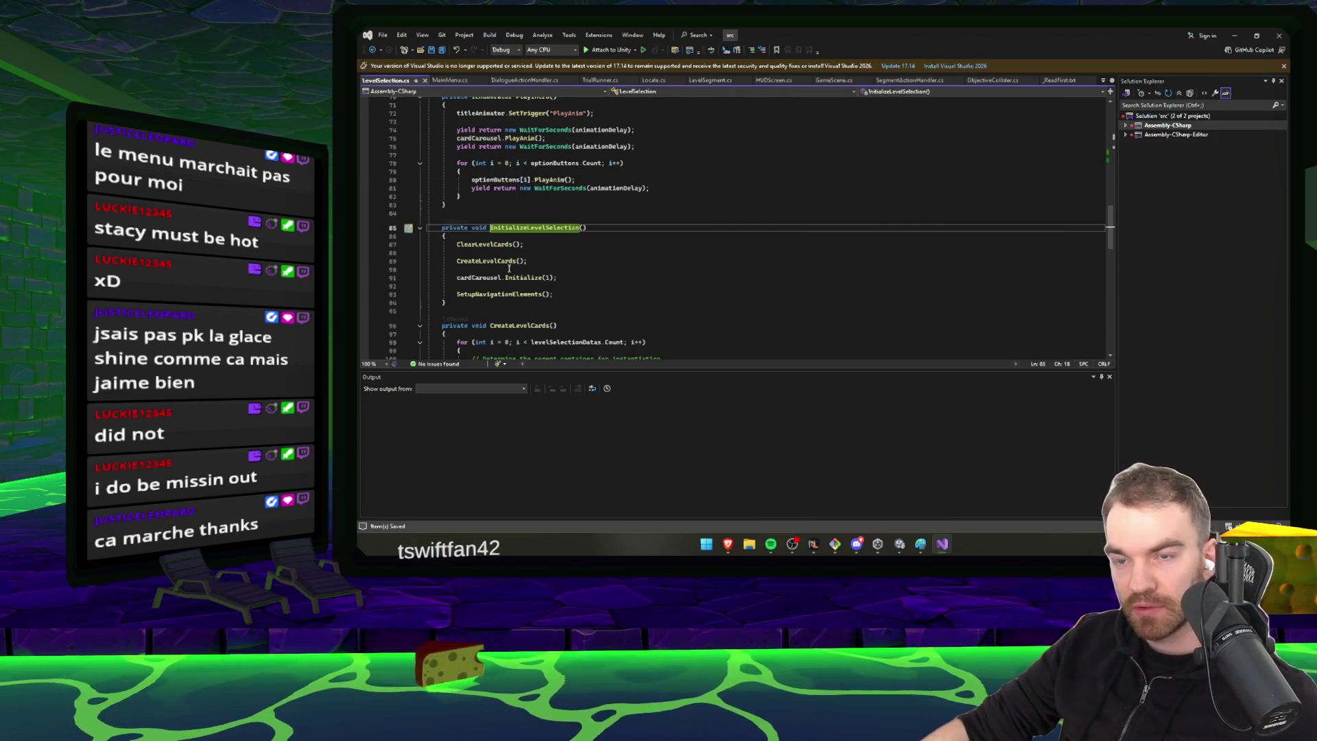
pyautogui.doubleClick(486, 262)
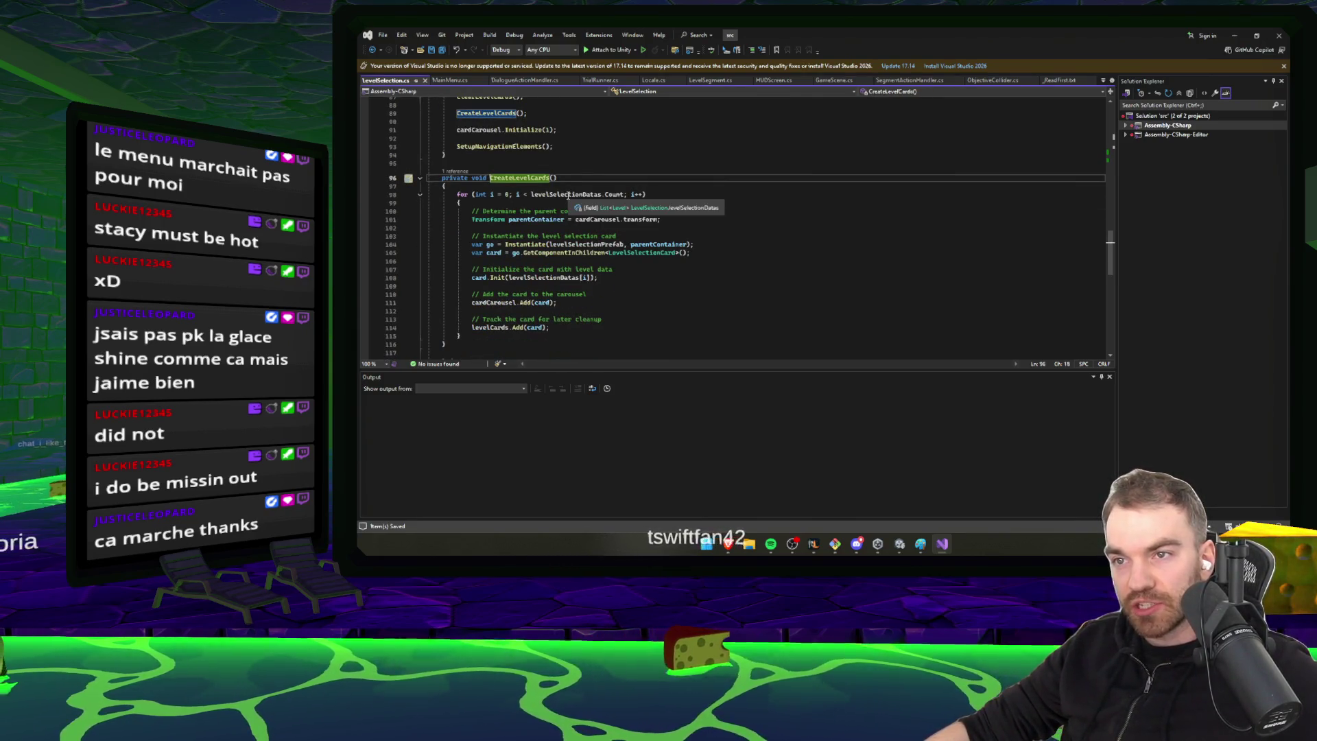
pyautogui.hotkey('alt', 'Tab')
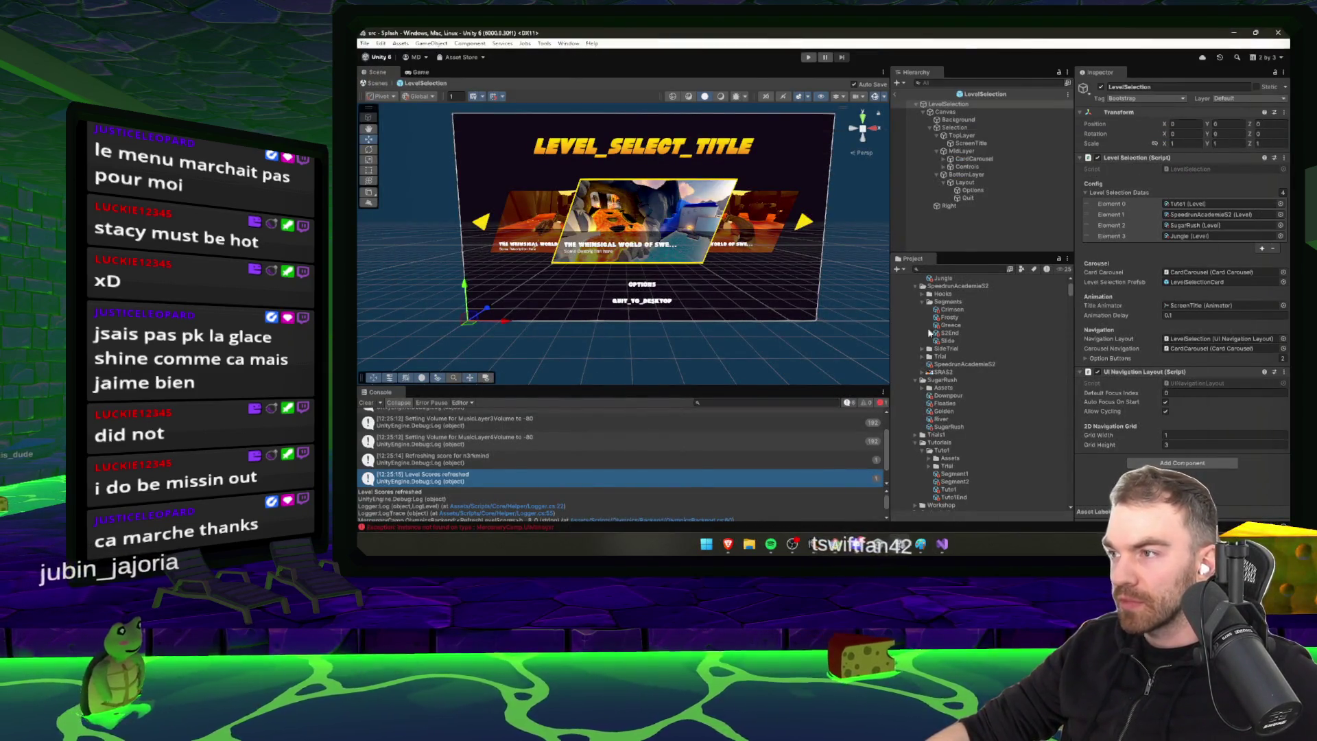
pyautogui.hotkey('alt', 'Tab')
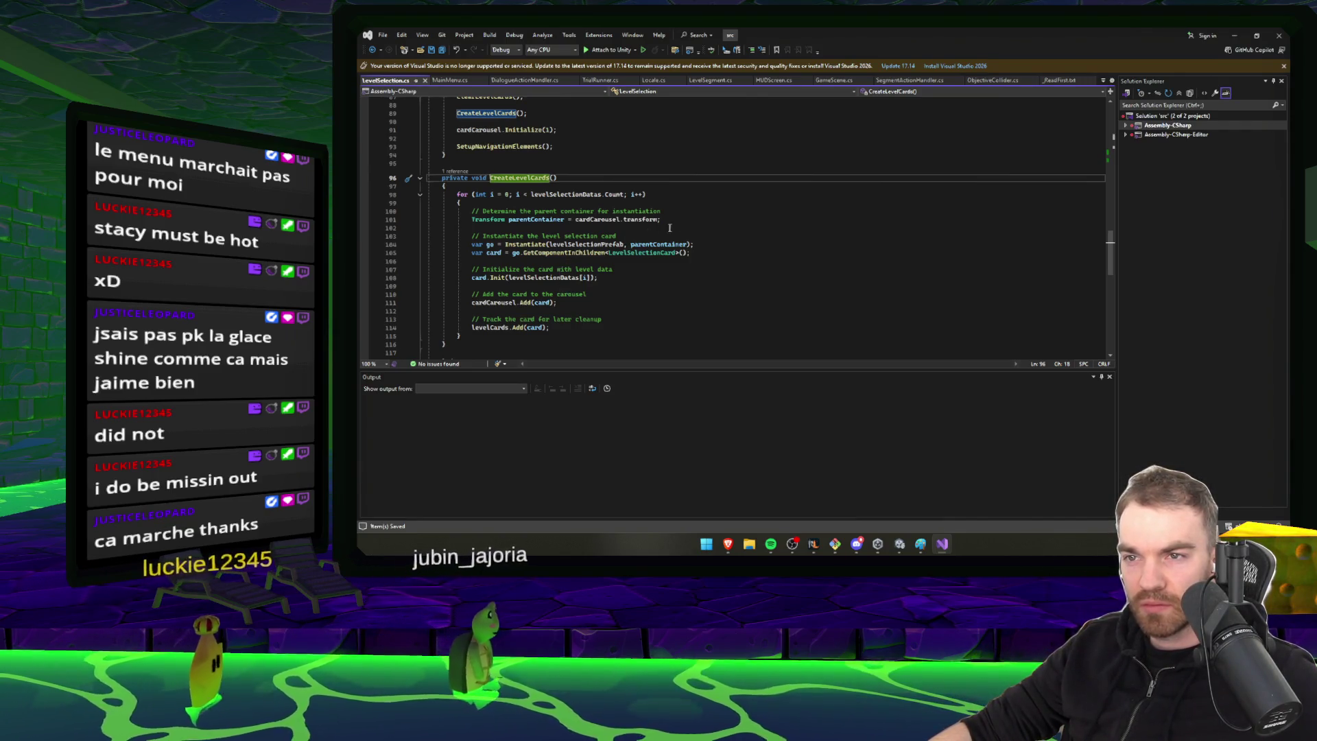
# Move the parentContainer comment and assignment from inside the for loop to above it
pyautogui.moveTo(660, 220); pyautogui.dragTo(576, 221)
pyautogui.hotkey('shift', 'Up')
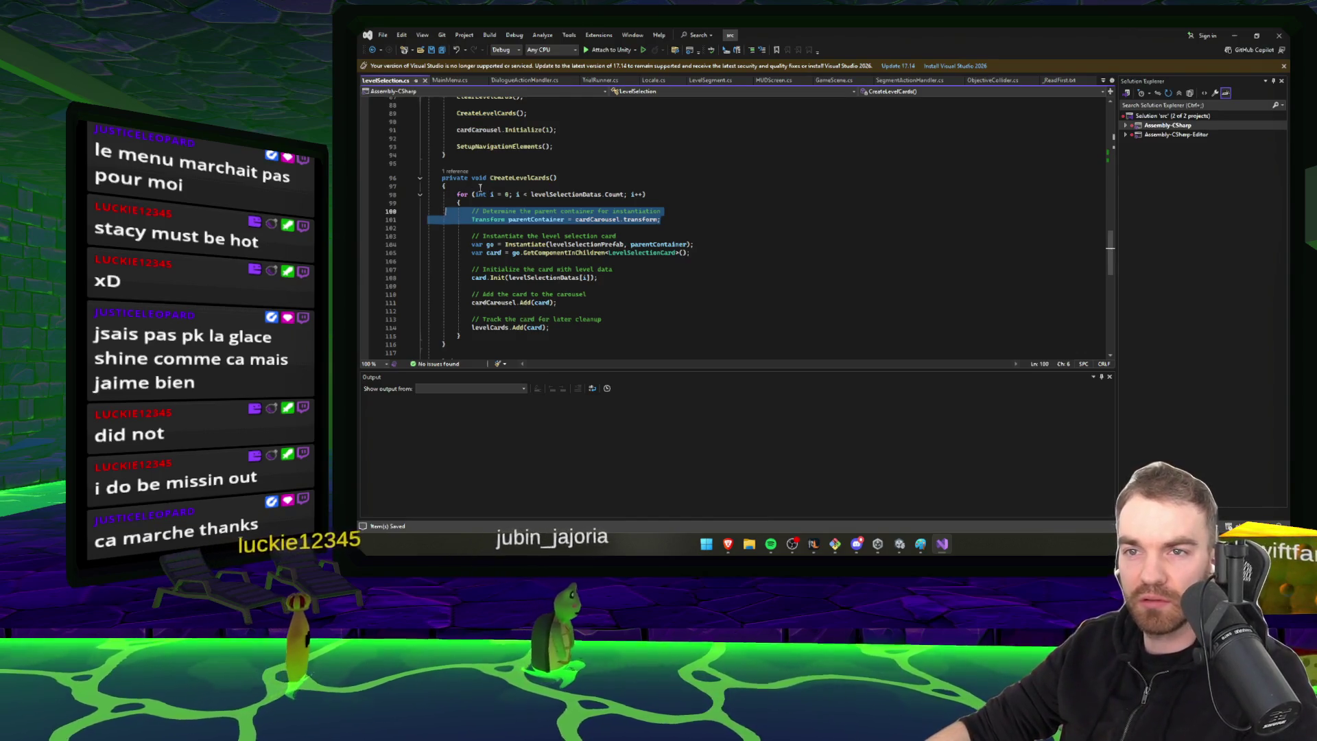
pyautogui.press('Delete')
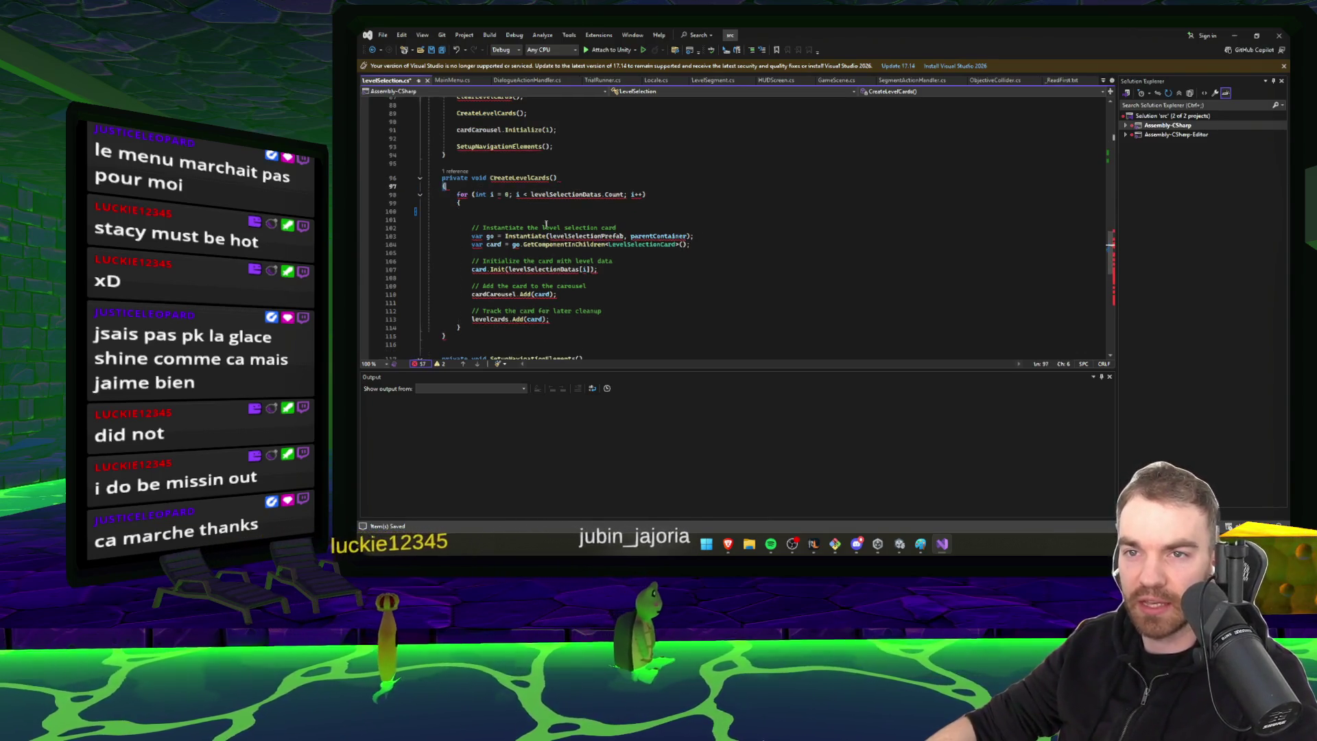
pyautogui.click(511, 185)
pyautogui.hotkey('ctrl', 'z')
pyautogui.hotkey('ctrl', 'z')
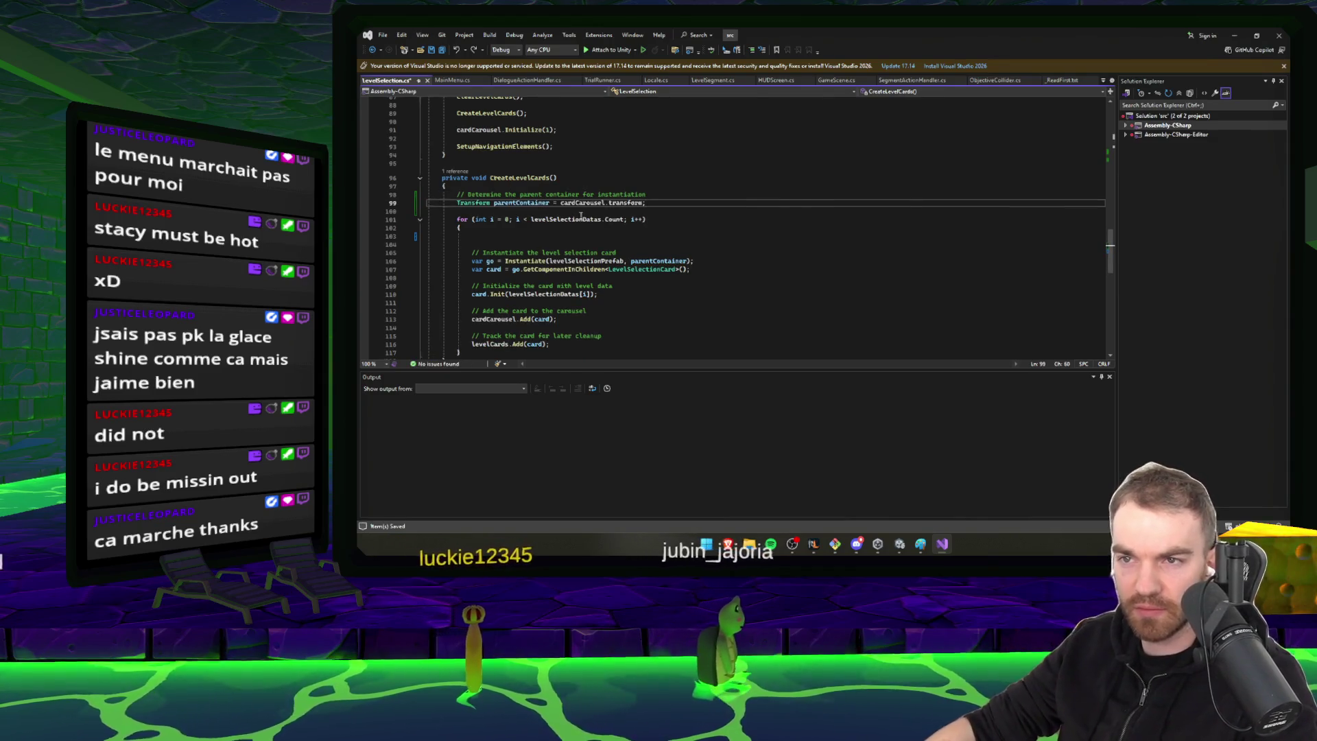
# Delete the leftover blank lines in the loop and check the card-adding lines
pyautogui.click(561, 244)
pyautogui.hotkey('ctrl', 'x')
pyautogui.press('Up')
pyautogui.hotkey('ctrl', 'x')
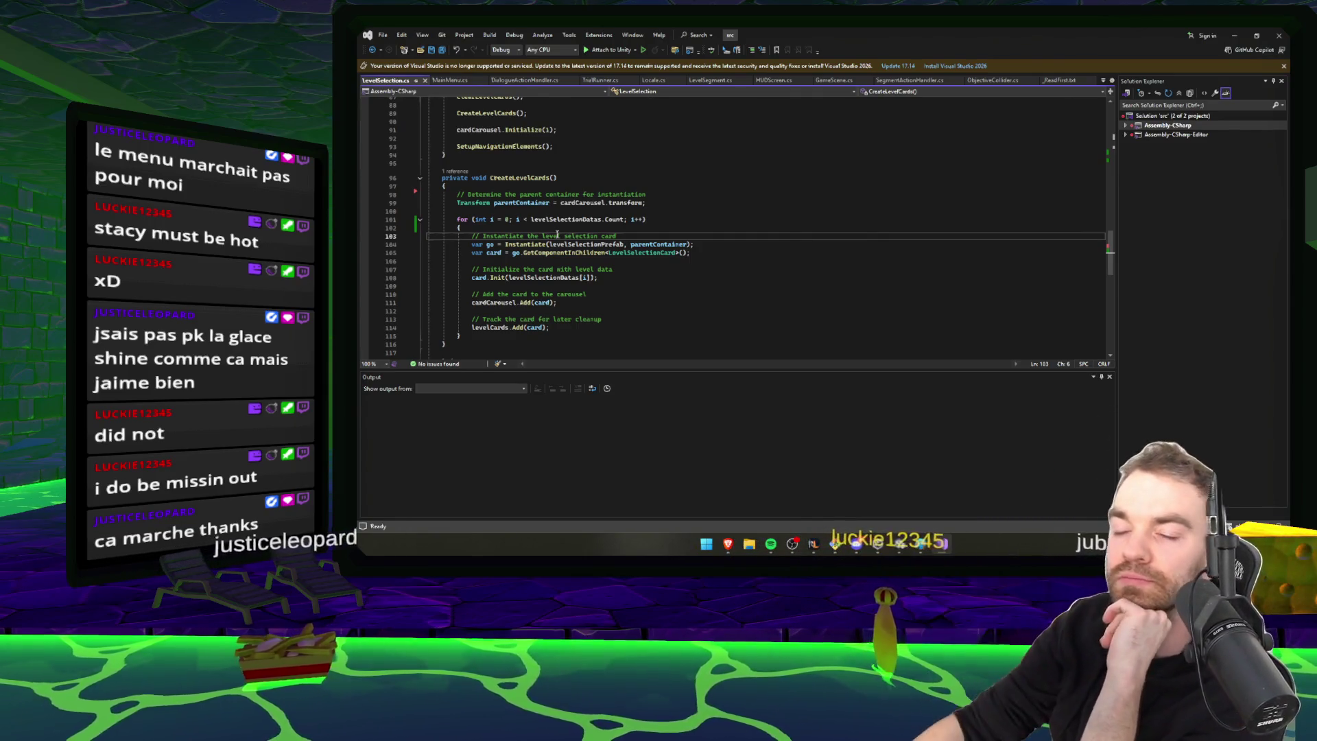
pyautogui.press('Down')
pyautogui.press('Down')
pyautogui.press('Down')
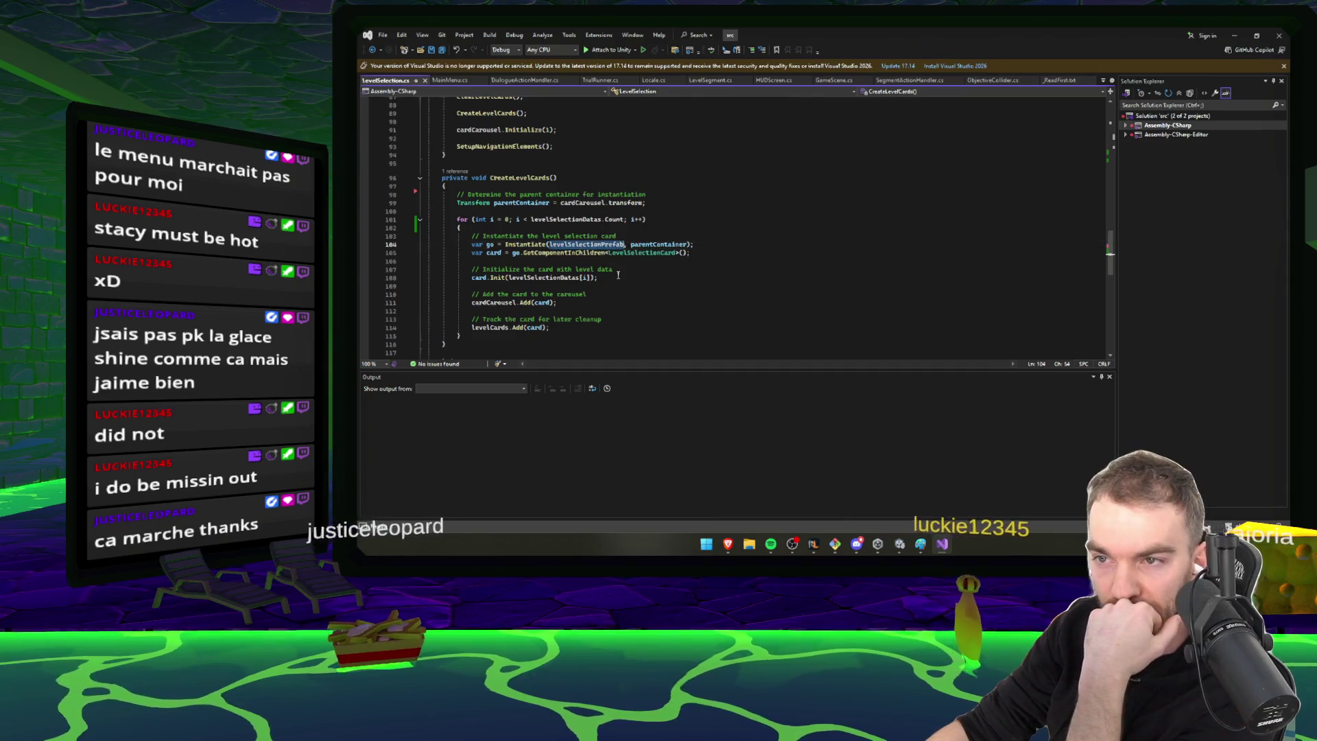
pyautogui.press('End')
pyautogui.click(564, 251)
pyautogui.click(653, 297)
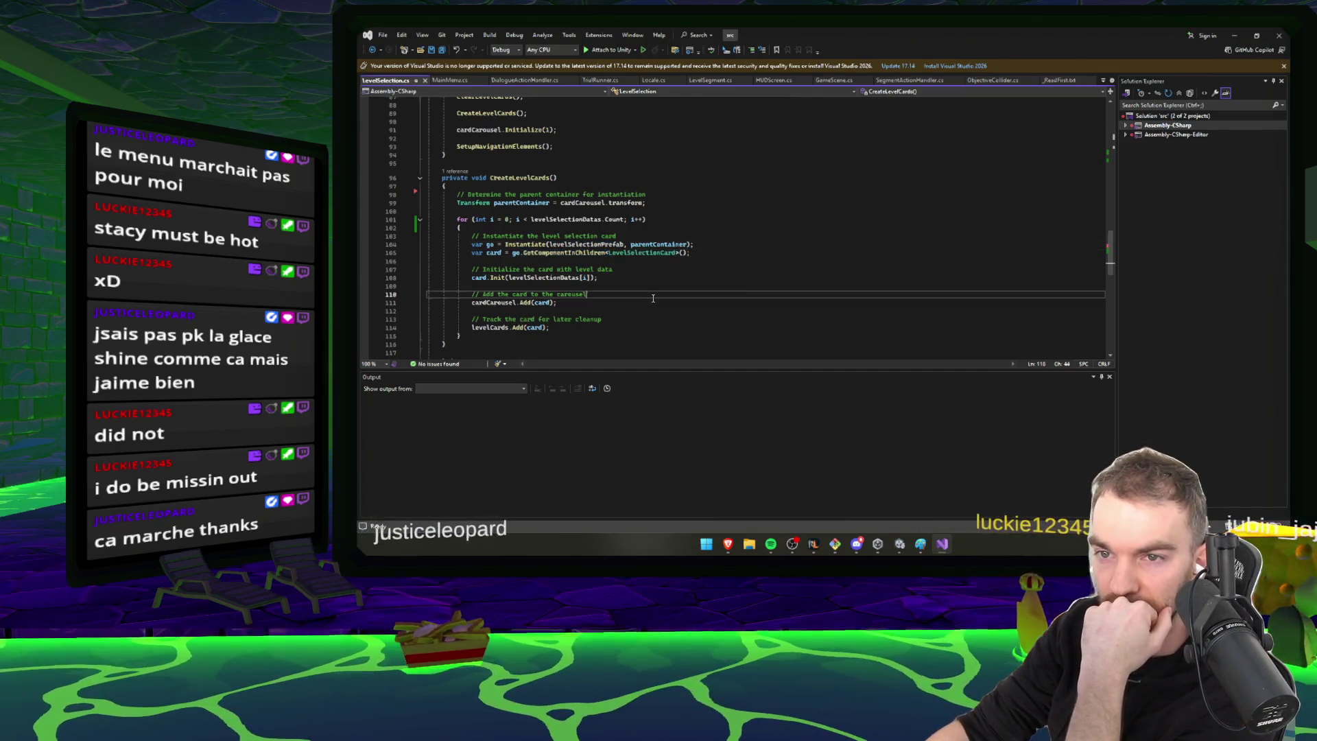
pyautogui.click(1281, 34)
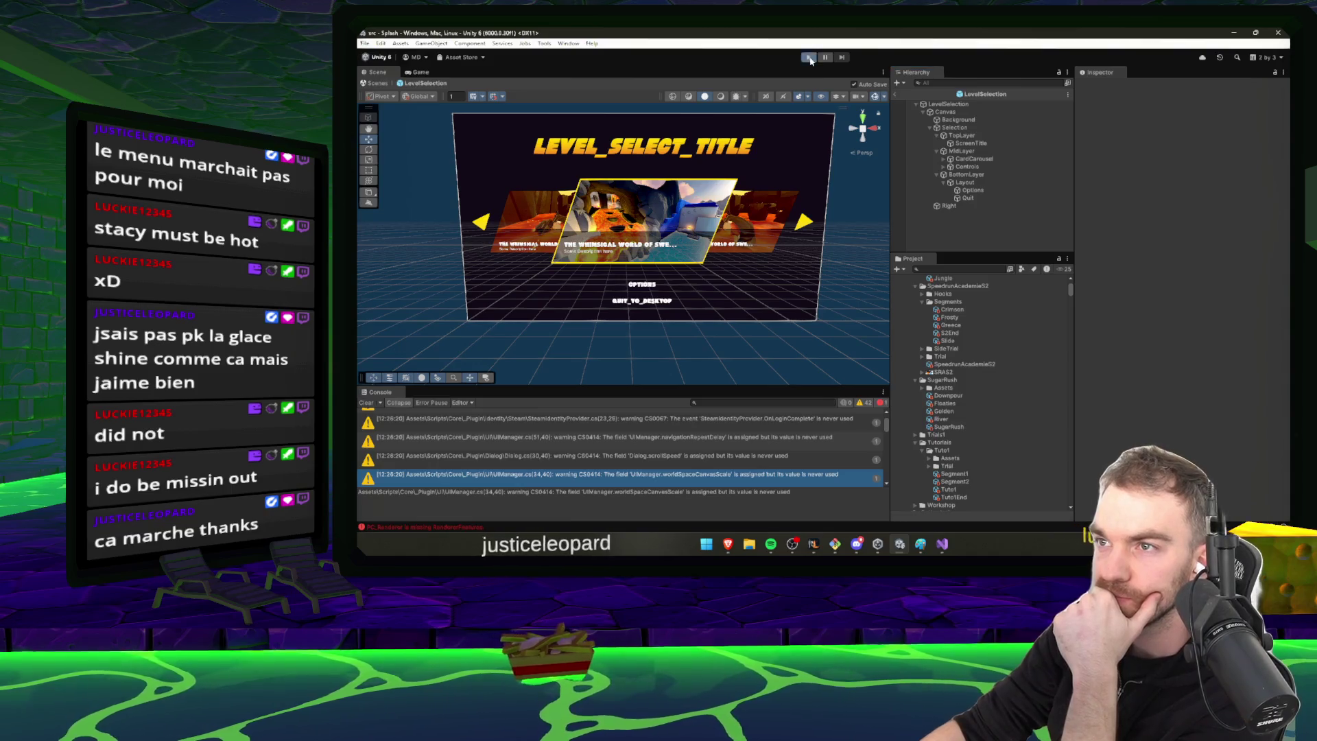
# Play the game through to Level Select and expand DontDestroyOnLoad and Core in the Hierarchy
pyautogui.click(810, 58)
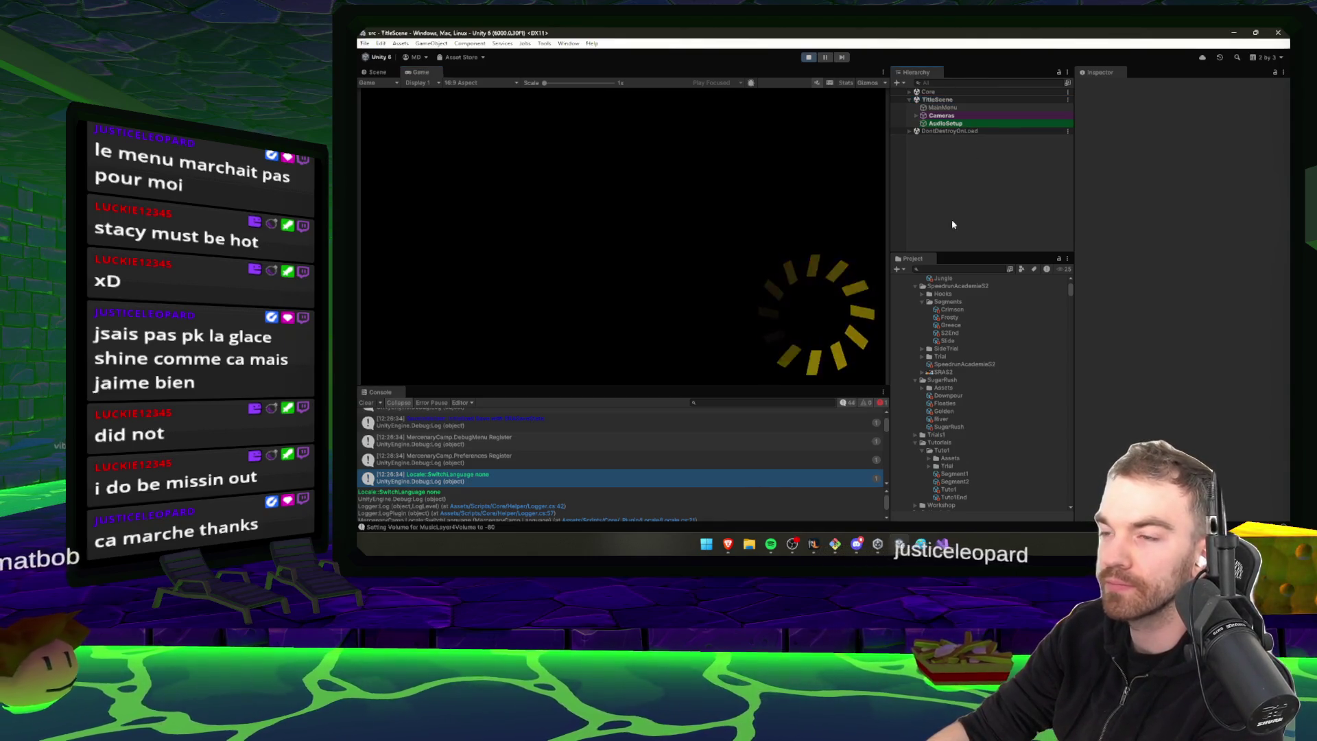
pyautogui.click(719, 173)
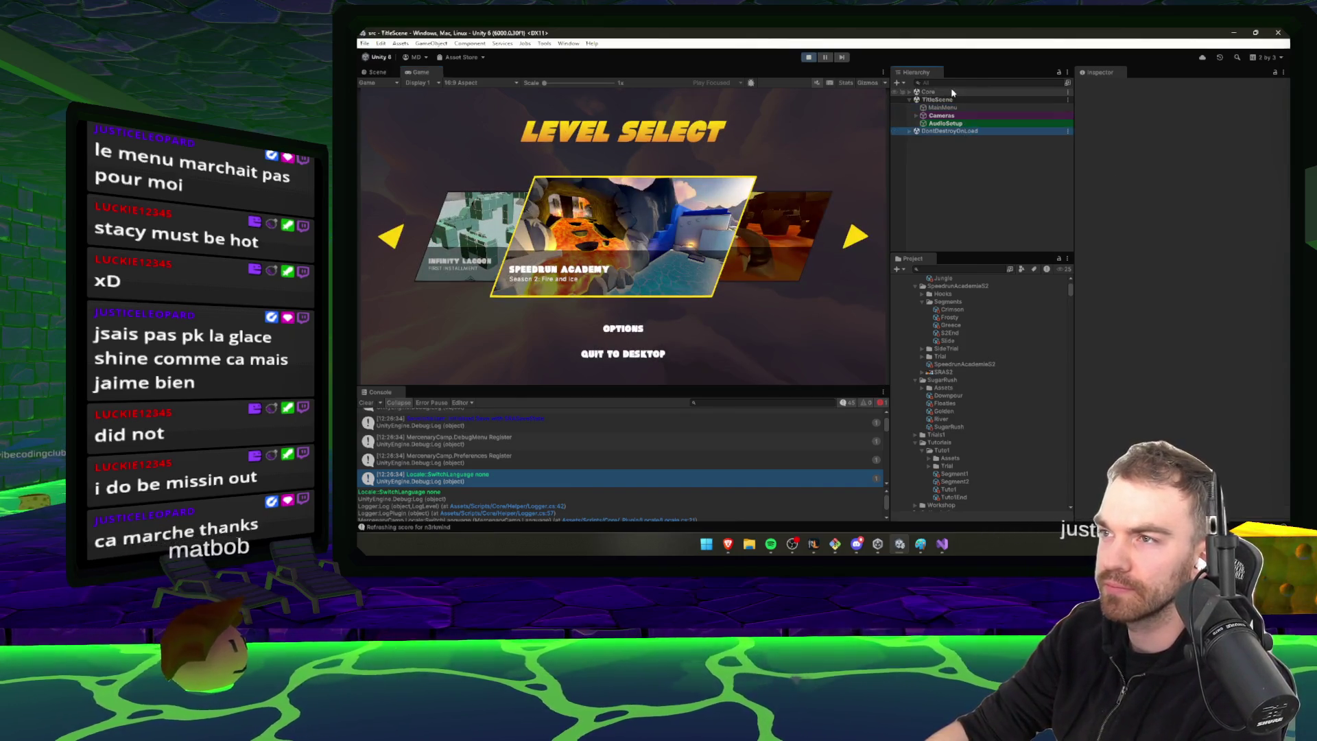
pyautogui.doubleClick(960, 131)
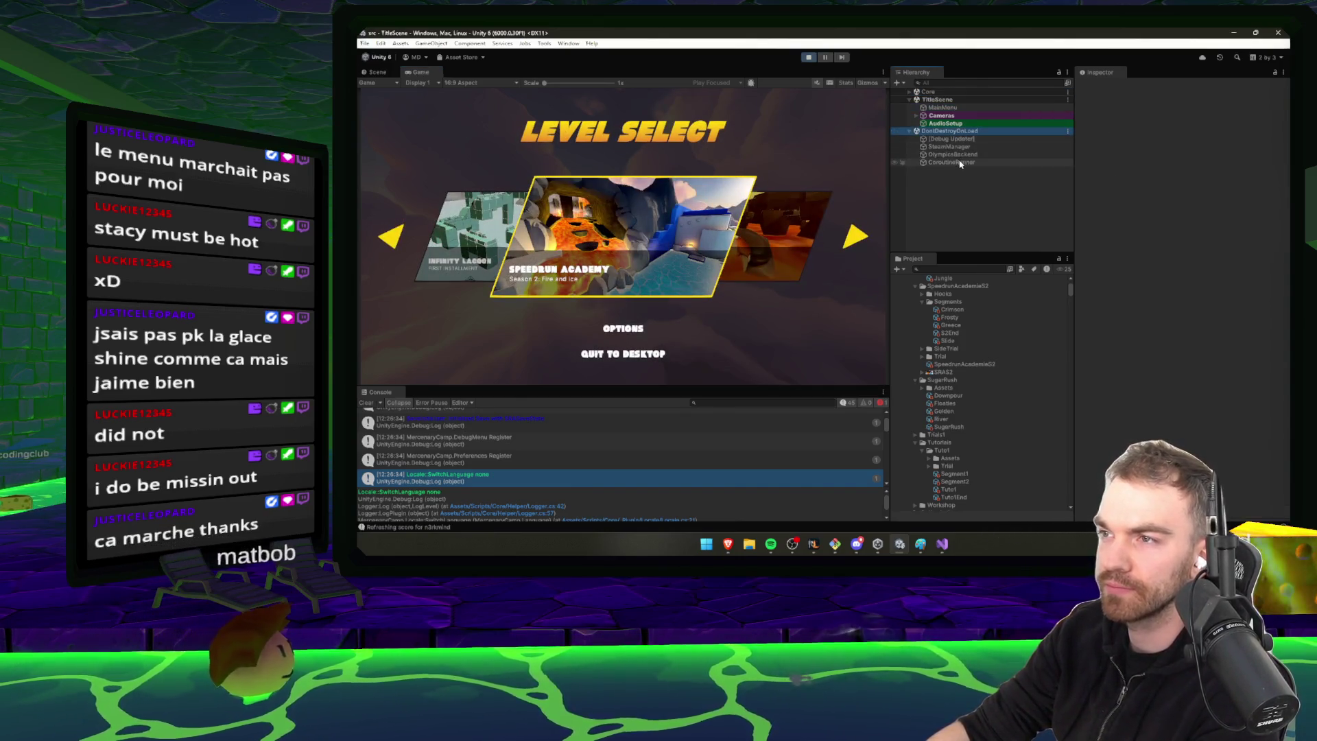
pyautogui.doubleClick(949, 92)
# Expand UIManager down through PagesContainer, LevelSelection(Clone) and the Canvas layers to CardCarousel
pyautogui.doubleClick(959, 147)
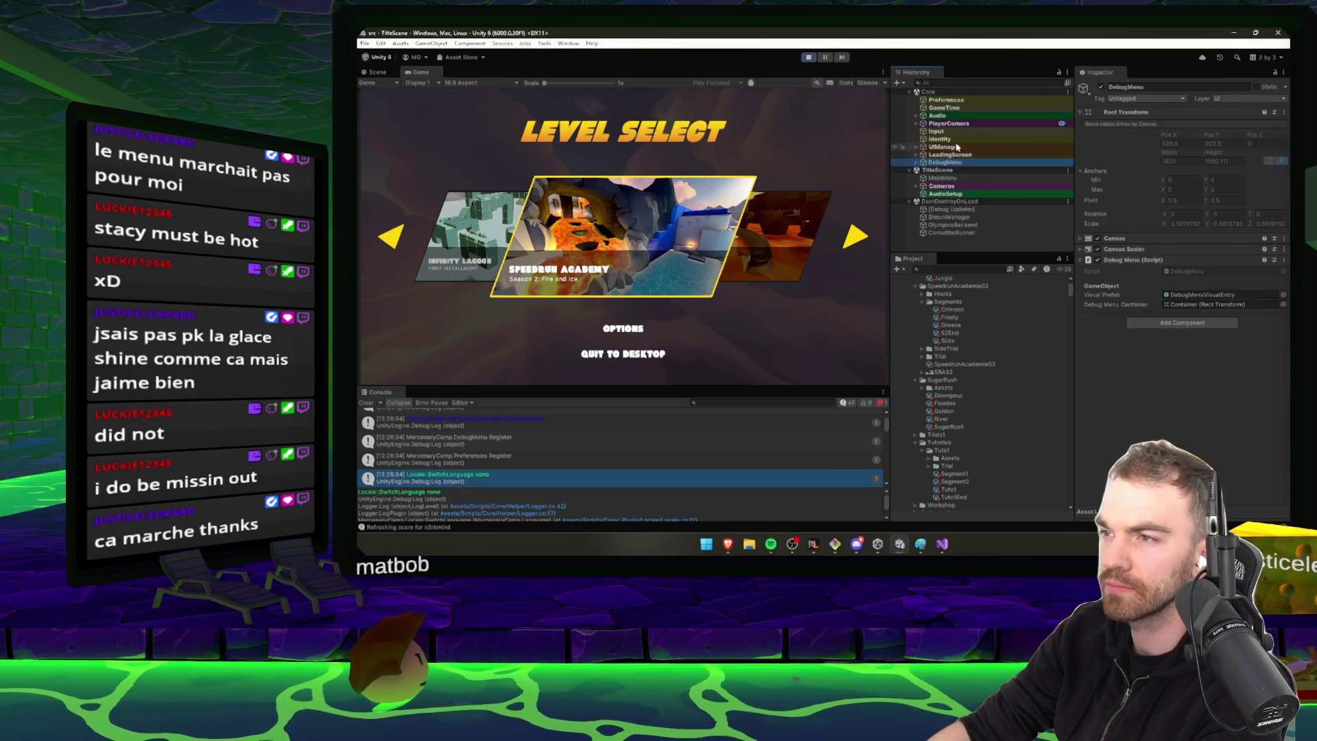
pyautogui.click(966, 154)
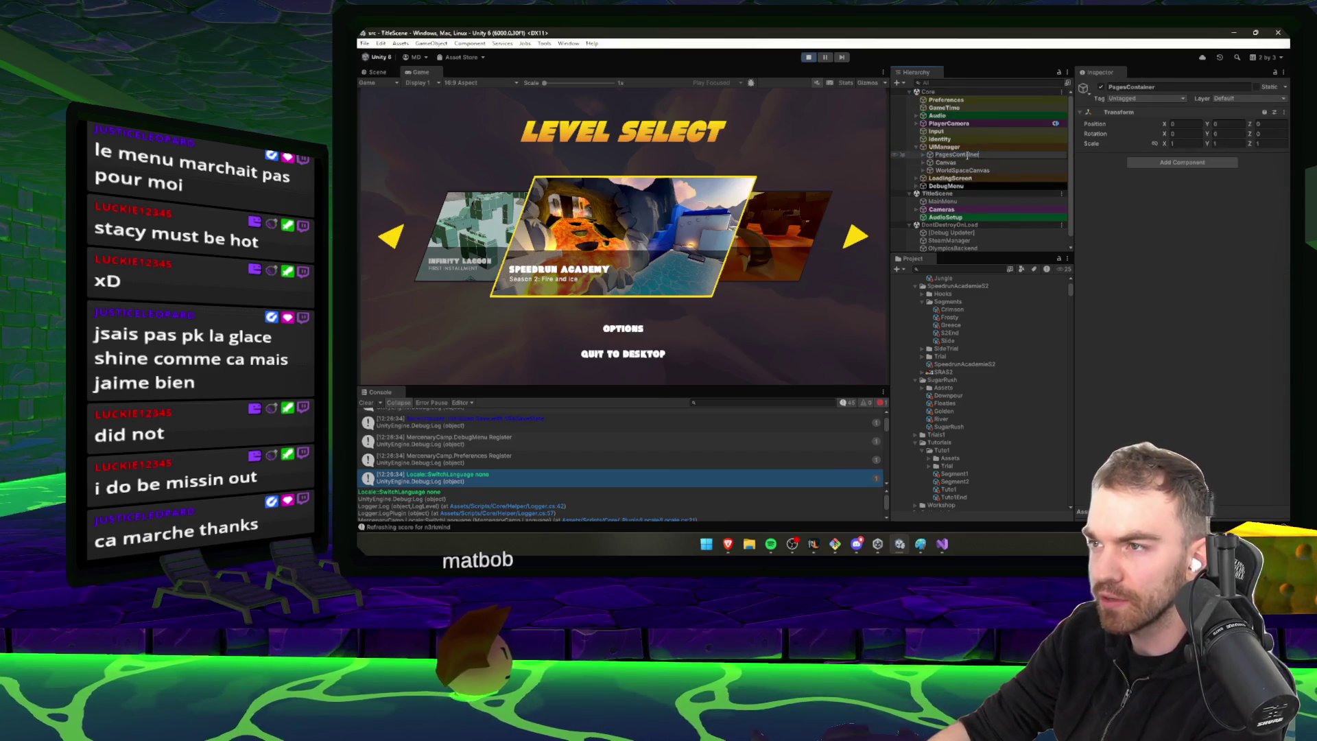
pyautogui.doubleClick(965, 155)
pyautogui.doubleClick(970, 171)
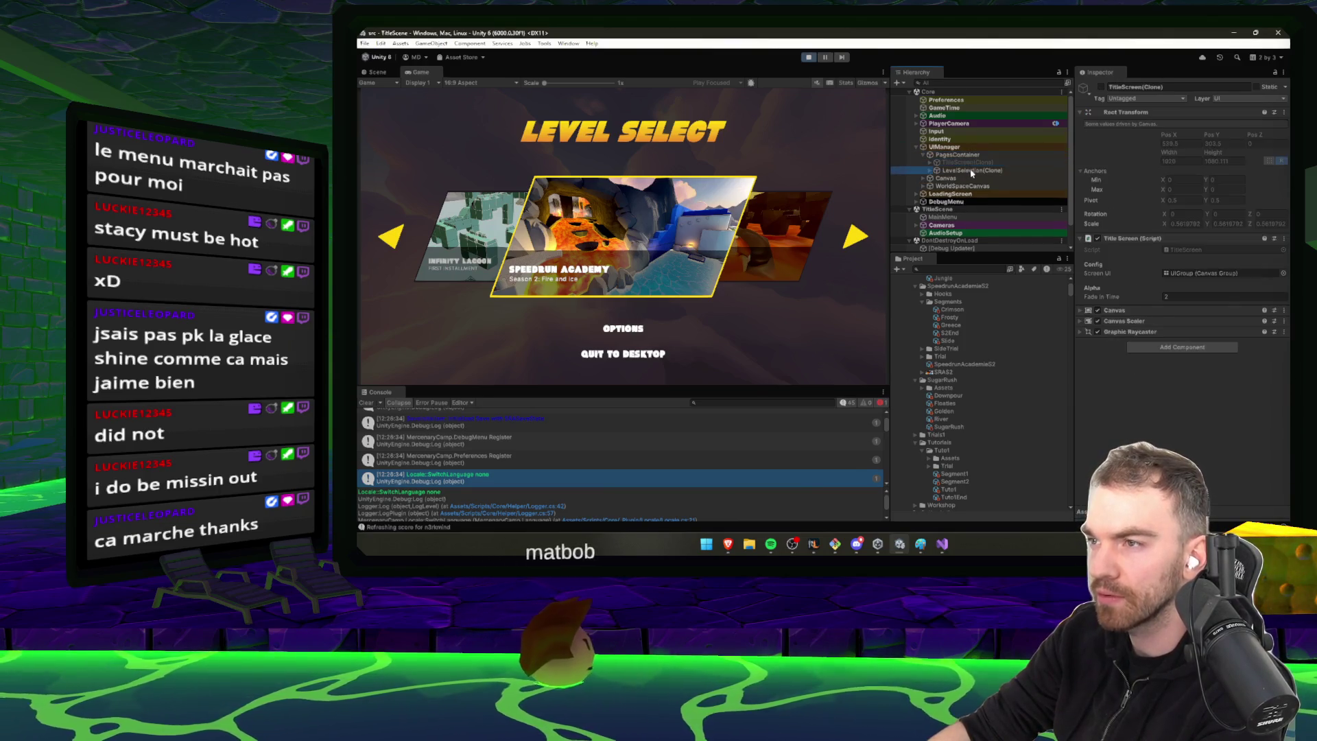
pyautogui.doubleClick(980, 177)
pyautogui.doubleClick(968, 194)
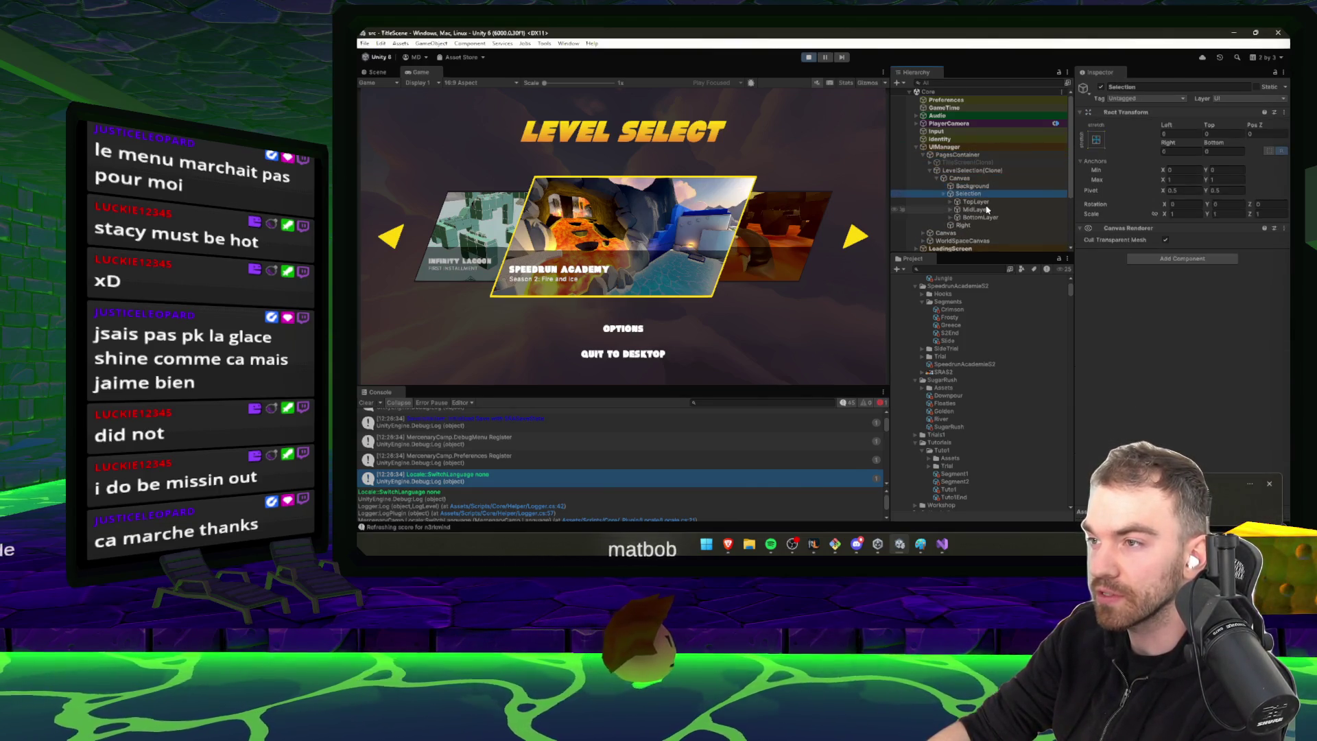
pyautogui.click(975, 210)
pyautogui.click(986, 218)
pyautogui.doubleClick(975, 210)
pyautogui.click(988, 217)
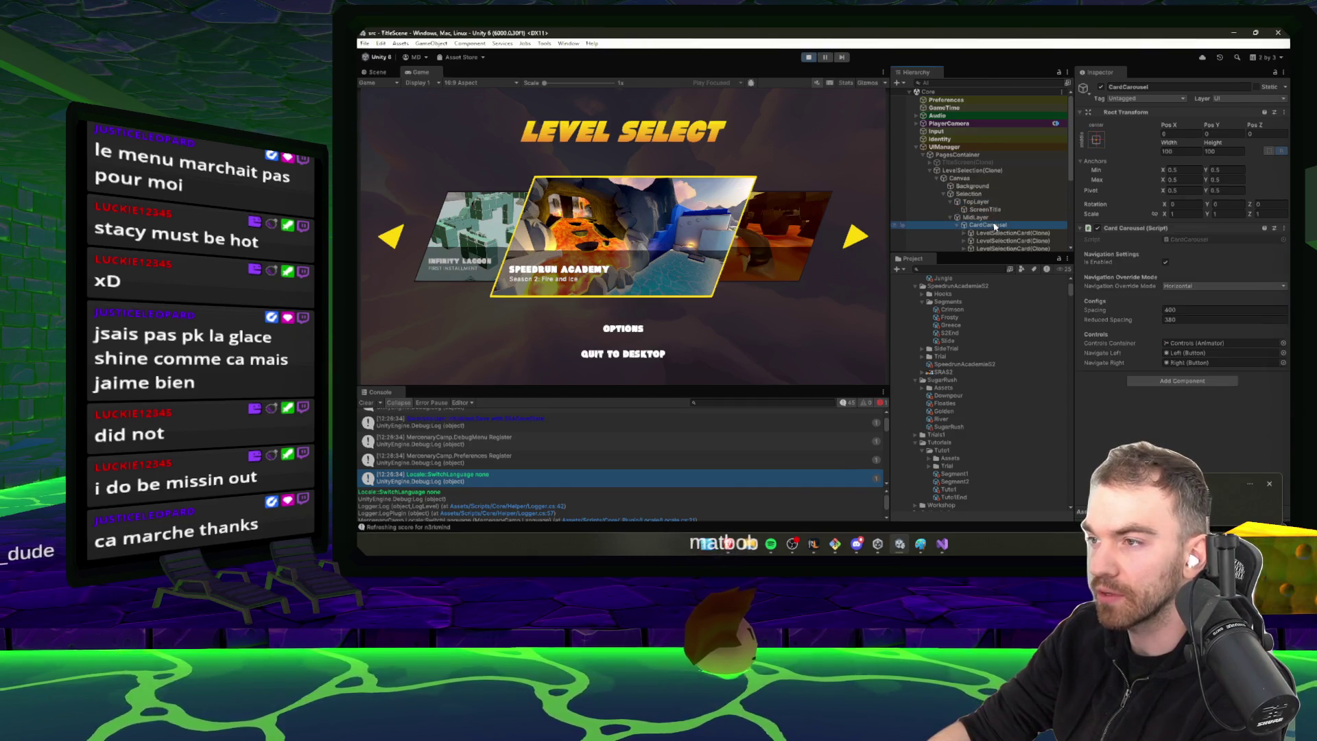
pyautogui.scroll(-2, 1028, 199)
# Inspect and frame the second and fourth level selection cards in the Scene view
pyautogui.click(1022, 182)
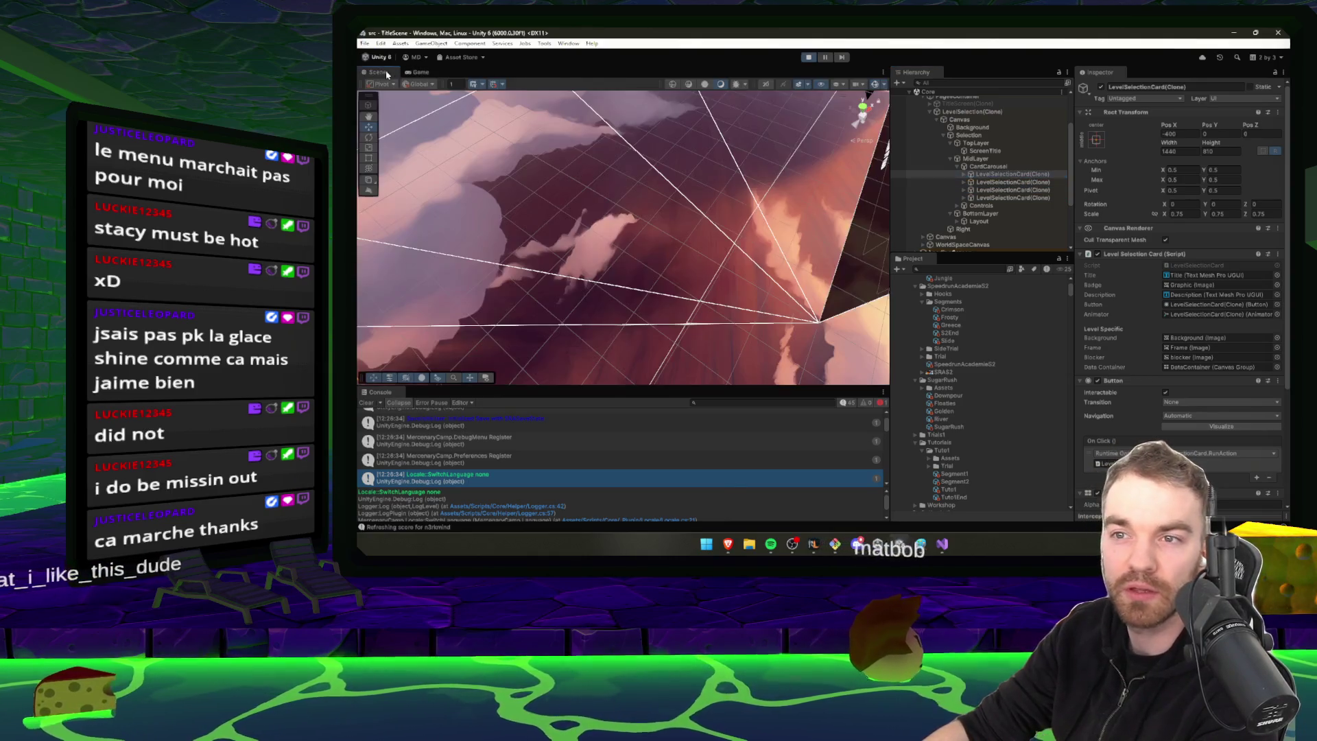
pyautogui.doubleClick(1000, 181)
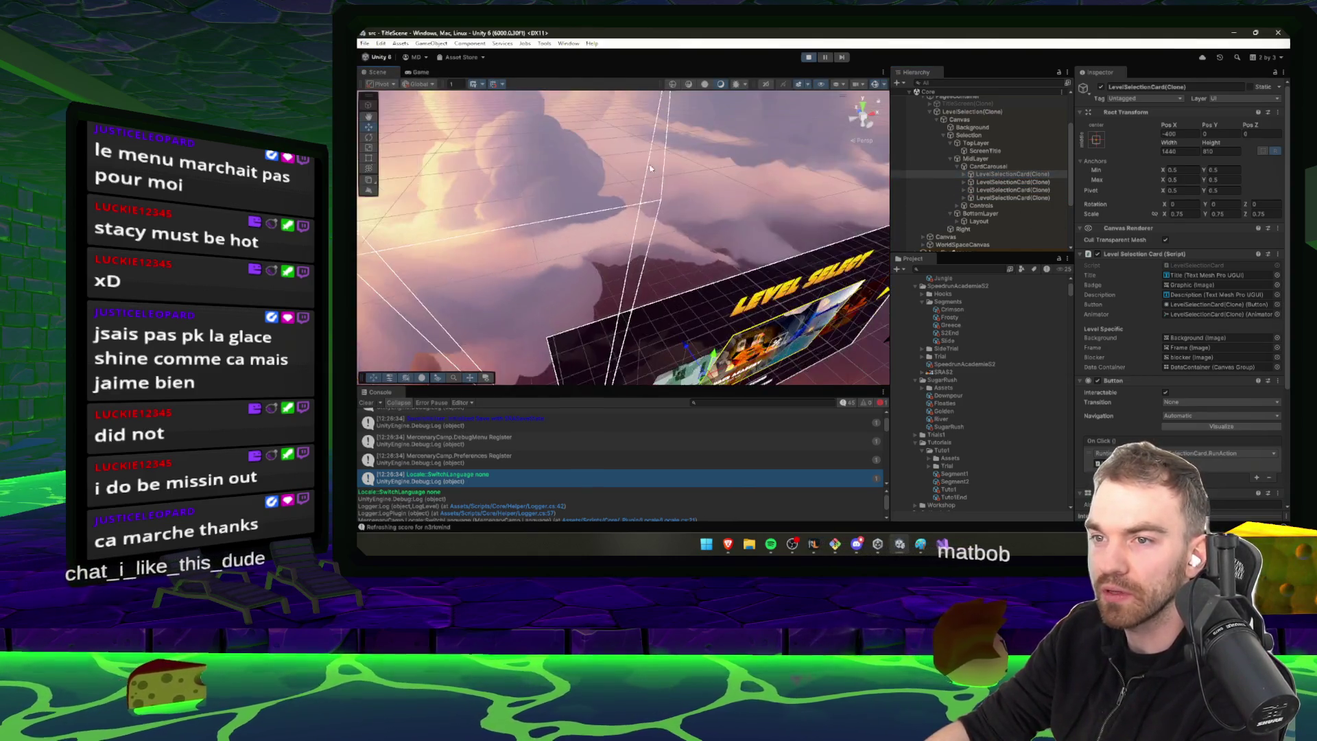
pyautogui.doubleClick(1029, 183)
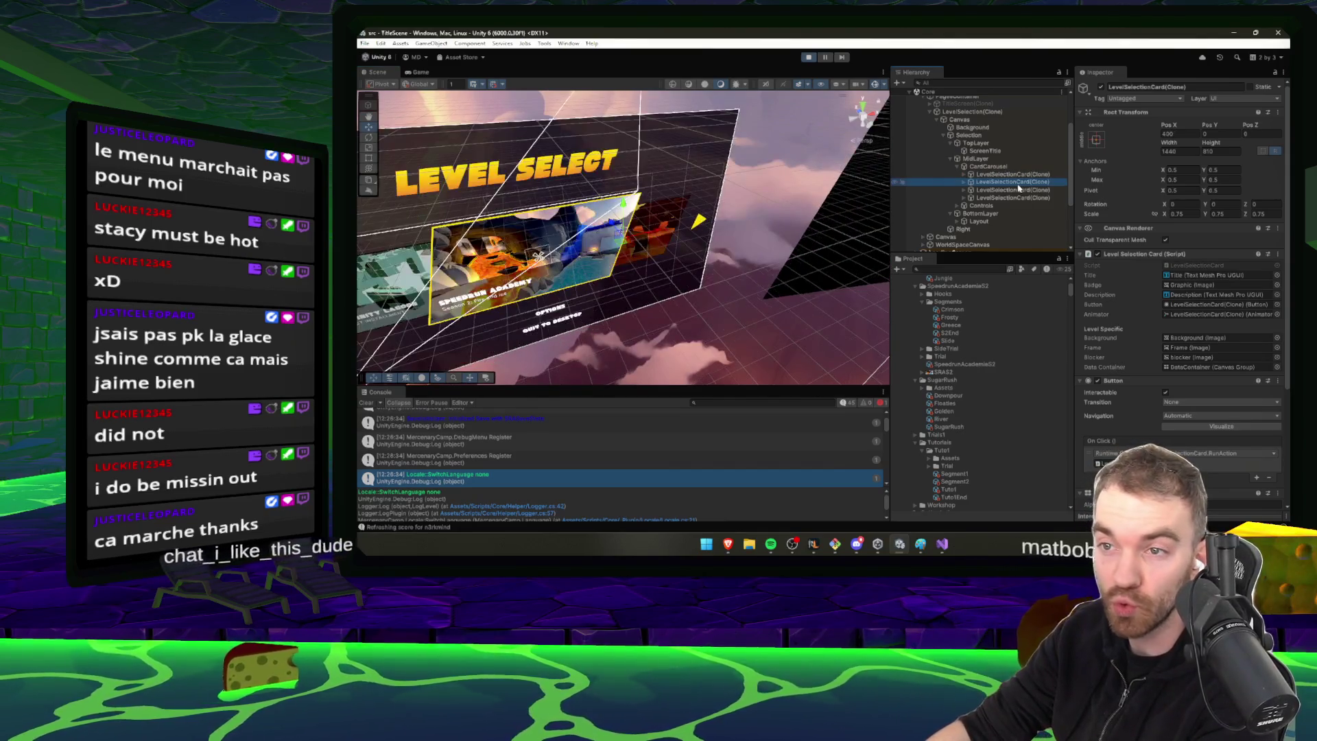
pyautogui.doubleClick(1018, 198)
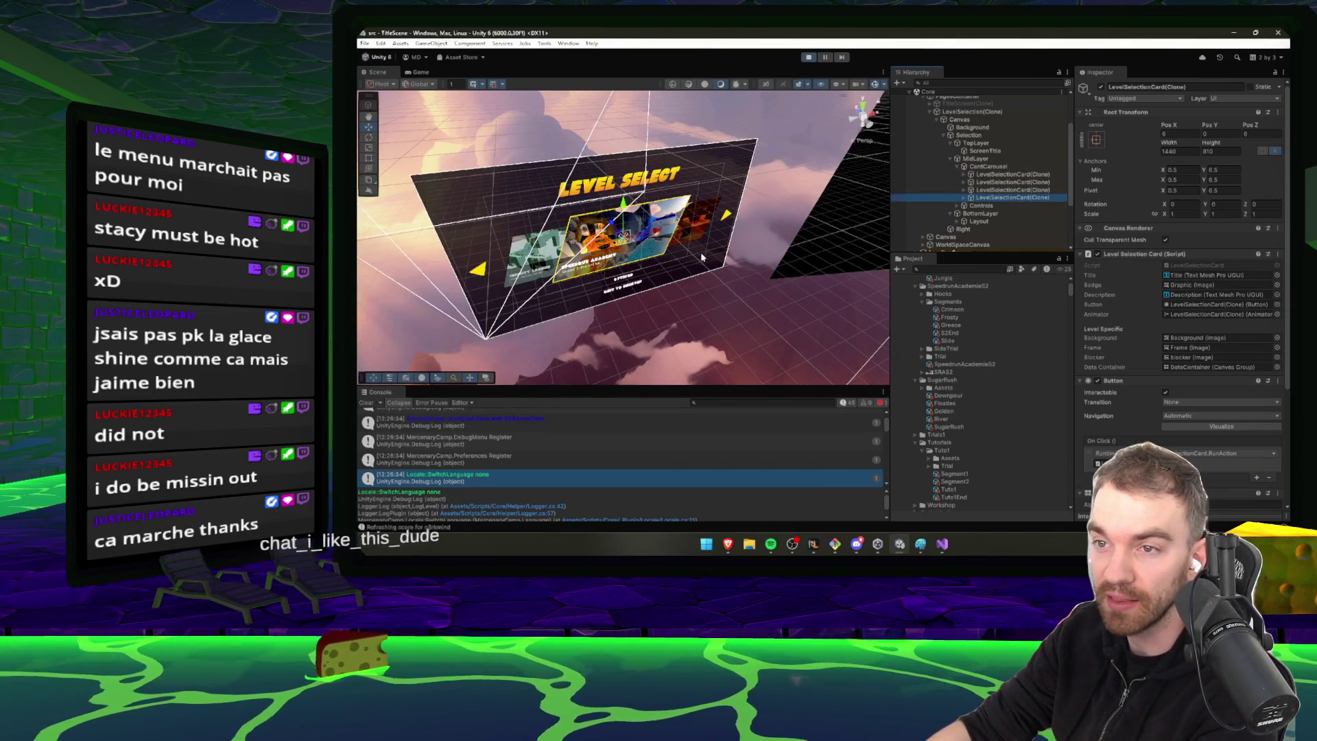
pyautogui.moveTo(659, 236); pyautogui.dragTo(714, 236)
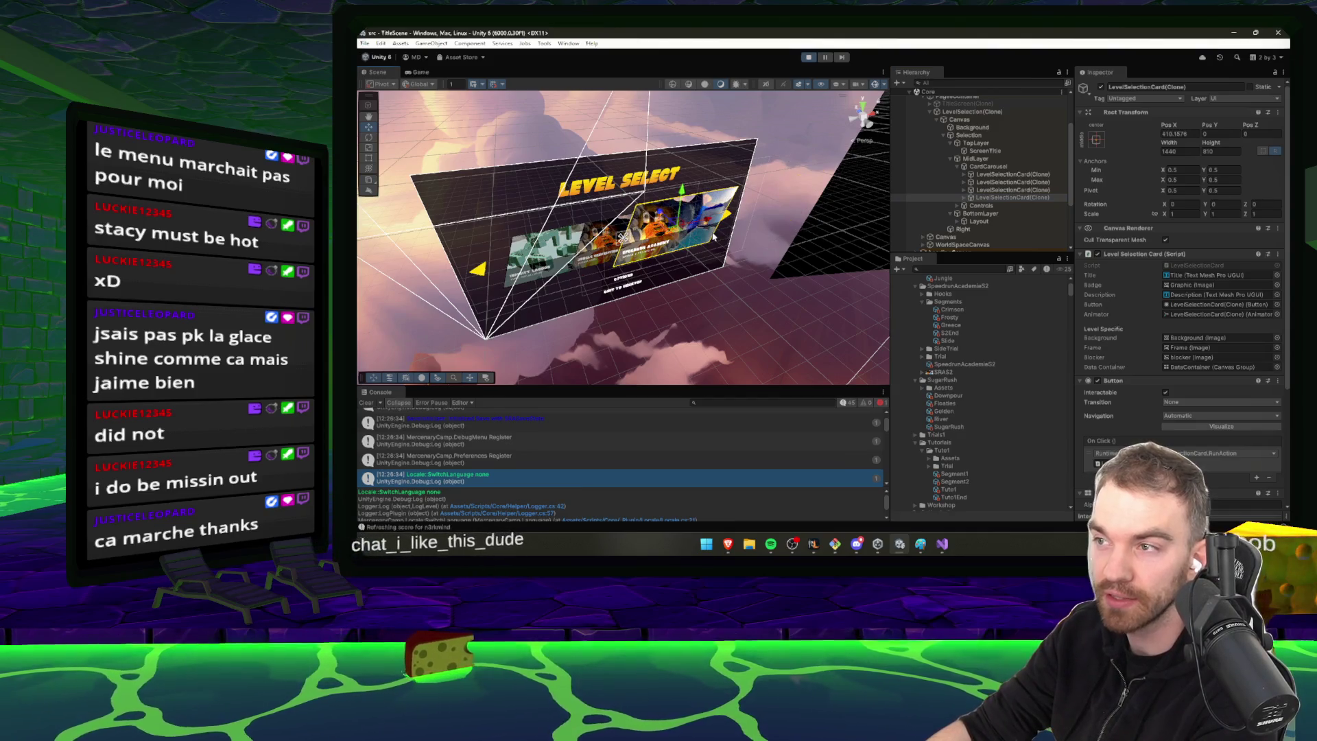
pyautogui.hotkey('alt', 'Tab')
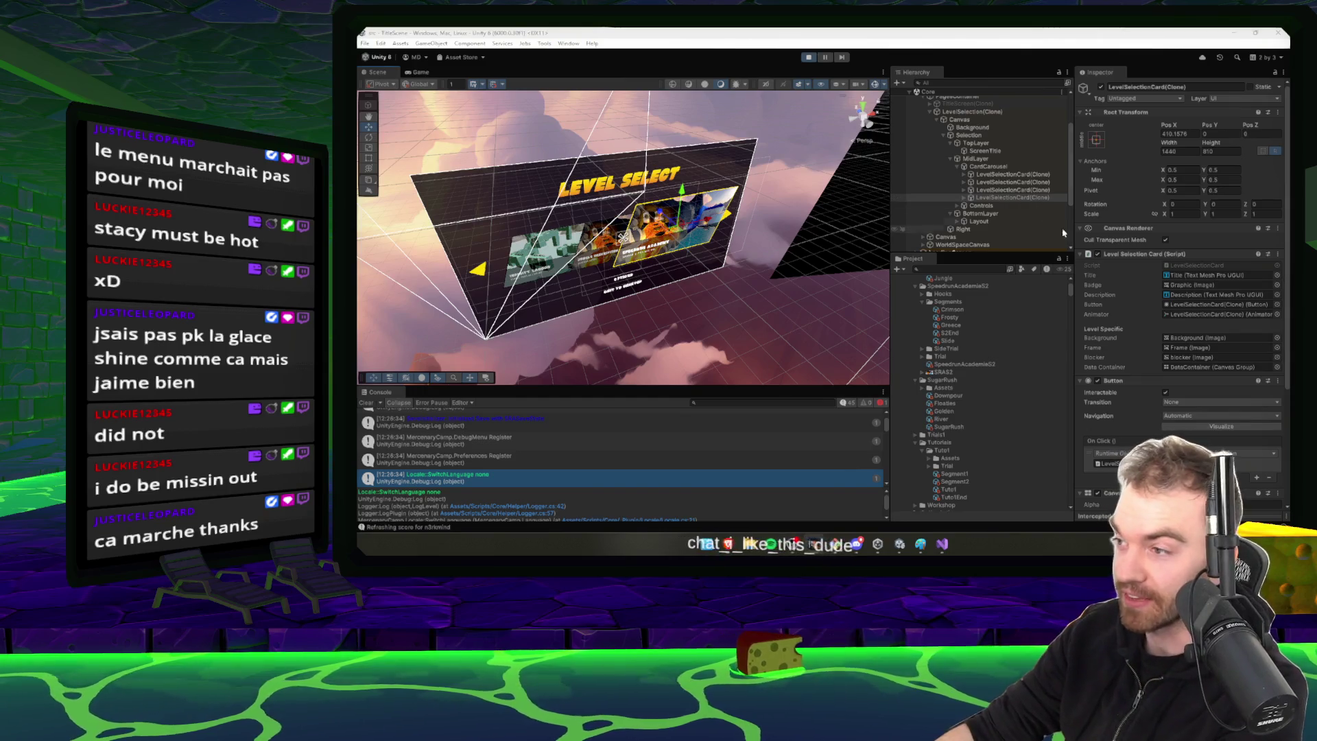
pyautogui.click(1012, 198)
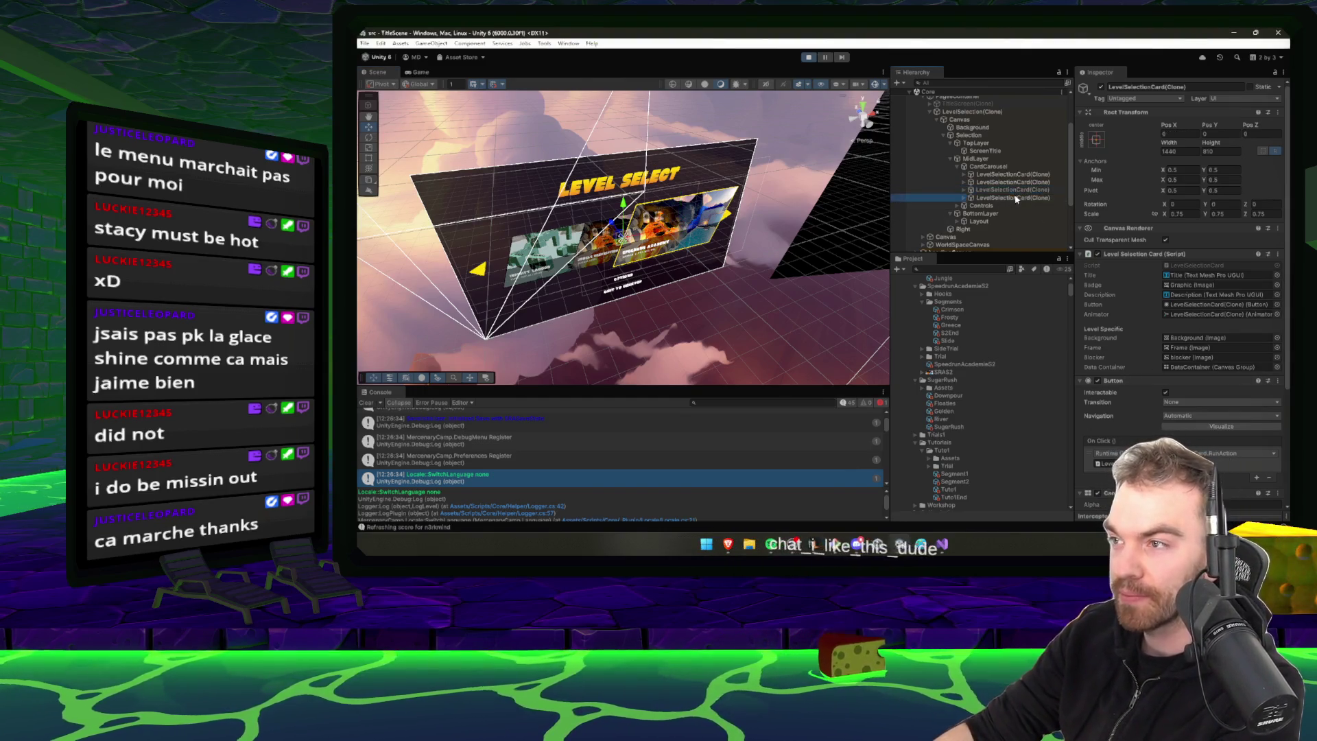
# Ping the card's Title reference, stop play mode, and select the Jungle level data asset
pyautogui.click(1146, 255)
pyautogui.click(1145, 254)
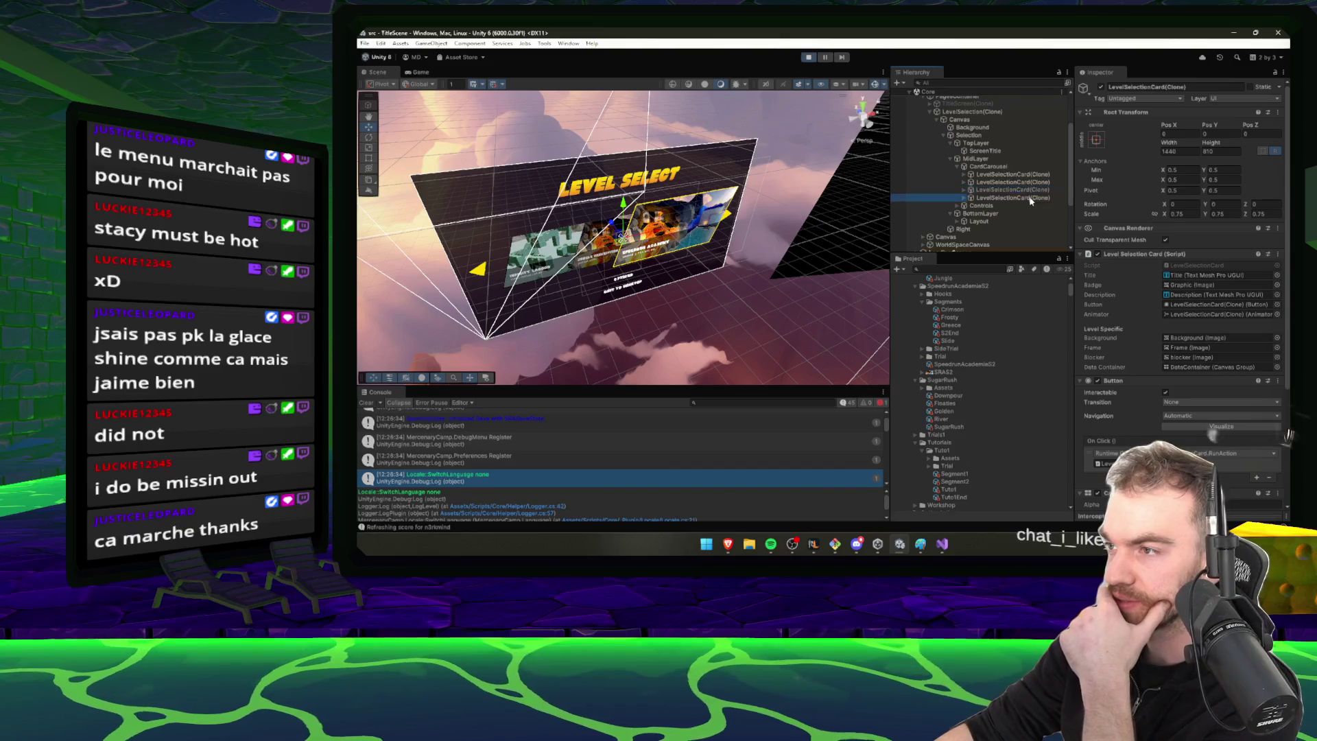
pyautogui.click(1188, 275)
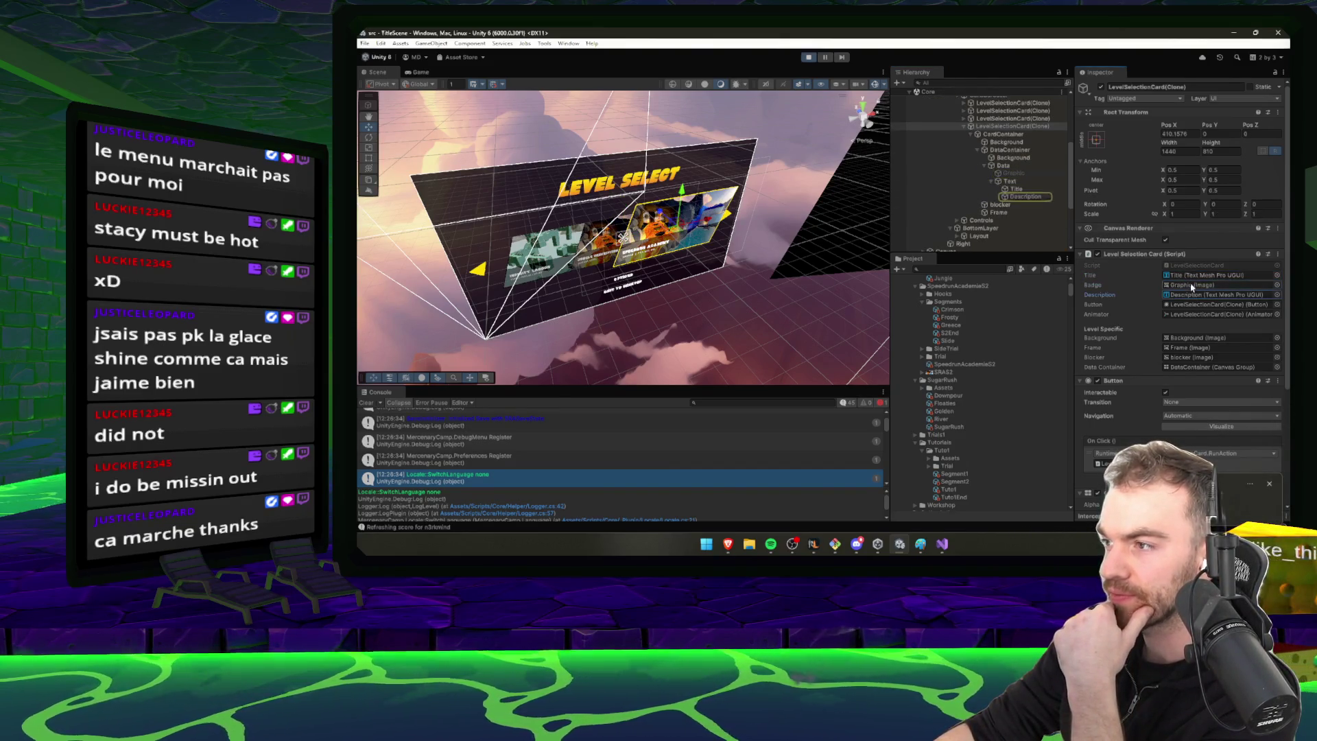
pyautogui.click(808, 57)
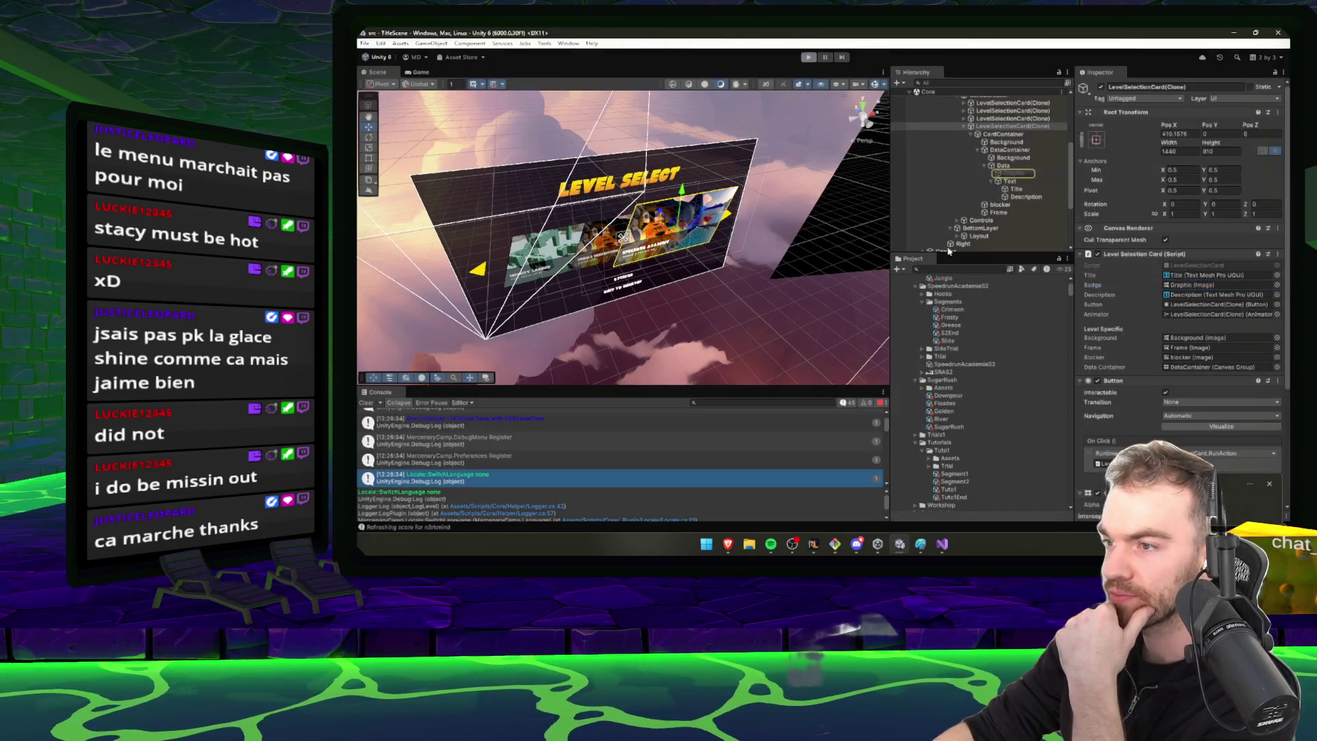
pyautogui.click(943, 279)
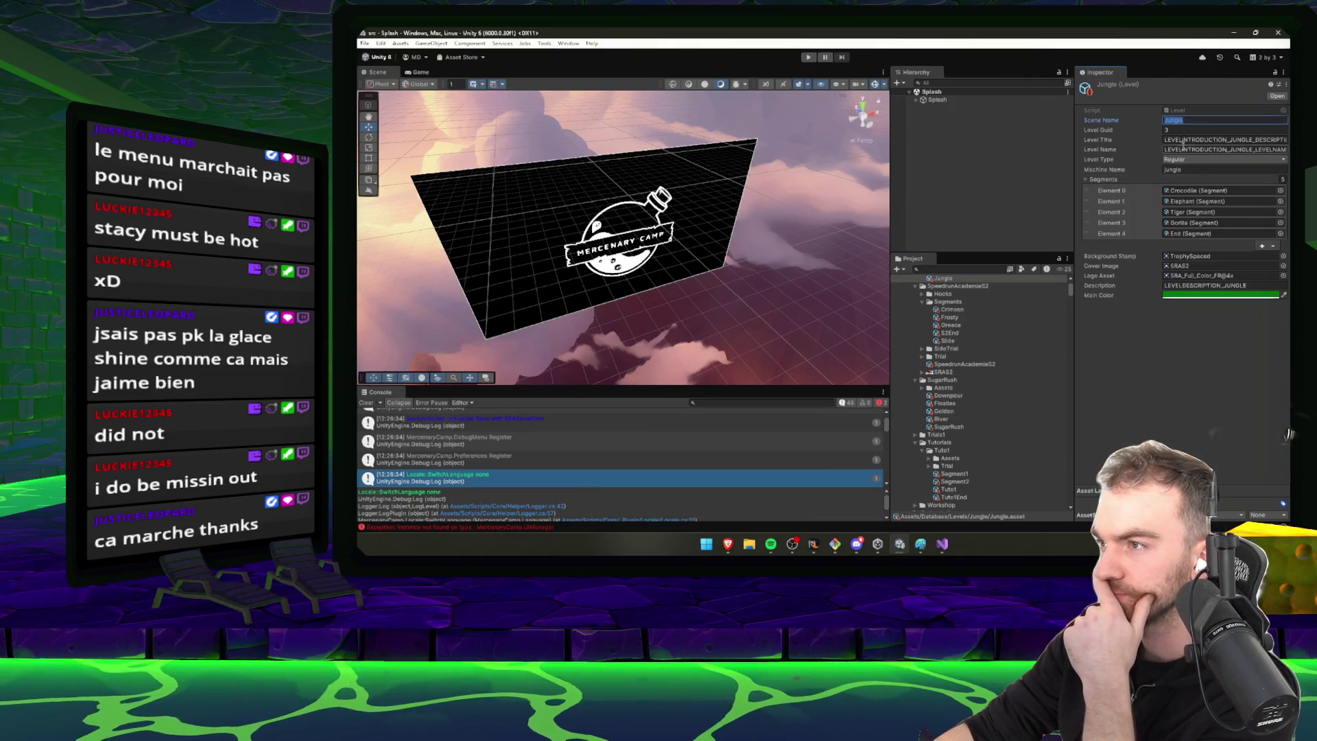
# Ping the Jungle level's background stamp, cover image and logo assets, then select the SRAS2 texture
pyautogui.click(1106, 180)
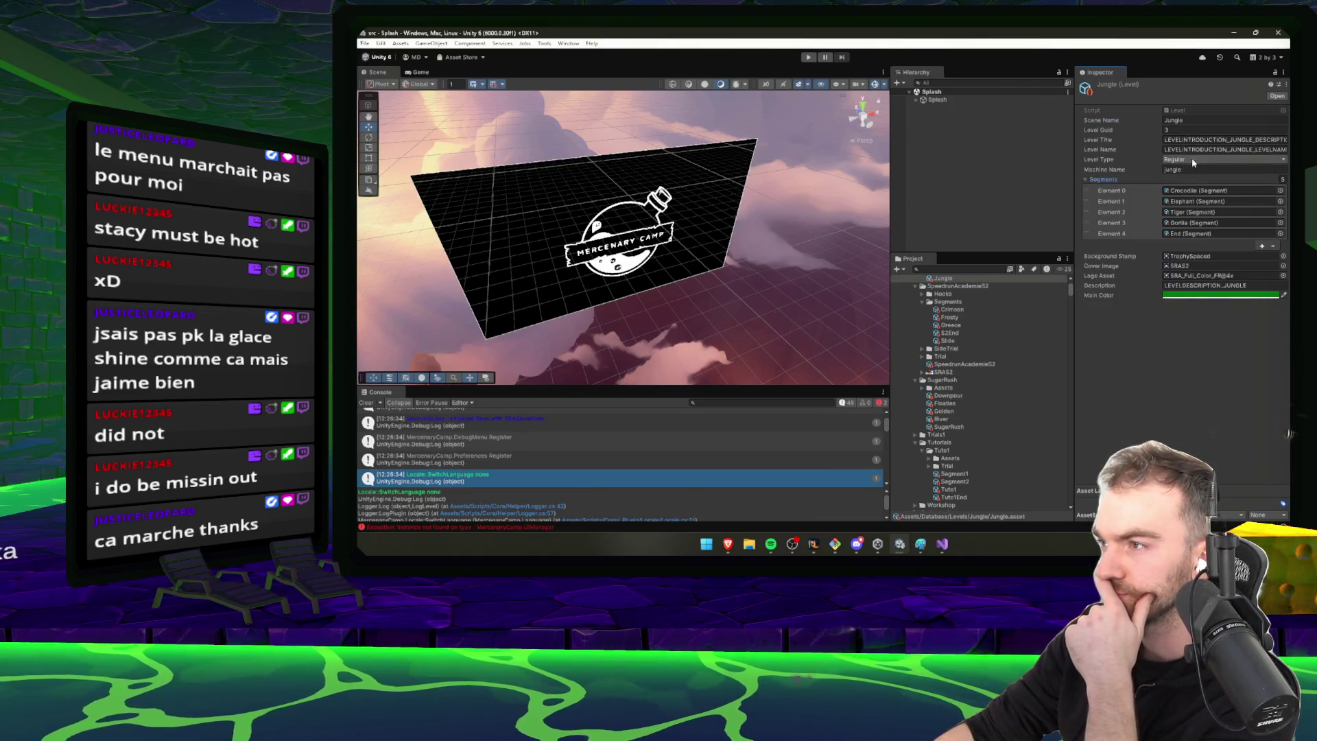
pyautogui.click(1189, 256)
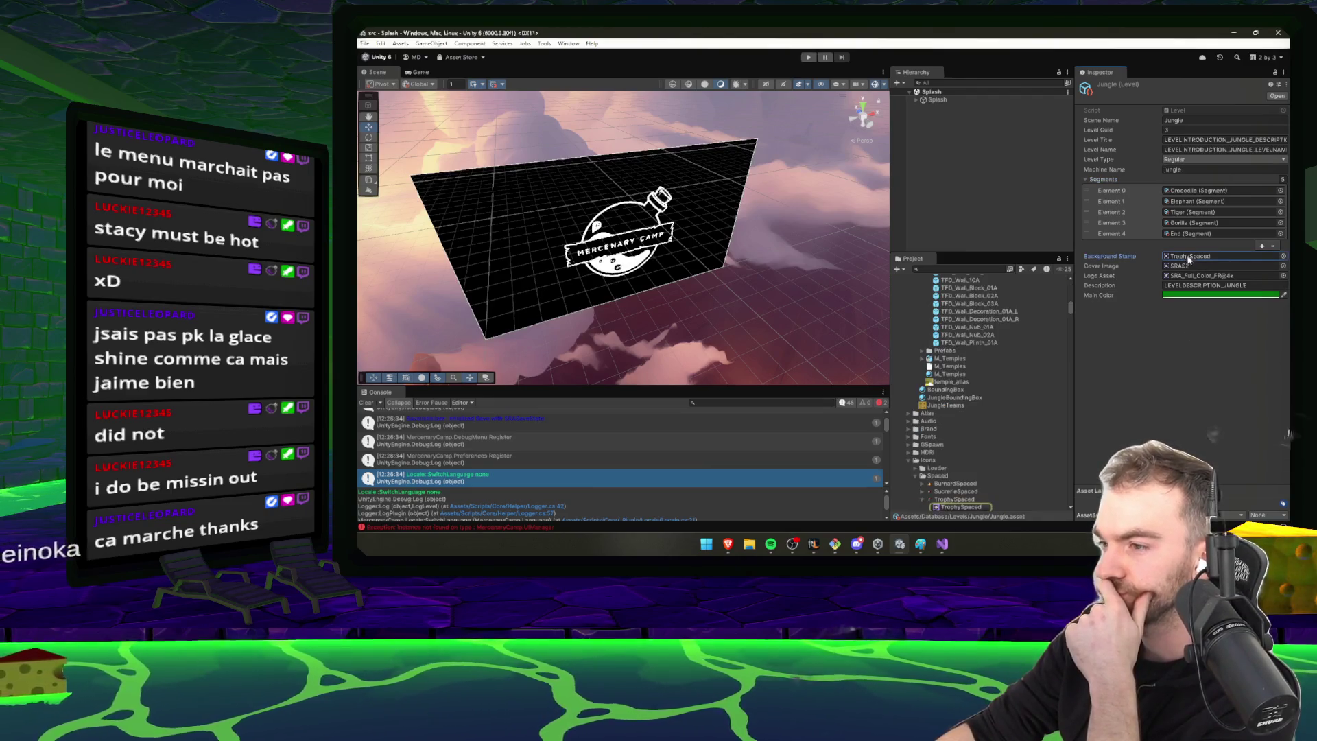
pyautogui.click(1190, 266)
pyautogui.scroll(-3, 1000, 428)
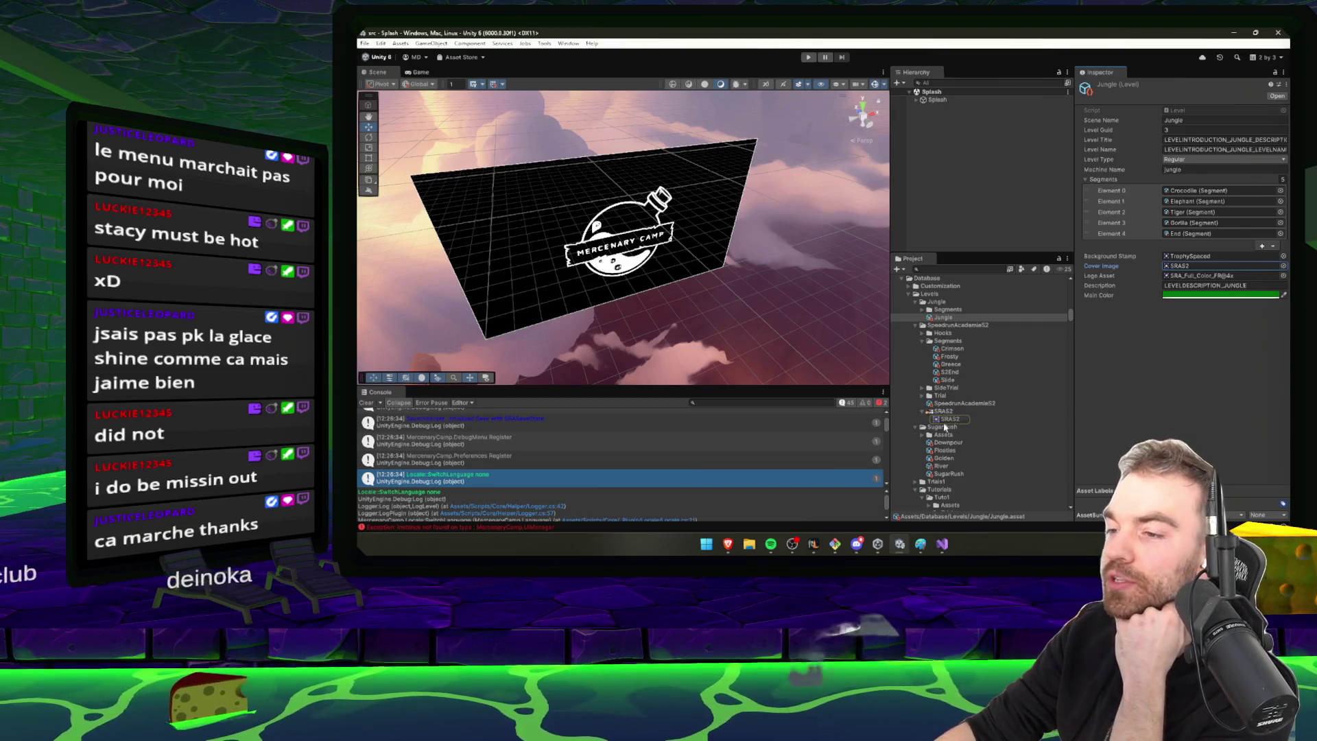
pyautogui.click(1203, 276)
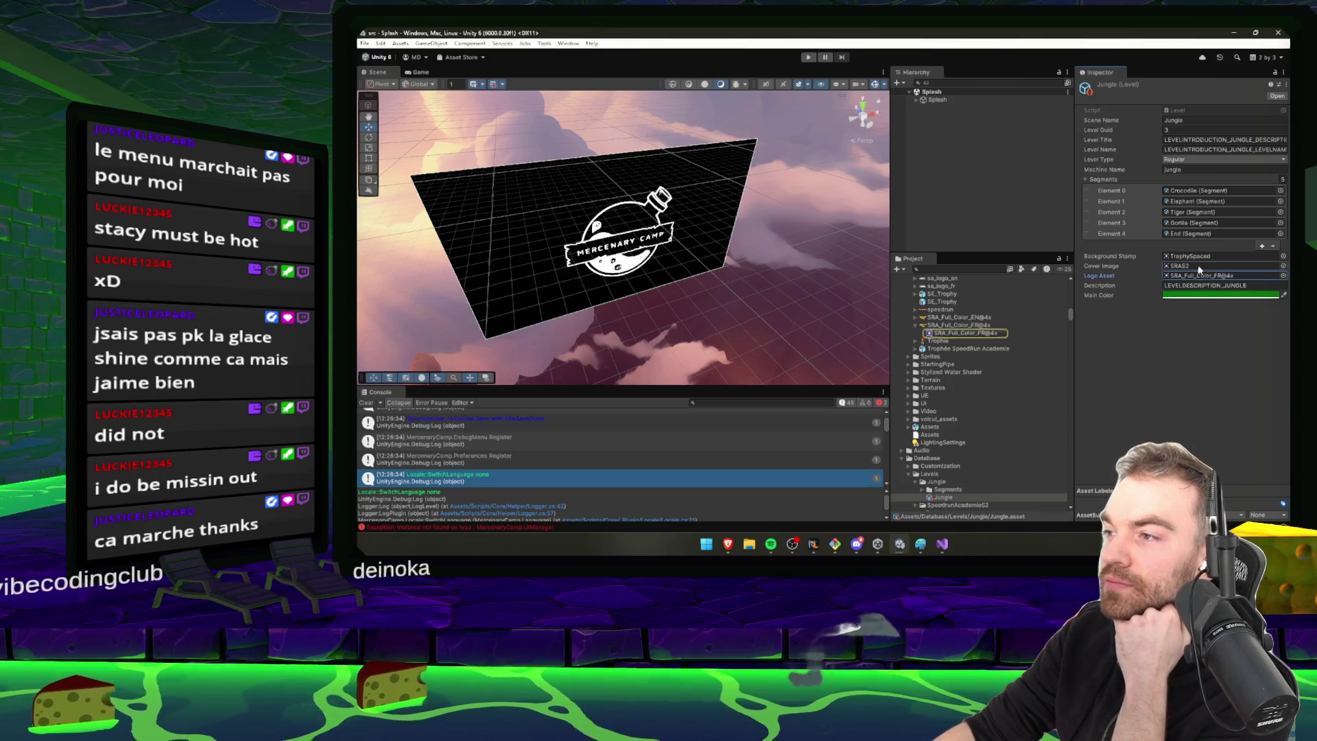
pyautogui.click(1200, 266)
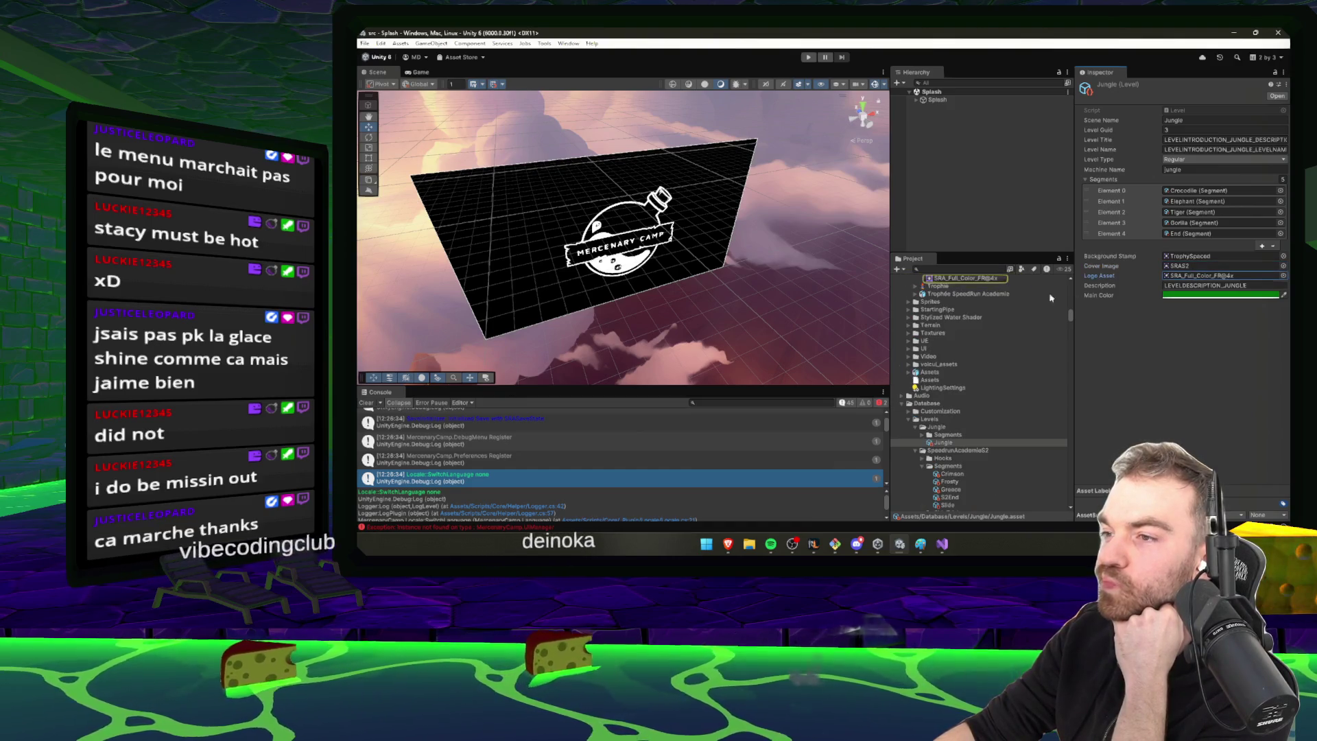
pyautogui.click(1201, 276)
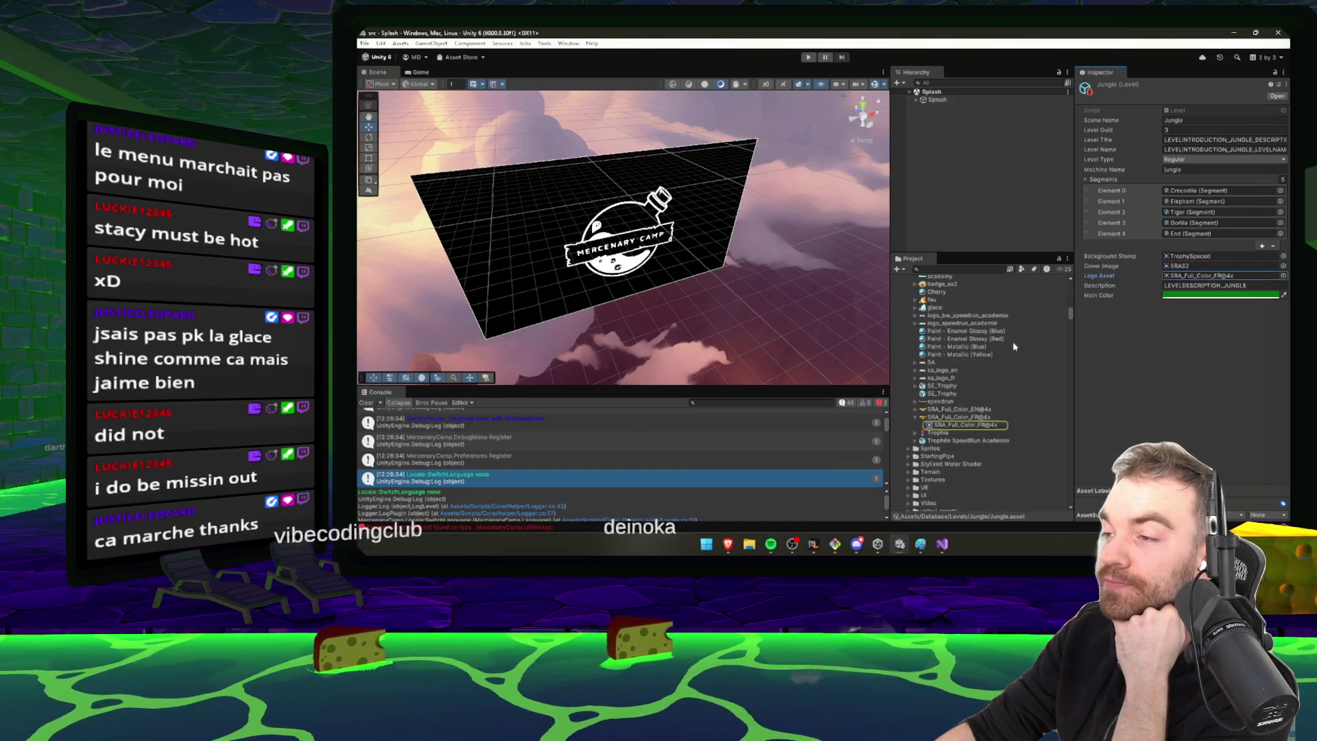
pyautogui.click(1207, 266)
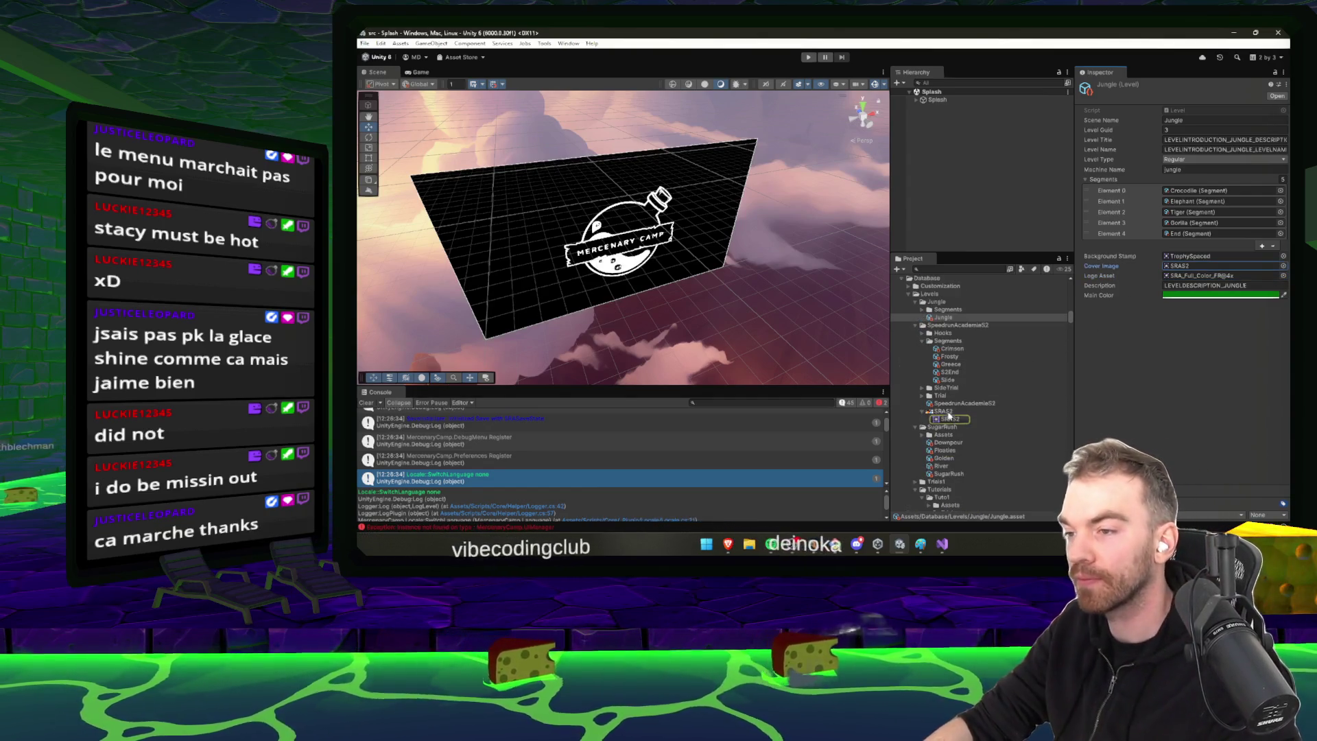
pyautogui.click(949, 412)
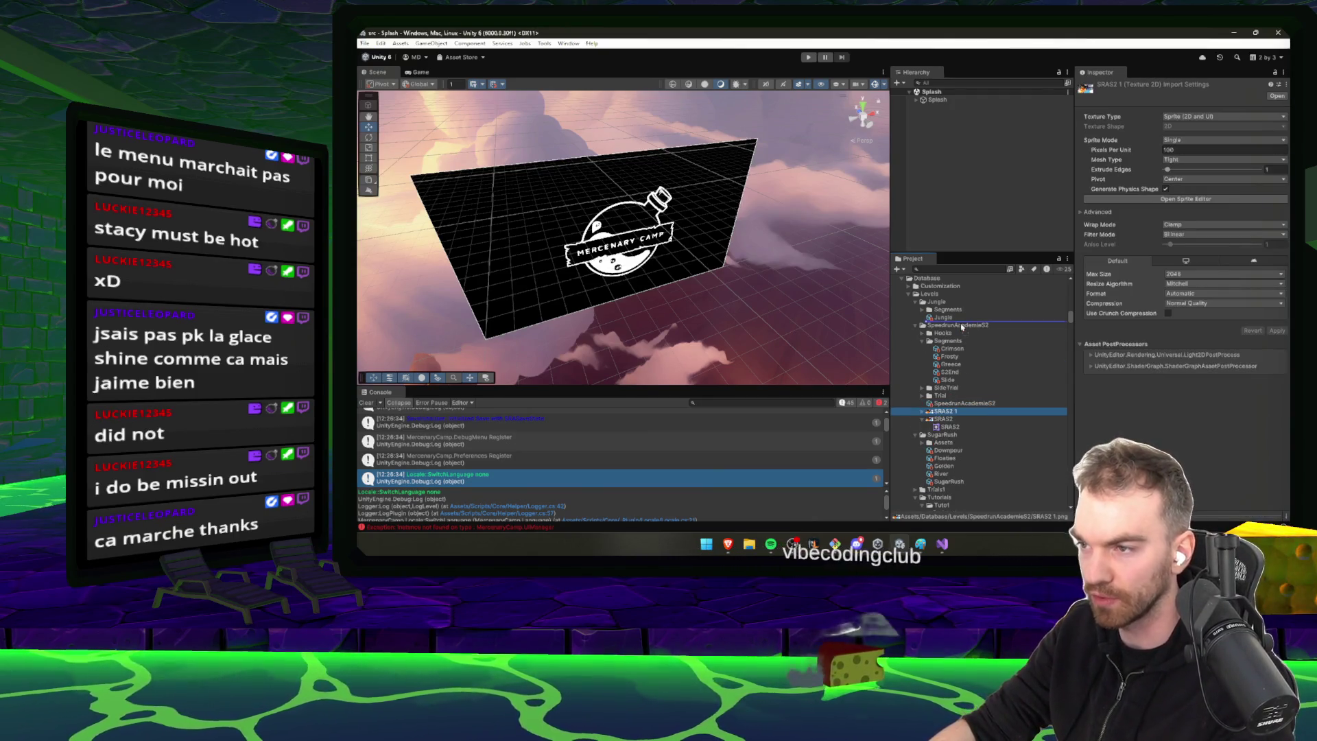
# Rename the copied texture to Jungle and browse the Terrain and Textures folders
pyautogui.write('Jungle')
pyautogui.press('Return')
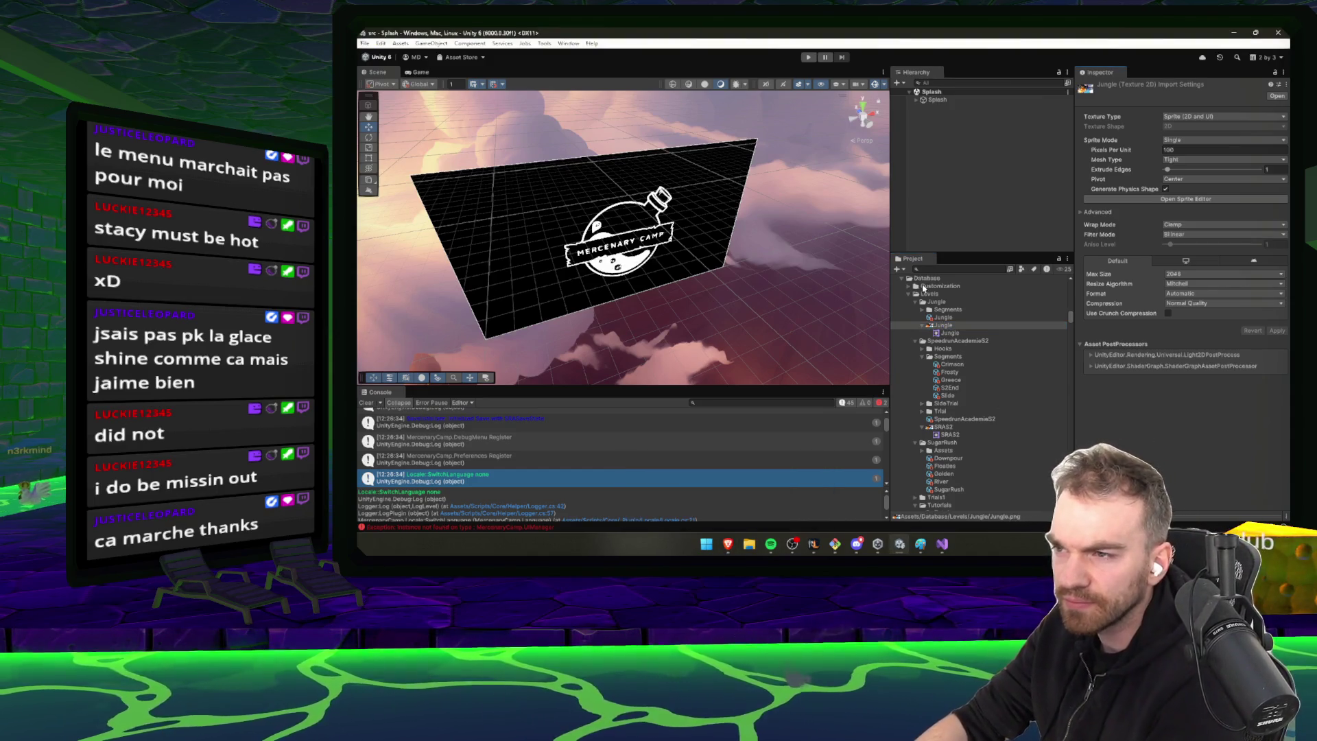
pyautogui.scroll(5, 926, 302)
pyautogui.click(929, 377)
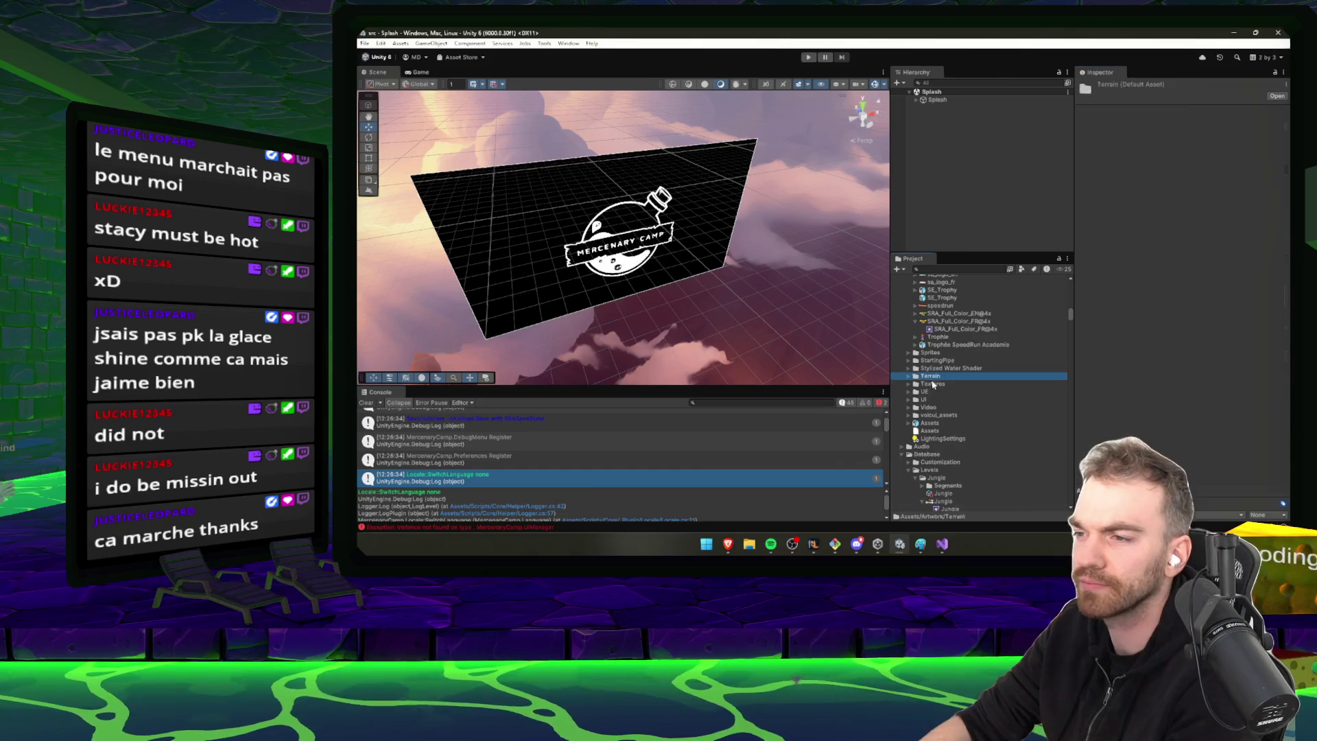
pyautogui.click(946, 385)
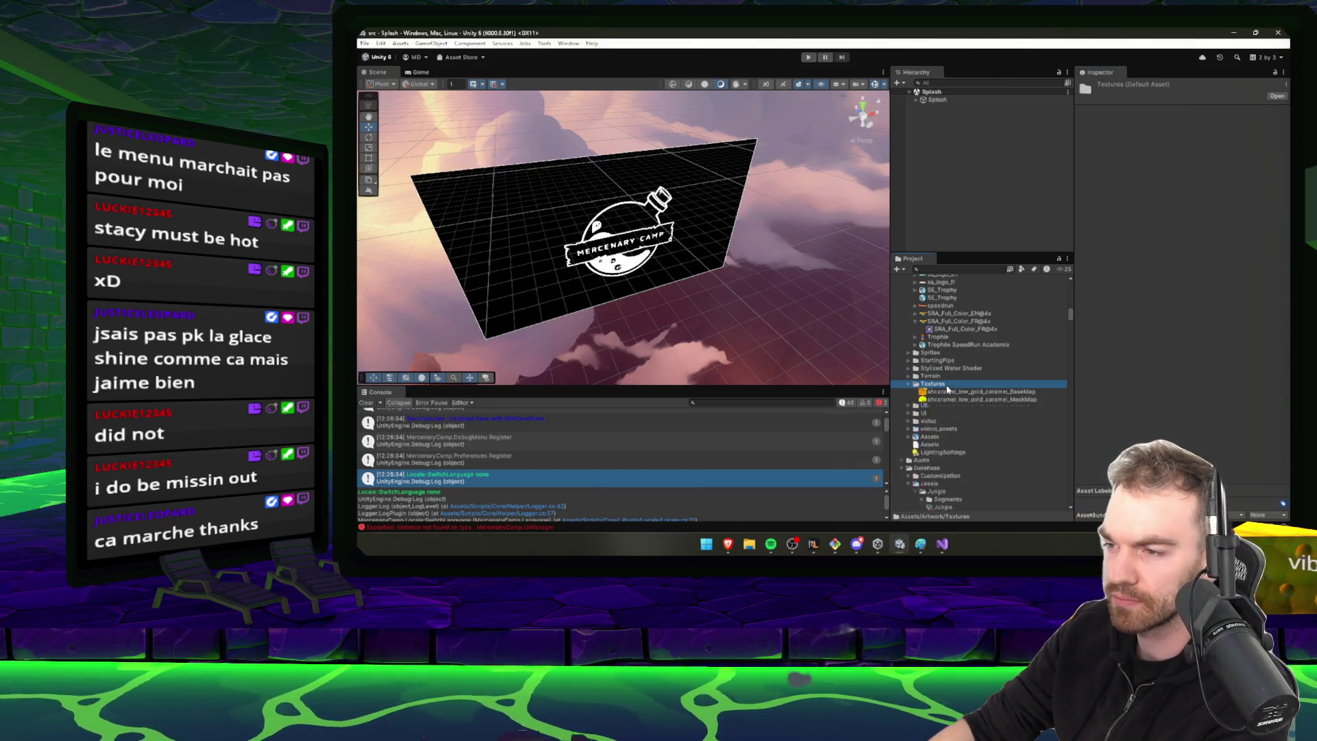
pyautogui.press('Left')
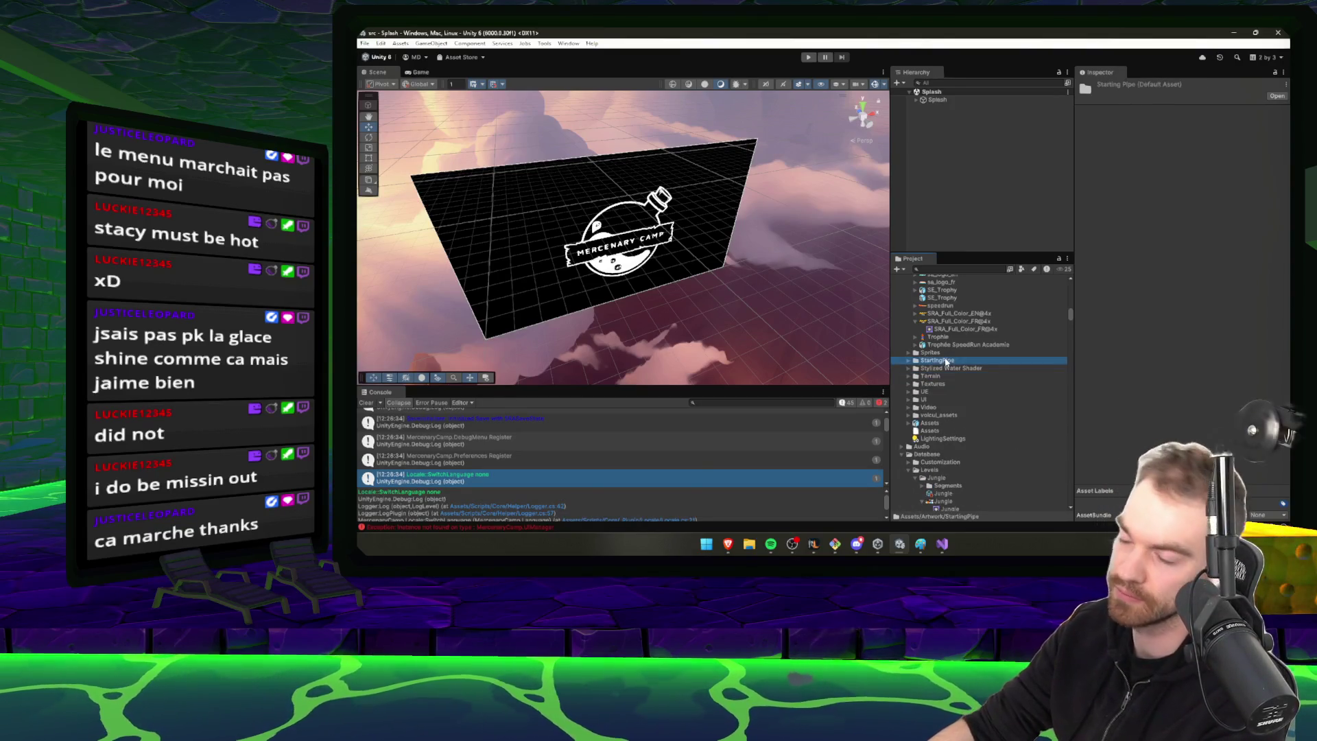
pyautogui.scroll(5, 946, 361)
pyautogui.moveTo(1069, 315); pyautogui.dragTo(1077, 349)
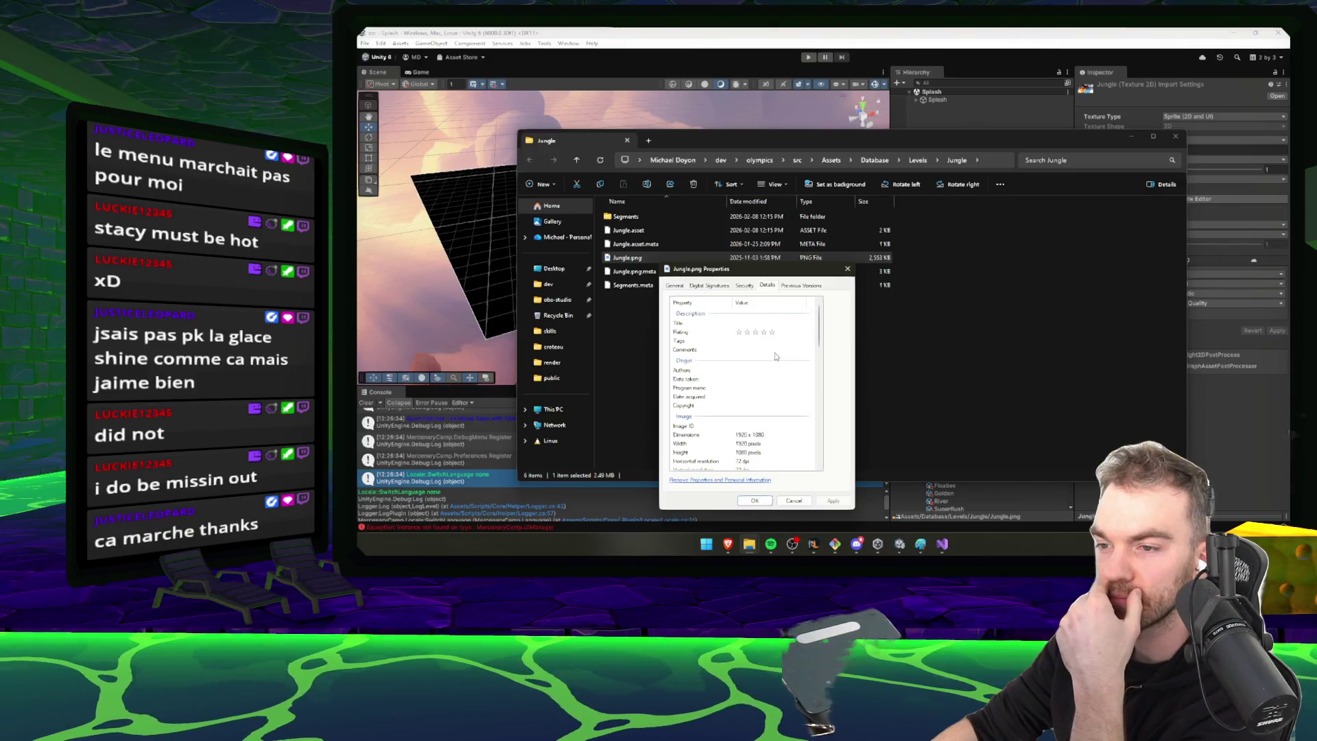
# Close the Jungle.png Properties dialog and Explorer window, then start Play mode
pyautogui.click(845, 269)
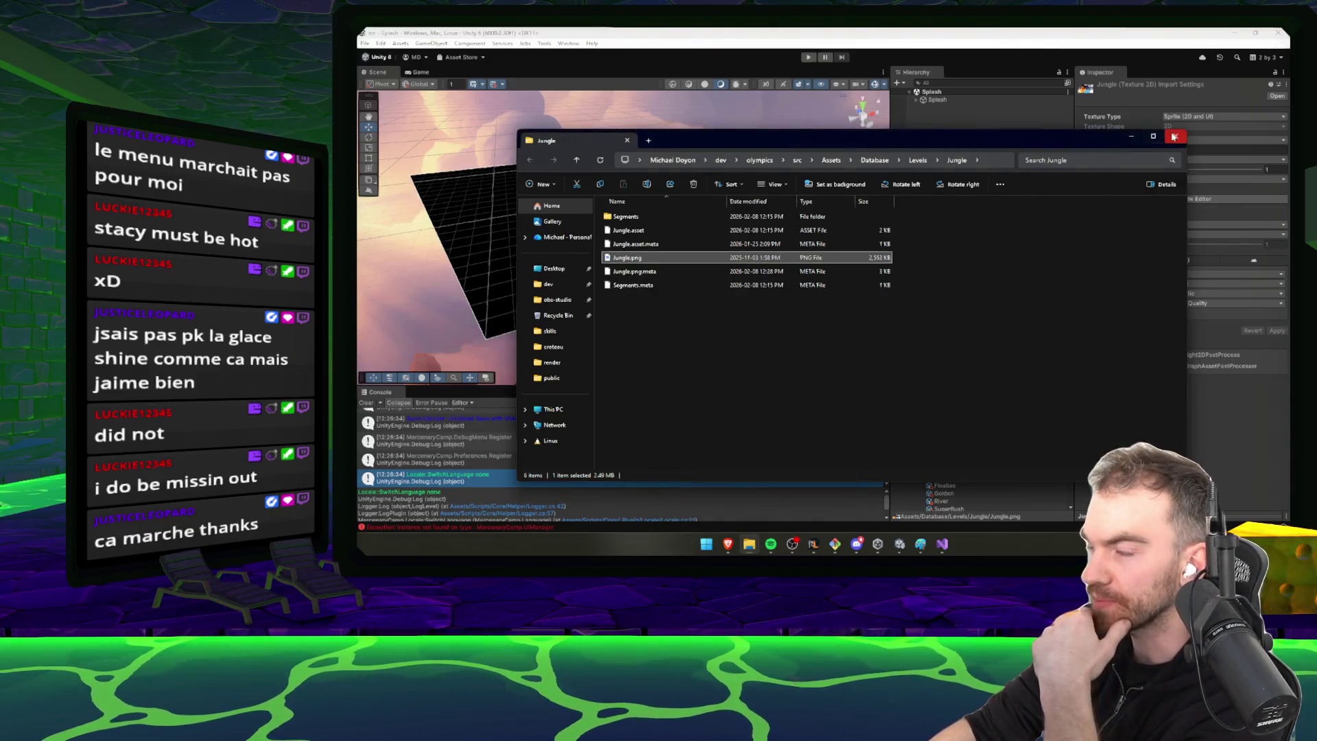
pyautogui.click(1174, 135)
pyautogui.click(809, 58)
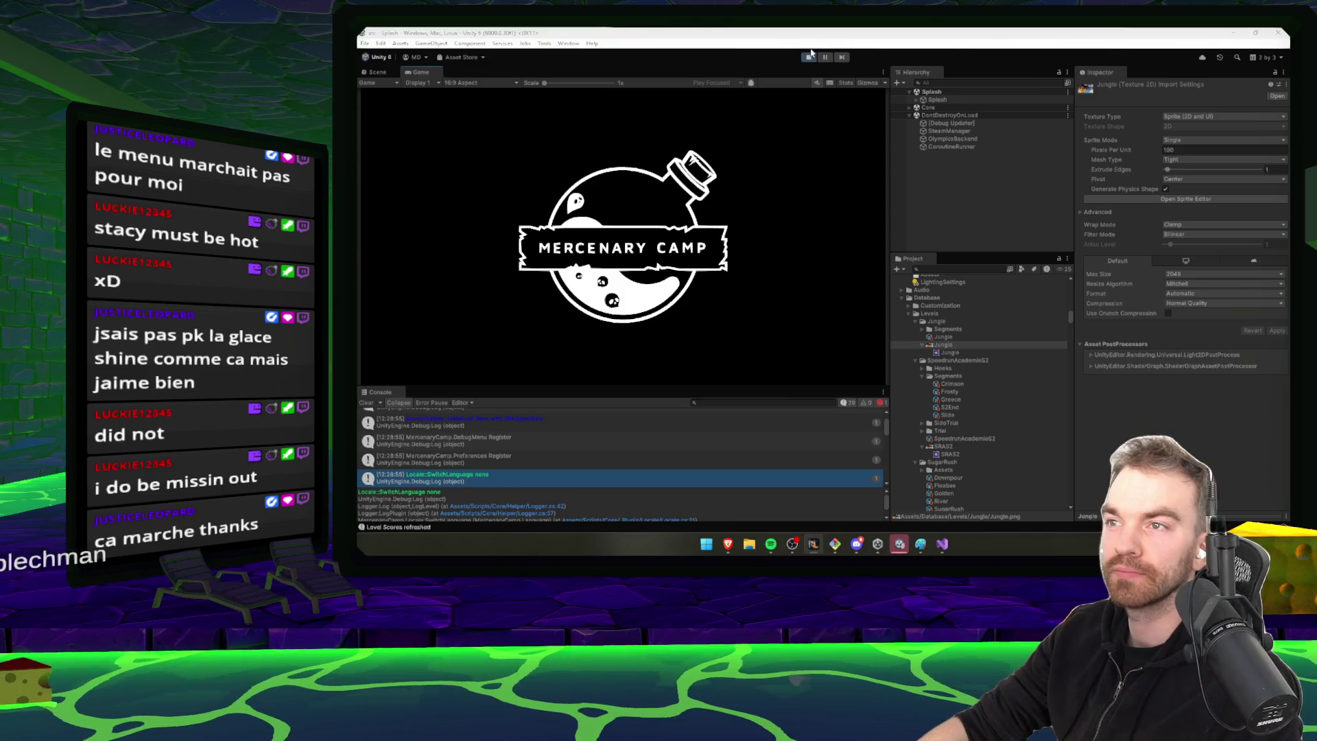
# Stop play, open the Jungle scene, and enlarge the Scene view panel
pyautogui.click(809, 56)
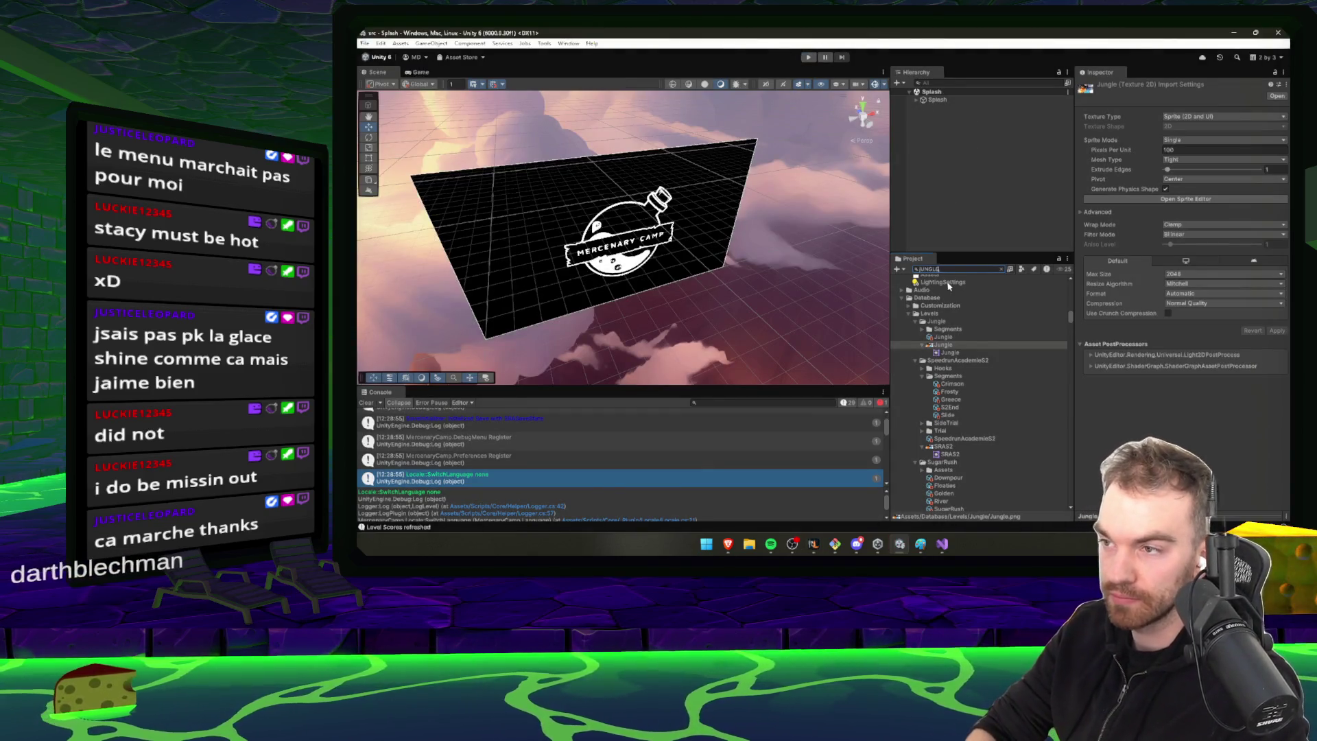
pyautogui.doubleClick(1000, 323)
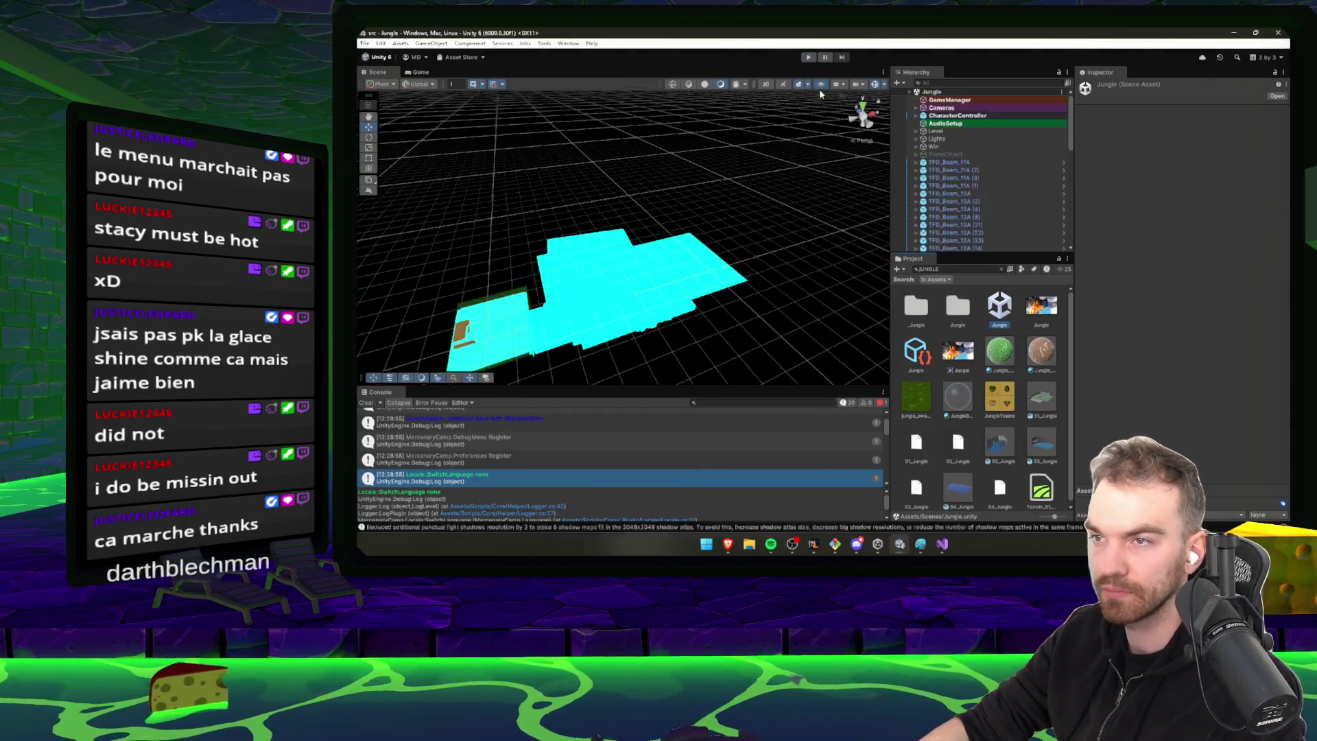
pyautogui.moveTo(800, 389); pyautogui.dragTo(800, 475)
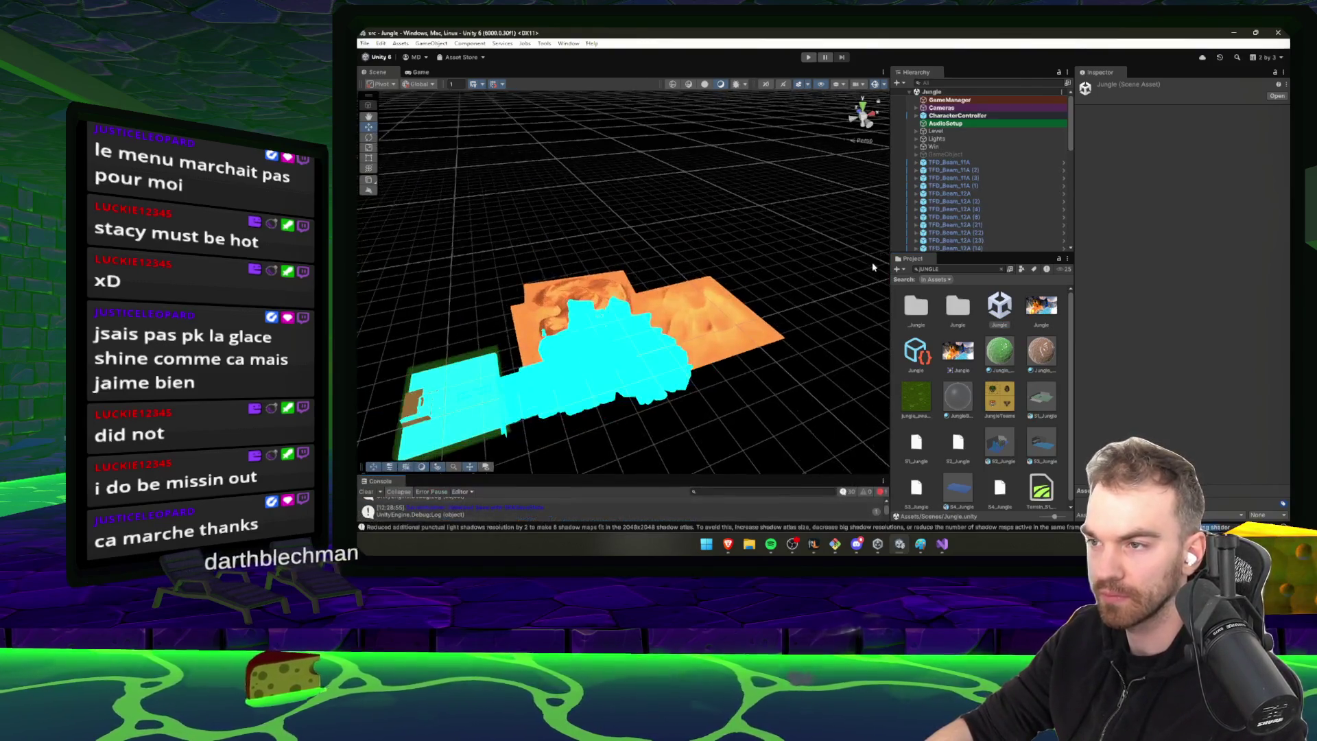
pyautogui.moveTo(891, 309); pyautogui.dragTo(1068, 308)
# Zoom in on the canyon terrain and orbit to a top-down view of the temple
pyautogui.scroll(5, 843, 416)
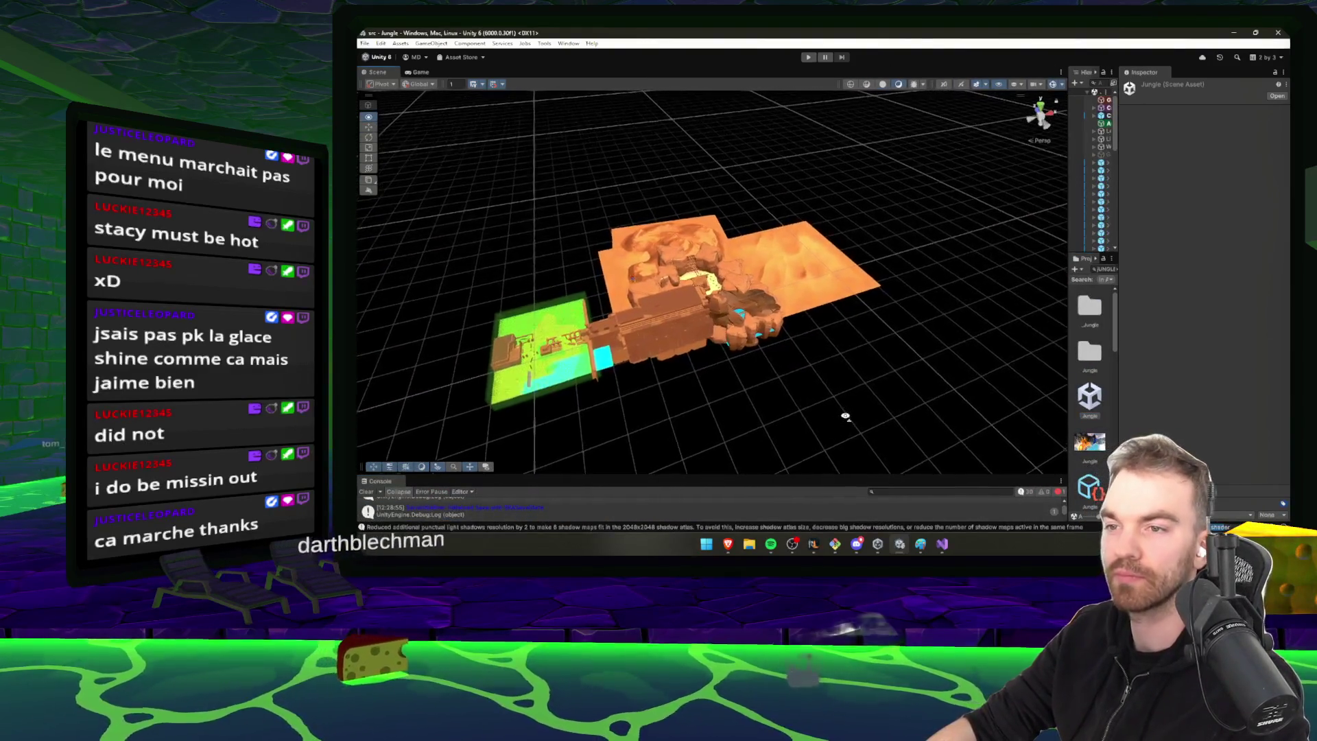
pyautogui.scroll(10, 871, 407)
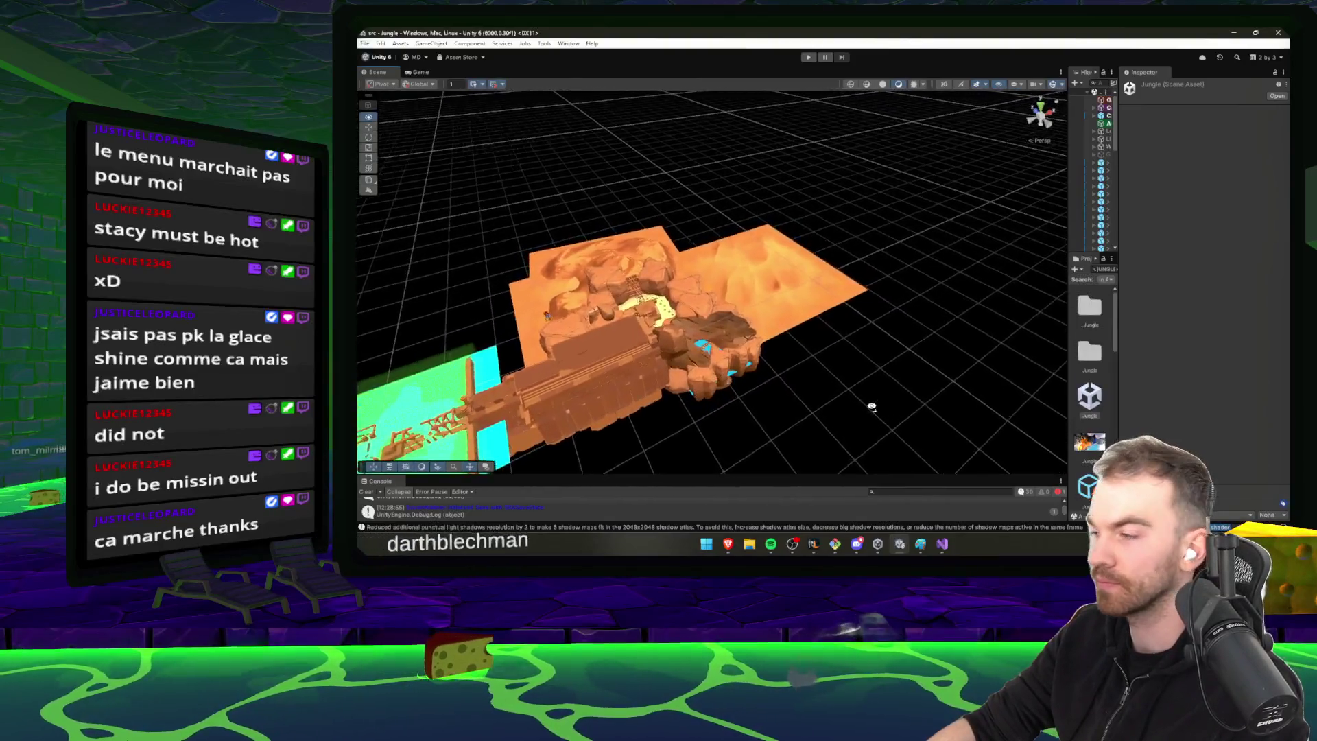
pyautogui.scroll(10, 773, 428)
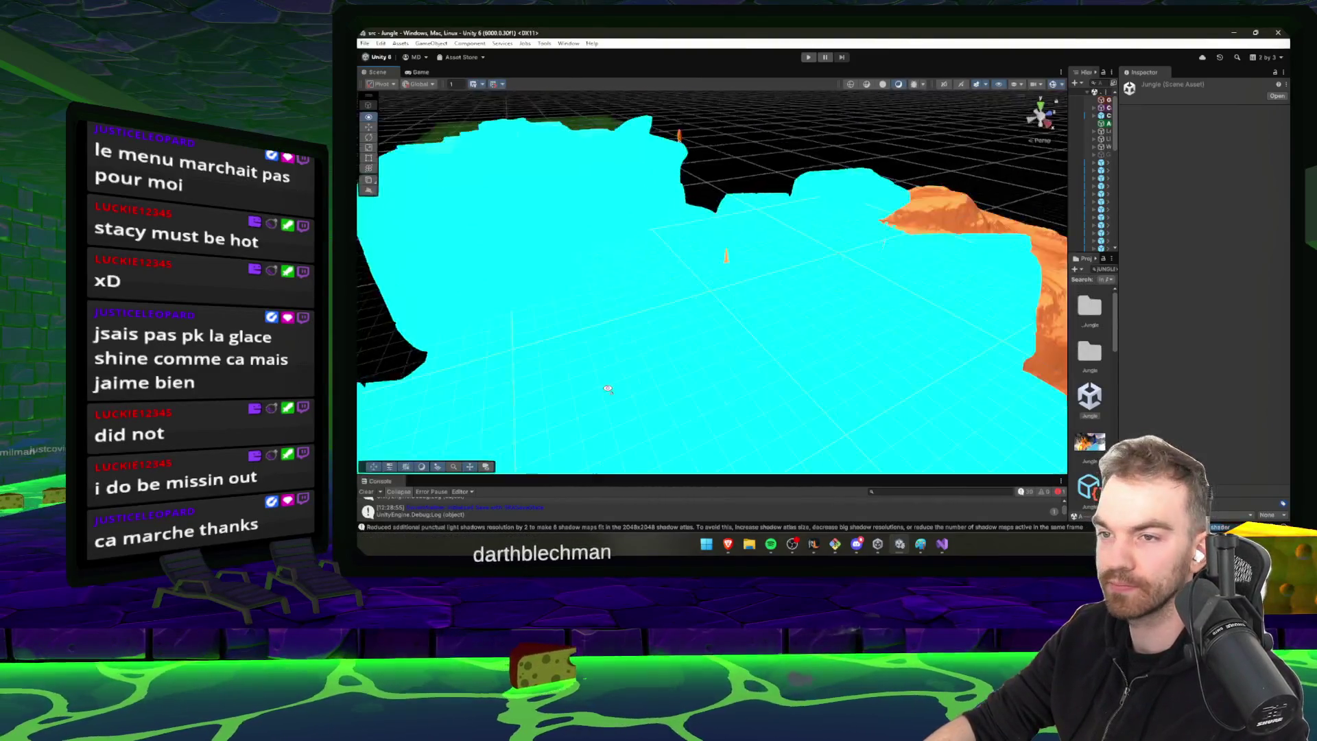
pyautogui.scroll(3, 658, 396)
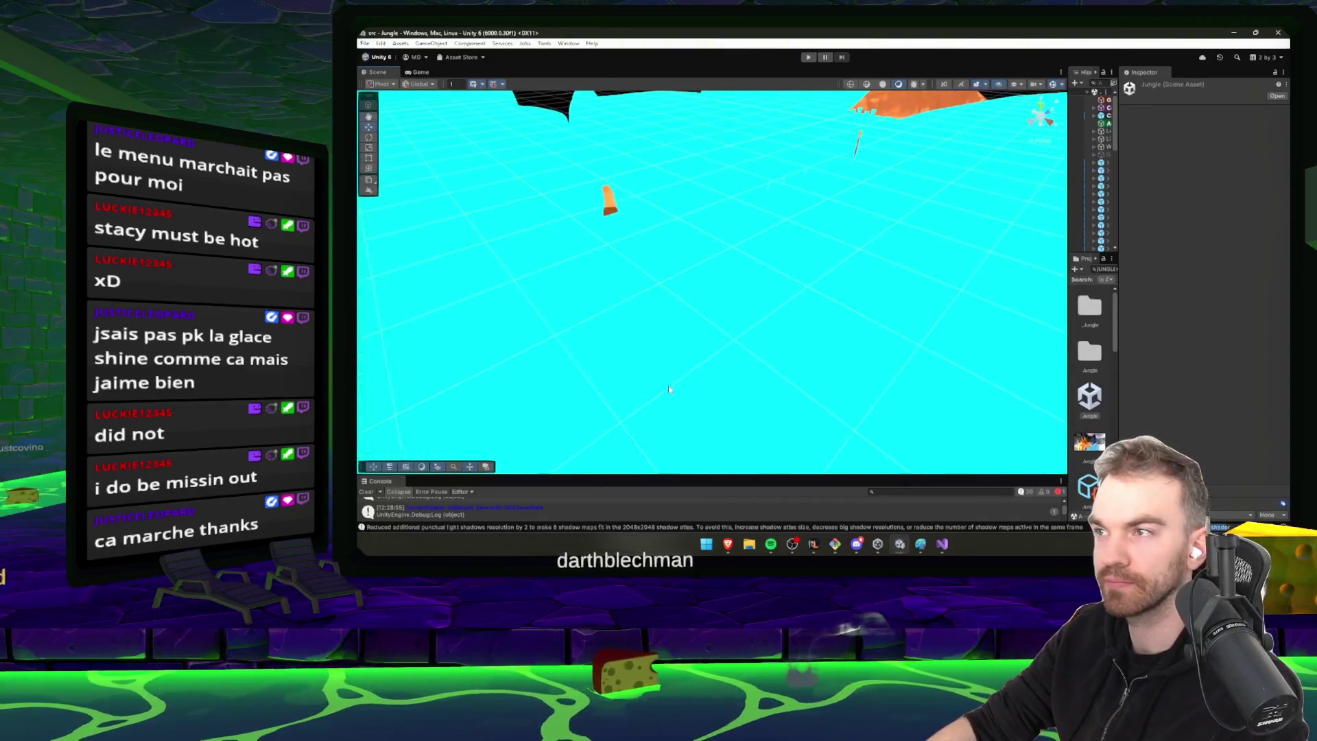
pyautogui.click(474, 83)
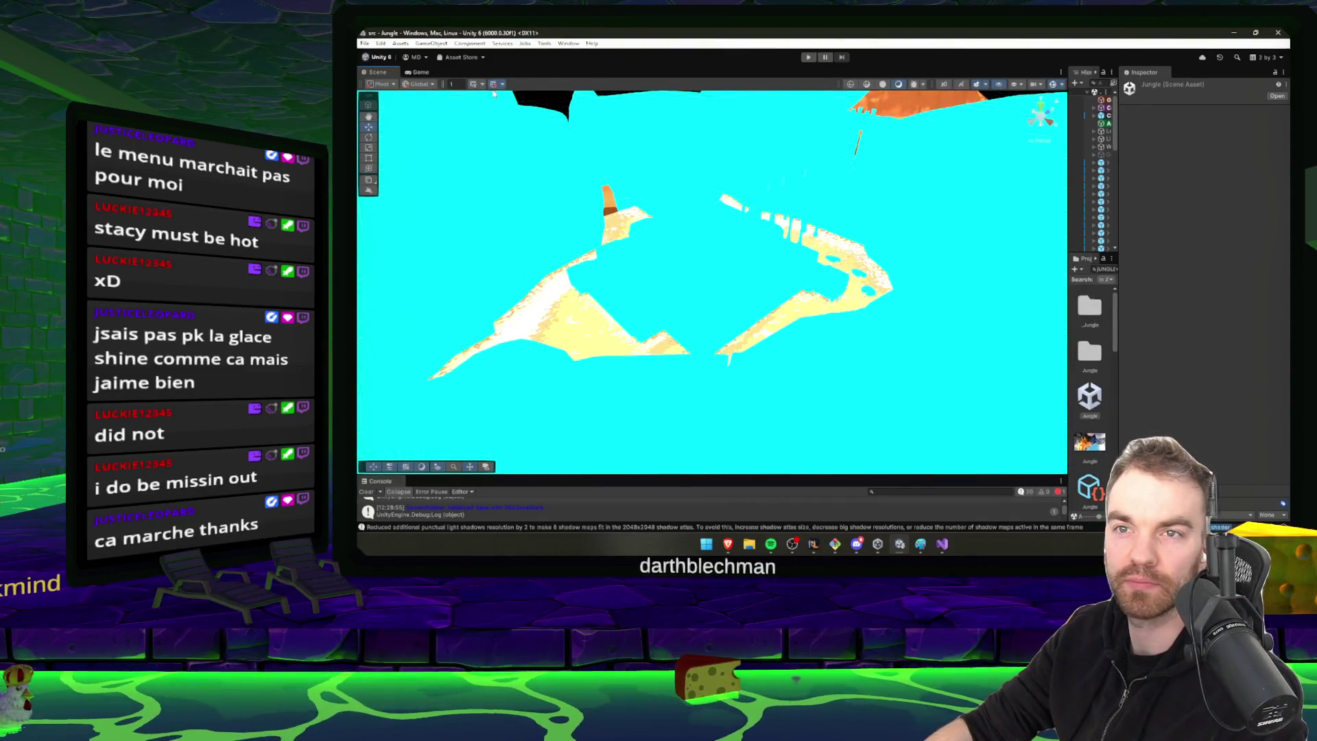
pyautogui.scroll(-10, 527, 96)
pyautogui.moveTo(884, 245)
pyautogui.mouseDown()
pyautogui.moveTo(864, 183)
pyautogui.moveTo(849, 312)
pyautogui.moveTo(995, 260)
pyautogui.mouseUp()
# Snip the Jungle canyon and temple view, then launch Photoshop from Start
pyautogui.press('super+shift+s')
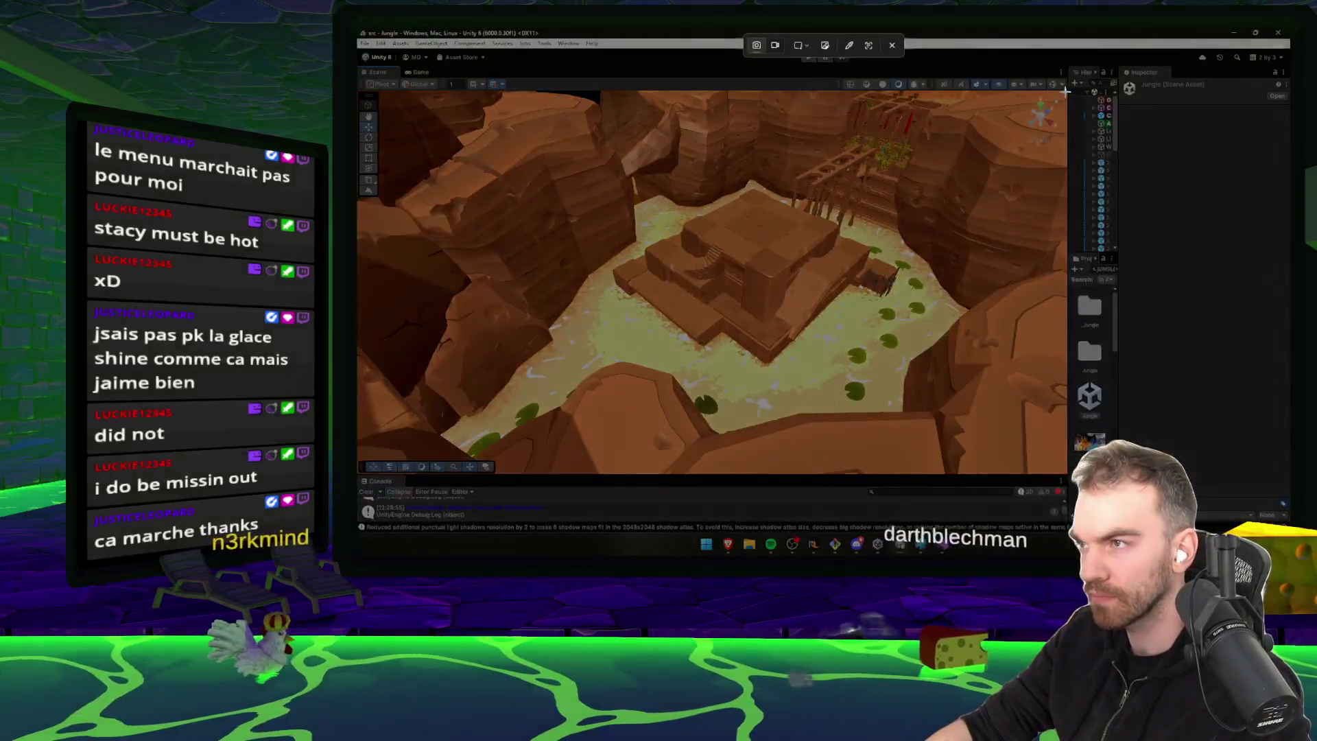
pyautogui.moveTo(1068, 89)
pyautogui.mouseDown()
pyautogui.moveTo(642, 412)
pyautogui.moveTo(457, 465)
pyautogui.moveTo(363, 472)
pyautogui.mouseUp()
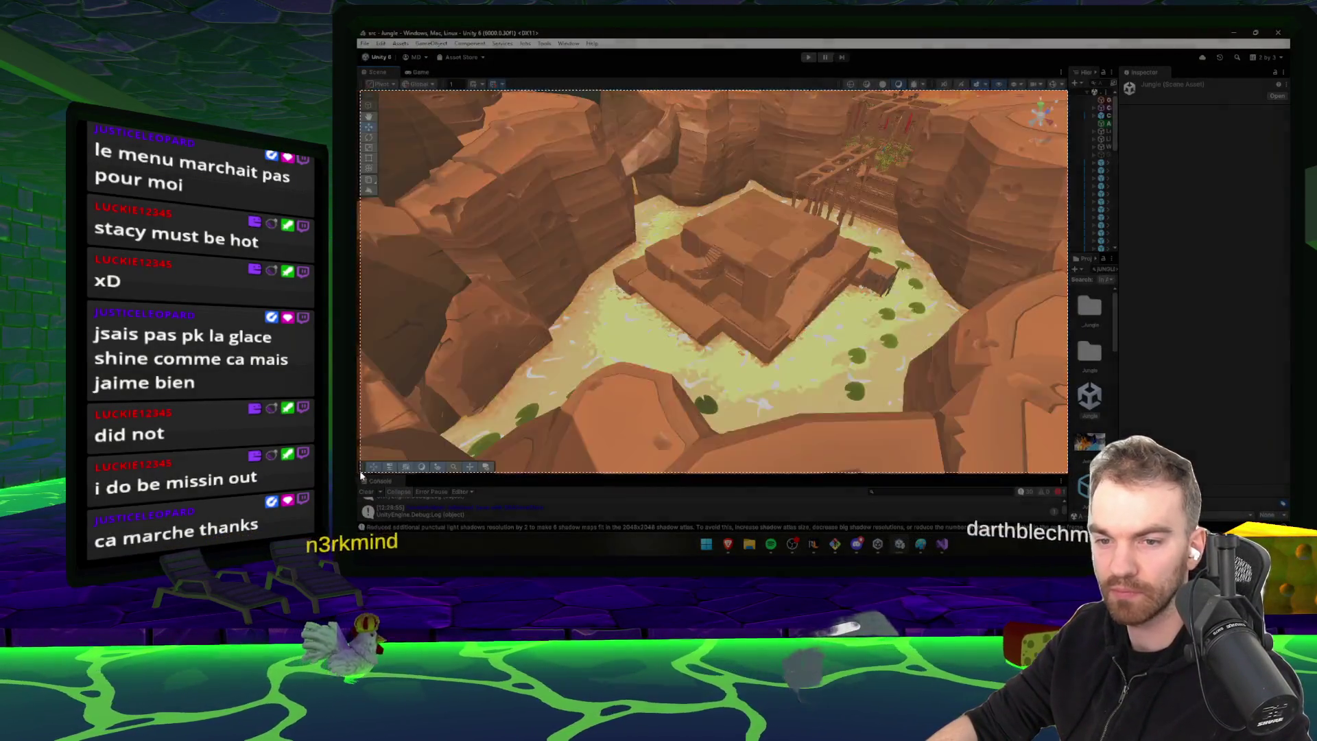
pyautogui.press('super')
pyautogui.write('p')
pyautogui.click(795, 314)
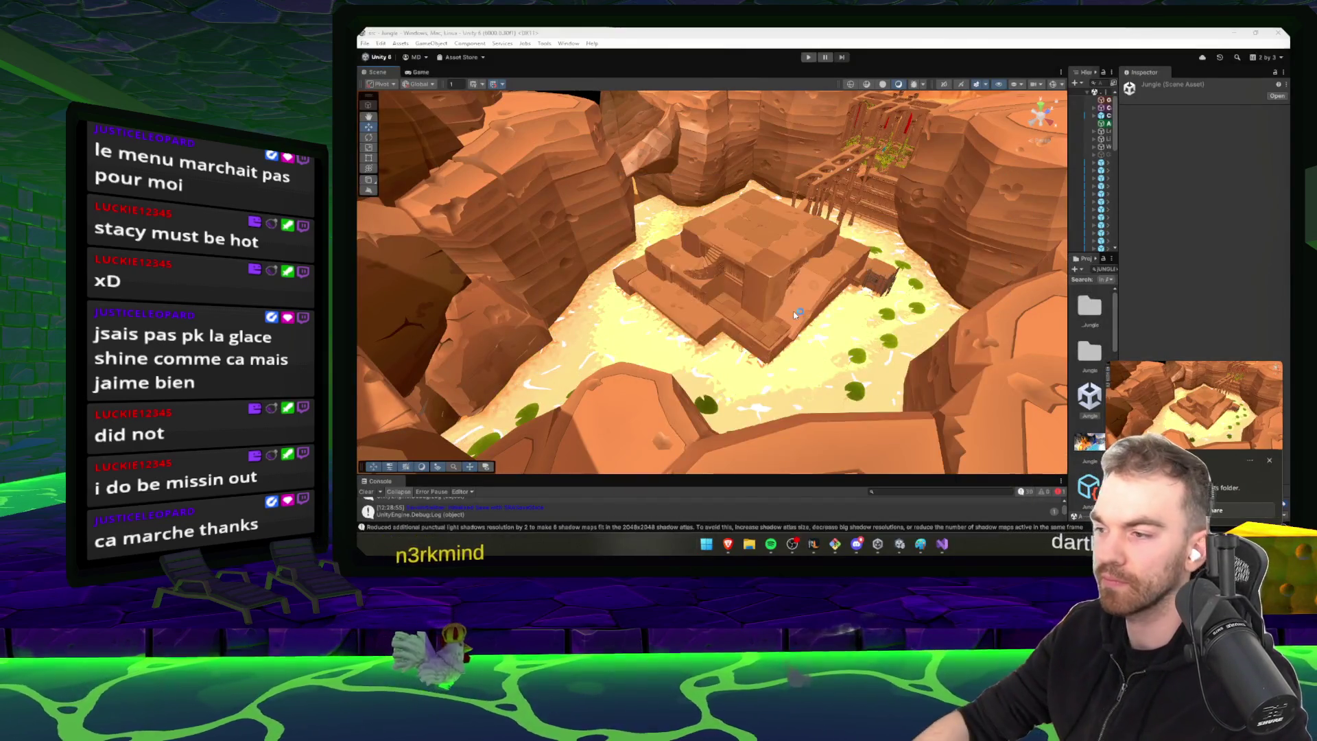
pyautogui.click(1269, 459)
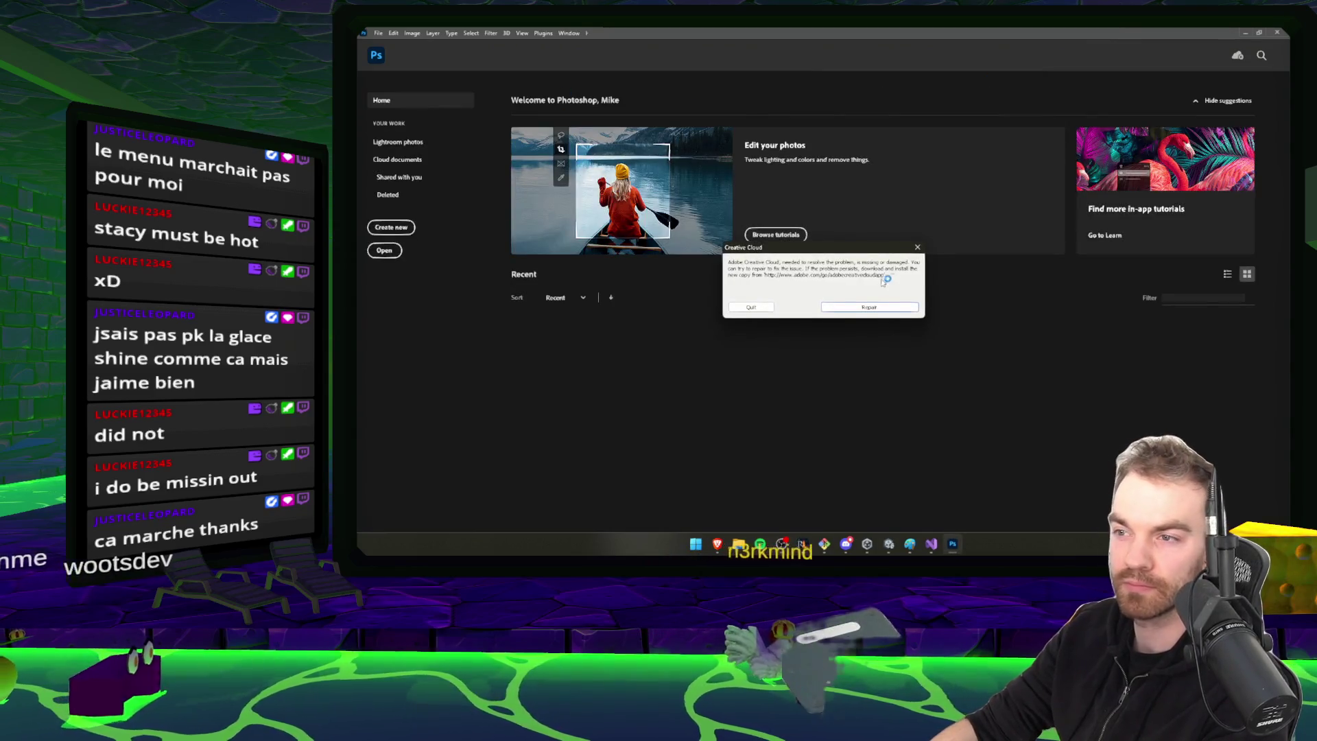
# Create a new 1920x1080 Photoshop document
pyautogui.click(392, 228)
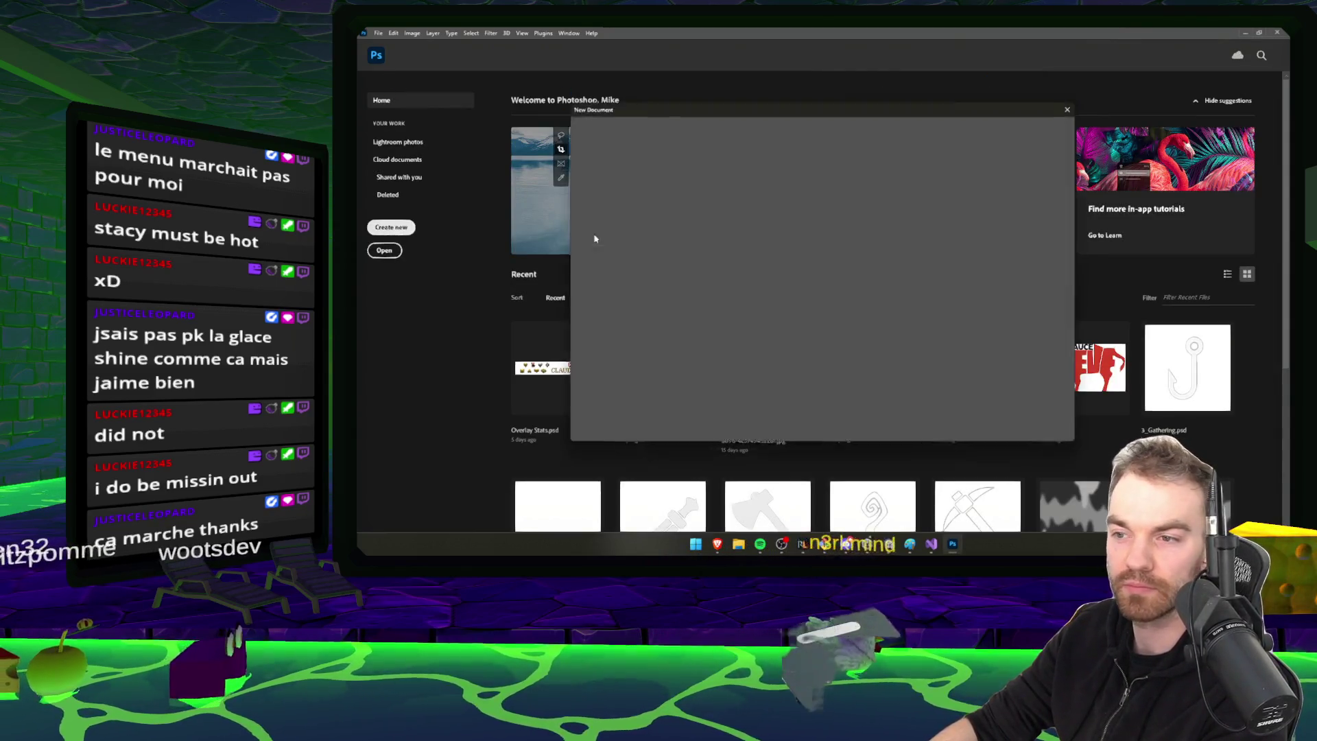
pyautogui.doubleClick(957, 194)
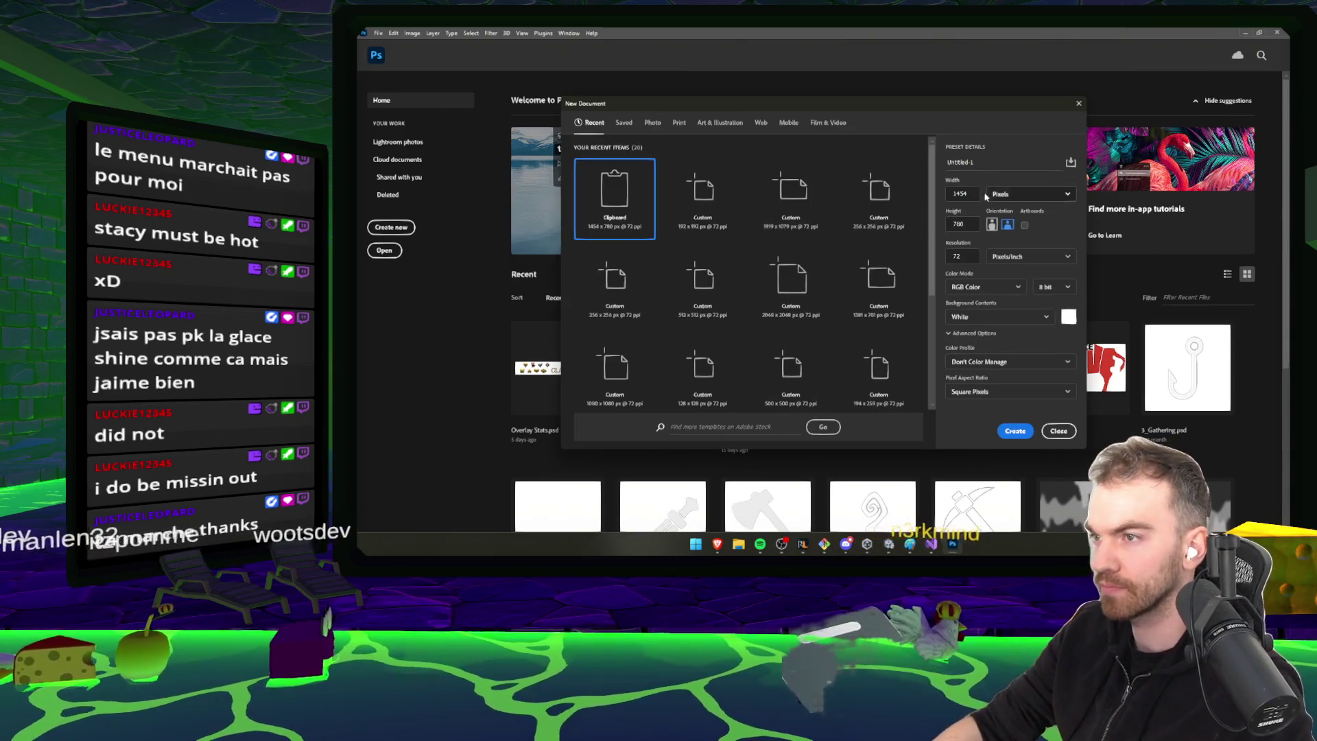
pyautogui.write('0')
pyautogui.press('Tab')
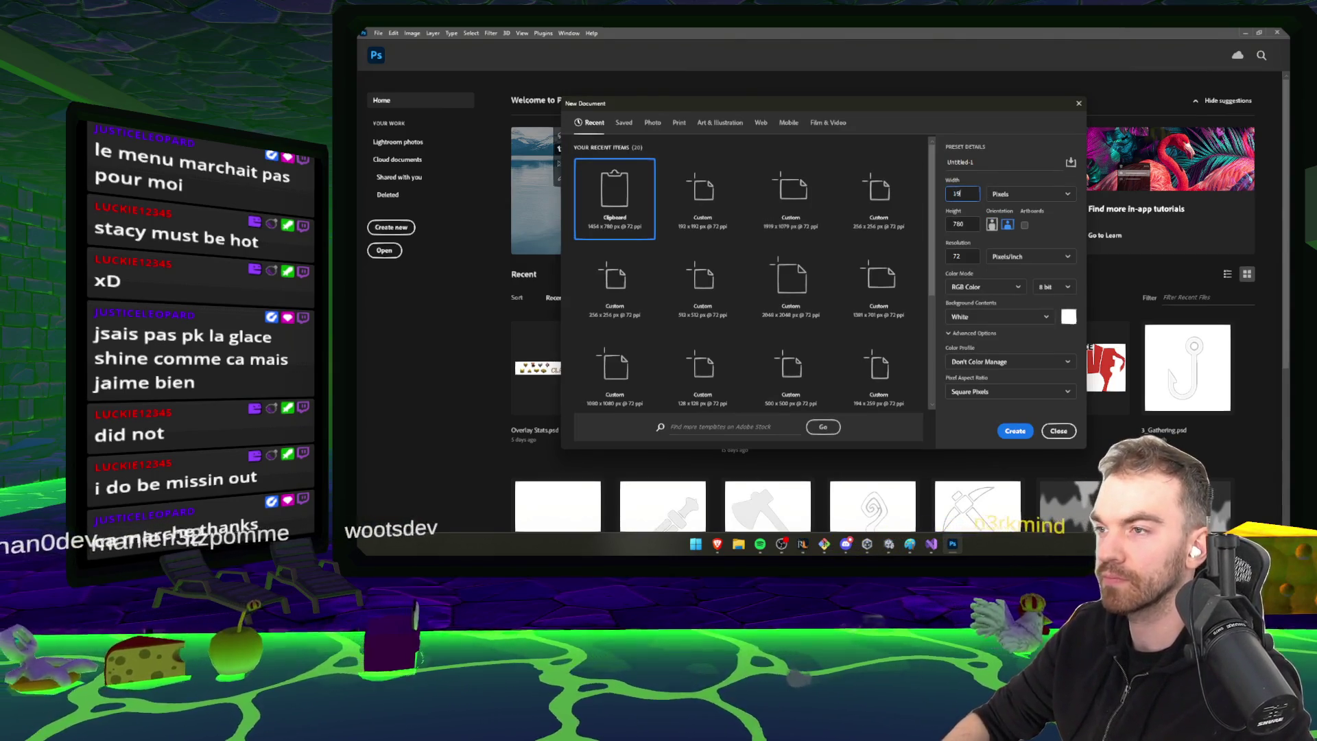
pyautogui.write('1080')
pyautogui.press('Return')
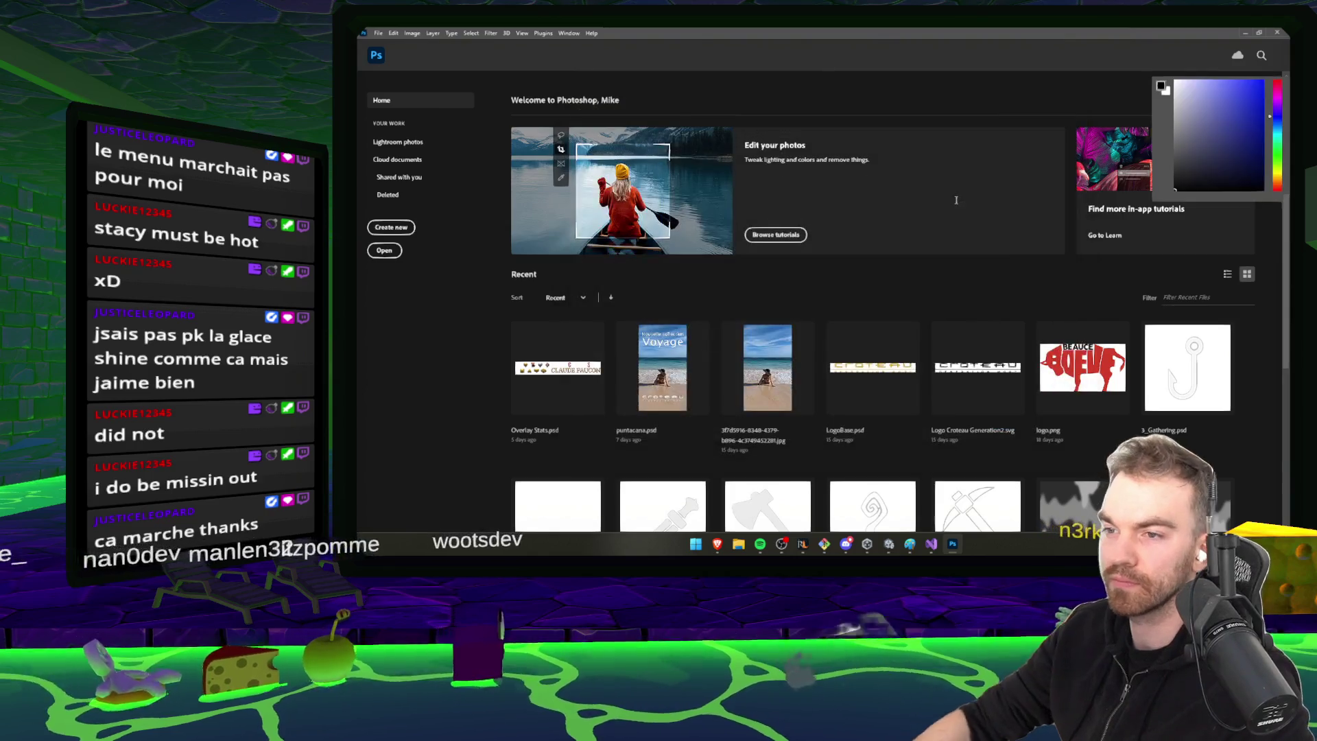
# Paste the Jungle screenshot and scale it to fill the canvas
pyautogui.hotkey('ctrl', 'v')
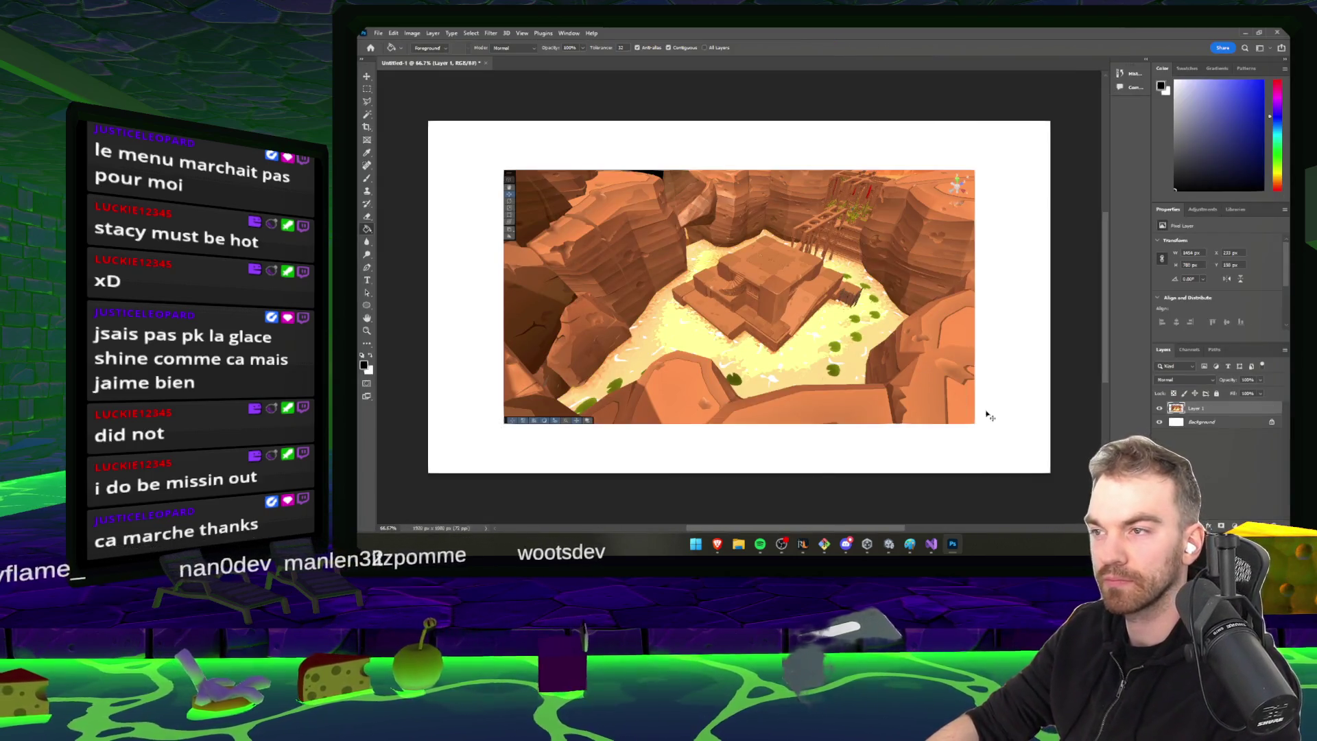
pyautogui.hotkey('ctrl', 't')
pyautogui.moveTo(975, 423); pyautogui.dragTo(1097, 491)
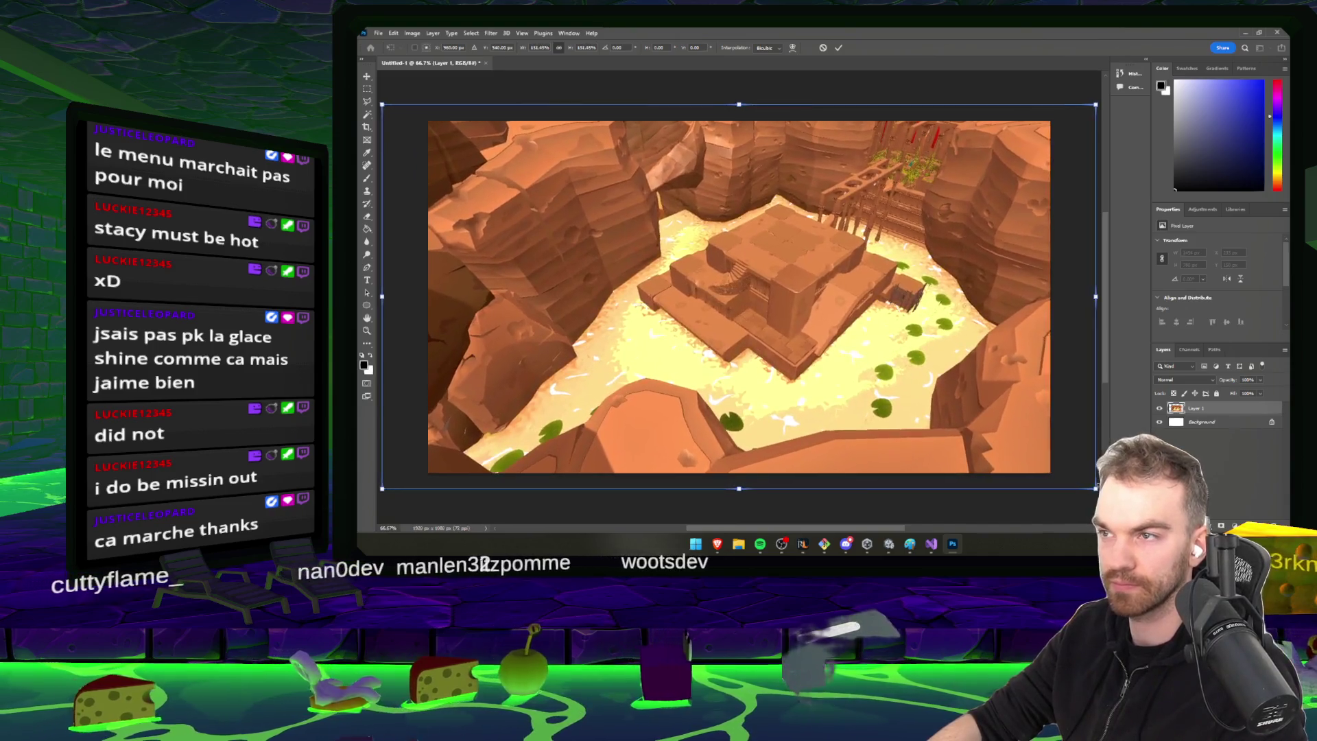
pyautogui.click(838, 48)
# Quick Export the image as a PNG to the Desktop and close Photoshop
pyautogui.click(378, 33)
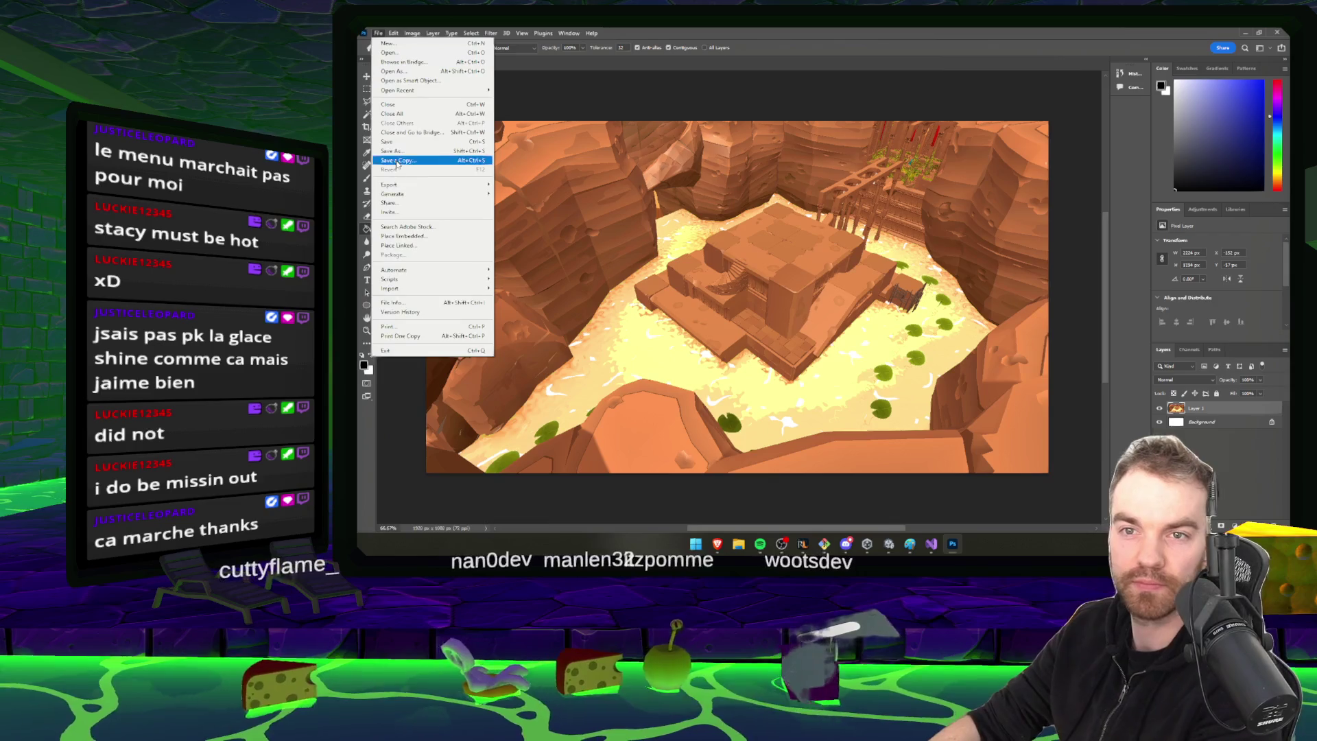
pyautogui.moveTo(419, 185)
pyautogui.click(526, 184)
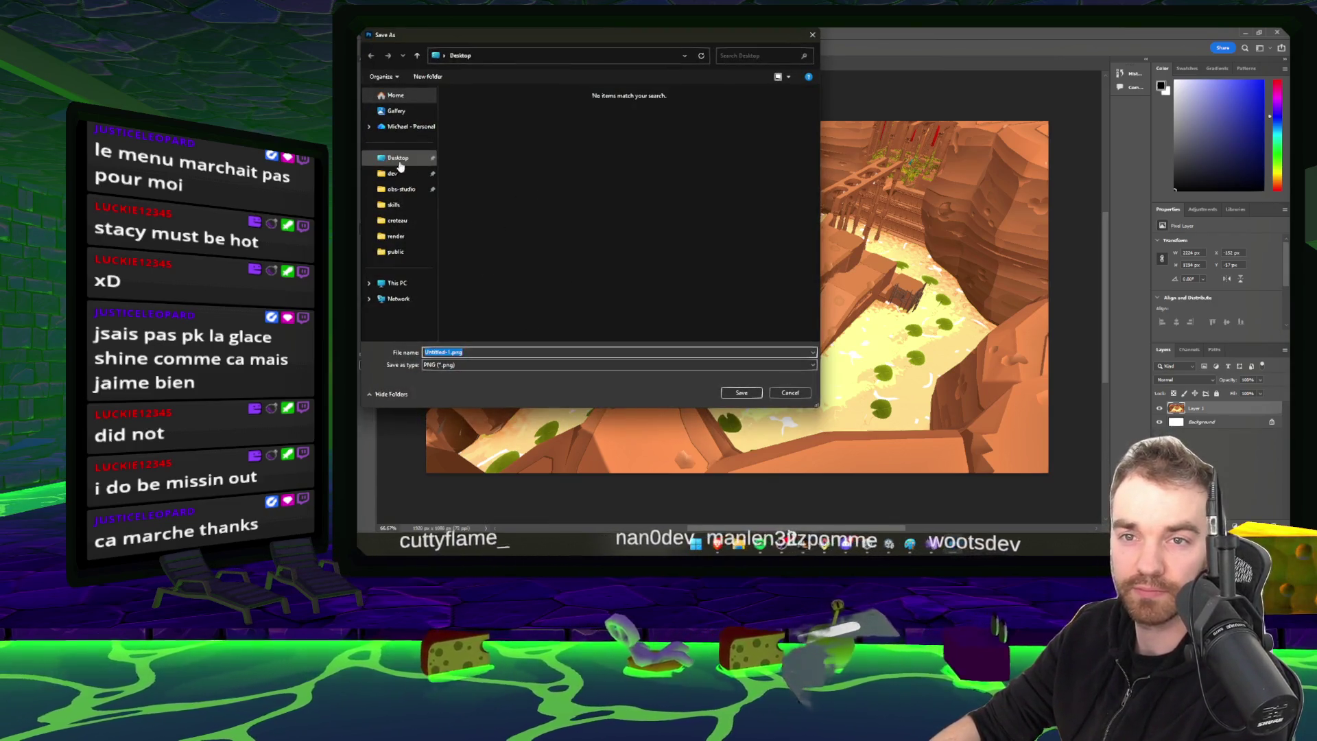
pyautogui.click(397, 158)
pyautogui.click(742, 393)
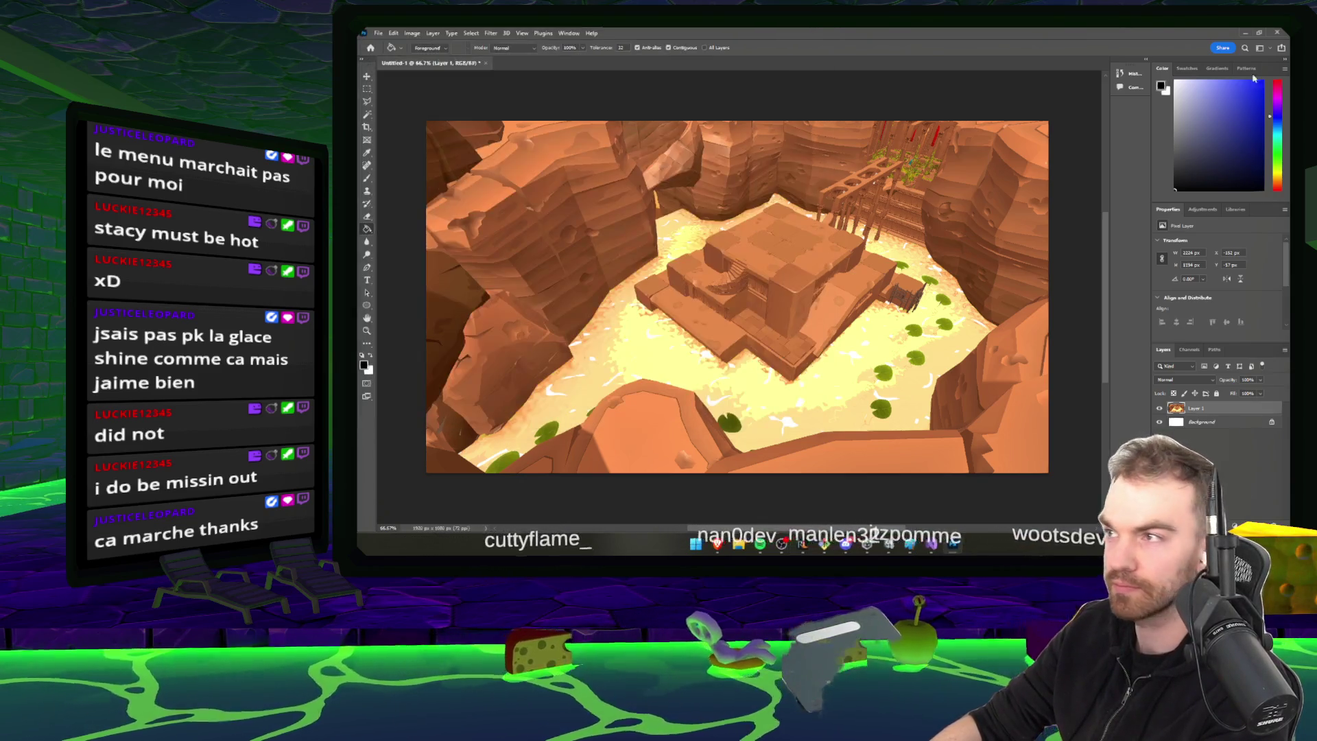
pyautogui.click(1278, 35)
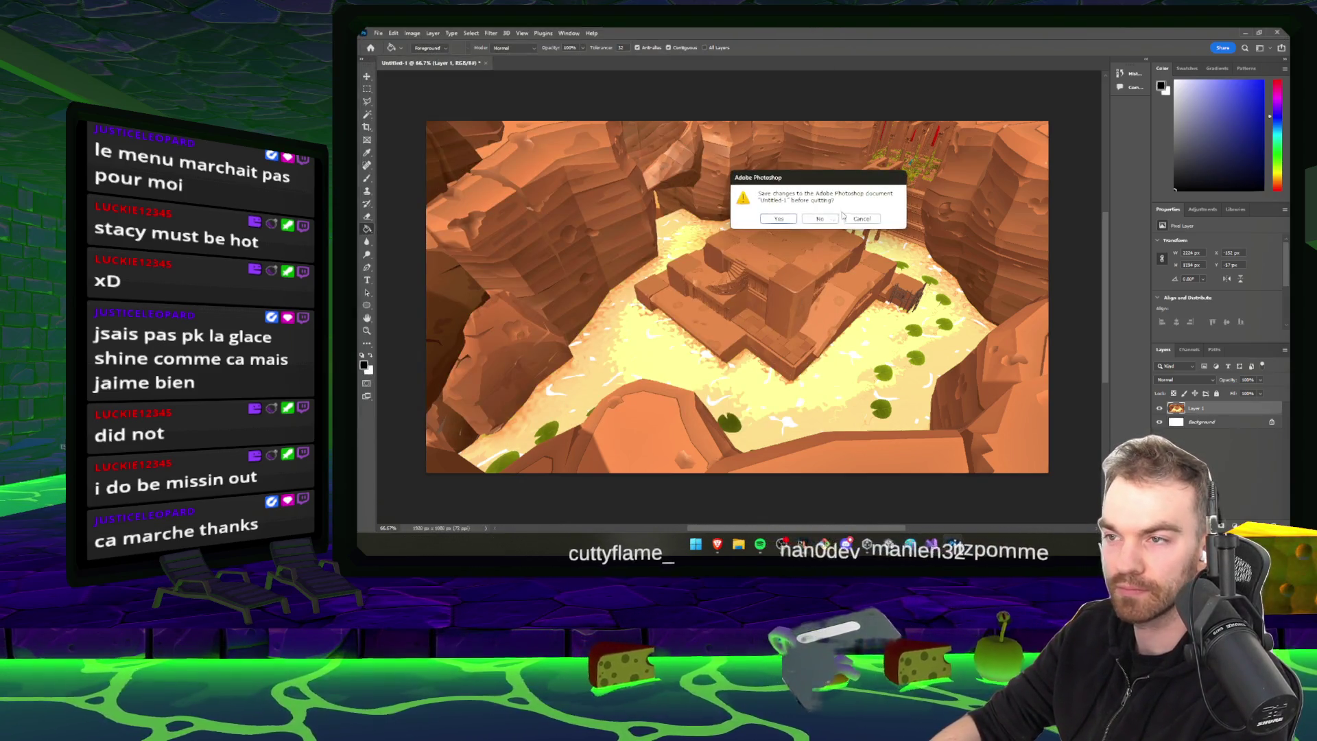
# Quit Photoshop without saving, rename the desktop export to thumbnail_jungle.png, and return to Unity
pyautogui.click(818, 220)
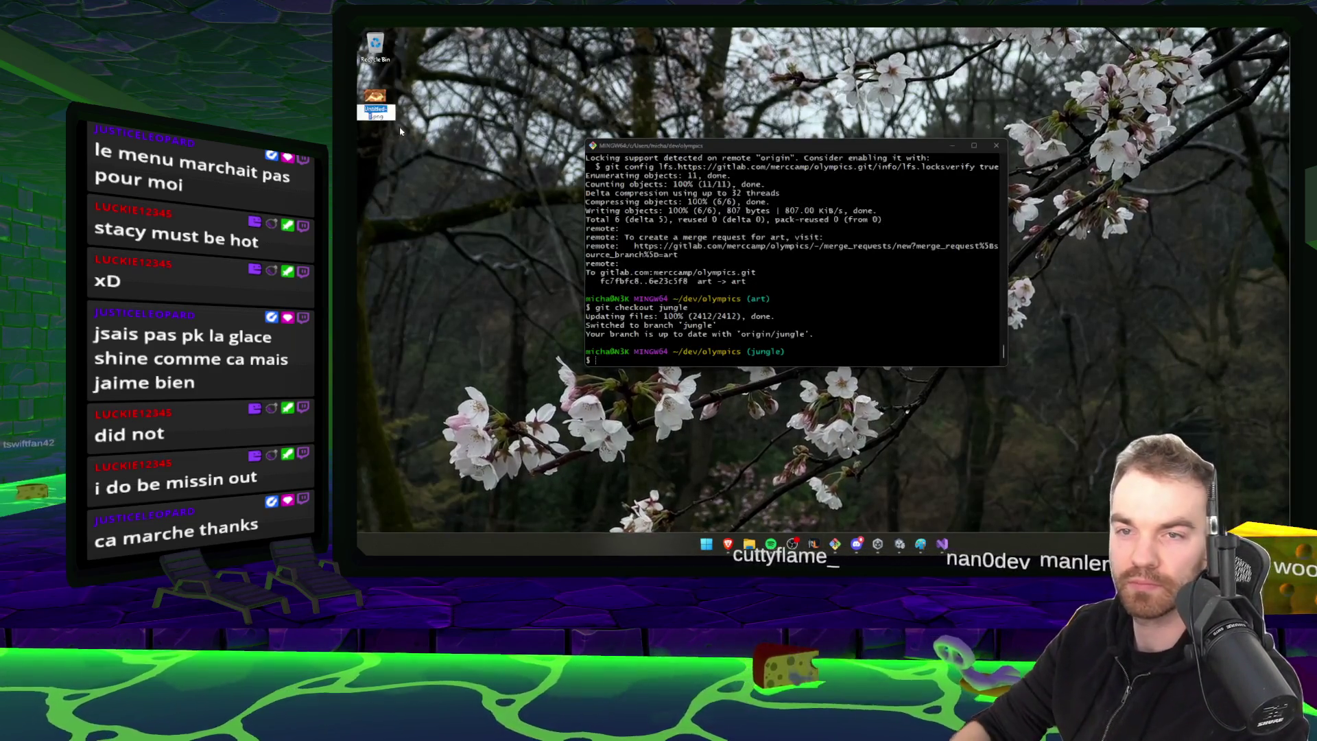
pyautogui.press('F2')
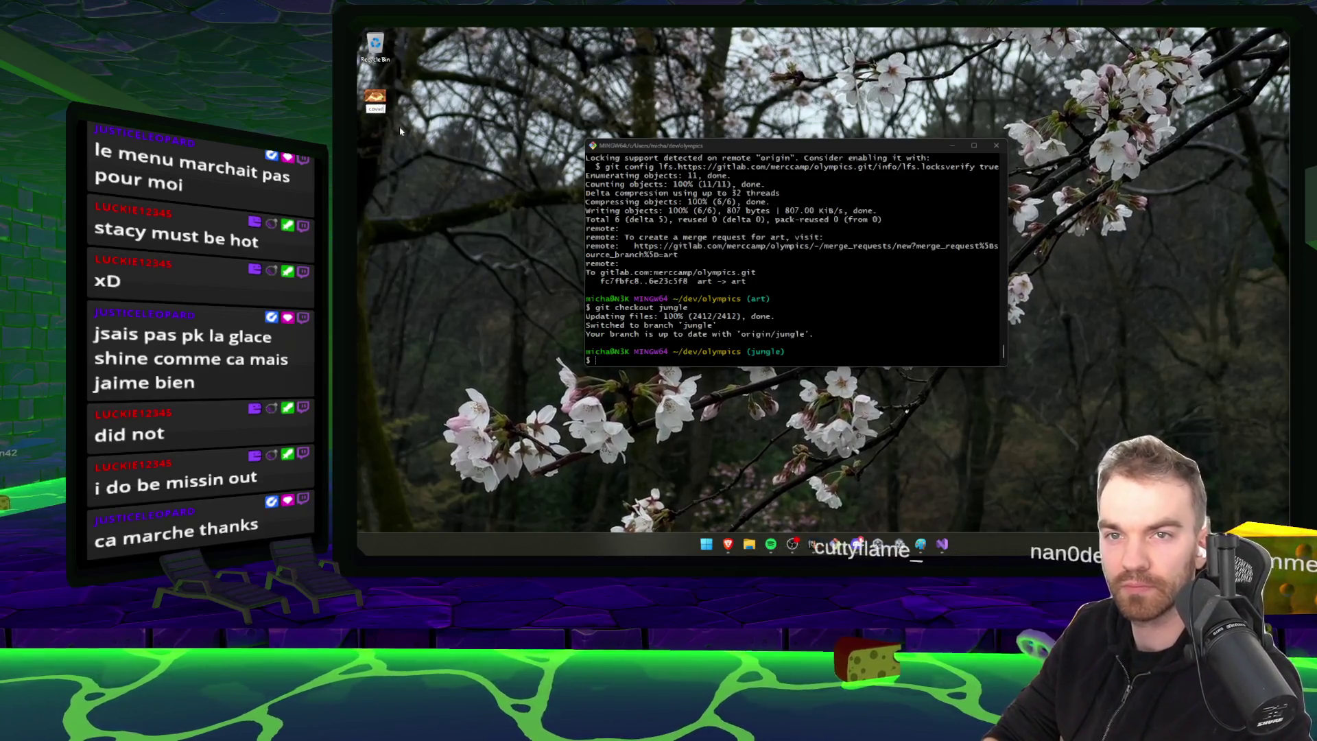
pyautogui.write('th')
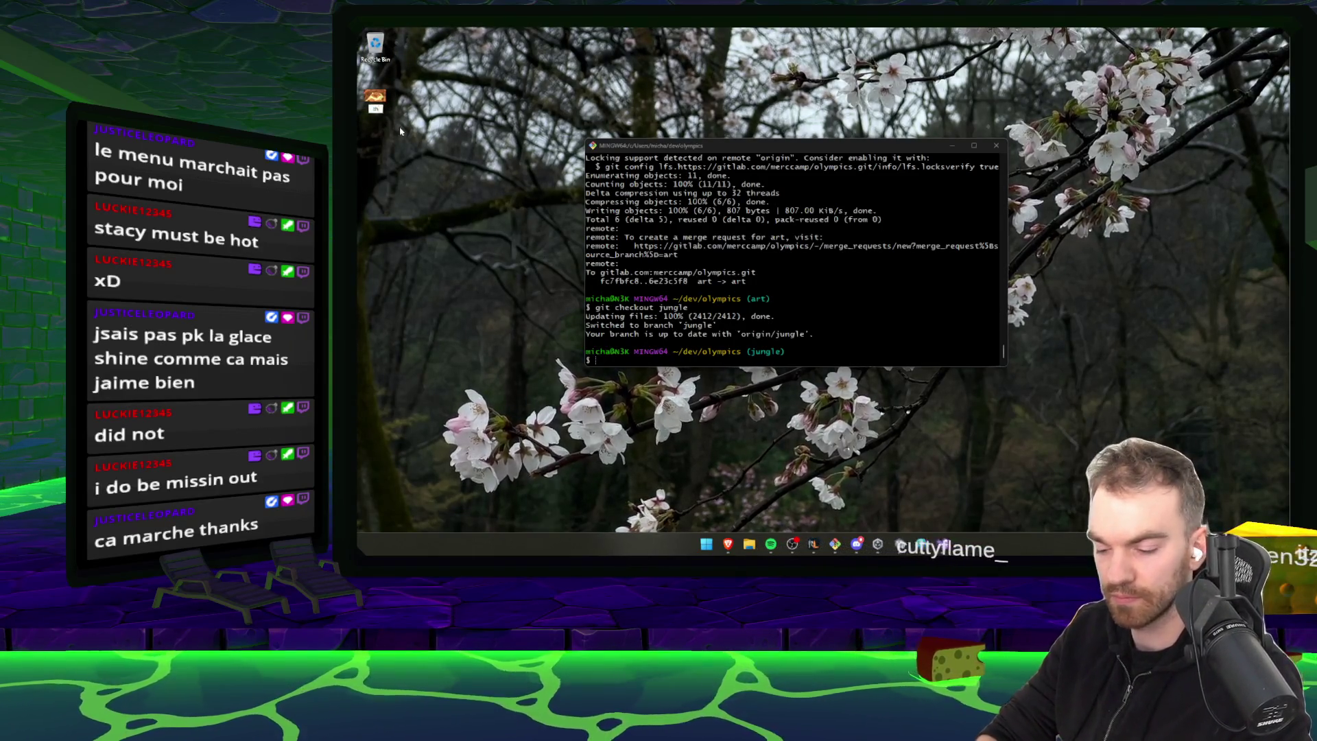
pyautogui.write('umbnail_jungle')
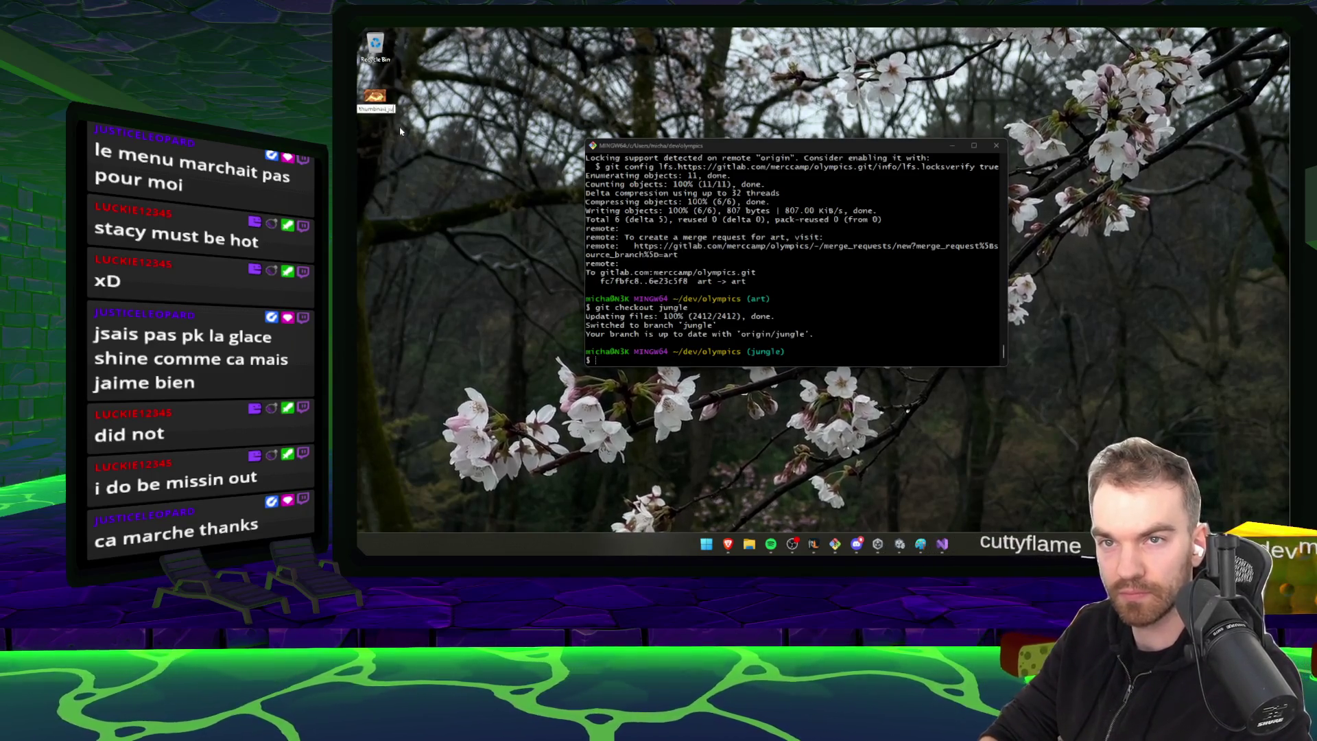
pyautogui.press('Return')
pyautogui.press('Return')
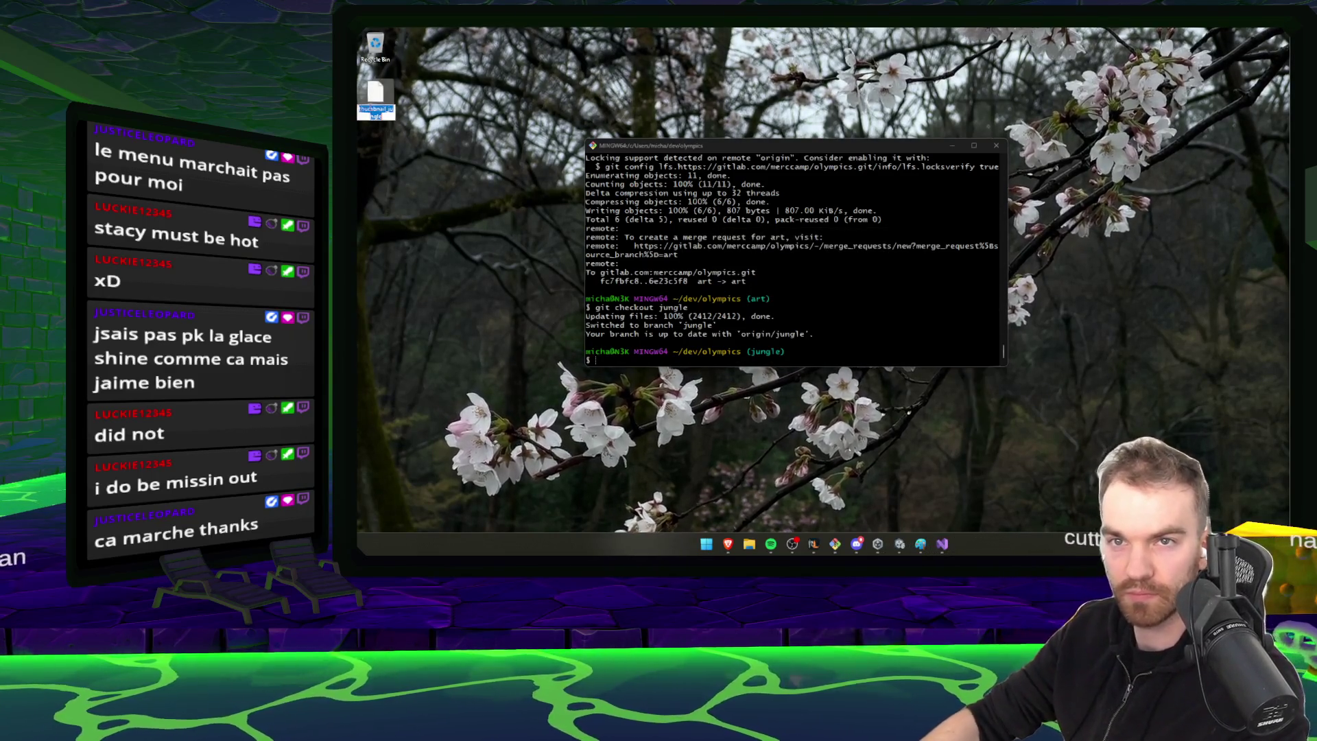
pyautogui.write('.png')
pyautogui.press('Return')
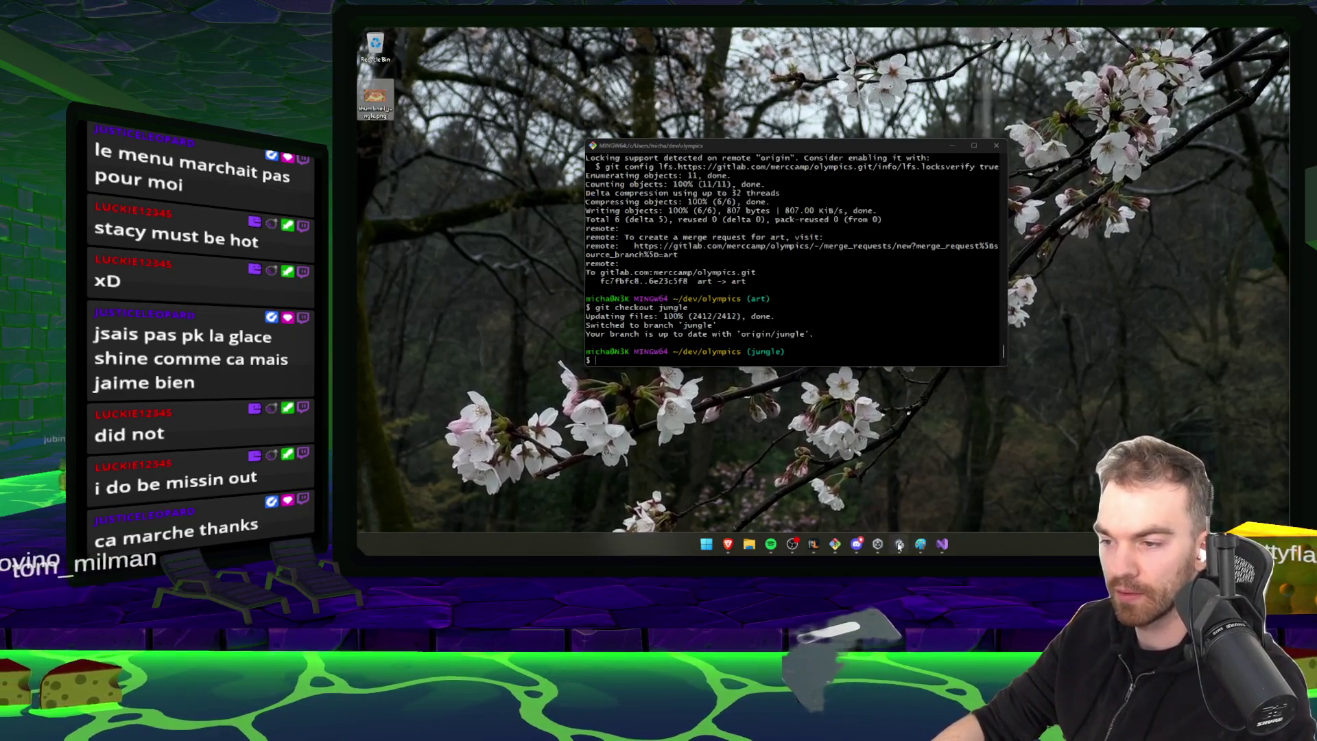
pyautogui.click(899, 543)
# Move thumbnail_jungle.png into the Jungle level folder via Explorer and delete the old Jungle sprite
pyautogui.moveTo(1067, 214); pyautogui.dragTo(827, 275)
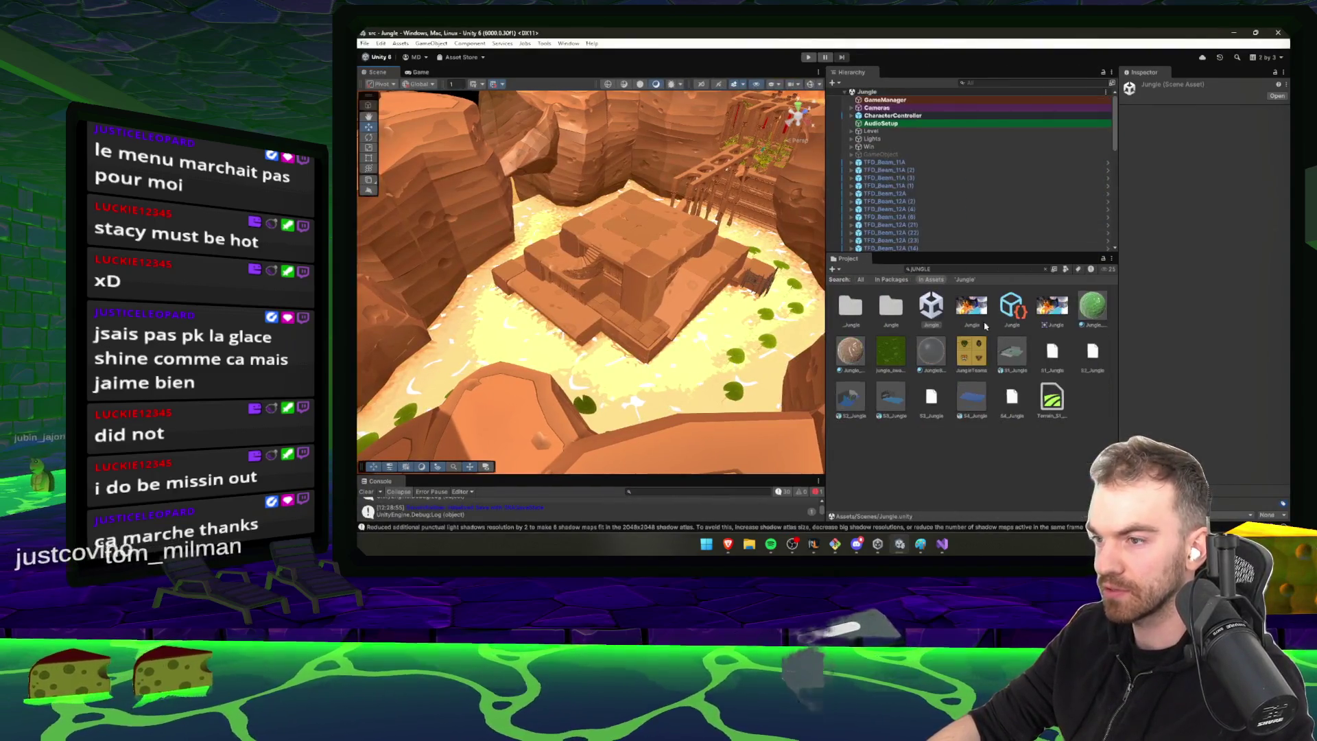
pyautogui.click(1051, 305)
pyautogui.click(1045, 269)
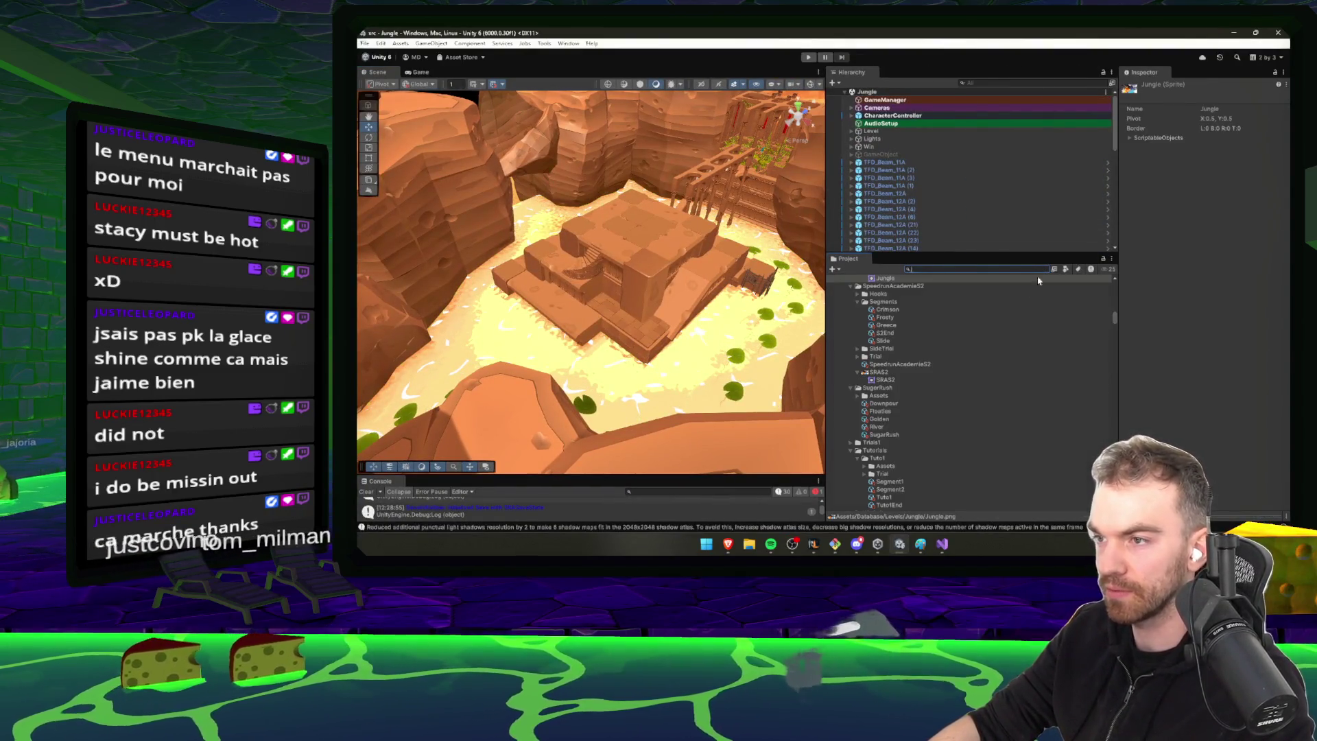
pyautogui.scroll(3, 897, 350)
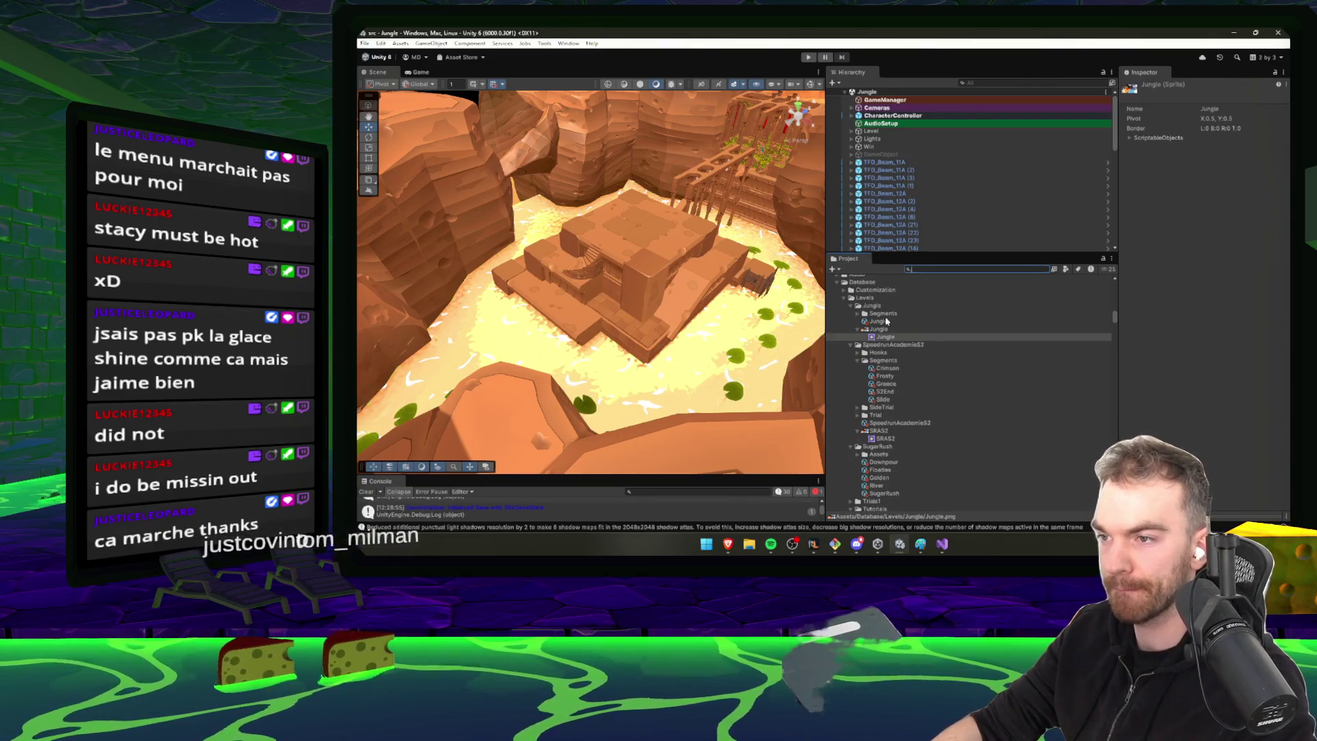
pyautogui.click(872, 305)
pyautogui.rightClick(873, 305)
pyautogui.click(917, 266)
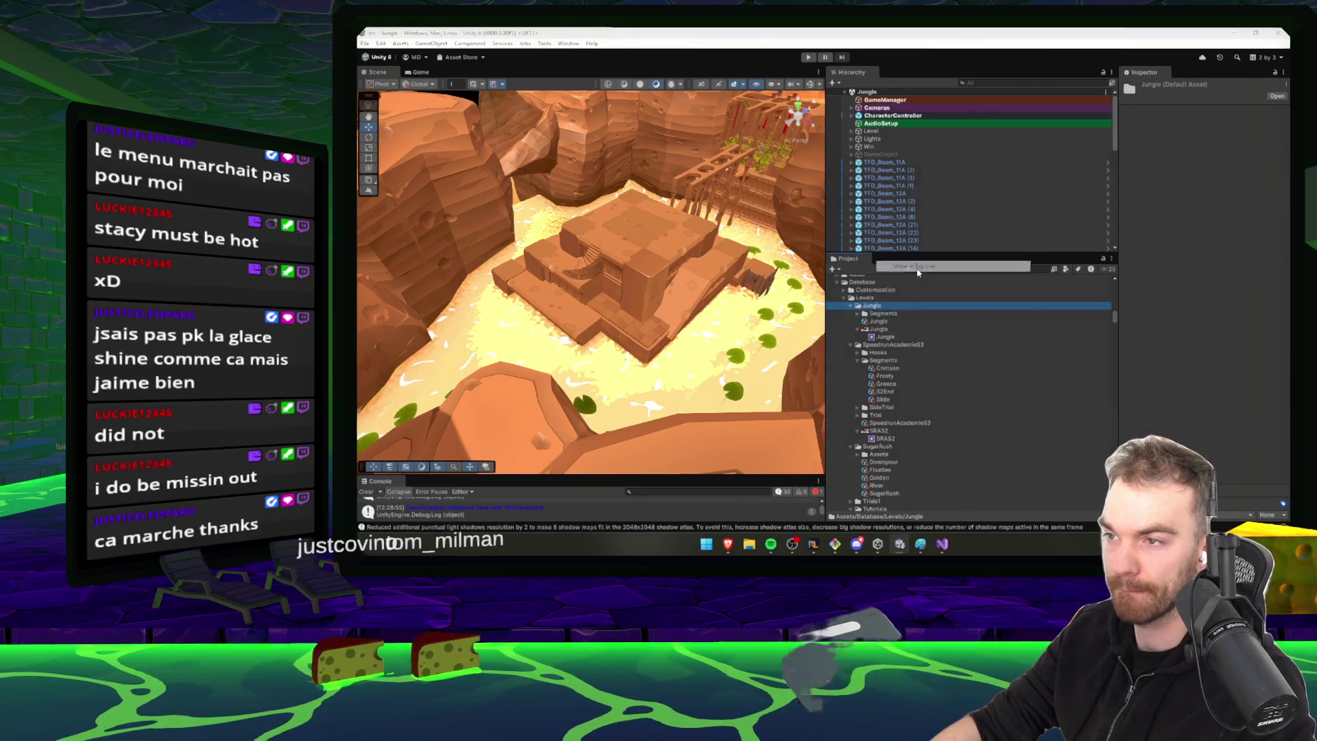
pyautogui.moveTo(641, 381)
pyautogui.mouseDown()
pyautogui.moveTo(630, 371)
pyautogui.moveTo(631, 219)
pyautogui.mouseUp()
pyautogui.hotkey('ctrl', 'w')
pyautogui.click(893, 330)
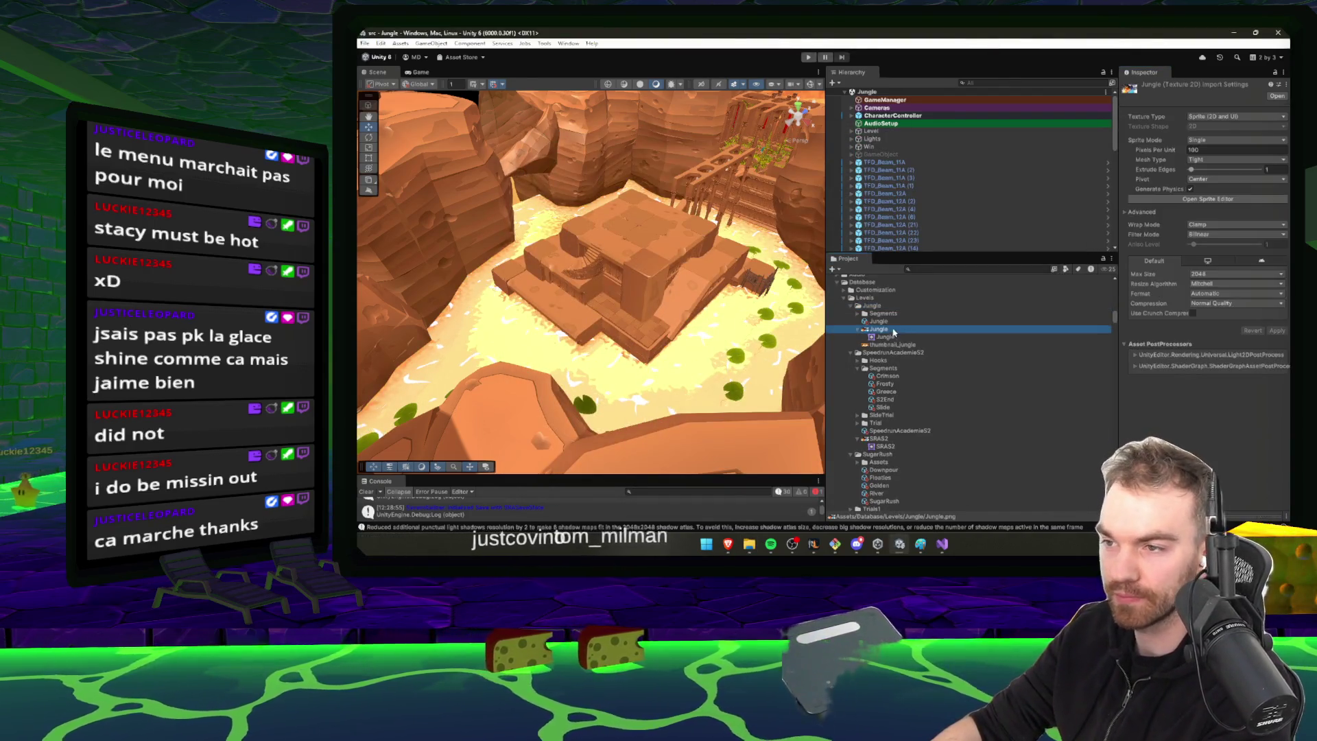
pyautogui.press('Delete')
pyautogui.press('Return')
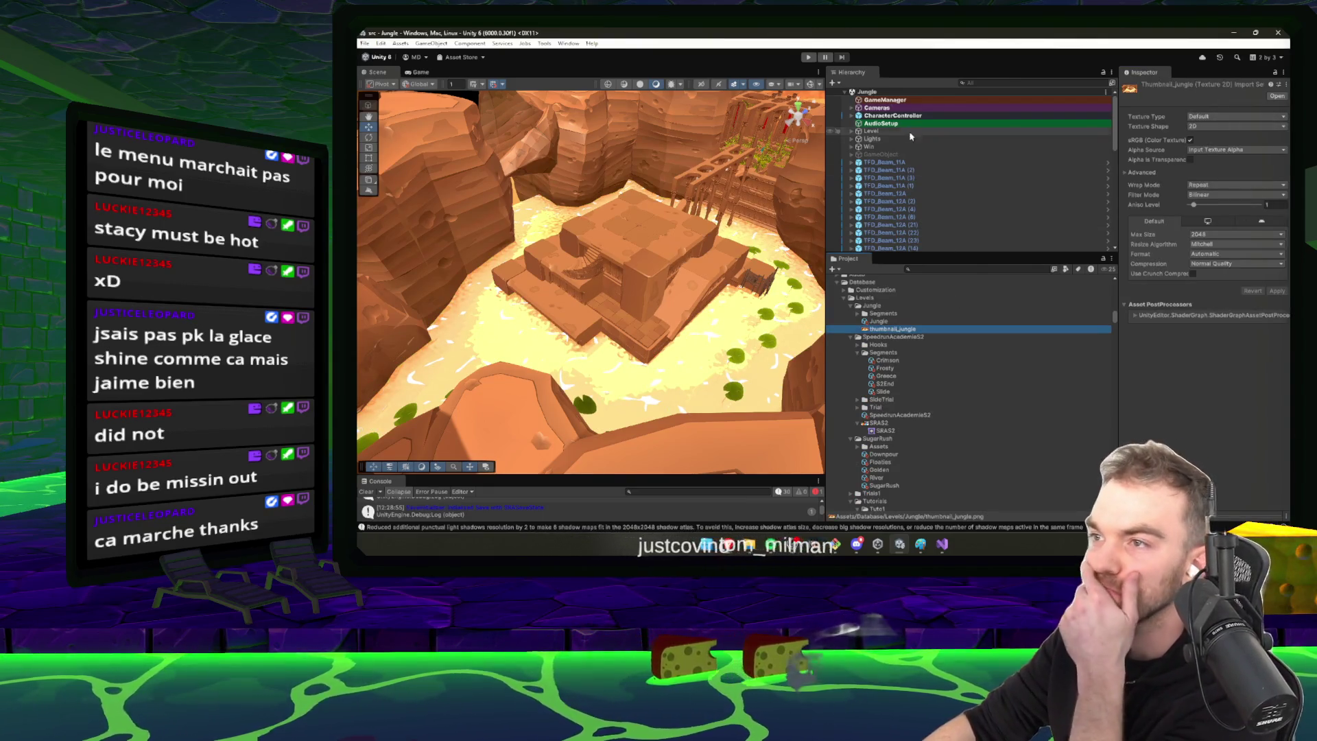
# Set thumbnail_jungle to Sprite (2D and UI), Single mode, then select the Jungle asset and play
pyautogui.click(1234, 117)
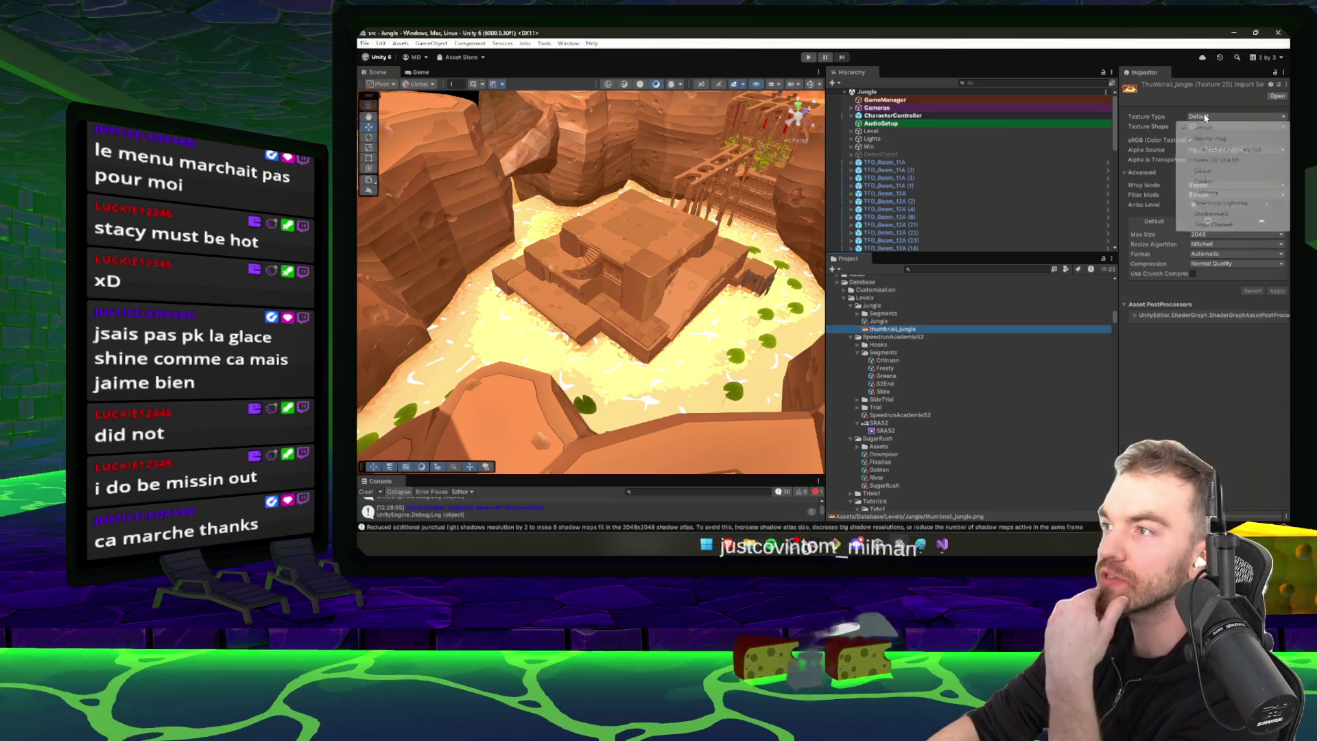
pyautogui.click(1234, 161)
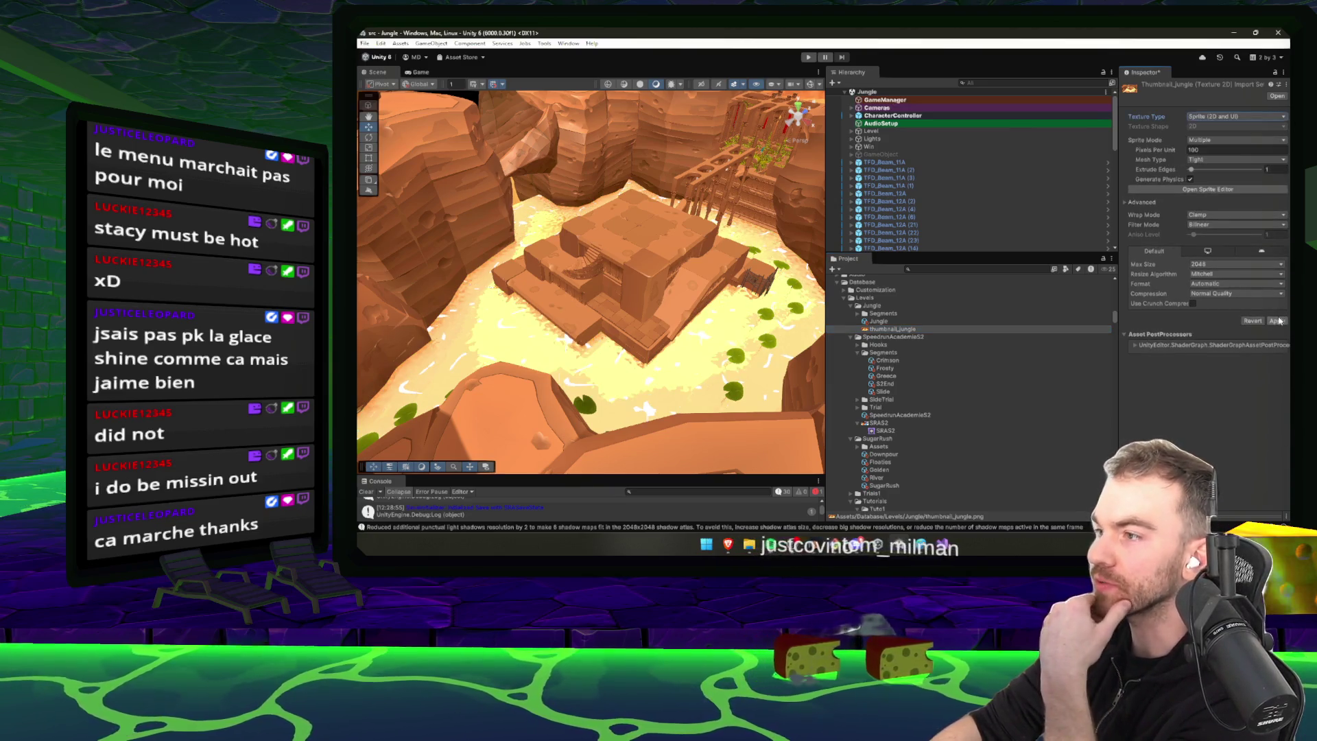
pyautogui.click(1212, 152)
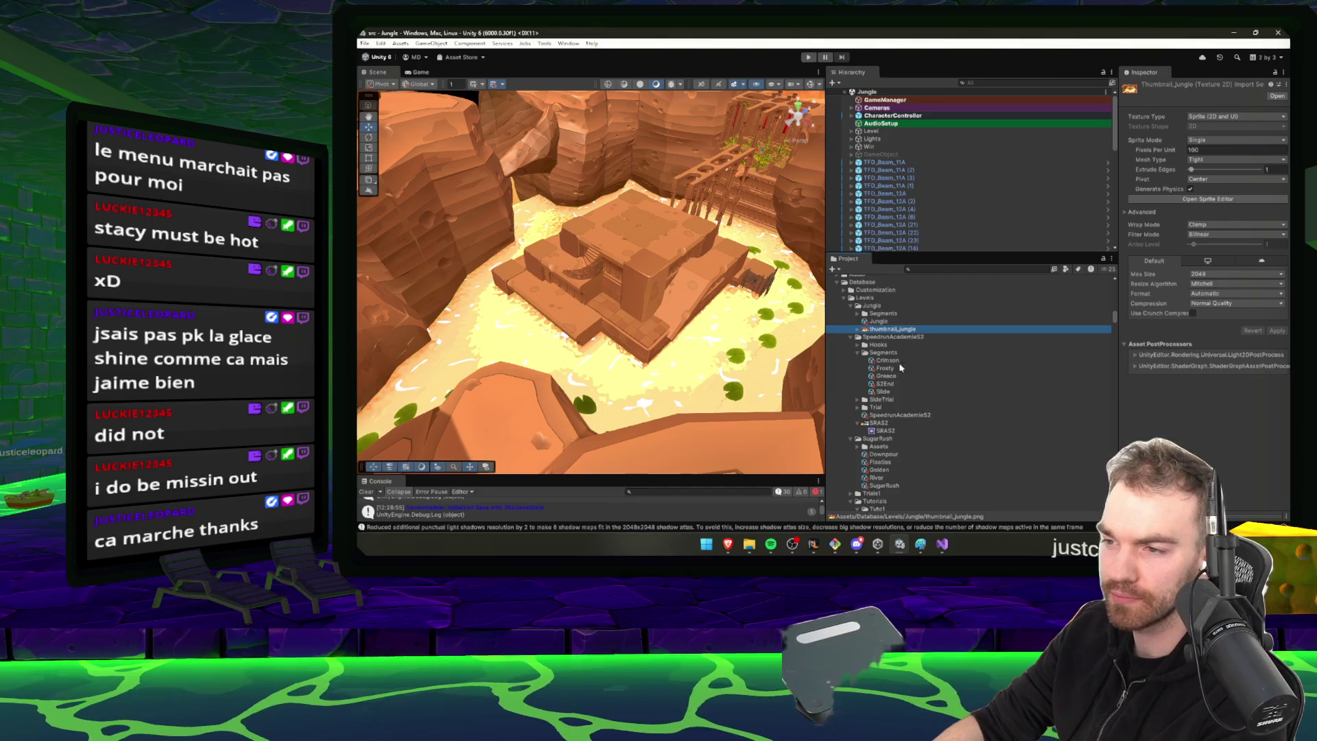
pyautogui.press('Up')
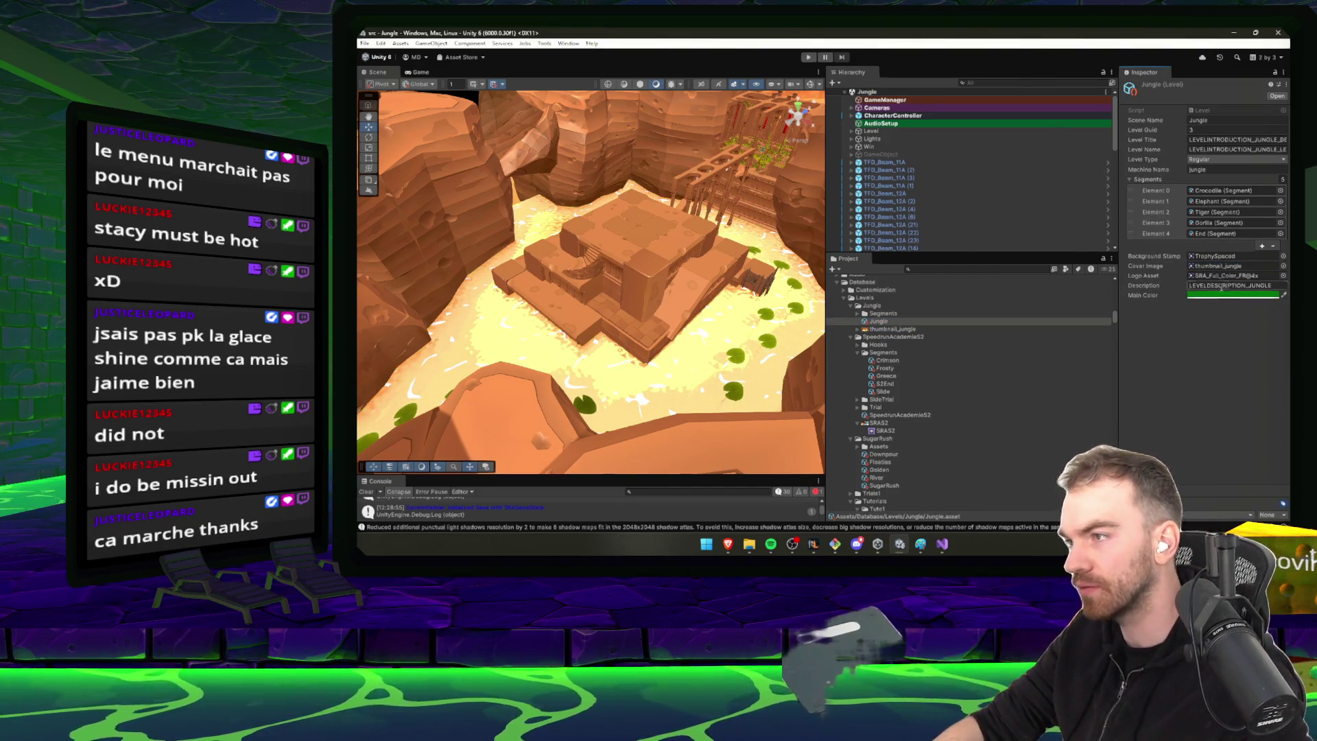
pyautogui.click(809, 57)
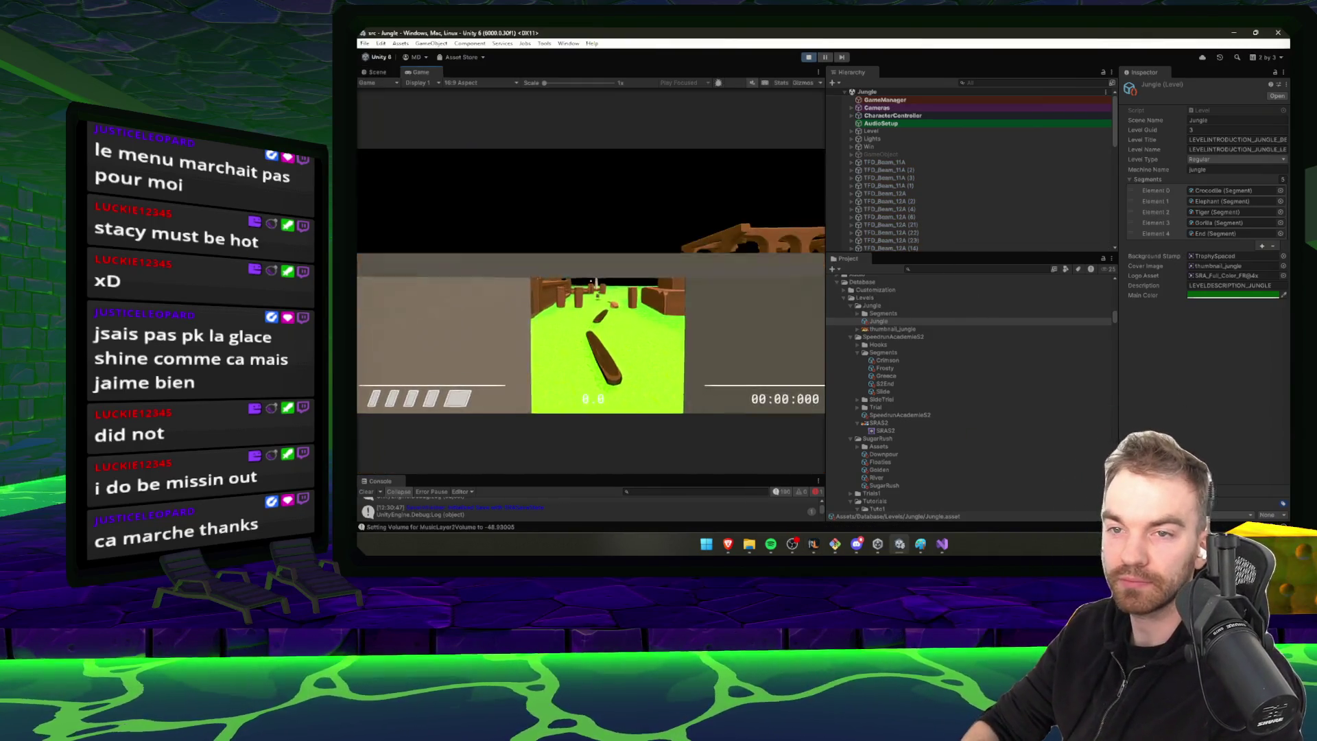
# Pause to the main menu, cycle the level select carousel to the Jungle card and start it
pyautogui.press('Escape')
pyautogui.press('Return')
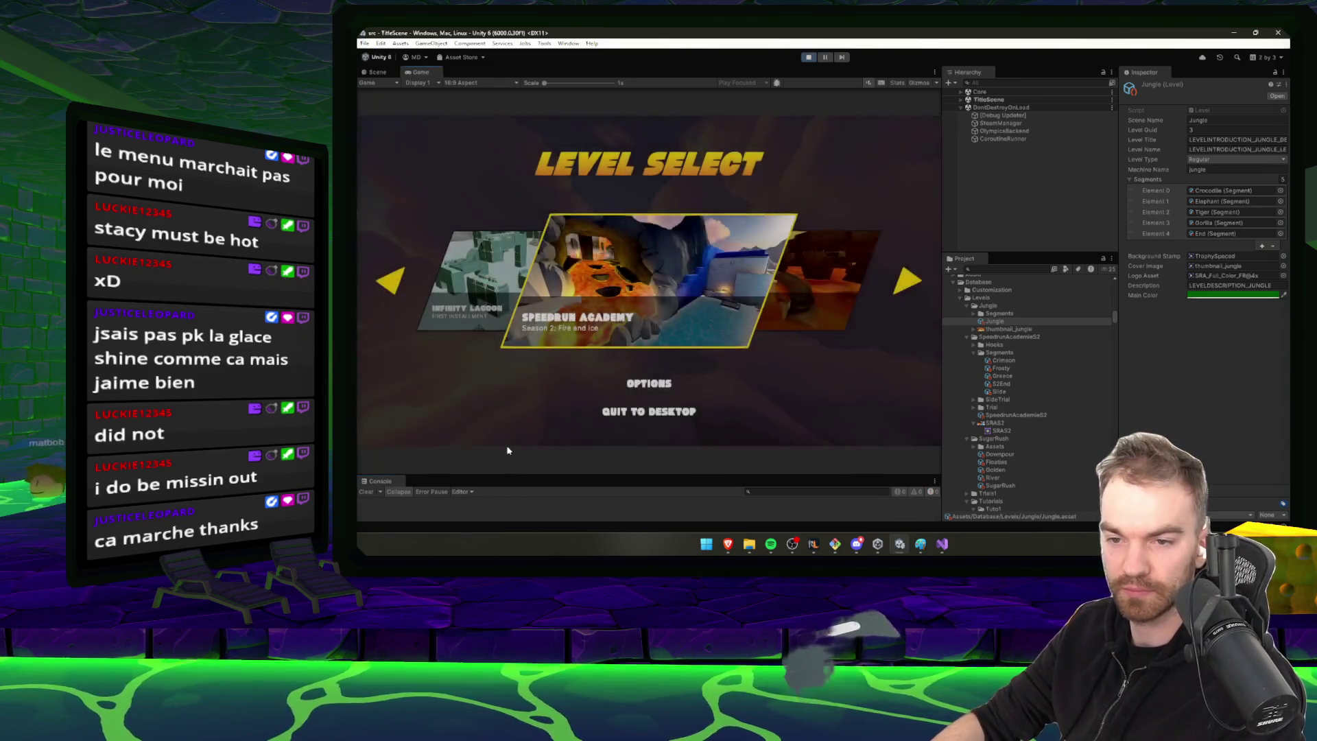
pyautogui.press('Right')
pyautogui.press('Left')
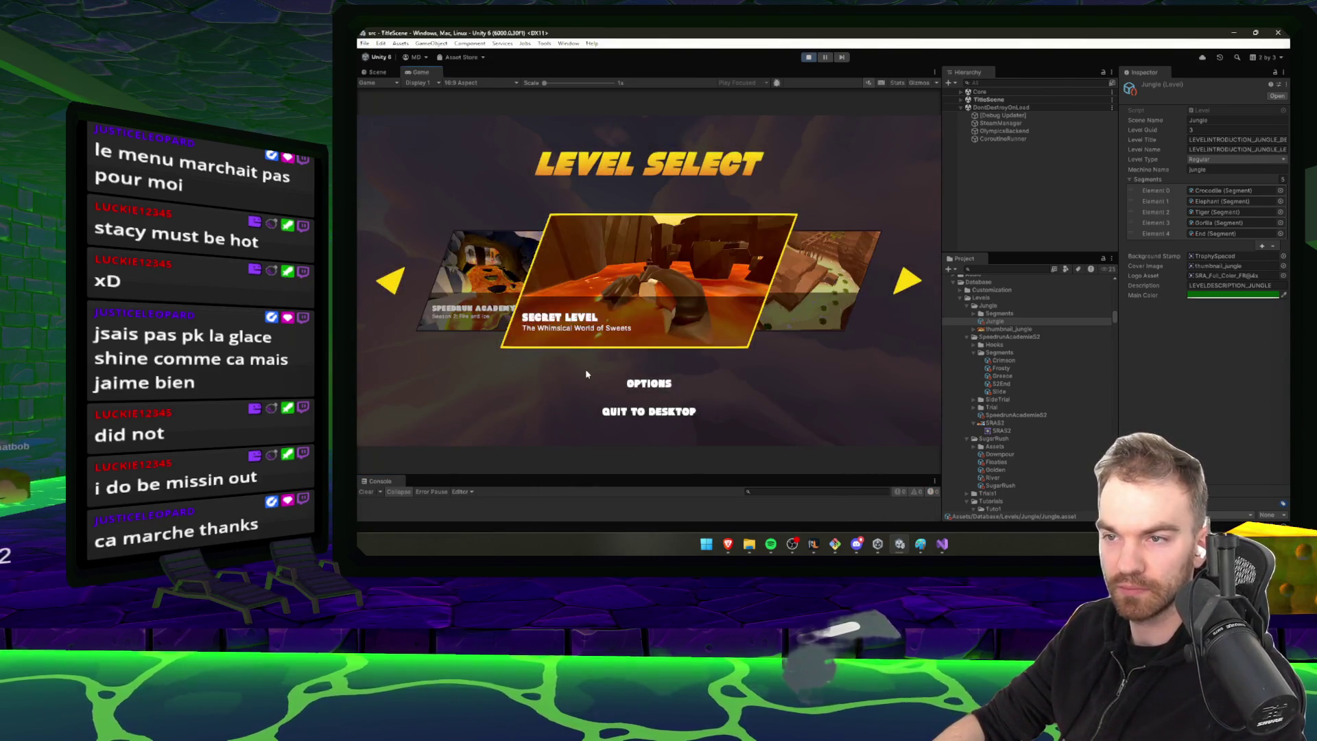
pyautogui.press('Left')
pyautogui.press('Left')
pyautogui.press('Right')
pyautogui.press('Right')
pyautogui.press('Right')
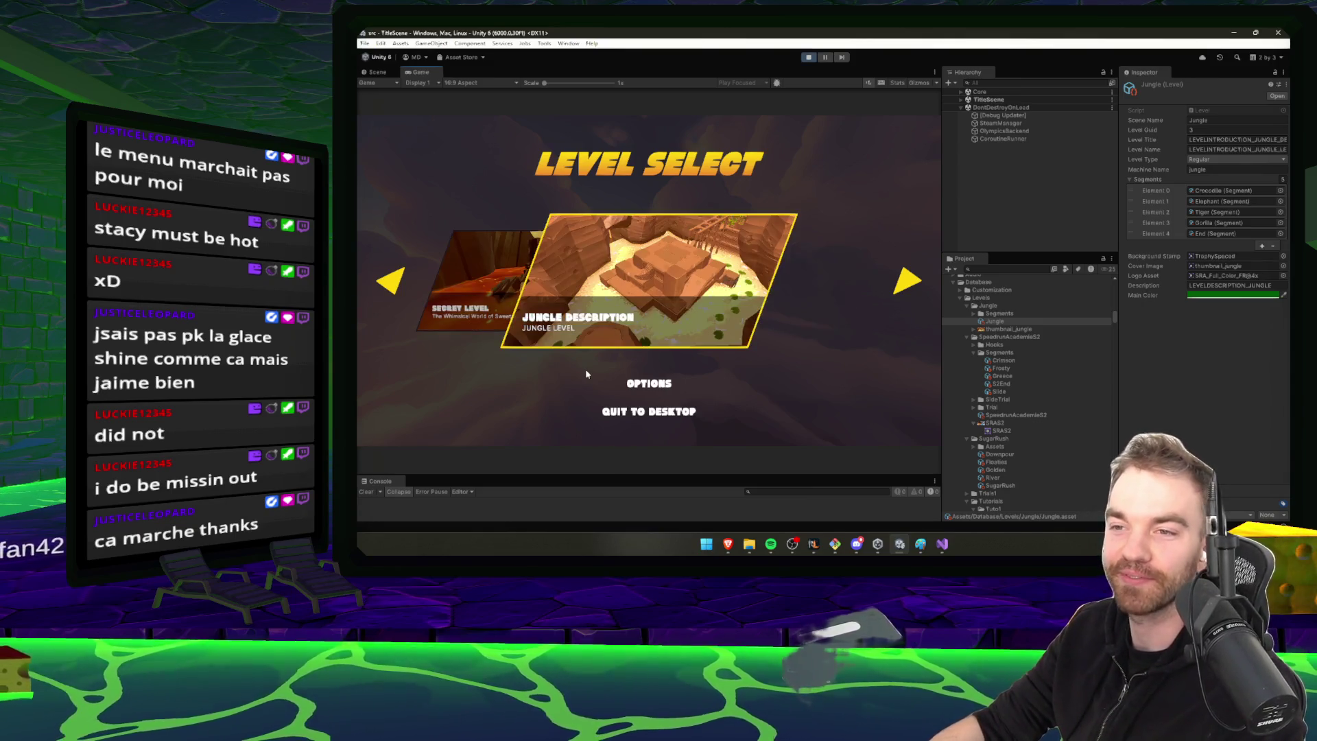
pyautogui.press('Left')
pyautogui.press('Left')
pyautogui.press('Left')
pyautogui.press('Right')
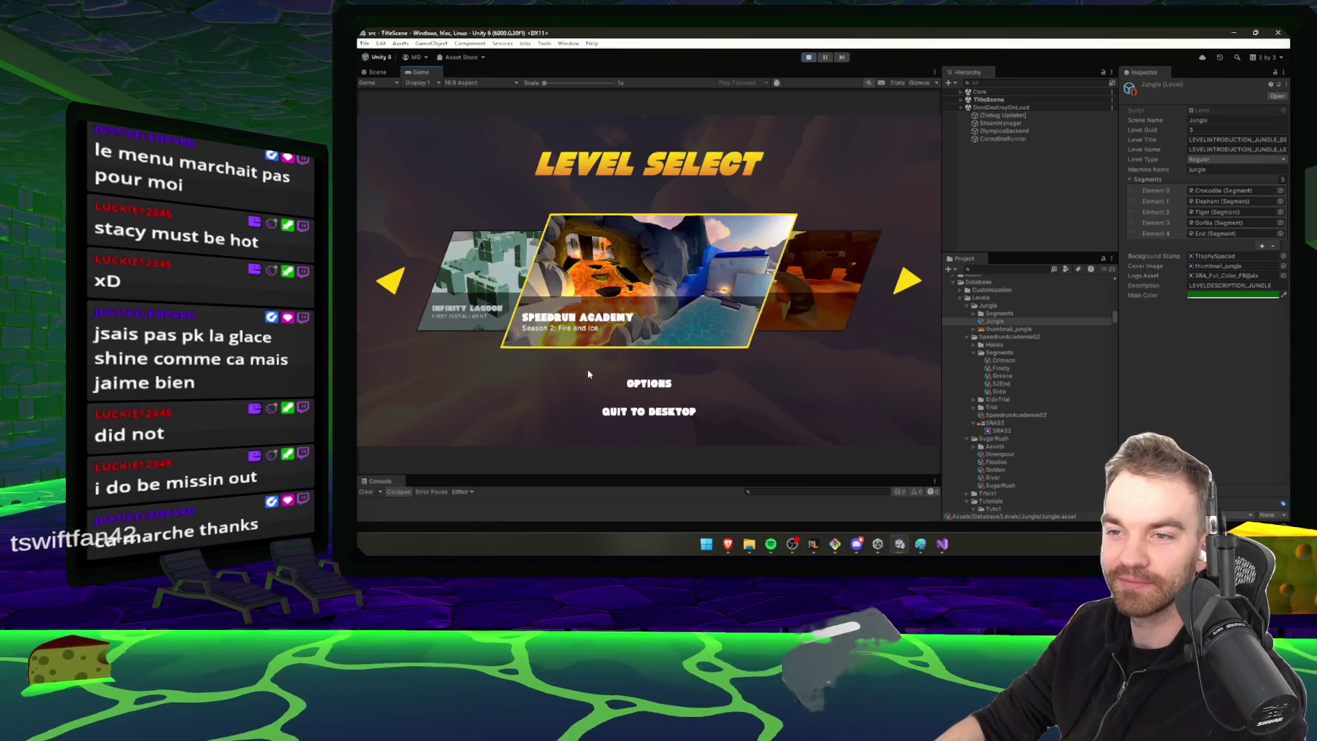
pyautogui.press('Right')
pyautogui.press('Right')
pyautogui.press('Left')
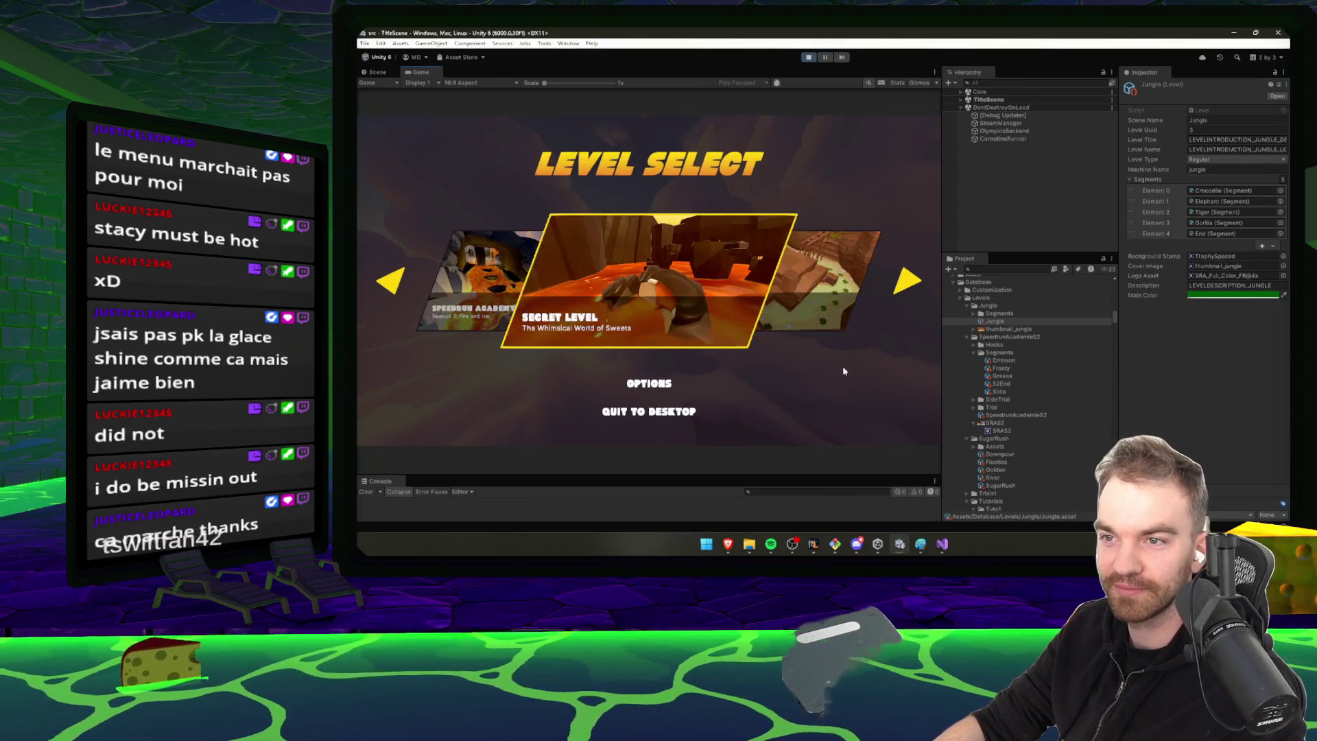
pyautogui.press('Left')
pyautogui.press('Left')
pyautogui.press('Right')
pyautogui.press('Right')
pyautogui.press('Right')
pyautogui.press('Return')
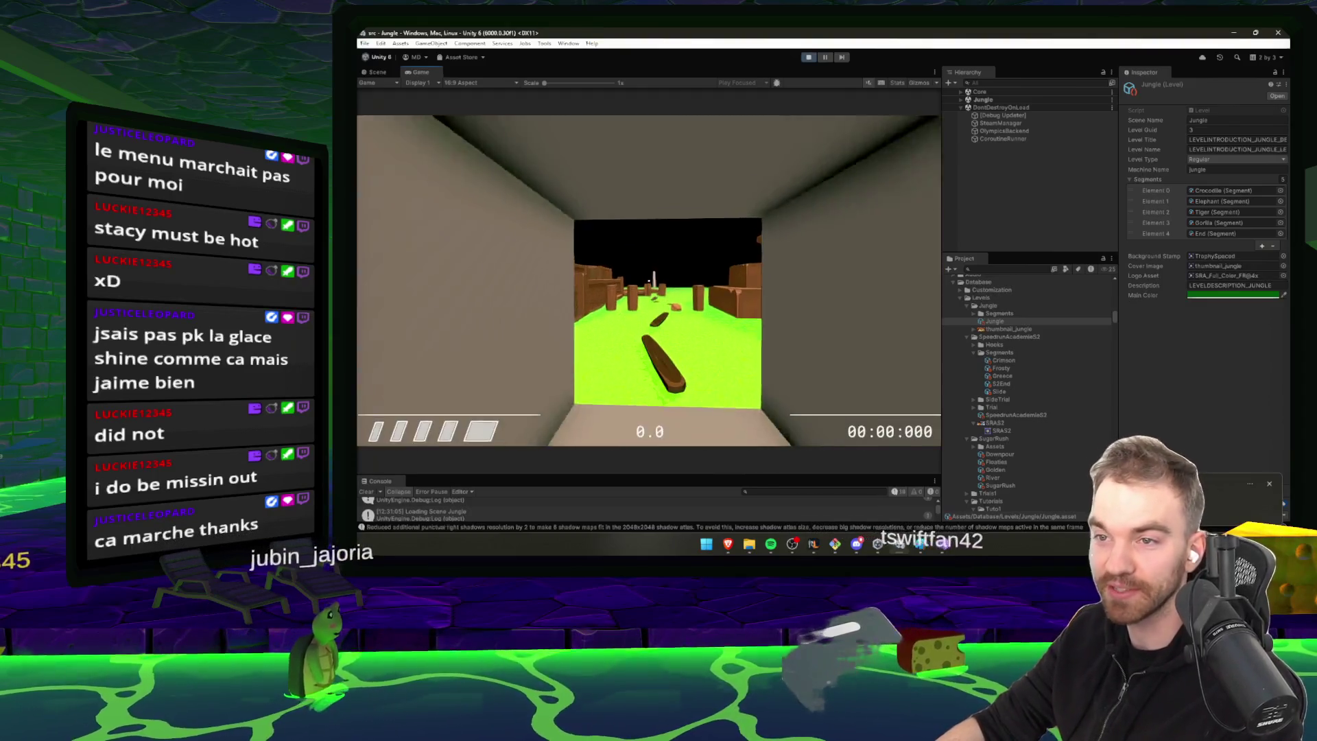
# Run the player along the log, past the rock and wooden gate, then exit Play mode
pyautogui.press('w')
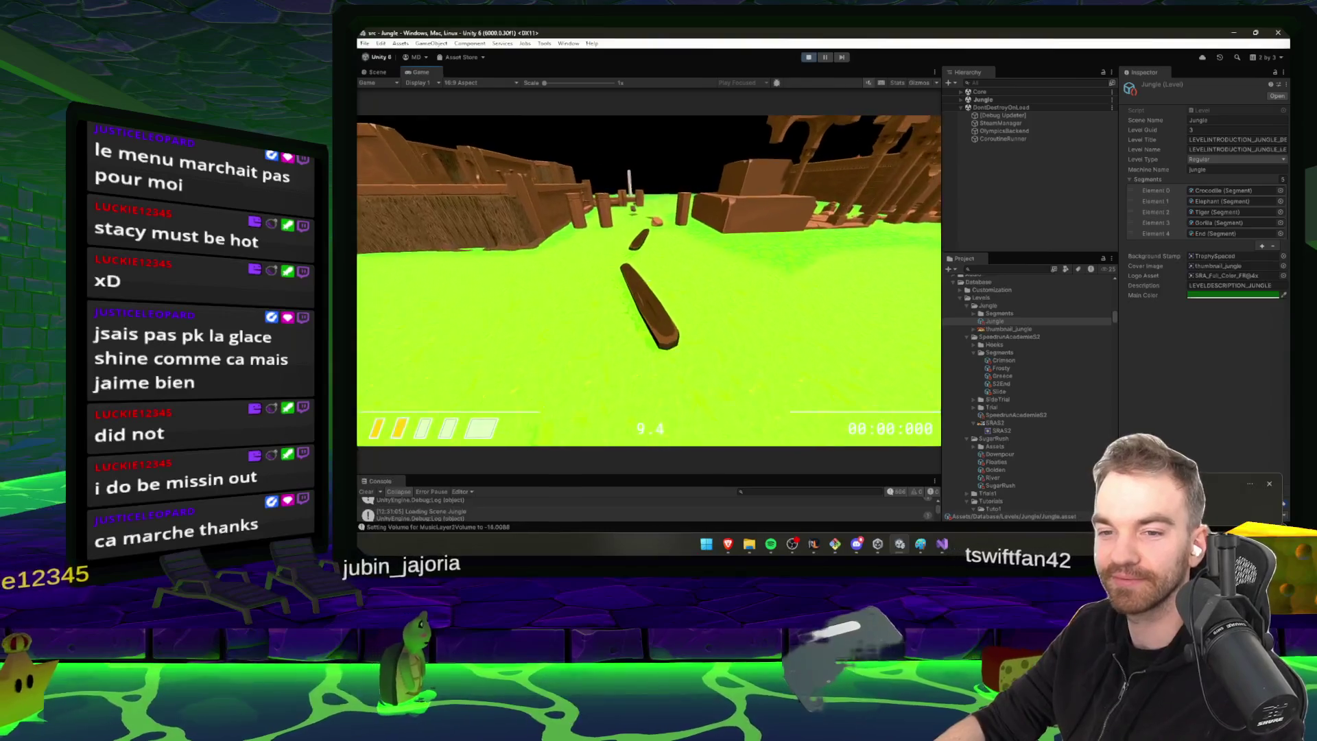
pyautogui.press('w')
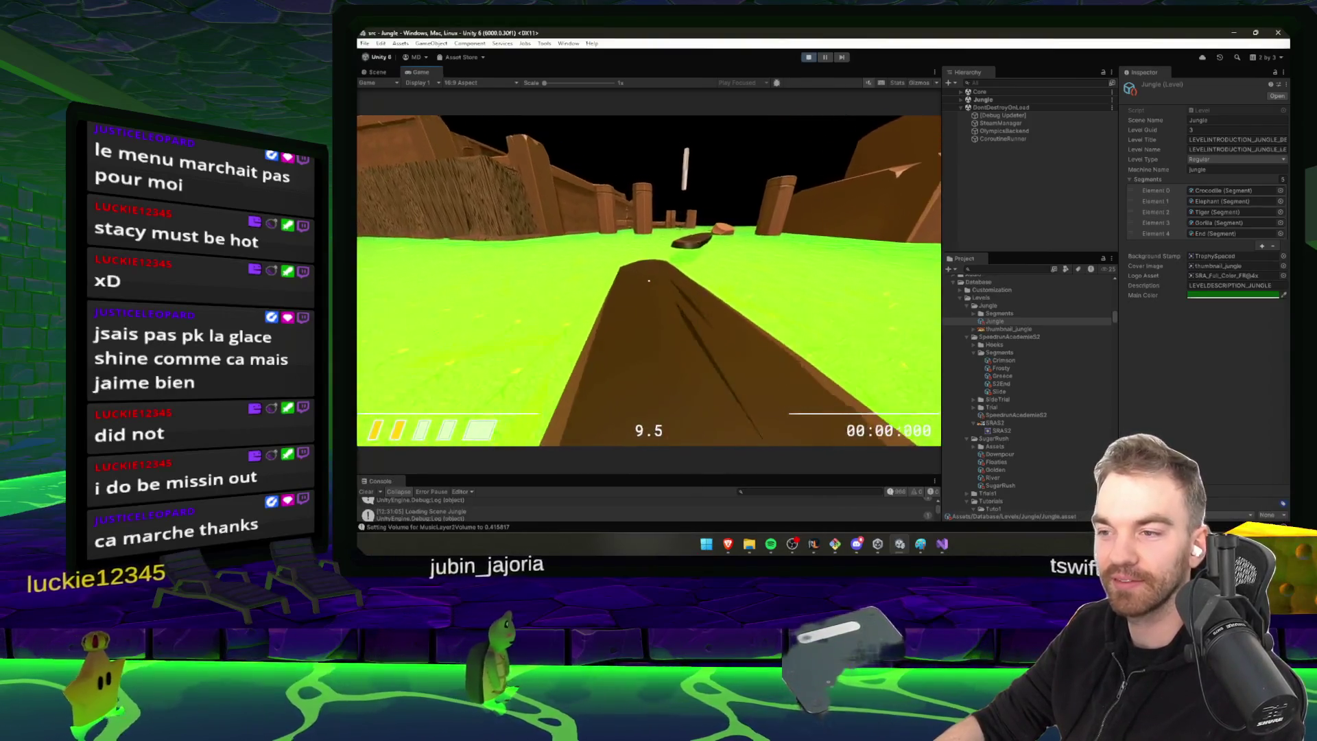
pyautogui.press('w')
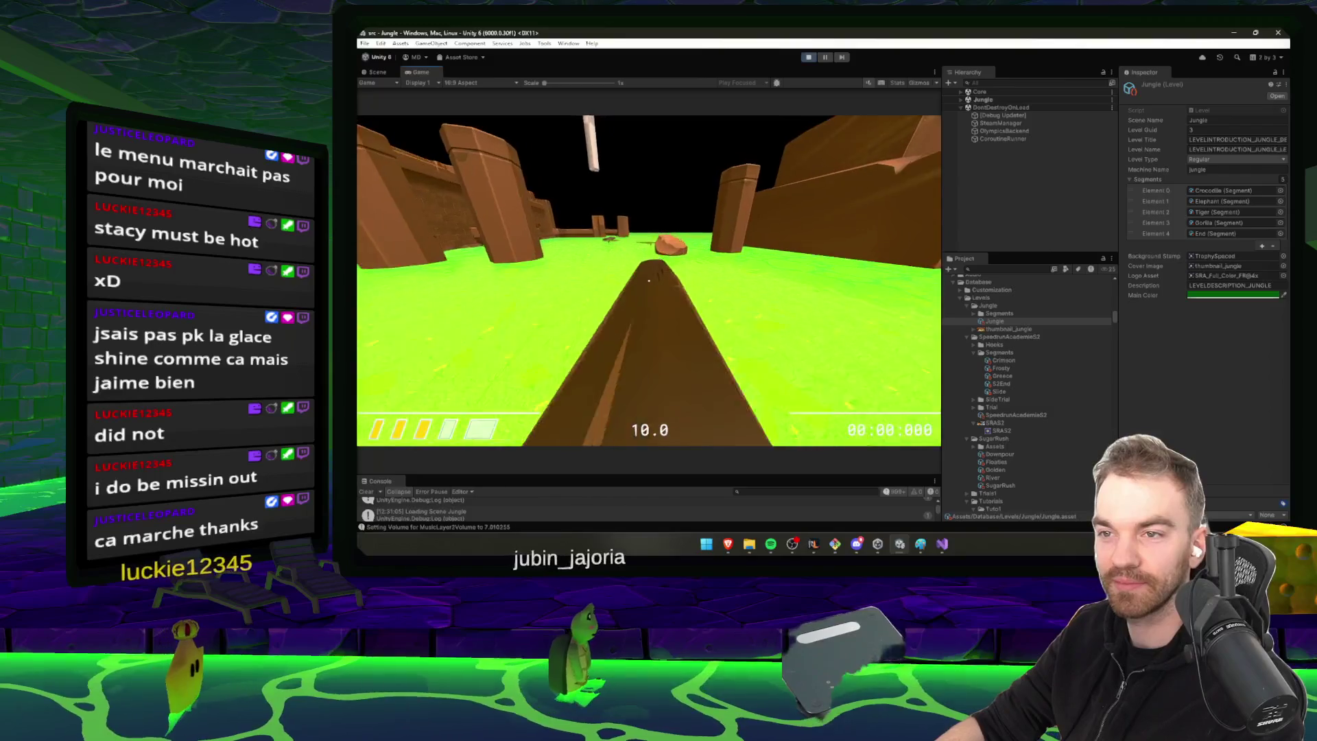
pyautogui.press('w')
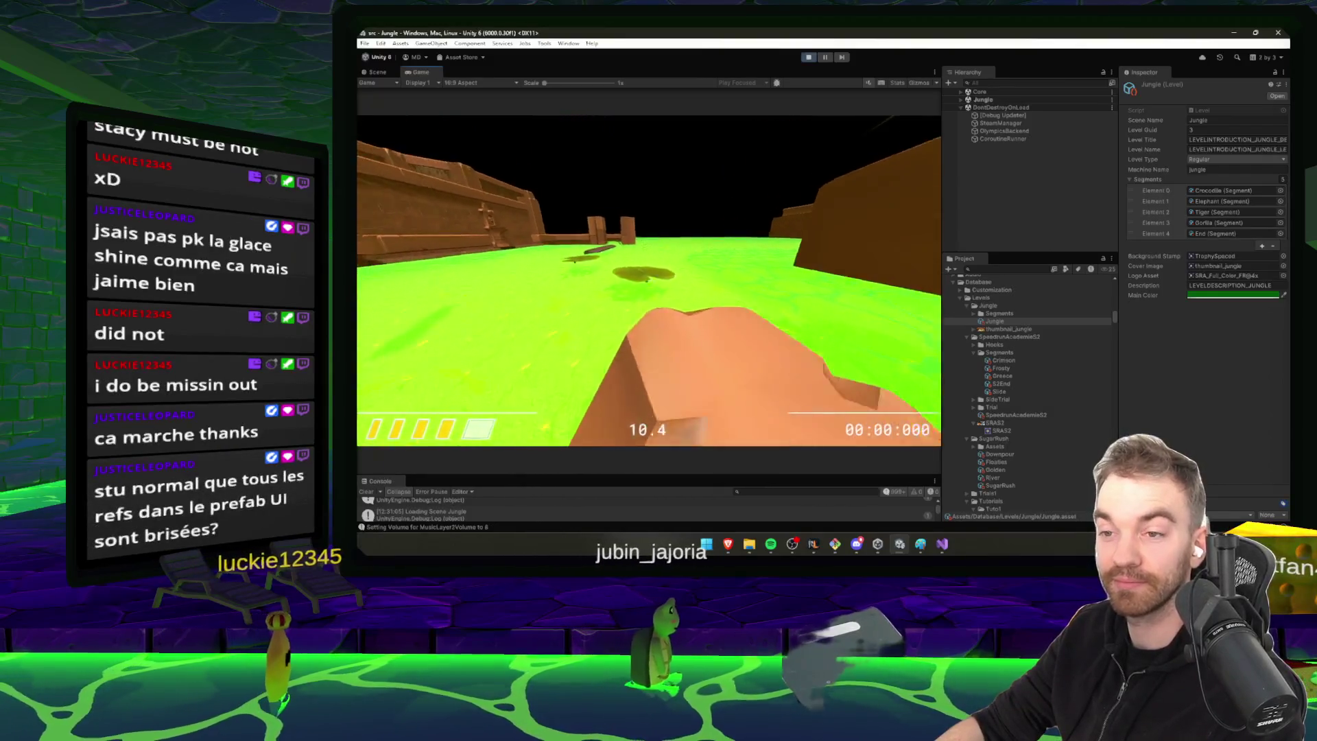
pyautogui.press('w')
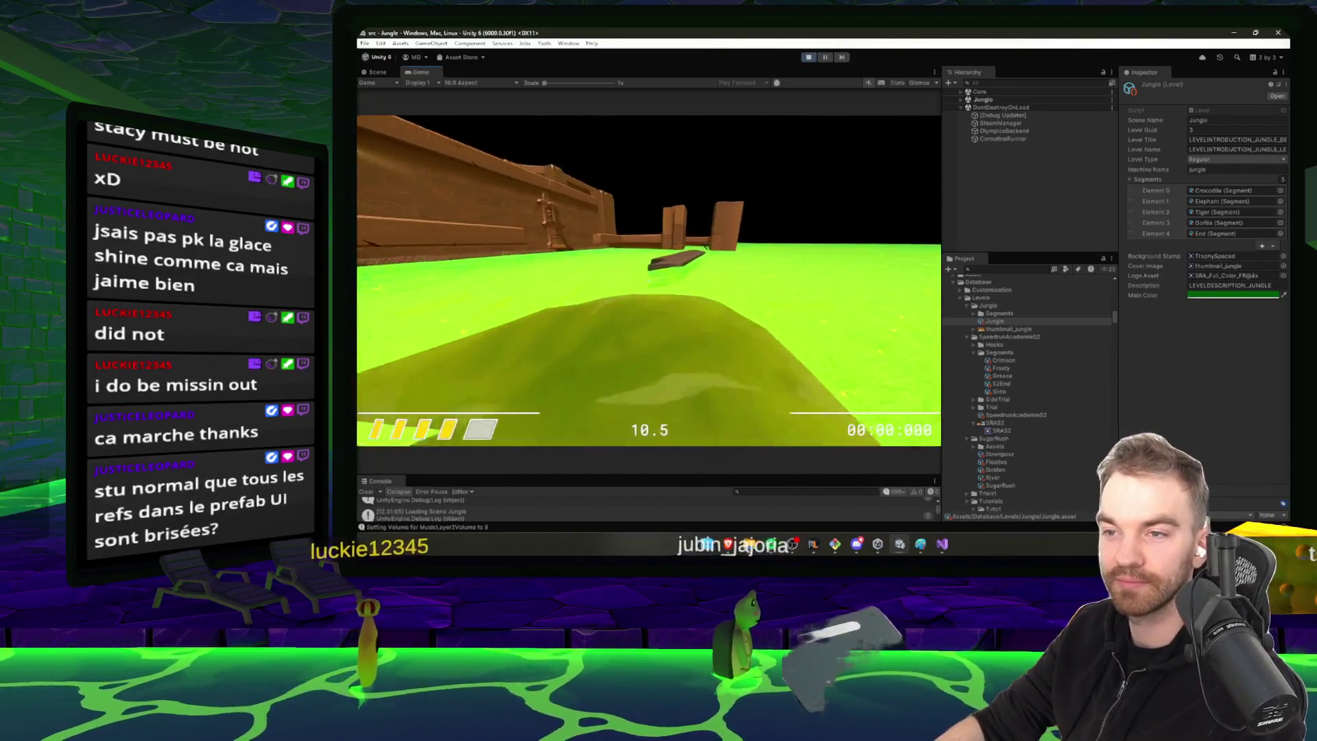
pyautogui.press('w')
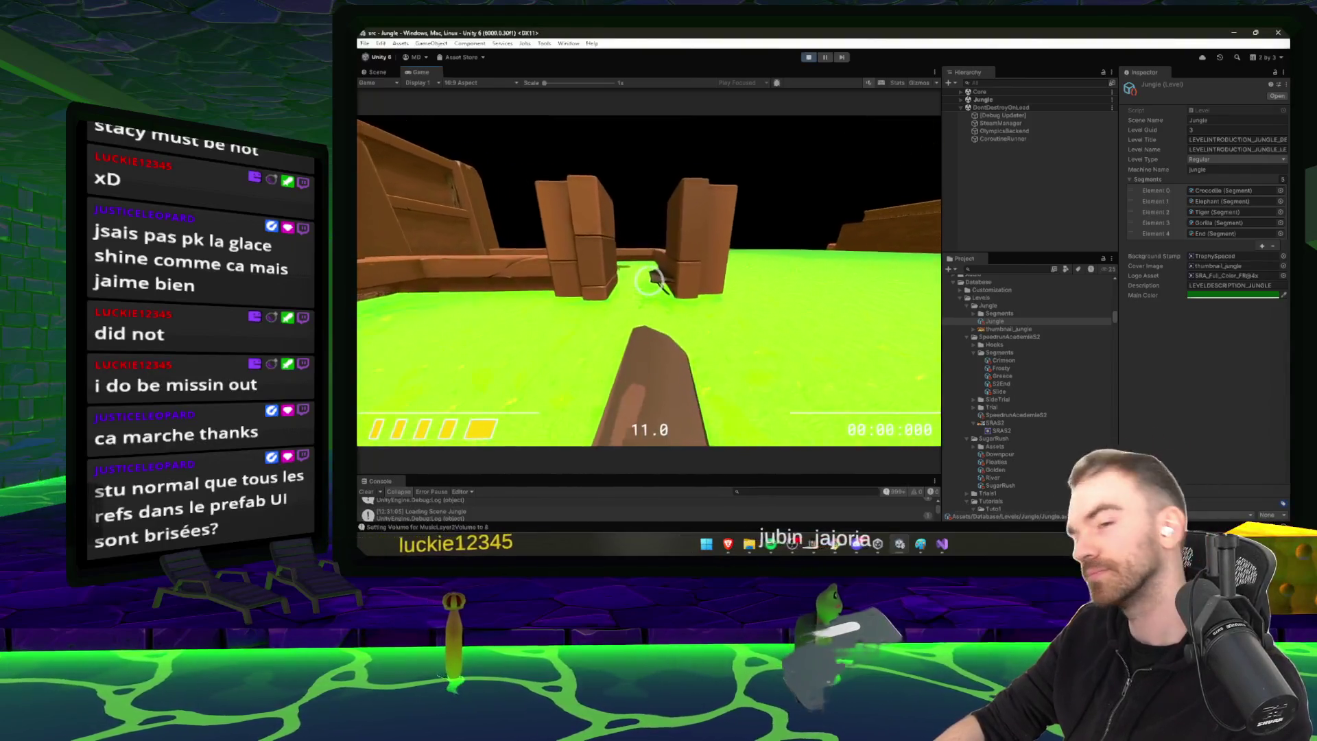
pyautogui.press('w')
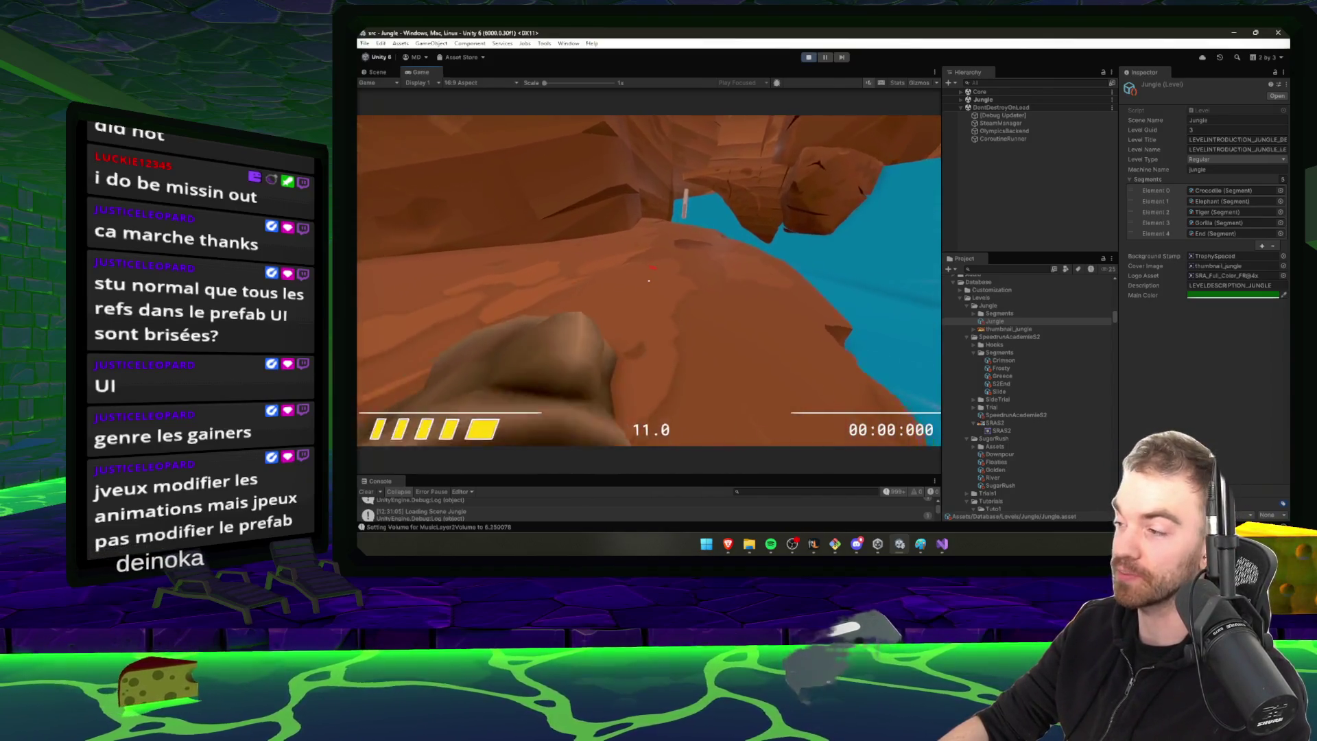
pyautogui.press('Escape')
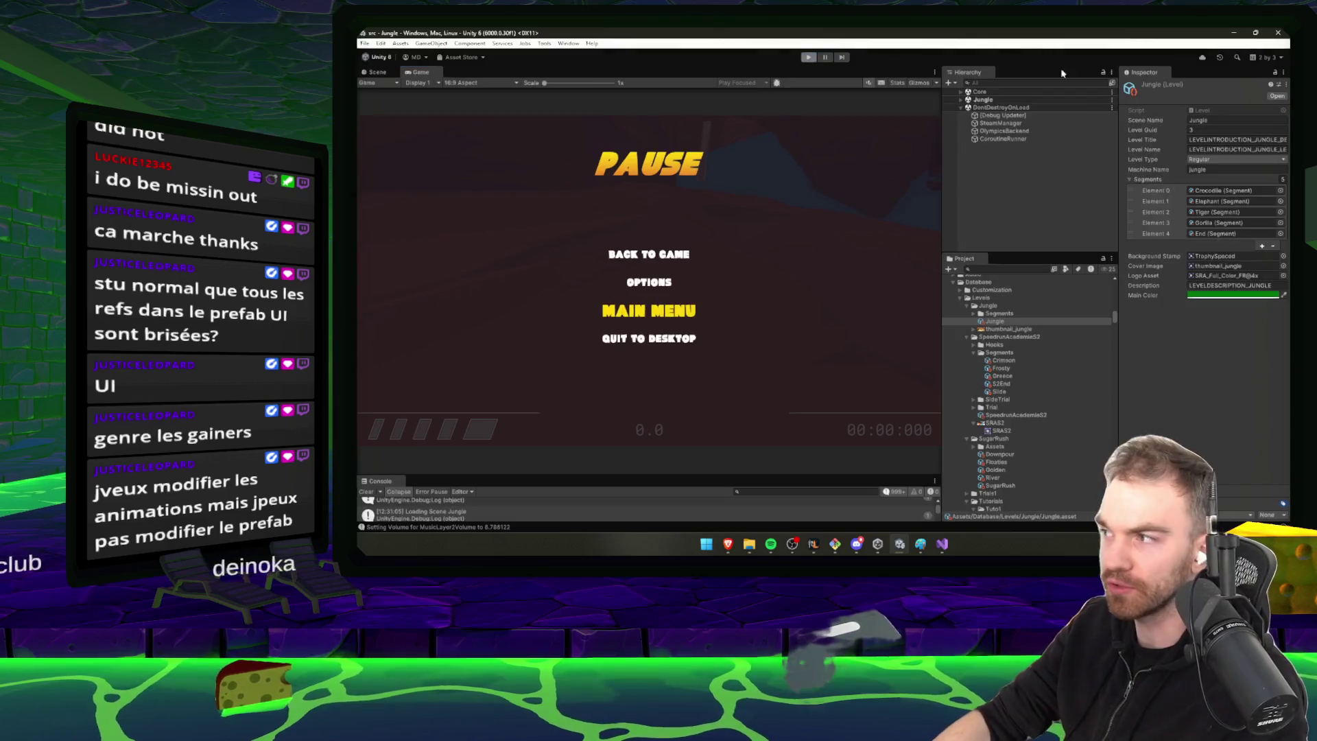
pyautogui.hotkey('ctrl', 'p')
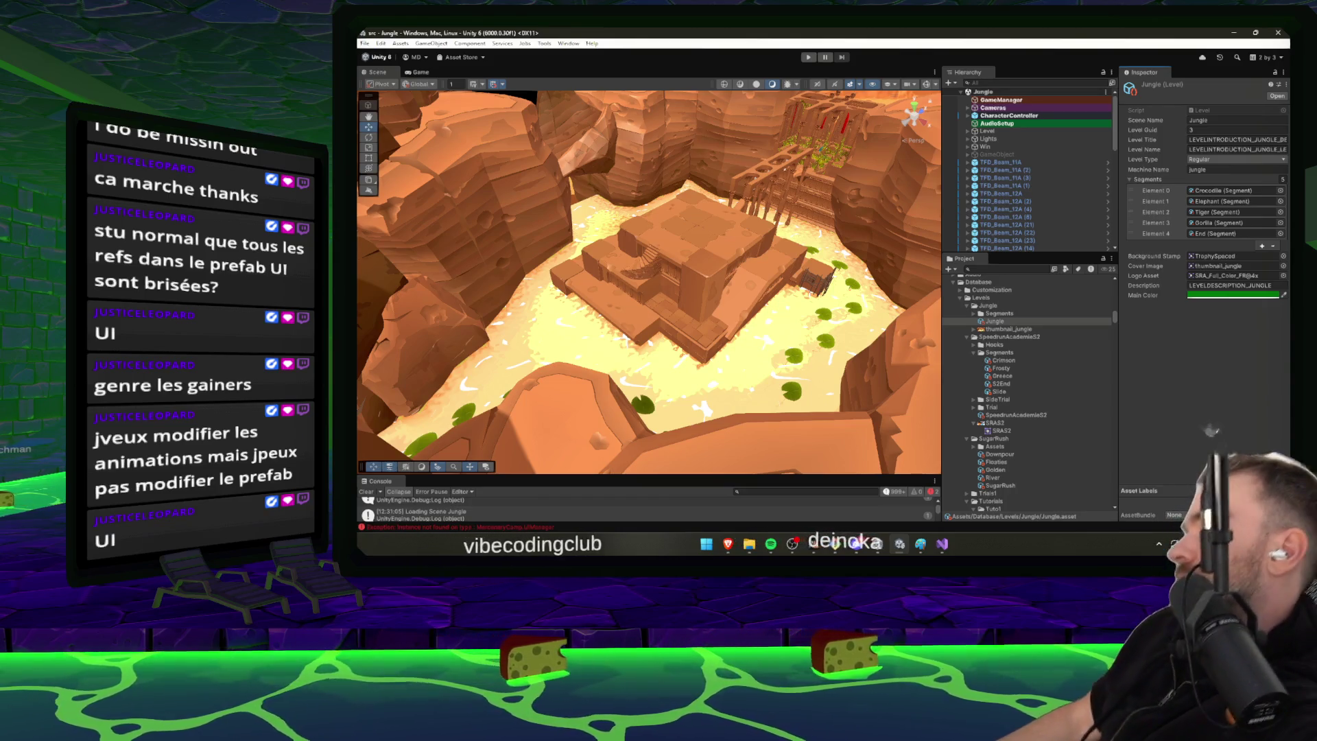
# Filter the Hierarchy by 'UI', widen the list, then clear the filter
pyautogui.click(1011, 83)
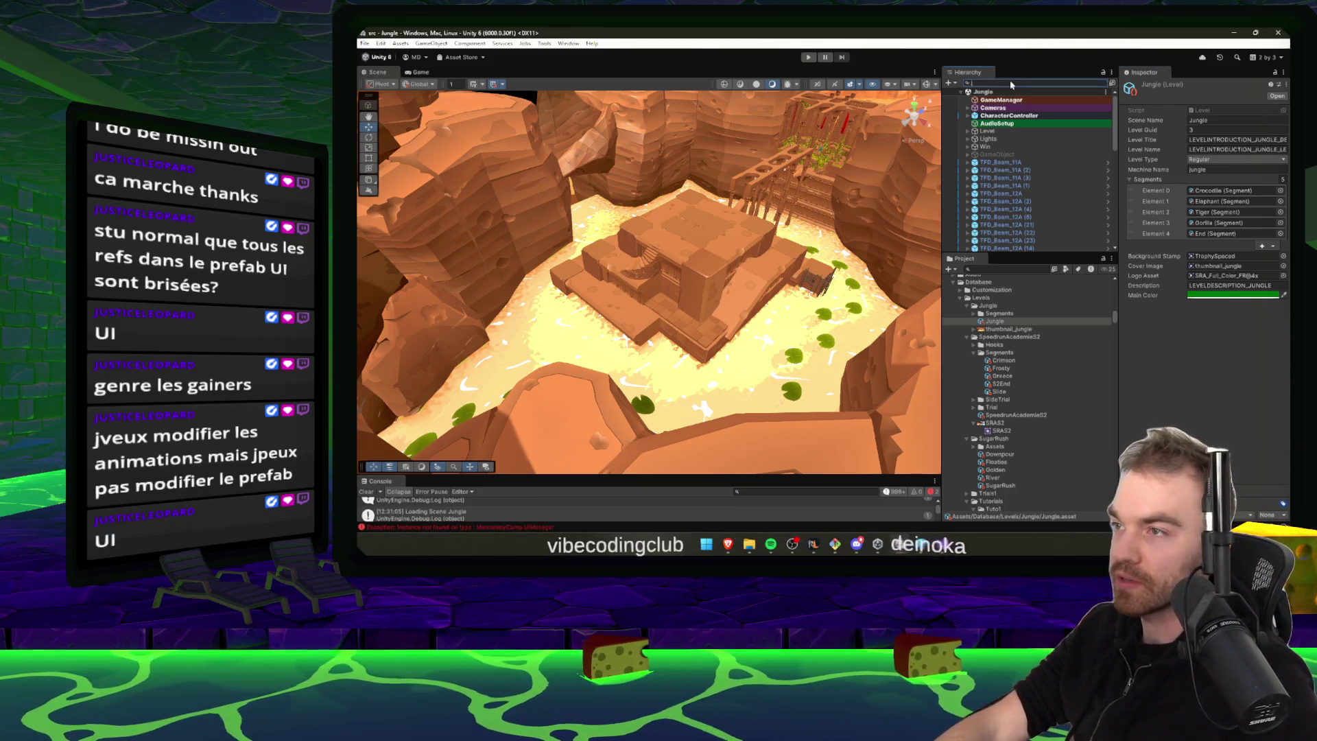
pyautogui.write('UI')
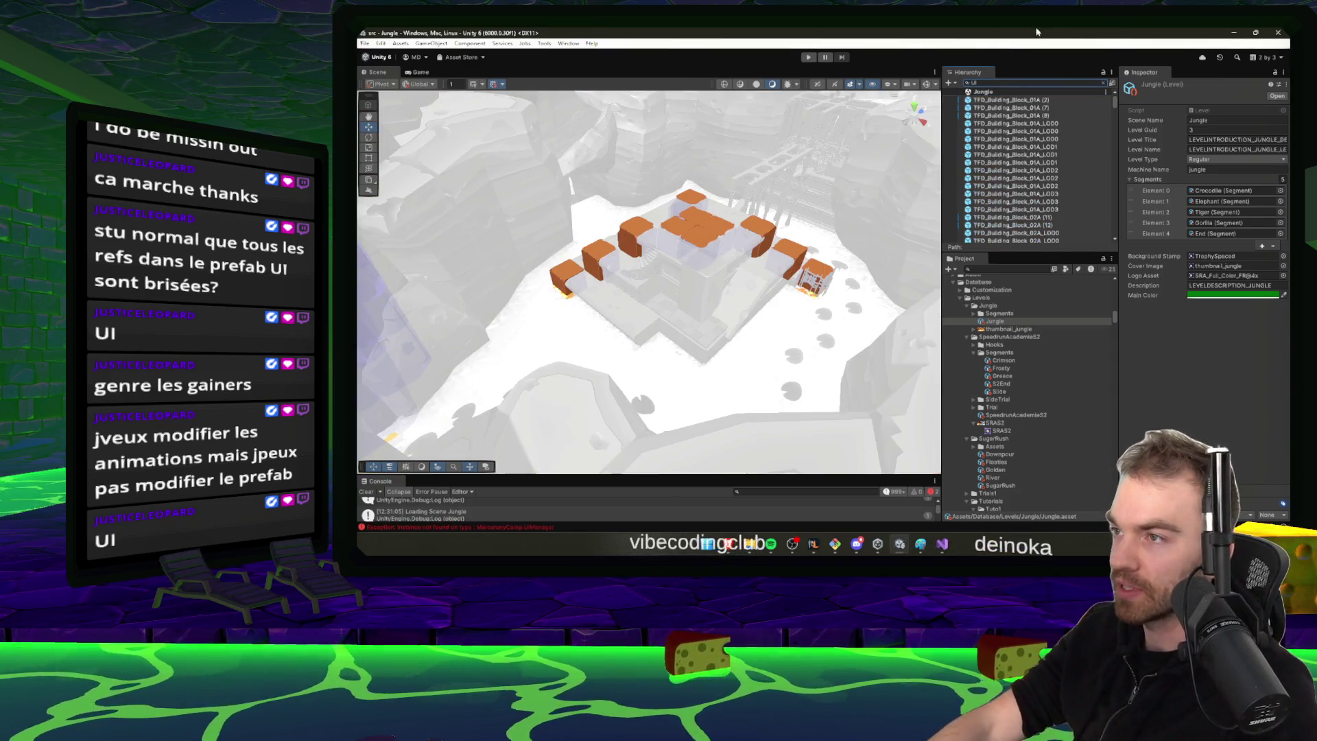
pyautogui.scroll(-10, 1047, 92)
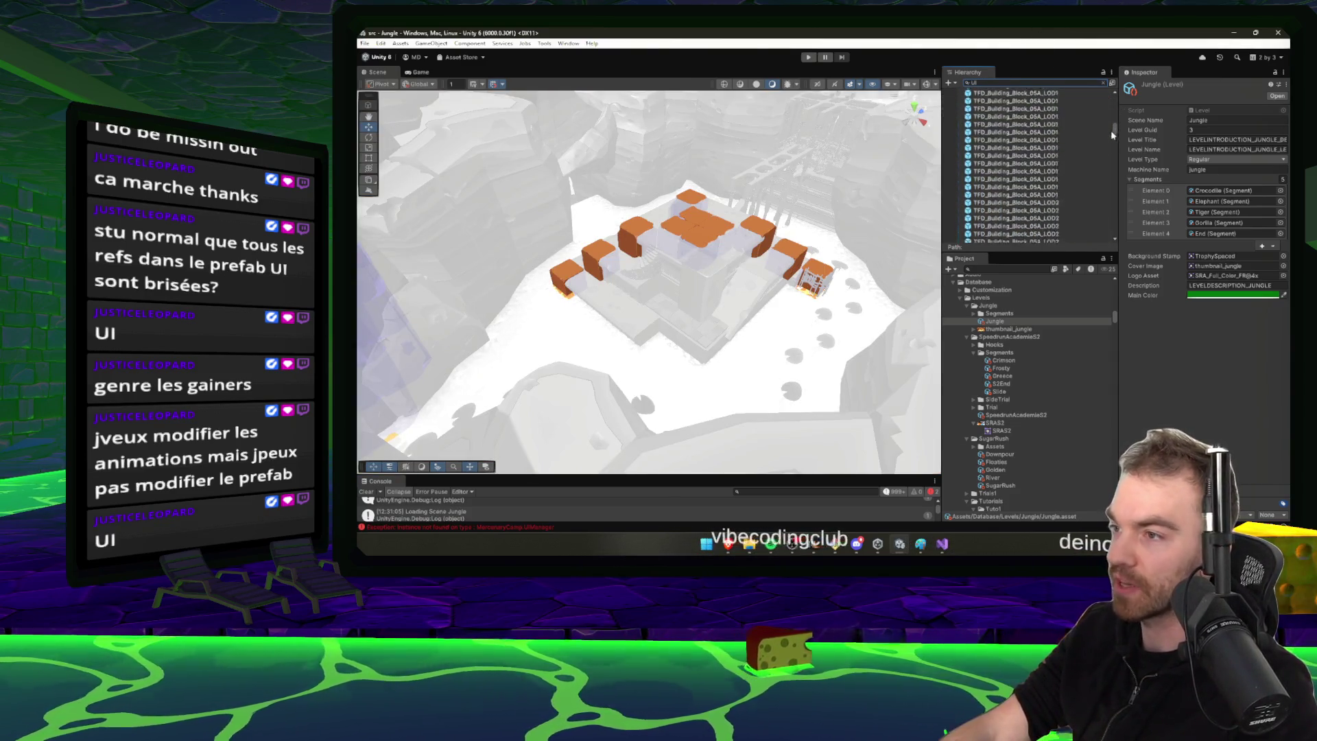
pyautogui.moveTo(1111, 133); pyautogui.dragTo(1111, 242)
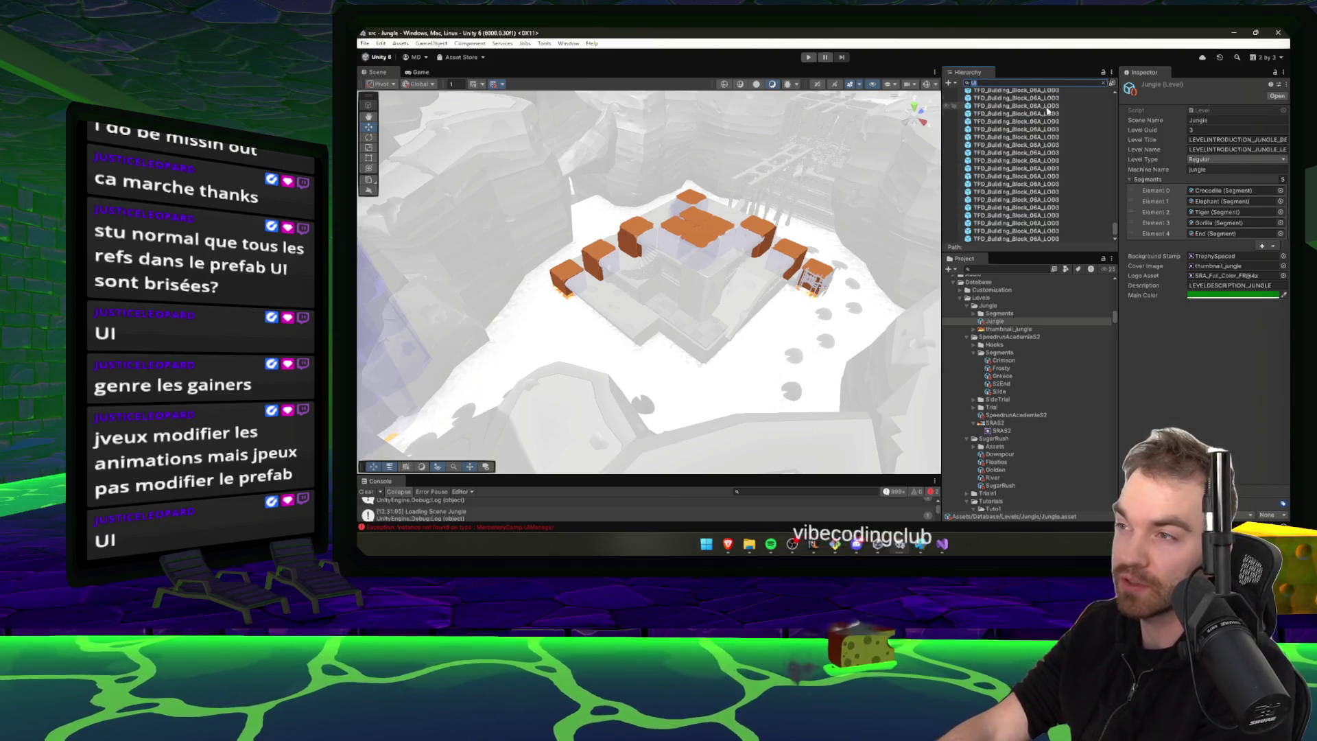
pyautogui.moveTo(1116, 228); pyautogui.dragTo(1123, 234)
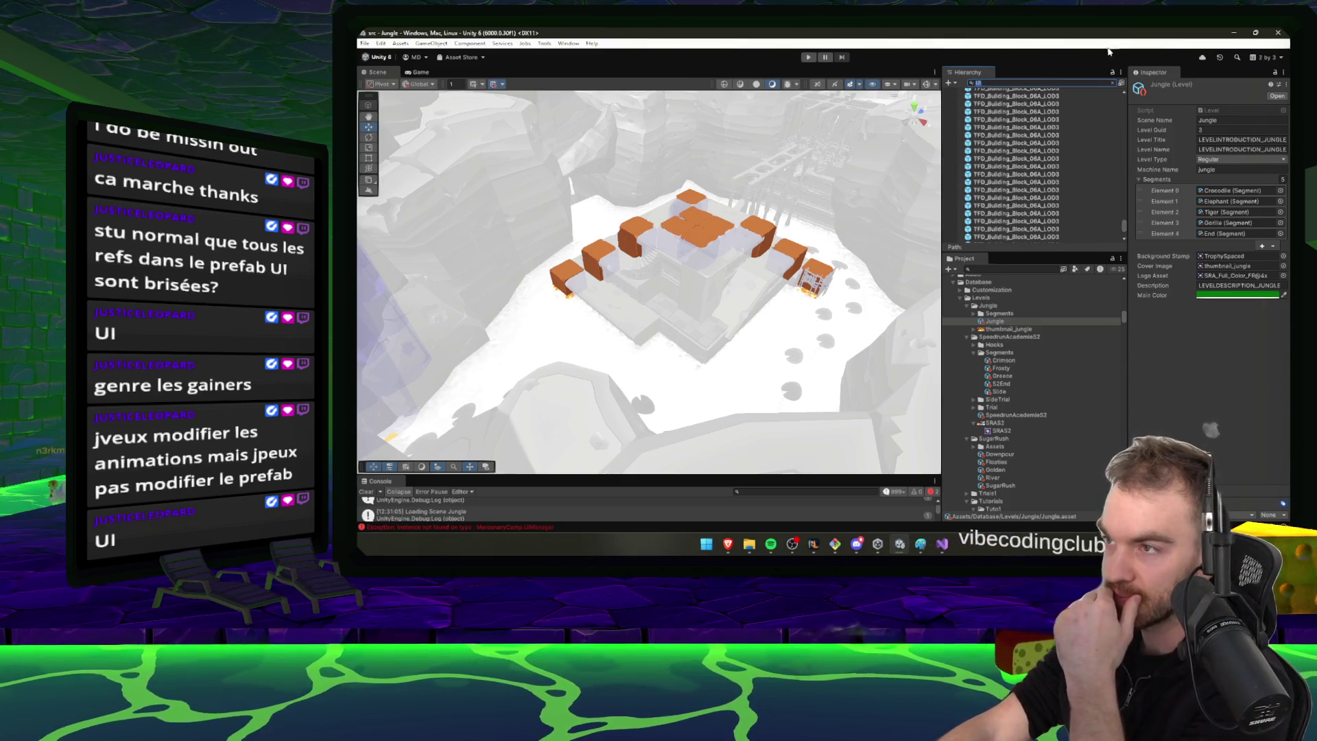
pyautogui.click(1113, 83)
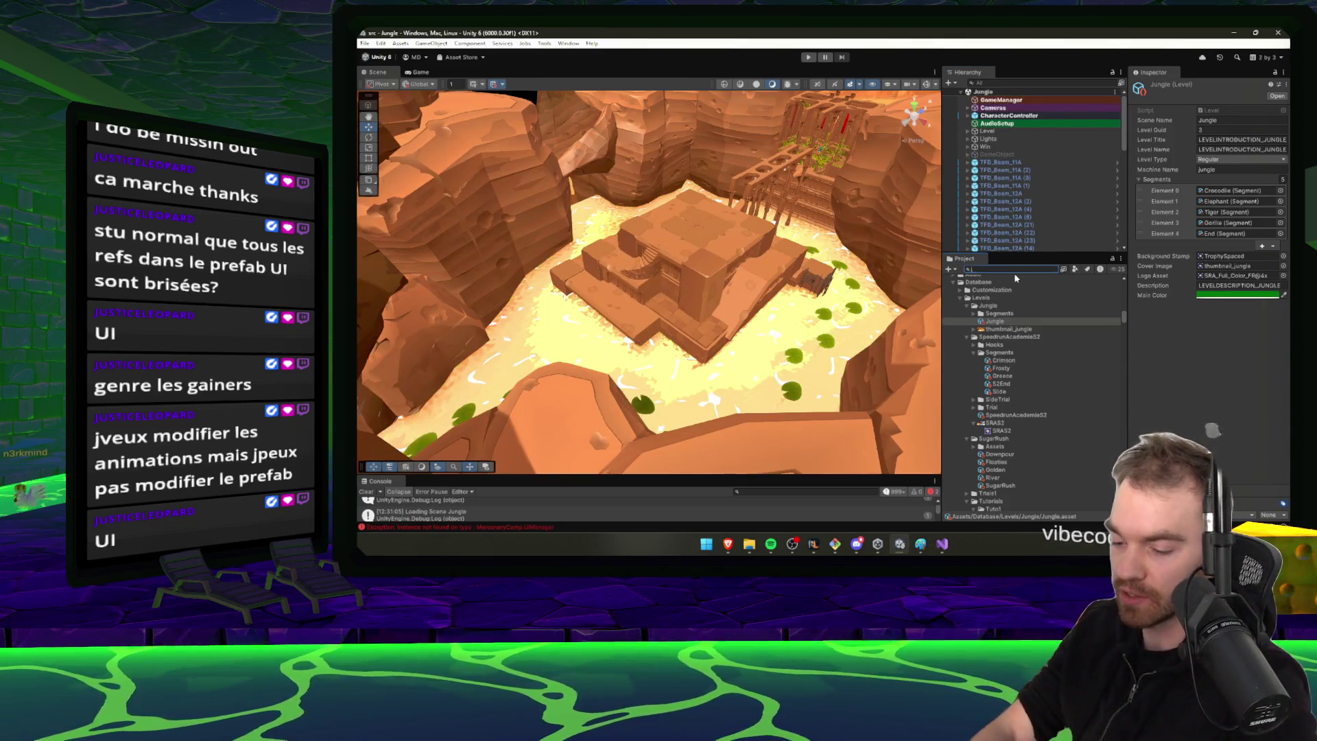
# Search the Project for UIManager and select the script to preview its source code
pyautogui.write('UI m')
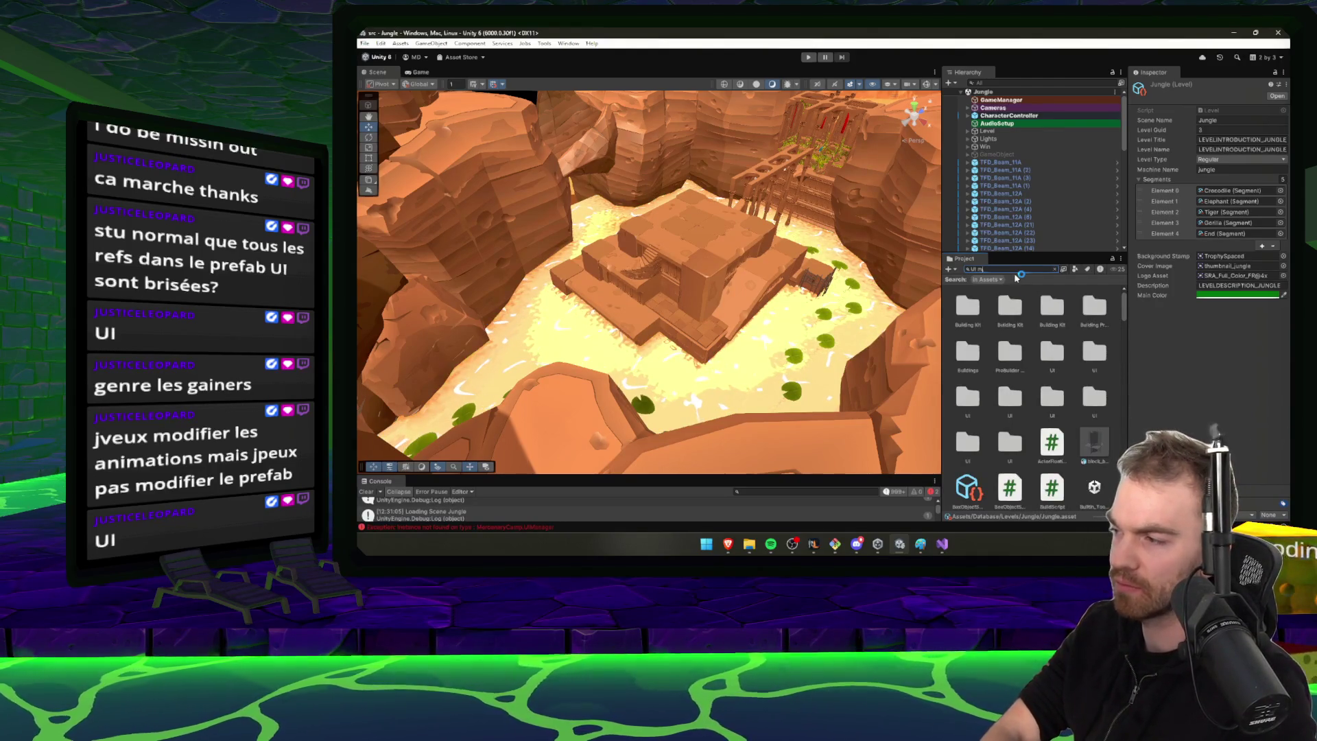
pyautogui.write('a')
pyautogui.click(1062, 380)
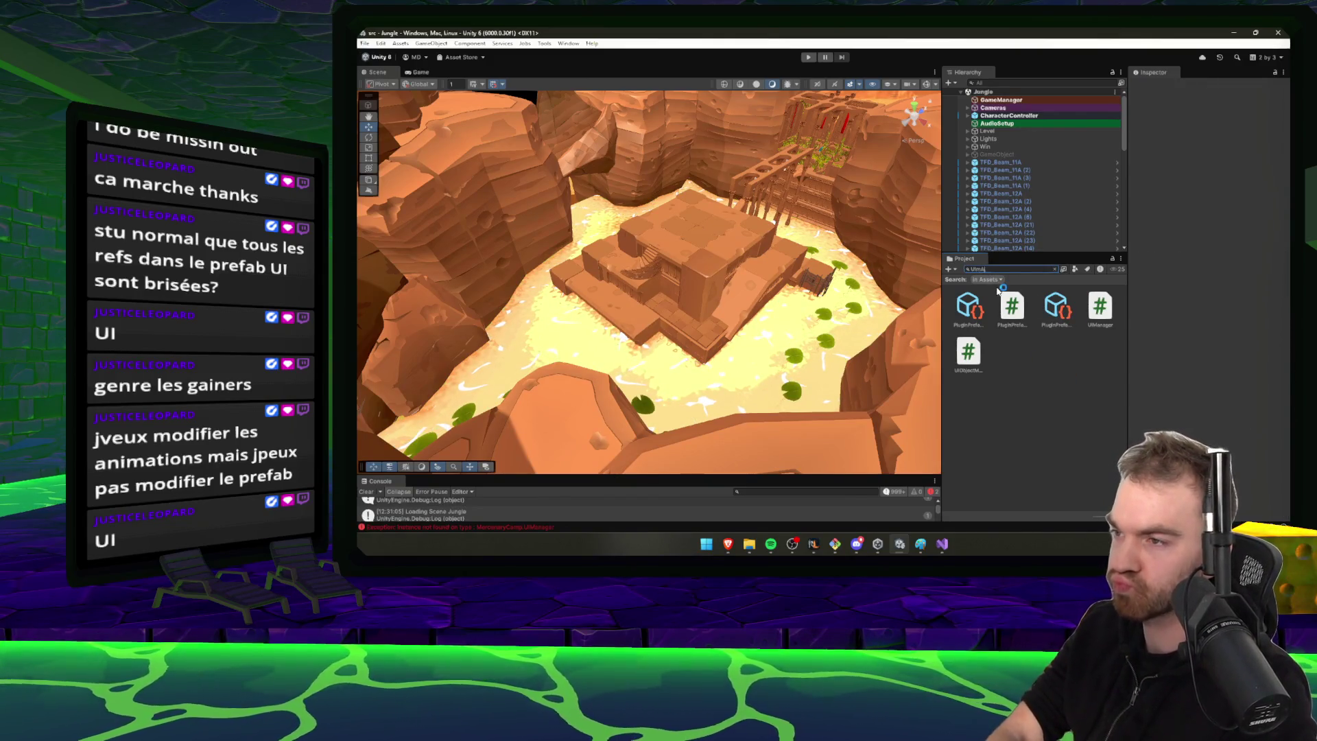
pyautogui.write('n')
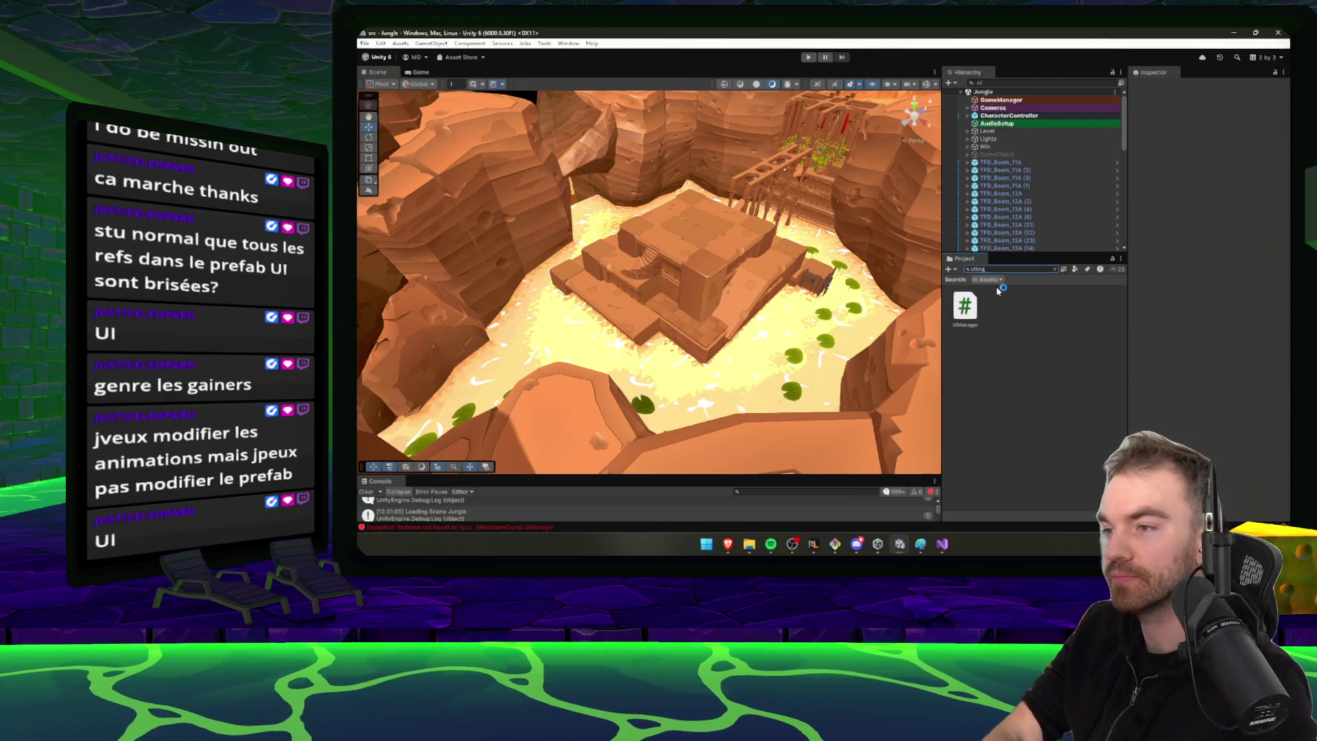
pyautogui.press('Down')
pyautogui.click(1055, 268)
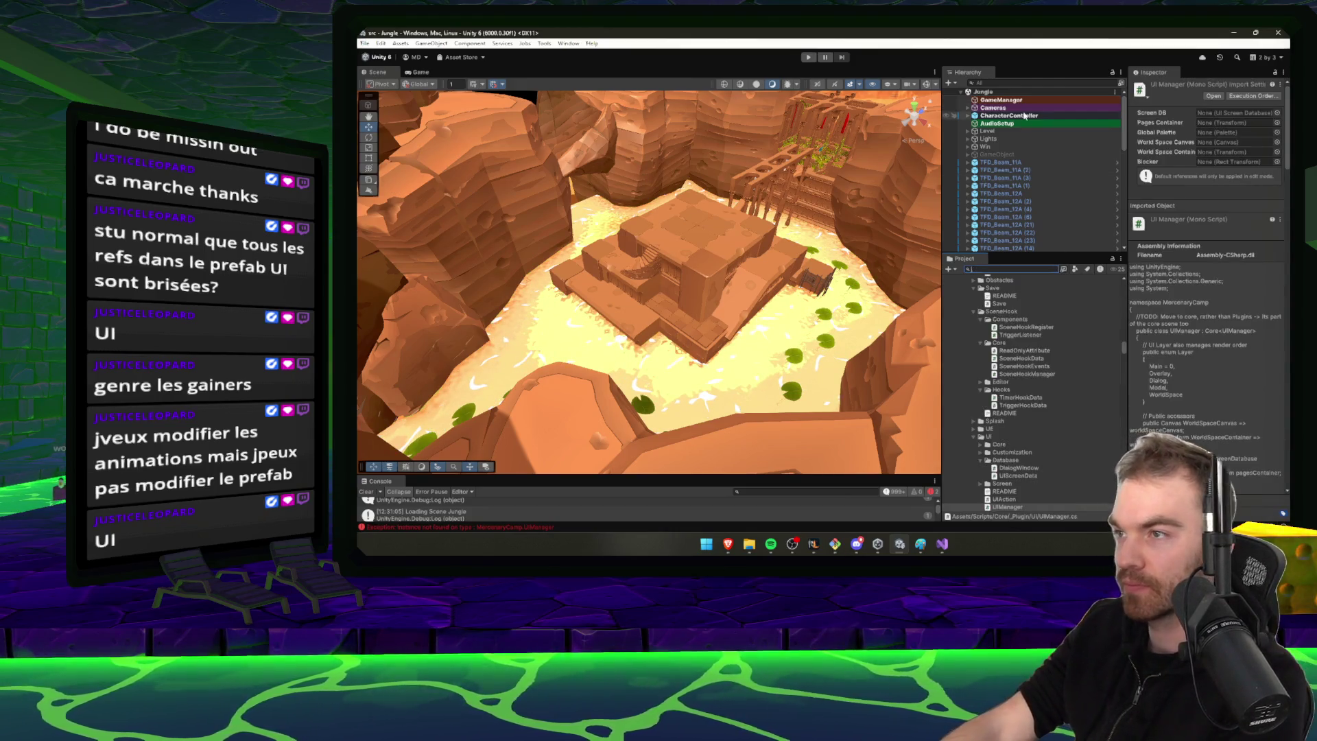
# Search the Project for 'Core', open the Core scene and clear the Console
pyautogui.write('Core')
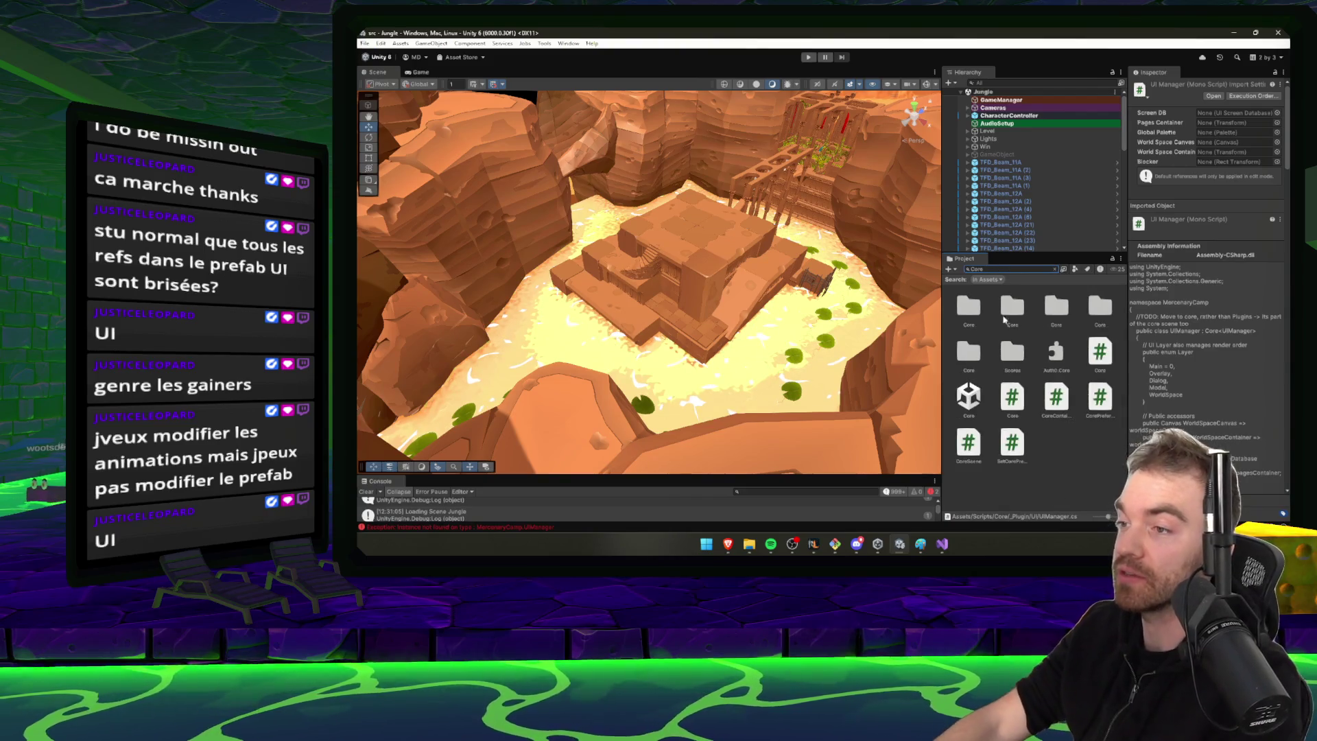
pyautogui.doubleClick(982, 405)
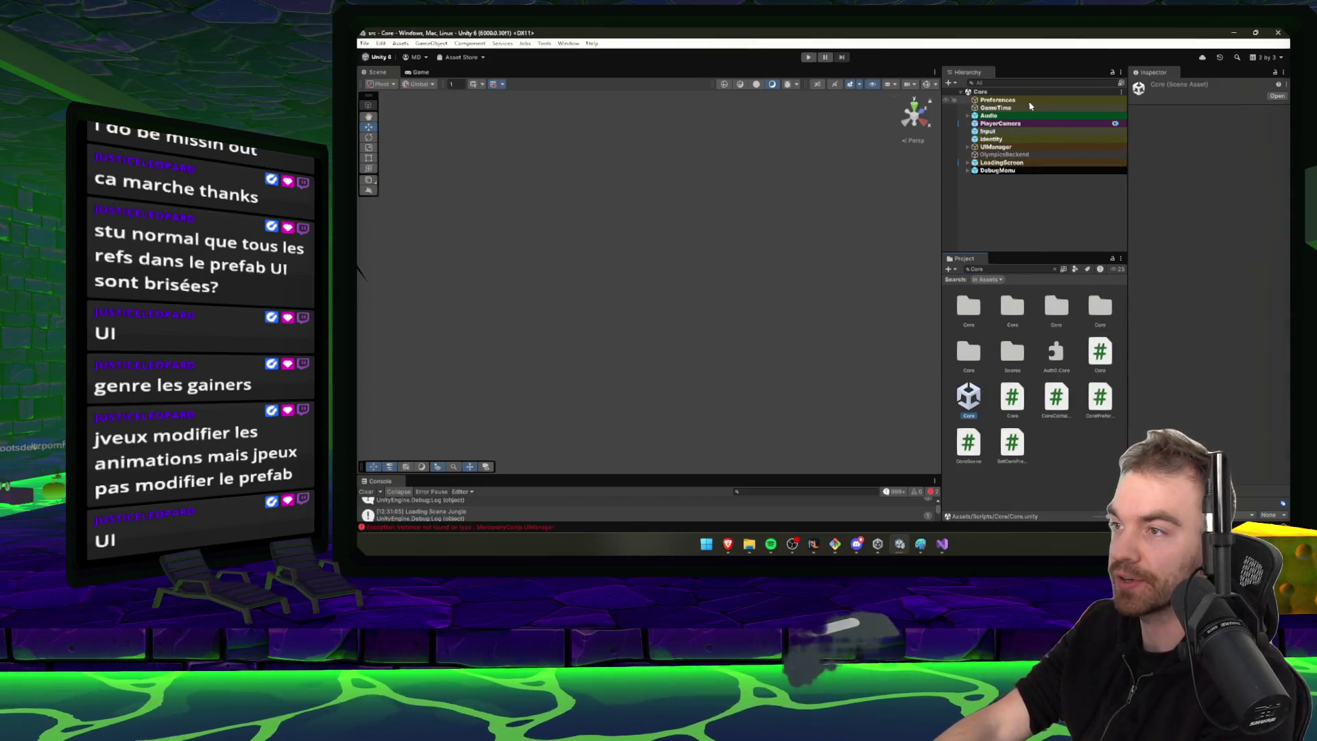
pyautogui.click(1028, 101)
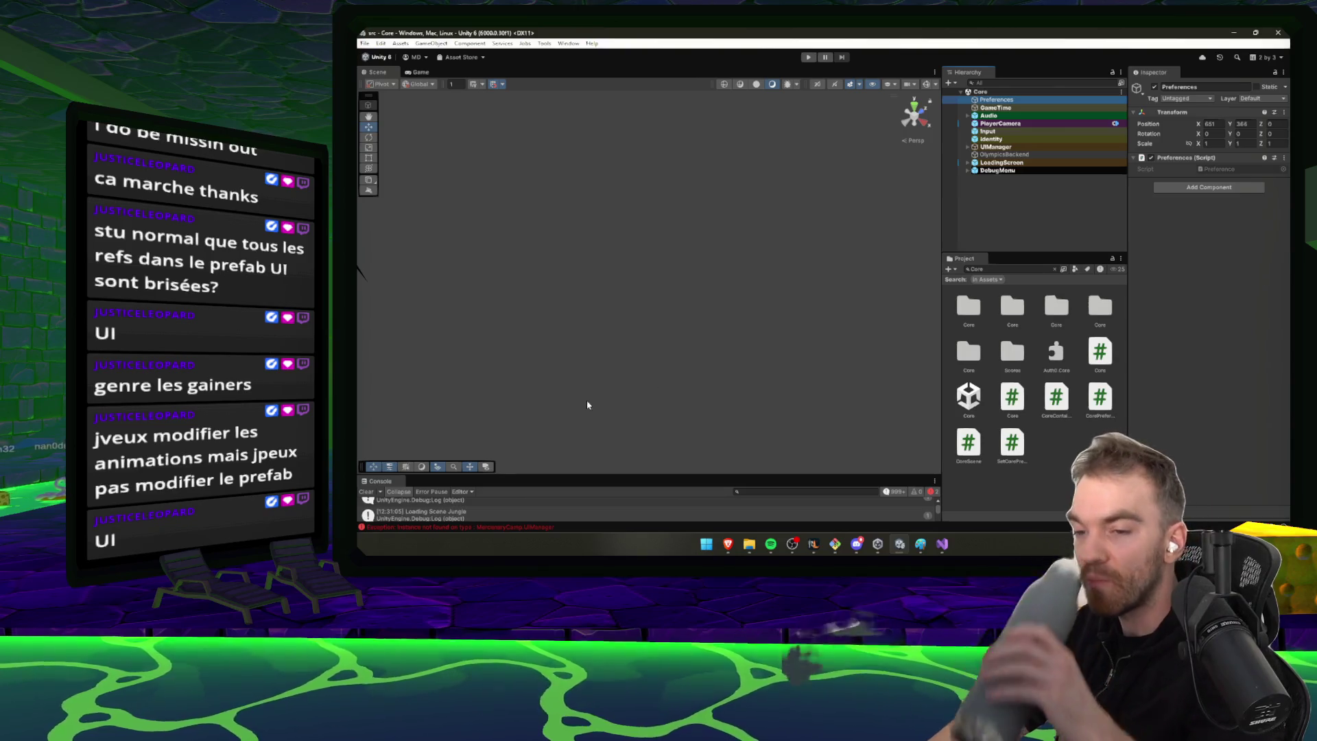
pyautogui.click(368, 491)
pyautogui.click(1061, 235)
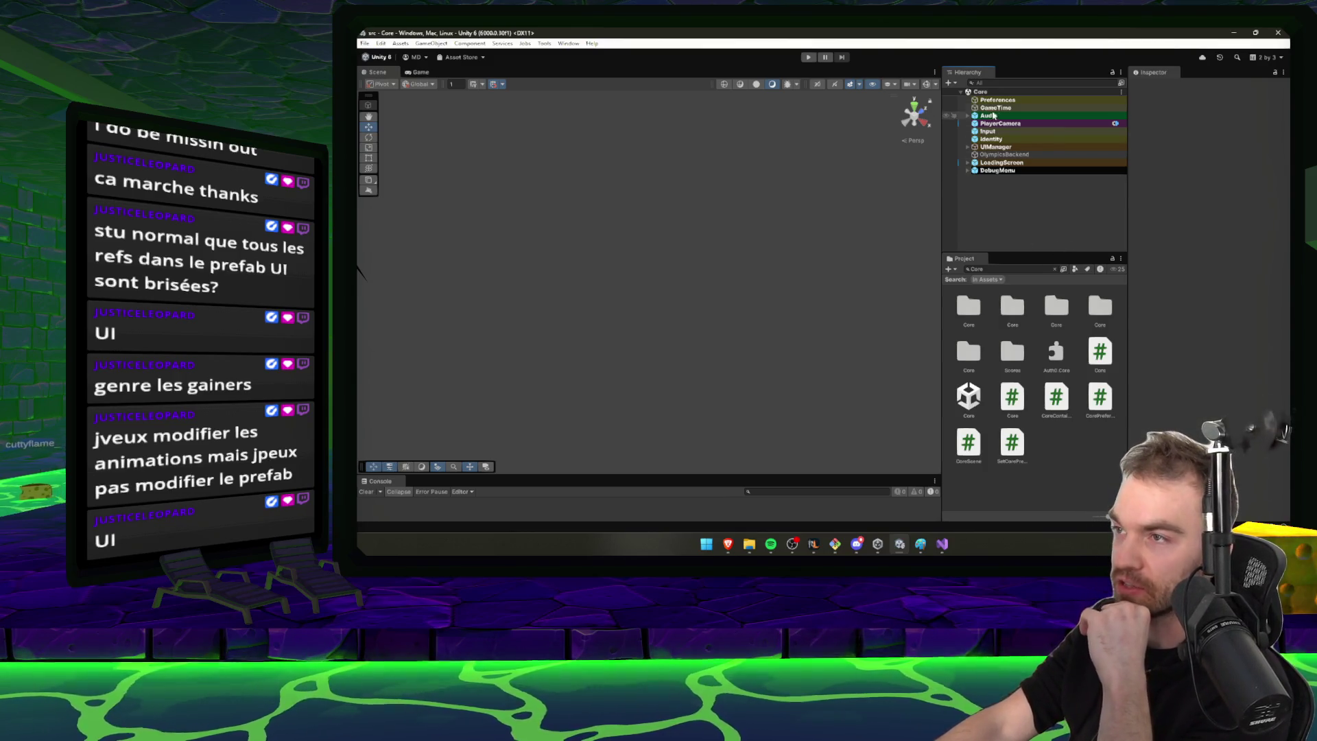
# Inspect the Core objects: Preferences, UIManager, LoadingScreen, Audio, Input and OlympicsBackend
pyautogui.click(1012, 100)
pyautogui.click(1048, 146)
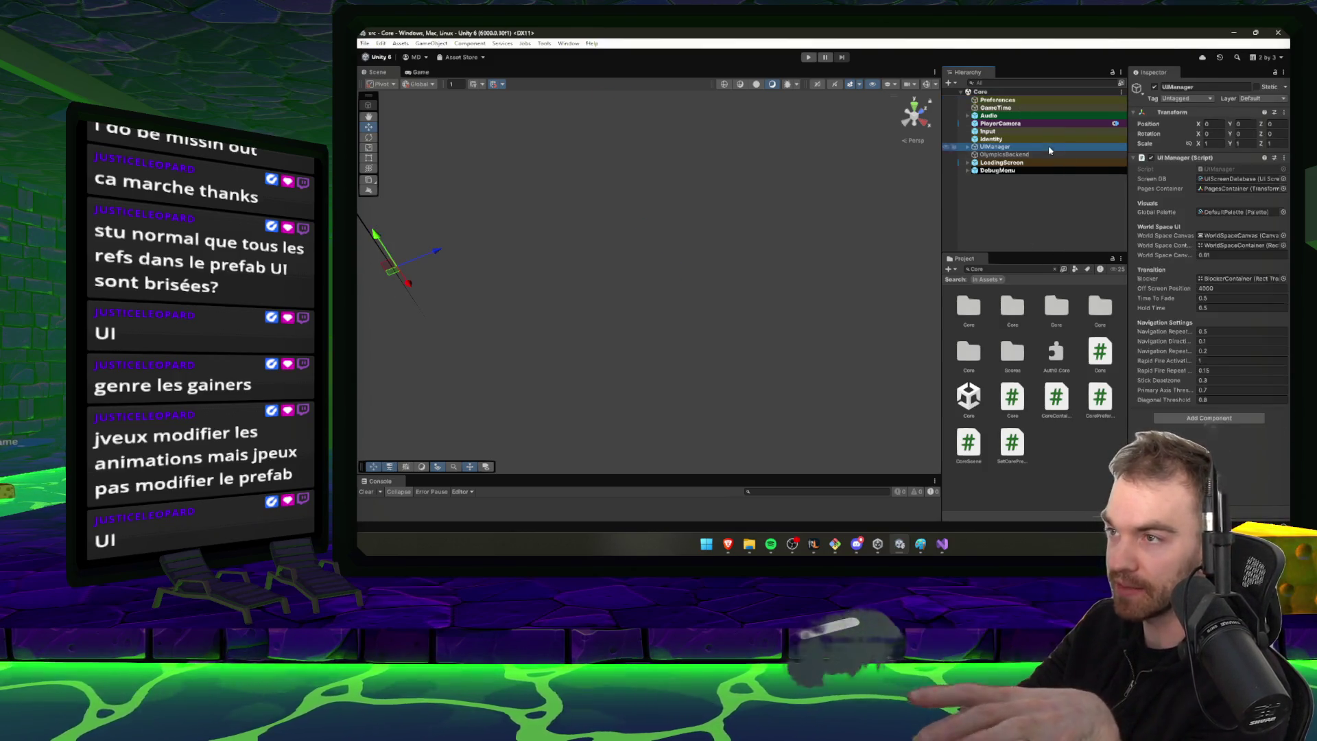
pyautogui.click(1037, 140)
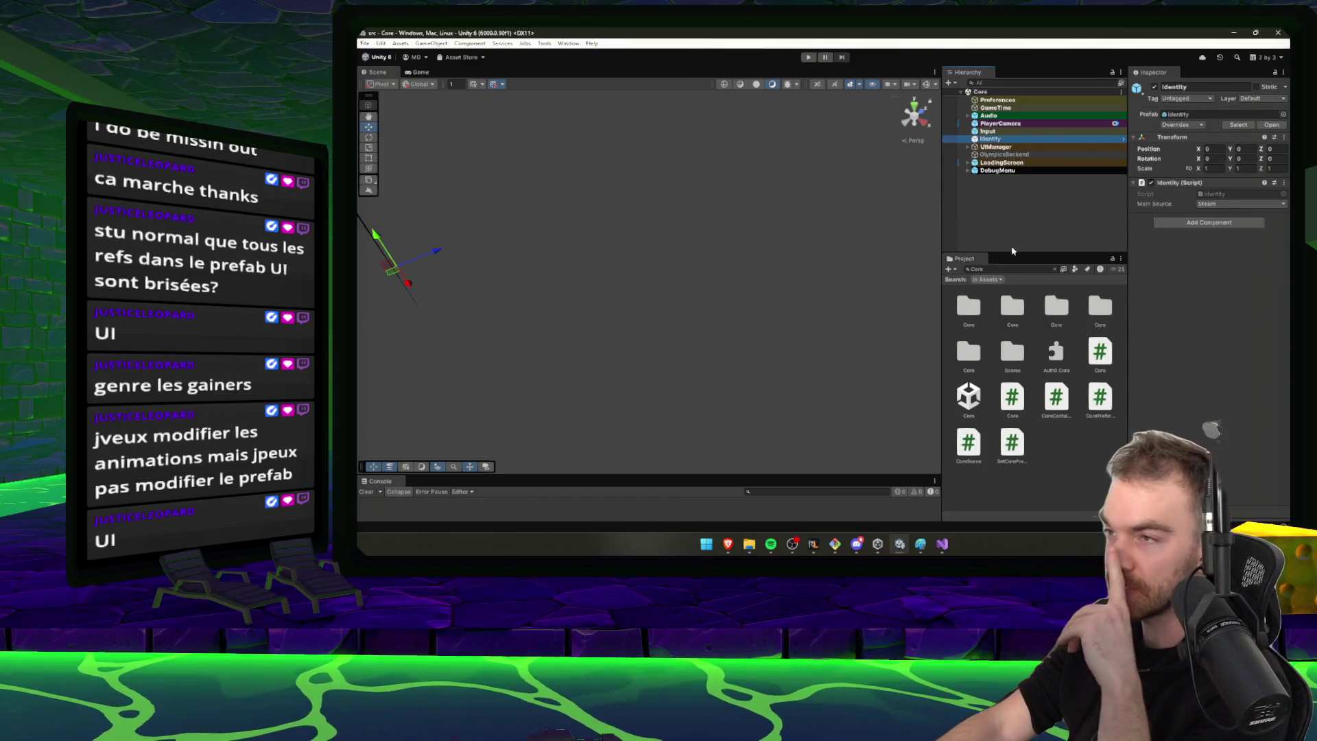
pyautogui.click(1010, 162)
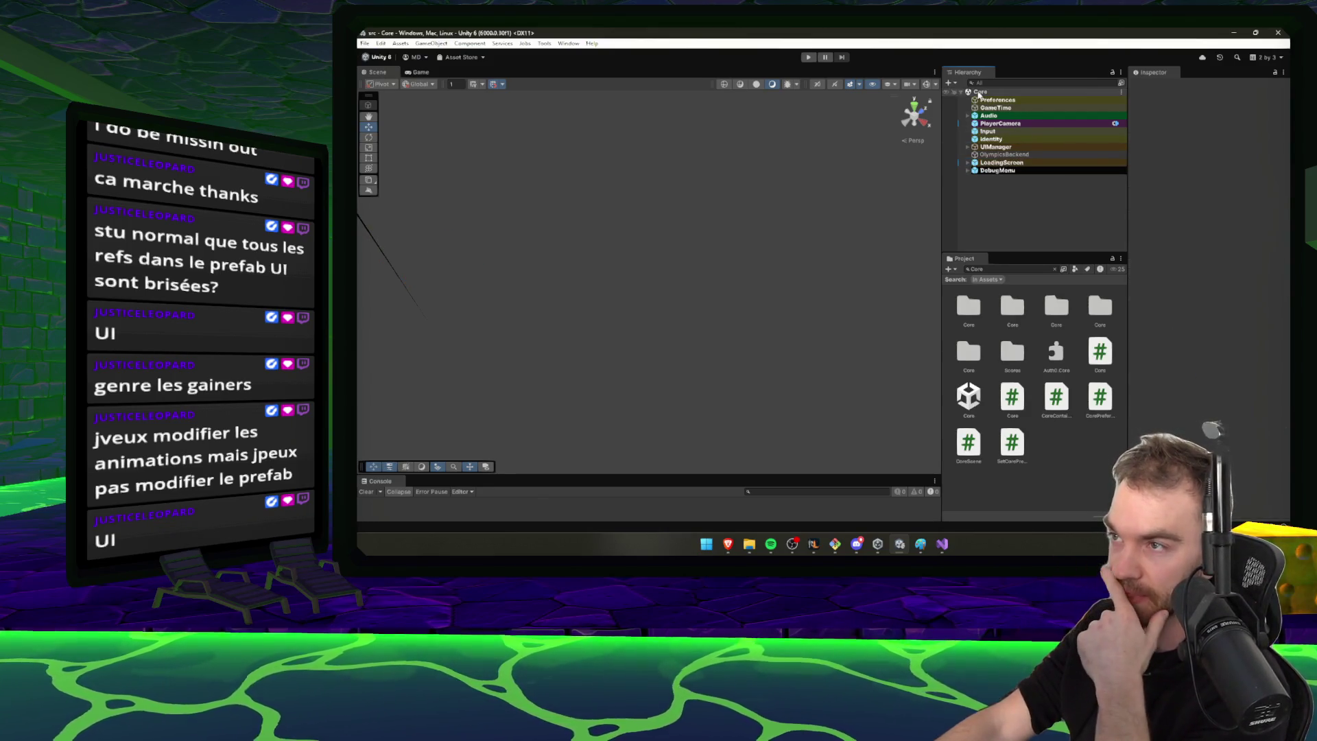
pyautogui.click(997, 101)
pyautogui.click(1002, 115)
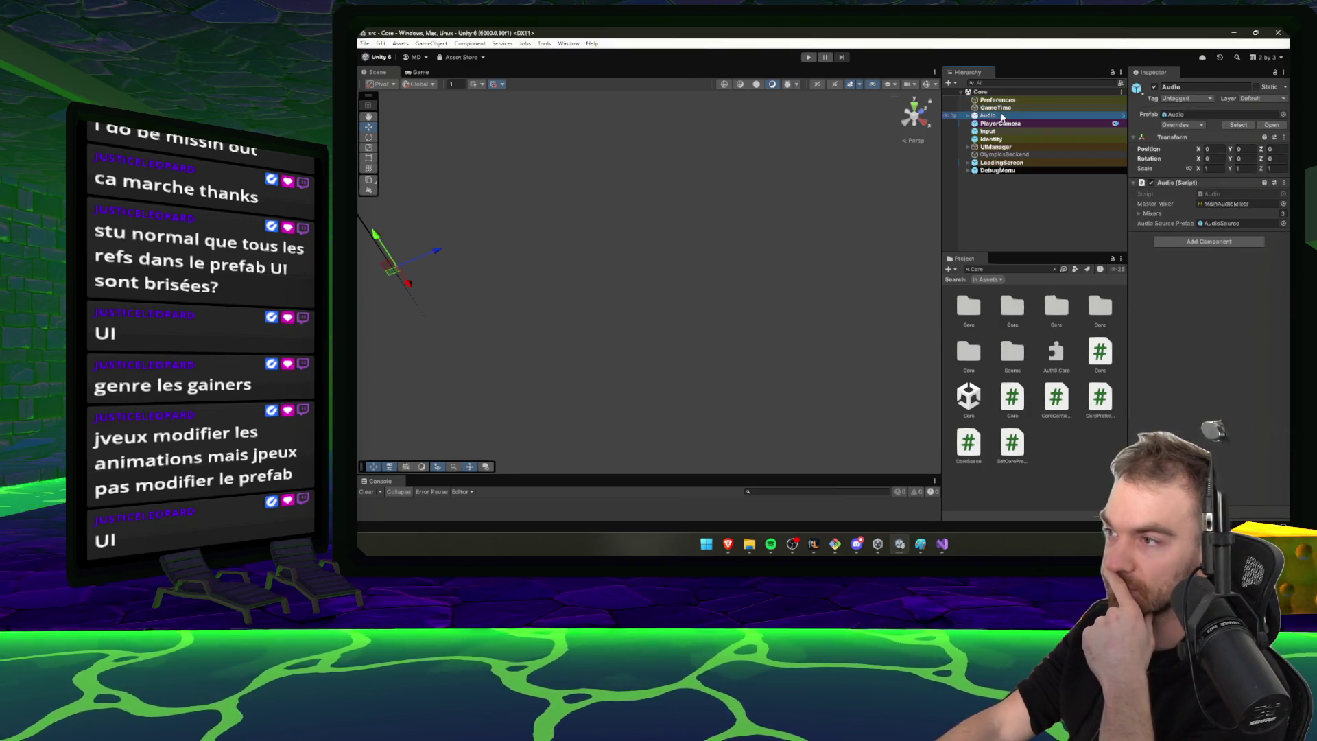
pyautogui.click(1015, 133)
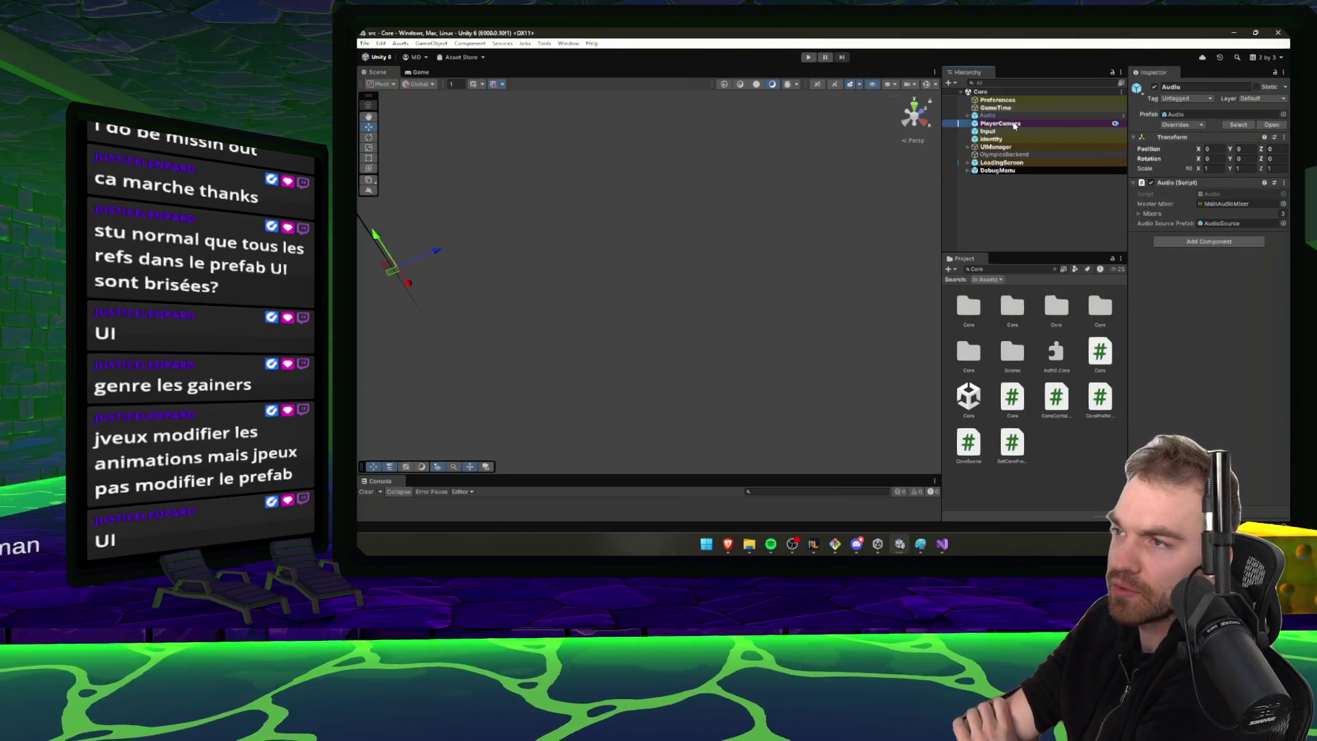
pyautogui.click(1029, 155)
pyautogui.click(1025, 148)
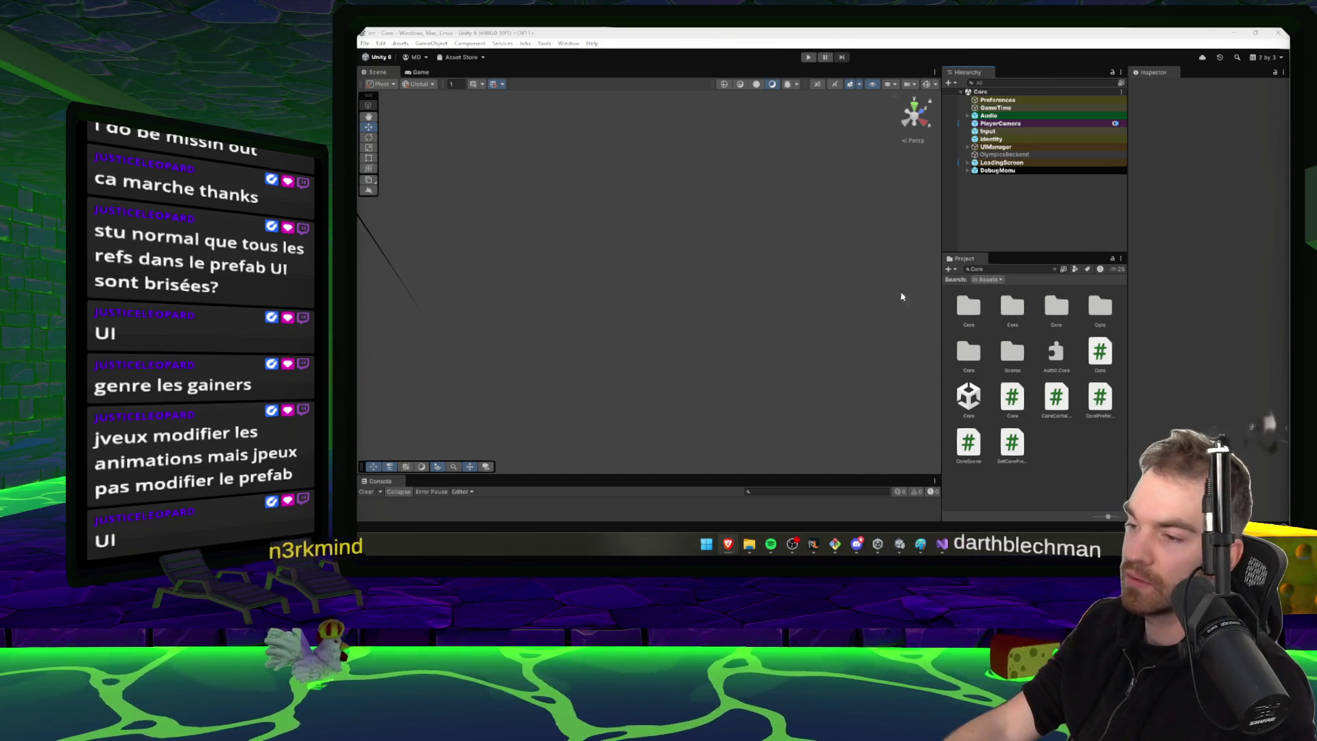
# Clear the Git Bash screen, then check the OlympicsBackend object back in Unity
pyautogui.click(837, 547)
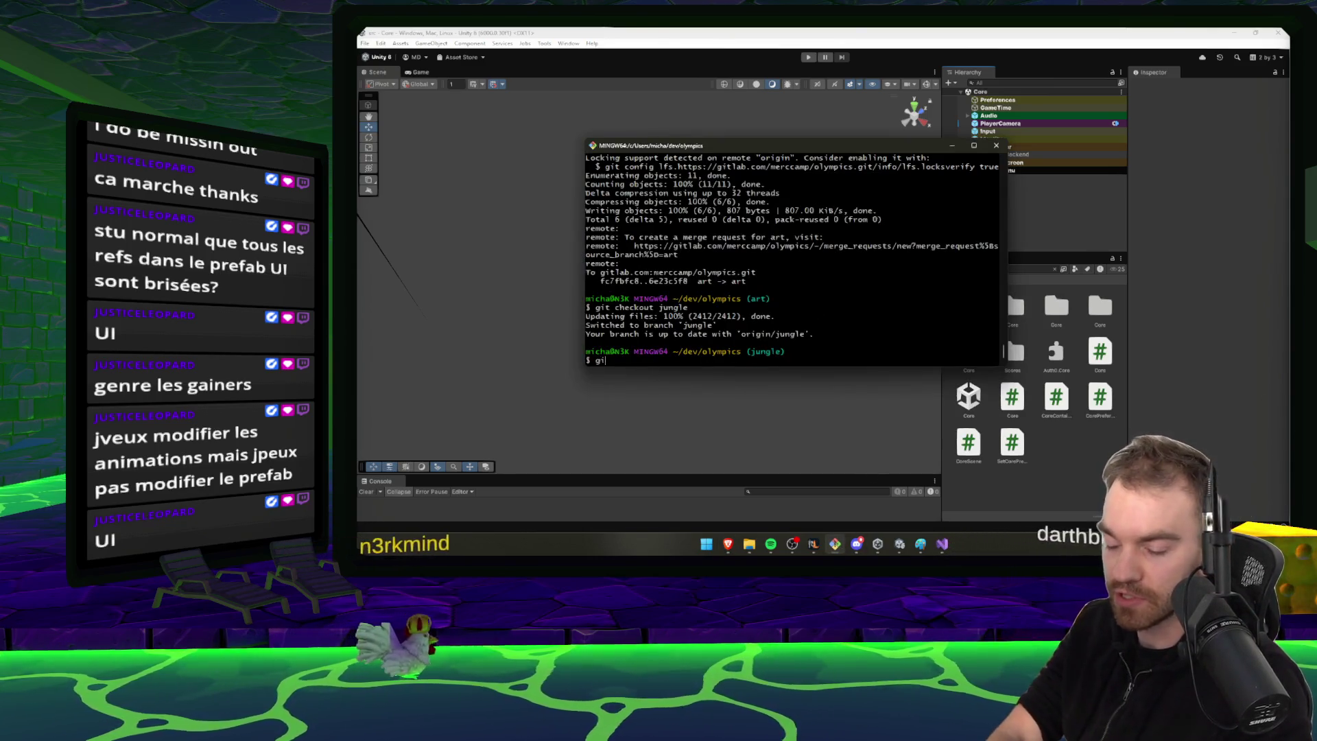
pyautogui.hotkey('ctrl', 'l')
pyautogui.write('gi')
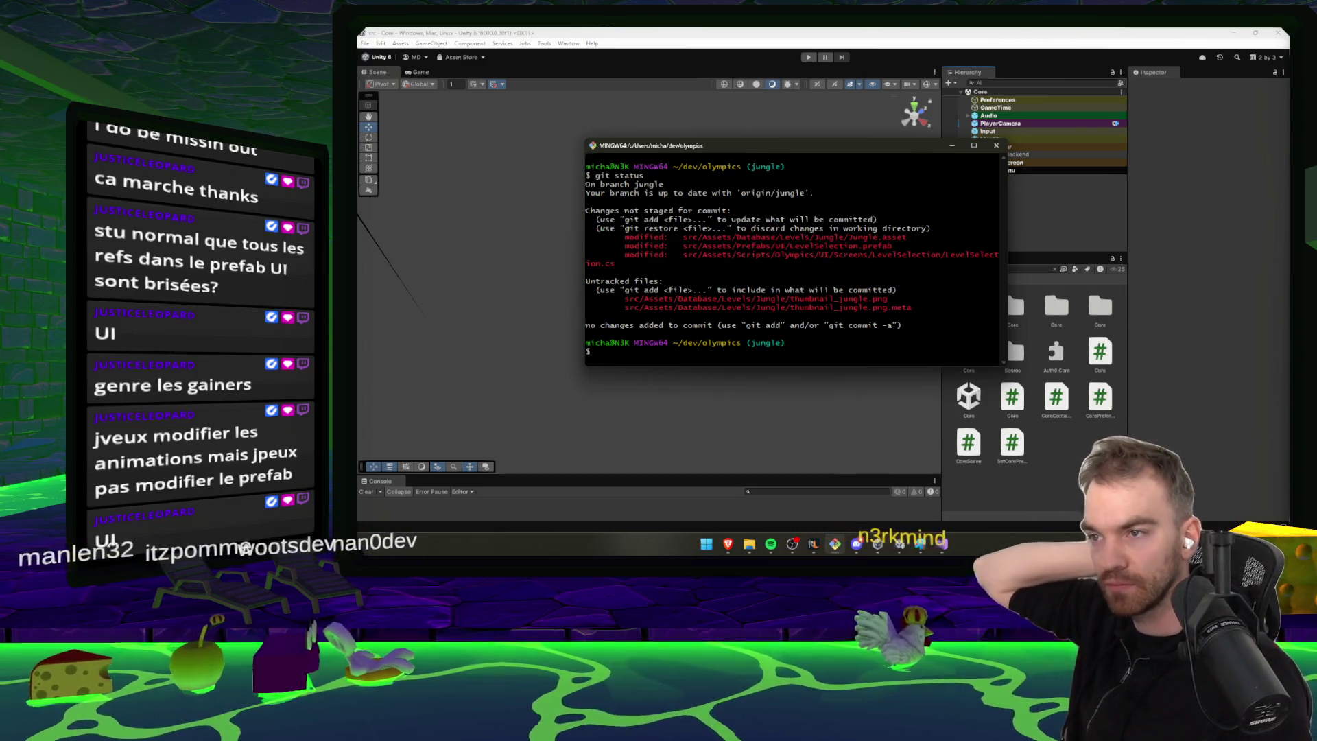
pyautogui.click(1038, 163)
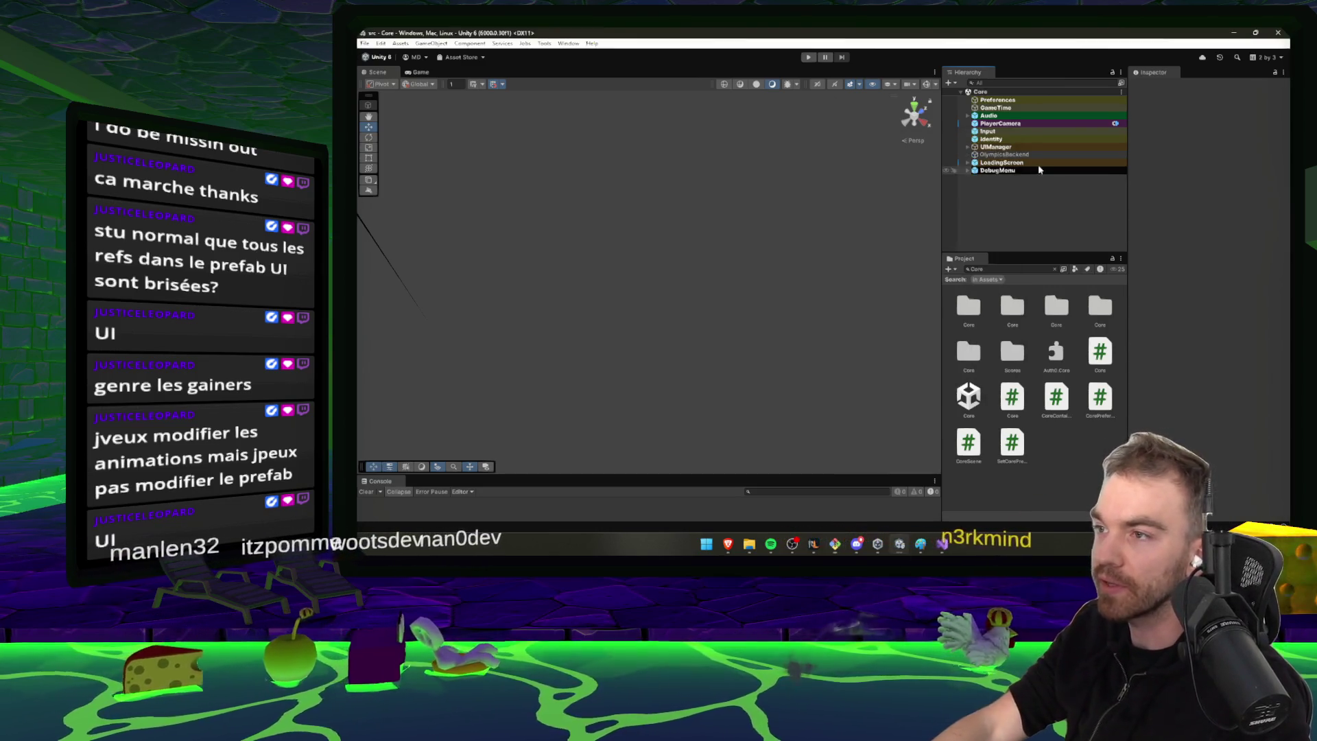
pyautogui.click(1003, 155)
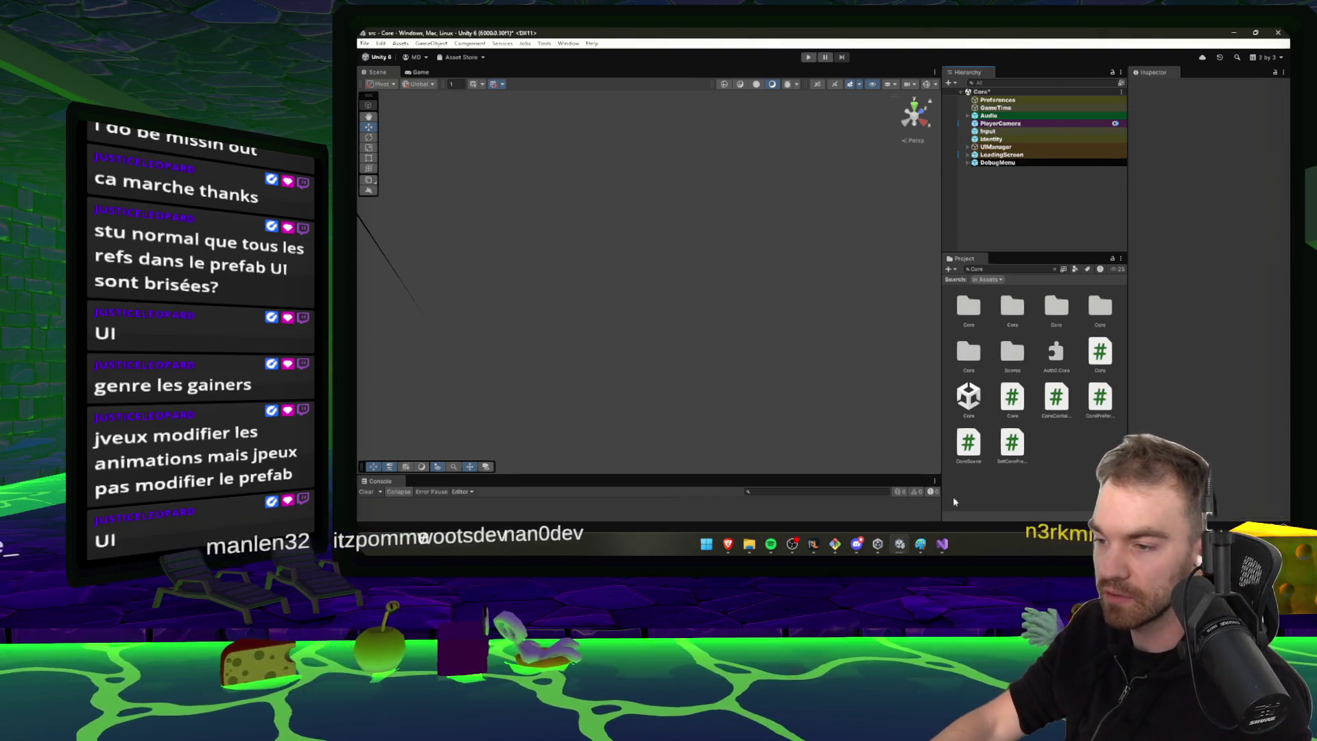
# Run git status in Git Bash on branch jungle, then rerun it
pyautogui.click(834, 543)
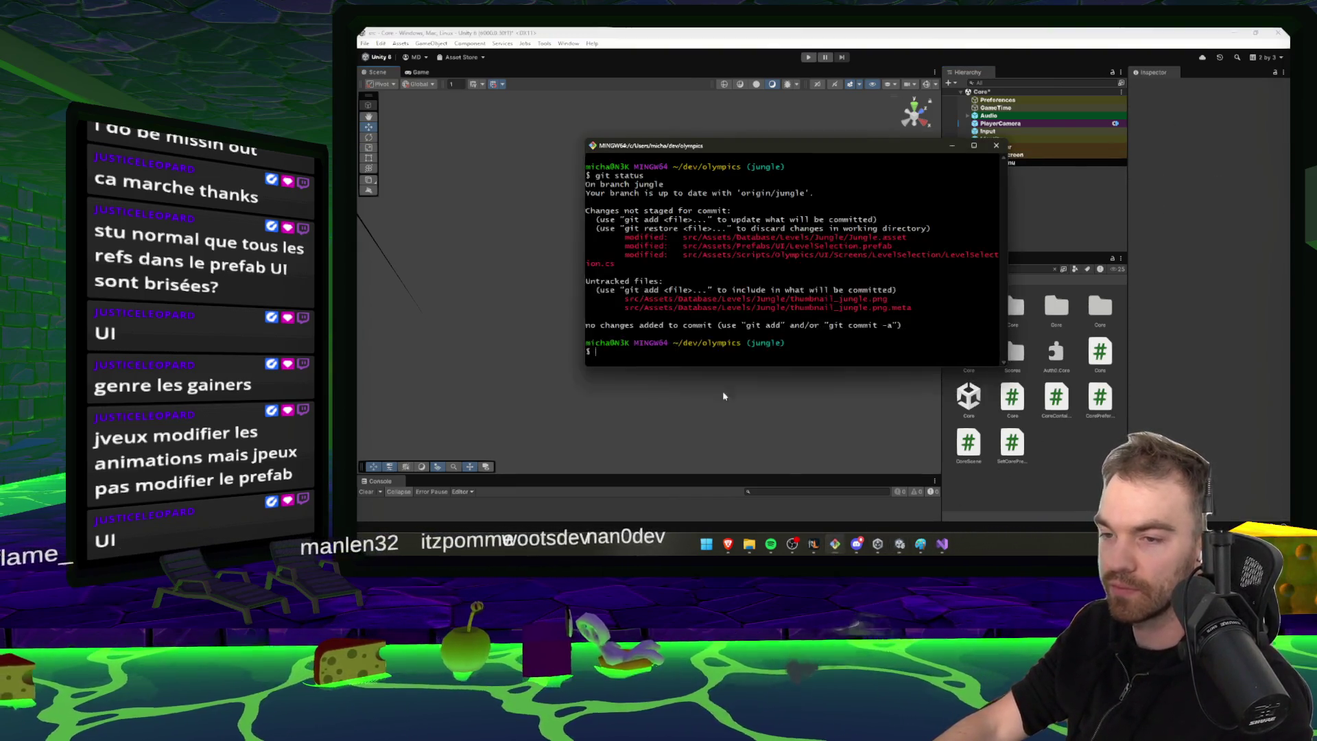
pyautogui.write('GIT S')
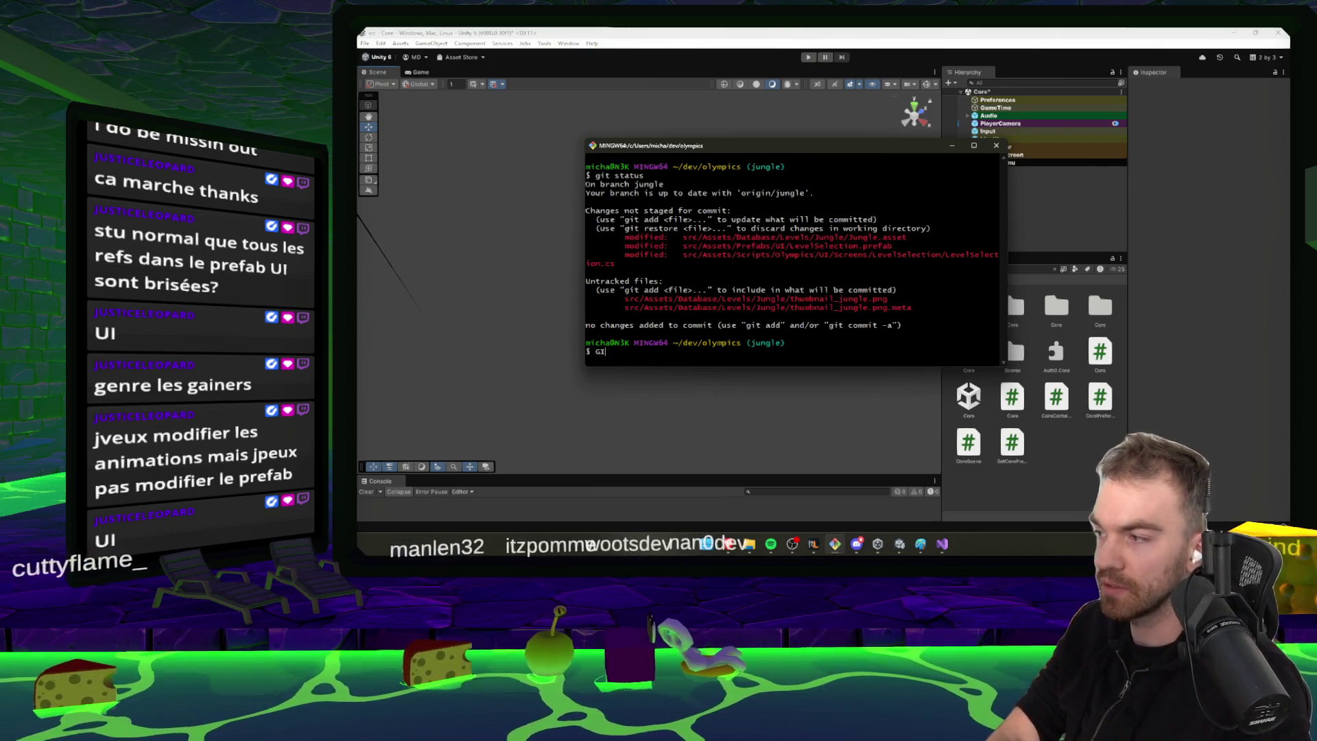
pyautogui.write('tatus')
pyautogui.press('Return')
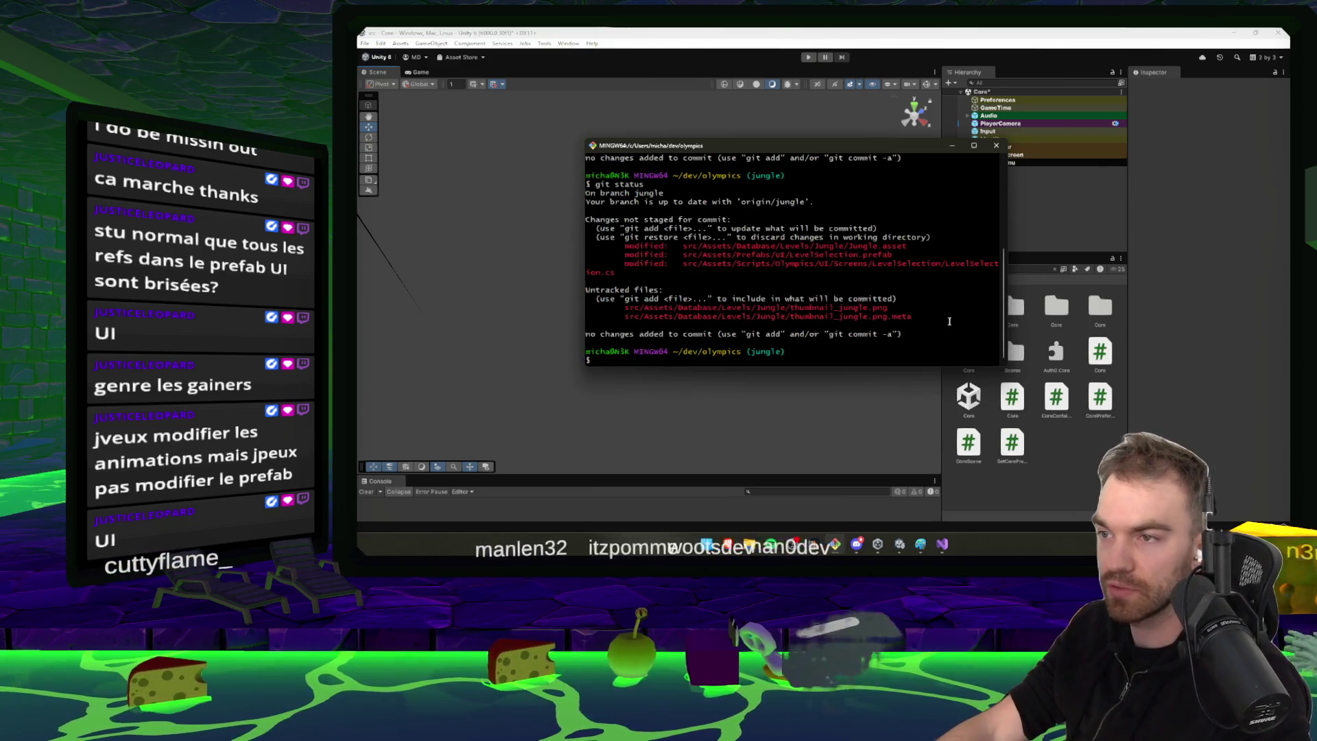
pyautogui.click(1087, 221)
pyautogui.hotkey('alt', 'Tab')
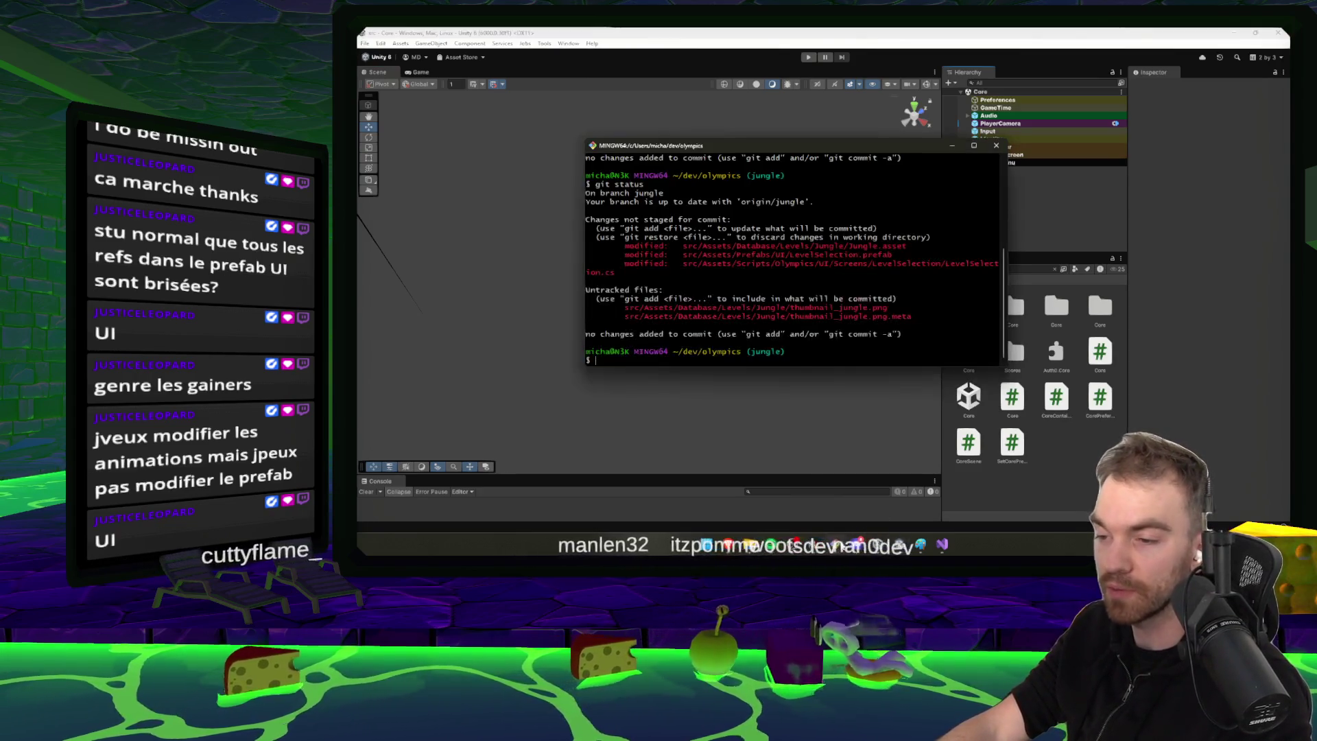
pyautogui.press('Up')
pyautogui.press('Return')
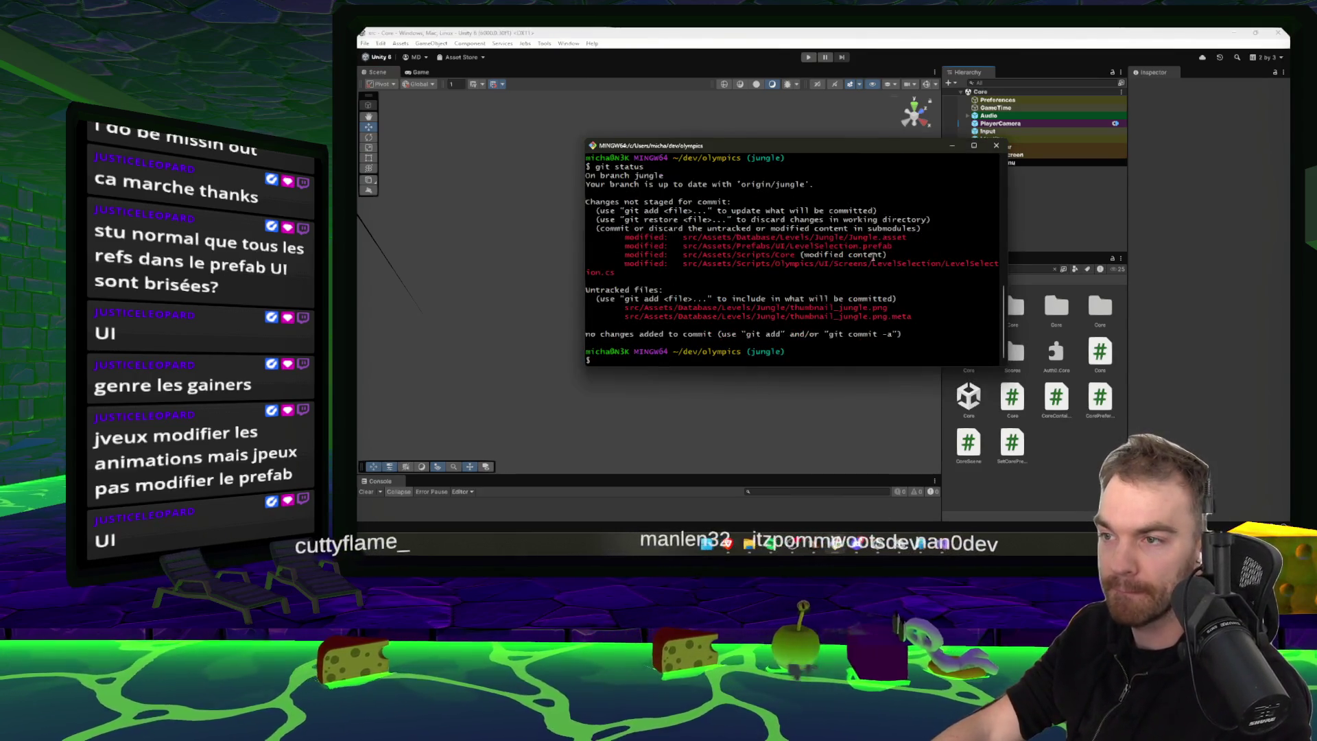
pyautogui.moveTo(998, 254)
pyautogui.mouseDown()
pyautogui.moveTo(622, 255)
pyautogui.moveTo(886, 260)
pyautogui.mouseUp()
pyautogui.click(886, 260)
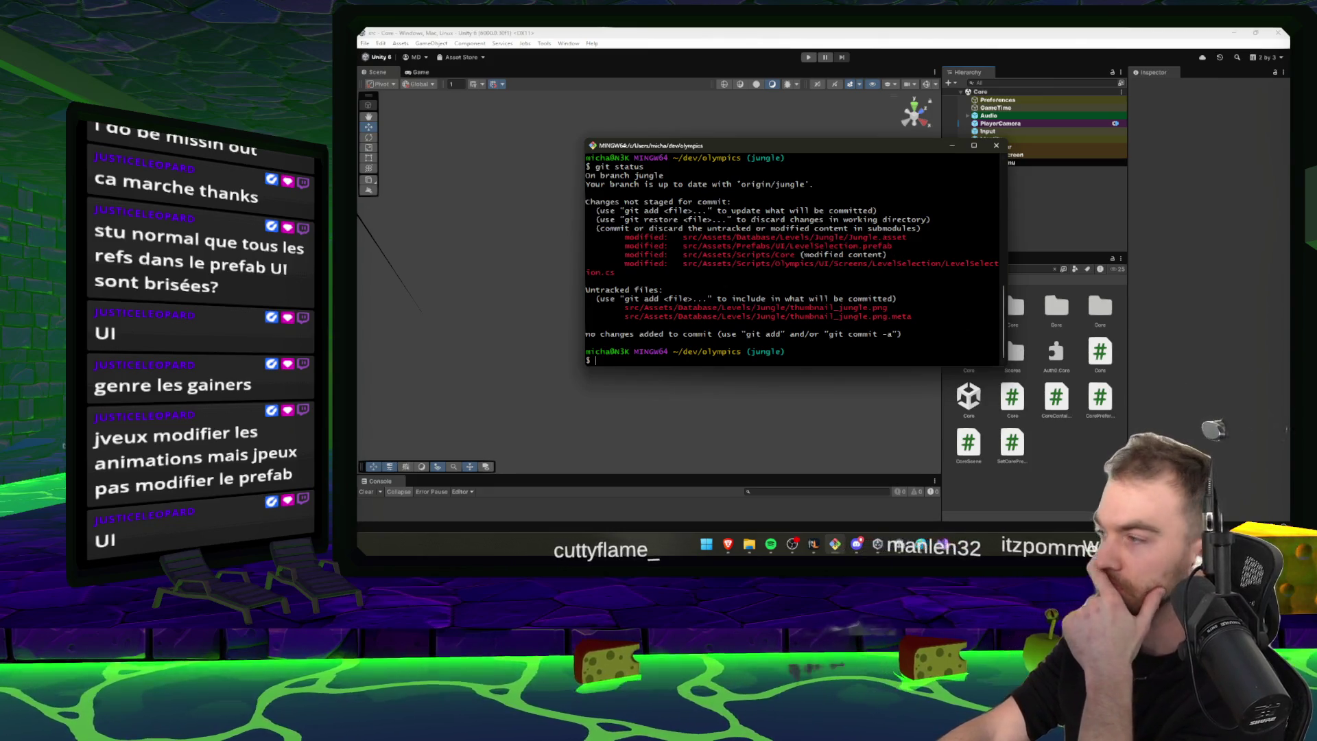
pyautogui.click(813, 544)
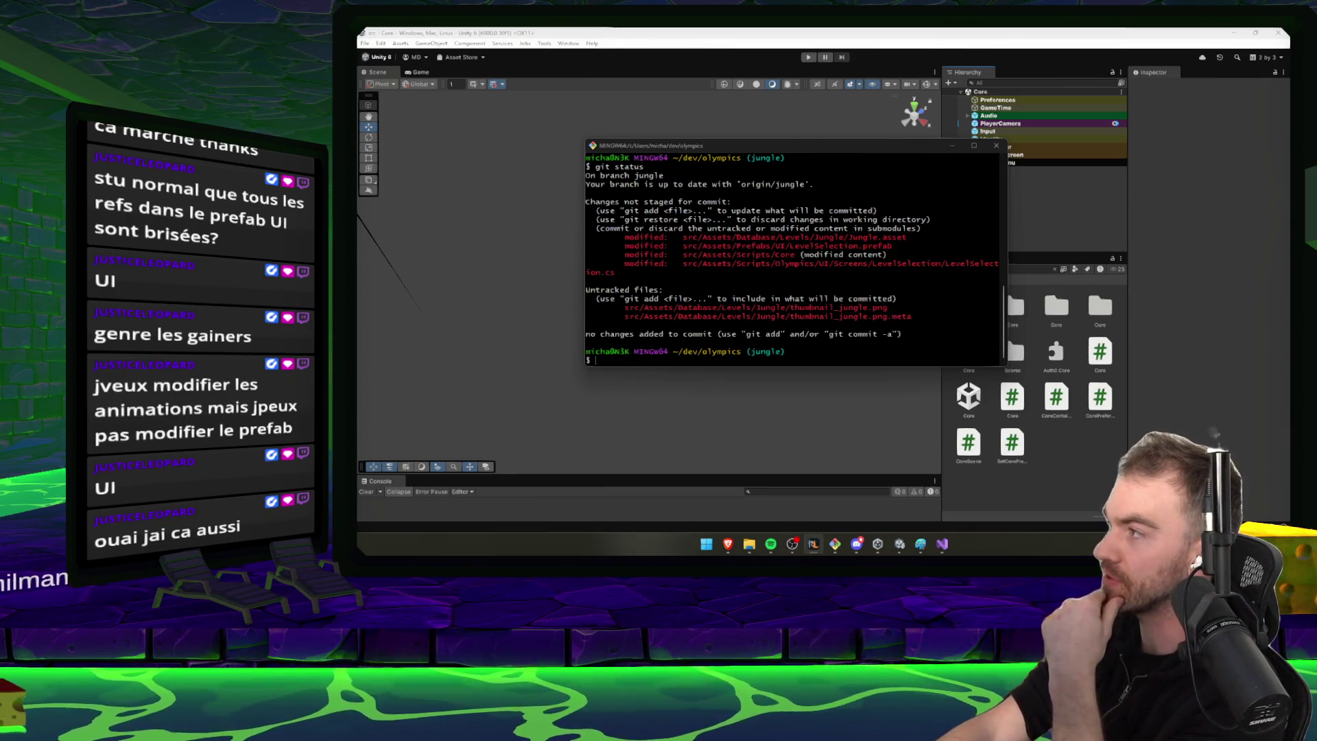
pyautogui.click(775, 351)
pyautogui.write('git')
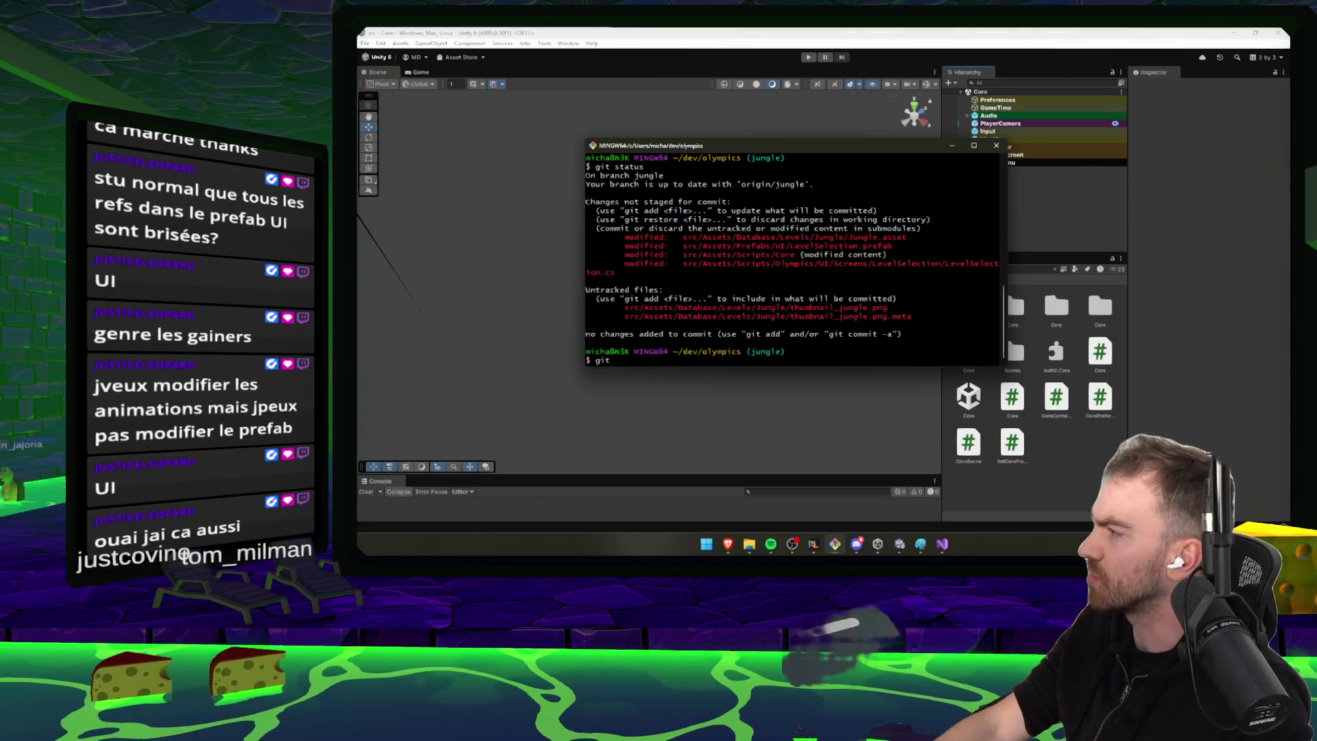
pyautogui.hotkey('alt', 'Tab')
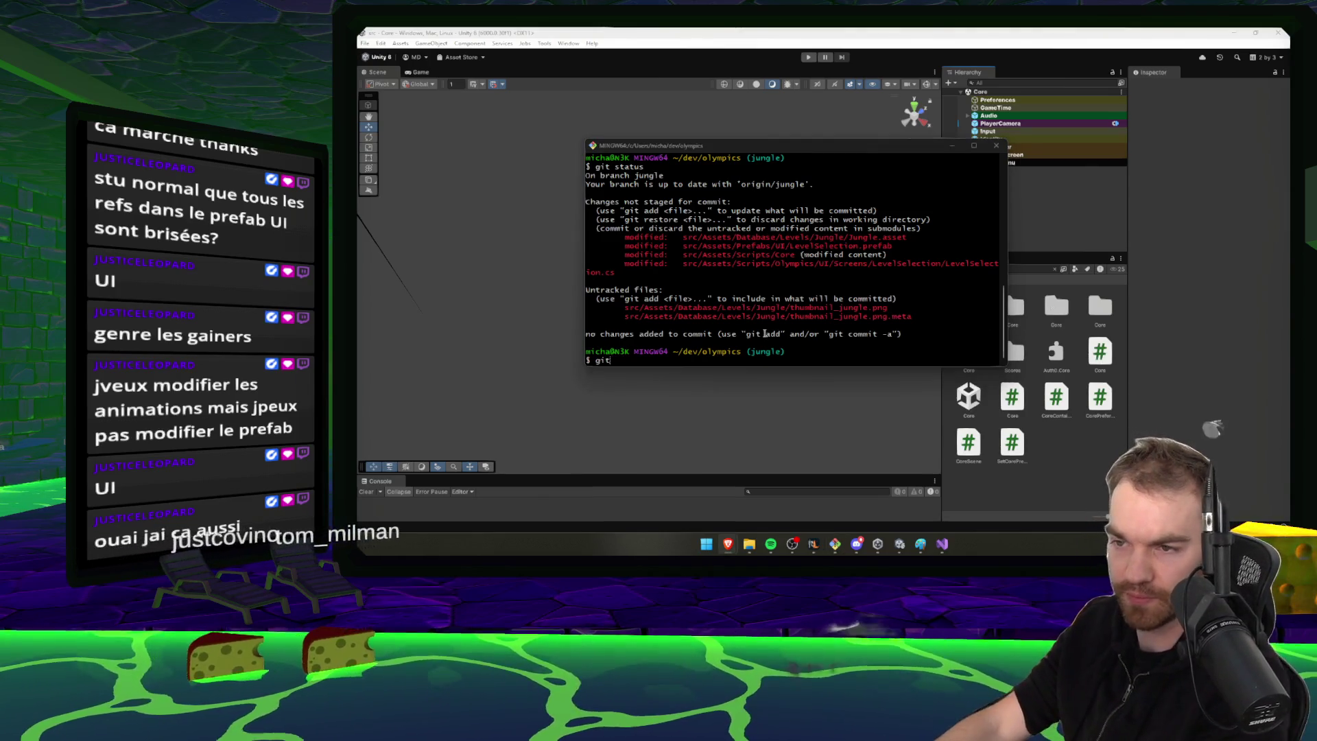
pyautogui.press('BackSpace')
pyautogui.press('BackSpace')
pyautogui.press('BackSpace')
pyautogui.press('Print')
pyautogui.moveTo(532, 146)
pyautogui.mouseDown()
pyautogui.moveTo(799, 315)
pyautogui.moveTo(1001, 365)
pyautogui.mouseUp()
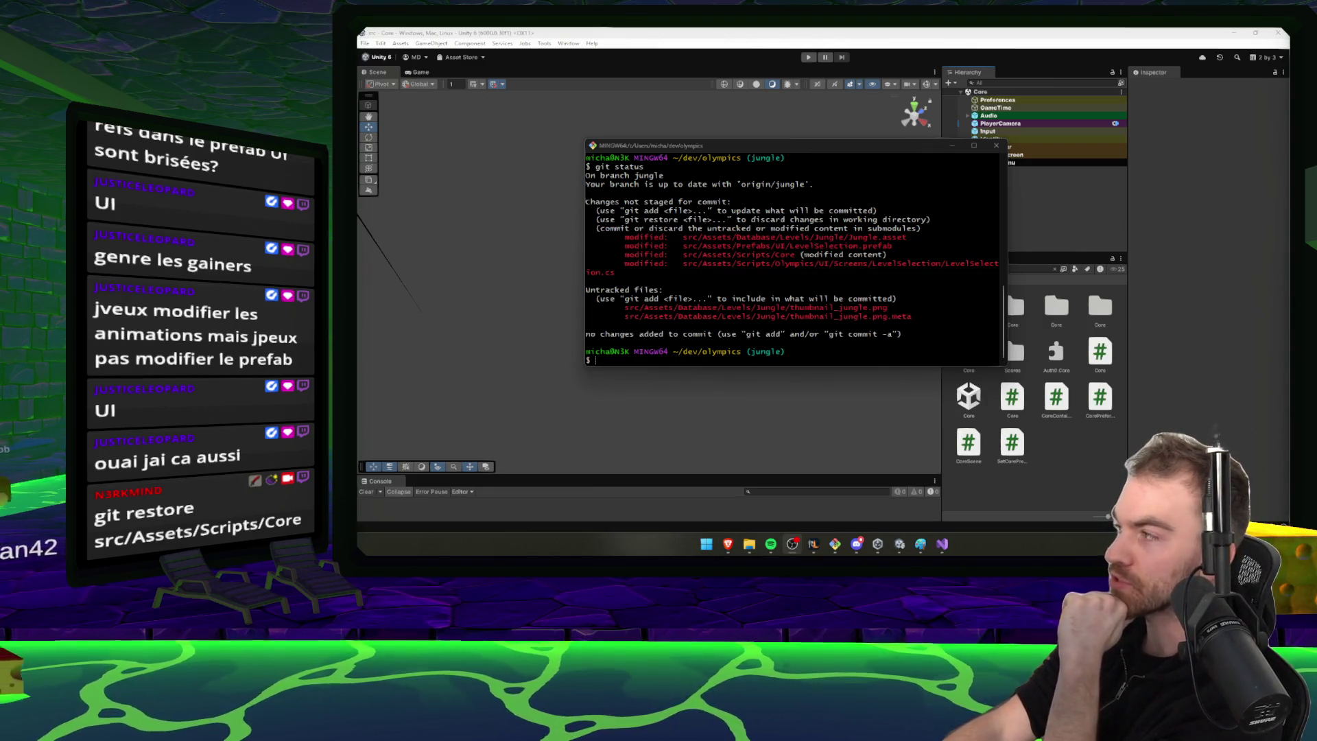
pyautogui.moveTo(874, 539)
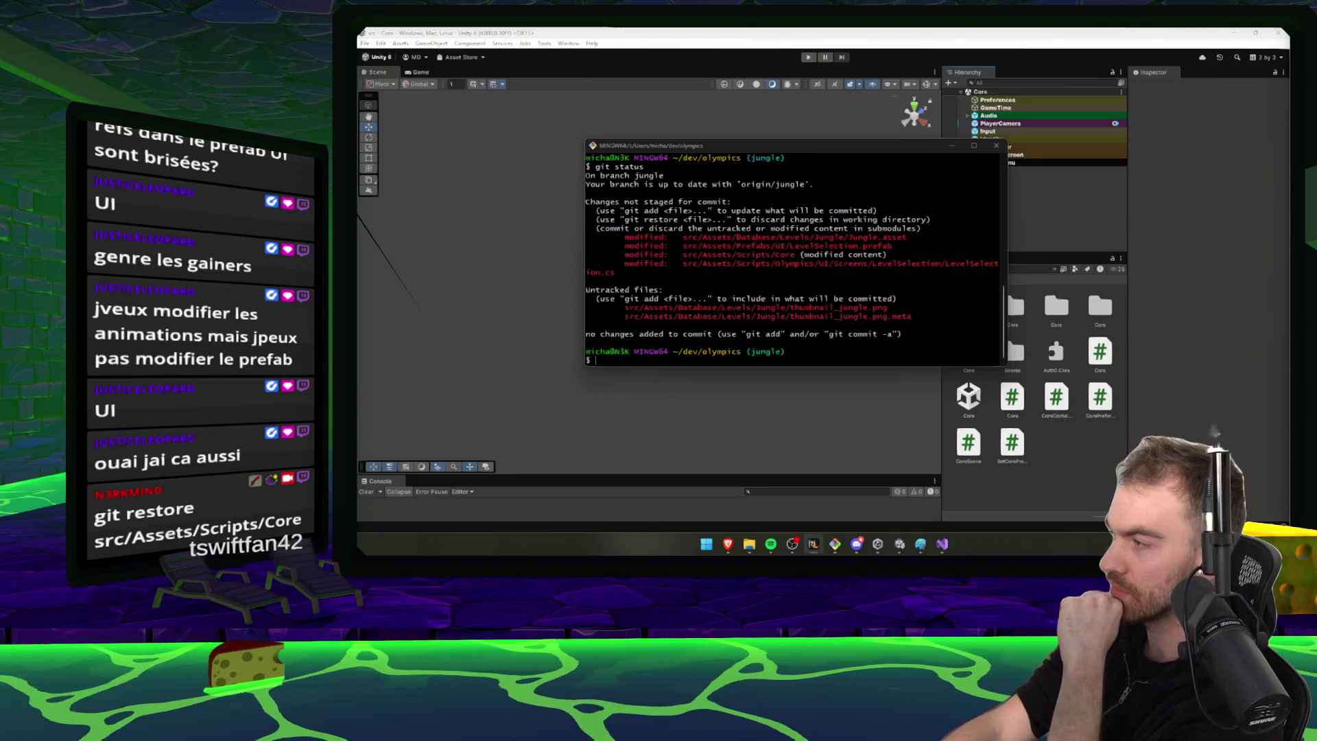
# Clear Git Bash and navigate from the project folder into src/Assets
pyautogui.click(818, 343)
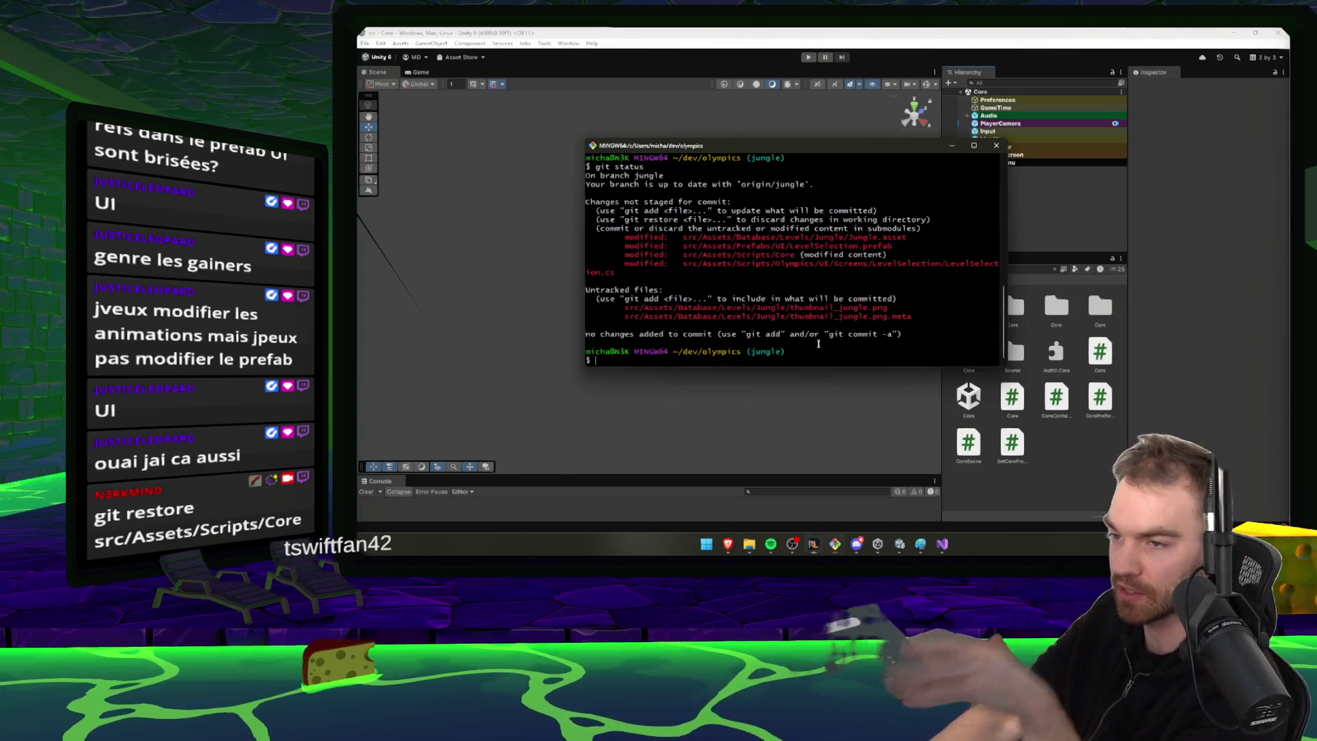
pyautogui.write('clear')
pyautogui.press('Return')
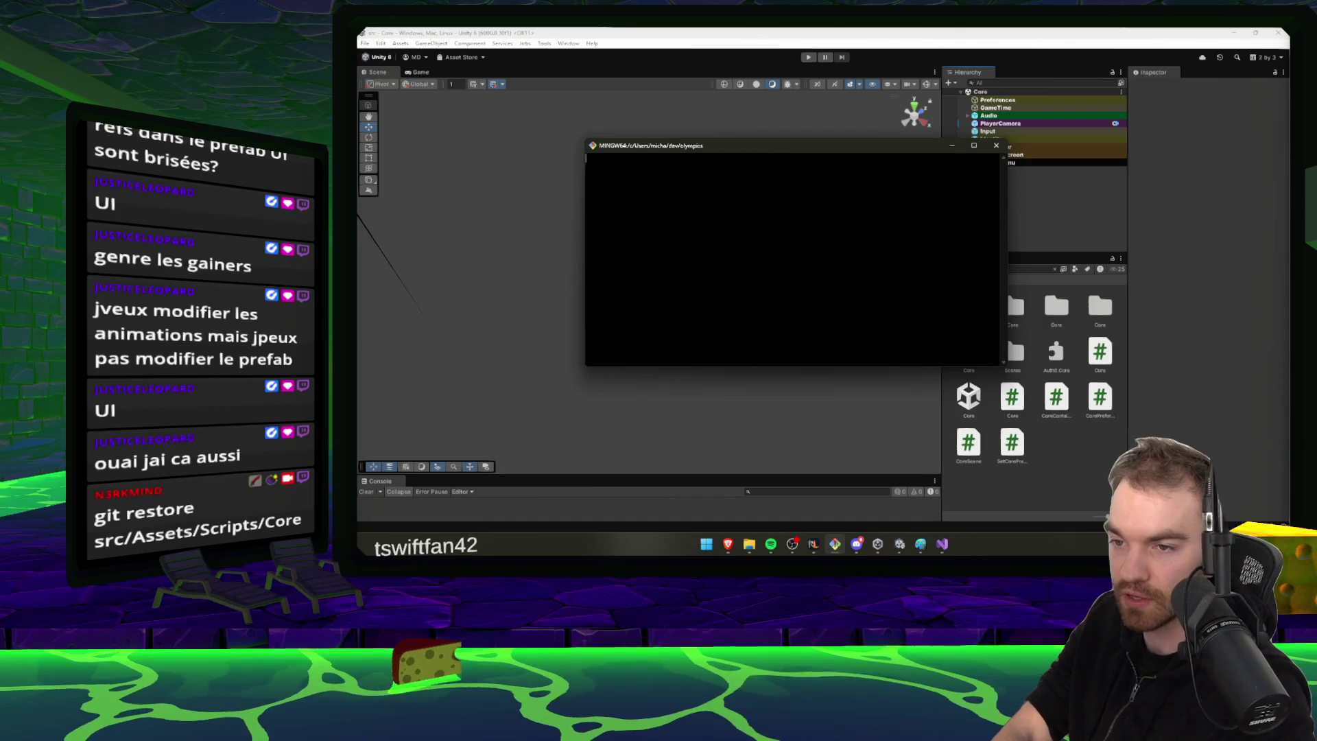
pyautogui.write('ls')
pyautogui.press('Return')
pyautogui.write('cd src')
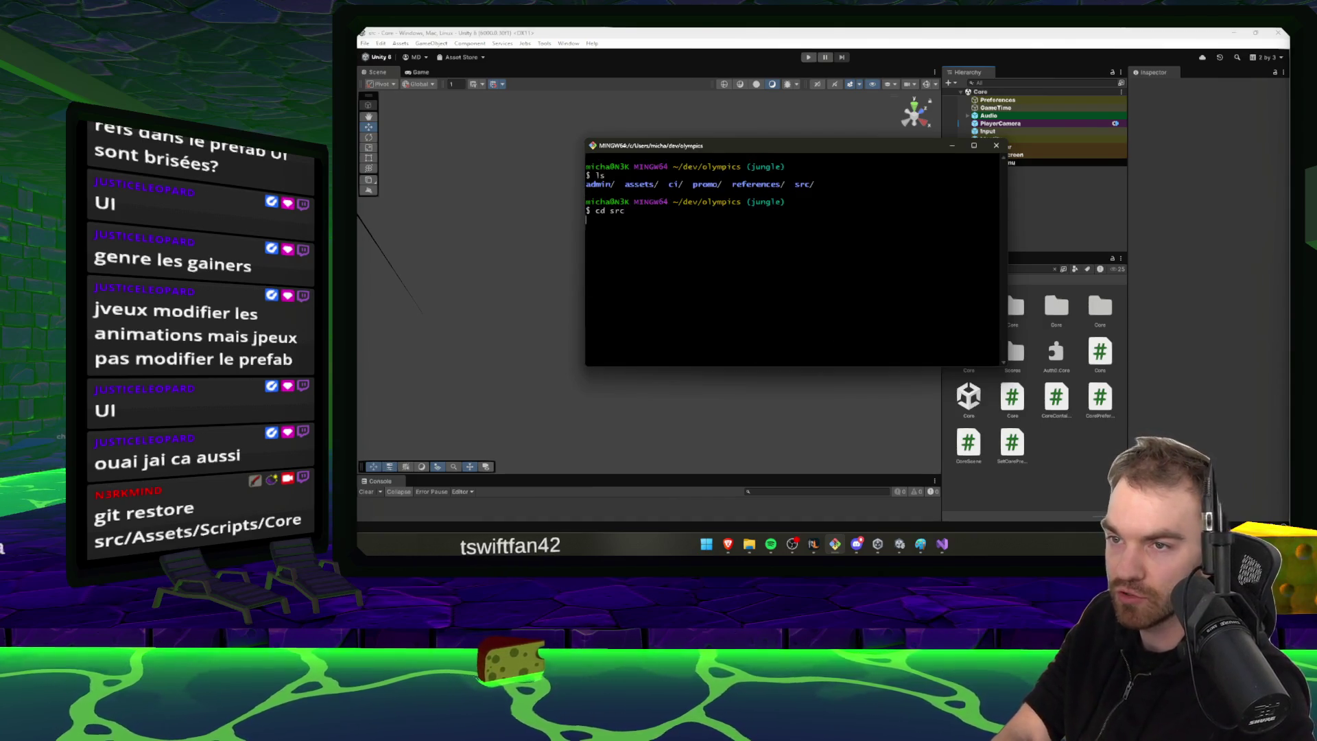
pyautogui.write('ls')
pyautogui.press('Return')
pyautogui.write('cd As')
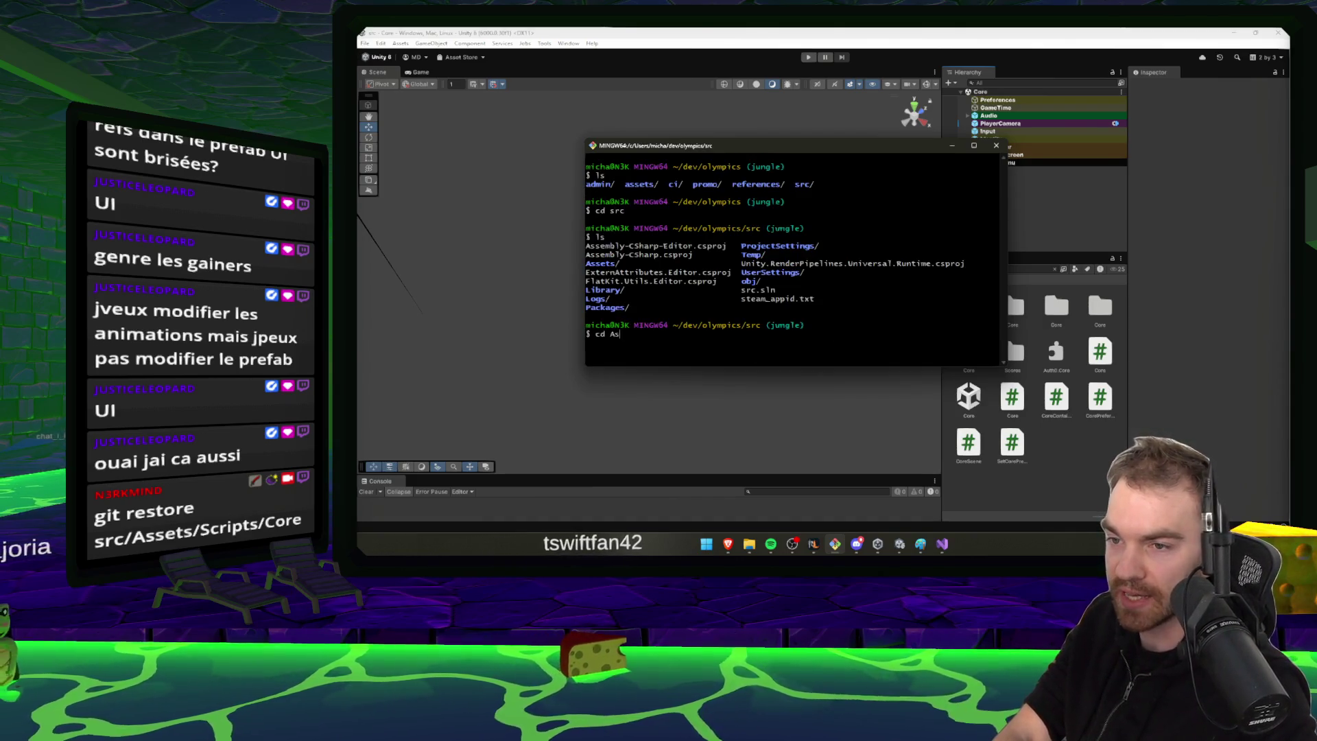
pyautogui.write('sets')
pyautogui.press('Return')
# Move into Scripts/Core and print the Core folder path with pwd
pyautogui.write('Scri')
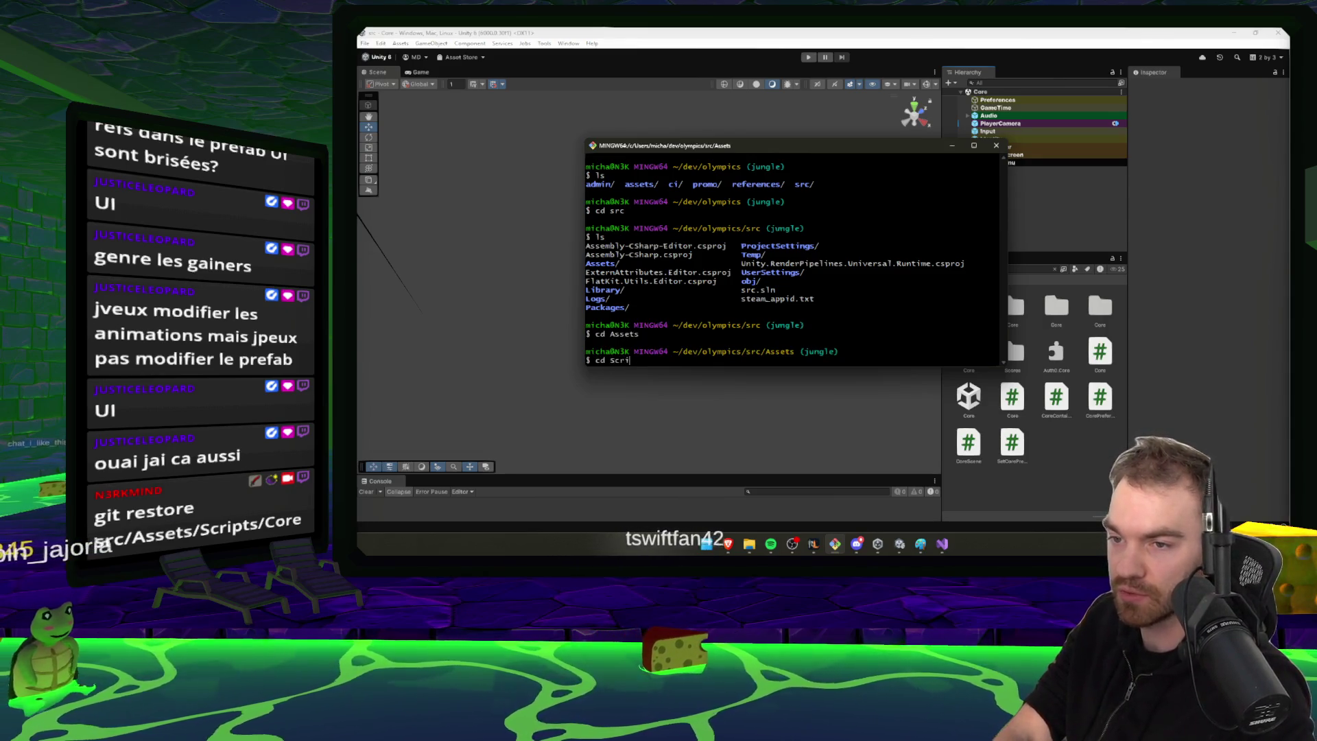
pyautogui.write('pts')
pyautogui.press('Return')
pyautogui.write('ls')
pyautogui.press('Return')
pyautogui.write('cd Core')
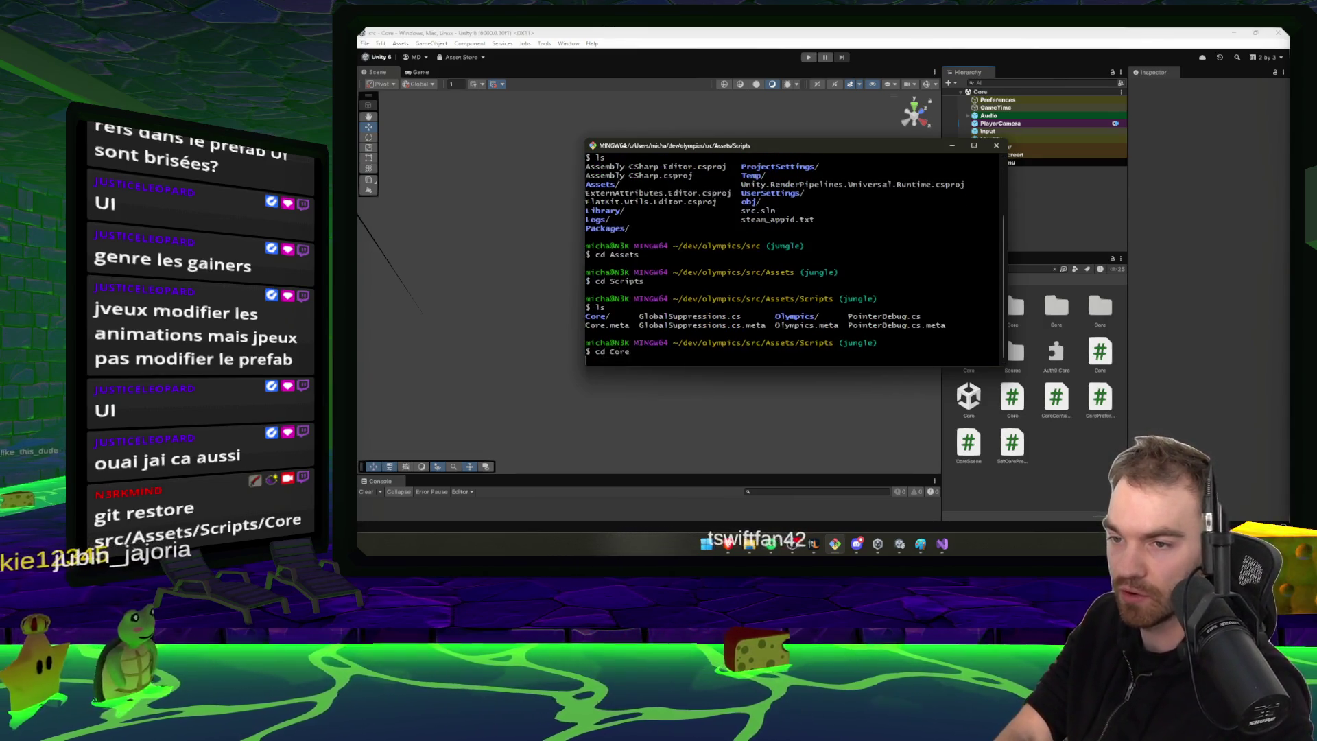
pyautogui.press('Return')
pyautogui.hotkey('ctrl', 'l')
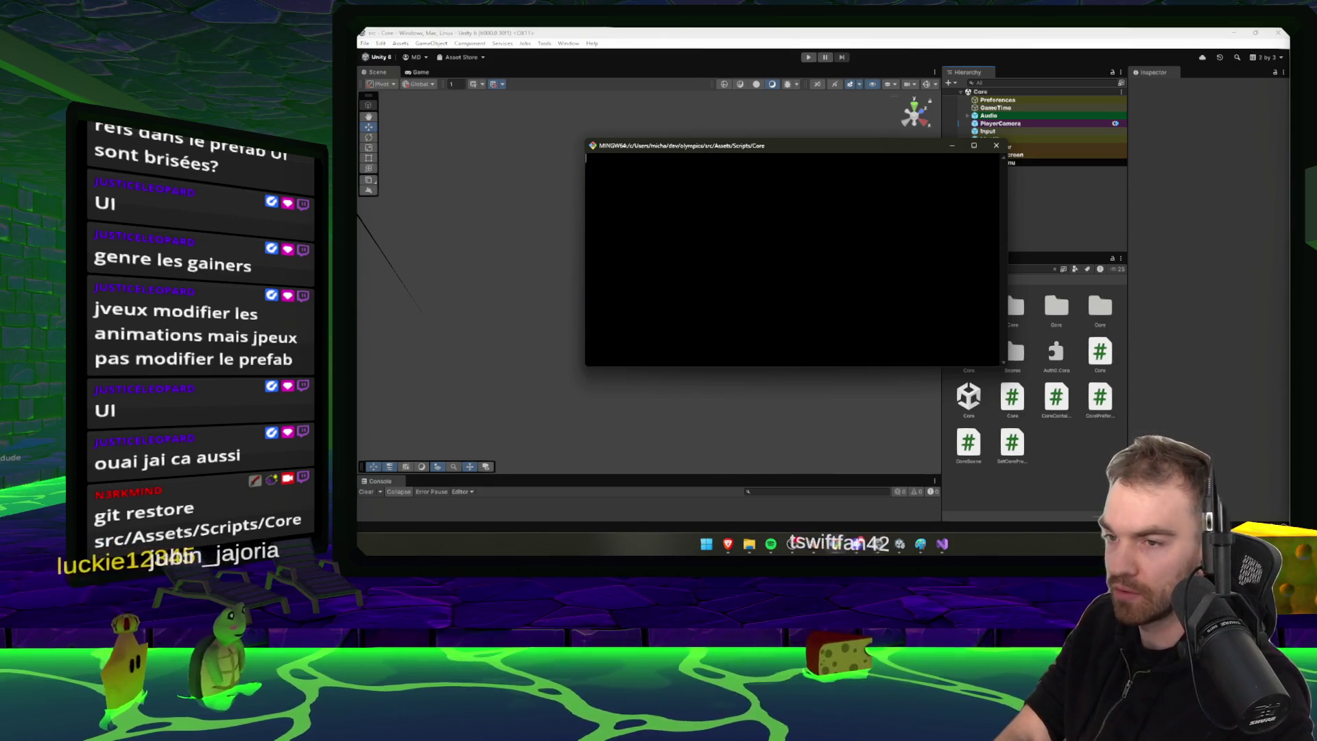
pyautogui.write('pwd')
pyautogui.press('Return')
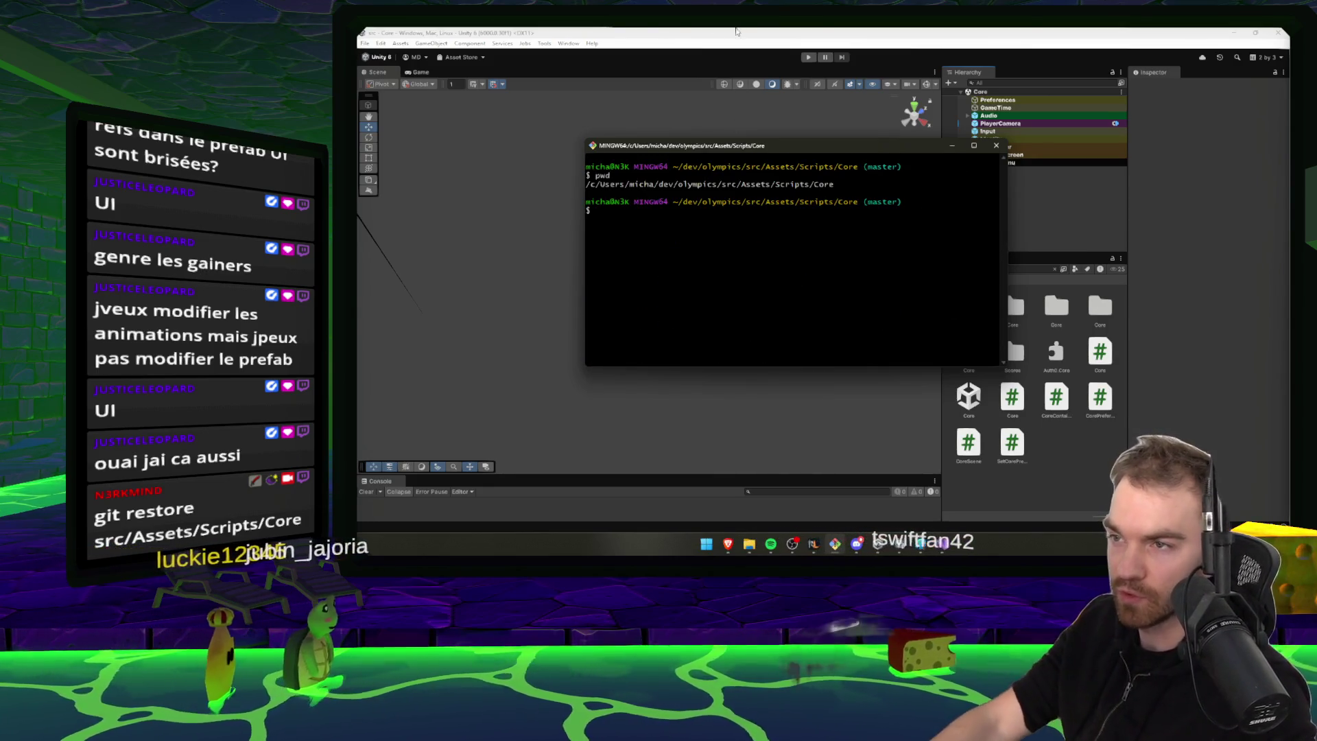
# Hard-reset the Core submodule to its last commit with git reset --hard
pyautogui.doubleClick(706, 183)
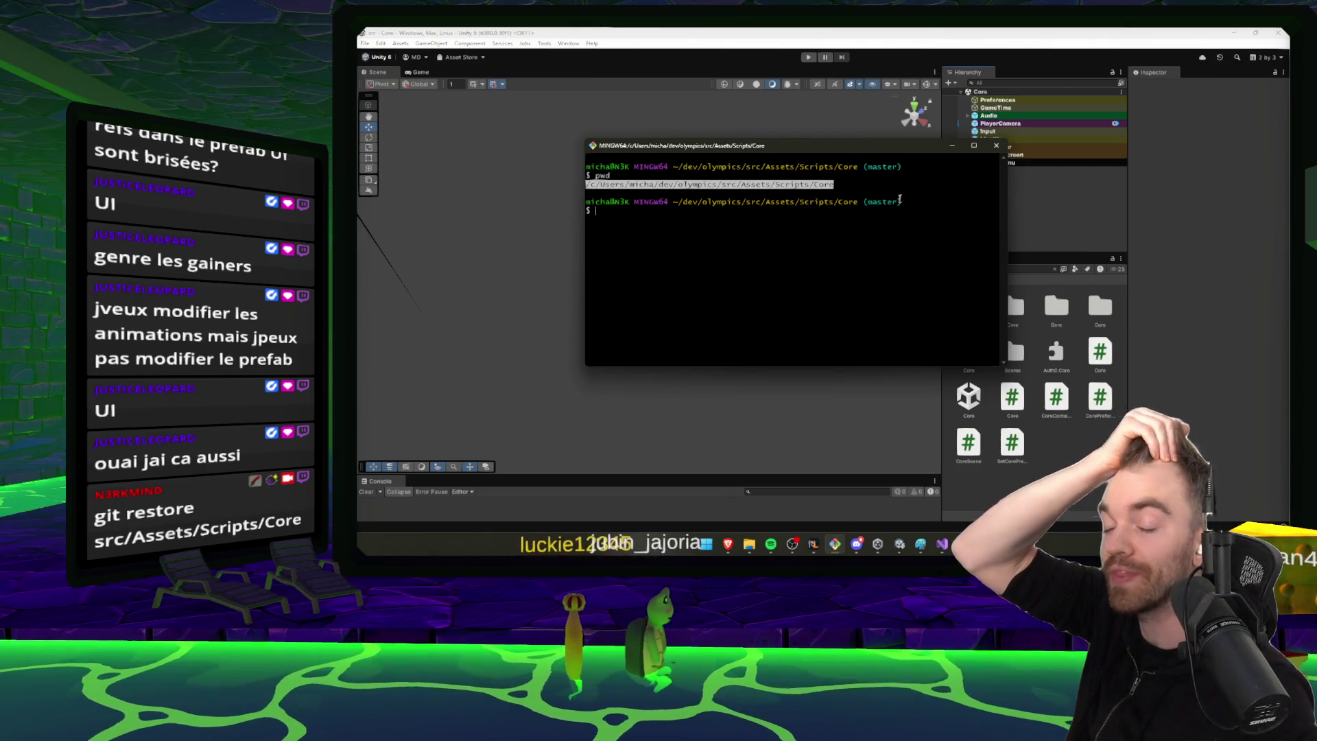
pyautogui.click(836, 186)
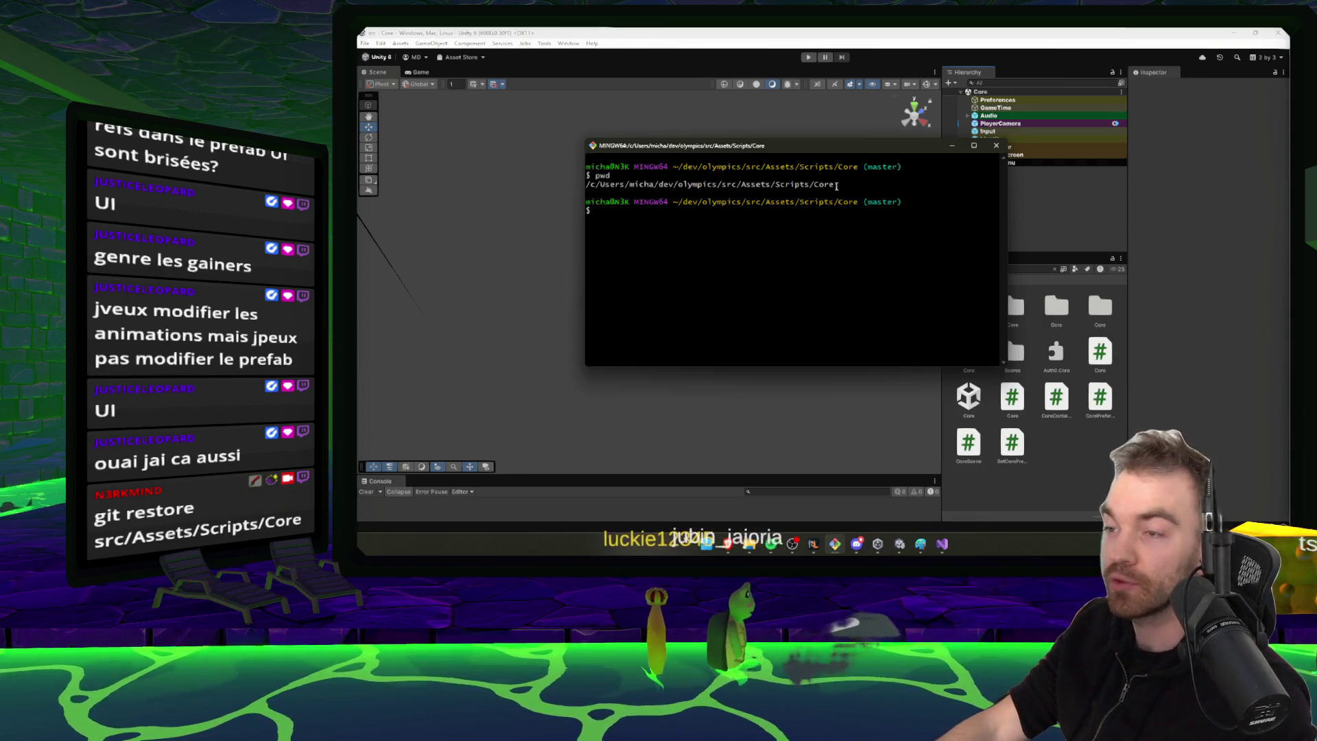
pyautogui.write('GIT ')
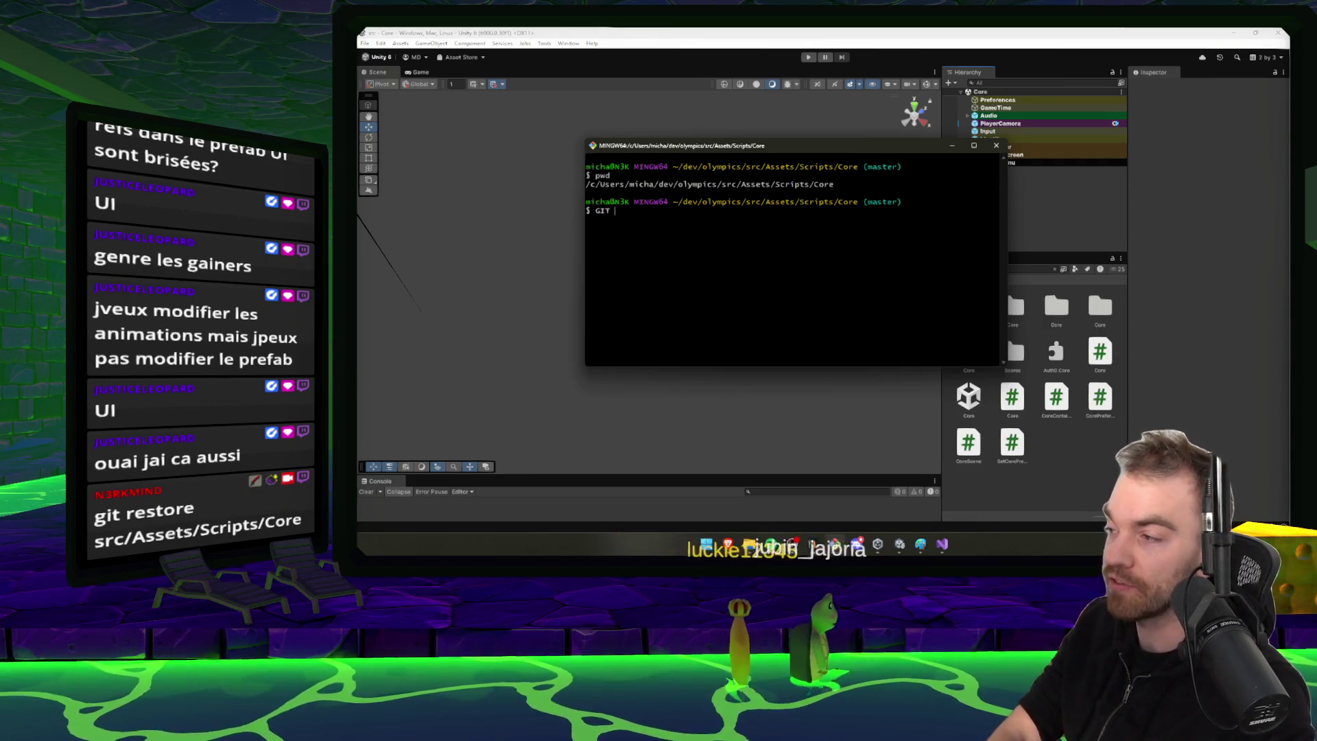
pyautogui.write('R')
pyautogui.press('Home')
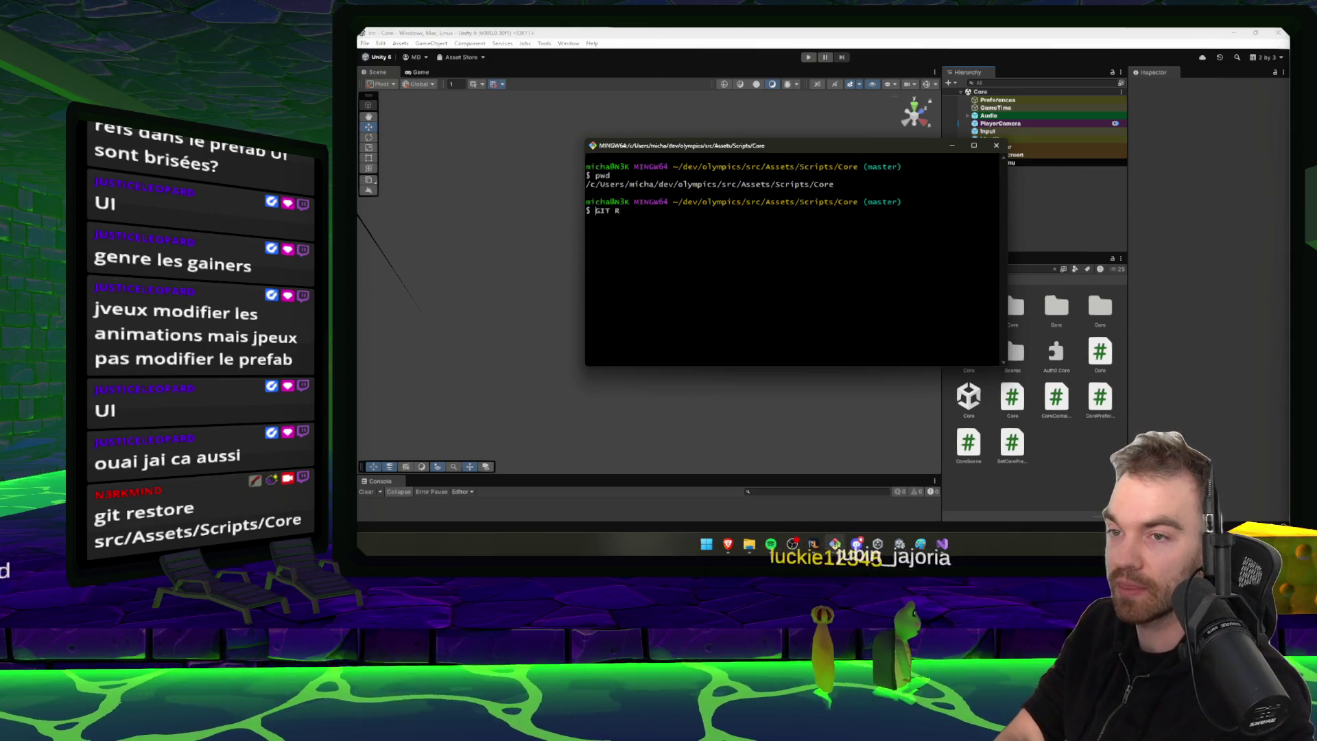
pyautogui.press('Delete')
pyautogui.press('Delete')
pyautogui.press('Delete')
pyautogui.write('git')
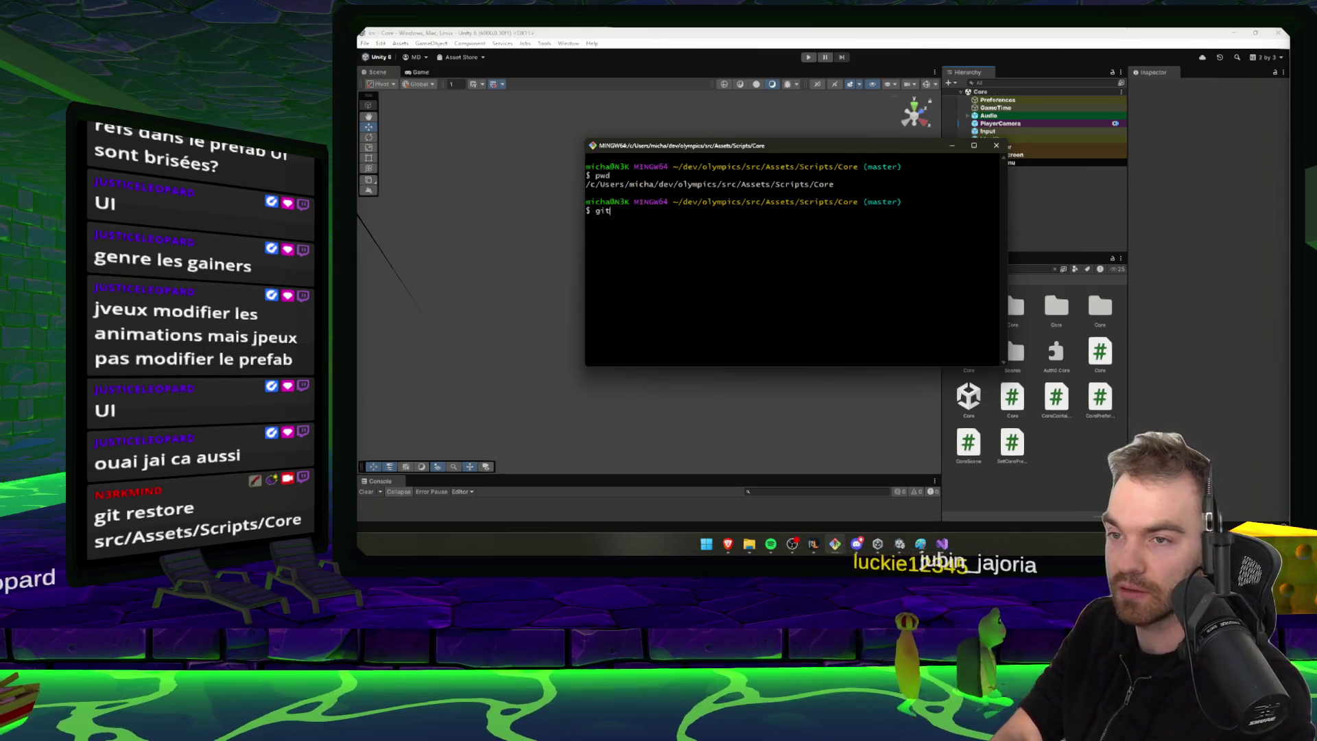
pyautogui.write(' reset --hard HEAD')
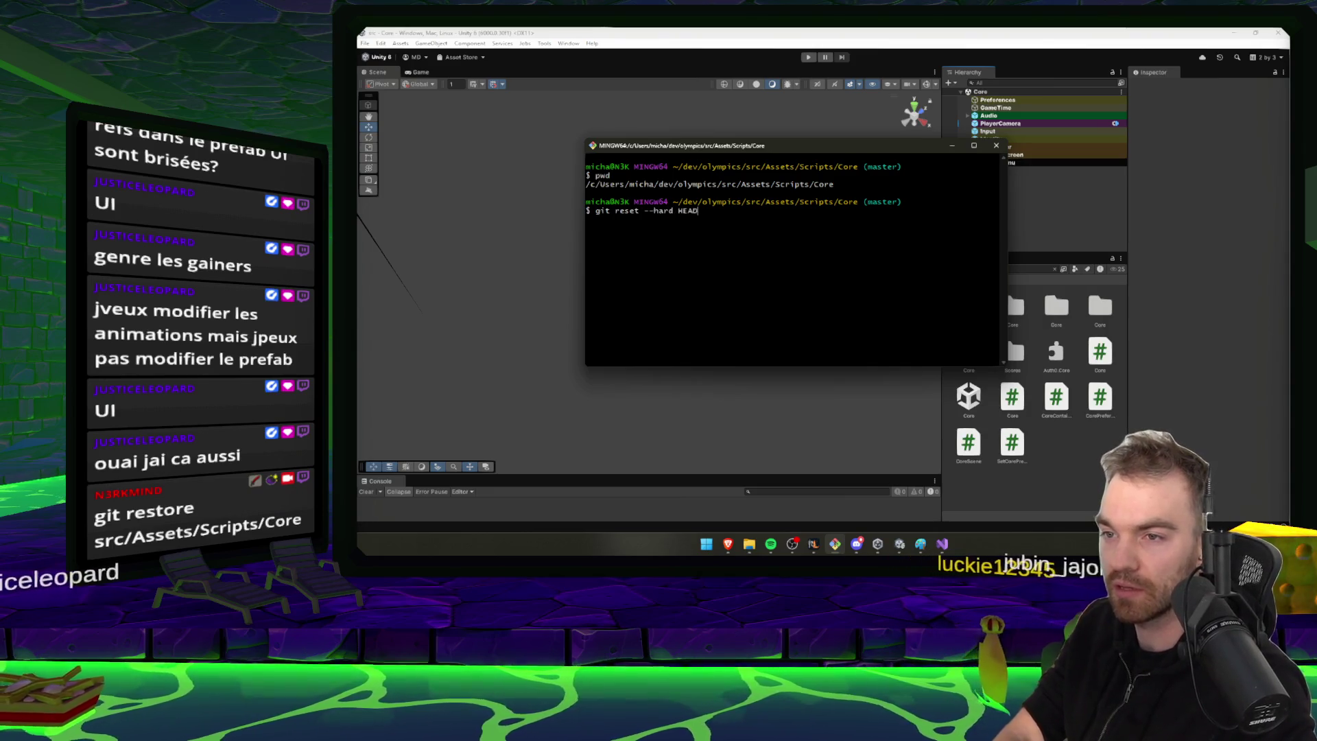
pyautogui.hotkey('ctrl', 'c')
pyautogui.write('GI')
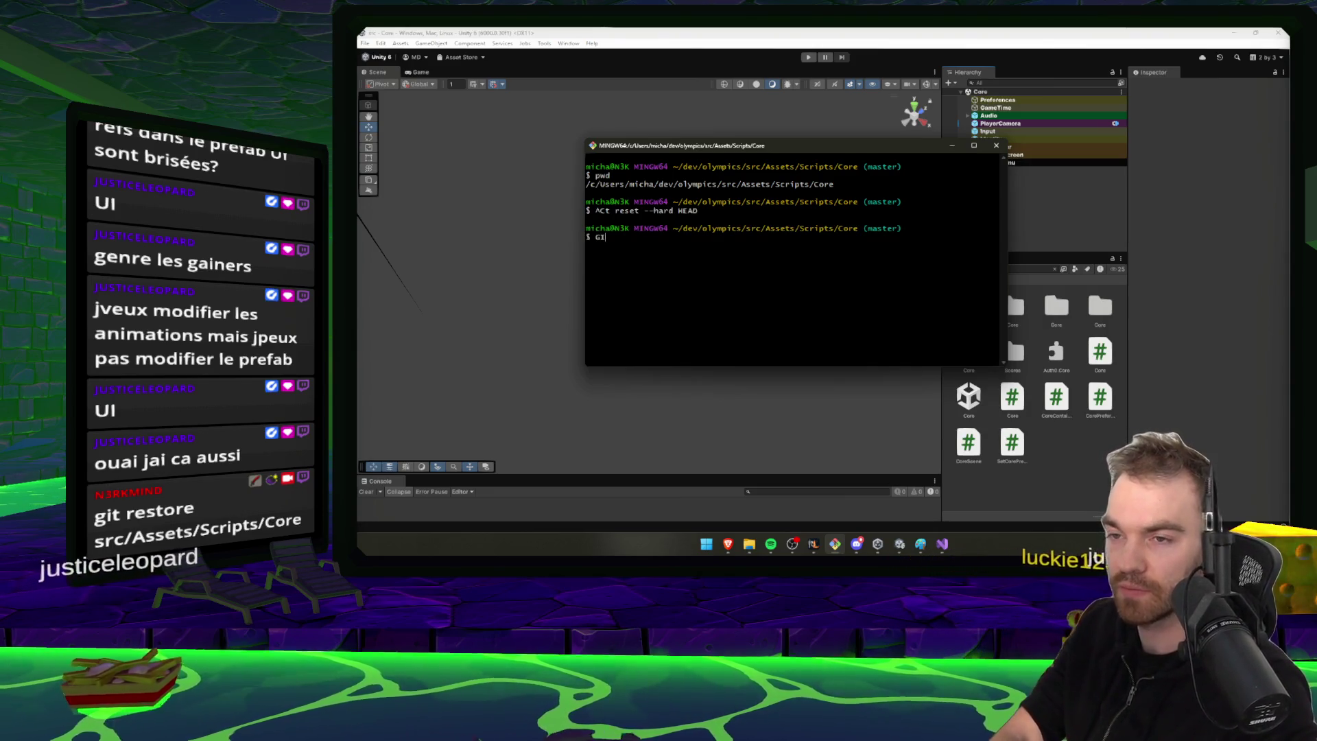
pyautogui.press('BackSpace')
pyautogui.press('BackSpace')
pyautogui.write('git reset ')
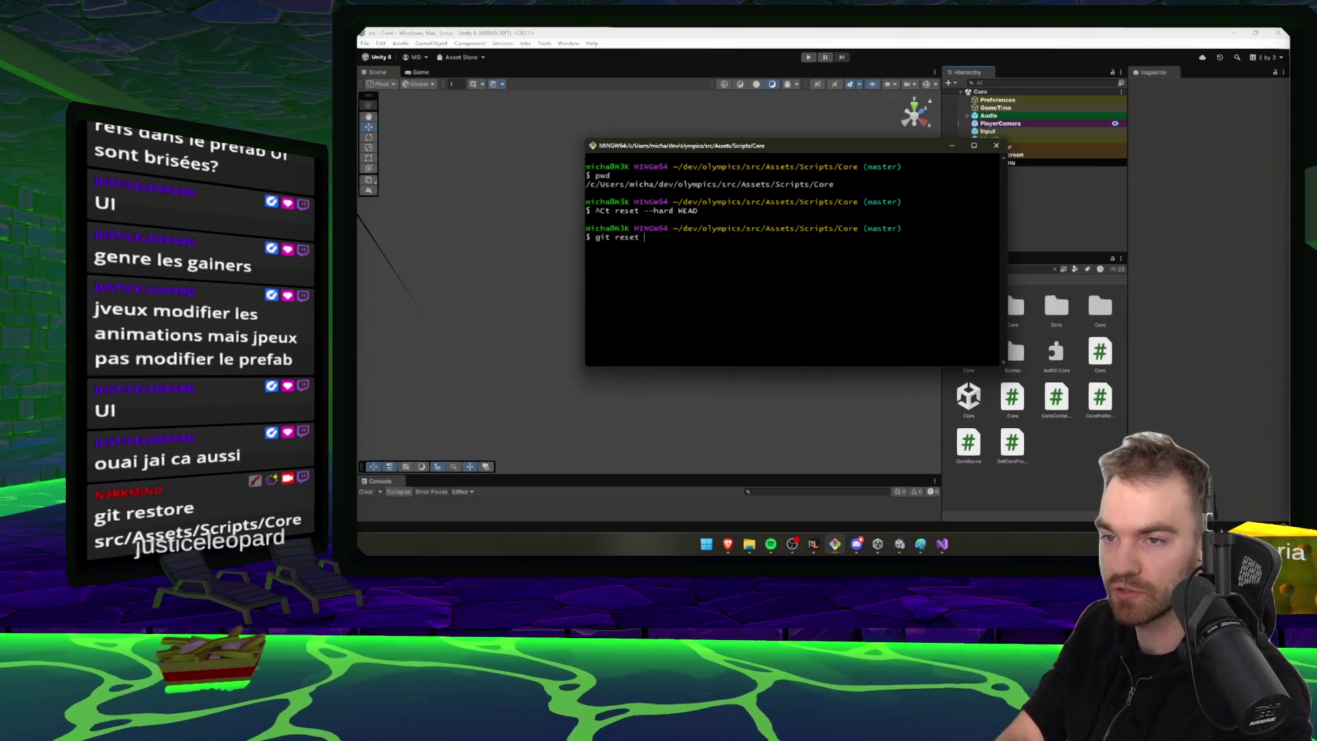
pyautogui.write('--hard HEAD')
pyautogui.press('Return')
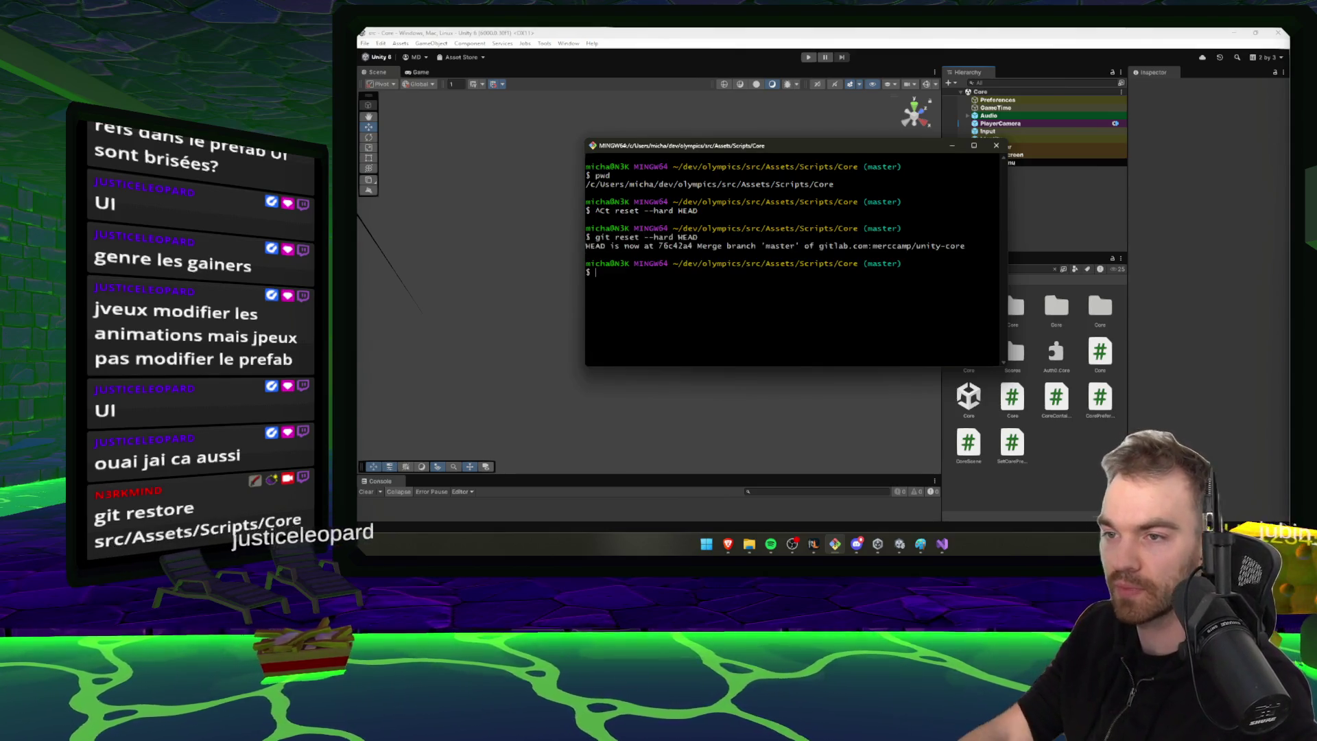
# Copy the git clean -fd command into the prompt and run it to remove untracked files
pyautogui.moveTo(699, 236); pyautogui.dragTo(592, 236)
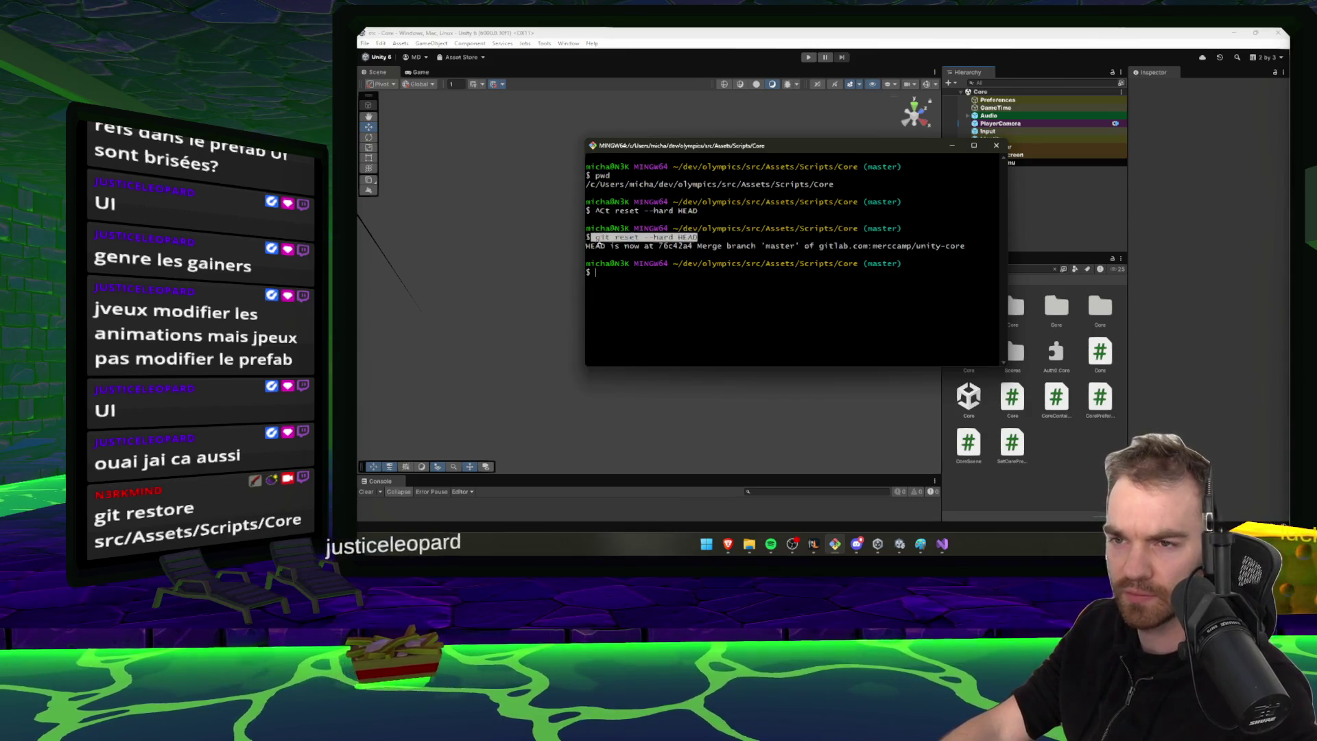
pyautogui.rightClick(608, 247)
pyautogui.click(631, 262)
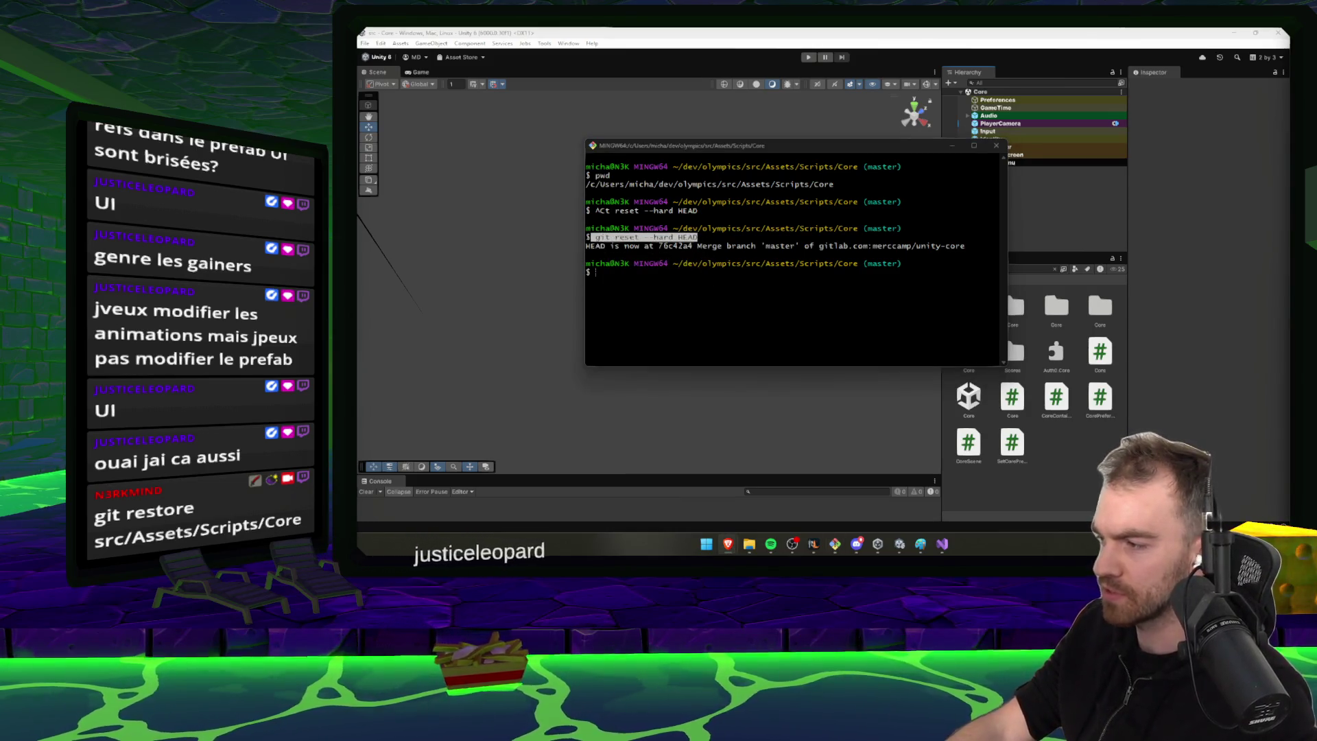
pyautogui.write('git clean -fd')
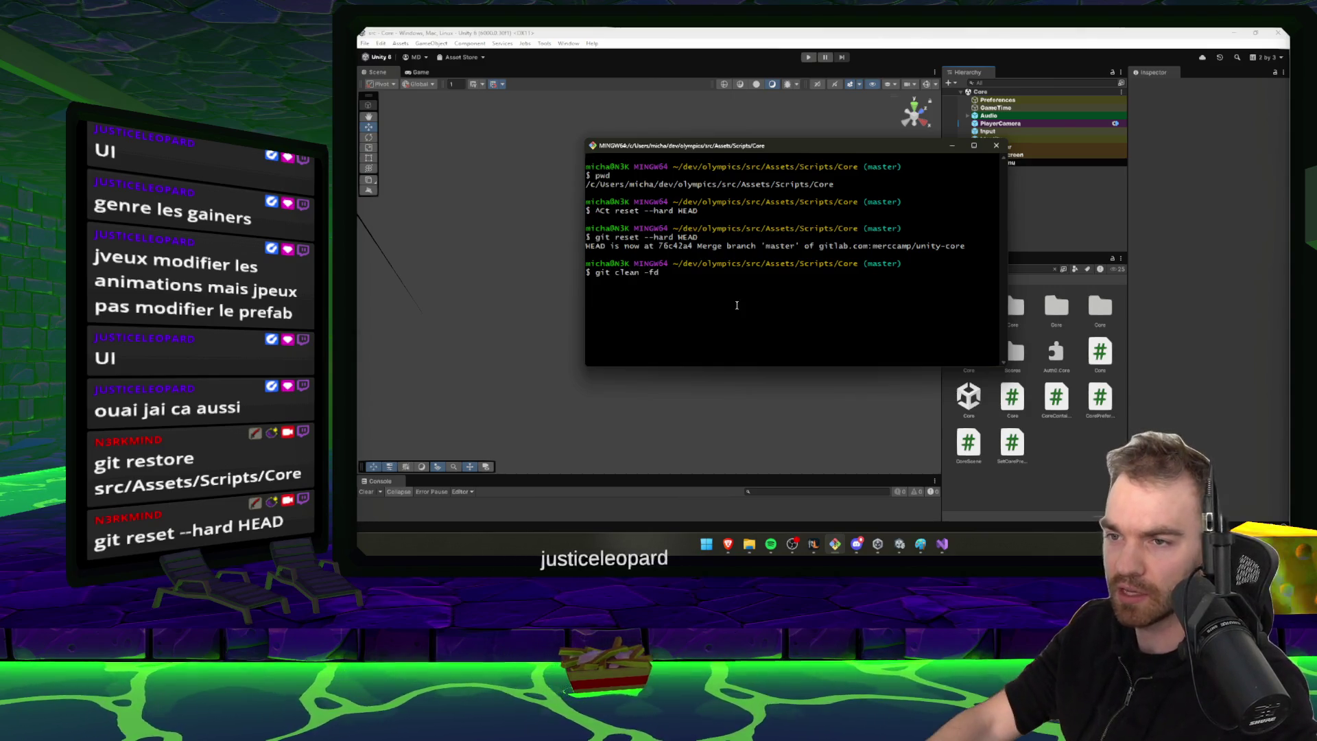
pyautogui.moveTo(741, 272); pyautogui.dragTo(594, 272)
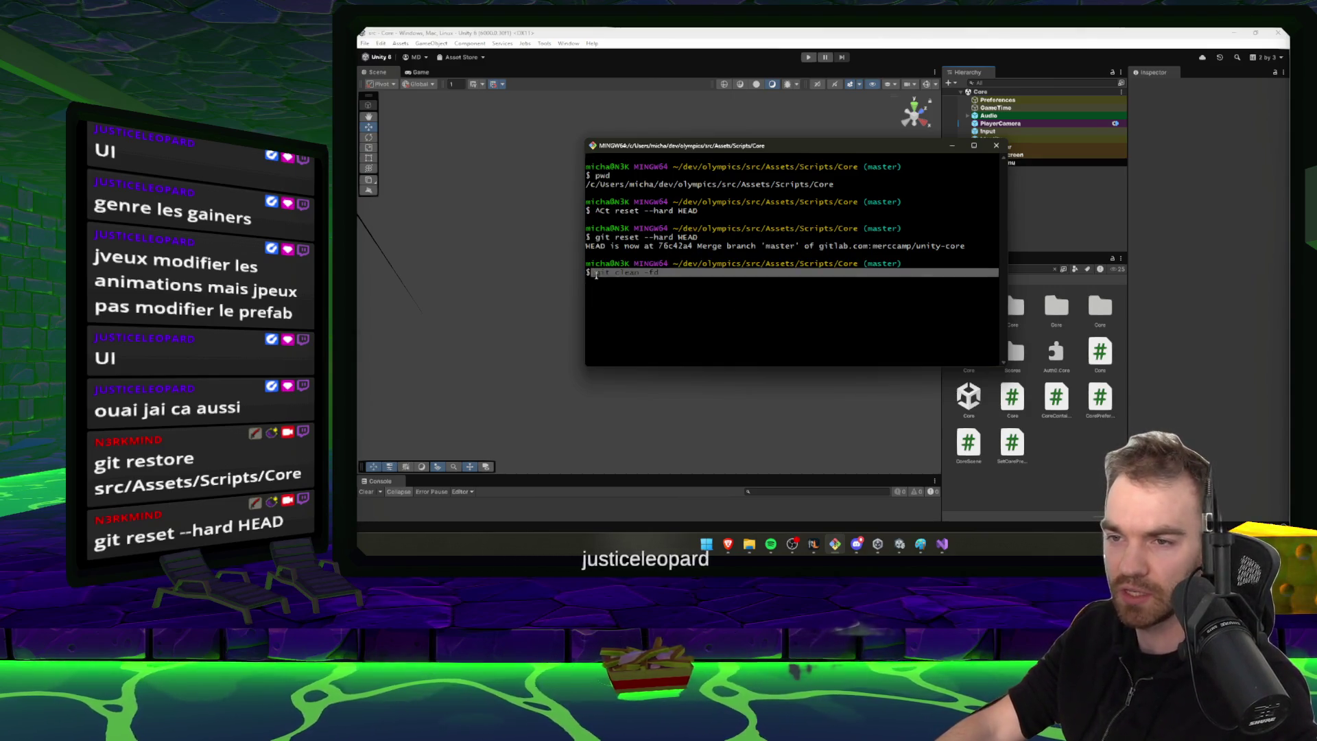
pyautogui.rightClick(598, 274)
pyautogui.click(658, 296)
pyautogui.press('Return')
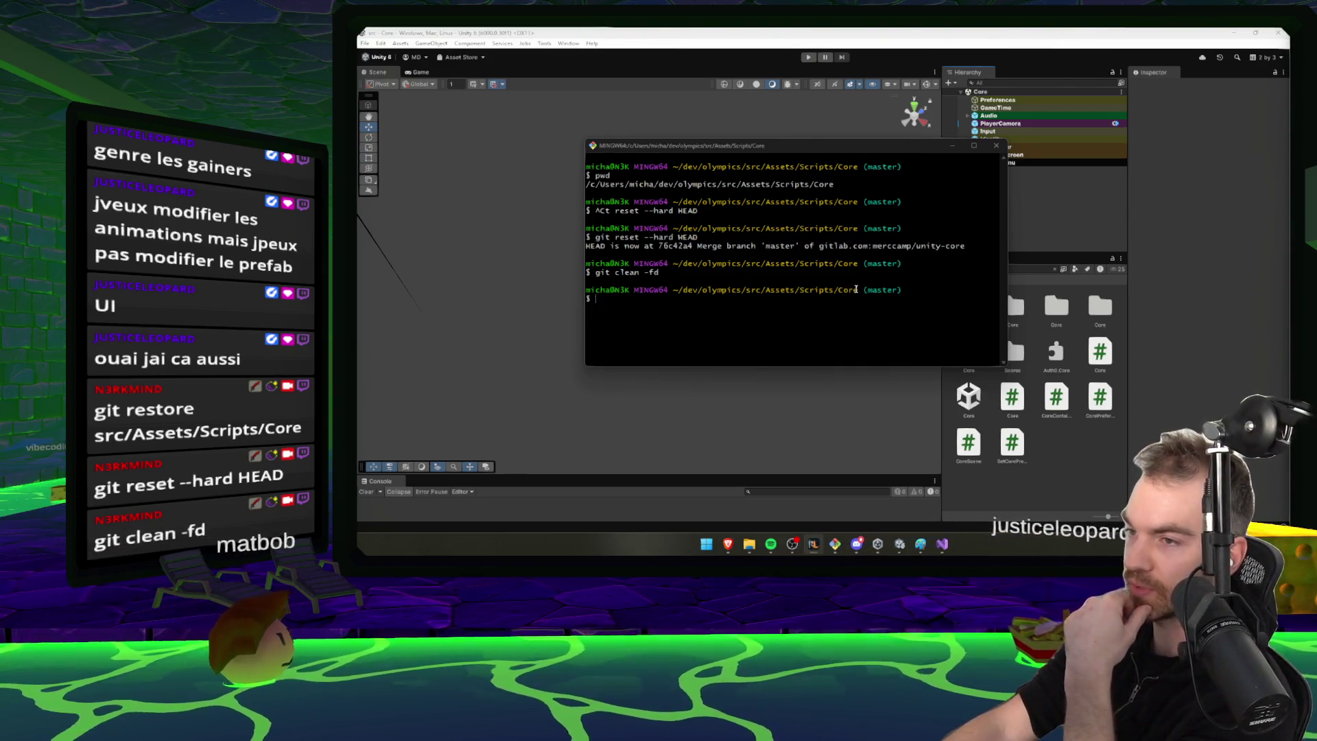
pyautogui.moveTo(861, 290); pyautogui.dragTo(674, 289)
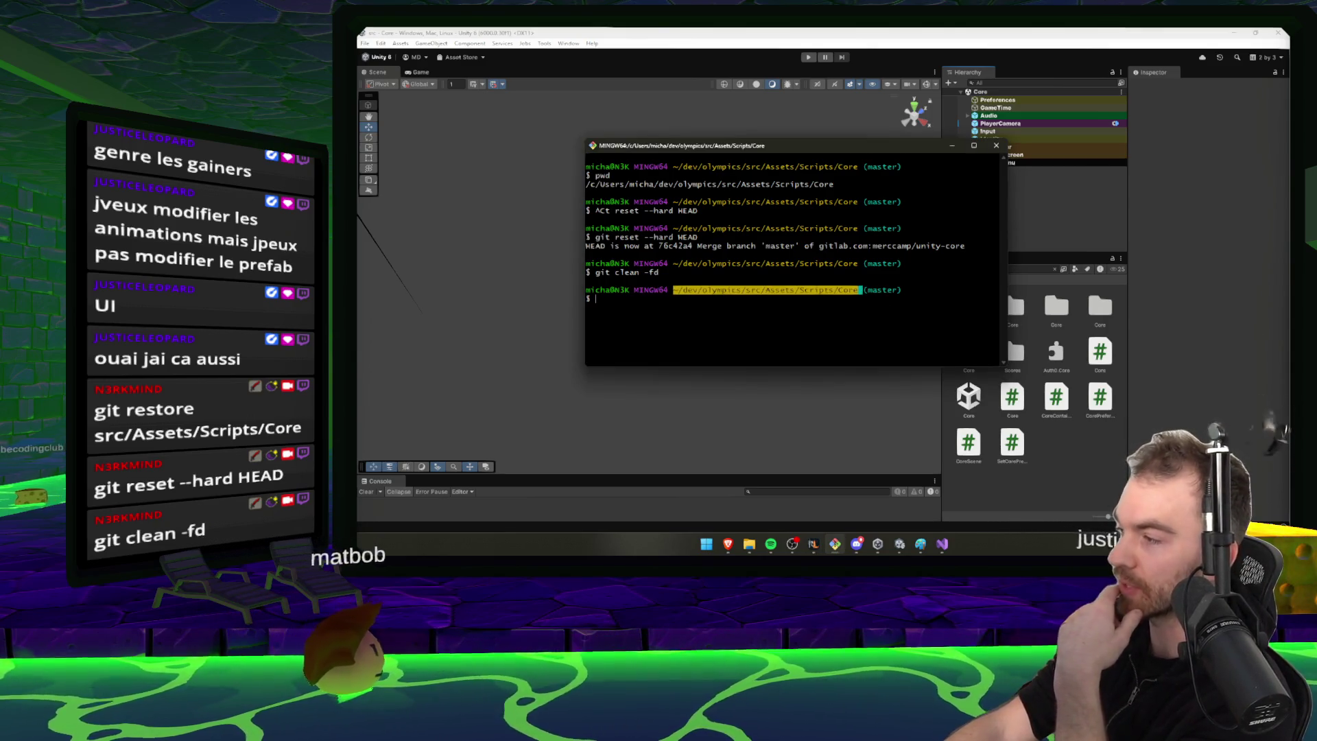
pyautogui.hotkey('alt', 'Tab')
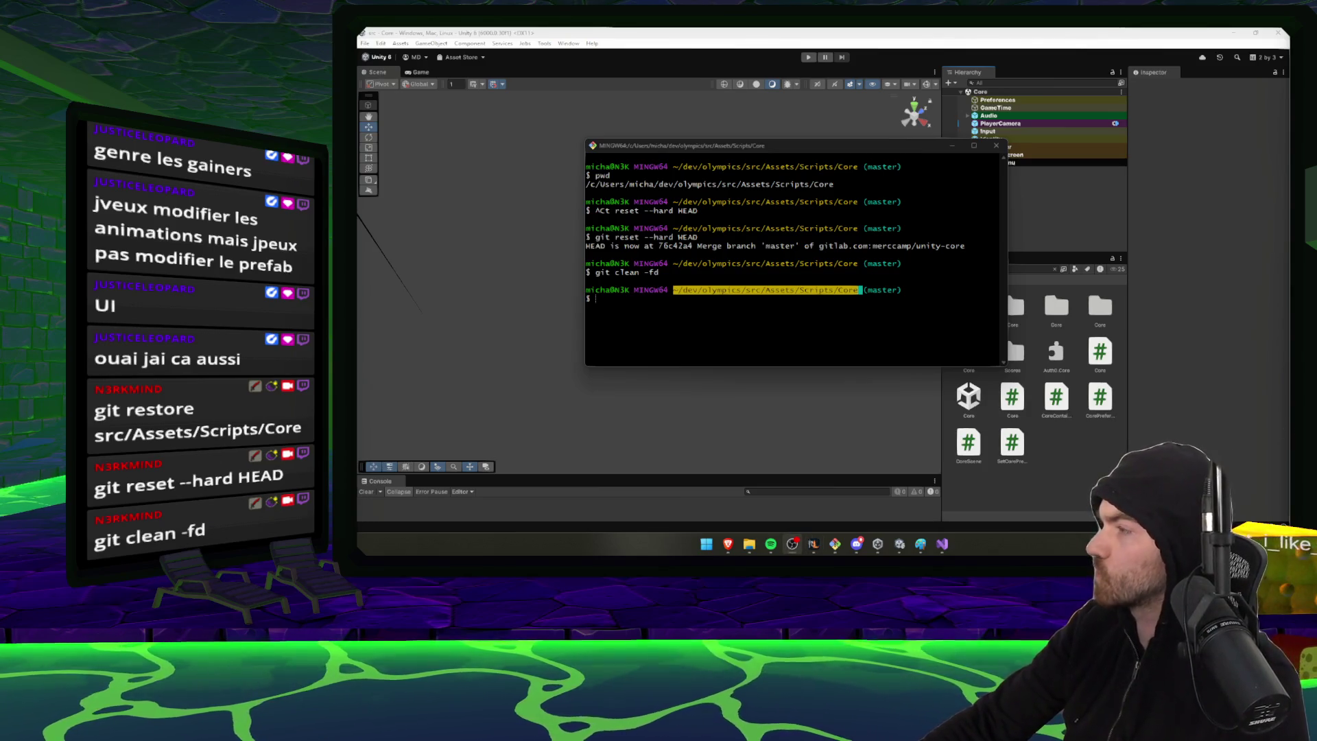
# Reload the externally modified Core scene, clear the Project search and enter Play mode
pyautogui.click(1200, 355)
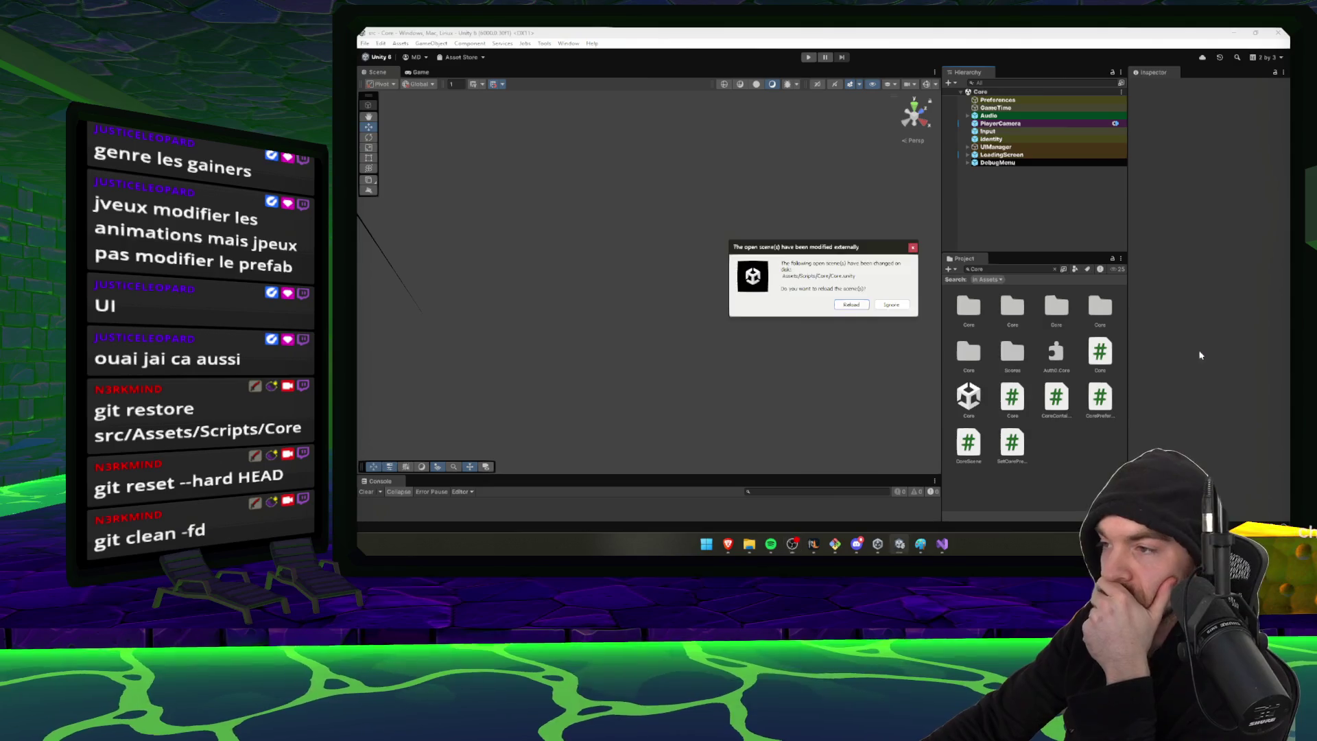
pyautogui.click(853, 305)
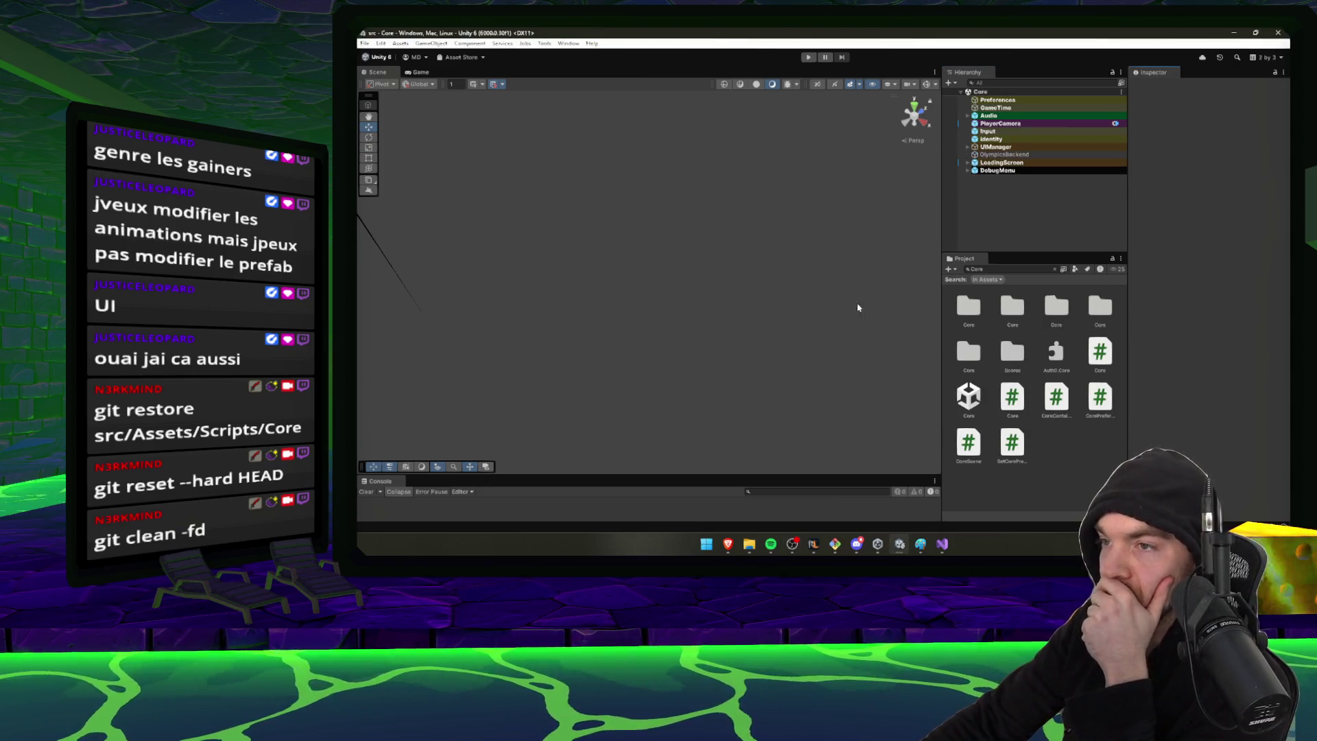
pyautogui.click(1054, 270)
pyautogui.write('splash')
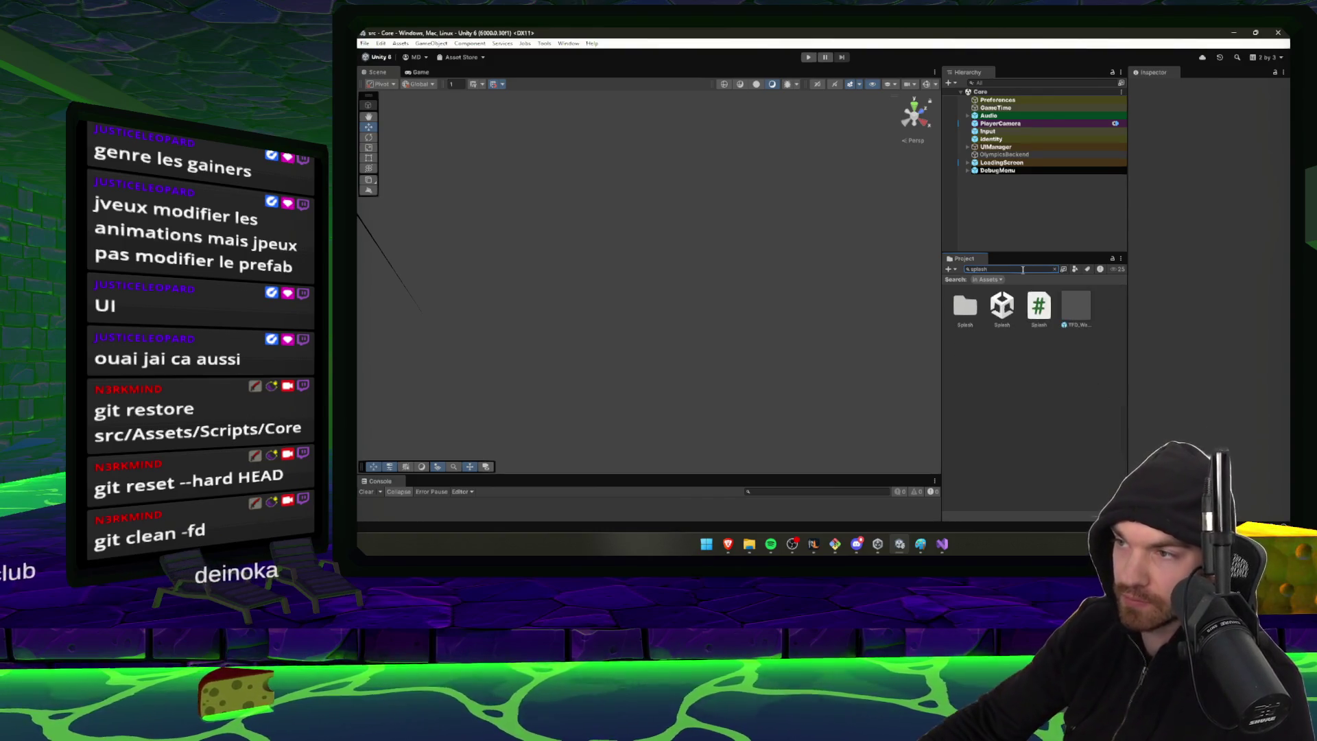
pyautogui.click(809, 57)
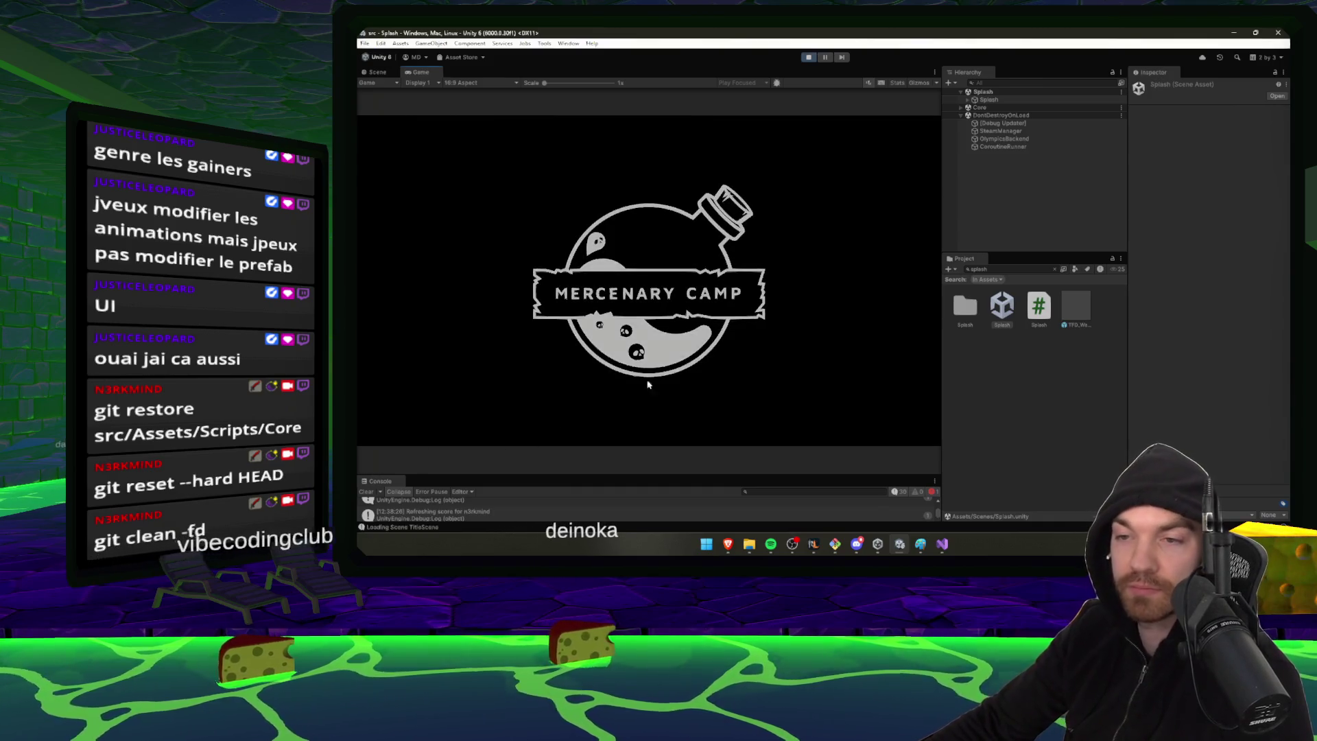
# Launch Jungle from level select and read the Console error that it isn't in the build profile
pyautogui.moveTo(942, 247); pyautogui.dragTo(1015, 244)
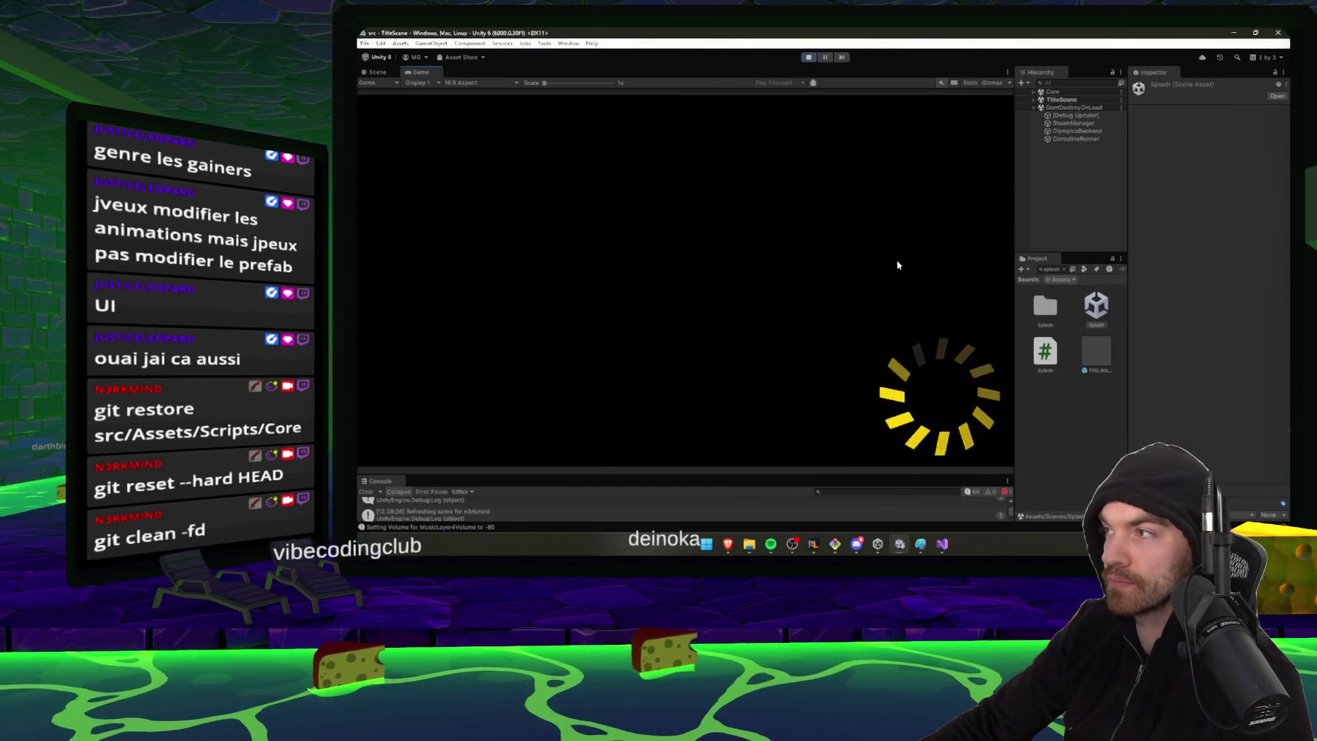
pyautogui.click(367, 492)
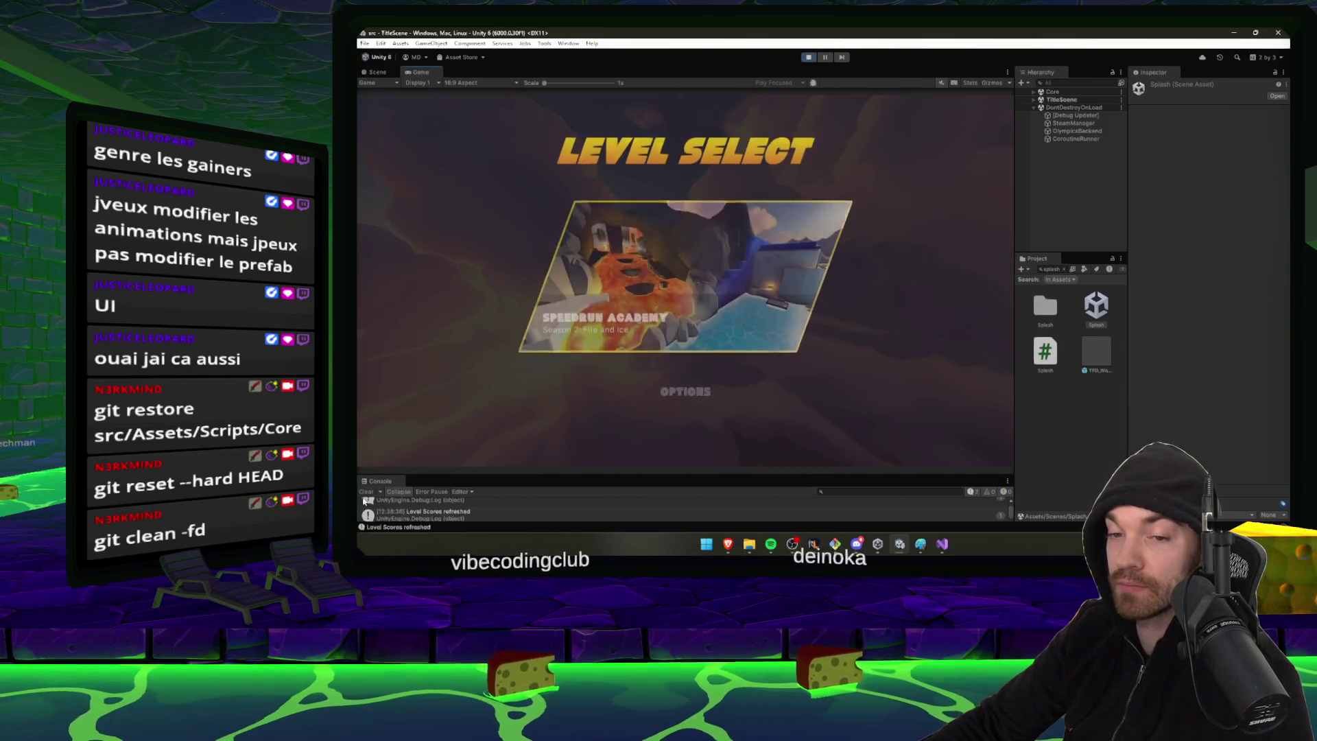
pyautogui.press('Return')
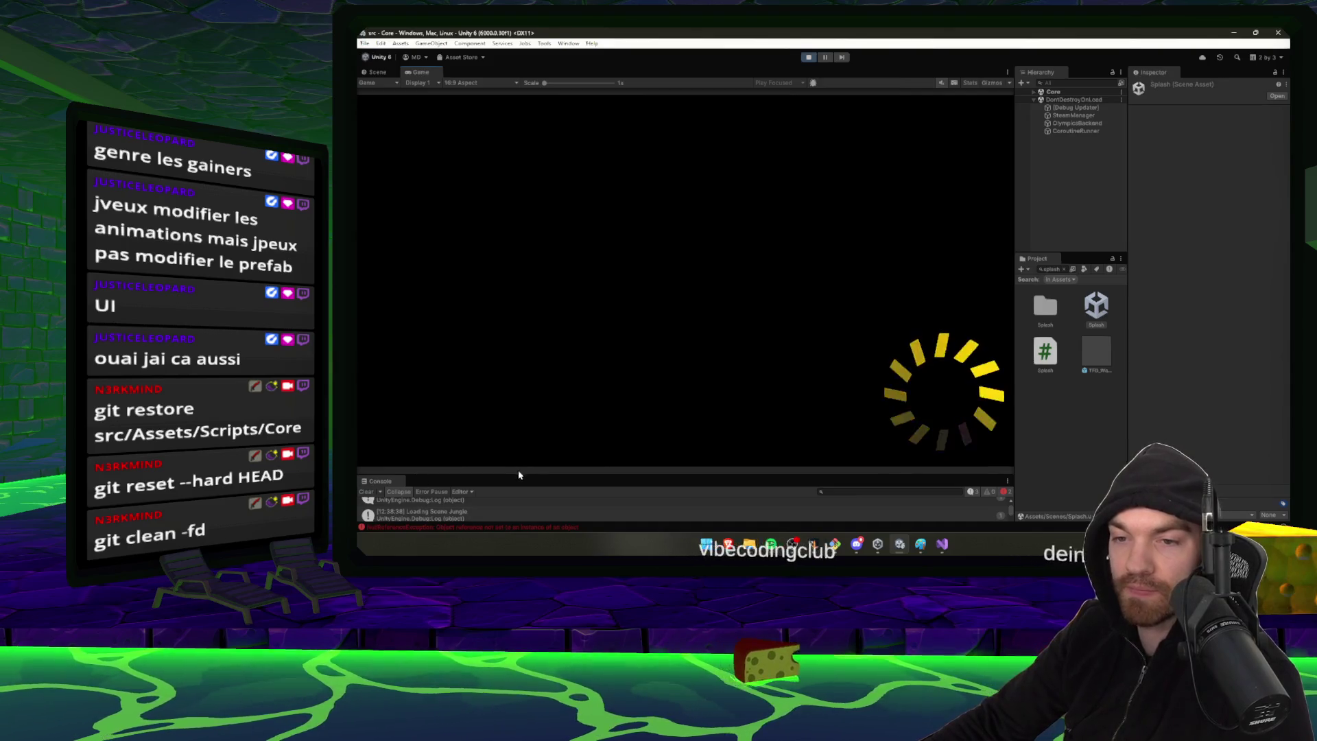
pyautogui.moveTo(524, 472); pyautogui.dragTo(528, 351)
pyautogui.click(532, 436)
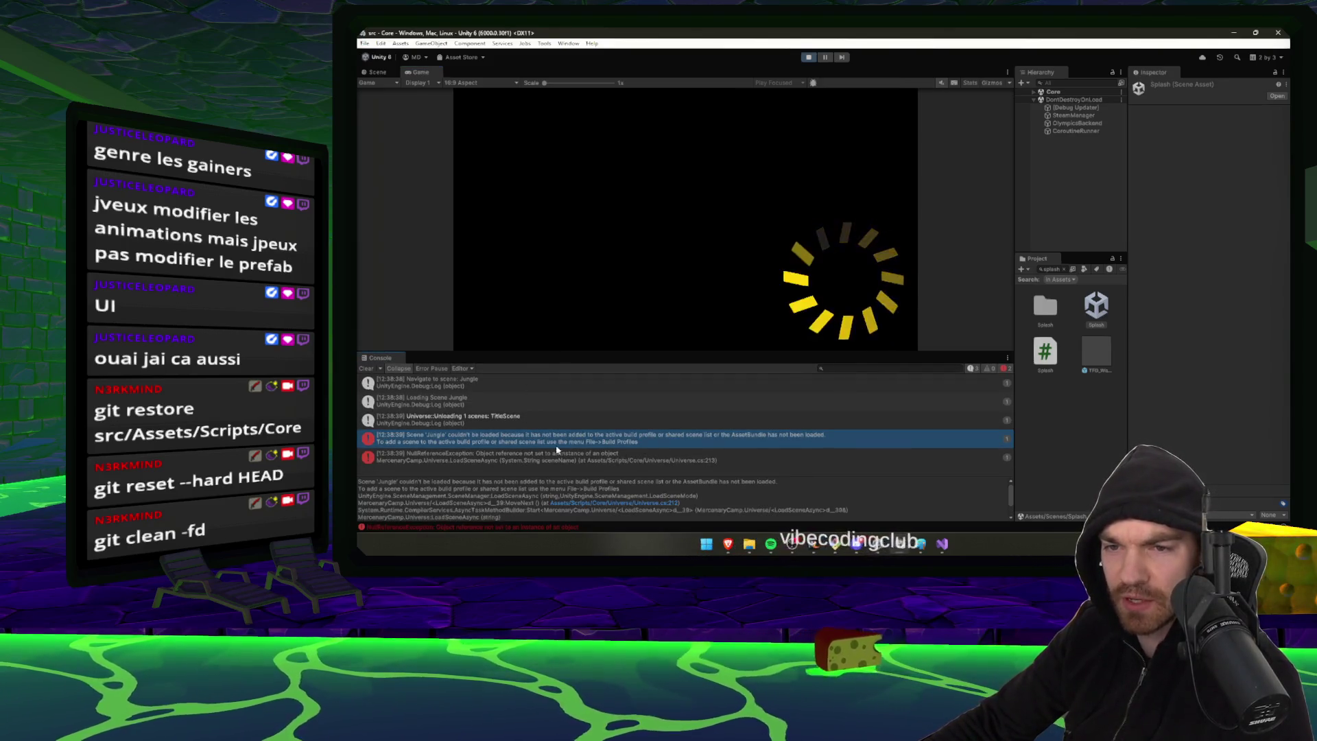
# Stop play and drag the Jungle scene into the Build Profiles Scene List as entry 7
pyautogui.click(810, 58)
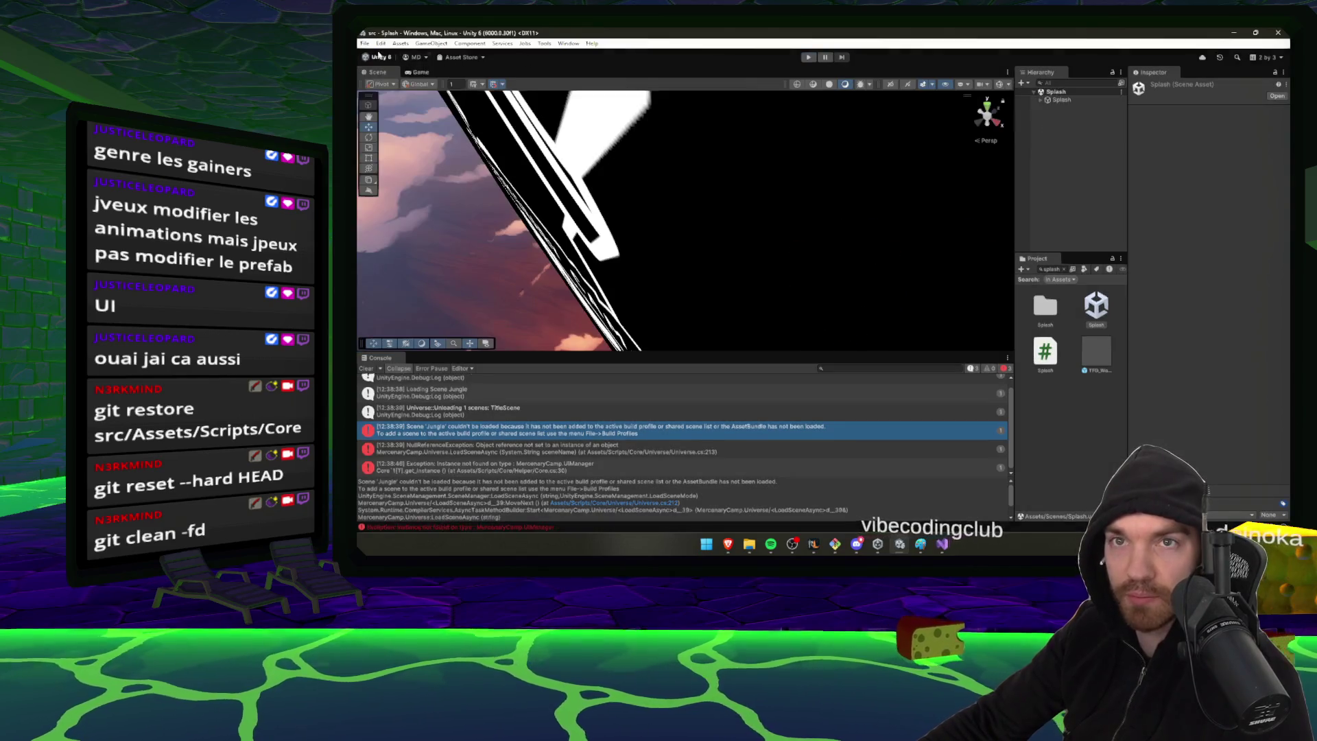
pyautogui.click(365, 43)
pyautogui.click(416, 167)
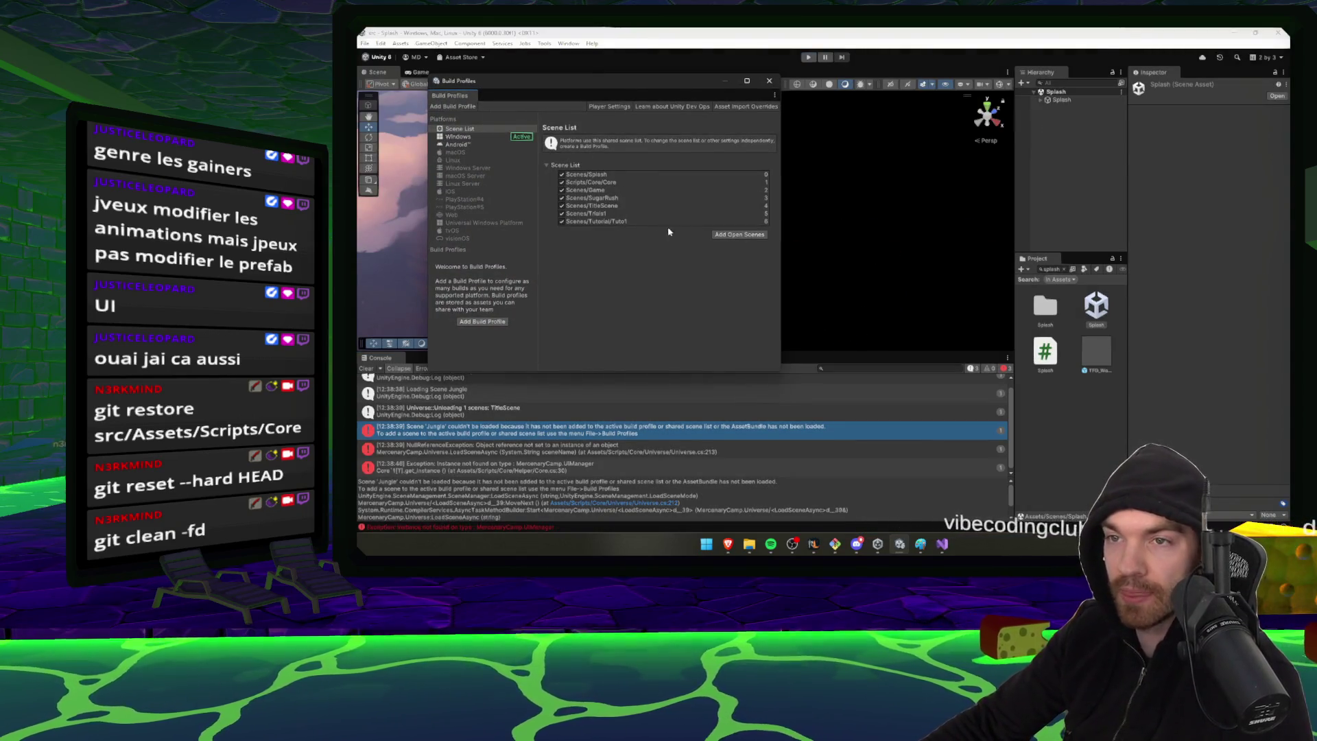
pyautogui.click(1063, 270)
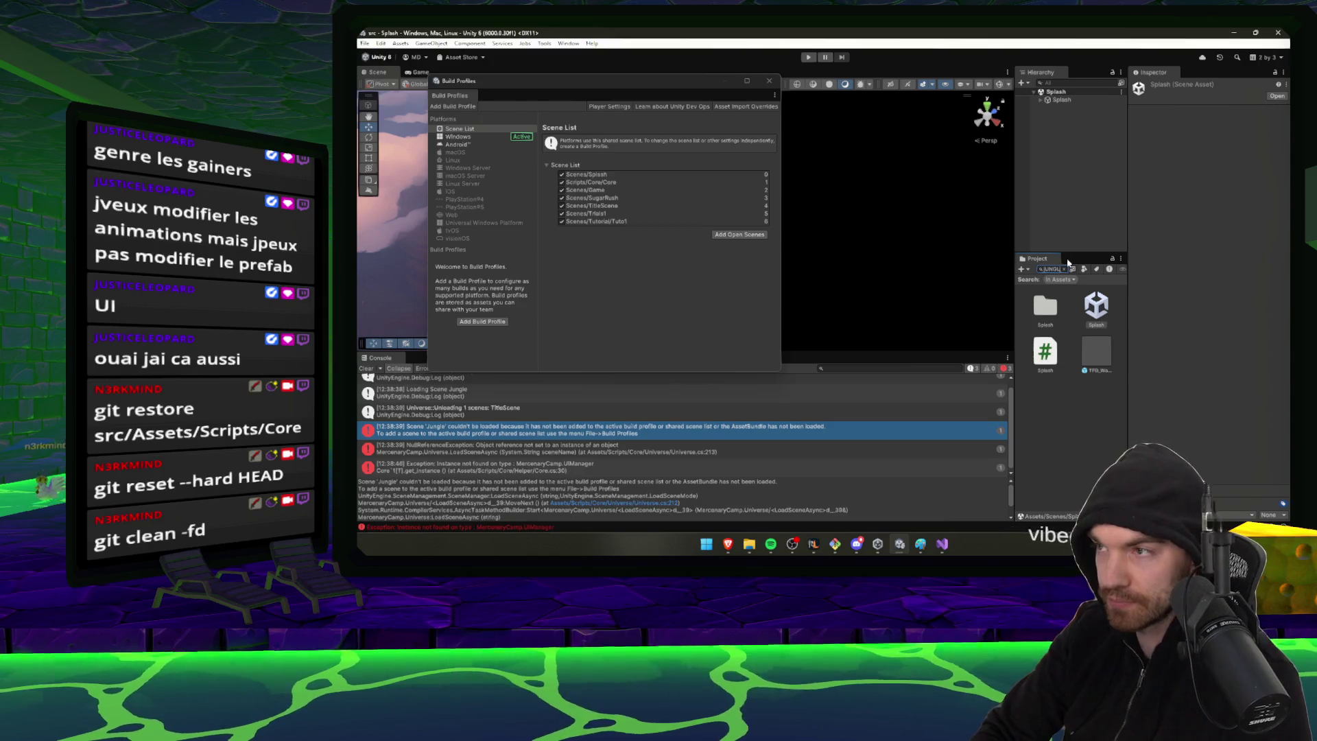
pyautogui.write('e')
pyautogui.moveTo(1049, 355); pyautogui.dragTo(702, 198)
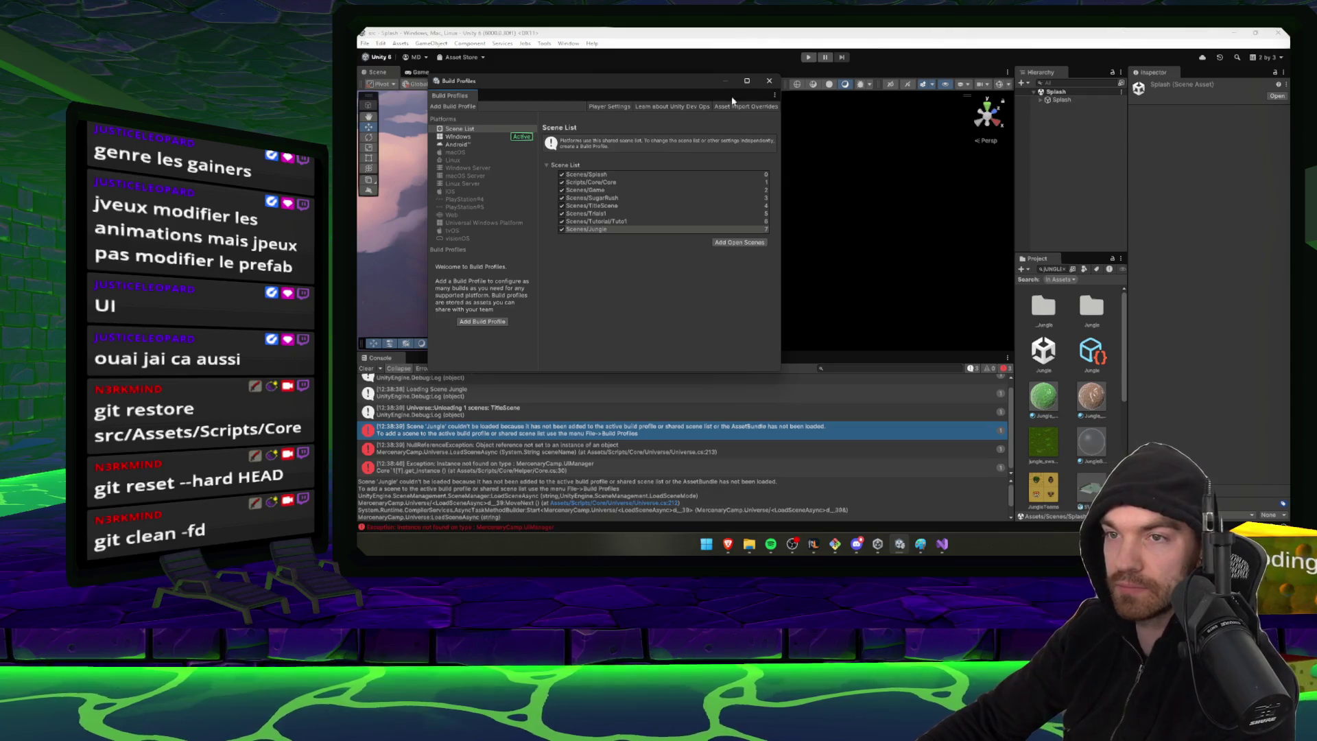
pyautogui.click(769, 81)
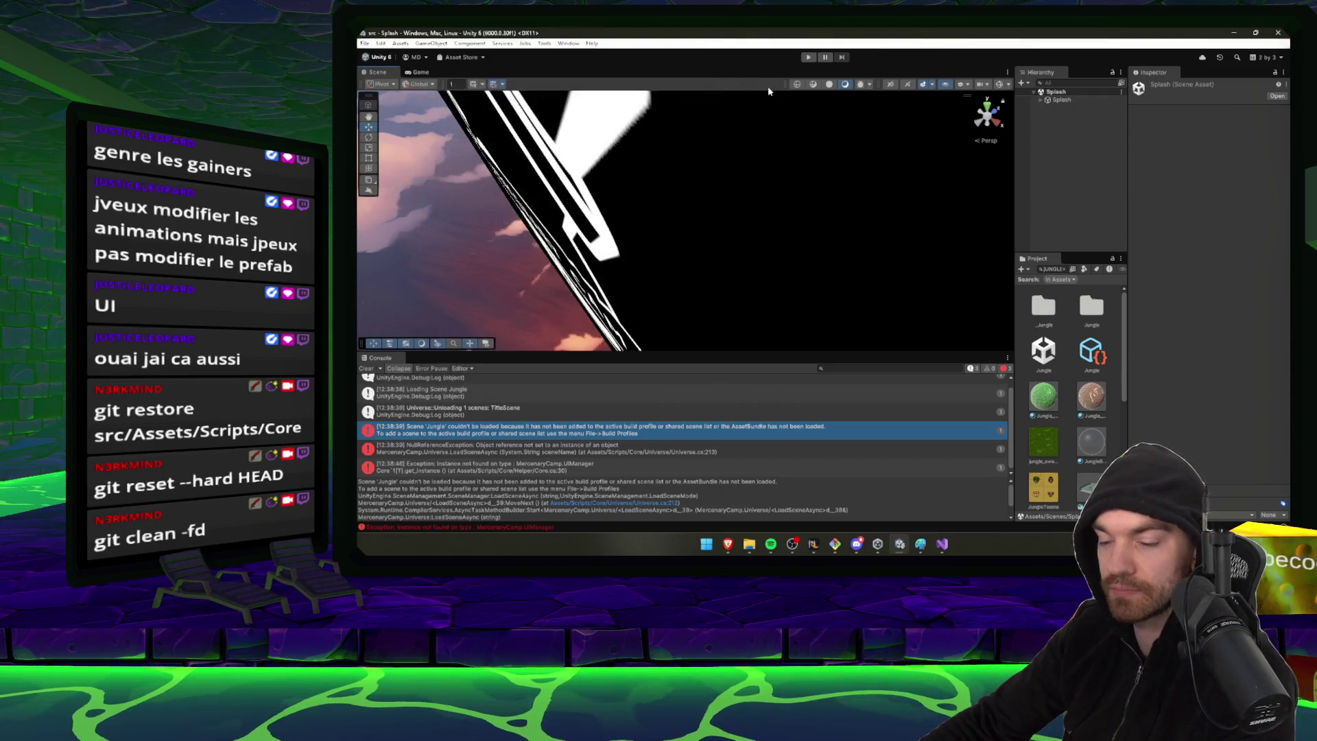
# Restart the game, clear the Console, go to Main Menu, launch the Jungle card and start moving
pyautogui.click(809, 58)
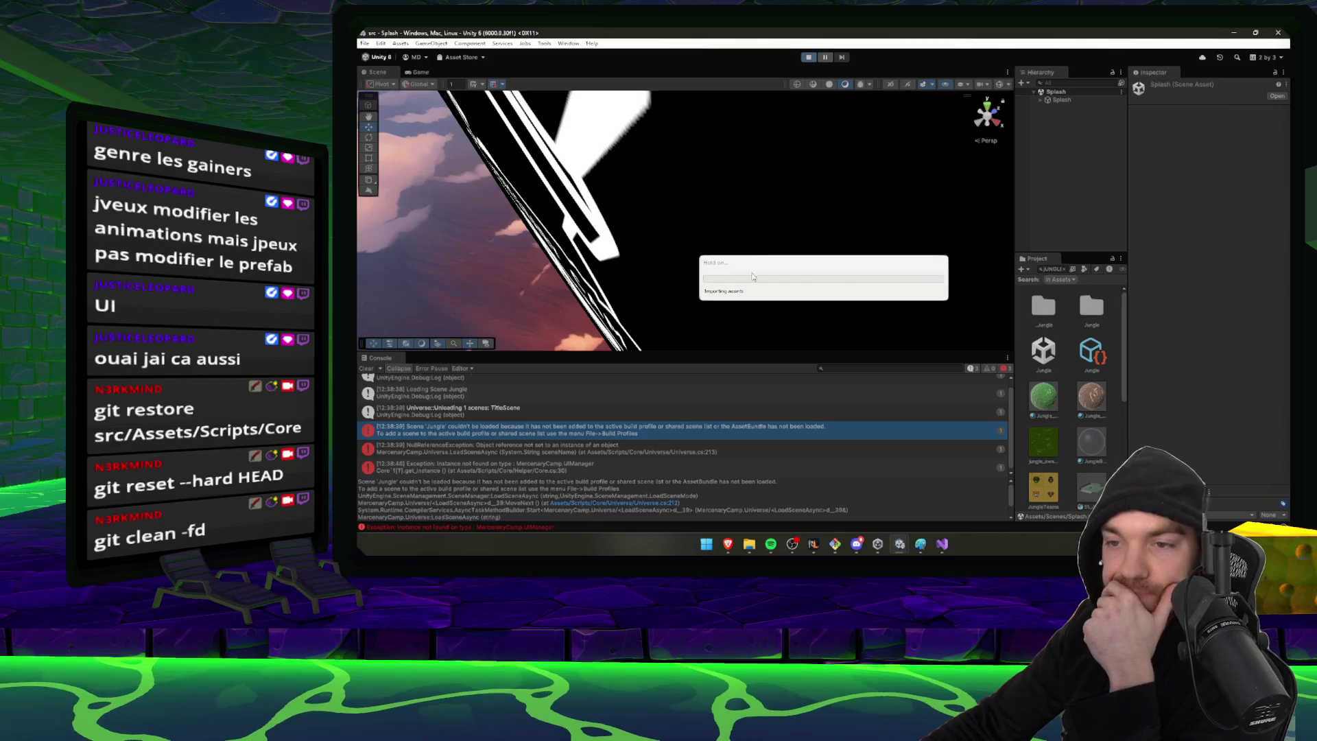
pyautogui.click(367, 369)
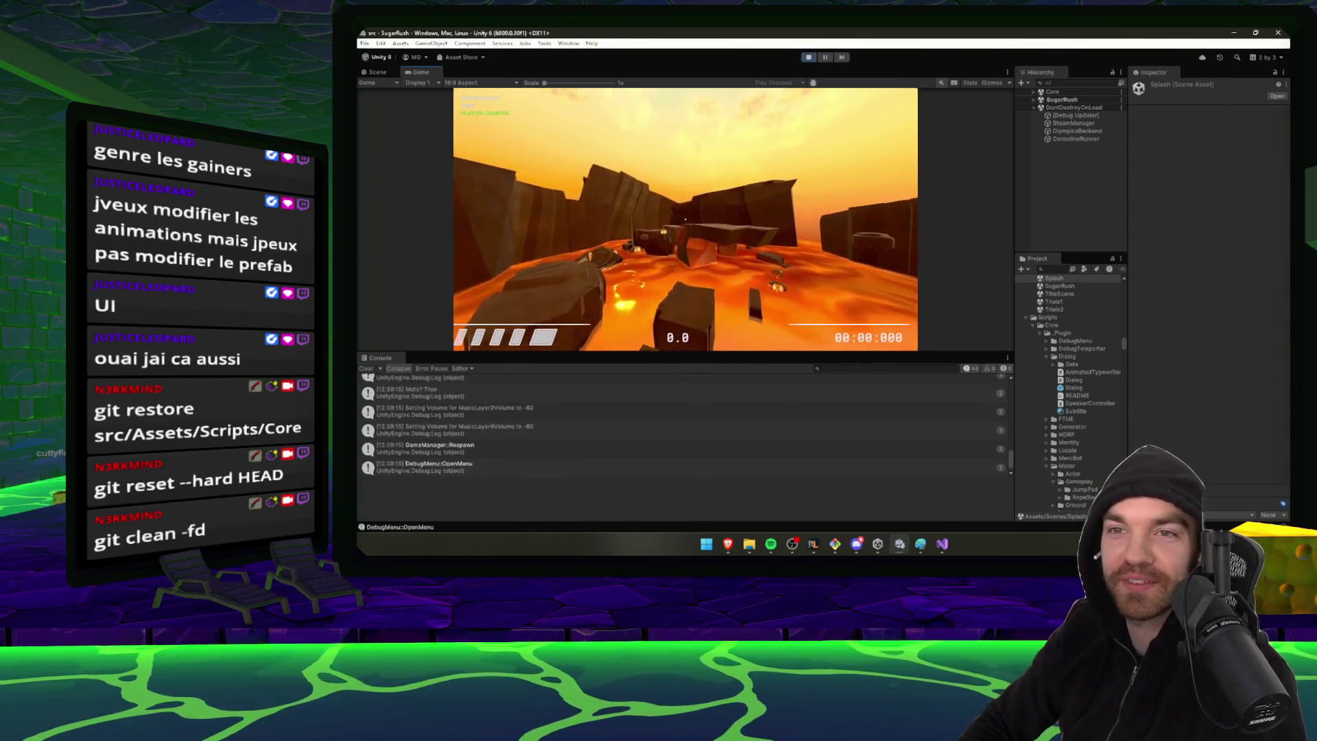
pyautogui.press('Escape')
pyautogui.press('Down')
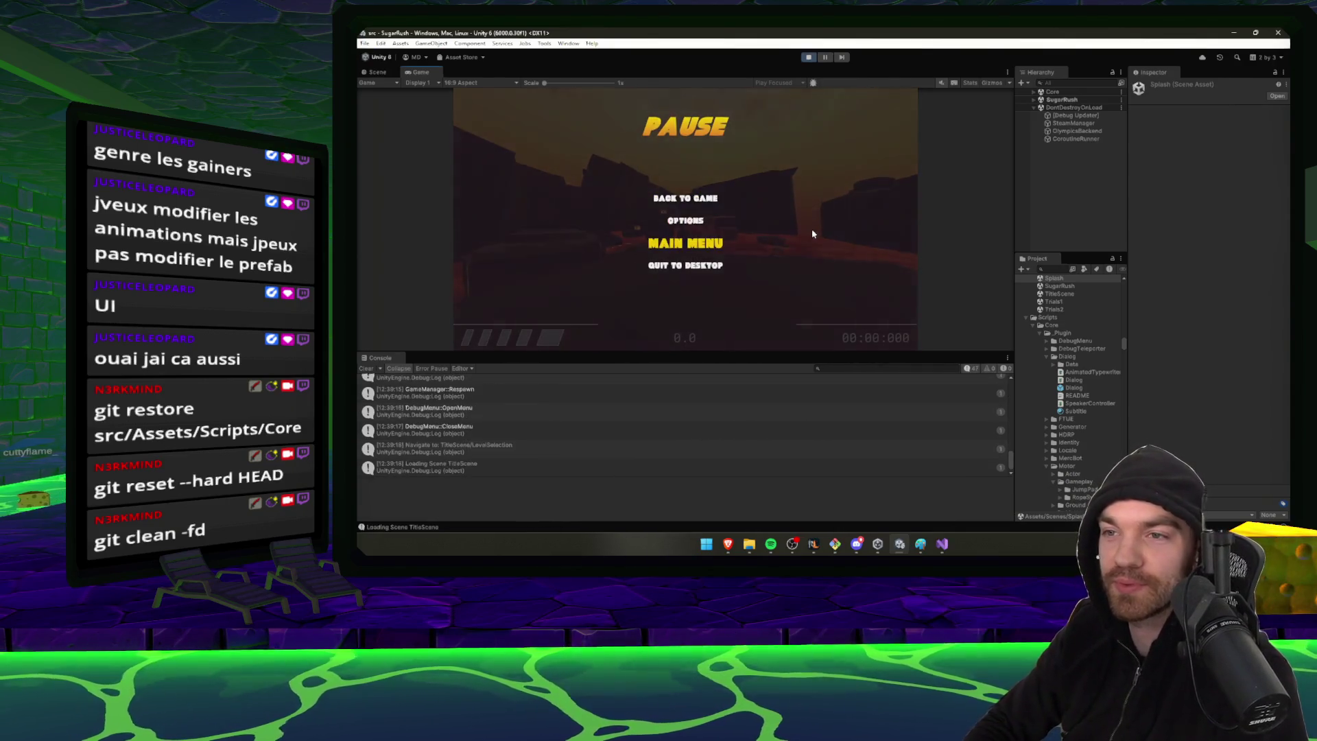
pyautogui.press('Return')
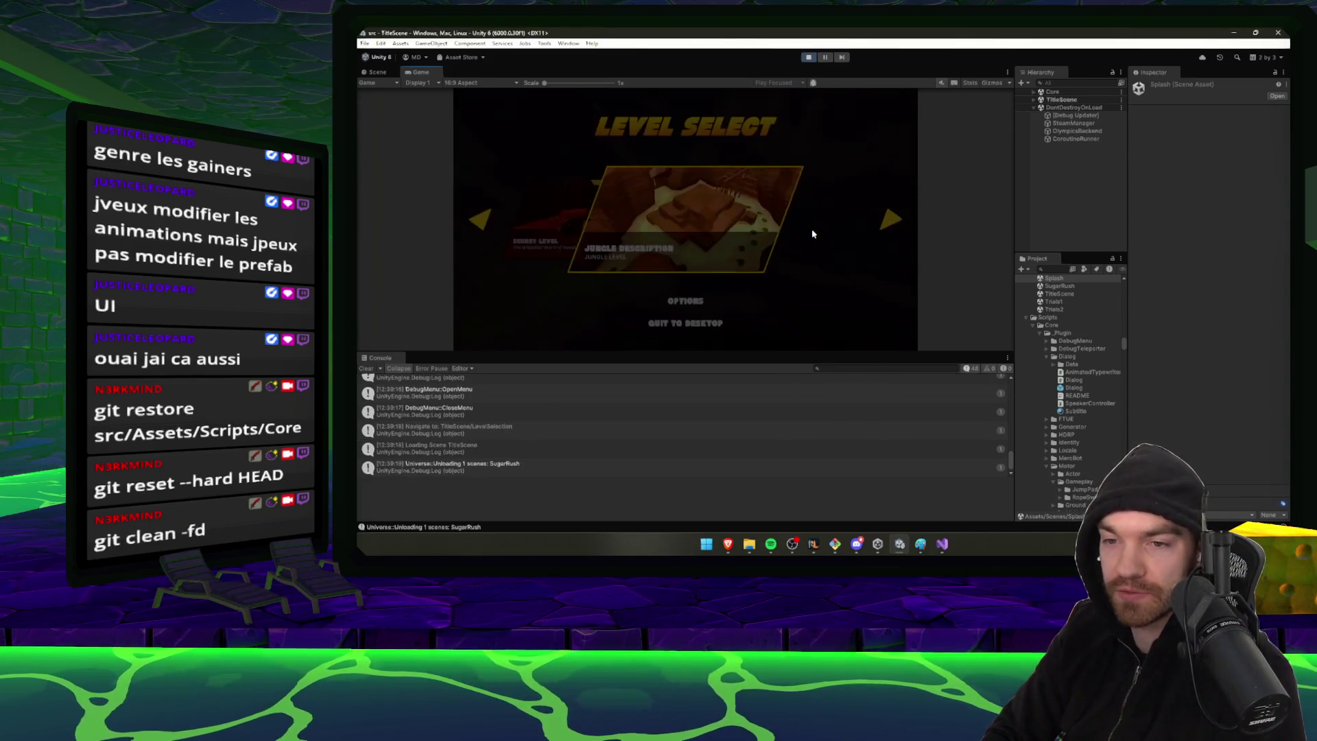
pyautogui.press('Right')
pyautogui.press('Right')
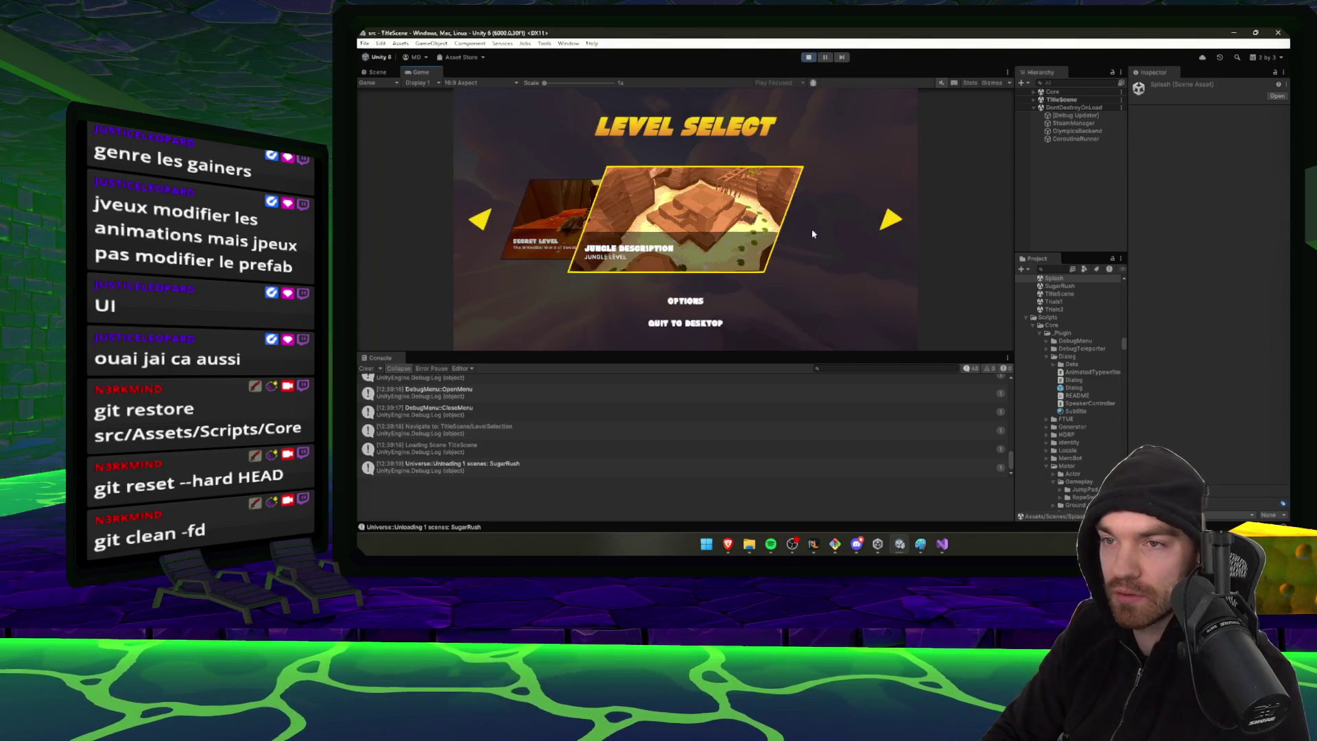
pyautogui.press('Return')
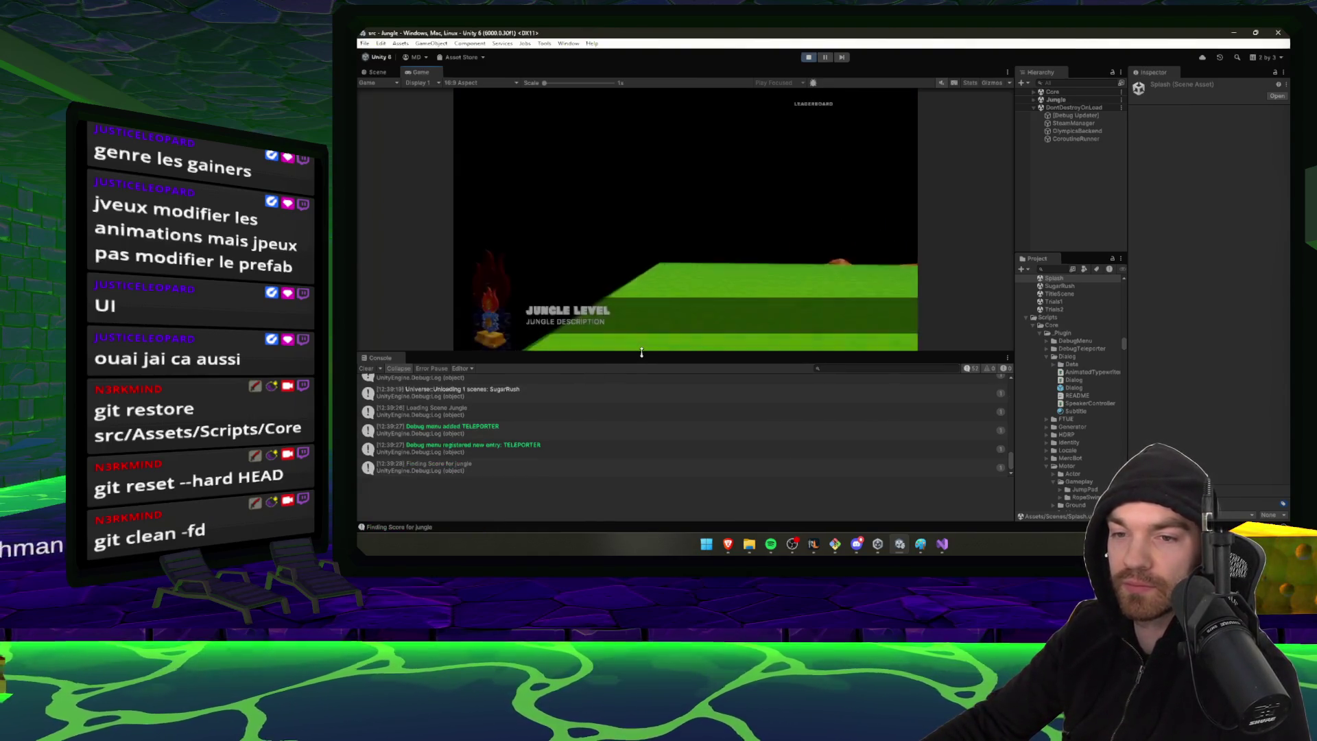
pyautogui.moveTo(641, 352); pyautogui.dragTo(641, 458)
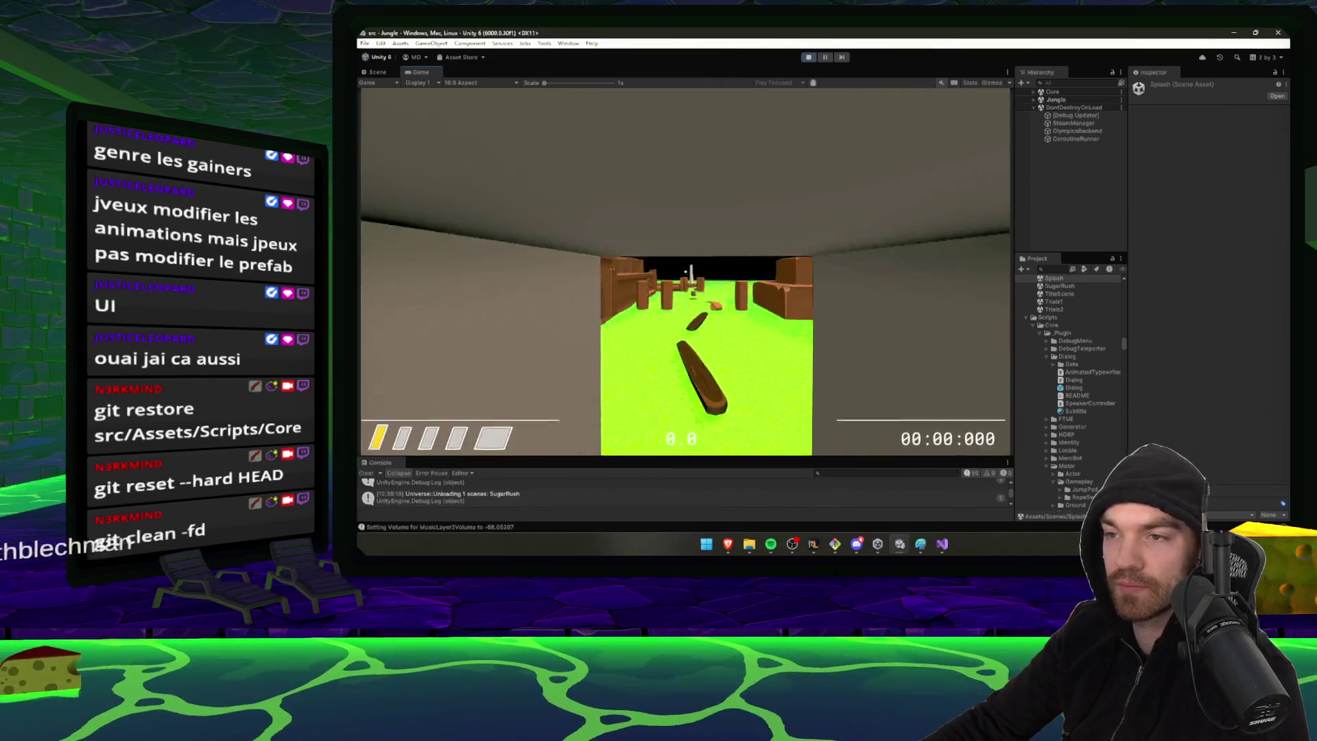
pyautogui.press('w')
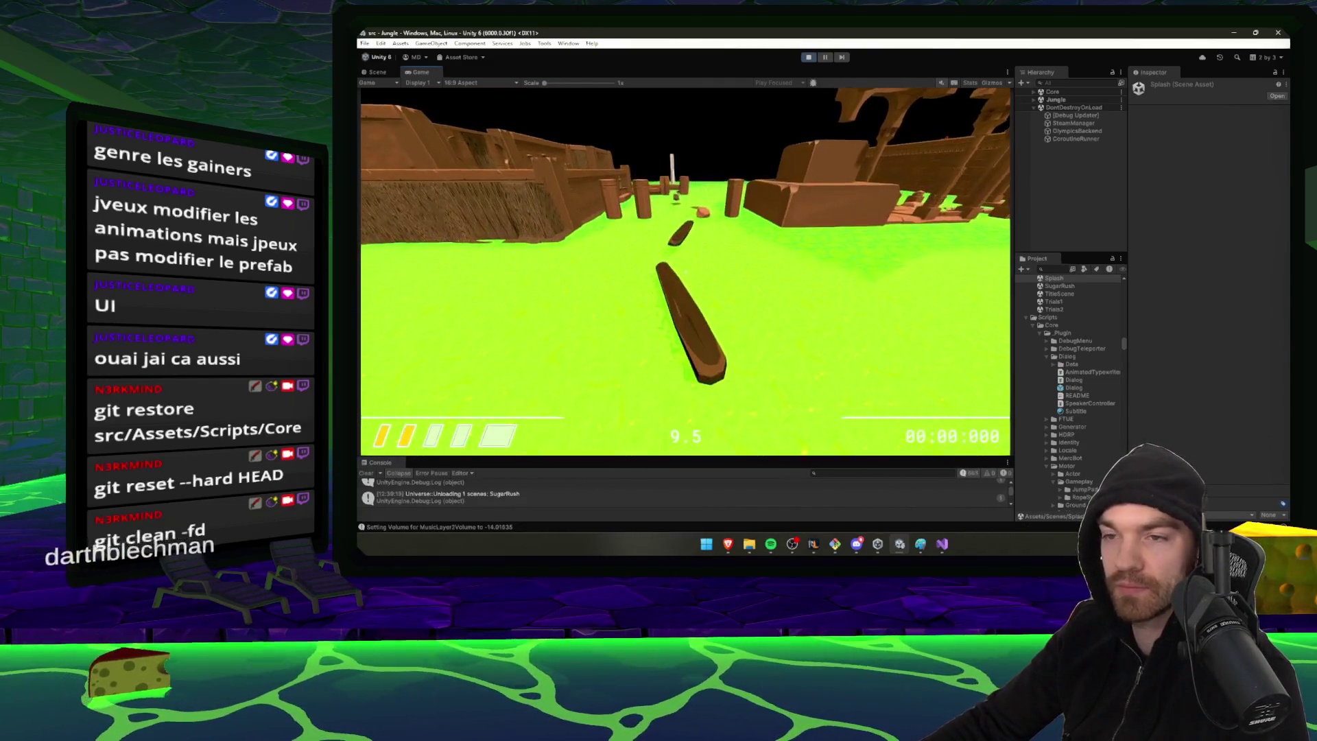
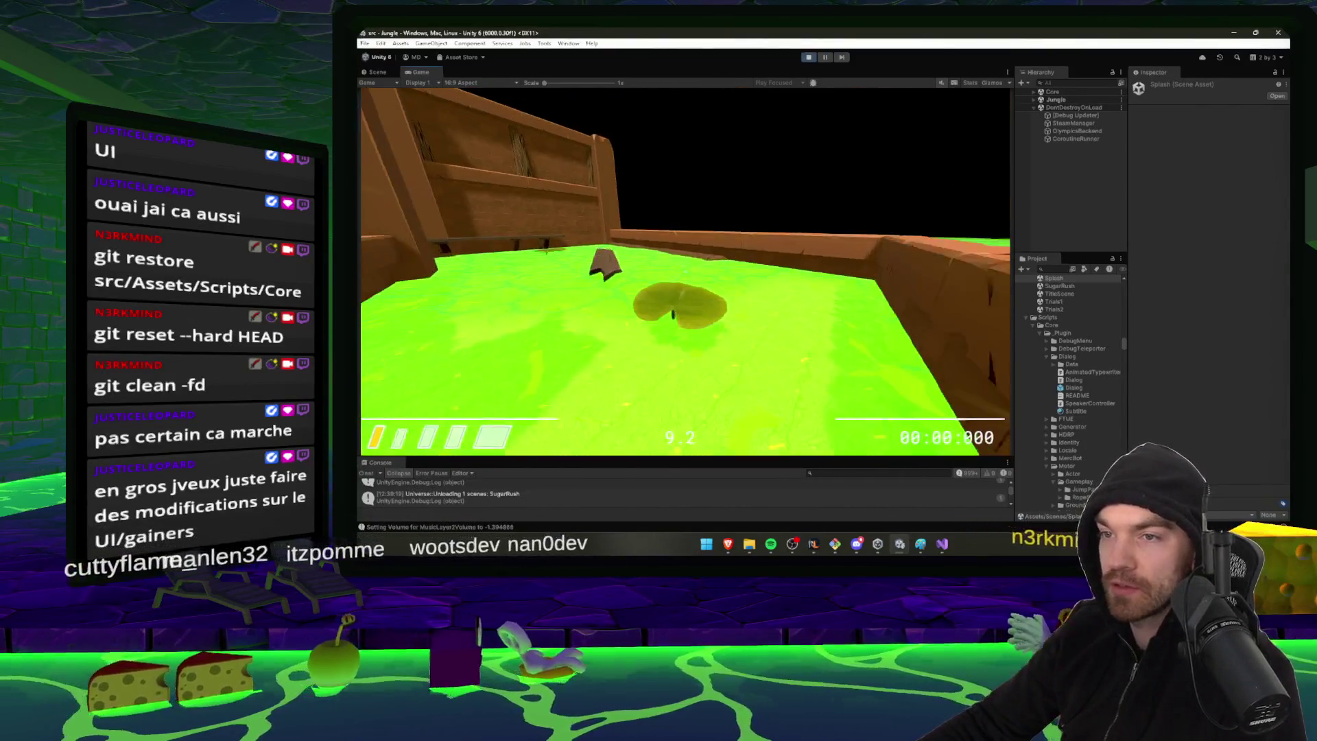
# Stop the playtest and clear the 'UI' search in the Project assets
pyautogui.press('Escape')
pyautogui.hotkey('ctrl', 'p')
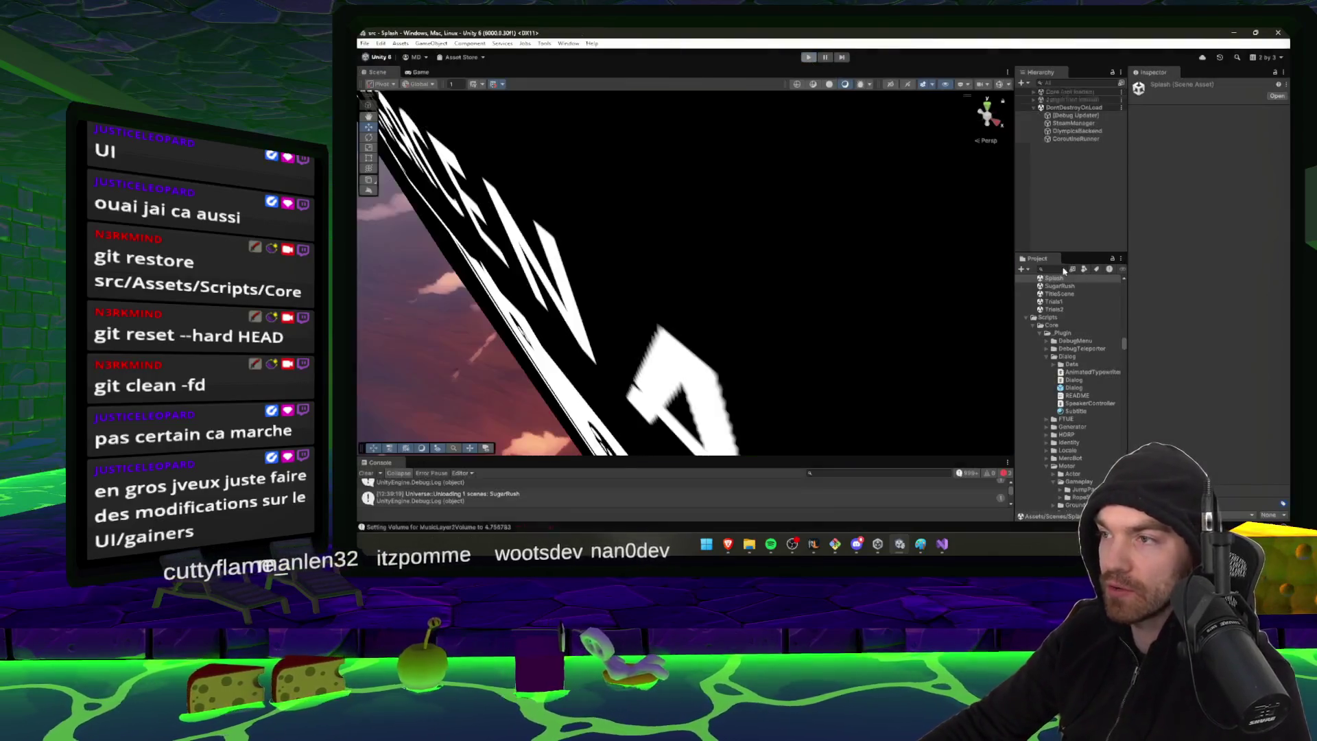
pyautogui.write('UI')
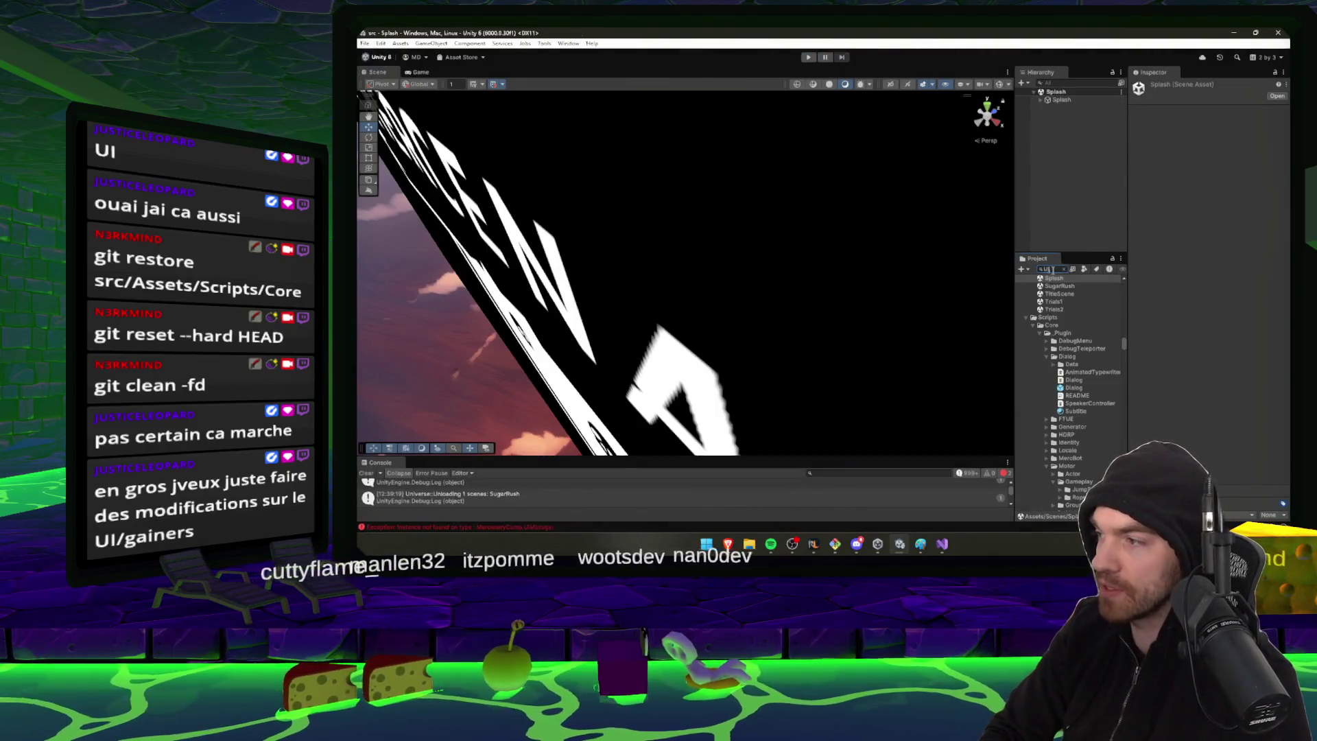
pyautogui.scroll(-3, 1060, 339)
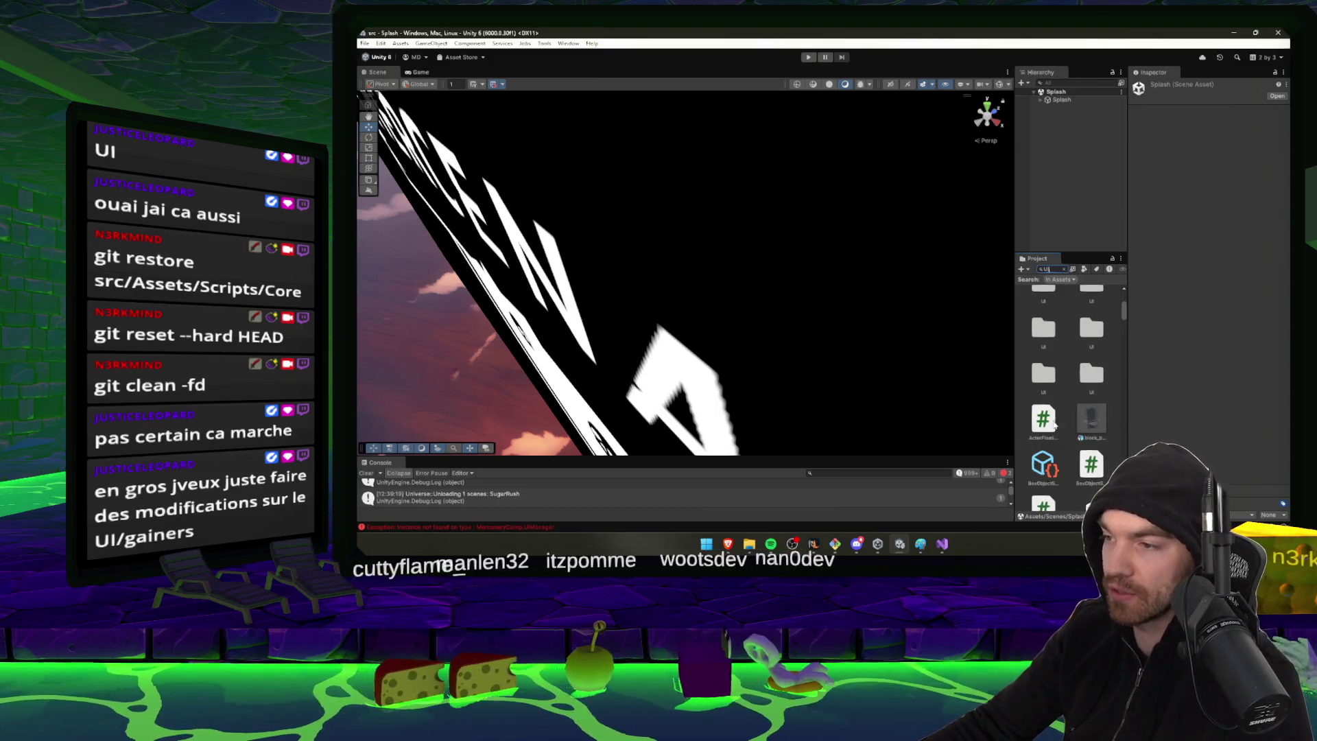
pyautogui.press('BackSpace')
pyautogui.press('BackSpace')
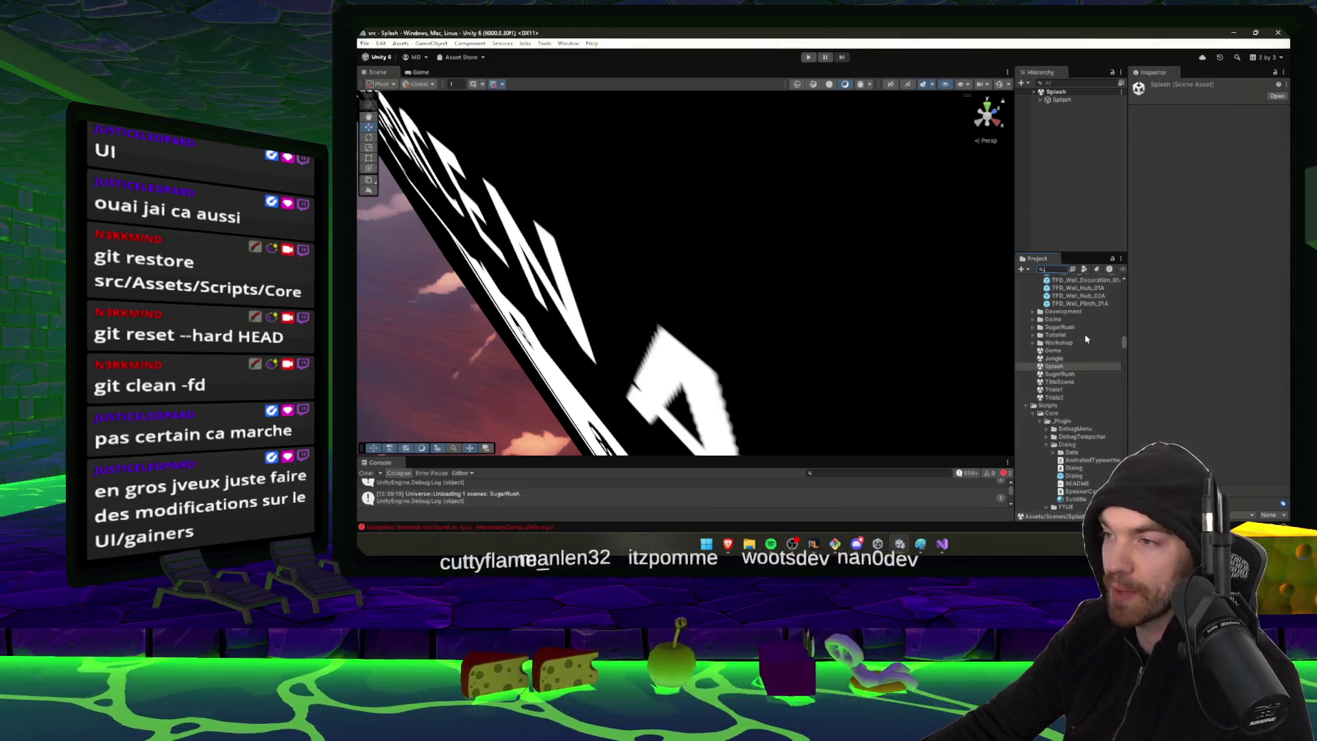
pyautogui.scroll(10, 1056, 339)
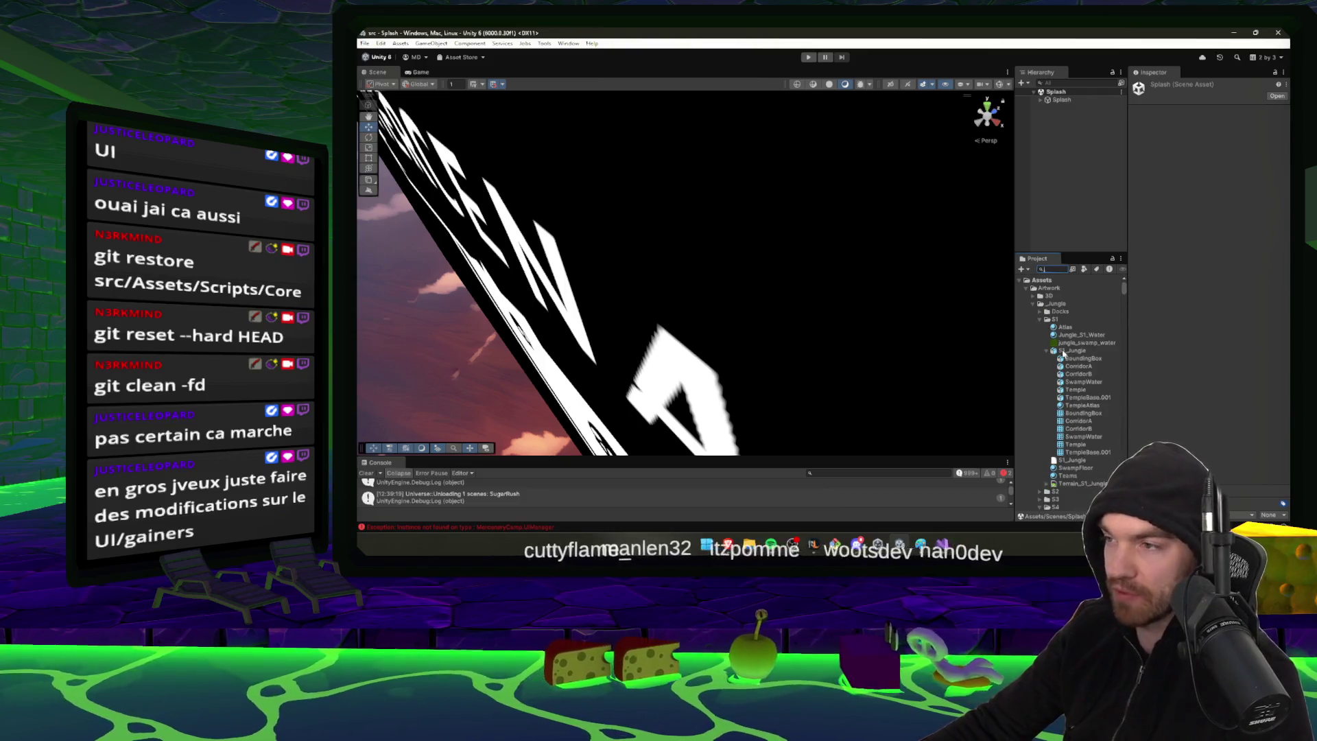
# Collapse the Artwork folders, browse Database > UI screen data, and ping HUD's HUDScreen prefab
pyautogui.click(1040, 319)
pyautogui.click(1034, 304)
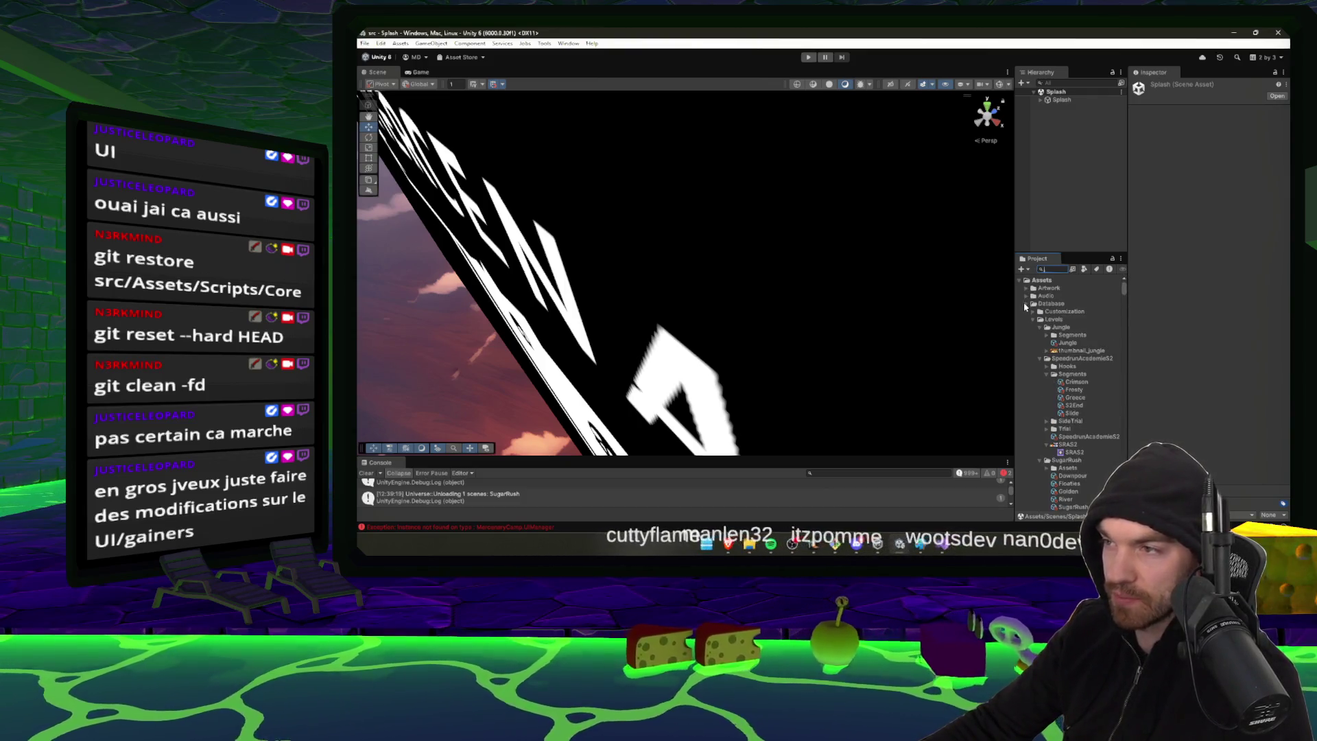
pyautogui.click(1027, 288)
pyautogui.click(1027, 303)
pyautogui.click(1043, 319)
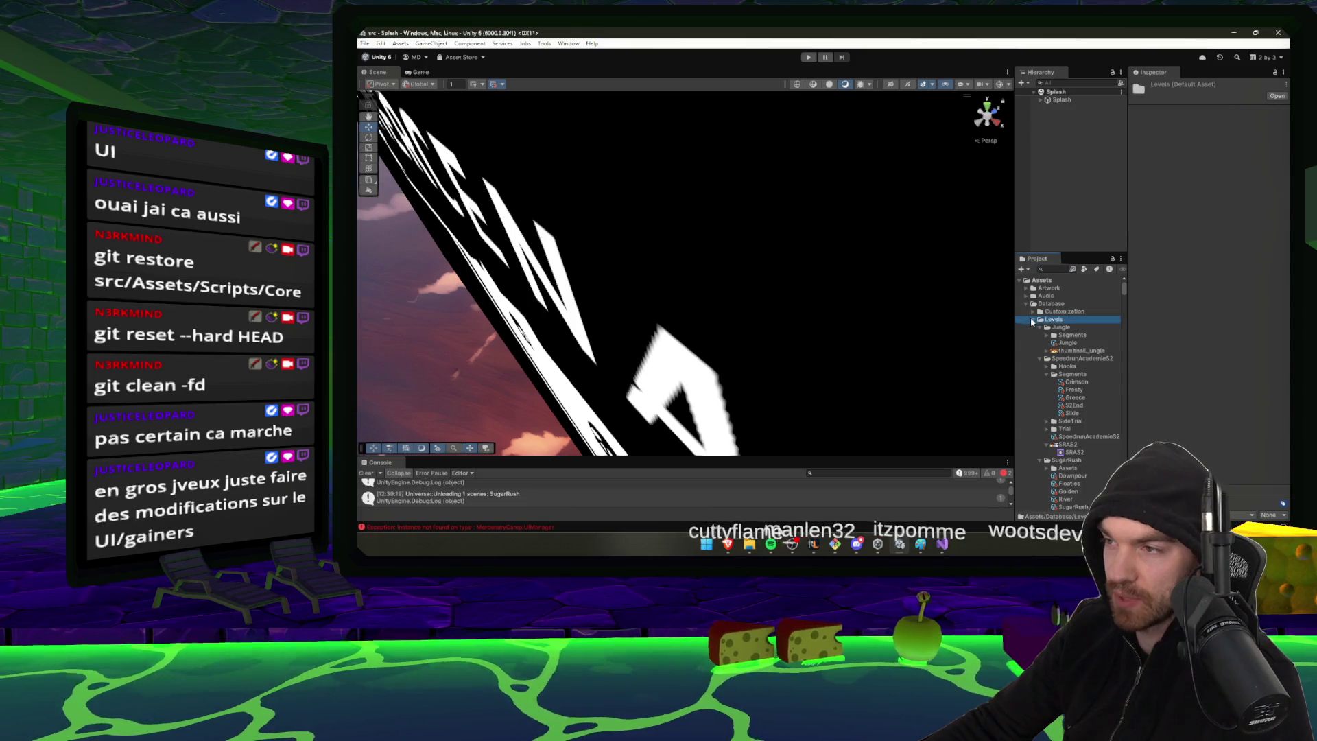
pyautogui.click(1034, 343)
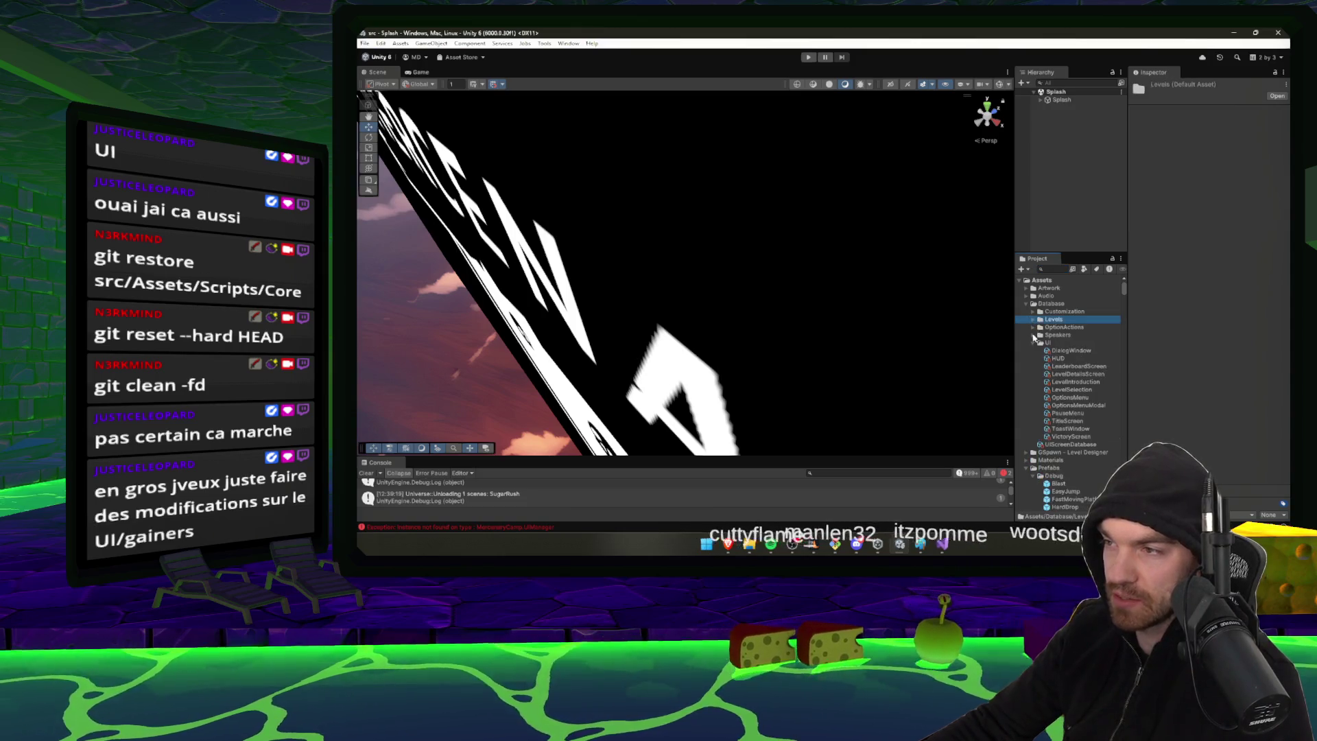
pyautogui.click(1062, 359)
pyautogui.click(1072, 382)
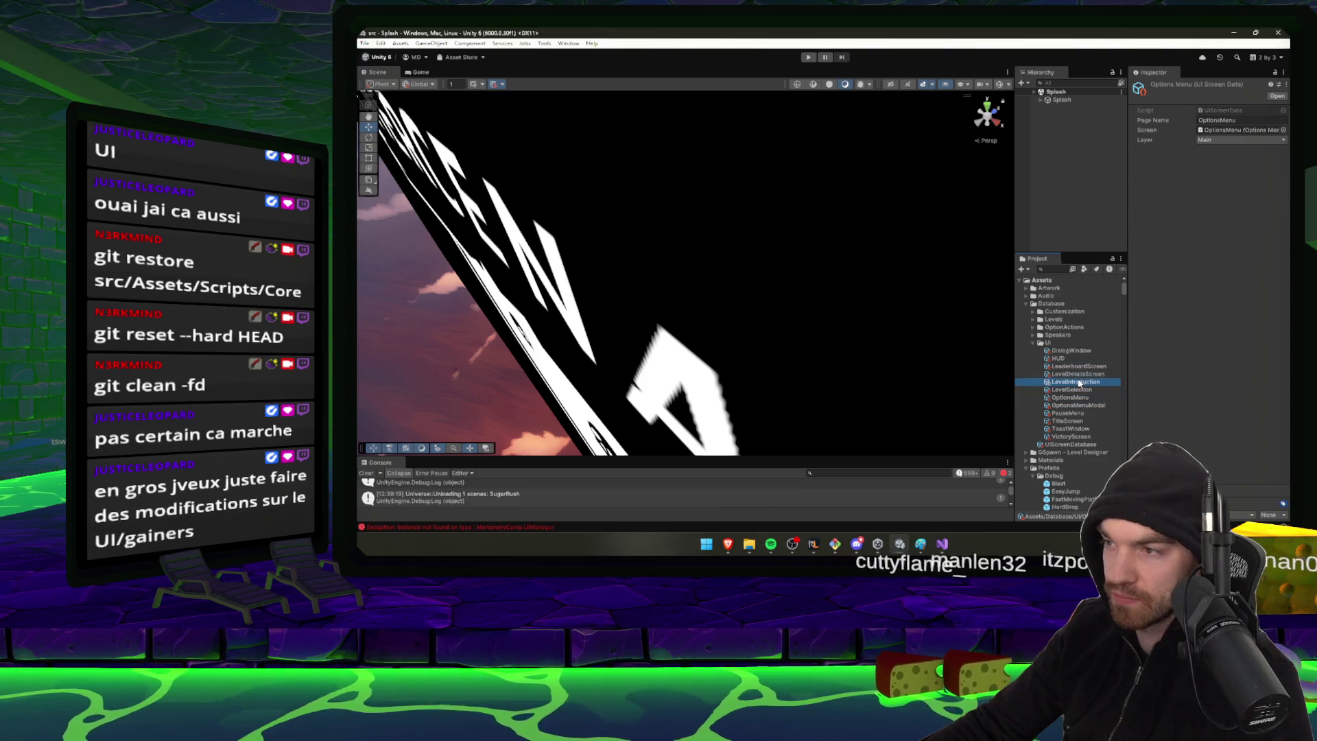
pyautogui.click(1073, 412)
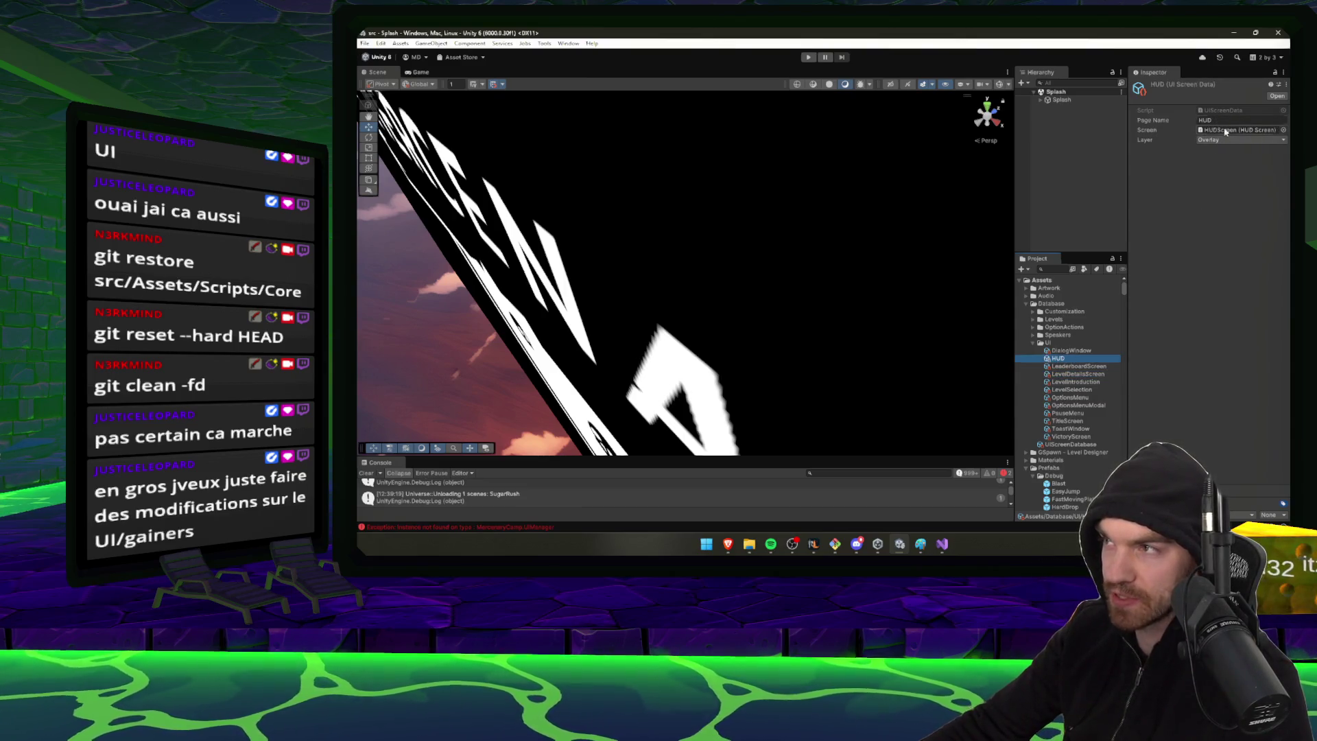
pyautogui.click(1226, 131)
# Open the HUDScreen prefab in Prefab Mode, orbit to the HUD panels, and inspect the Bottom group
pyautogui.click(1066, 448)
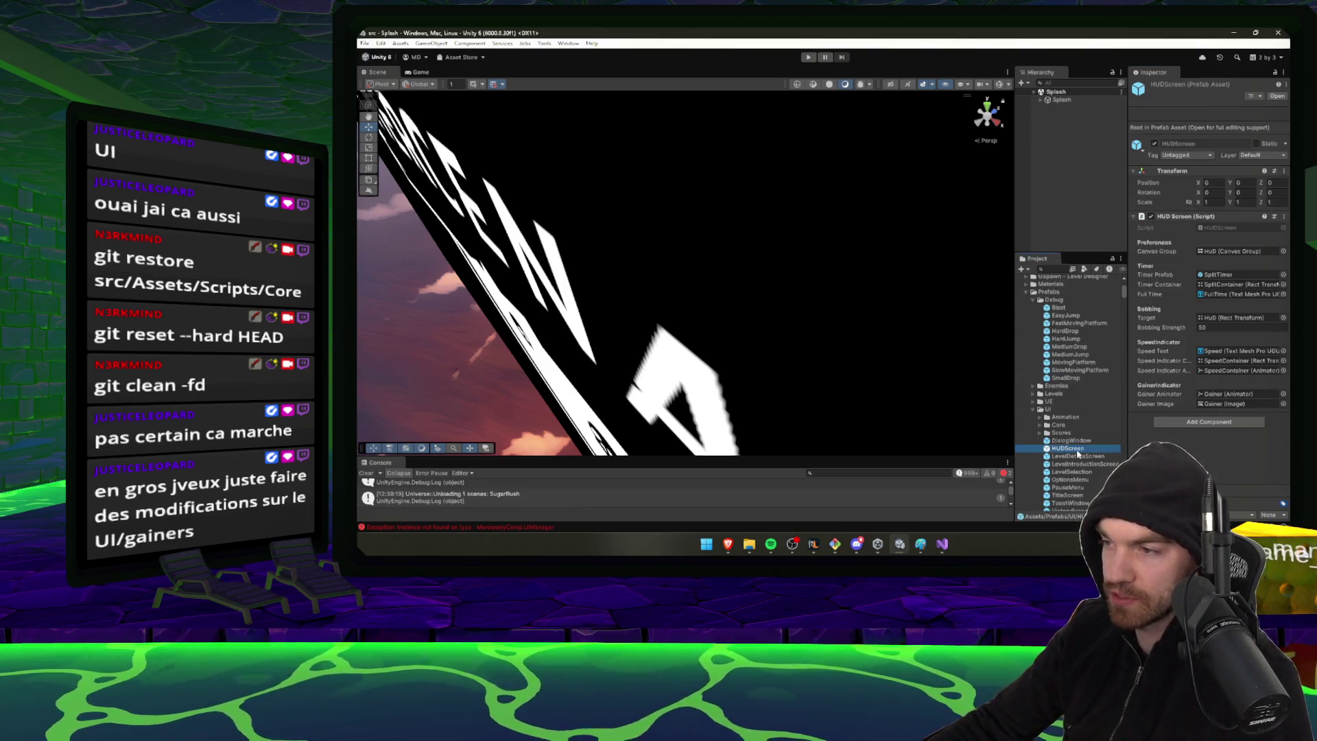
pyautogui.doubleClick(1075, 450)
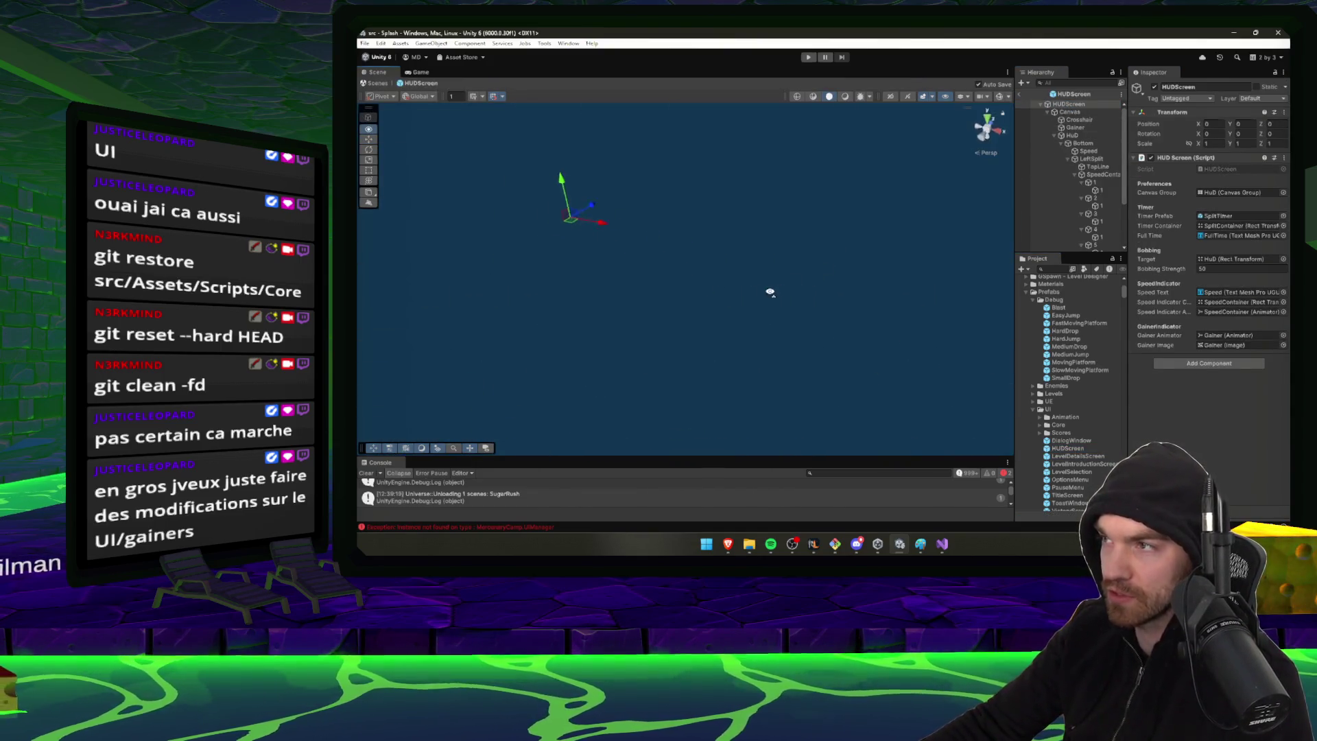
pyautogui.moveTo(770, 292)
pyautogui.mouseDown()
pyautogui.moveTo(755, 288)
pyautogui.moveTo(857, 206)
pyautogui.moveTo(773, 229)
pyautogui.moveTo(1016, 135)
pyautogui.mouseUp()
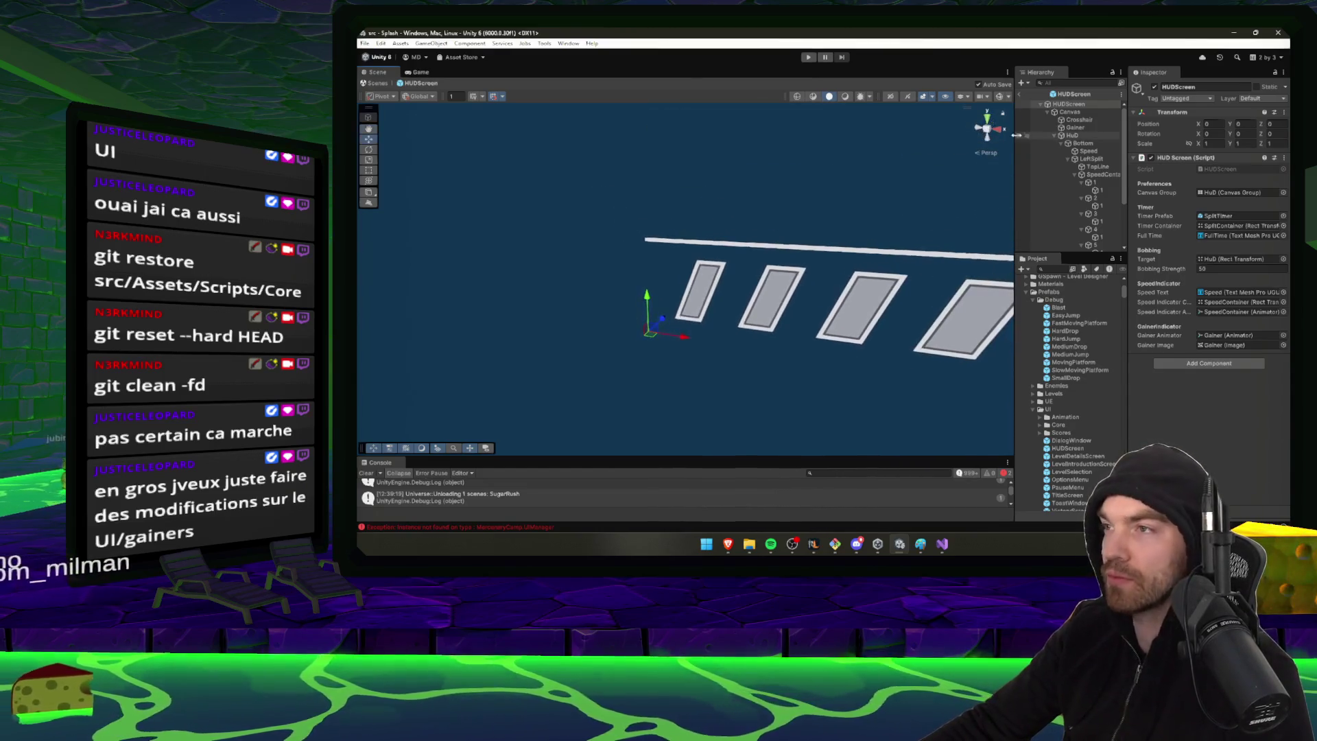
pyautogui.click(1084, 143)
pyautogui.press('Left')
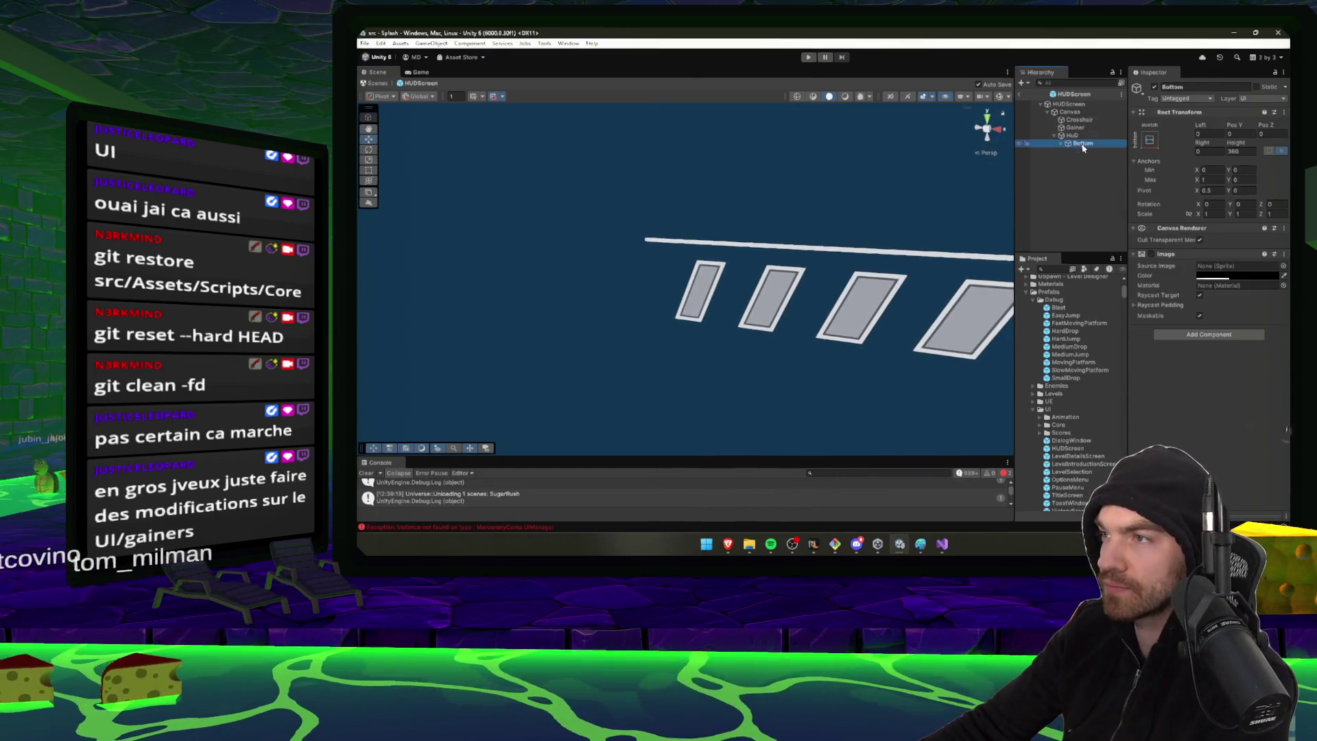
pyautogui.press('Right')
pyautogui.press('Down')
pyautogui.press('Down')
pyautogui.press('Down')
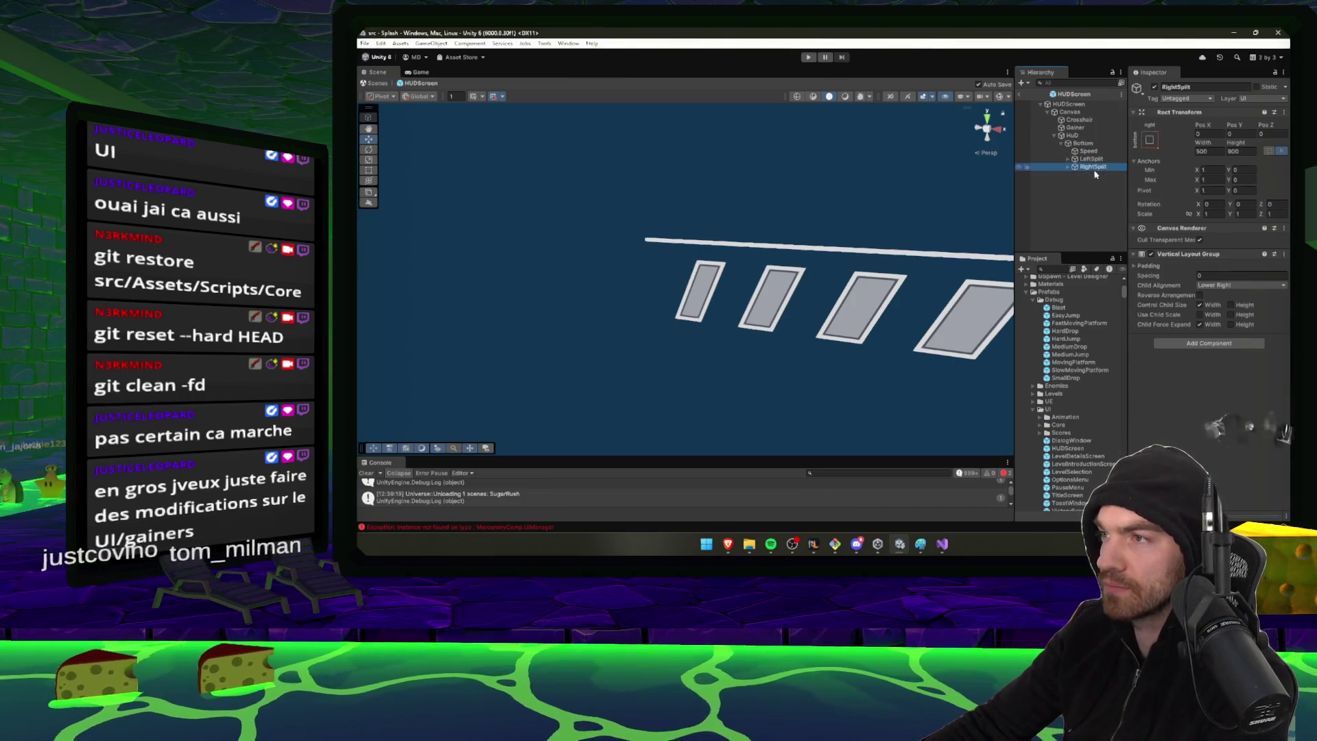
pyautogui.press('Up')
pyautogui.press('Up')
pyautogui.press('Up')
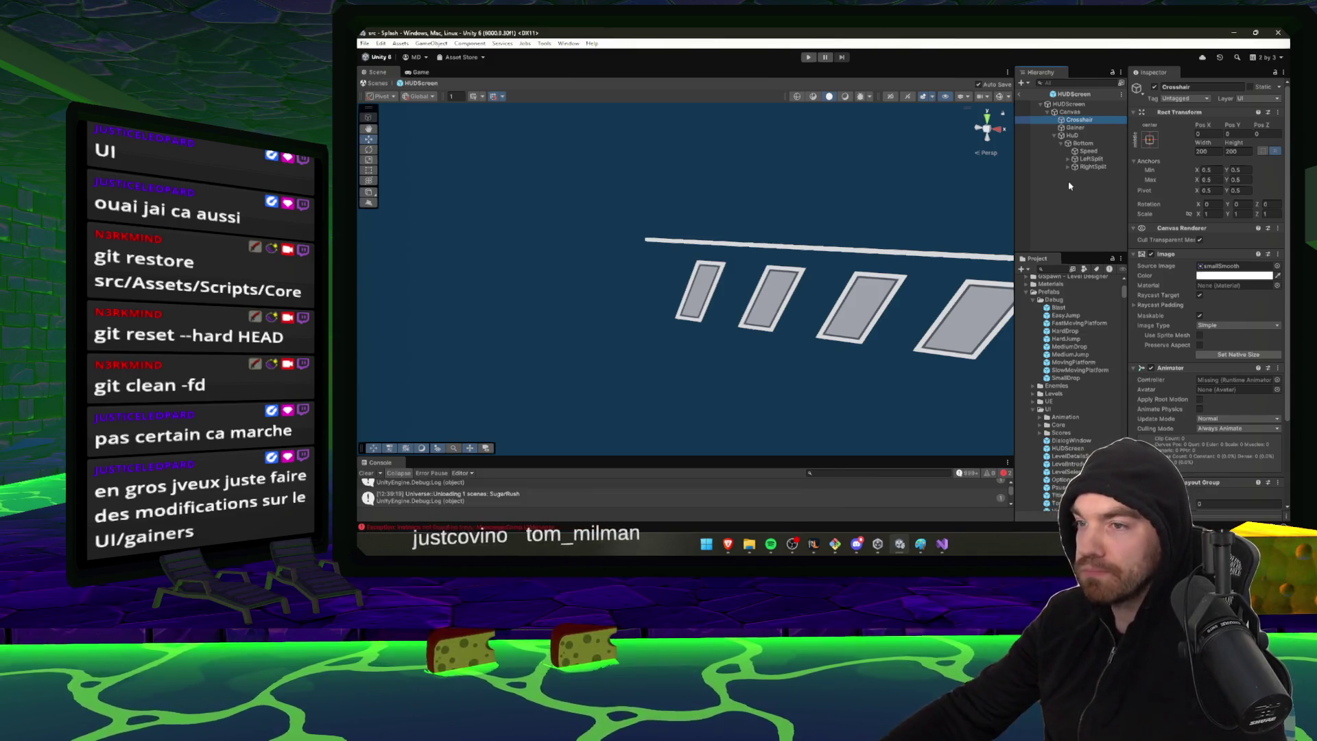
pyautogui.middleClick(825, 194)
# Browse the Speed text and RightSplit's SplitContainer children in the prefab hierarchy
pyautogui.click(1091, 136)
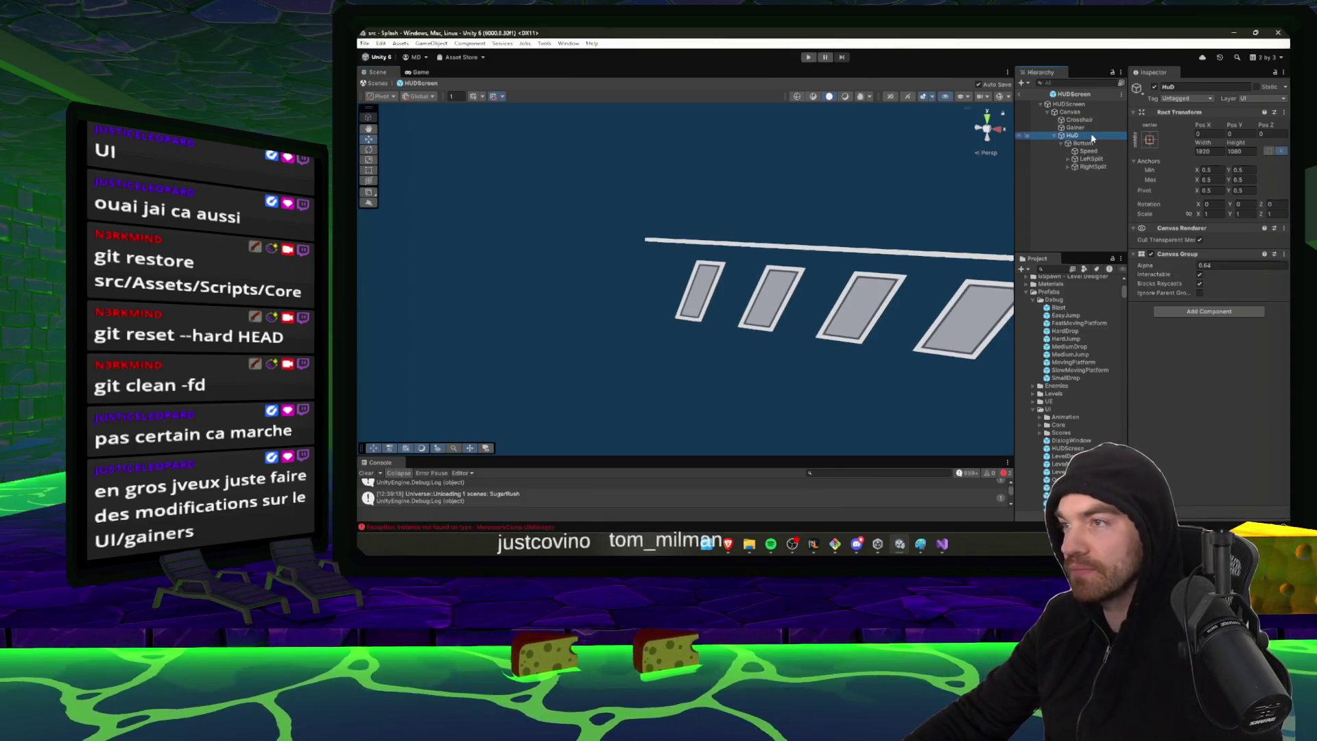
pyautogui.click(1092, 150)
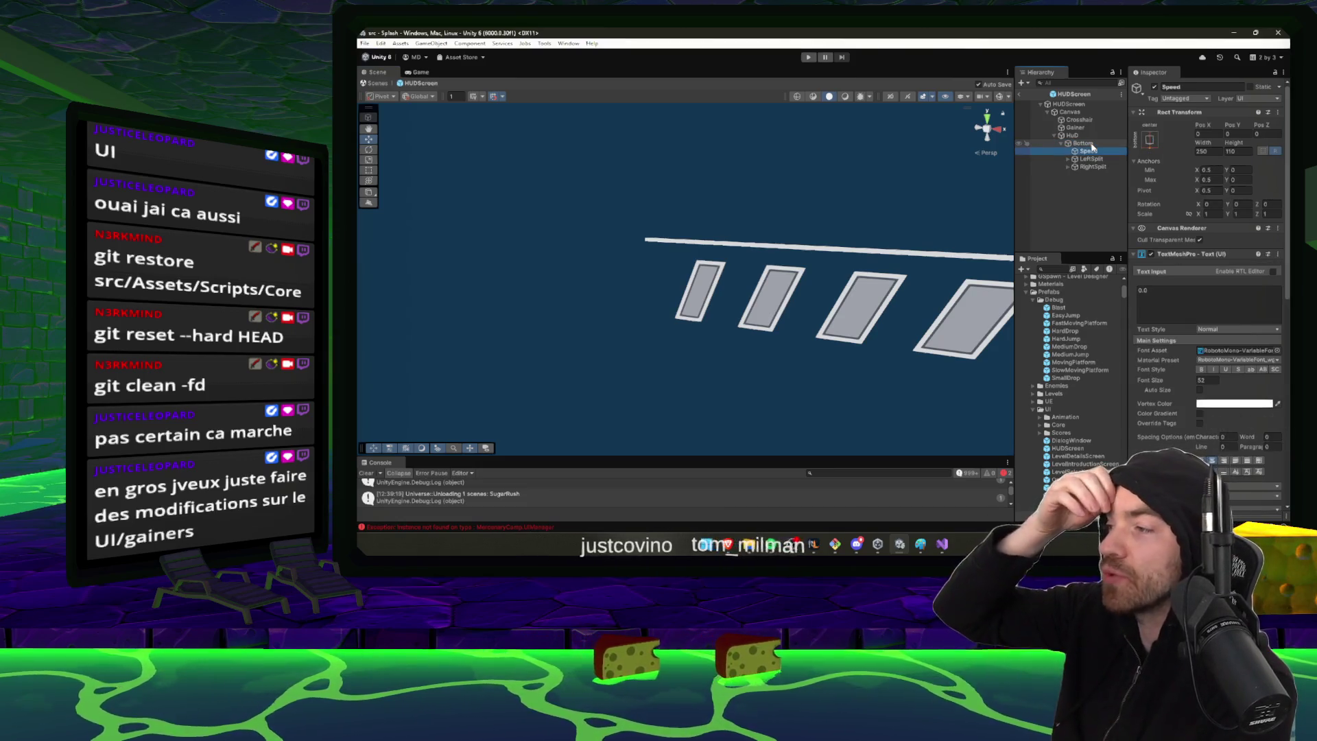
pyautogui.press('Down')
pyautogui.press('Down')
pyautogui.press('Right')
pyautogui.press('Down')
pyautogui.press('Right')
pyautogui.press('Down')
pyautogui.press('Right')
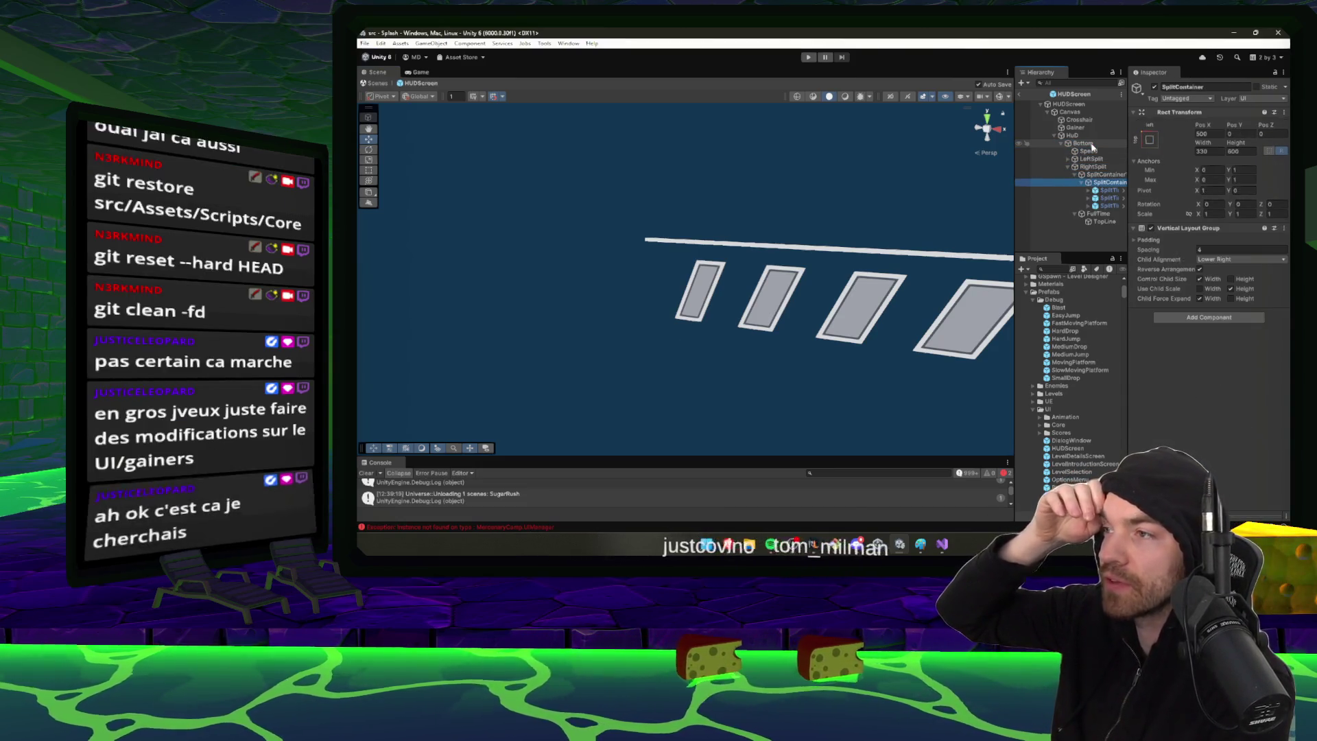
pyautogui.press('Up')
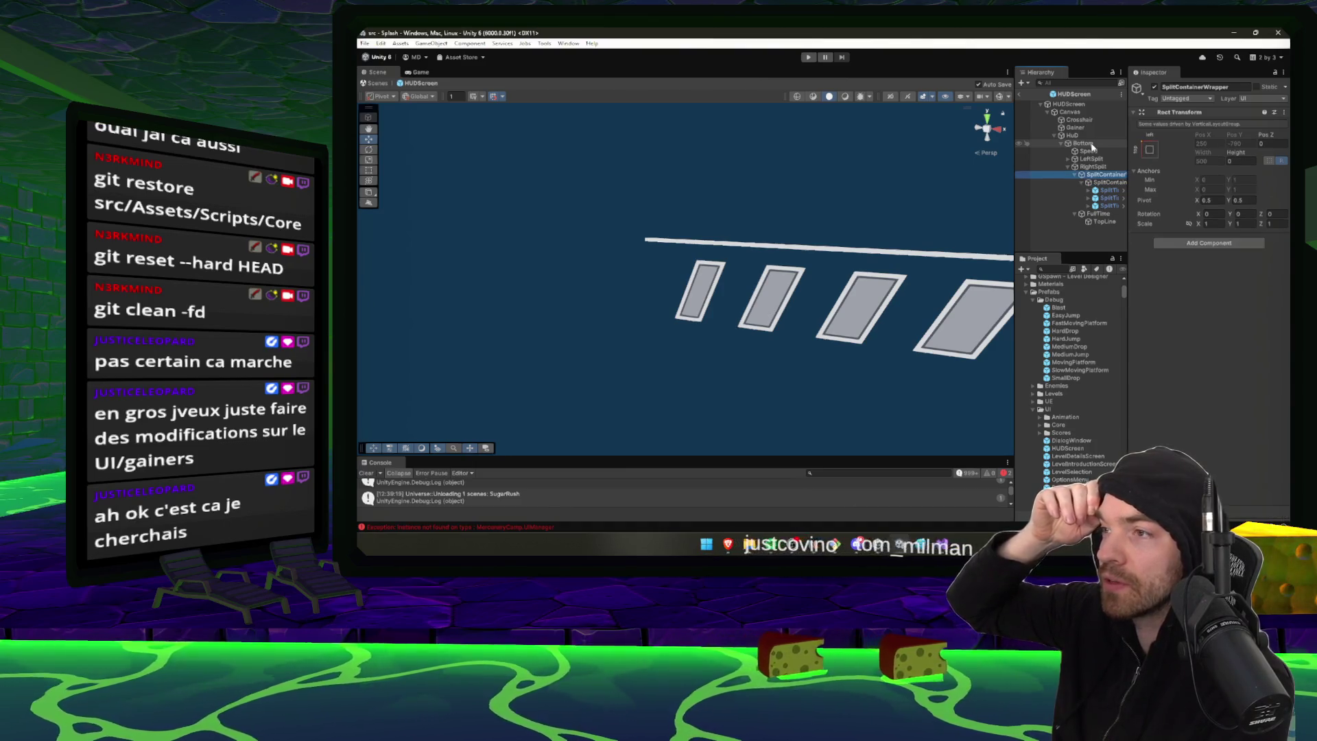
pyautogui.press('Left')
pyautogui.press('Left')
pyautogui.press('Left')
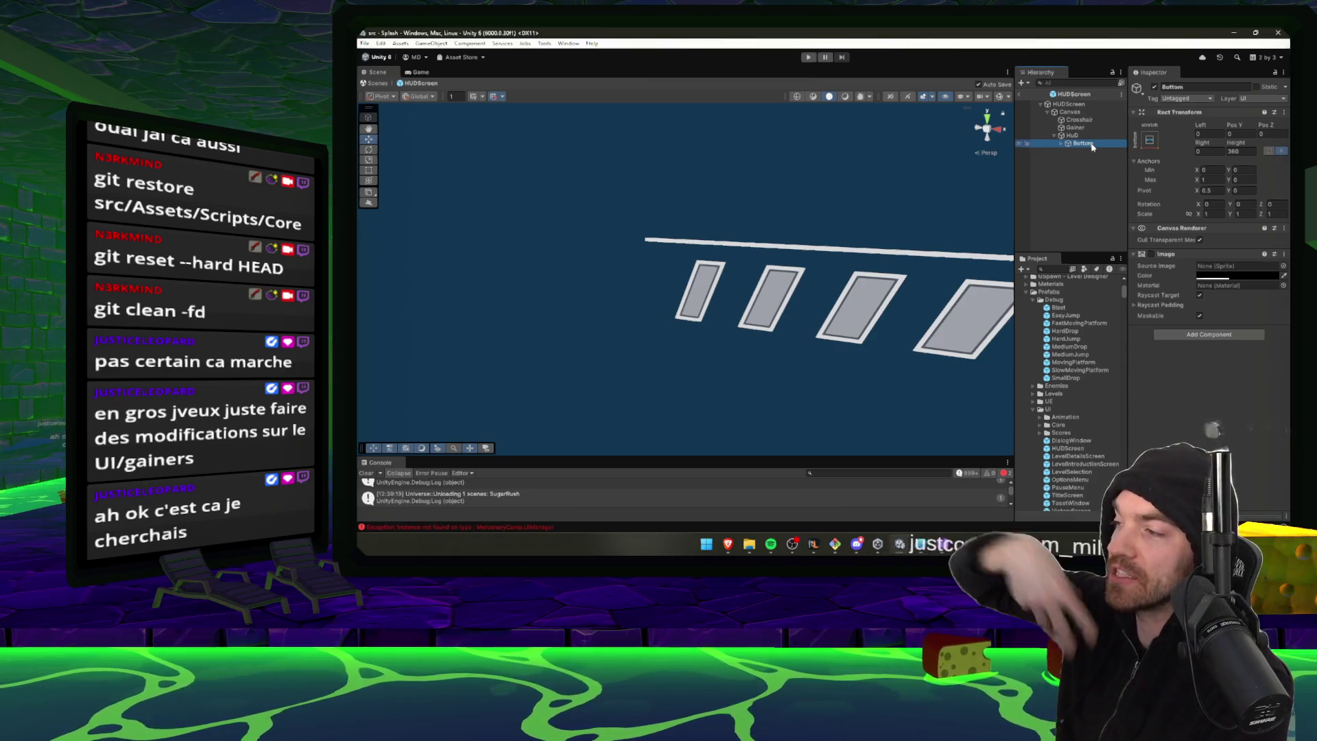
pyautogui.press('Left')
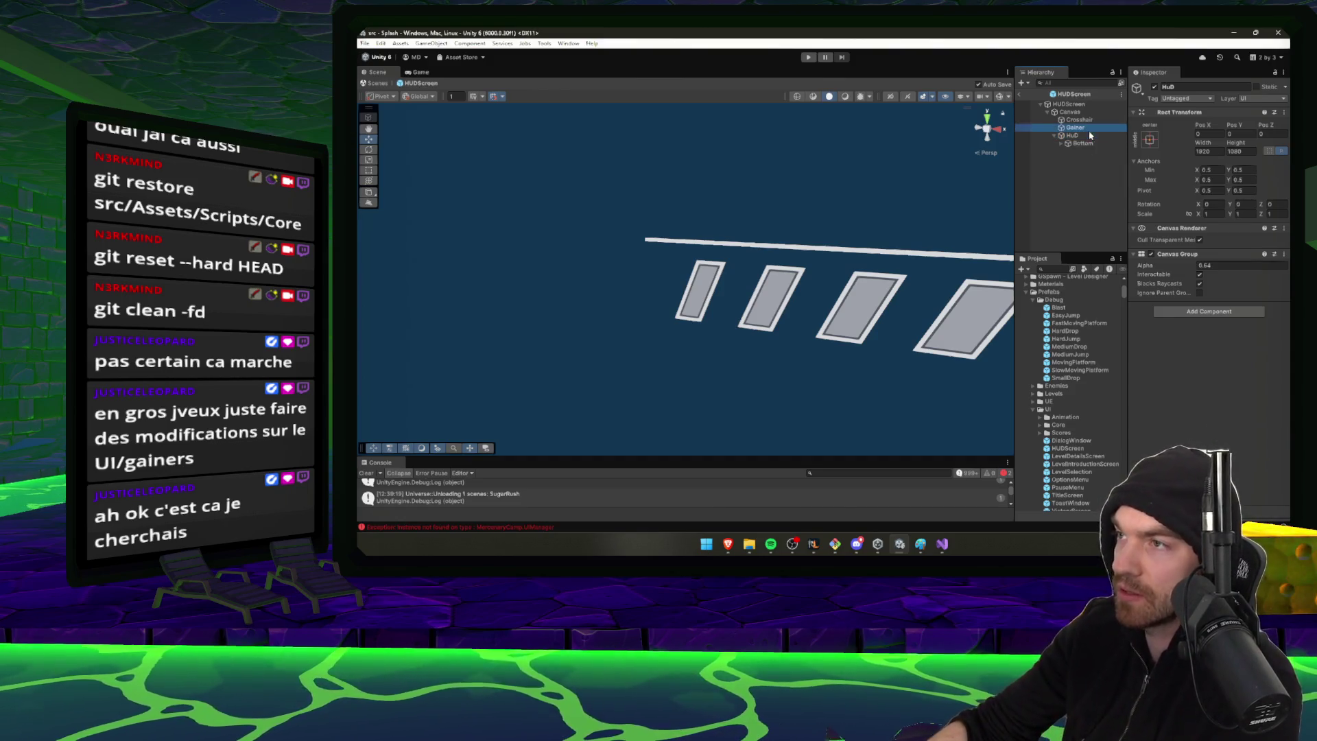
# Check the HuD, Crosshair and Canvas elements, then collapse the HUDScreen hierarchy
pyautogui.click(1090, 135)
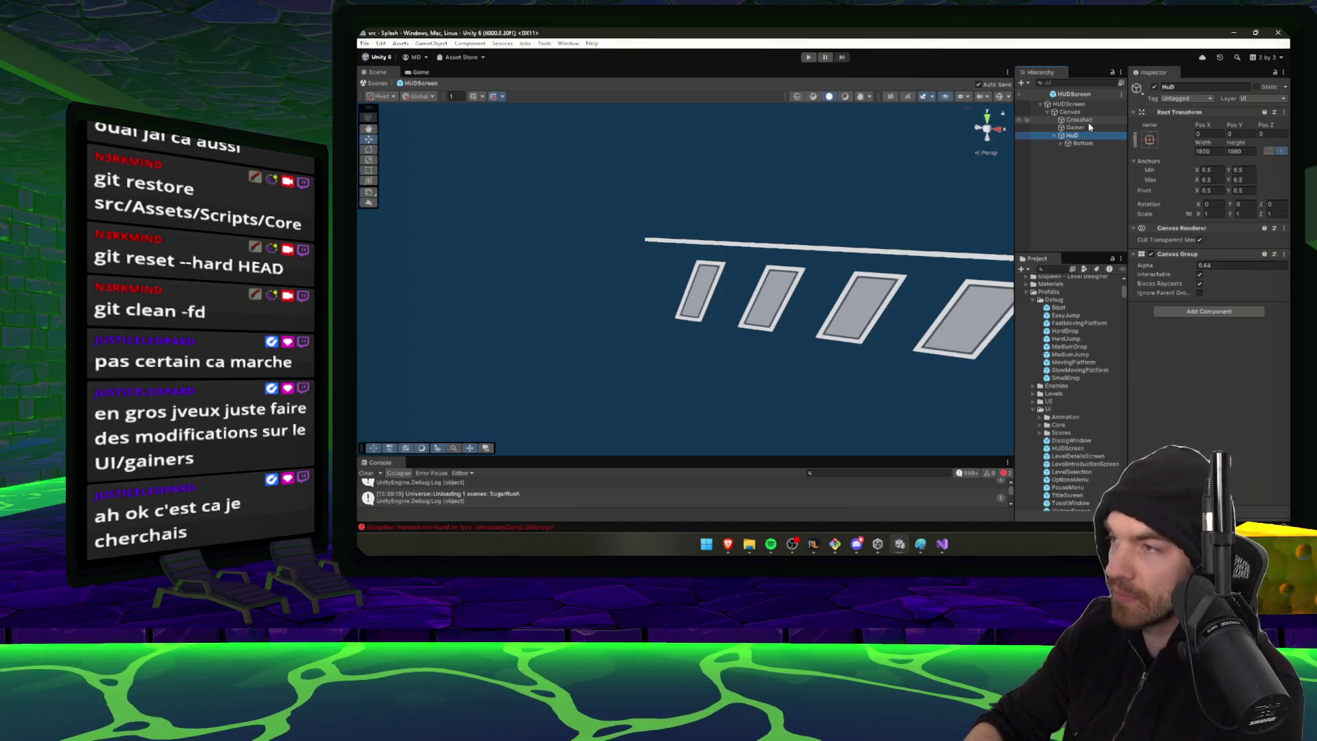
pyautogui.click(1087, 122)
pyautogui.press('Up')
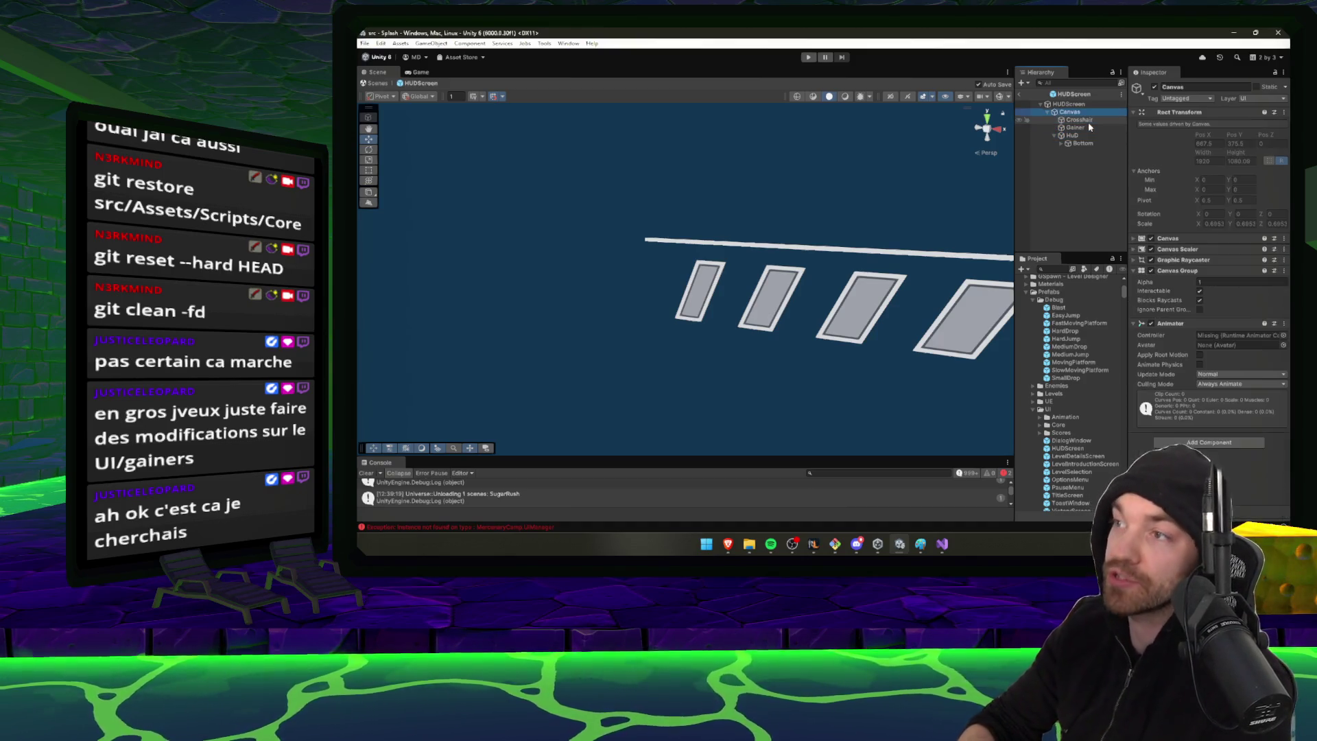
pyautogui.press('Down')
pyautogui.press('Down')
pyautogui.press('Down')
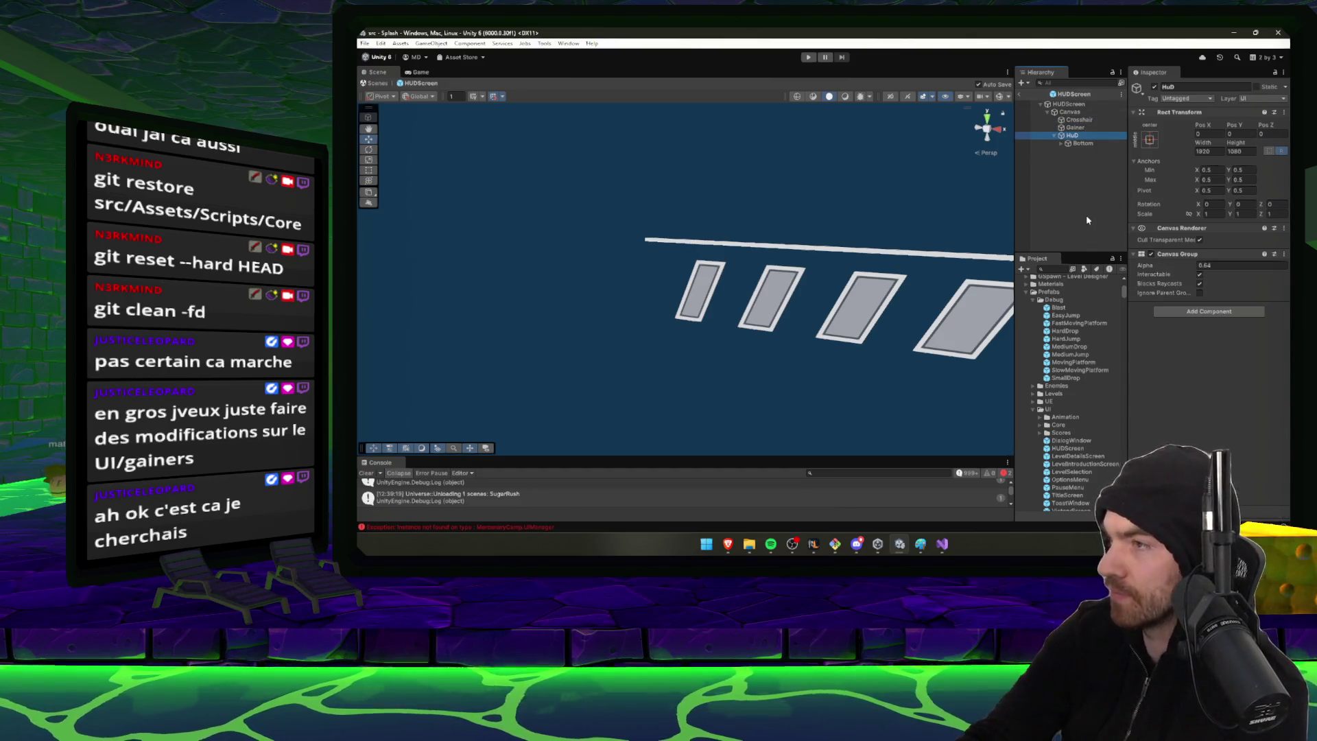
pyautogui.click(1083, 145)
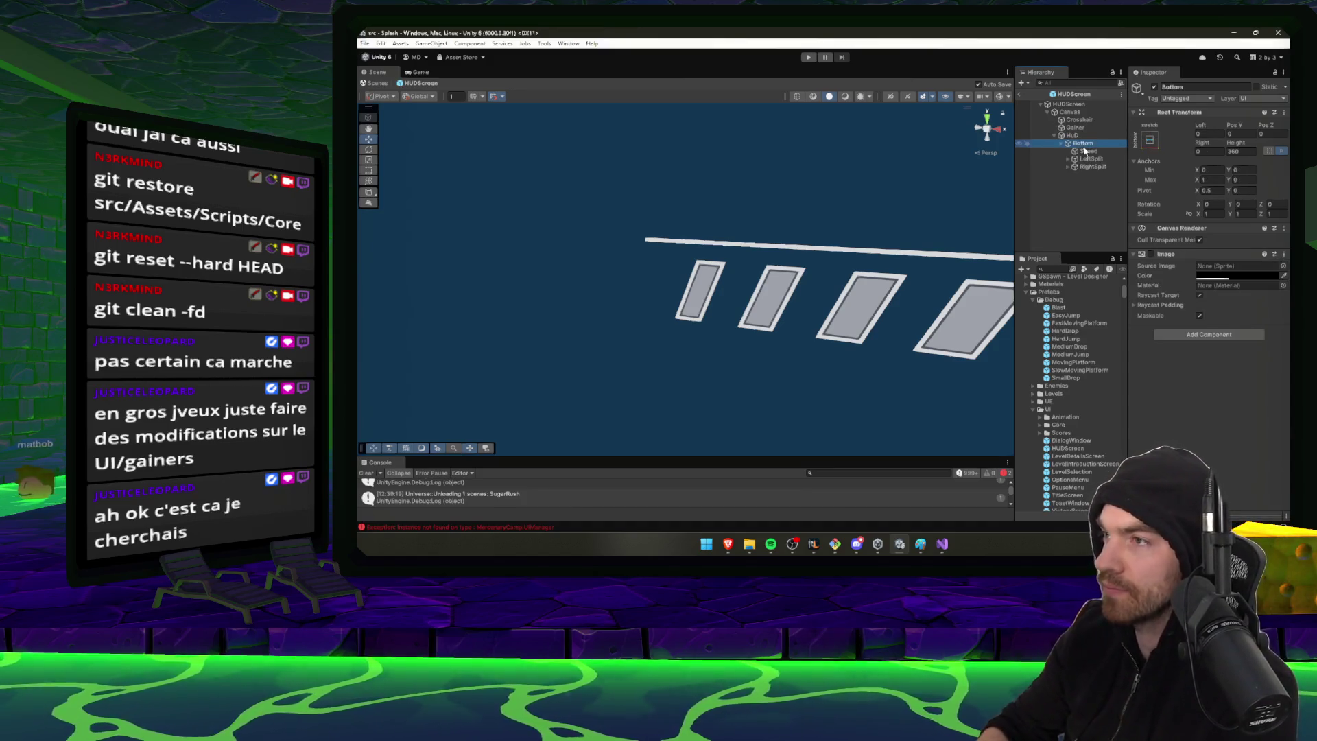
pyautogui.press('Up')
pyautogui.press('Left')
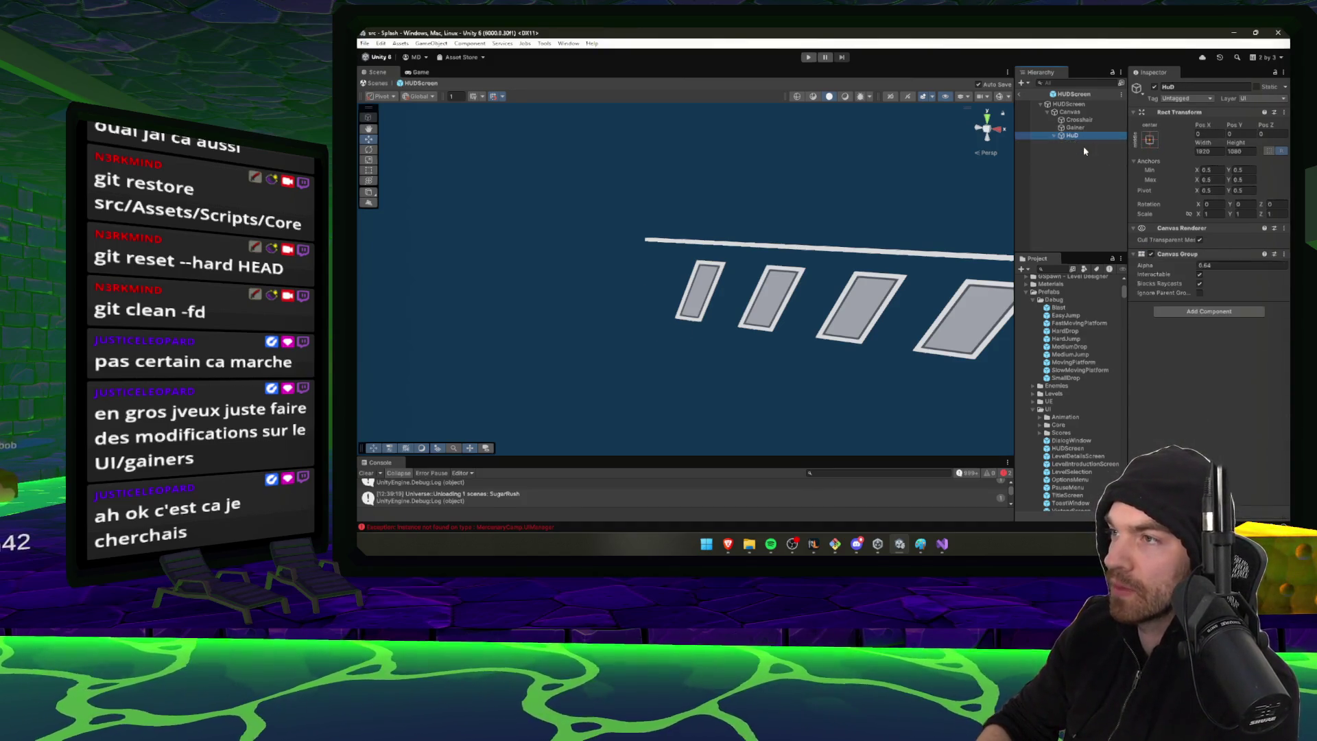
pyautogui.press('Left')
pyautogui.press('Left')
pyautogui.press('Left')
pyautogui.click(1084, 151)
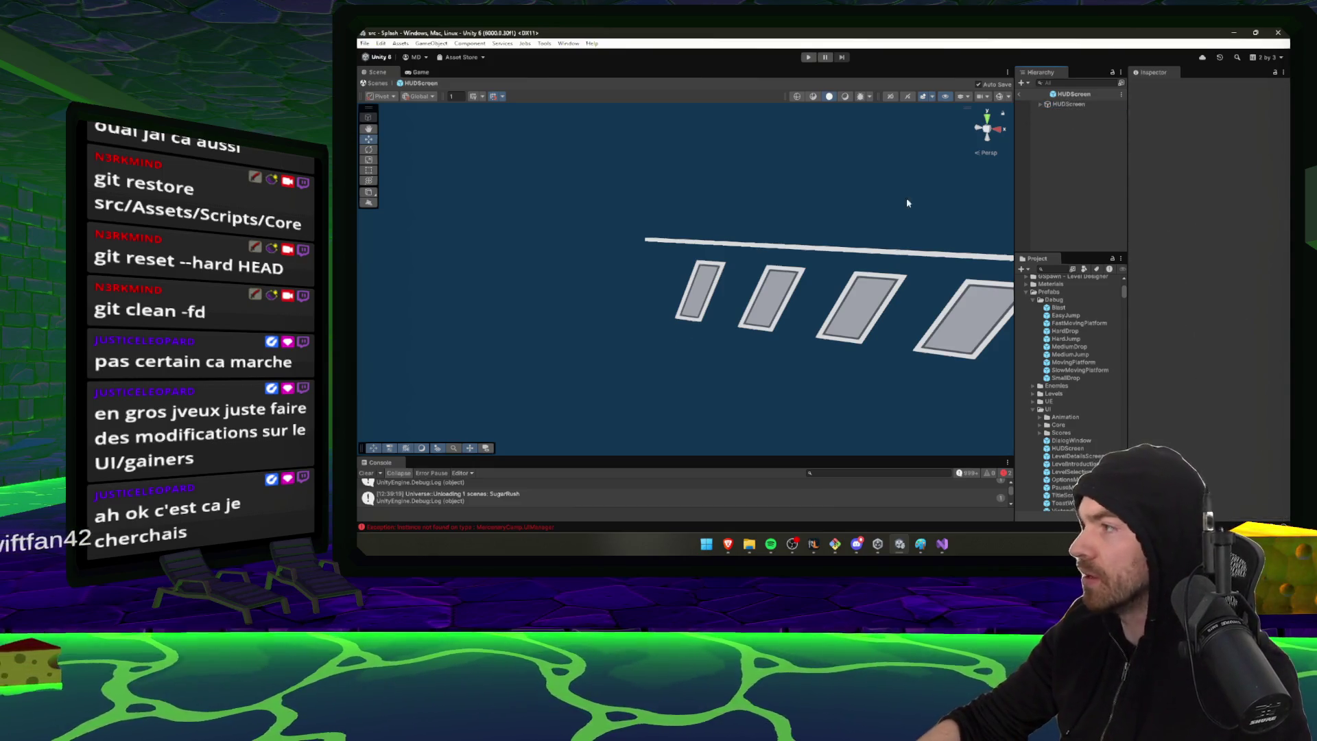
pyautogui.click(834, 544)
# Move up with cd .. to the olympics repository root and list its folders
pyautogui.moveTo(587, 255); pyautogui.dragTo(781, 262)
pyautogui.click(781, 258)
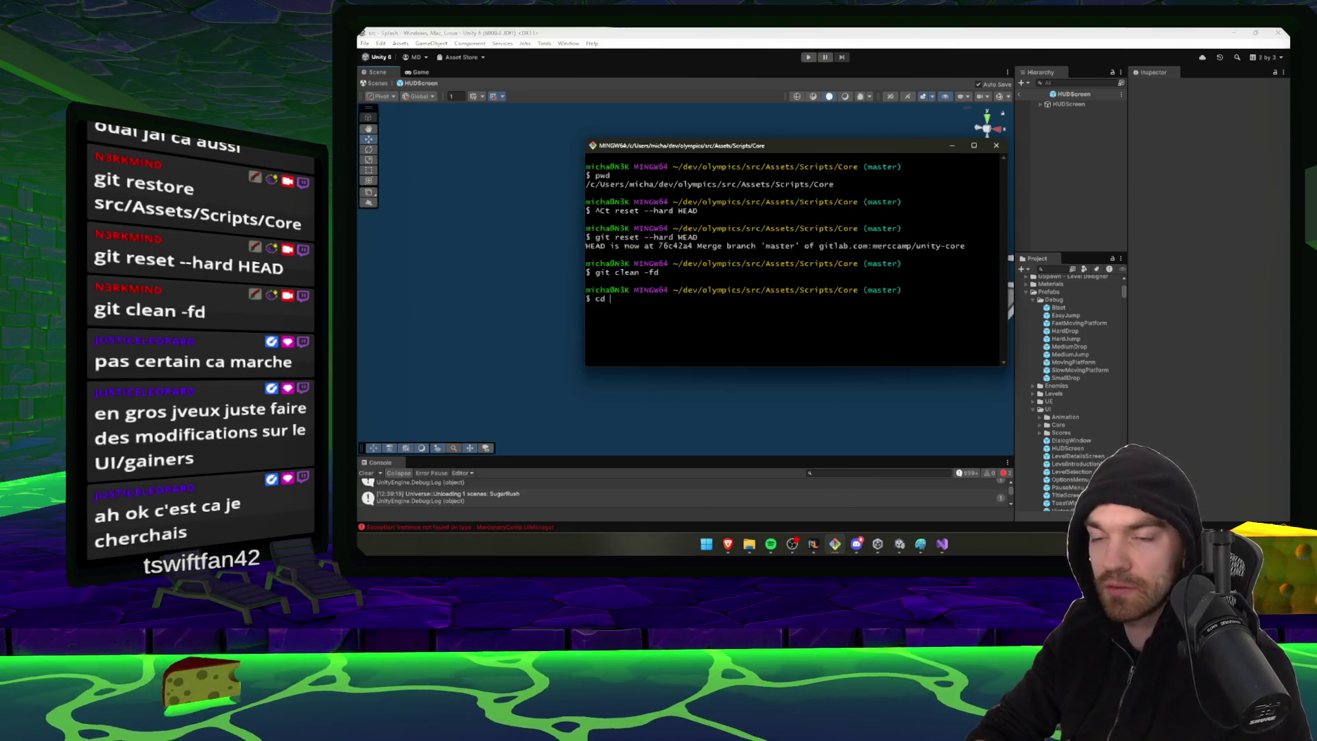
pyautogui.write('..')
pyautogui.press('Return')
pyautogui.write('cd ..')
pyautogui.press('Return')
pyautogui.write('cd cd..')
pyautogui.press('Return')
pyautogui.write('c')
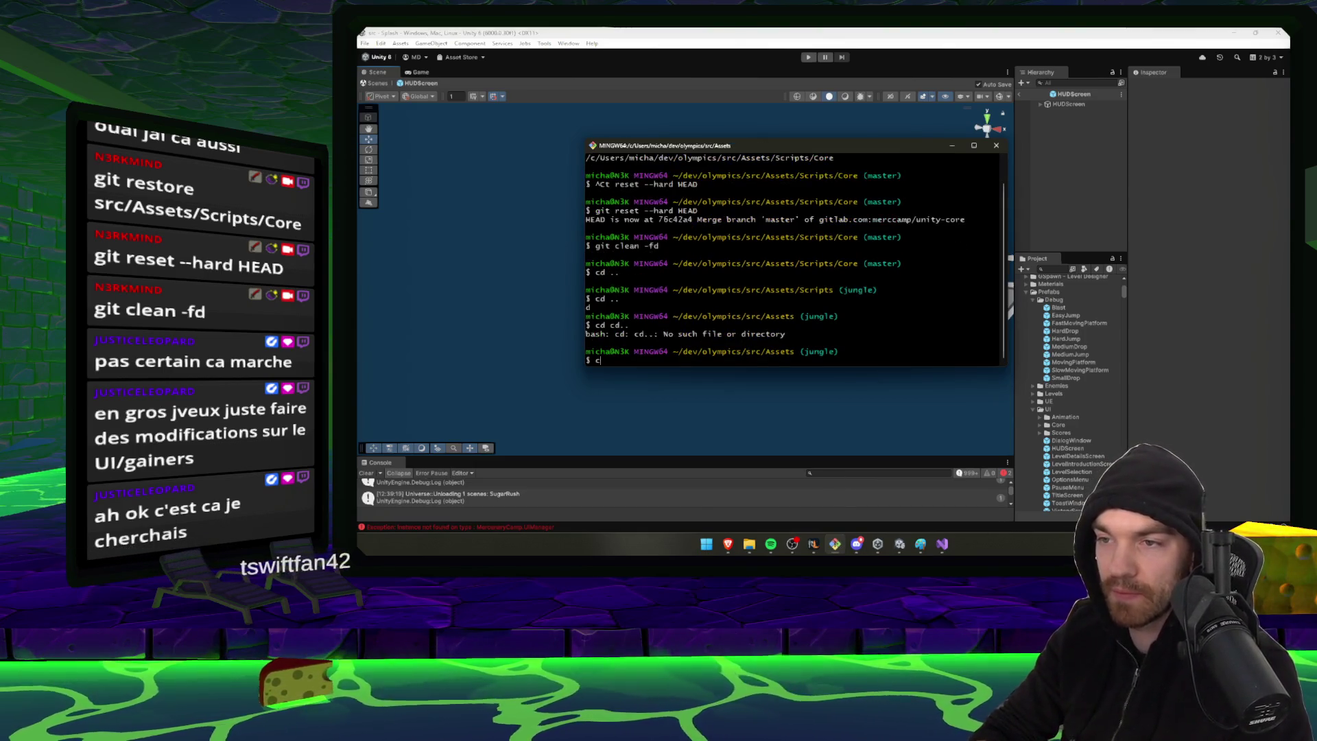
pyautogui.write('d ..')
pyautogui.press('Return')
pyautogui.write('cd ..')
pyautogui.press('Return')
pyautogui.write('ls')
pyautogui.press('Return')
# Check status, stage all changes, commit 'added jungle level to rotation', and push to jungle
pyautogui.write('g')
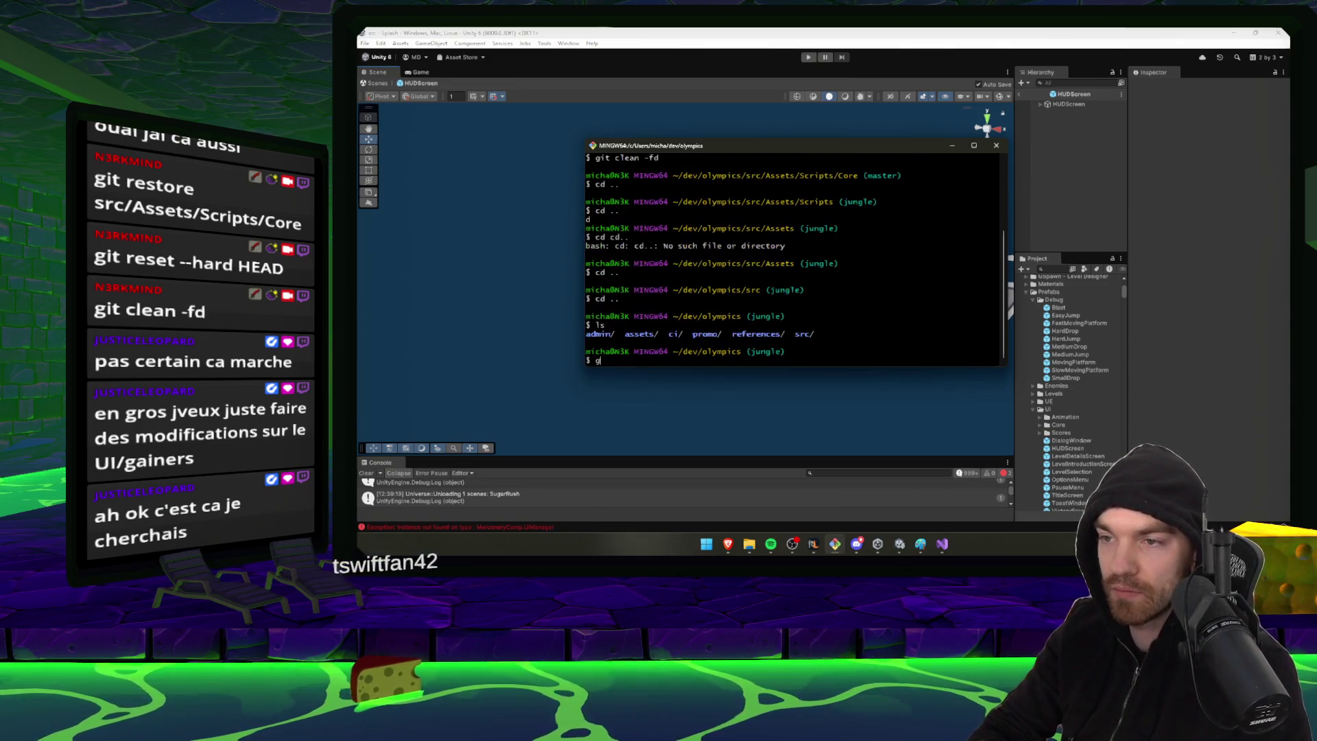
pyautogui.write('it statu')
pyautogui.press('Return')
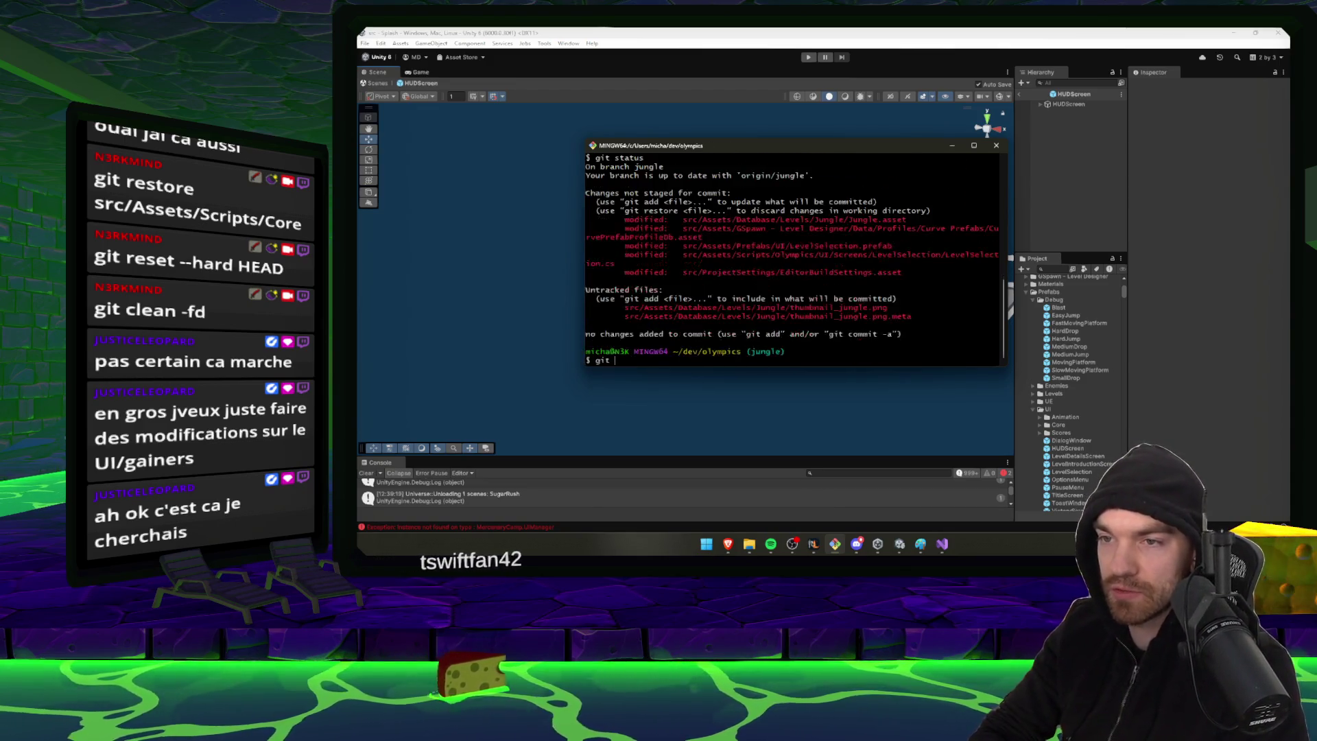
pyautogui.write('git add .')
pyautogui.press('Return')
pyautogui.write('git commit p')
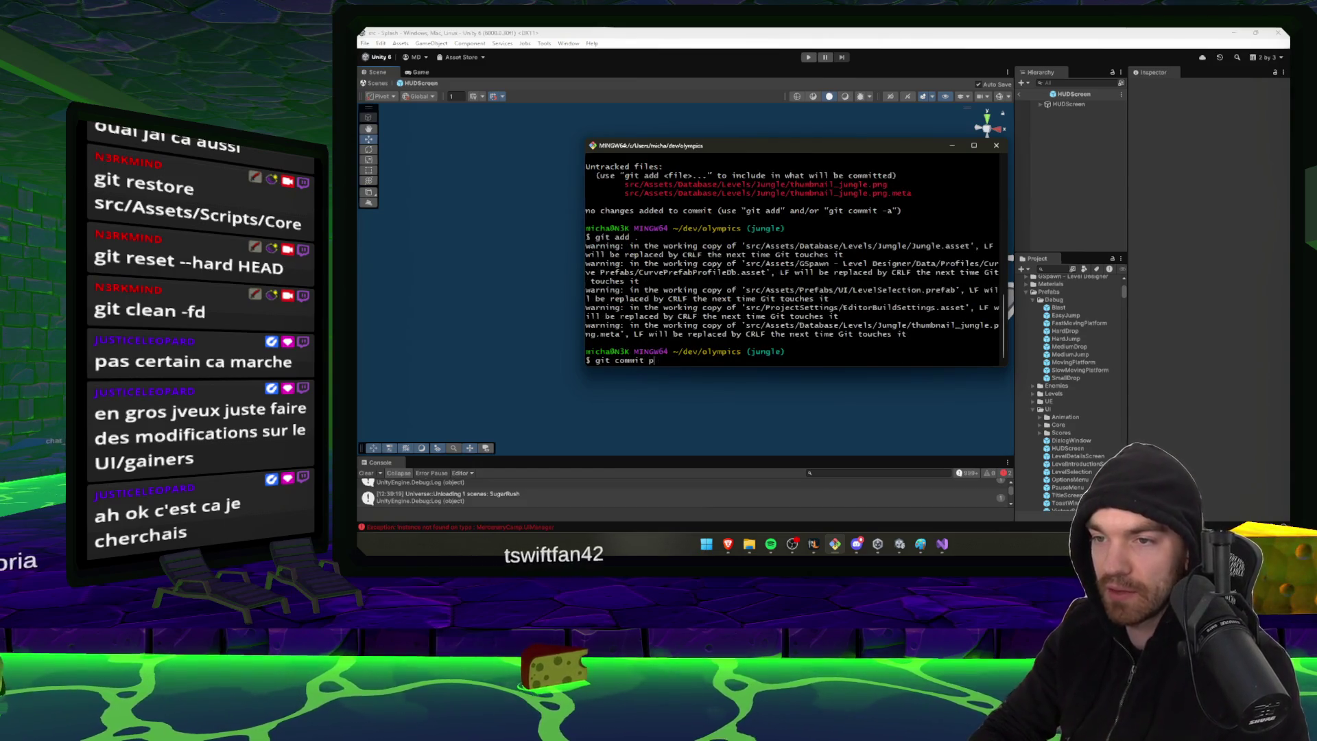
pyautogui.press('BackSpace')
pyautogui.write('-m ')
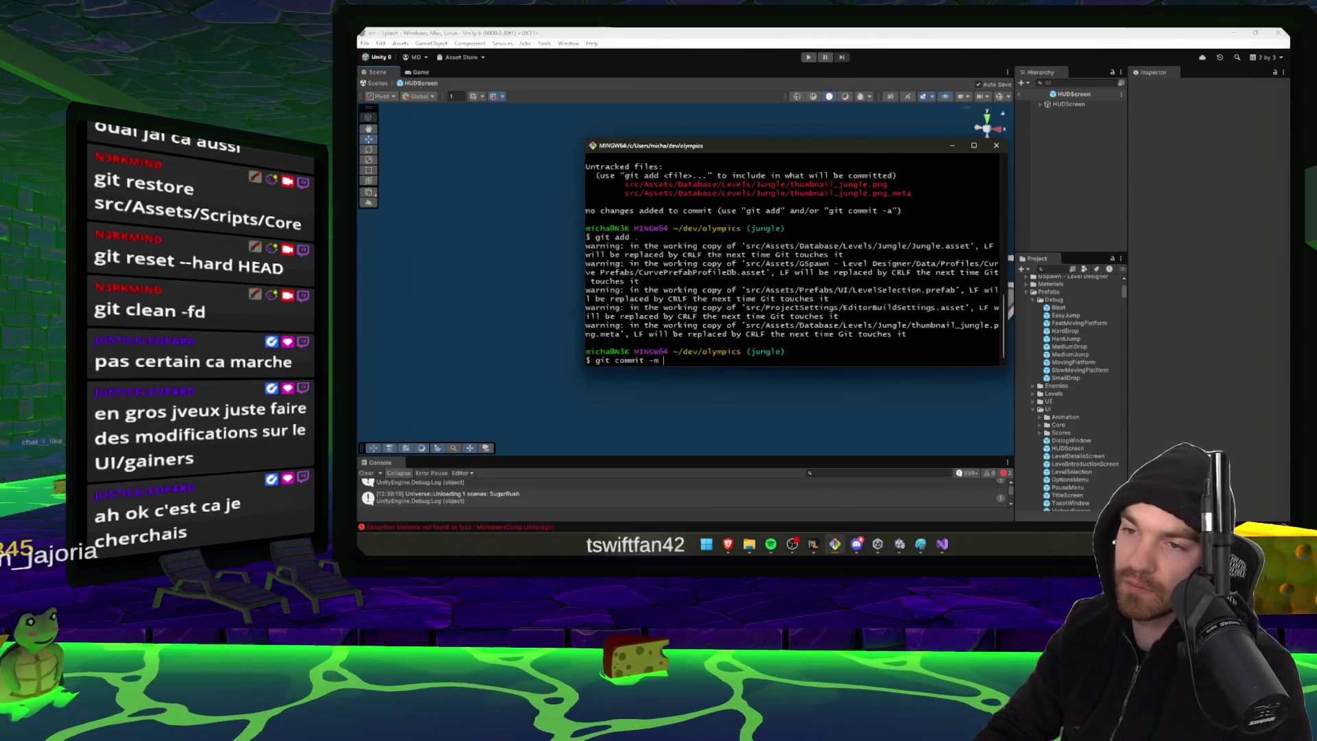
pyautogui.write('"added jungle ')
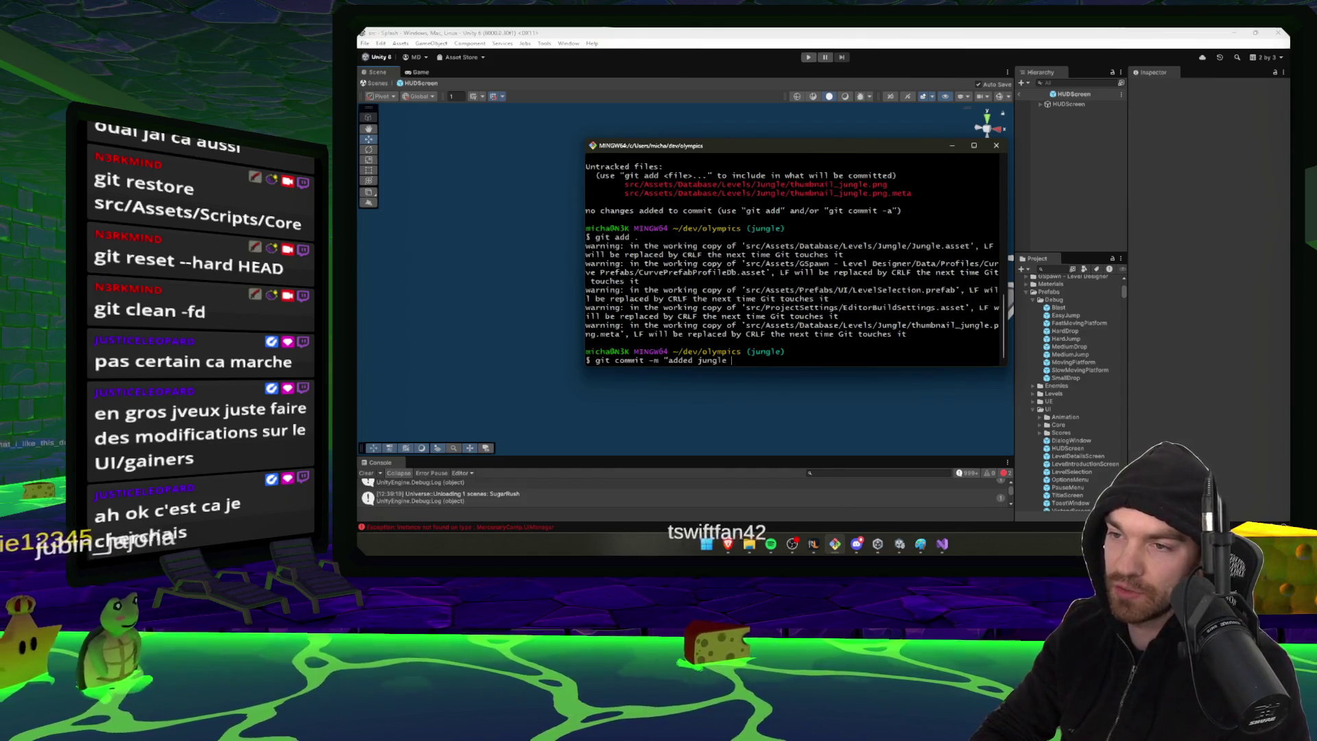
pyautogui.write('level to rotat')
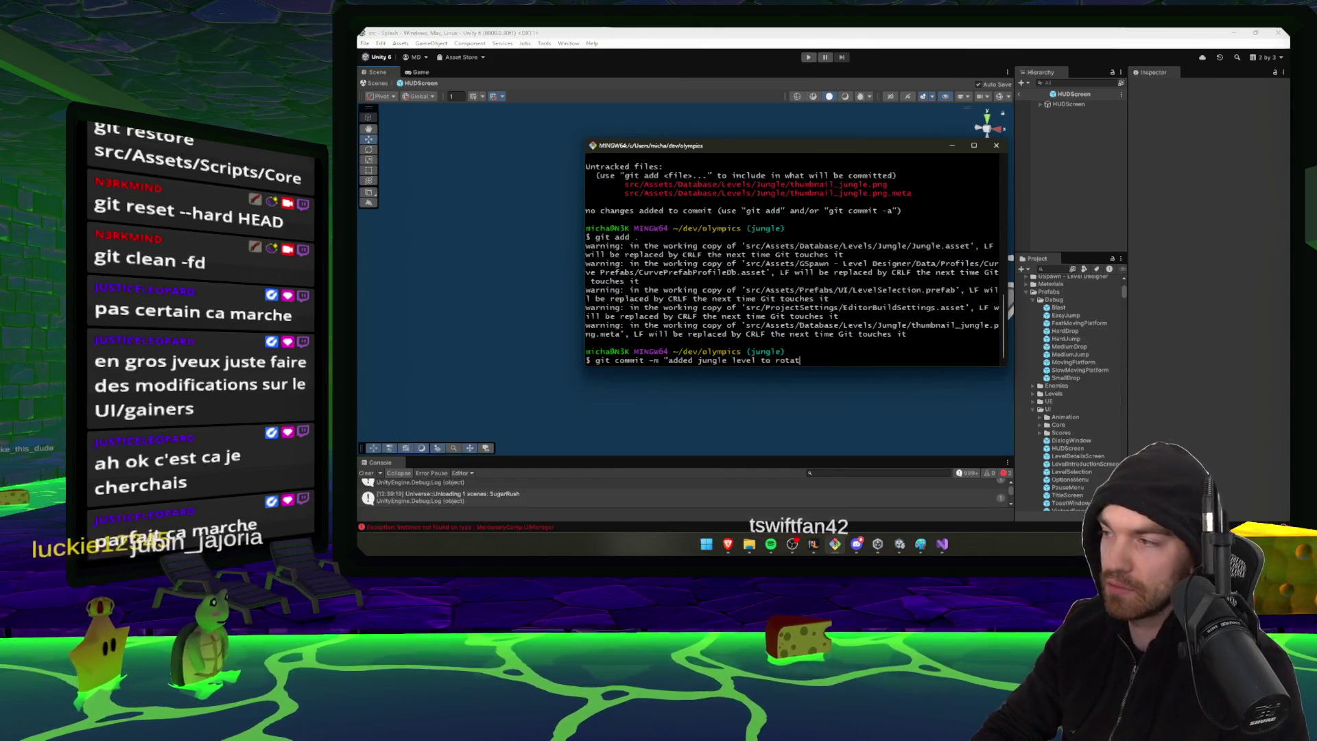
pyautogui.write('ion"')
pyautogui.press('Return')
pyautogui.write('git push')
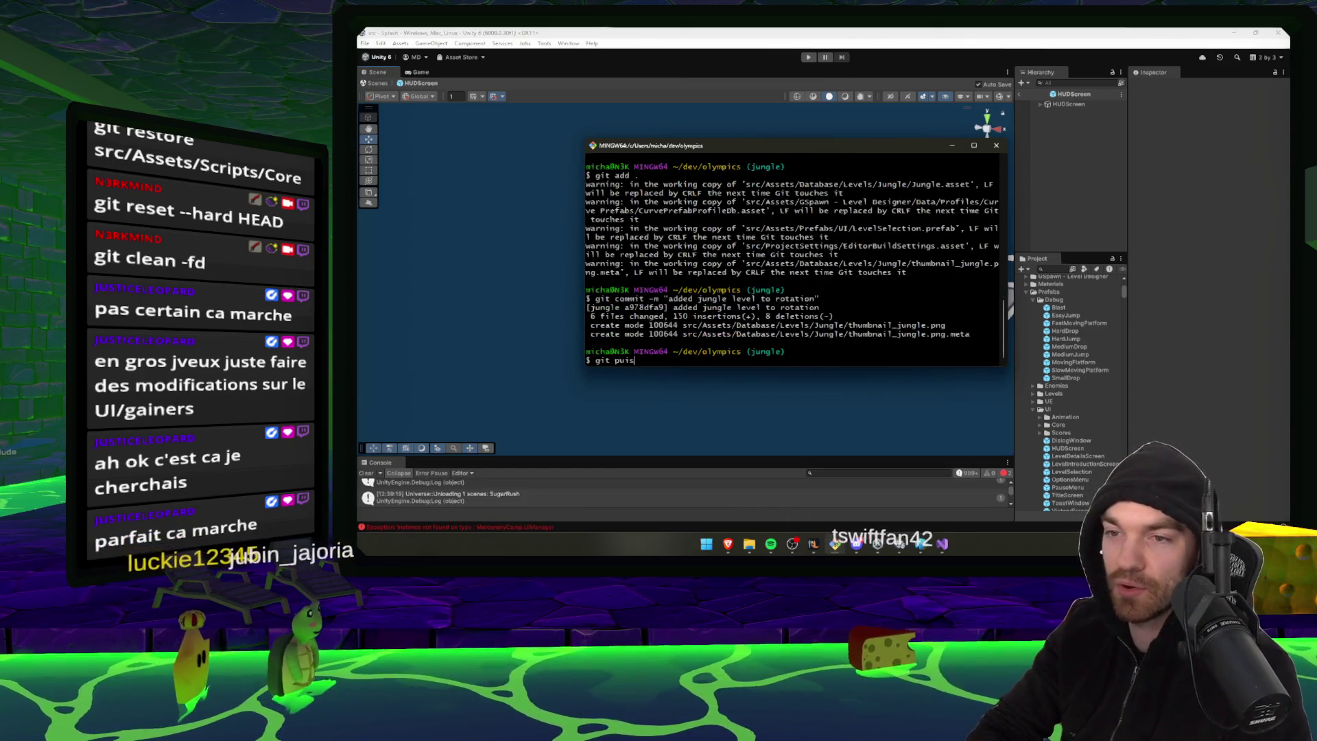
pyautogui.press('Return')
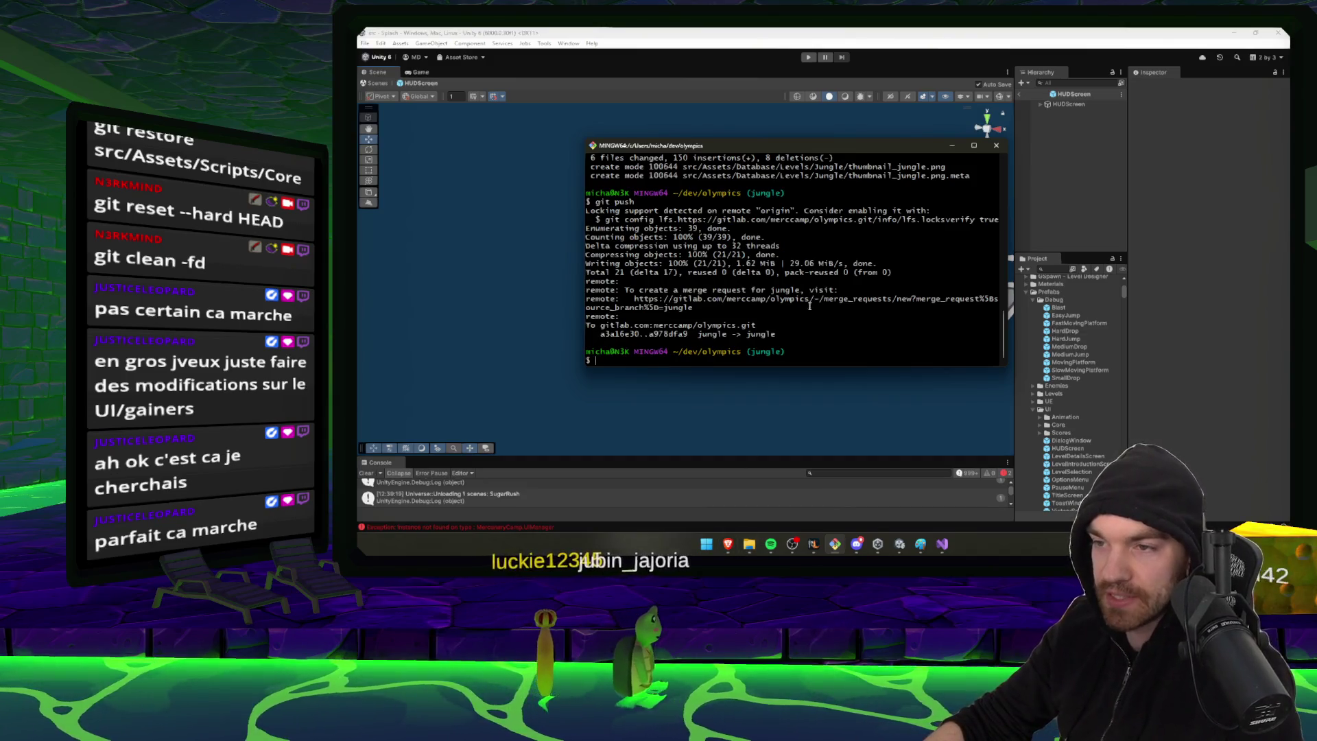
pyautogui.click(728, 543)
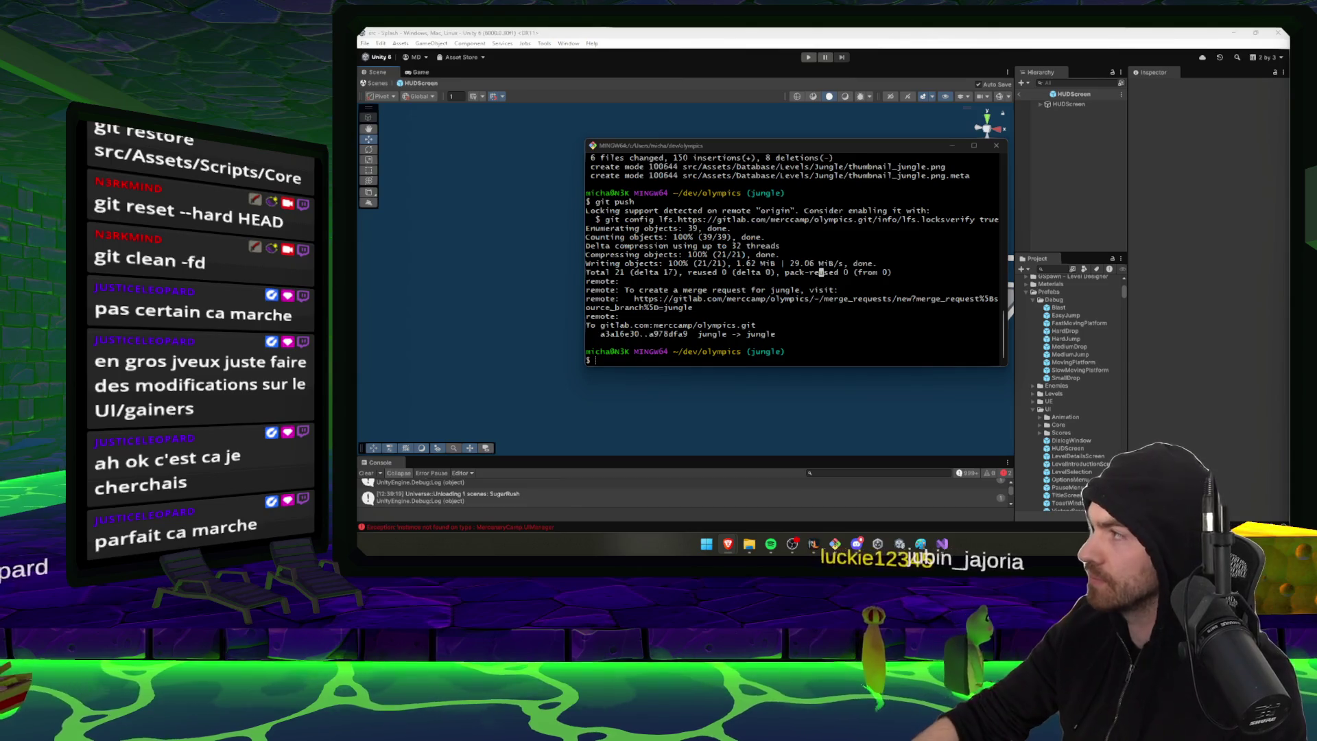
pyautogui.doubleClick(765, 170)
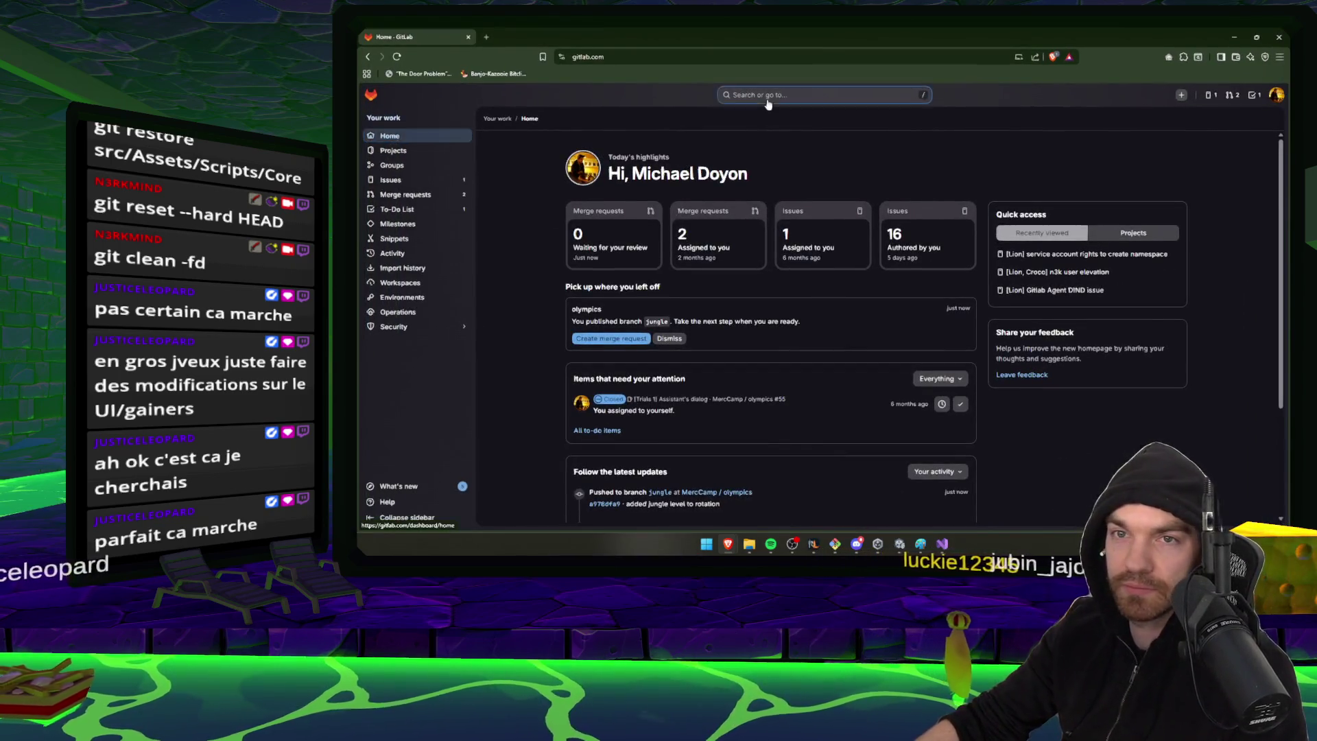
# Find the olympics project in GitLab and start a jungle-to-dev merge request
pyautogui.click(768, 97)
pyautogui.write('oly')
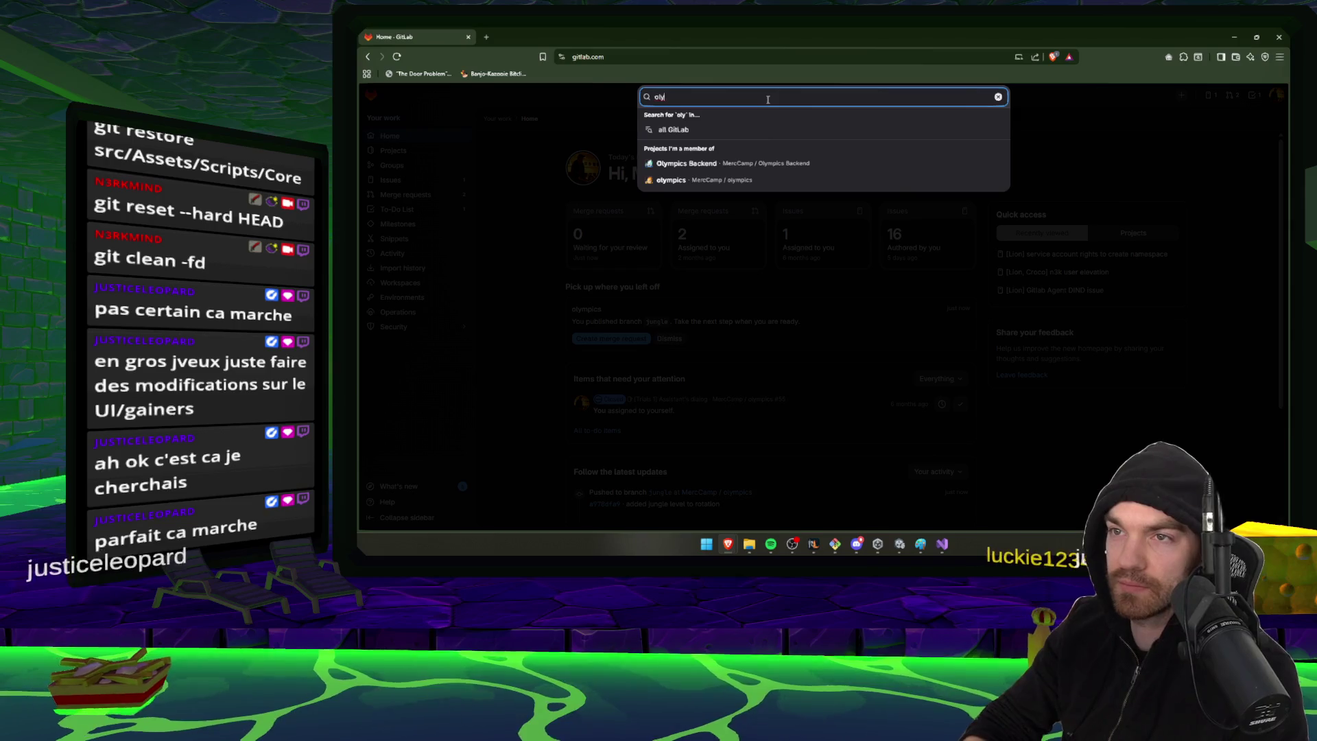
pyautogui.write('mpics')
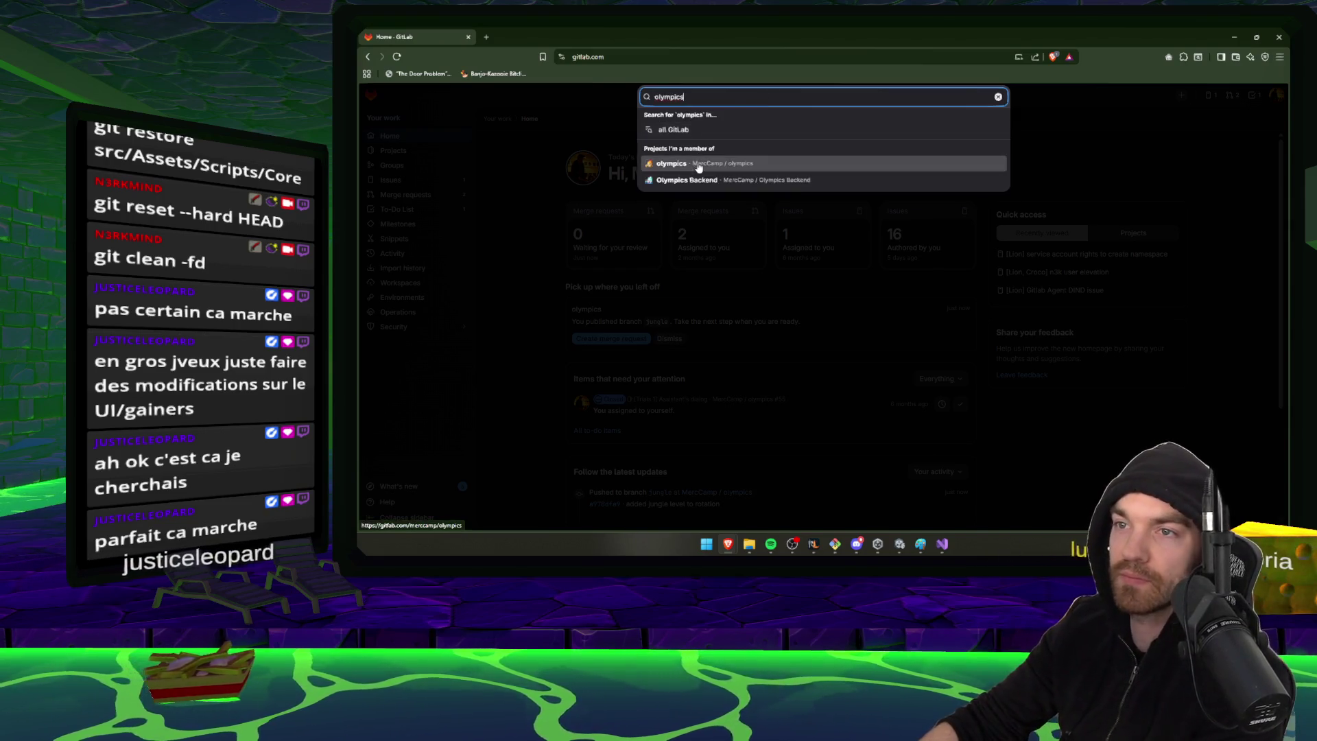
pyautogui.click(698, 165)
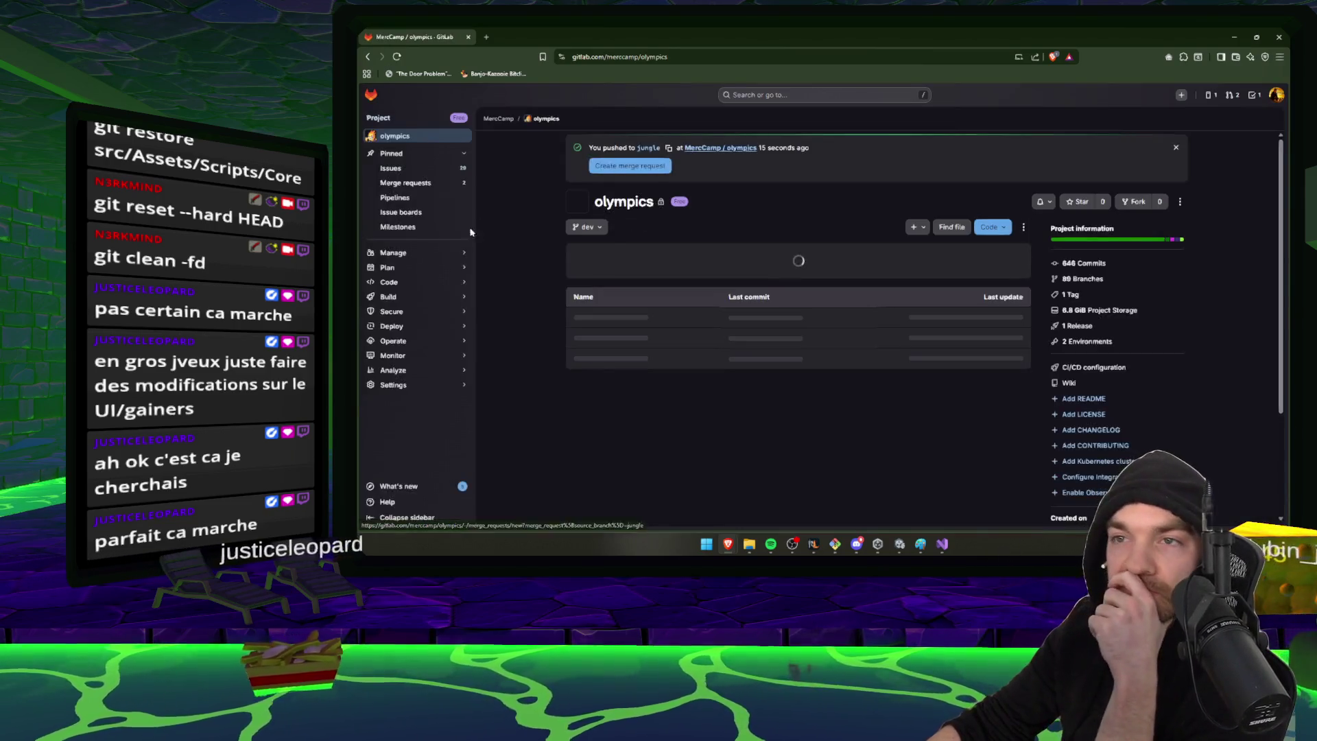
pyautogui.click(630, 167)
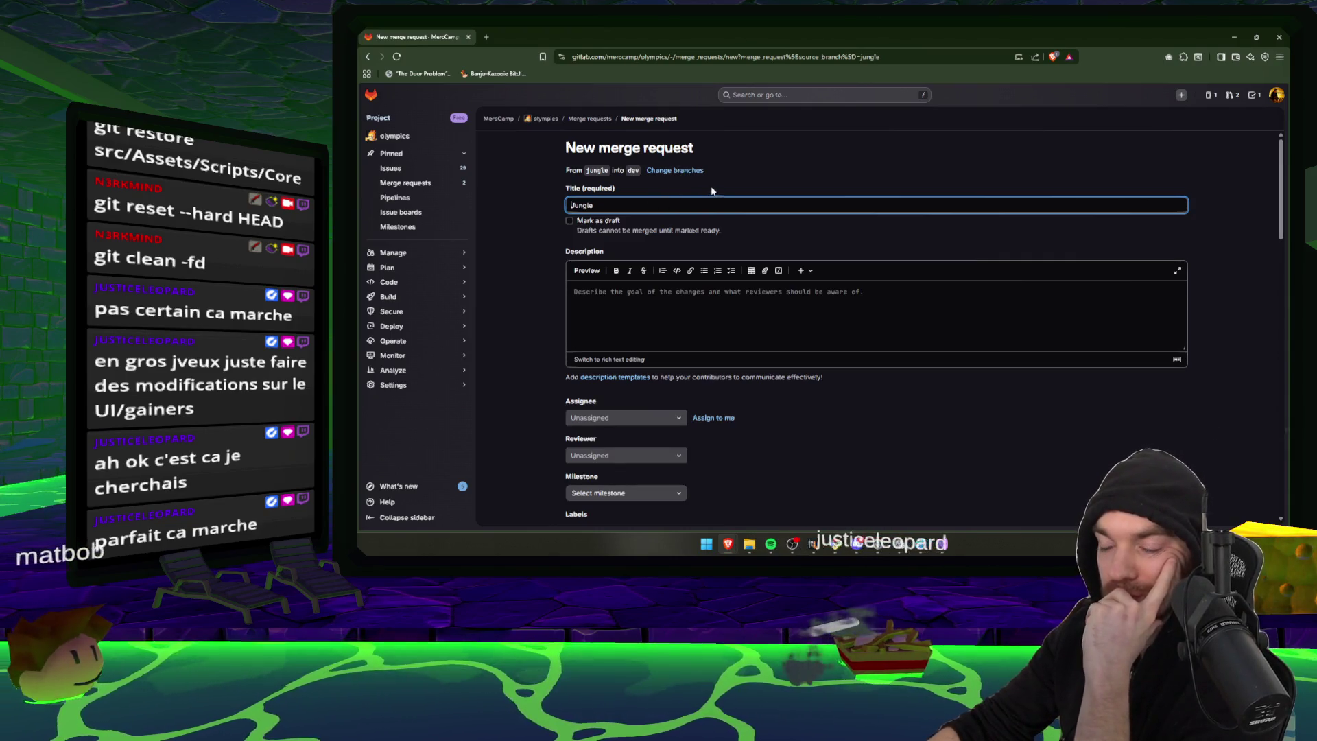
# Merge dev into the jungle branch from the Git Bash terminal
pyautogui.moveTo(899, 544)
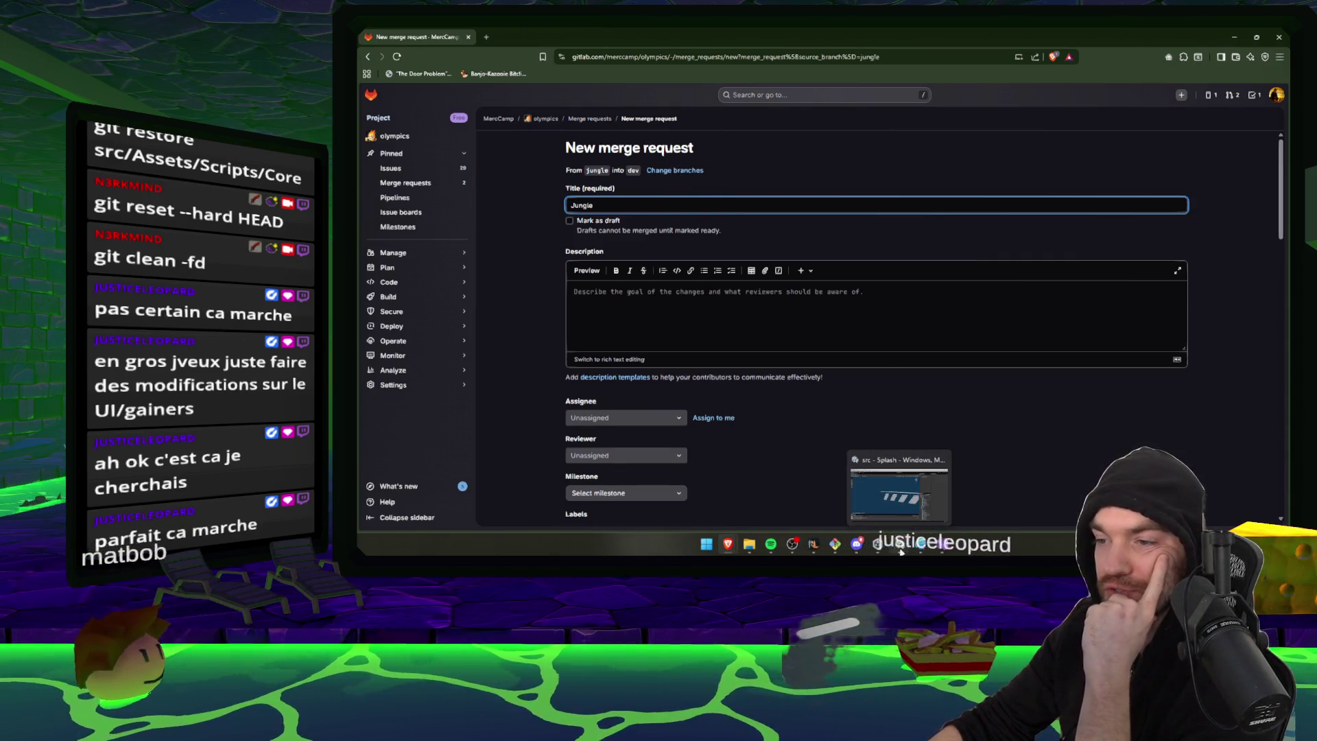
pyautogui.click(902, 505)
pyautogui.click(835, 545)
pyautogui.write('git merge dev')
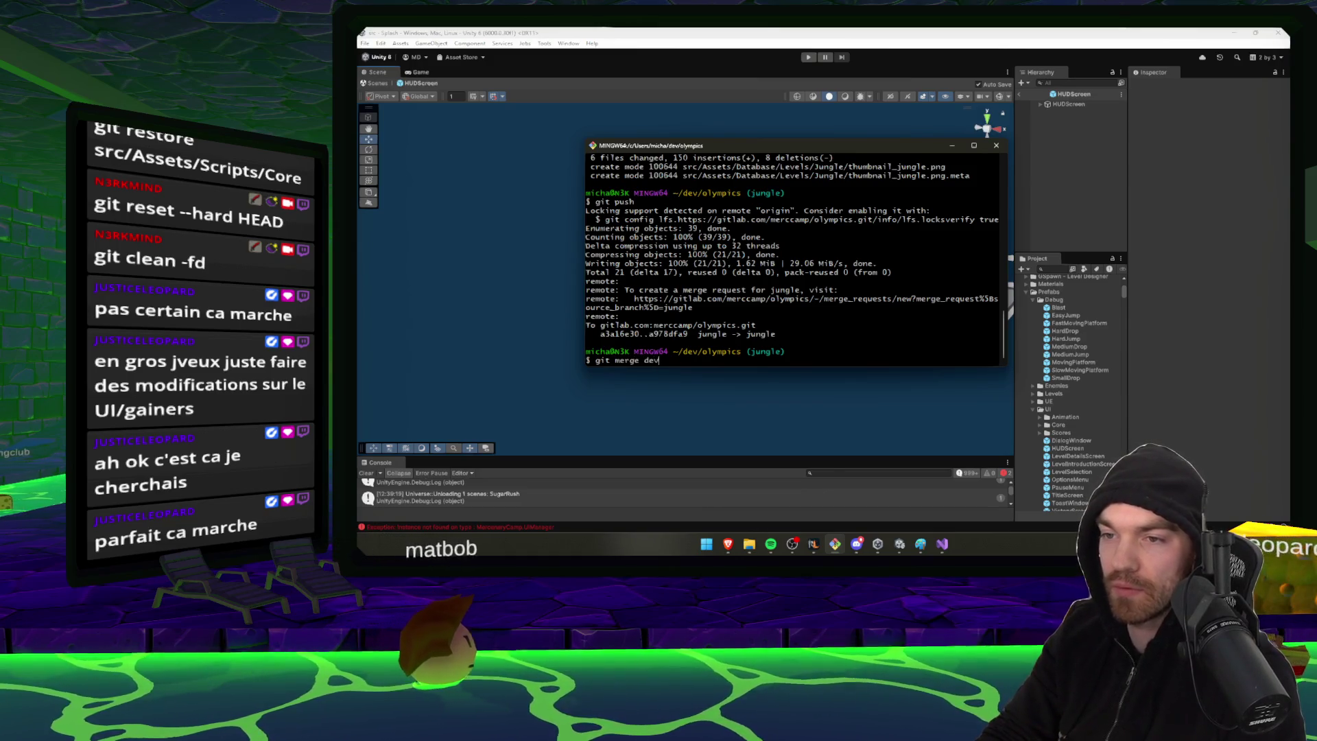
pyautogui.press('Return')
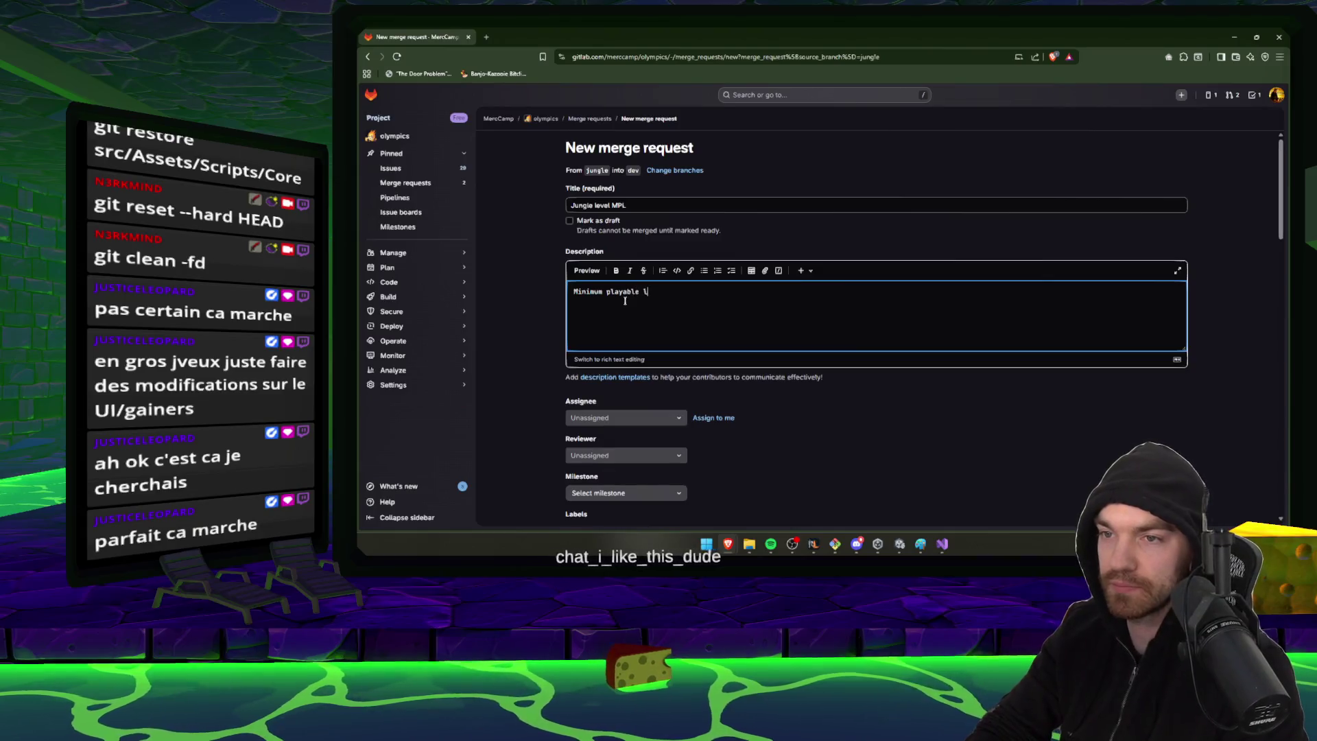
# Title the request 'Jungle level MPL', keep the source branch, squash commits, and create it
pyautogui.write('evel')
pyautogui.scroll(-5, 734, 422)
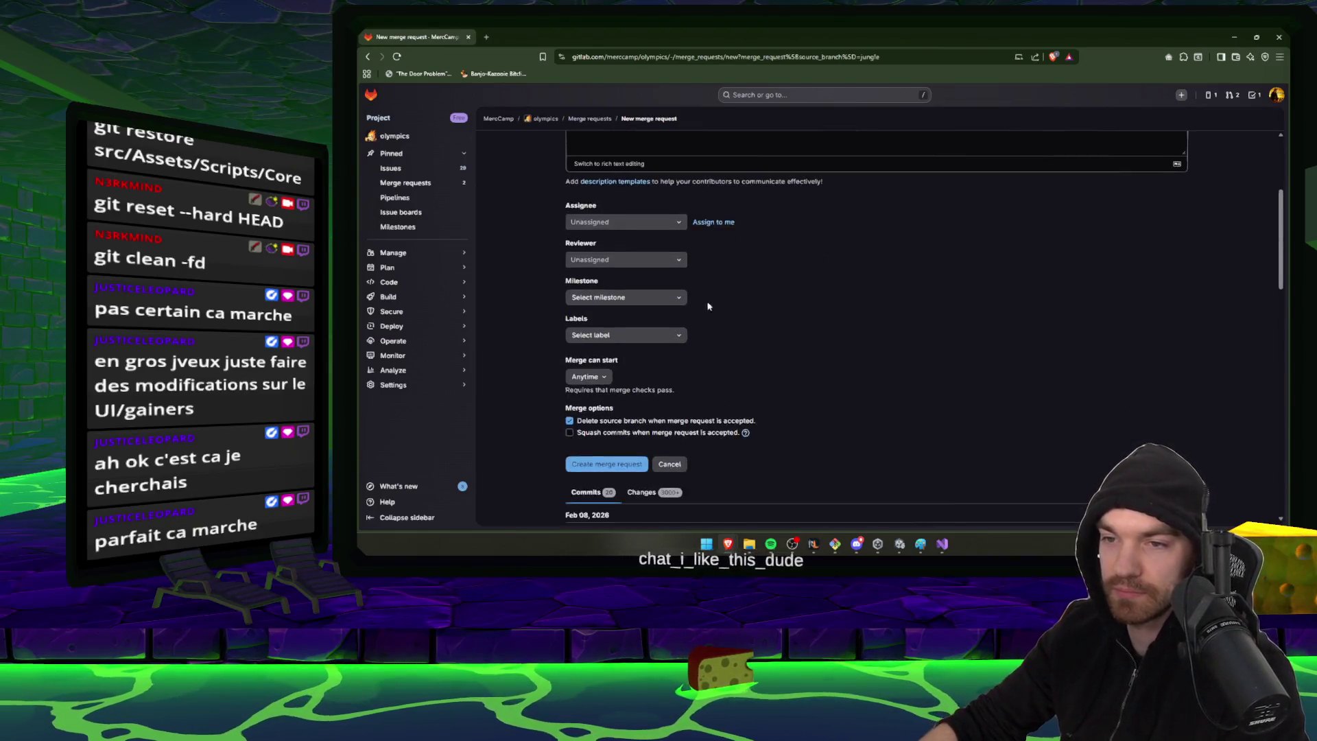
pyautogui.click(570, 274)
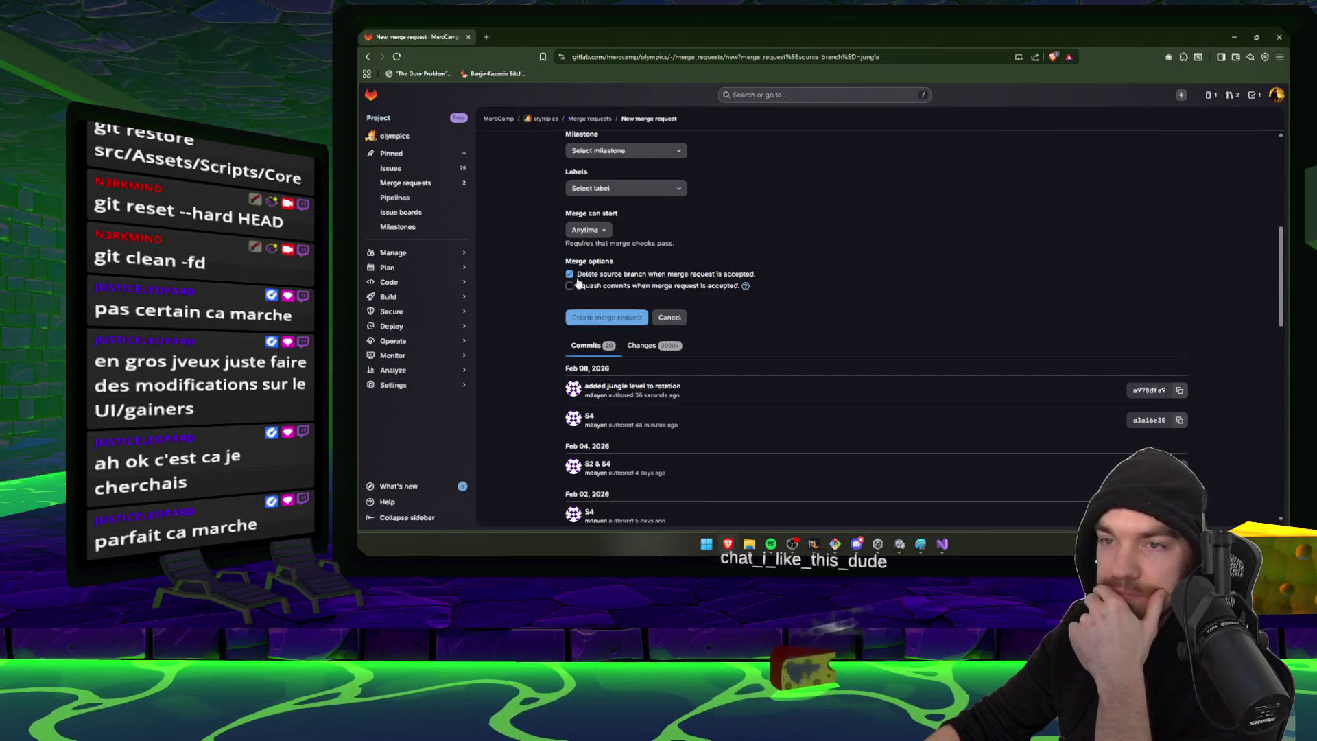
pyautogui.click(569, 285)
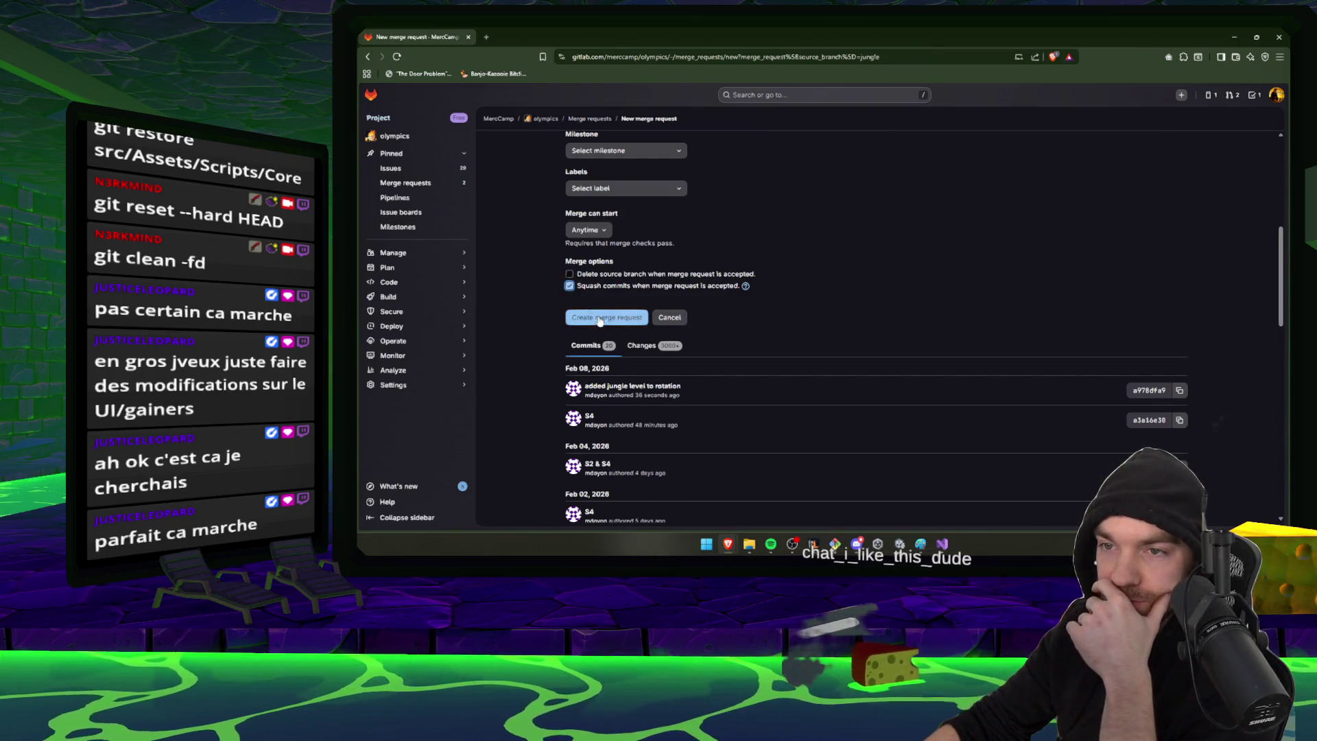
pyautogui.click(606, 317)
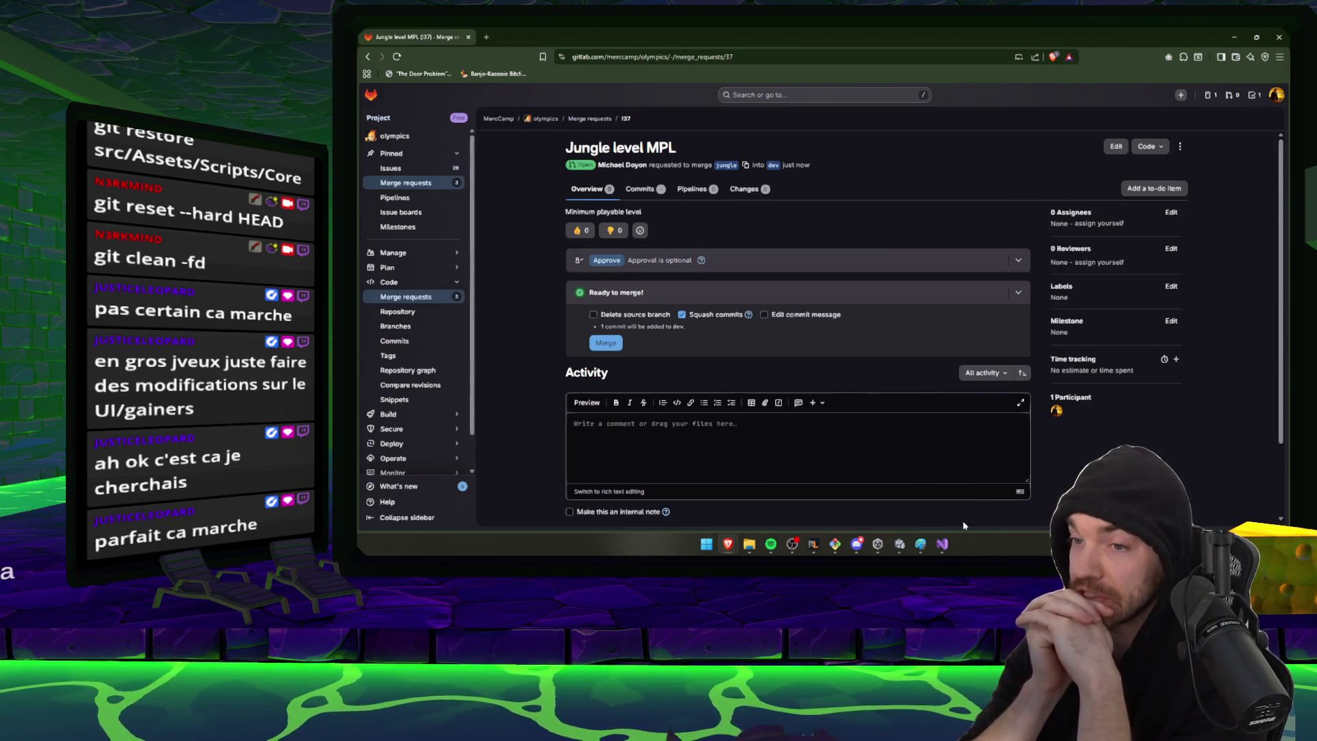
# Merge the Jungle level MPL request into dev
pyautogui.click(616, 345)
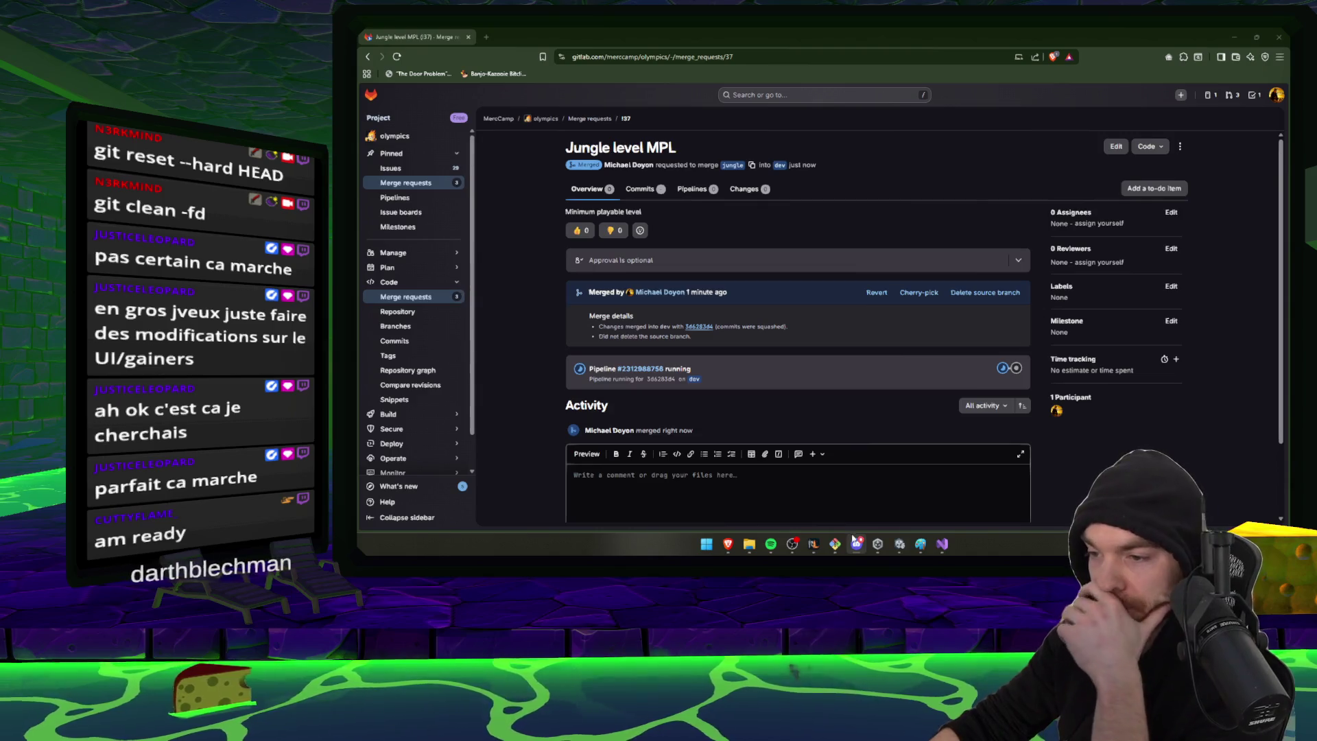
# Confirm jungle is up to date in the terminal, then view olympics merge requests and pipelines
pyautogui.click(1234, 35)
pyautogui.moveTo(728, 544)
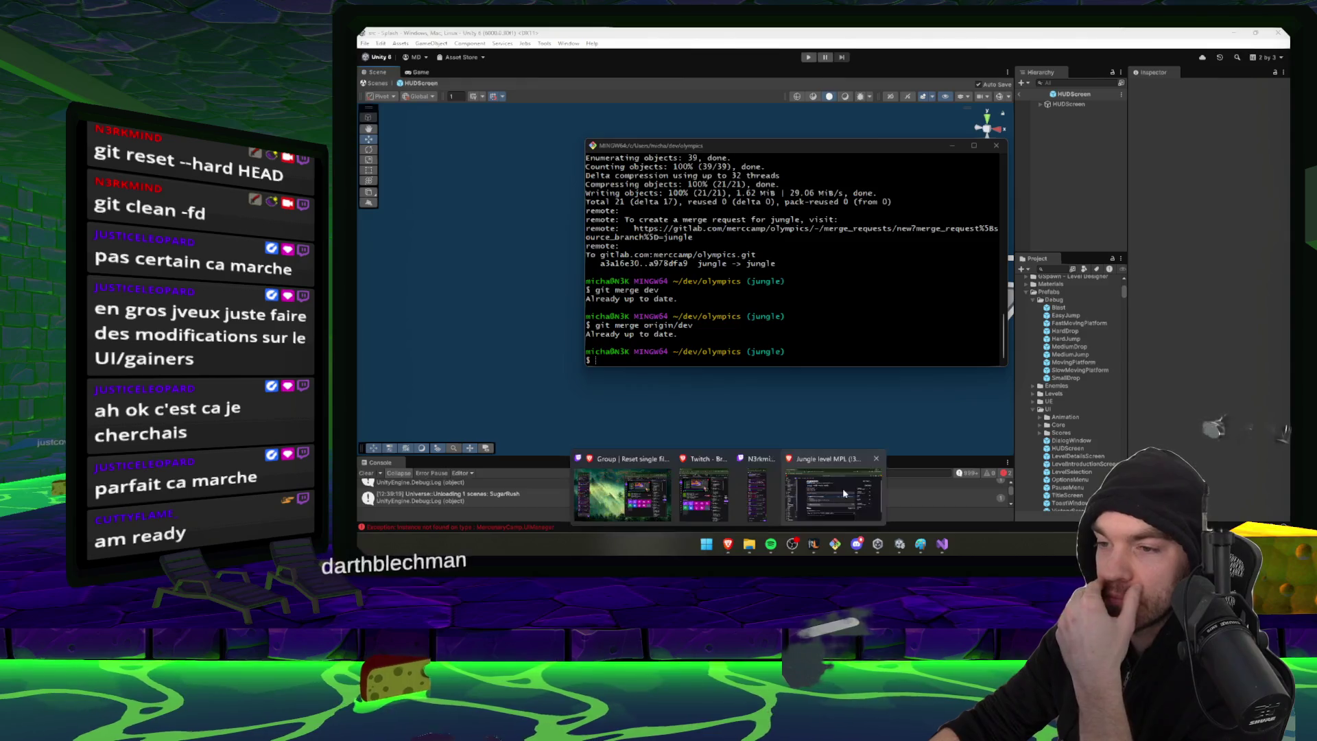
pyautogui.click(844, 493)
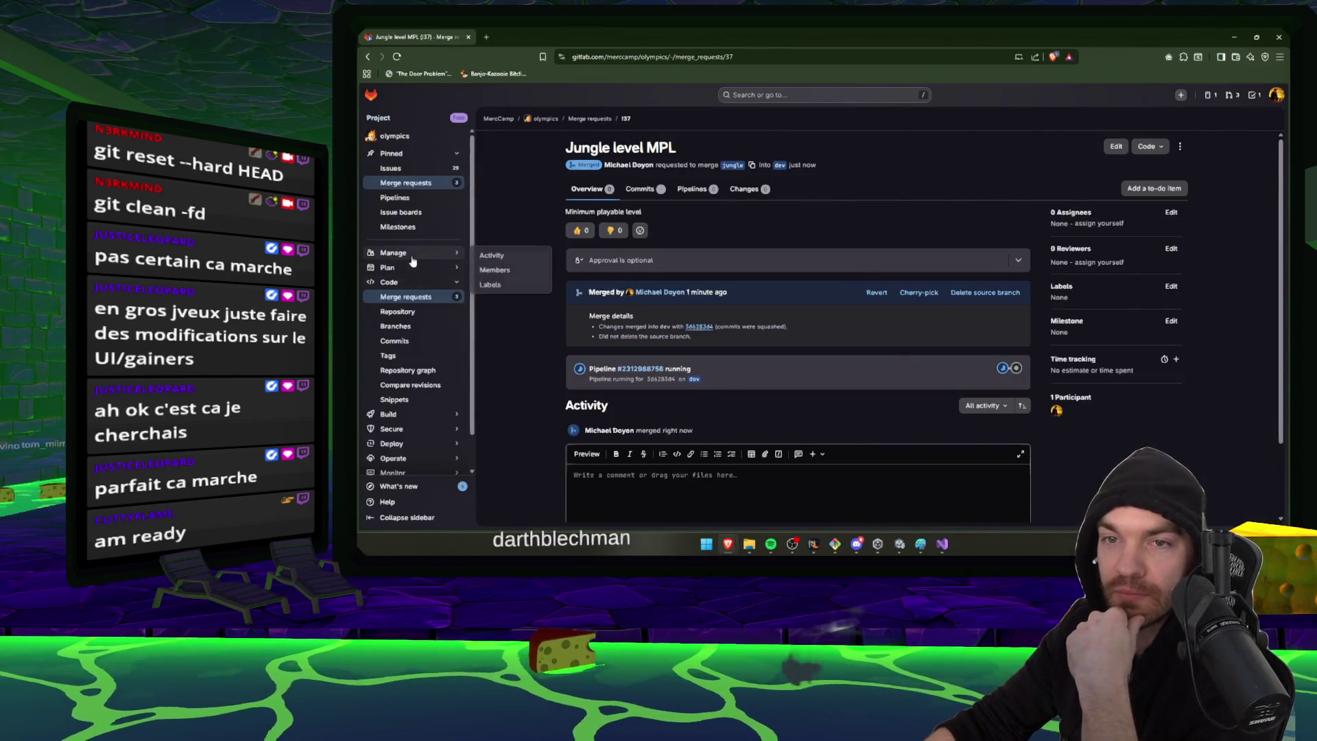
pyautogui.click(426, 306)
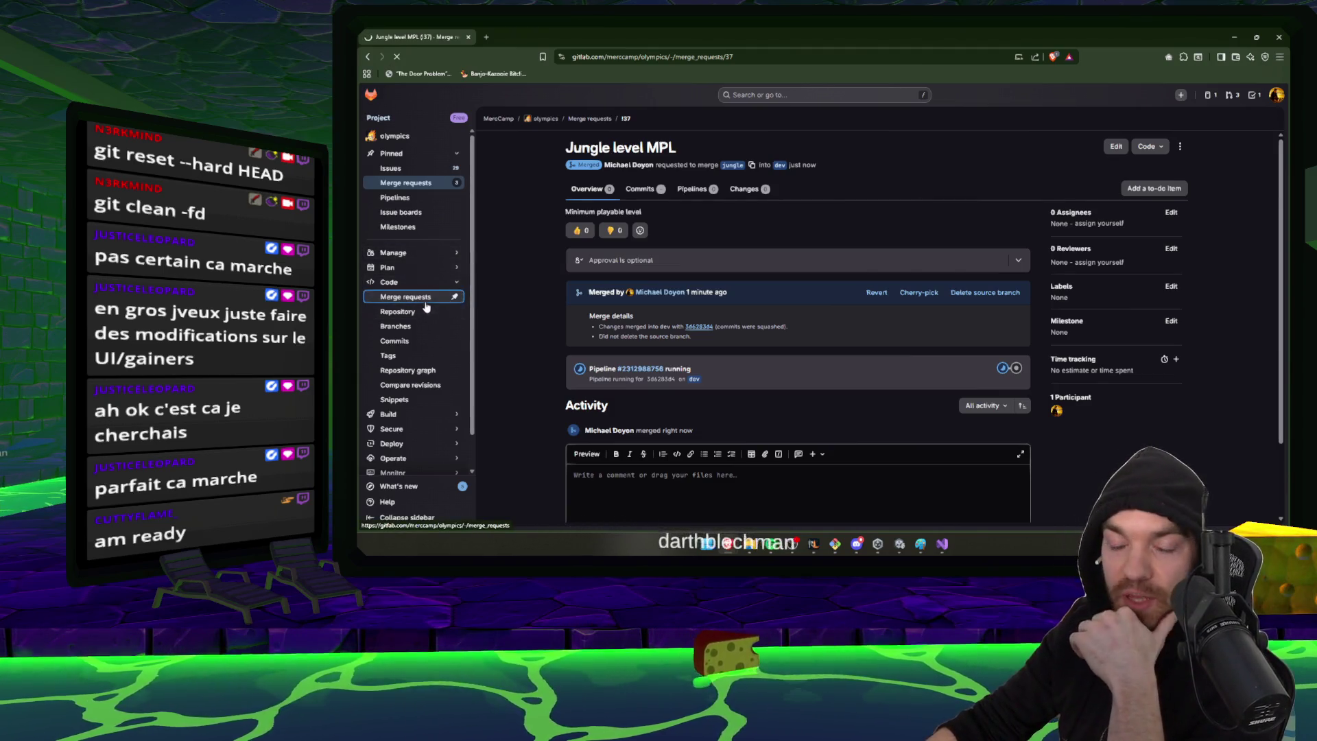
pyautogui.moveTo(439, 414)
pyautogui.click(494, 417)
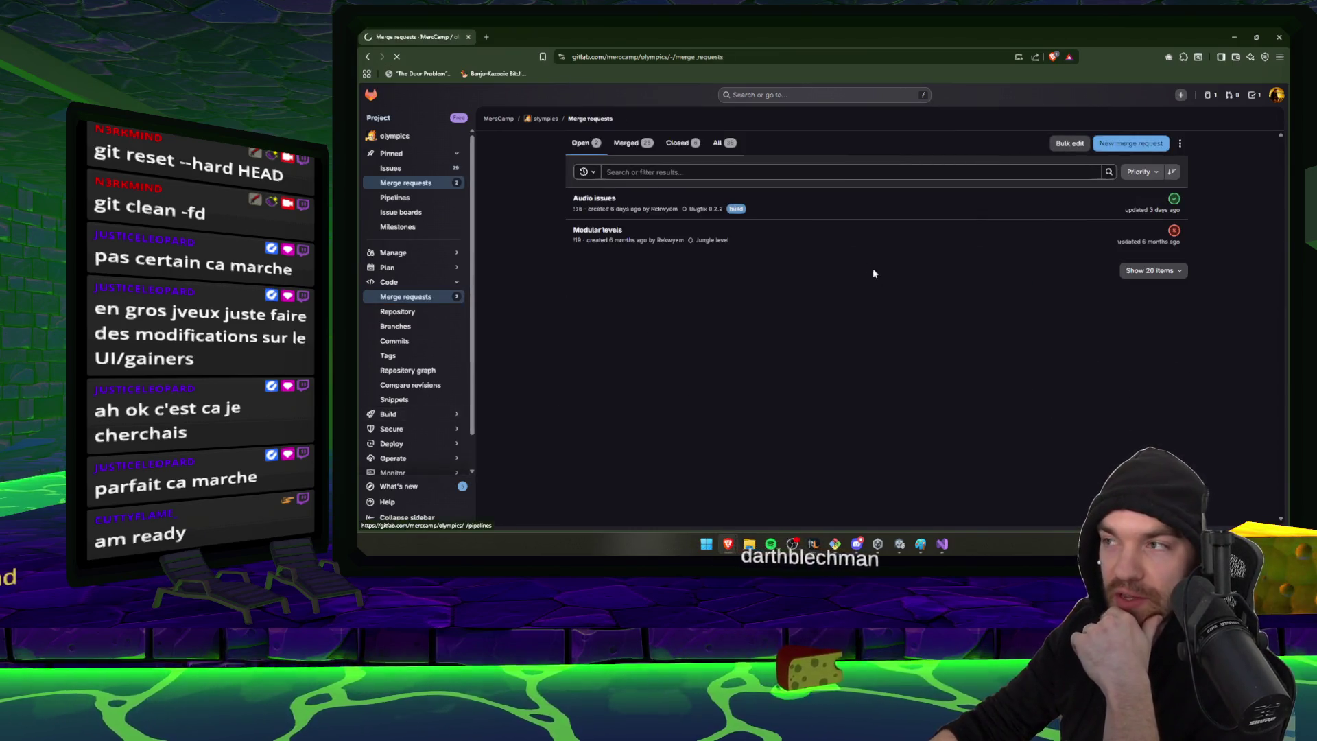
# Inspect the running Jungle level MPL pipeline's build-StandaloneWindows64 job and deploy stage jobs
pyautogui.click(928, 229)
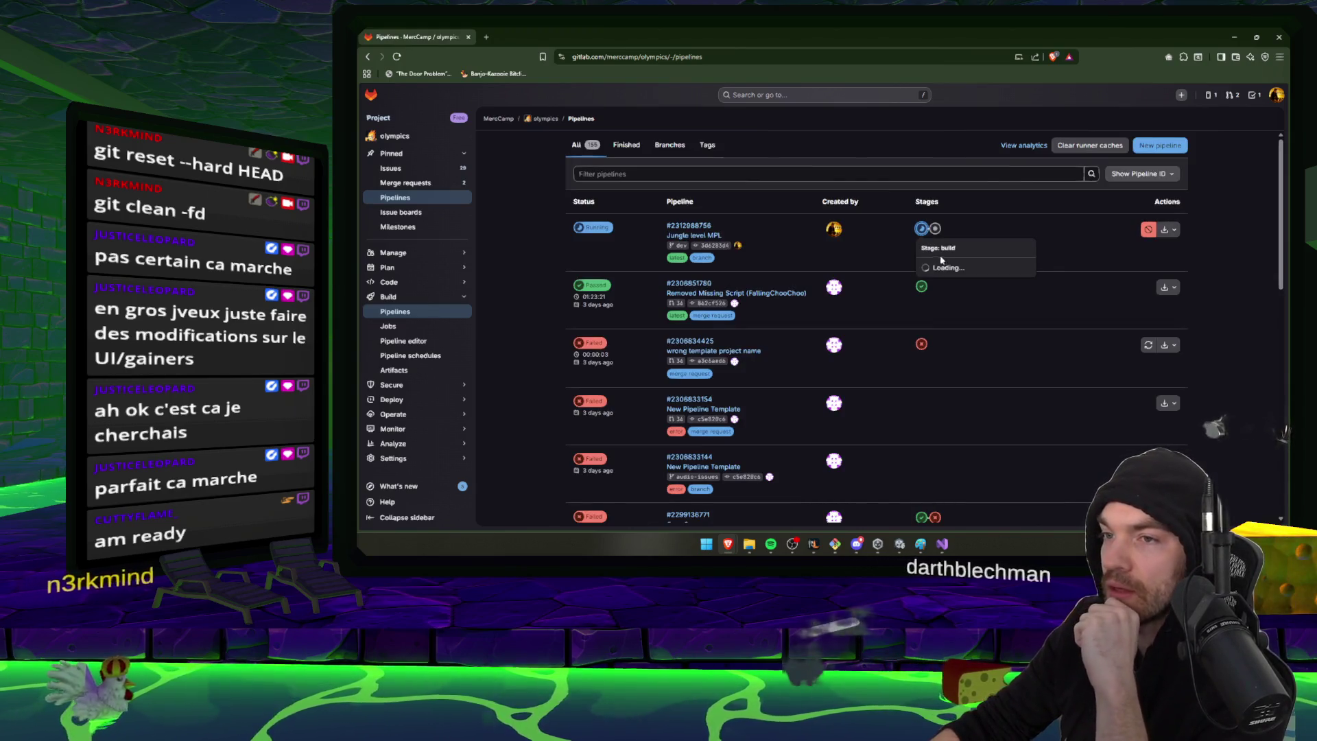
pyautogui.click(1023, 273)
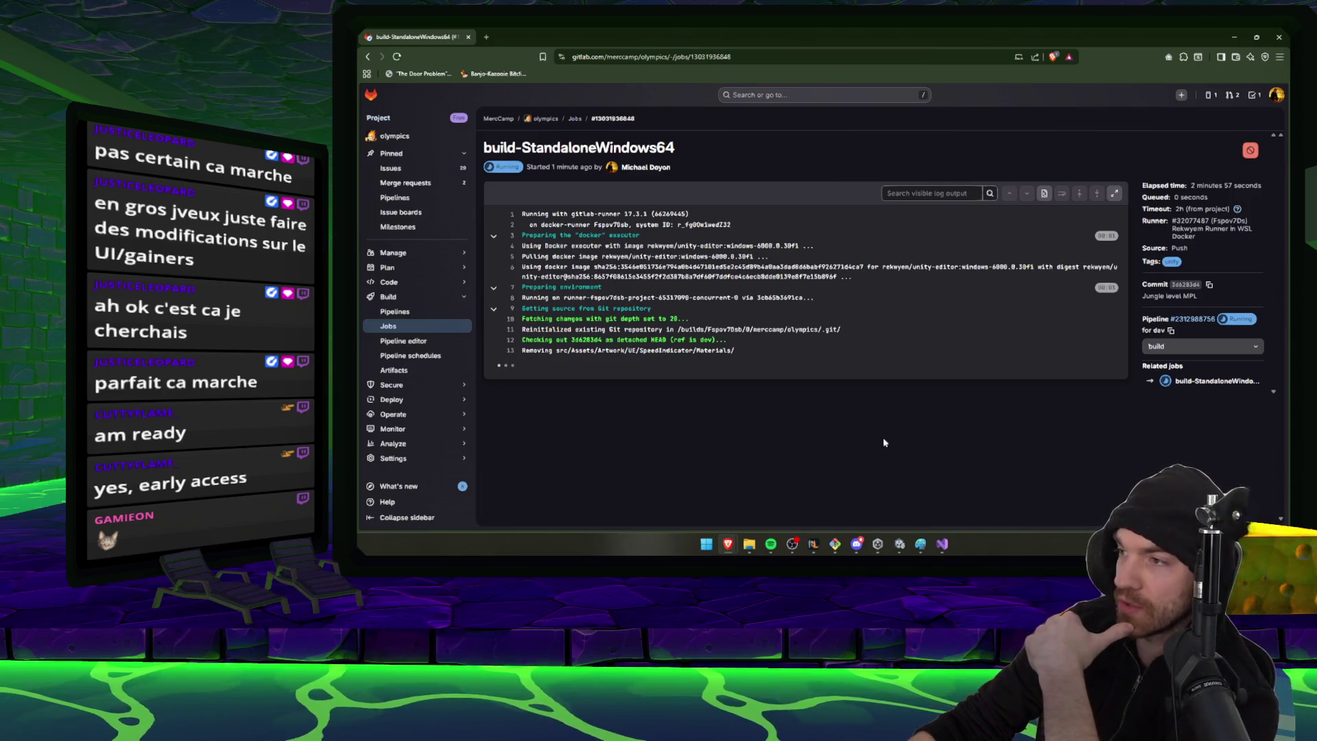
pyautogui.click(470, 314)
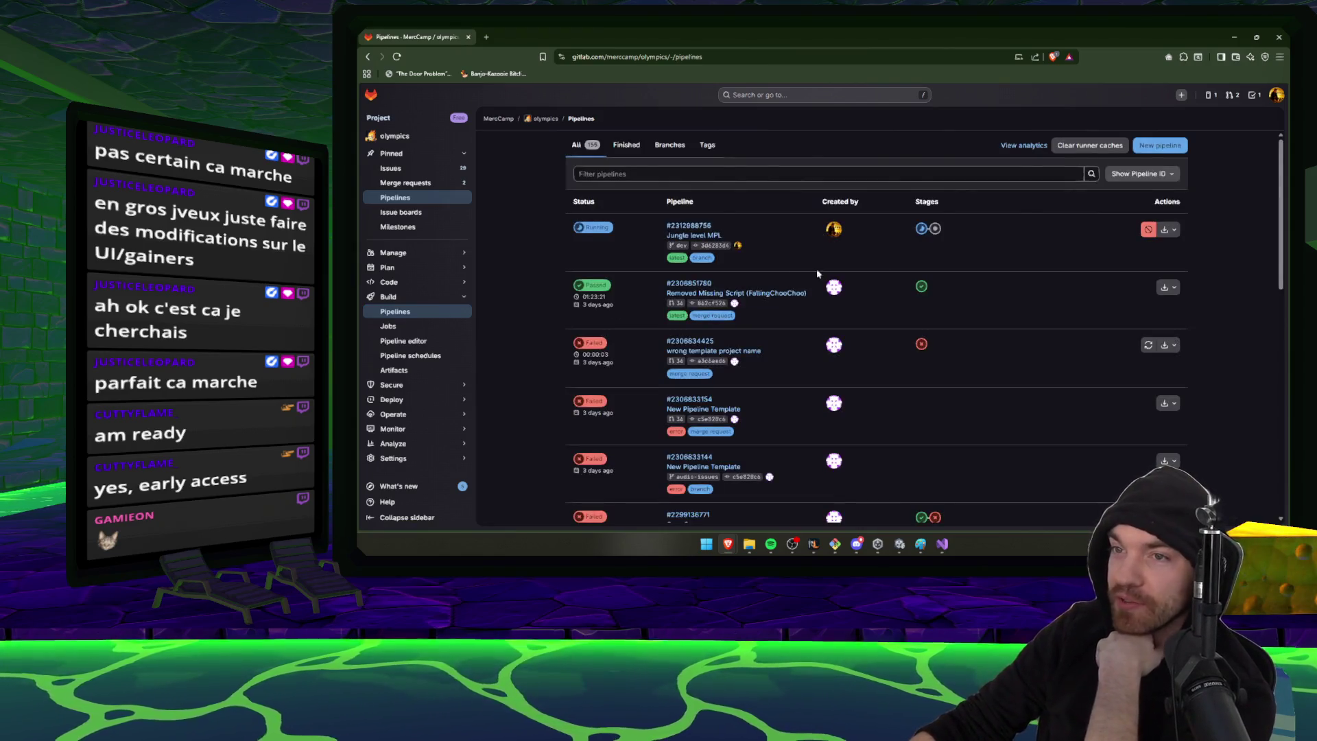
pyautogui.click(838, 544)
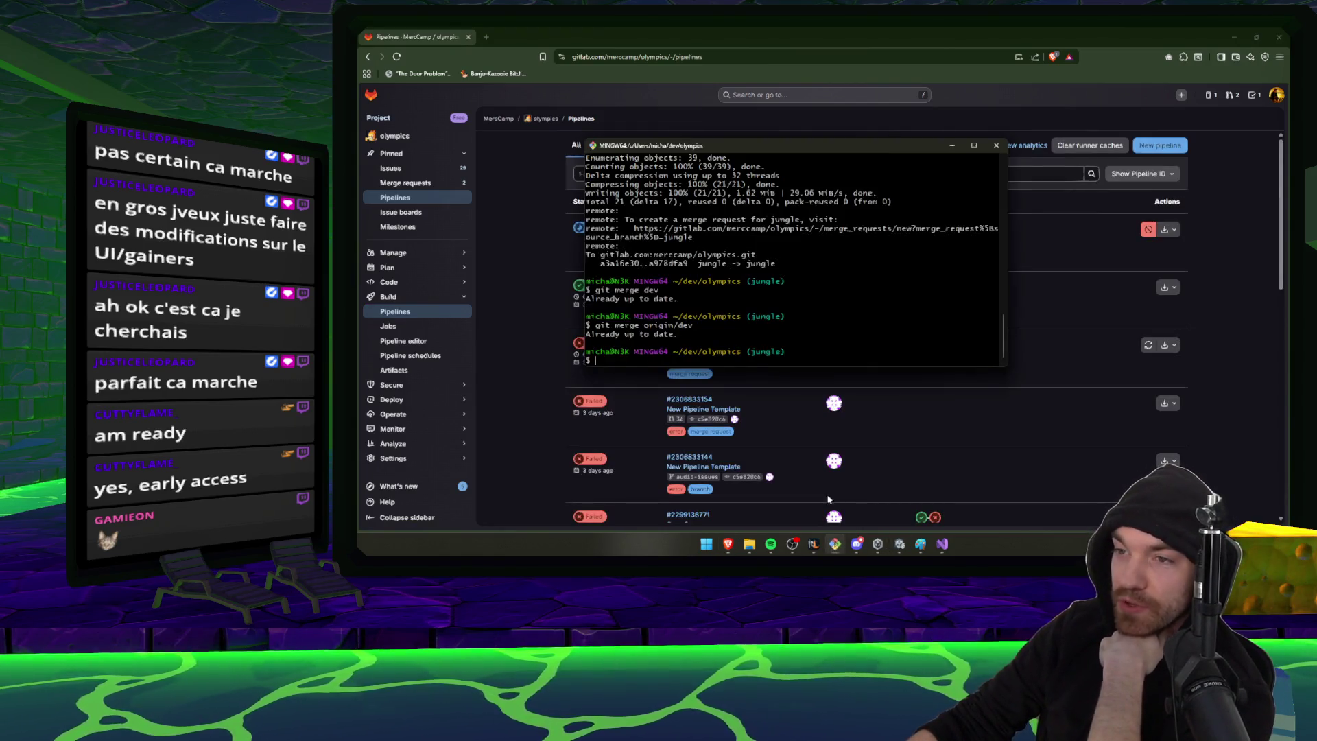
pyautogui.click(952, 148)
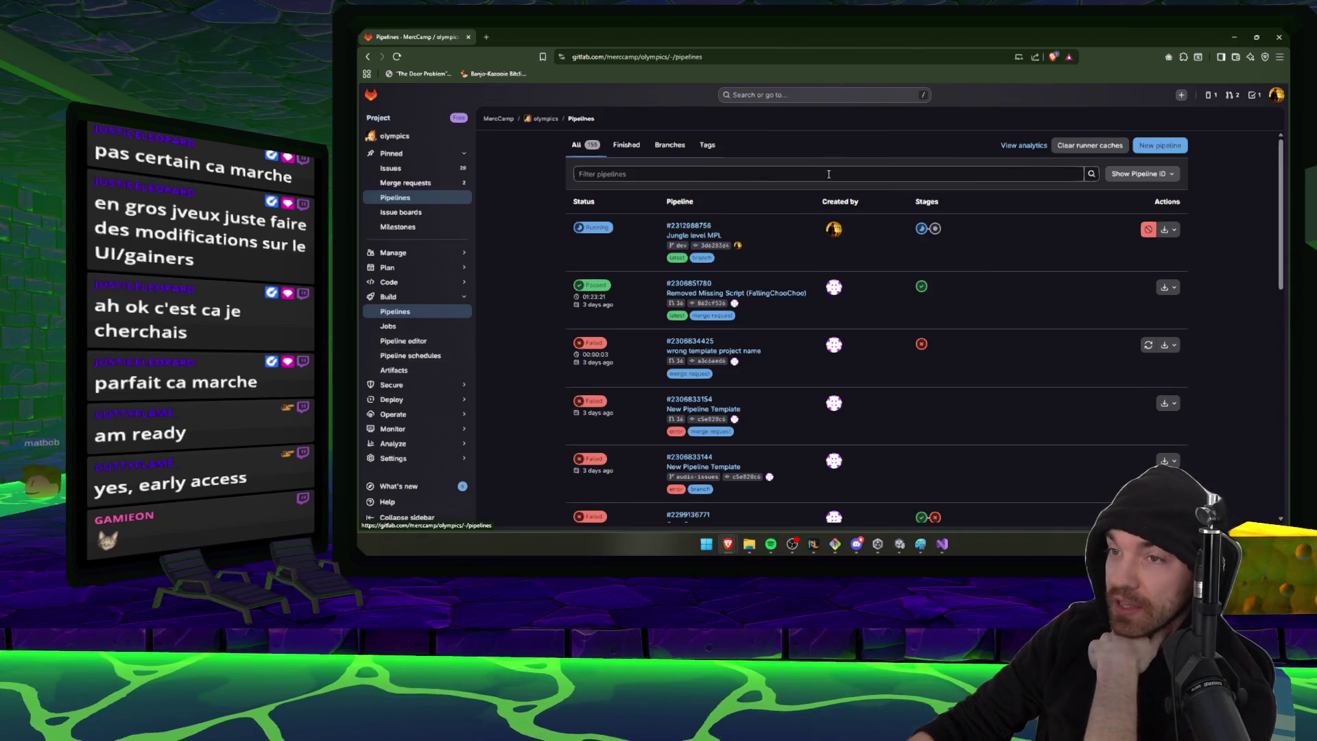
pyautogui.click(922, 230)
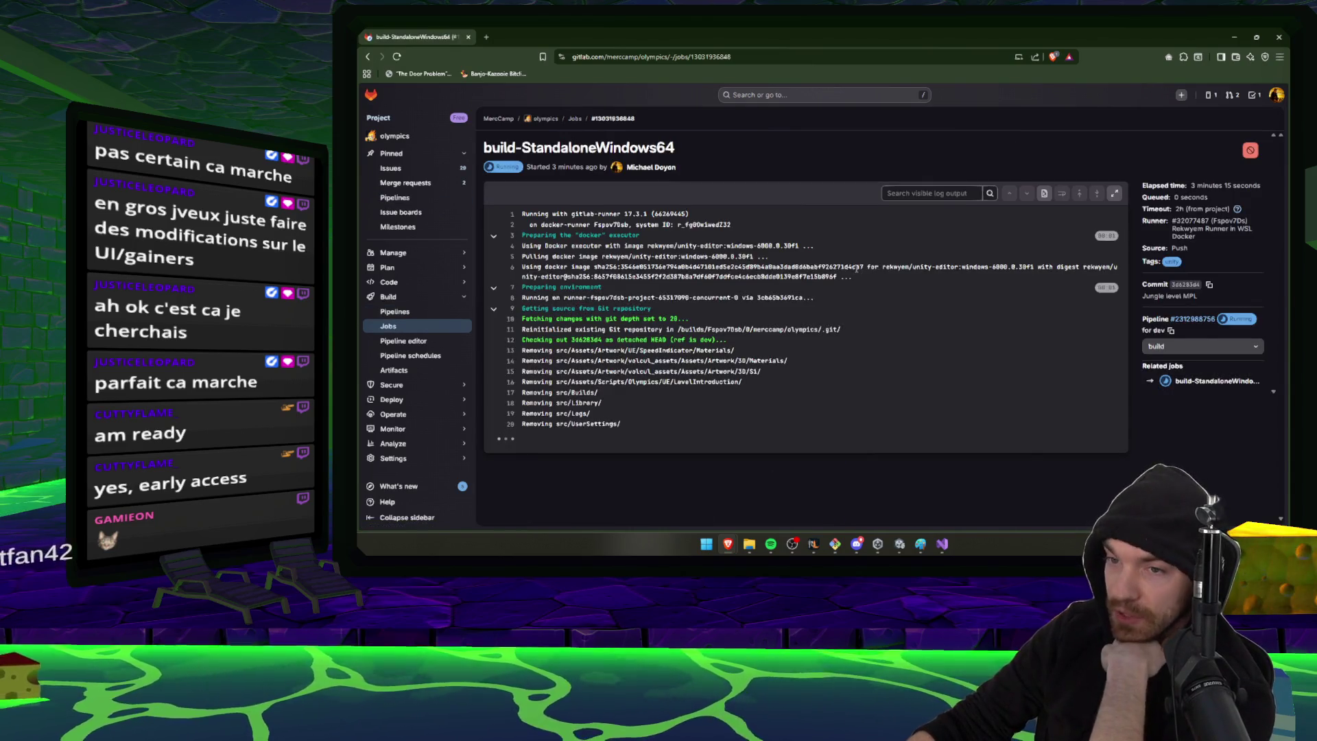
pyautogui.hotkey('alt', 'Left')
pyautogui.click(935, 229)
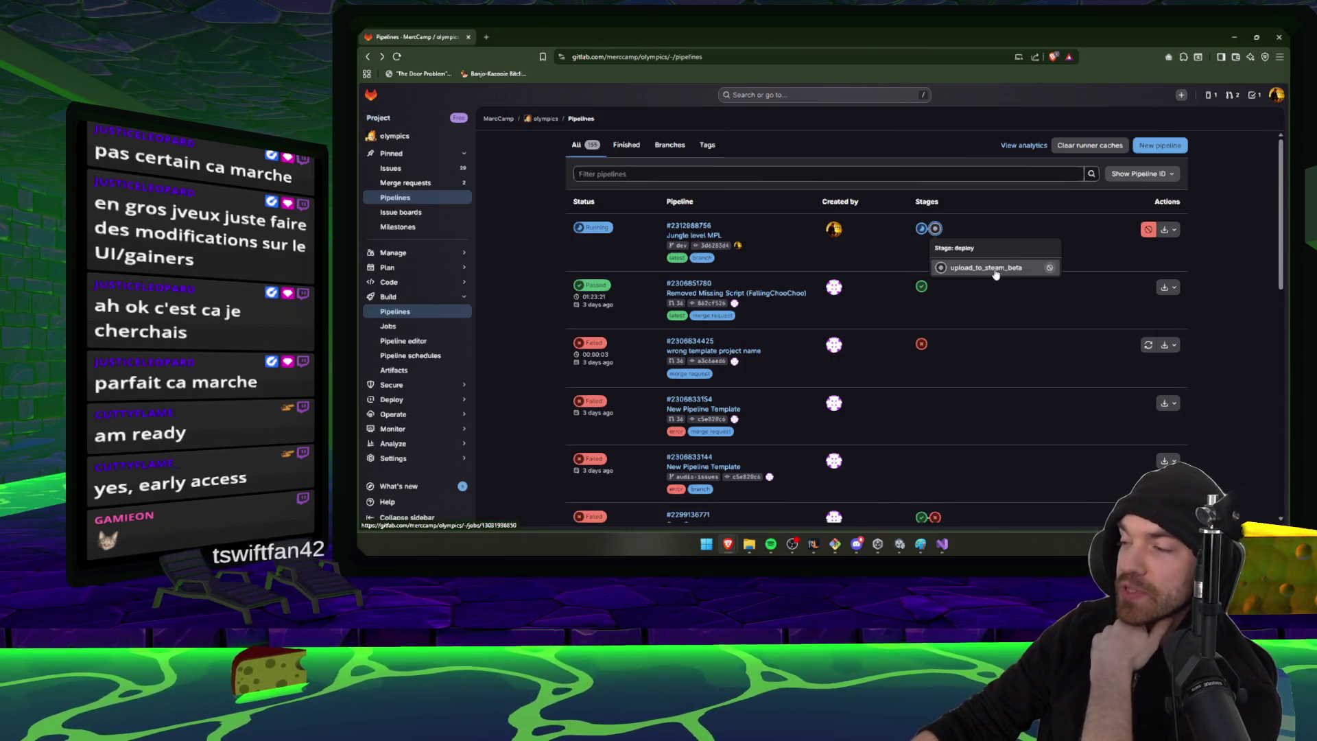
pyautogui.click(971, 275)
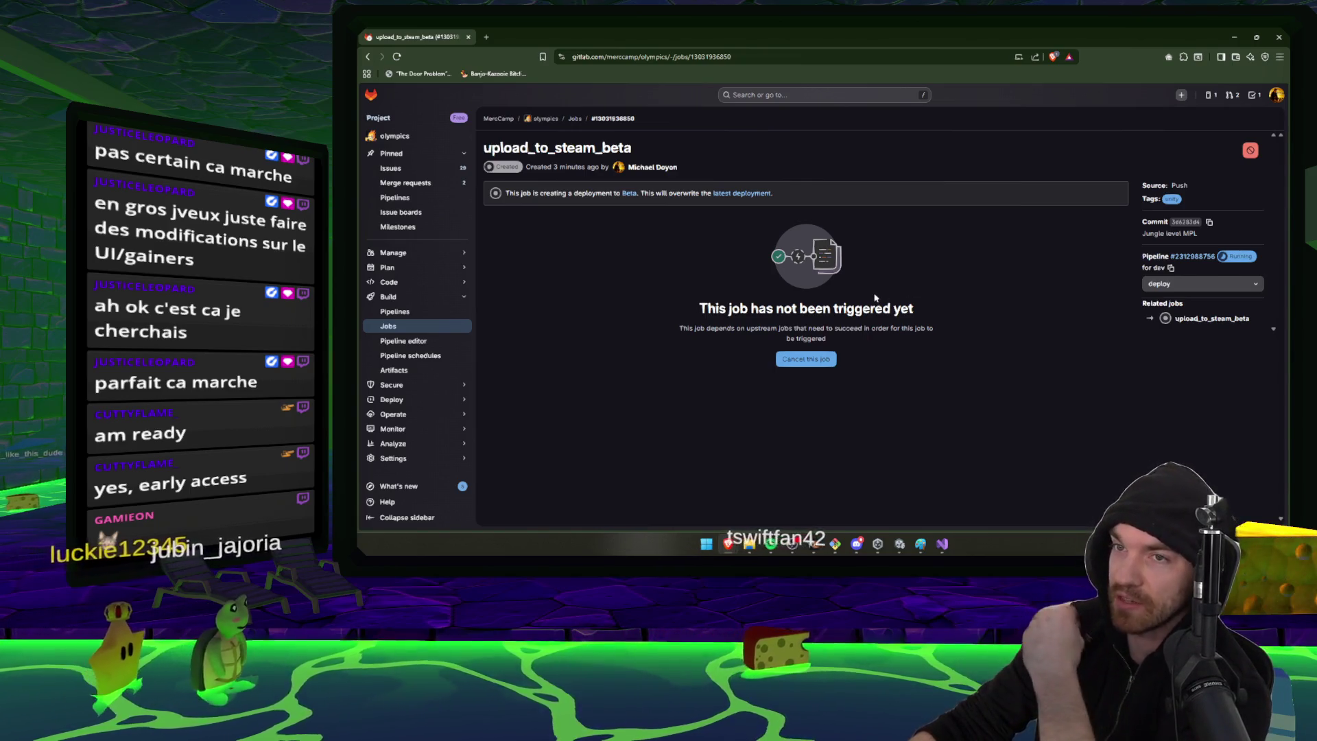
pyautogui.hotkey('alt', 'Left')
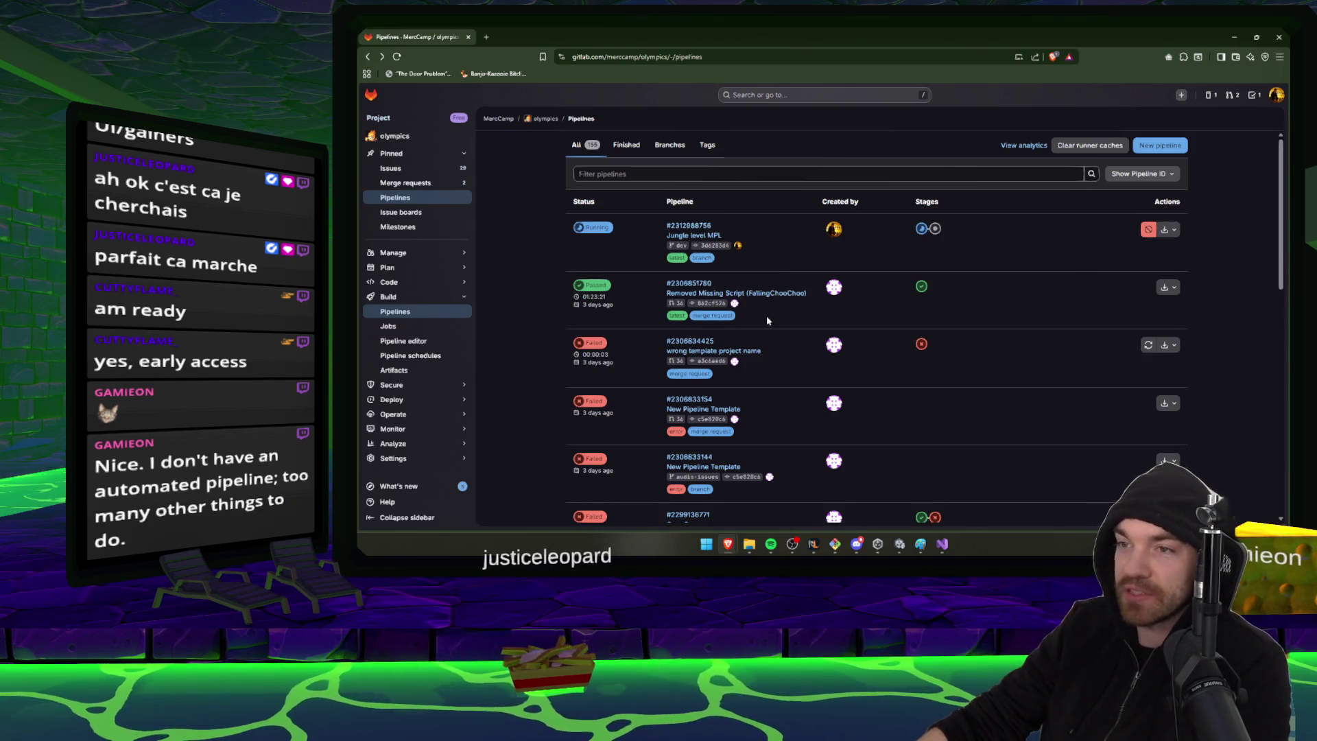
pyautogui.moveTo(814, 290); pyautogui.dragTo(666, 295)
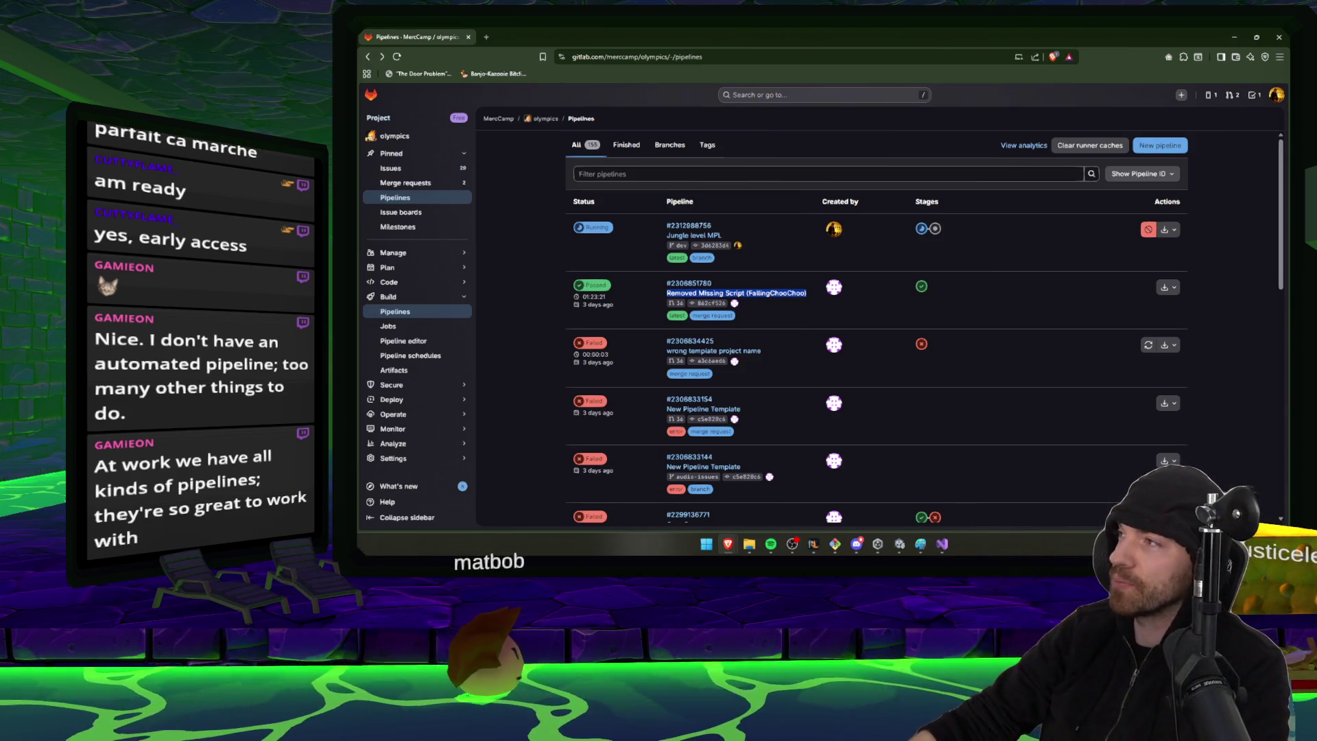
pyautogui.hotkey('alt', 'Tab')
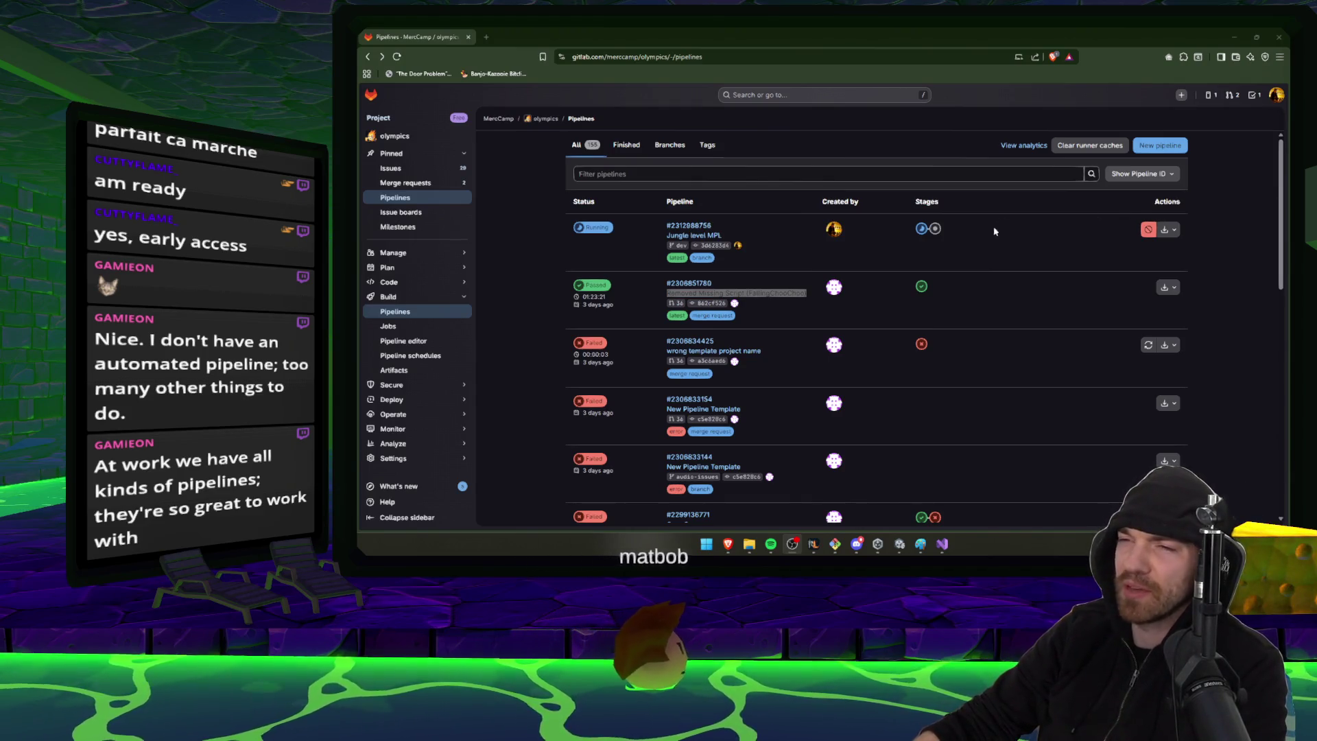
pyautogui.click(1230, 245)
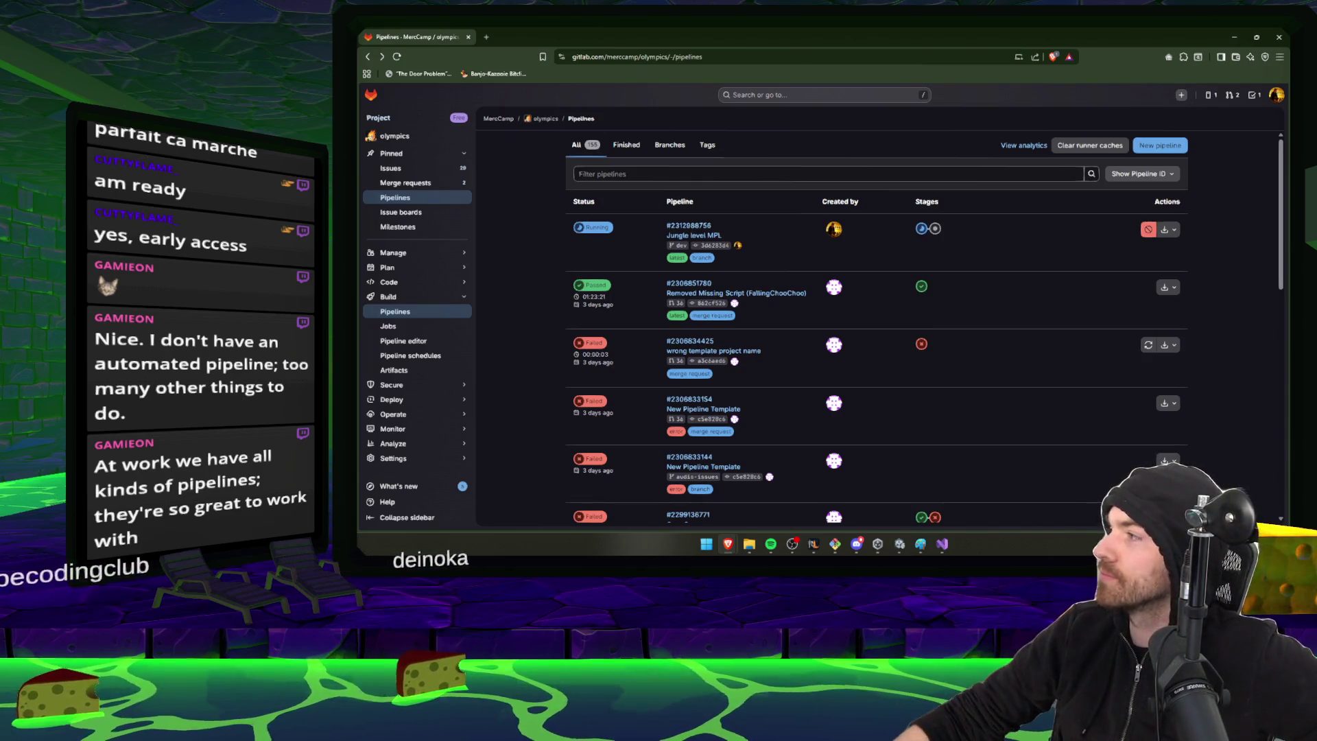
pyautogui.click(814, 544)
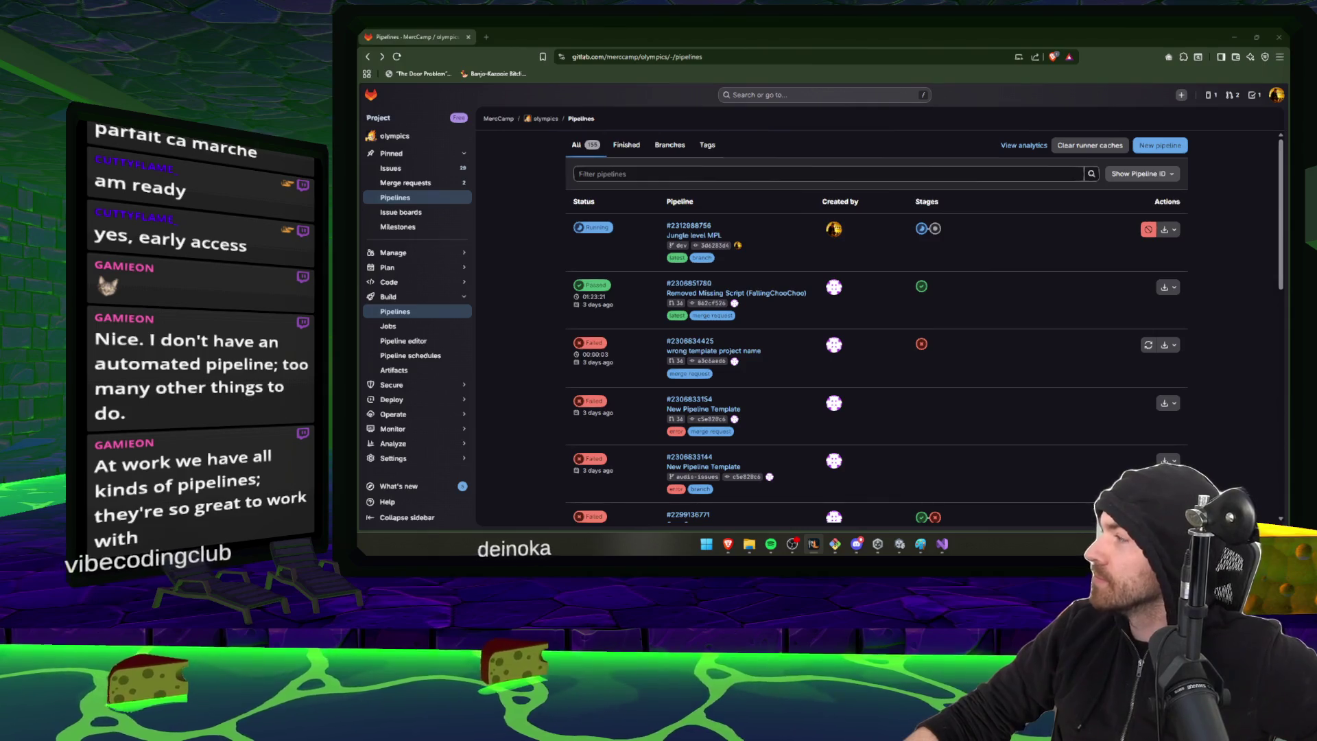
pyautogui.click(956, 237)
pyautogui.click(921, 229)
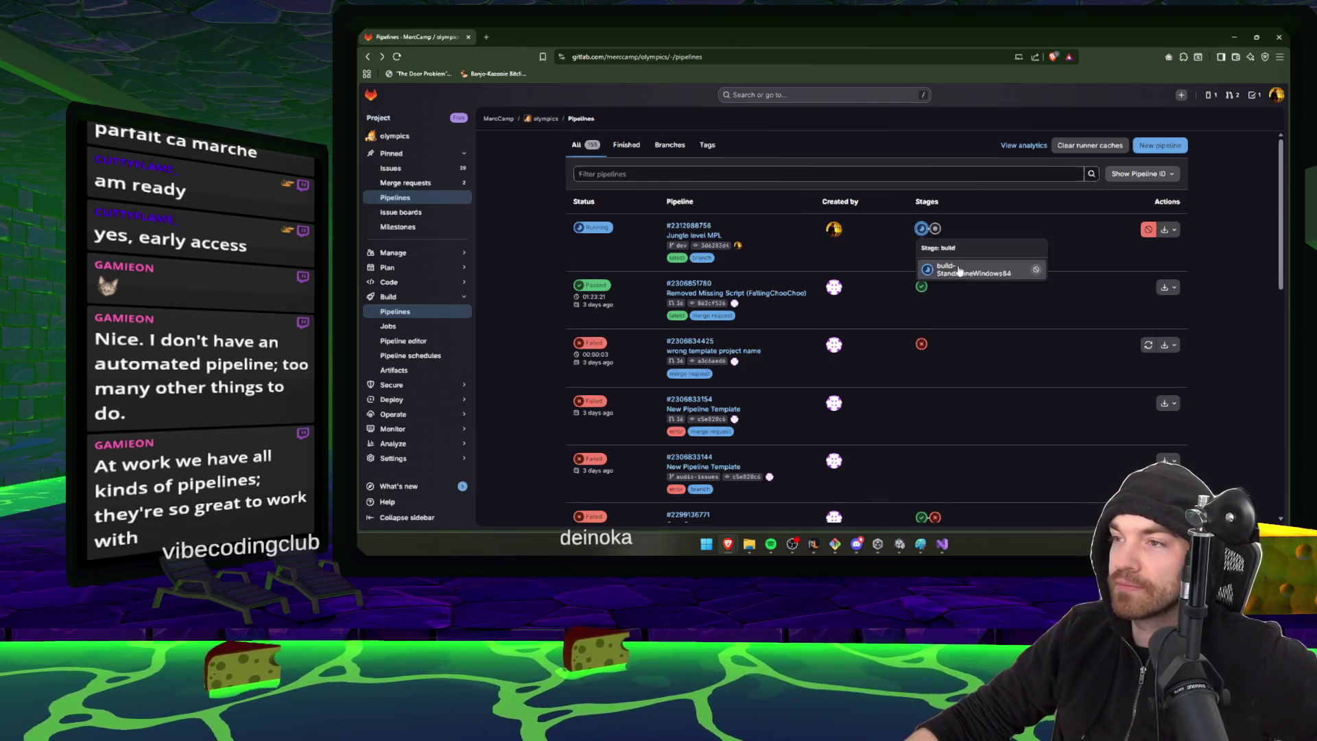
# View the build-StandaloneWindows64 job log, then return to the Unity Editor
pyautogui.click(974, 270)
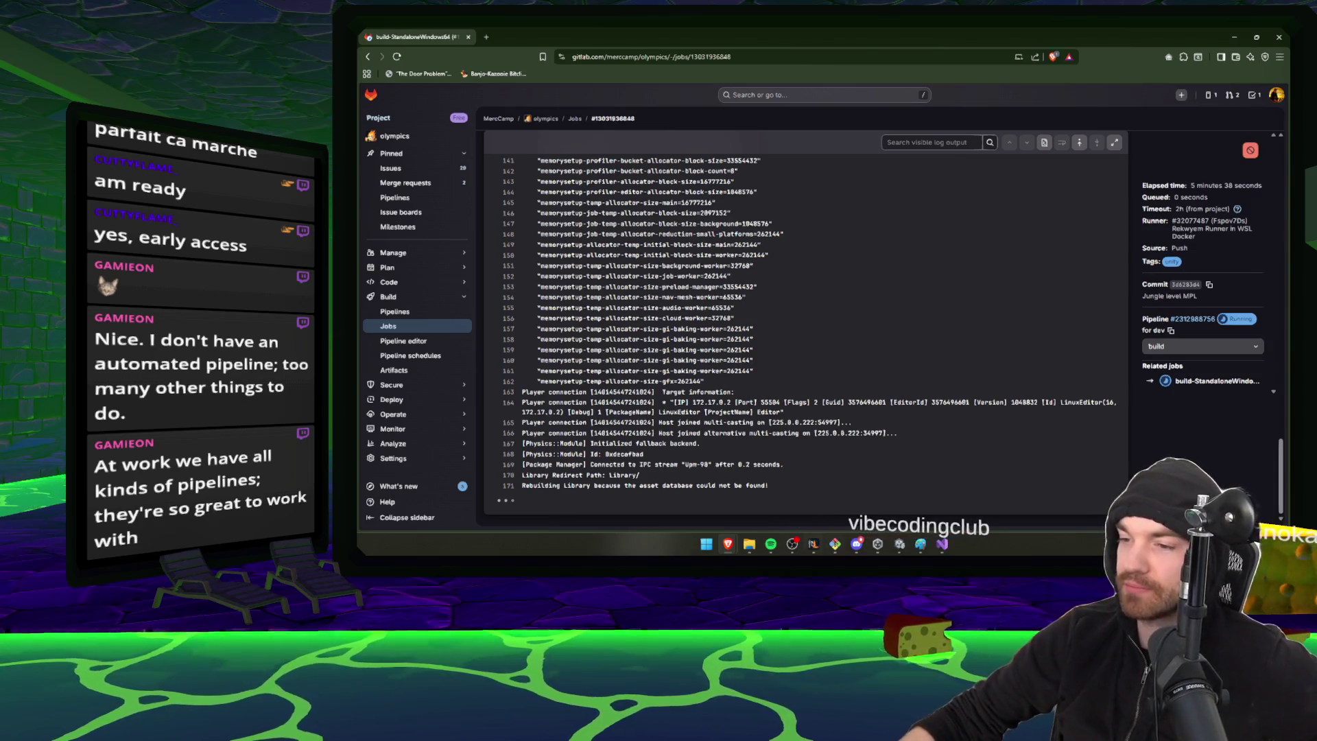
pyautogui.click(814, 544)
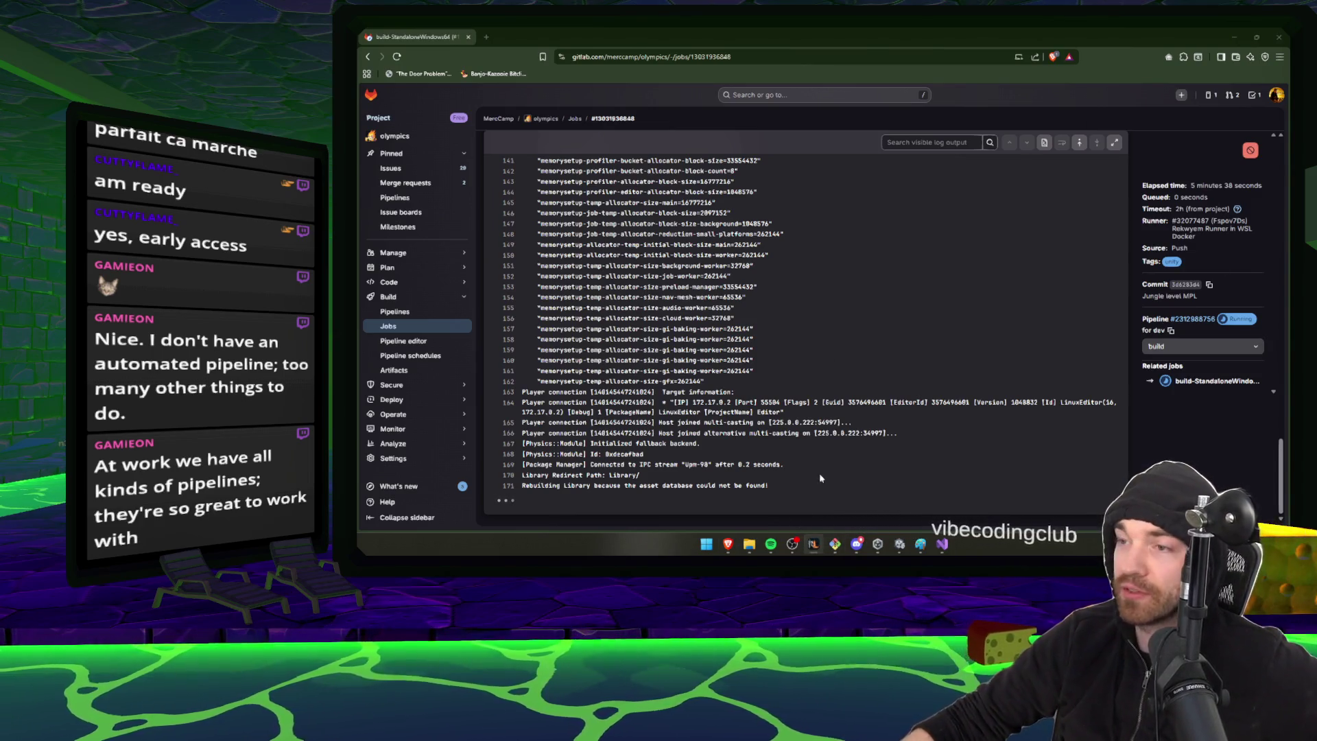
pyautogui.click(900, 544)
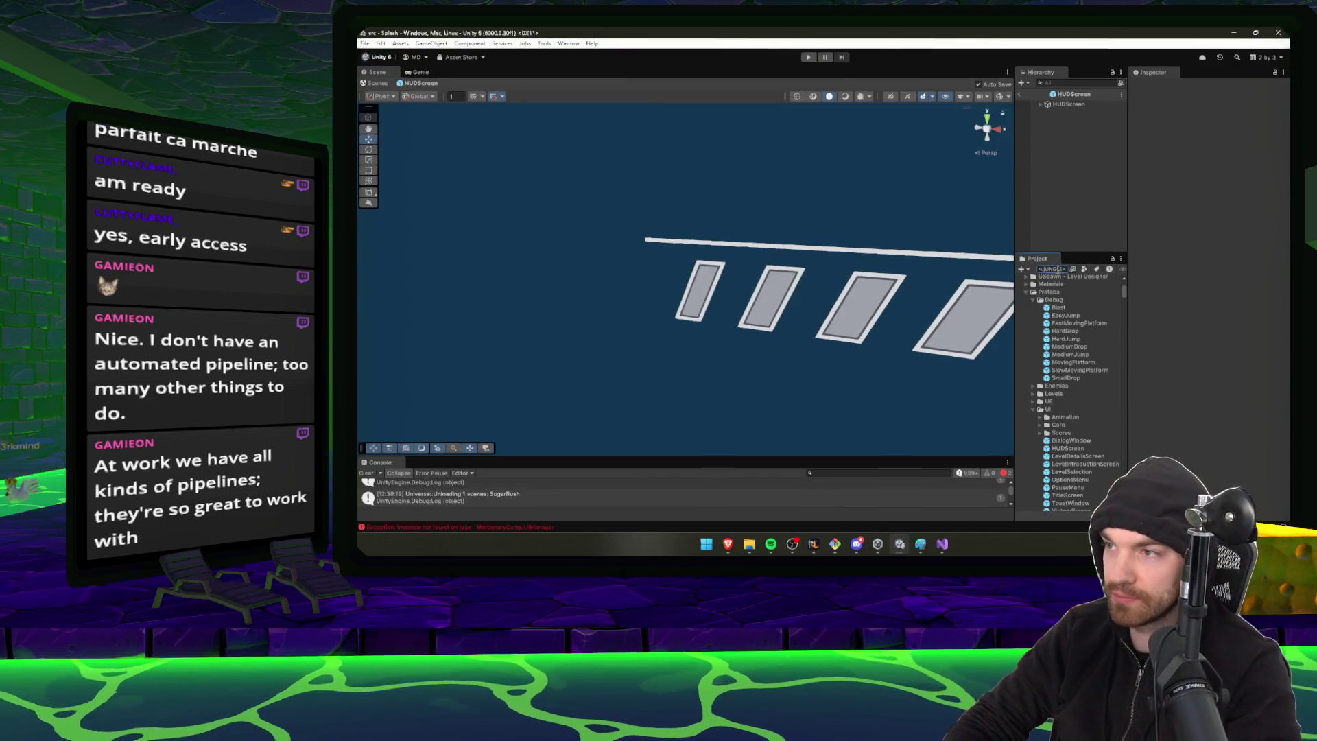
# Clear the asset search and open the Jungle scene
pyautogui.write('LE')
pyautogui.click(1065, 269)
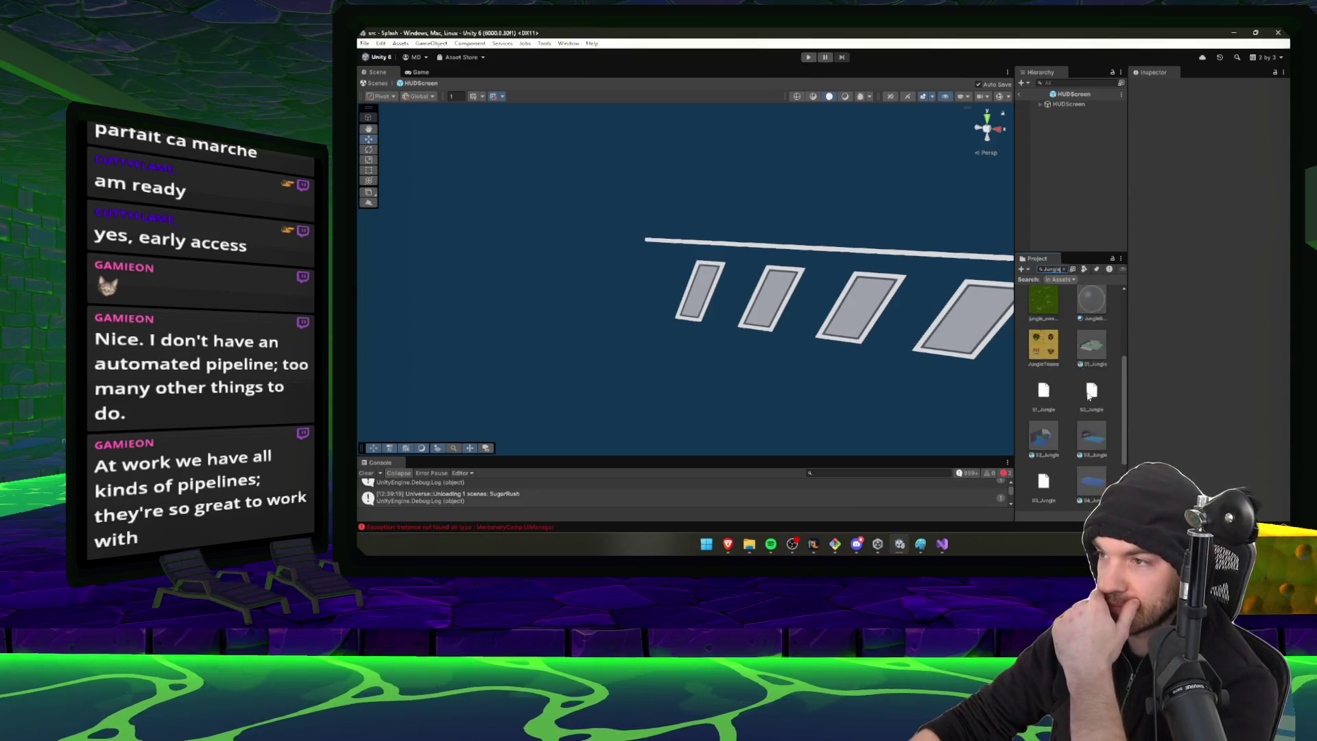
pyautogui.scroll(3, 1087, 384)
pyautogui.doubleClick(1039, 348)
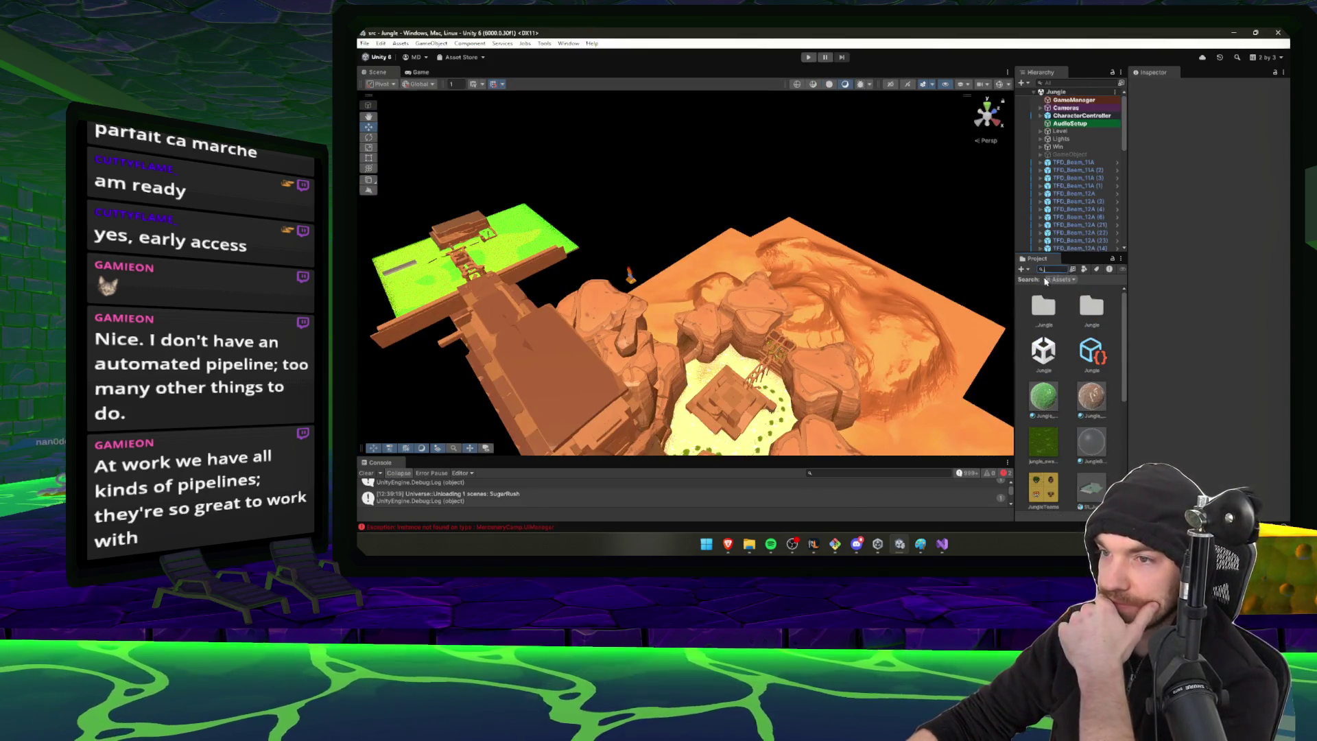
pyautogui.moveTo(686, 295); pyautogui.dragTo(679, 280)
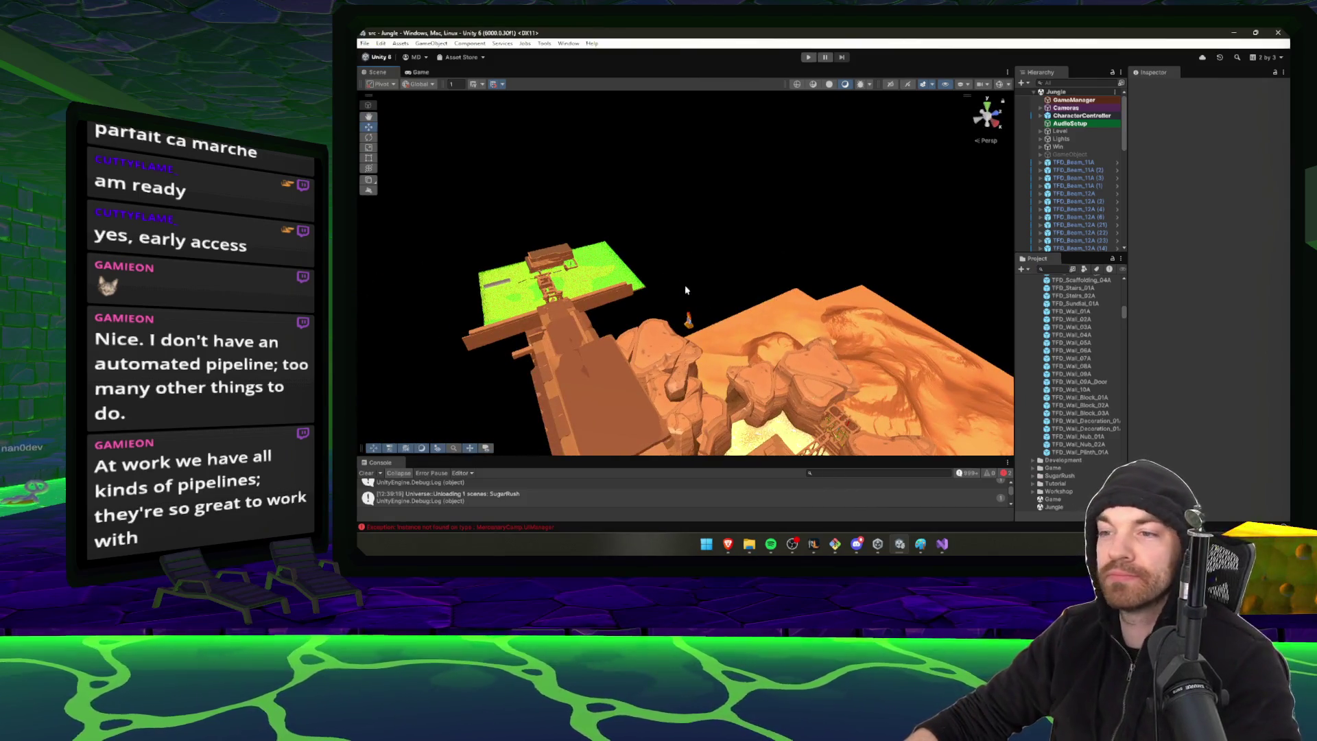
# Playtest the Jungle level to see the JUNGLE LEVEL intro, then stop
pyautogui.hotkey('ctrl', 'p')
pyautogui.moveTo(770, 544)
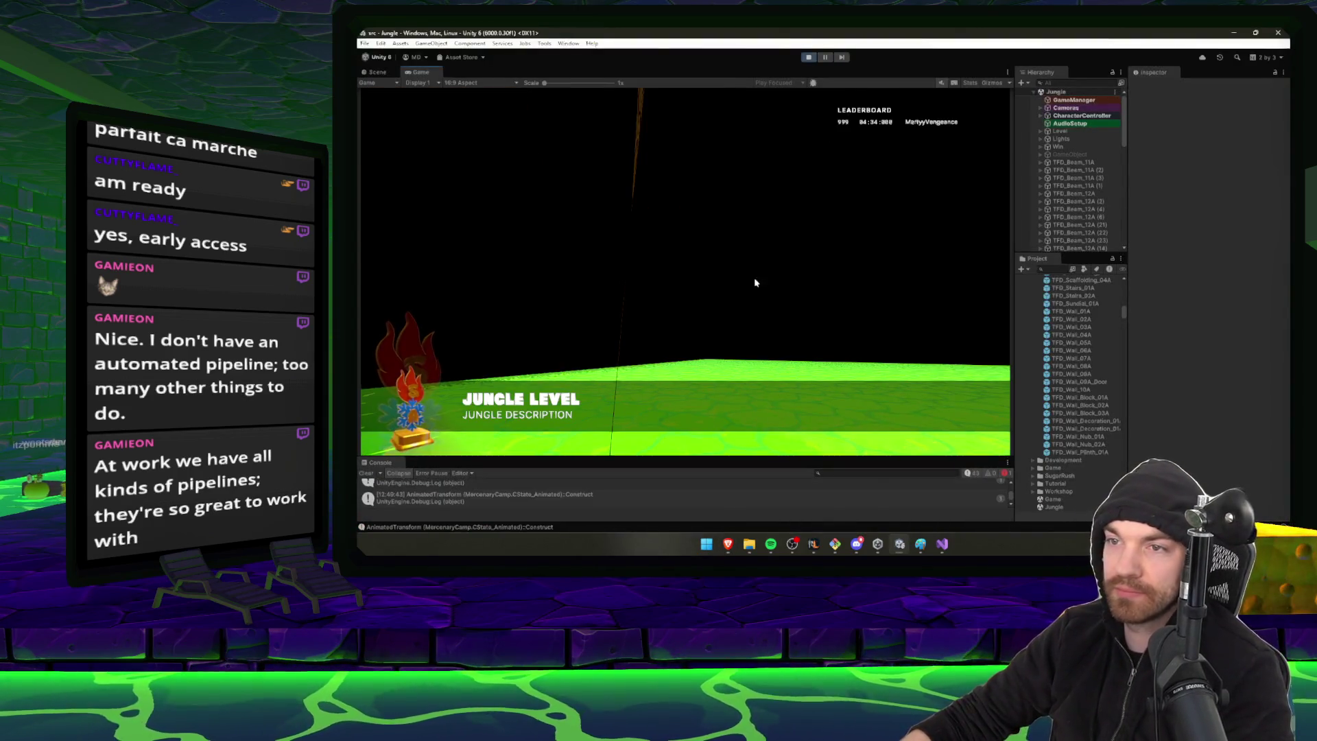
pyautogui.click(809, 58)
# Expand Cameras, frame AnimatedCamera, and select its AnimatedTransform child
pyautogui.click(1065, 107)
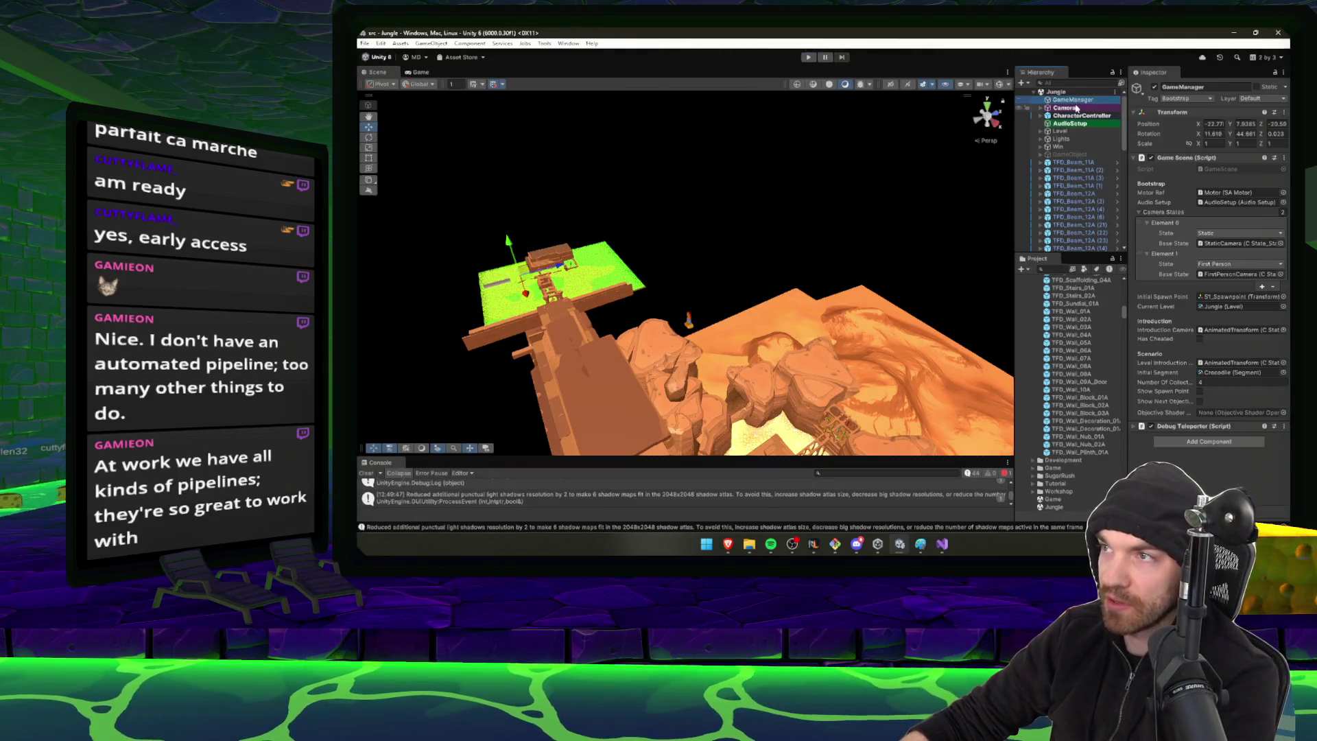
pyautogui.click(1041, 107)
pyautogui.doubleClick(1083, 123)
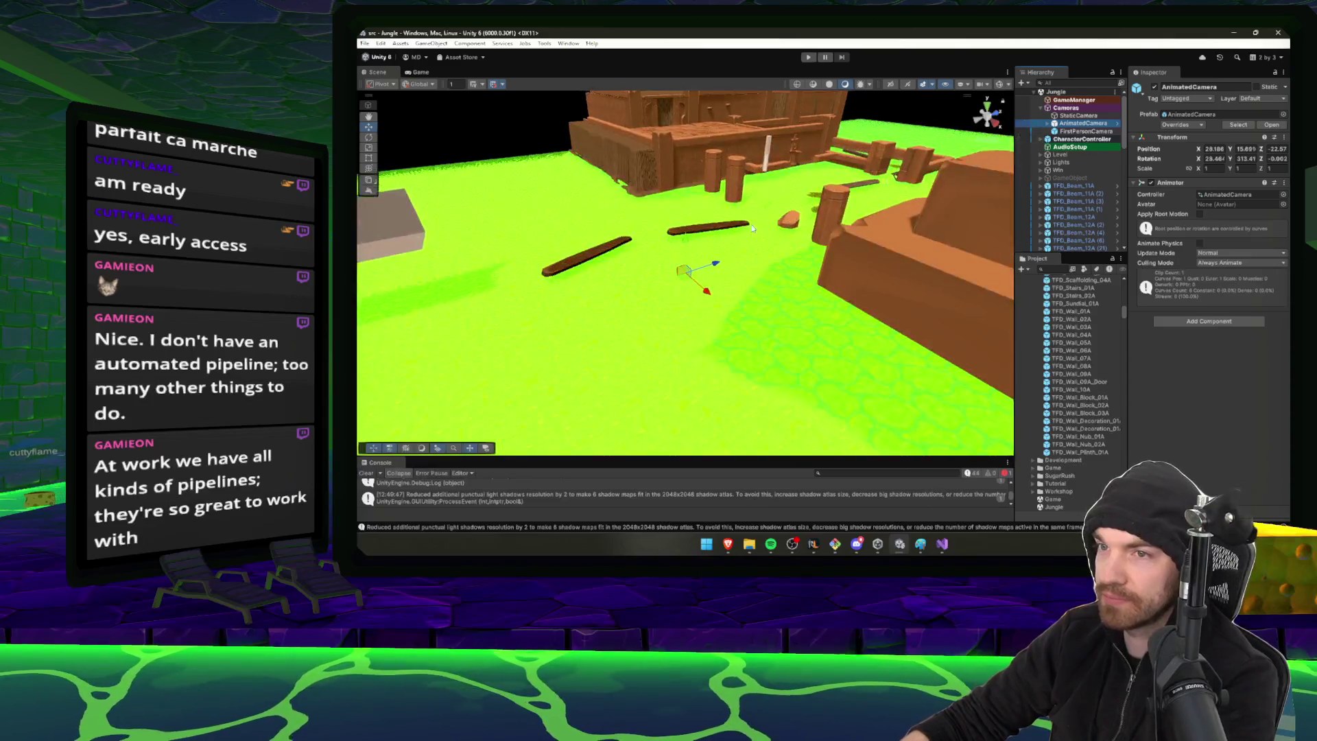
pyautogui.press('Right')
pyautogui.click(1086, 132)
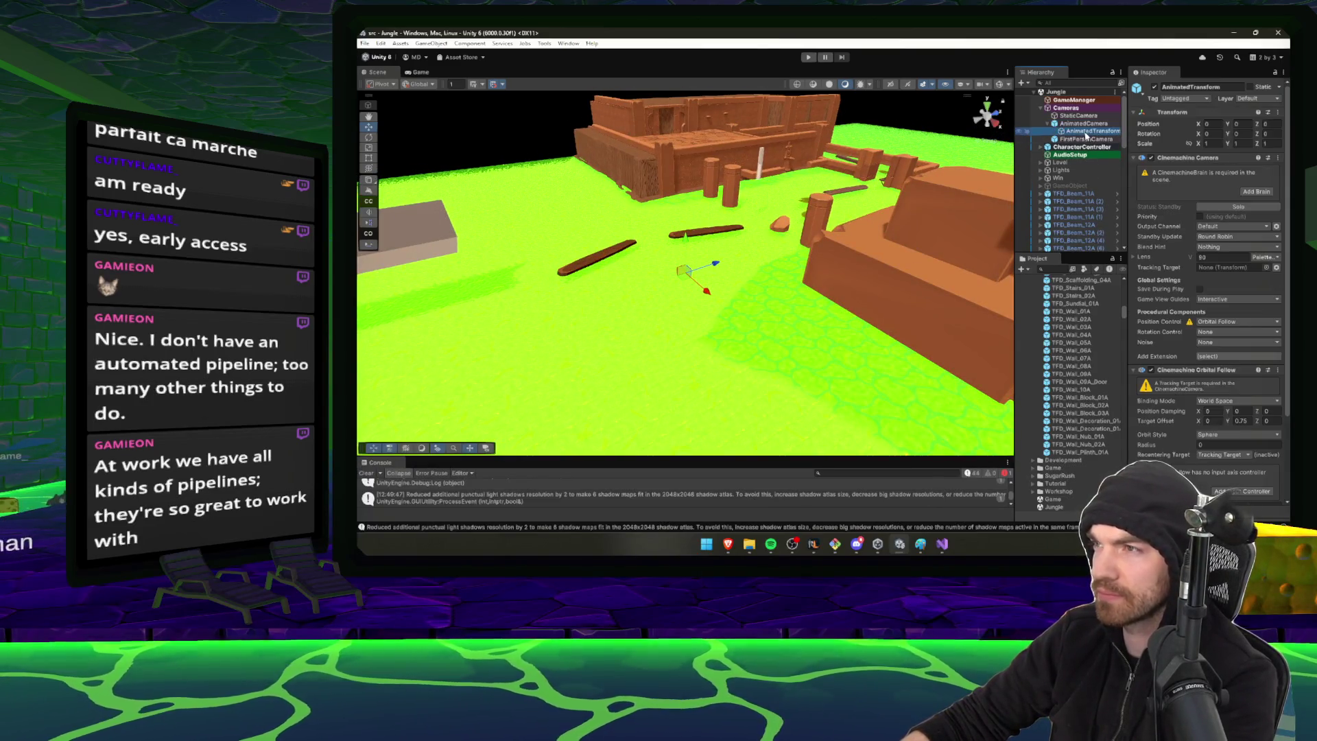
# Check State_Animated's Virtual Cam and Animator references and ping the AnimatedCamera controller asset
pyautogui.click(1192, 158)
pyautogui.click(1194, 168)
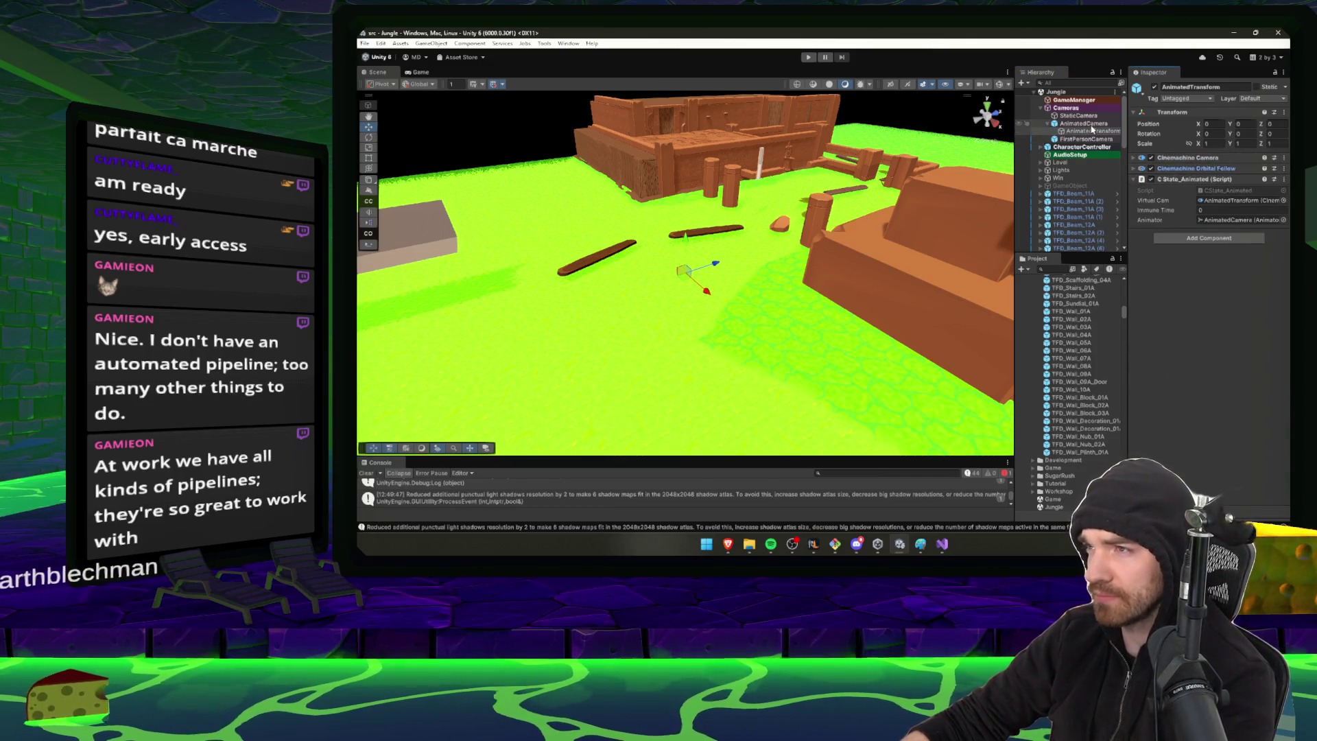
pyautogui.click(1221, 201)
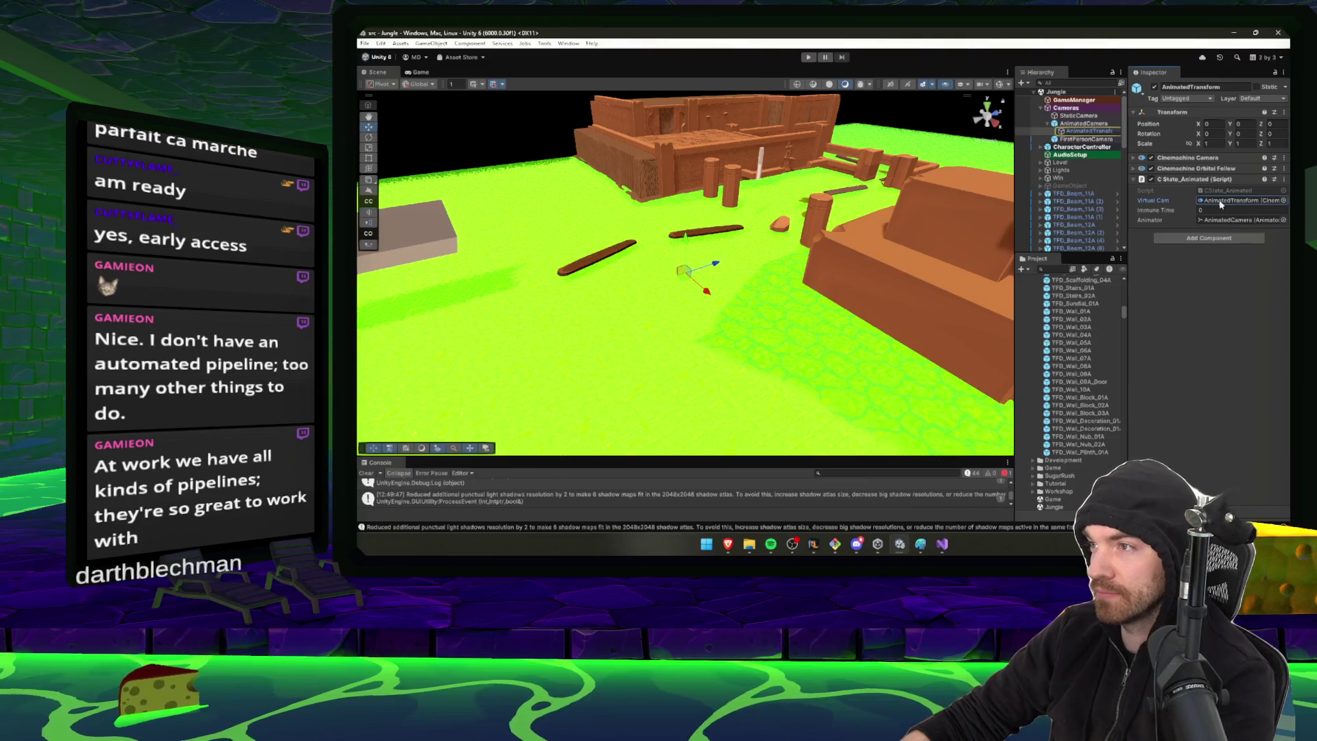
pyautogui.click(1228, 220)
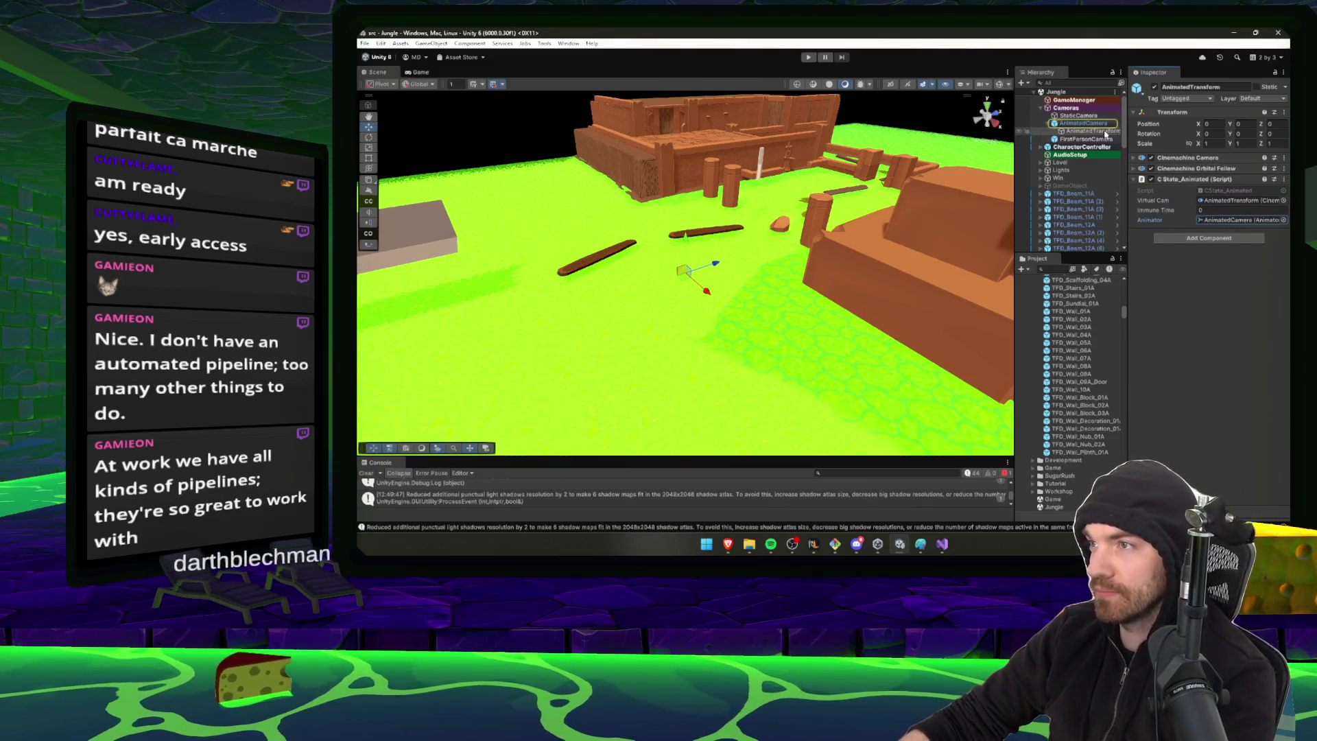
pyautogui.doubleClick(1231, 221)
pyautogui.click(1227, 194)
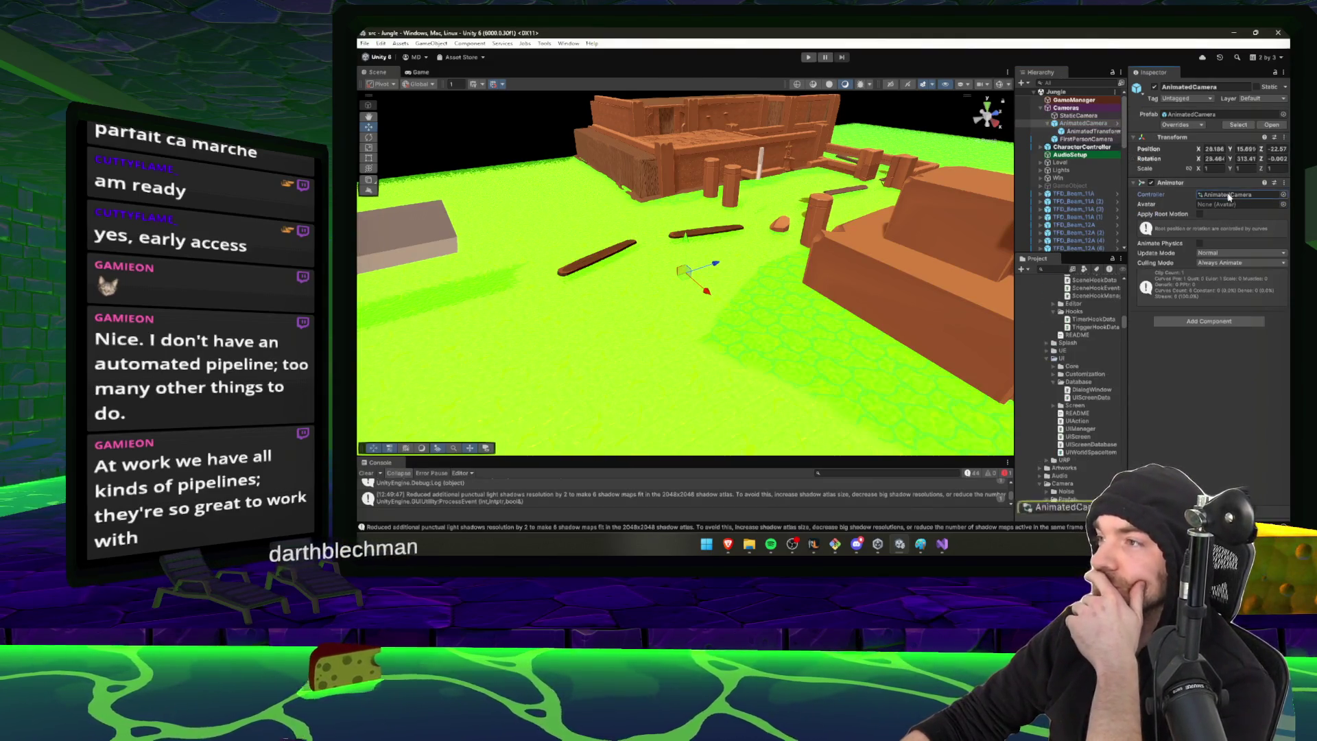
# Inspect the IntroCameraTutorial state and its animation clip in the AnimatedCamera controller
pyautogui.scroll(-3, 1072, 511)
pyautogui.doubleClick(1095, 420)
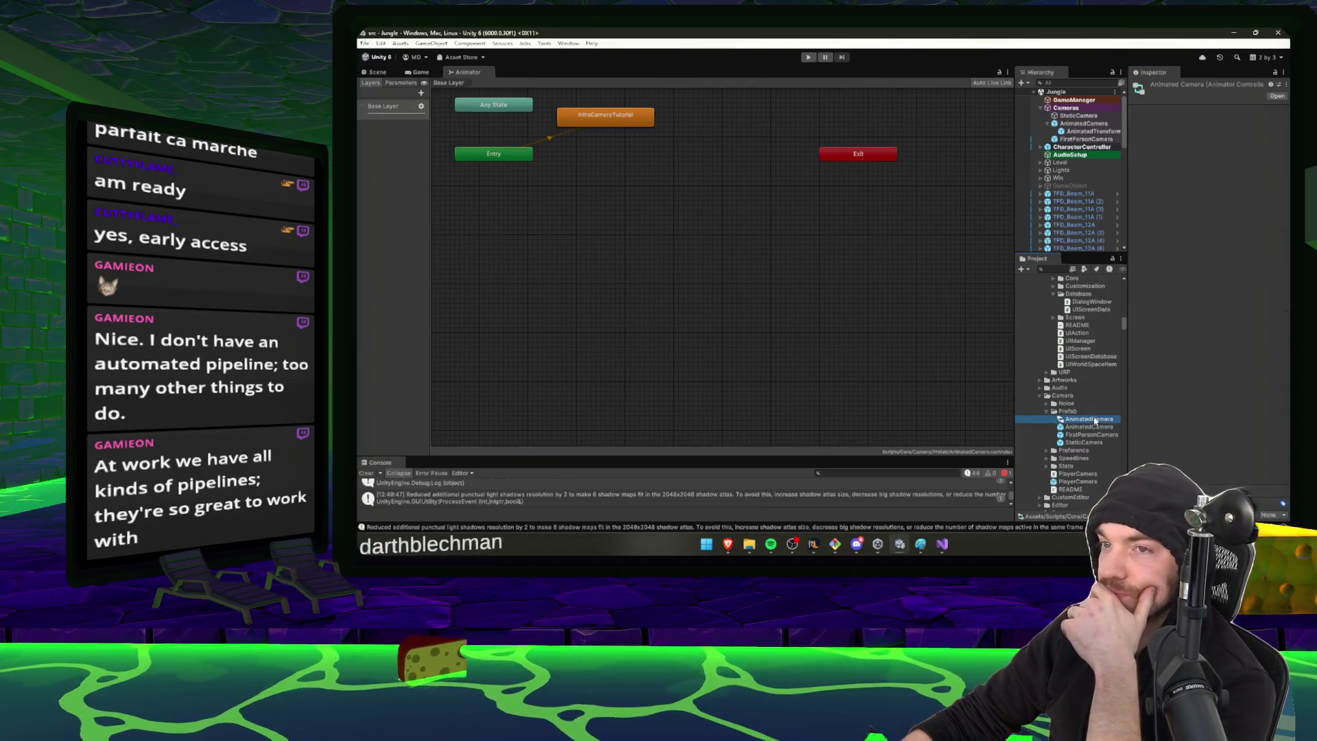
pyautogui.click(606, 125)
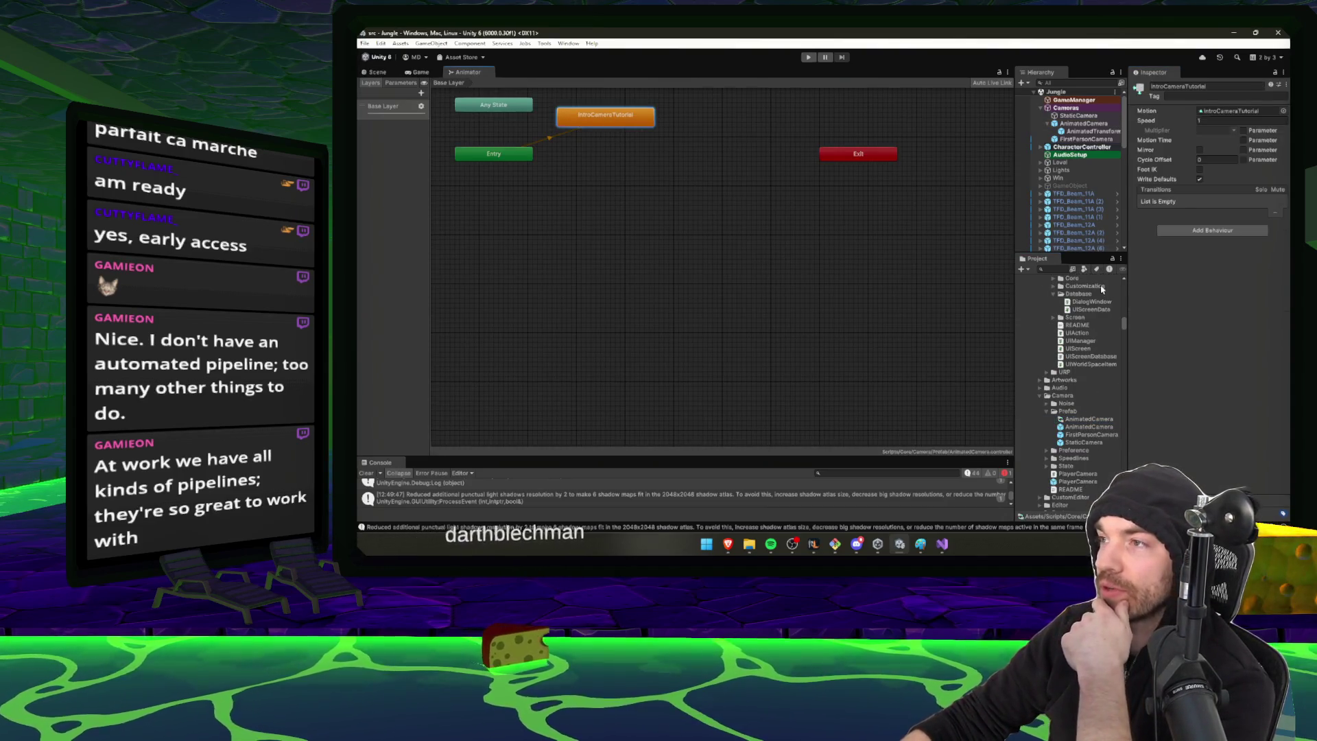
pyautogui.click(1234, 116)
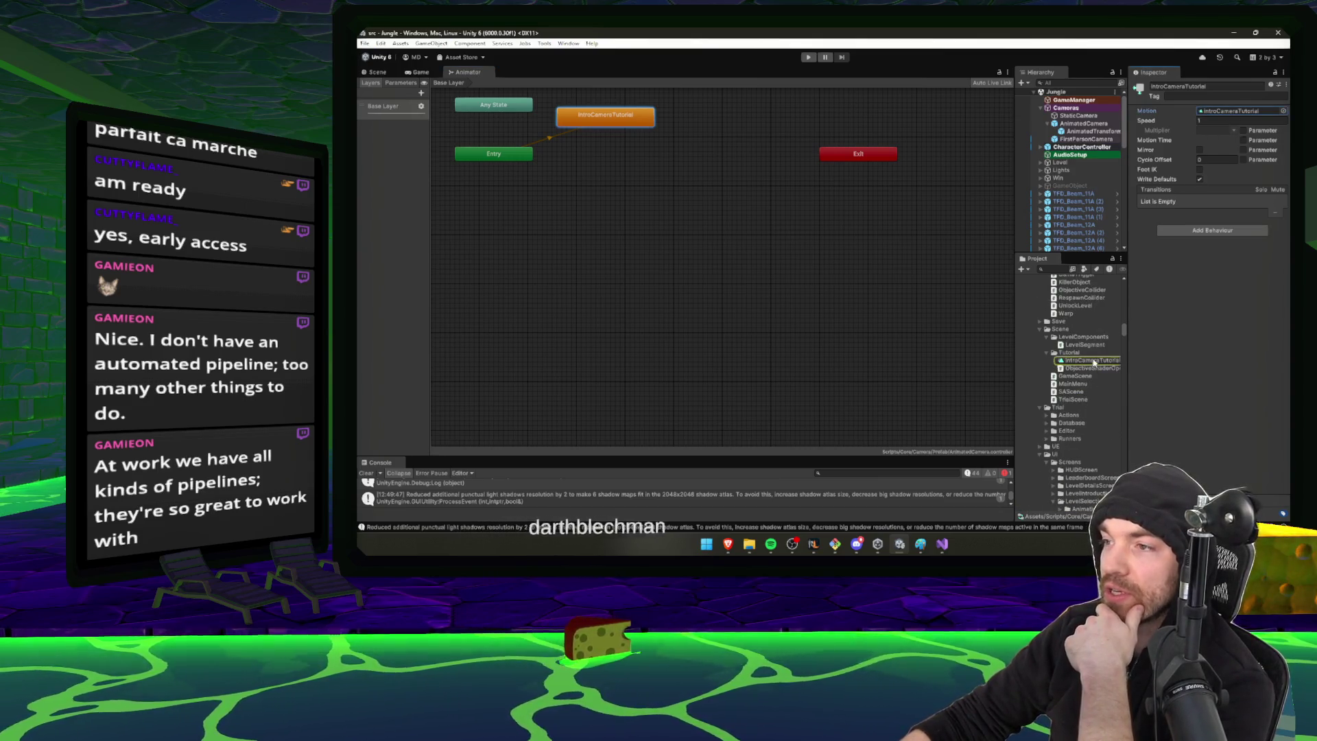
pyautogui.doubleClick(1092, 361)
pyautogui.click(1237, 237)
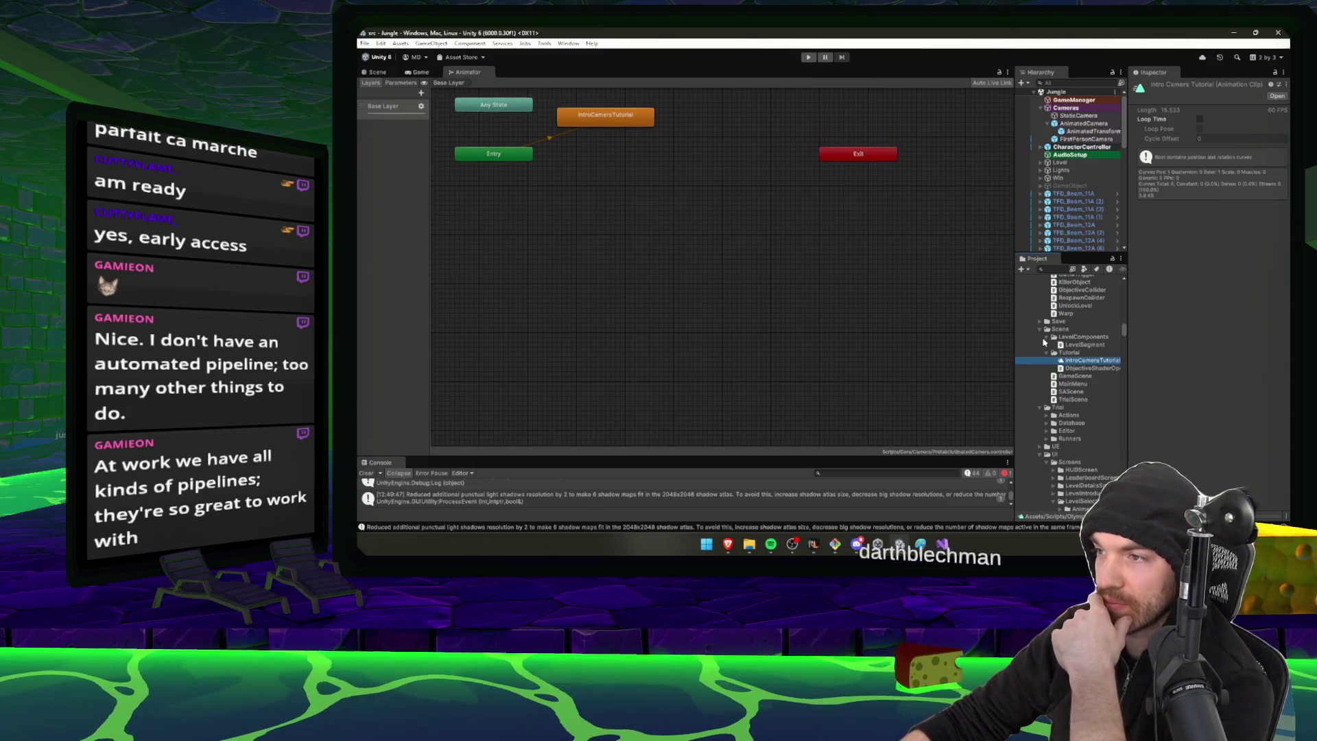
# Collapse the Levels and Database folders and search the Project panel for 'game'
pyautogui.scroll(5, 1056, 351)
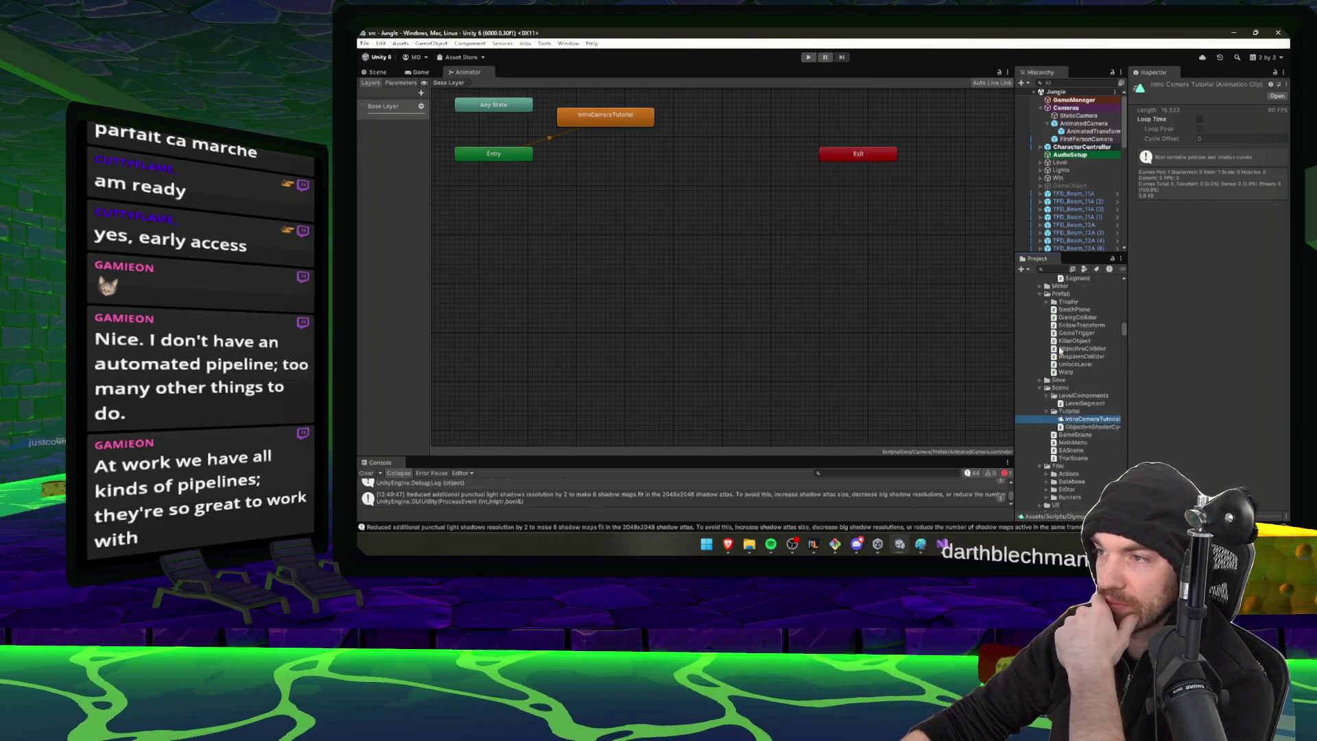
pyautogui.click(1046, 321)
pyautogui.click(1040, 313)
pyautogui.scroll(3, 1042, 322)
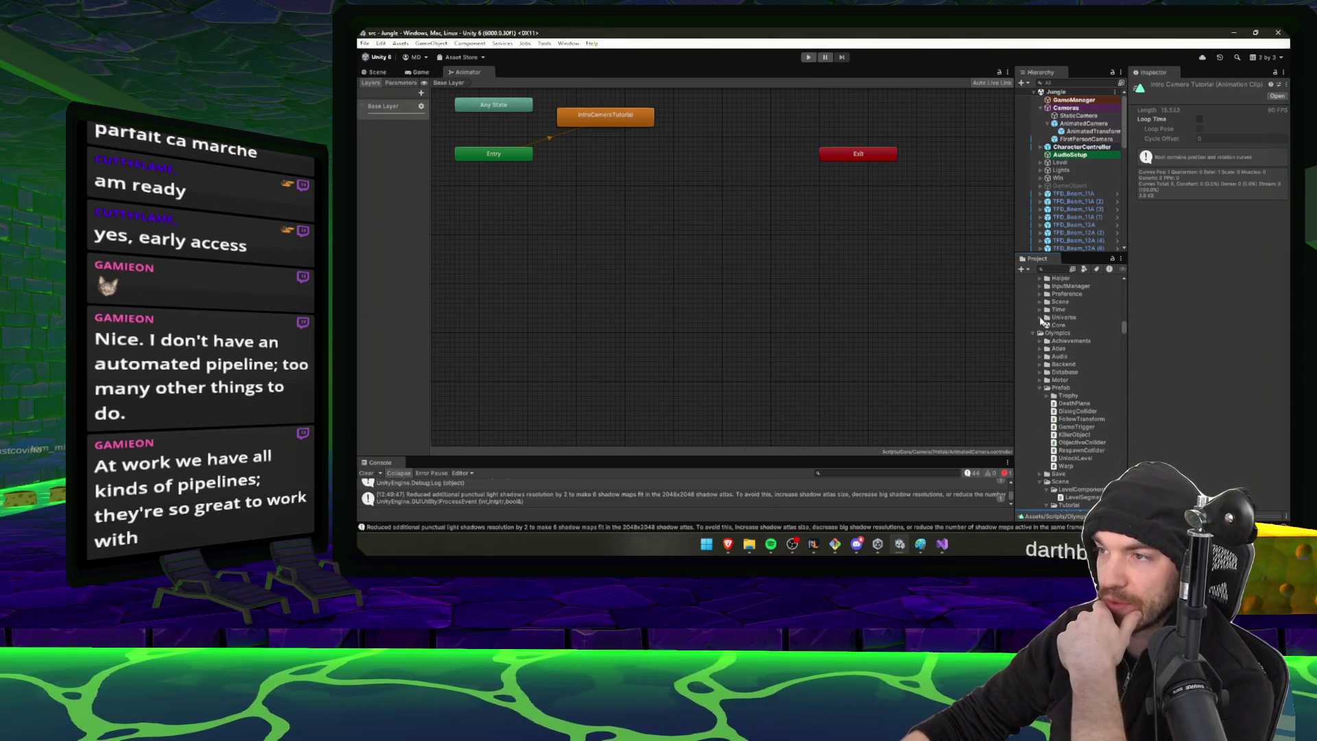
pyautogui.scroll(-3, 1046, 343)
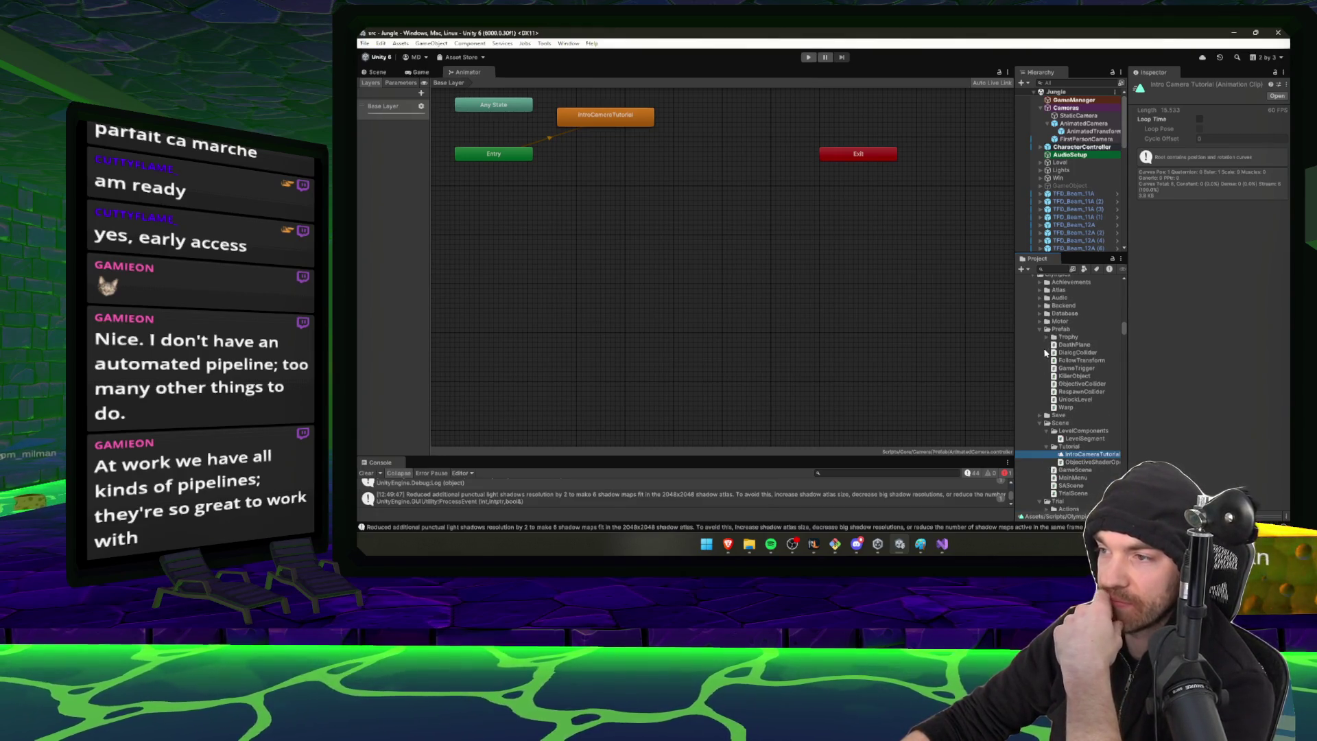
pyautogui.scroll(-6, 1045, 352)
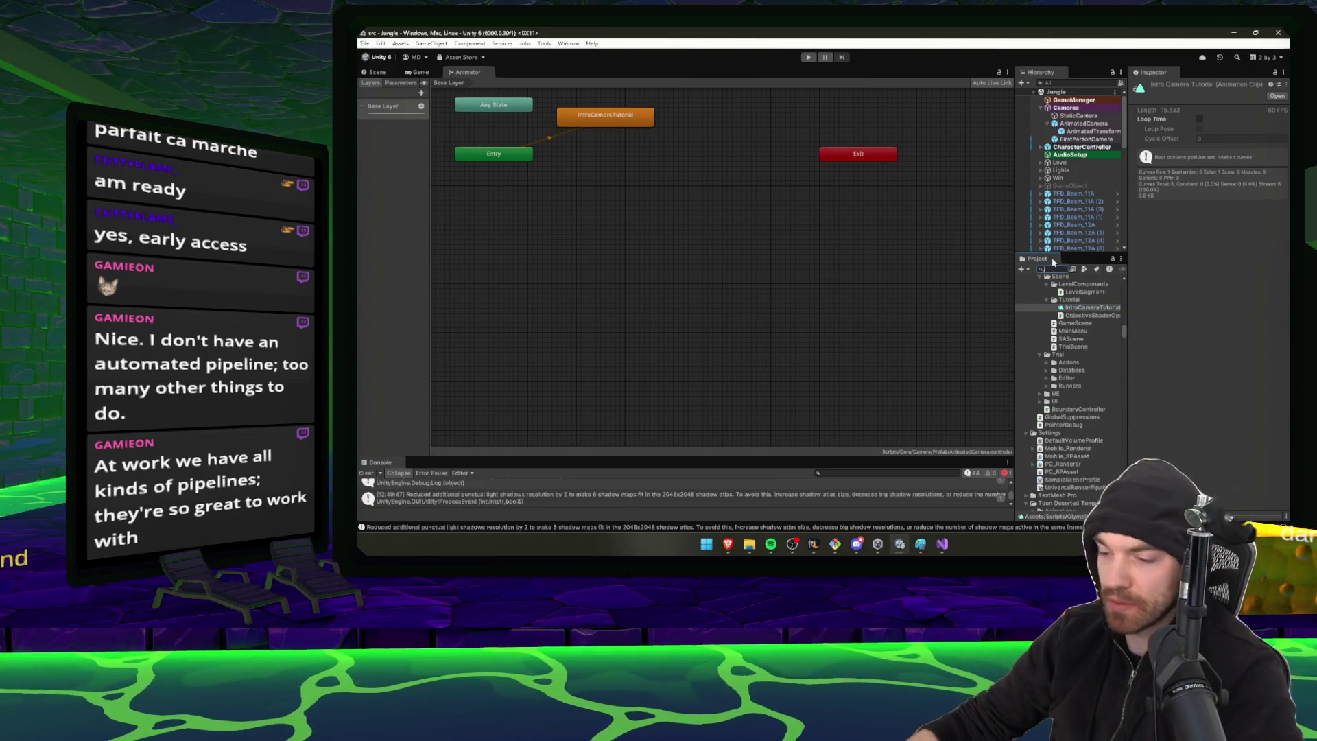
pyautogui.write('eSc')
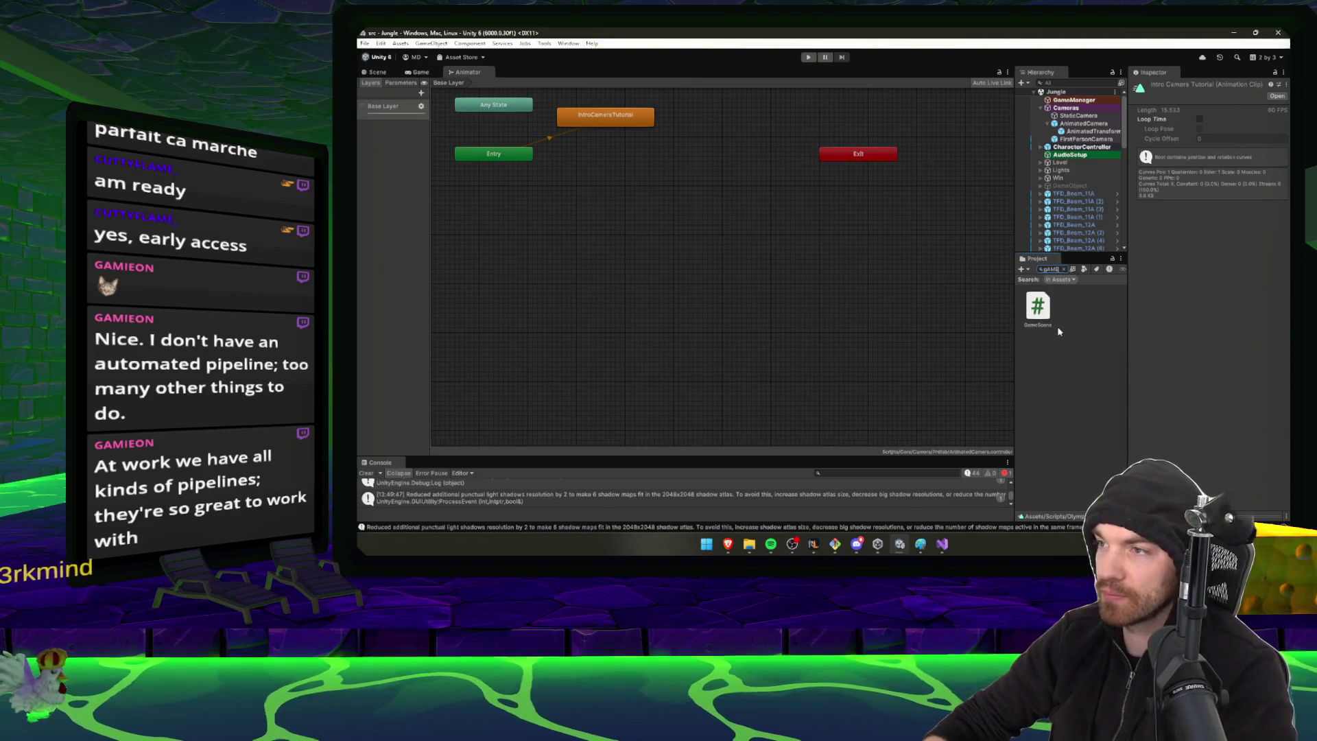
pyautogui.press('BackSpace')
pyautogui.press('BackSpace')
# Open the Game scene and switch the Project panel to two columns and back
pyautogui.doubleClick(1043, 351)
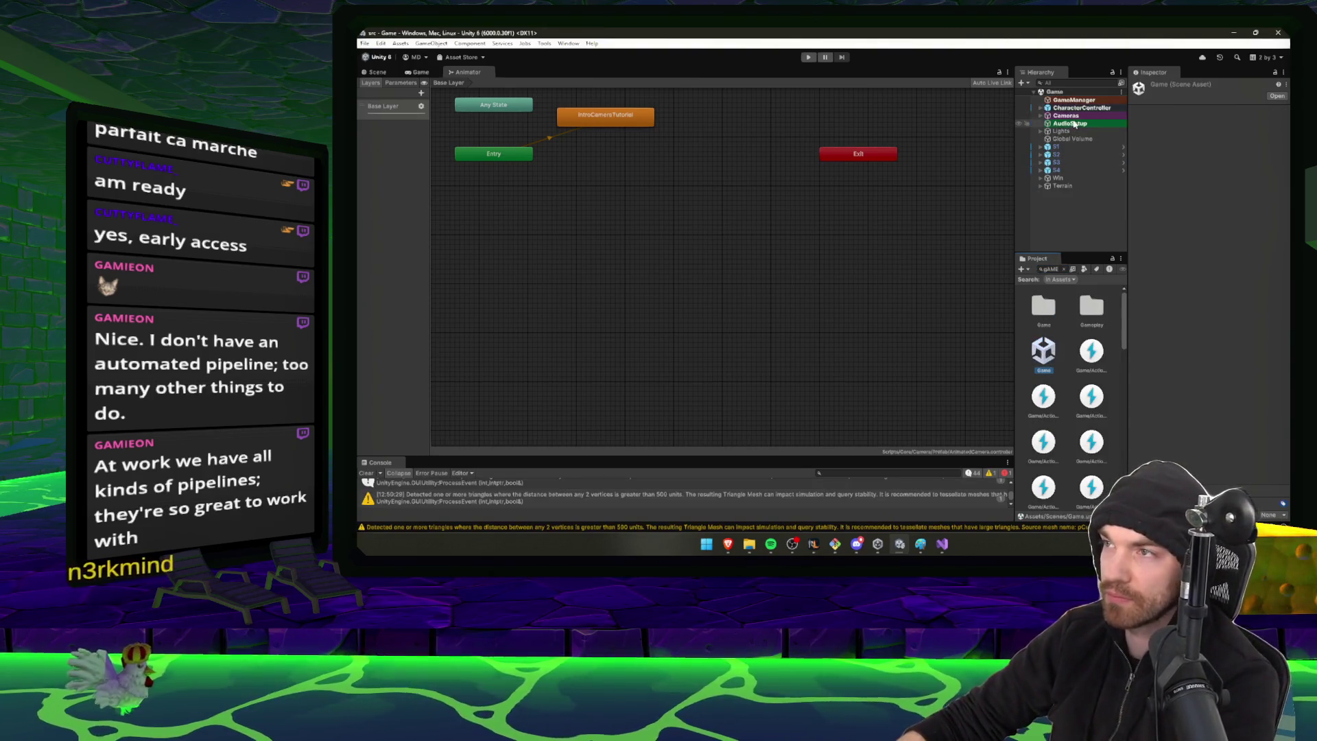
pyautogui.rightClick(1043, 262)
pyautogui.click(1087, 277)
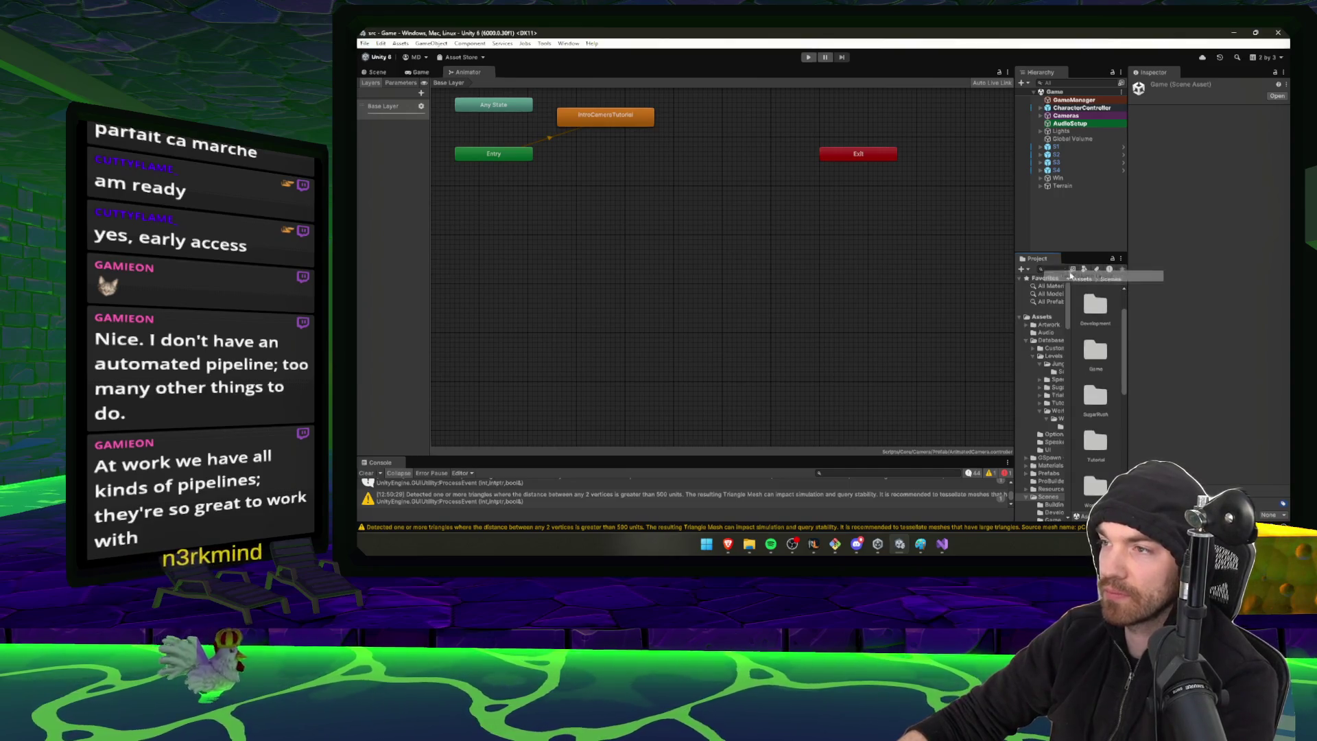
pyautogui.rightClick(1043, 261)
pyautogui.click(1059, 266)
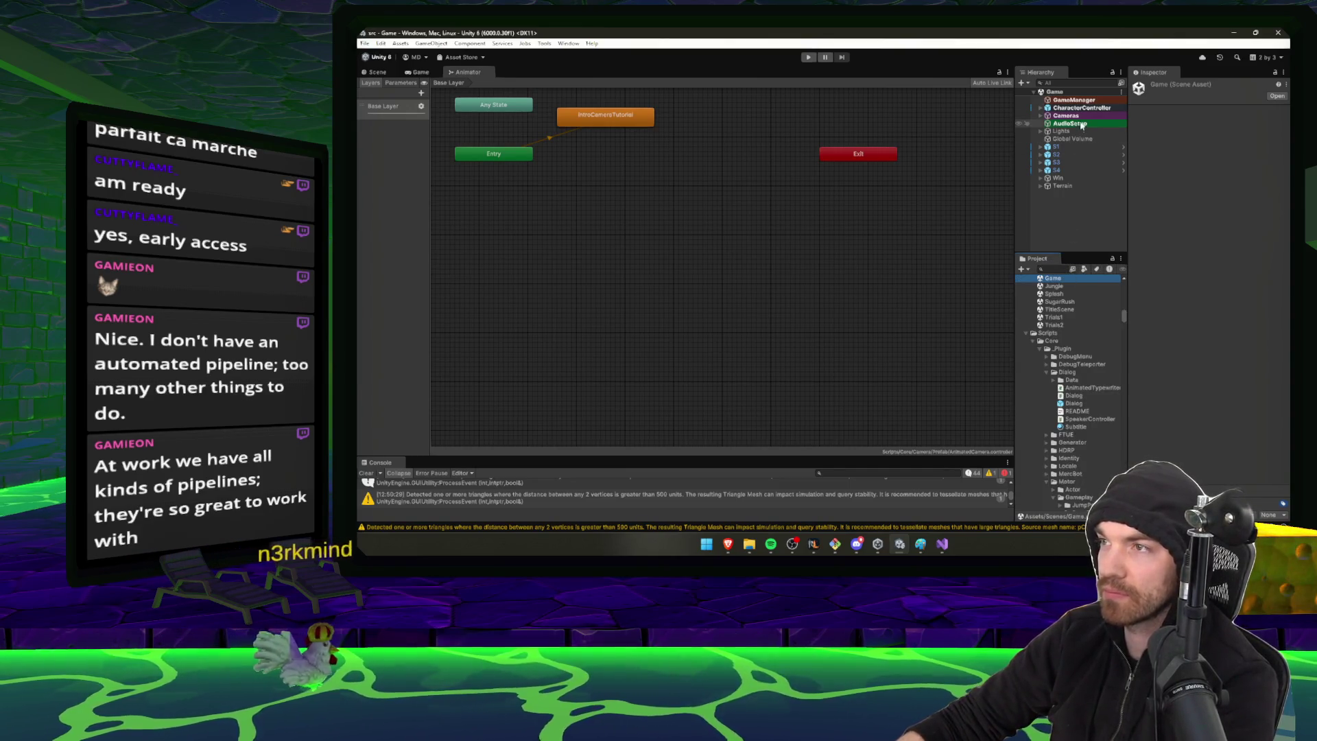
# Follow GameManager's Introduction Camera to AnimatedTransform and AnimatedCamera, then open its Animator controller
pyautogui.click(1074, 99)
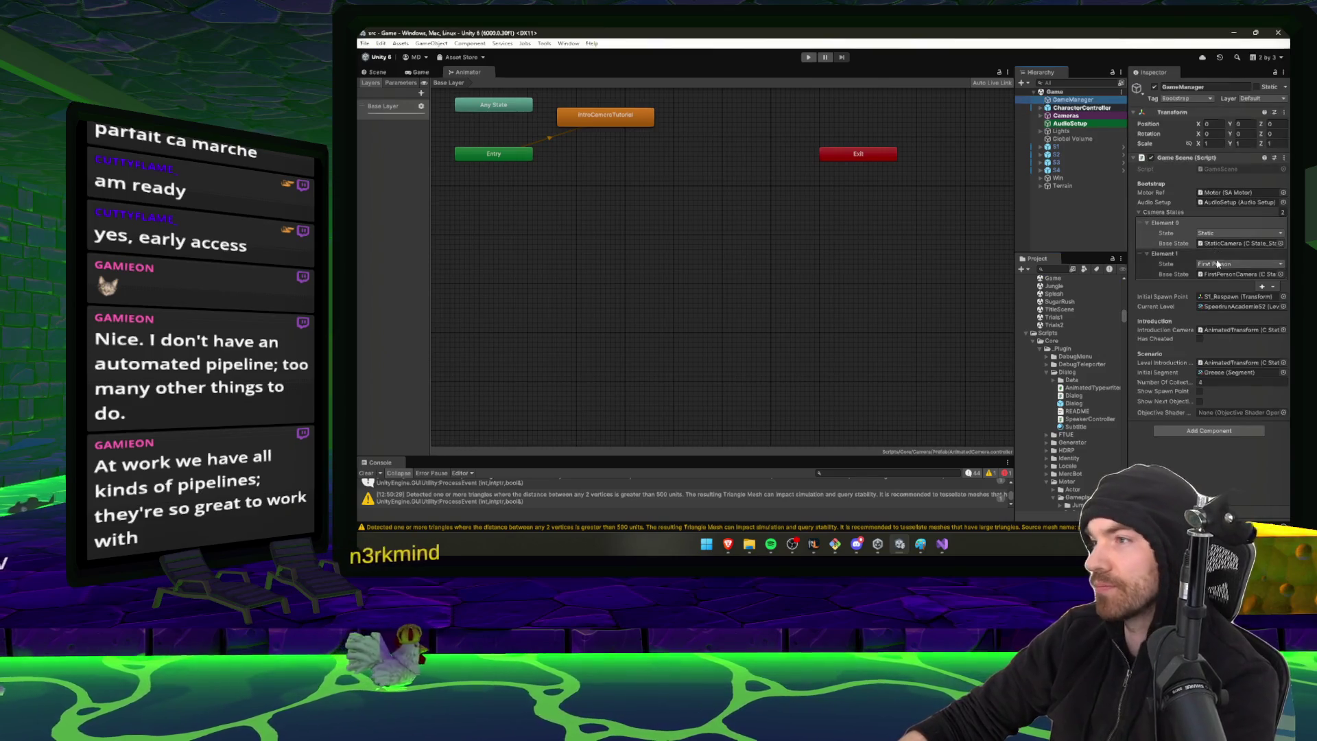
pyautogui.click(1229, 330)
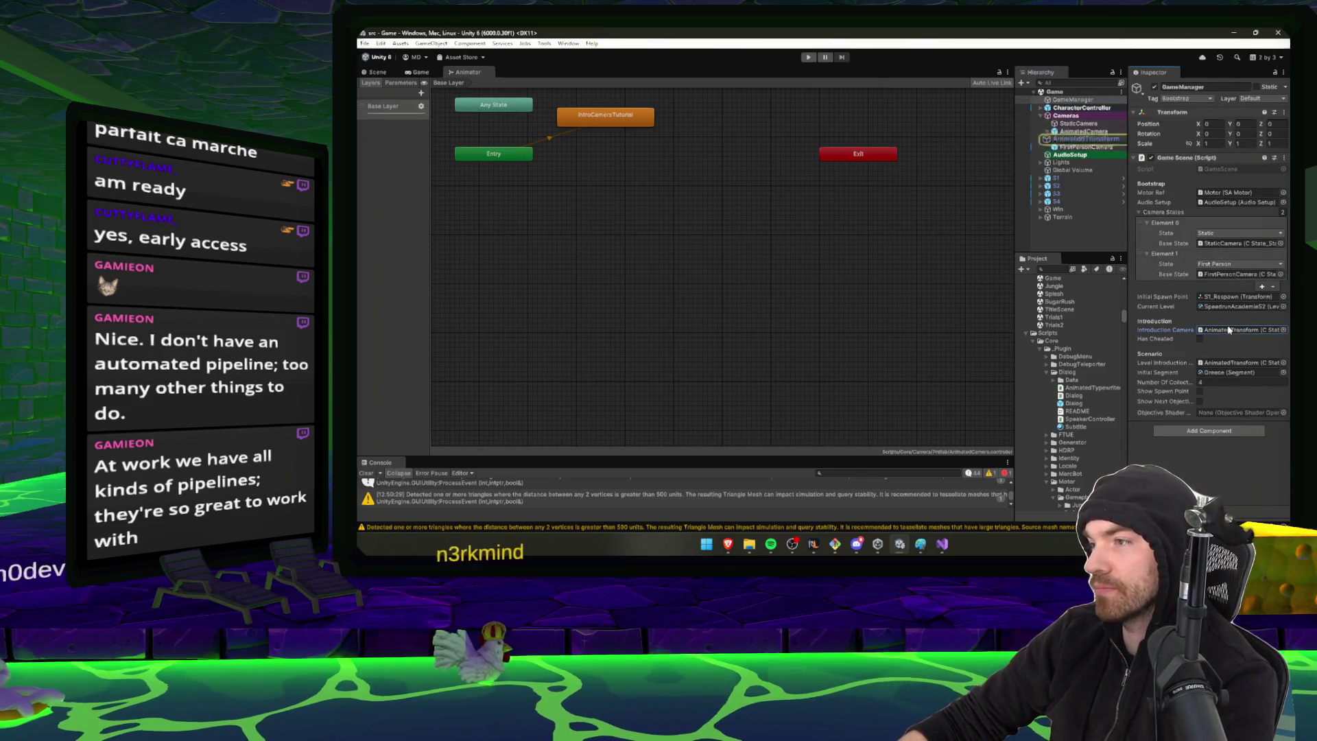
pyautogui.click(1092, 138)
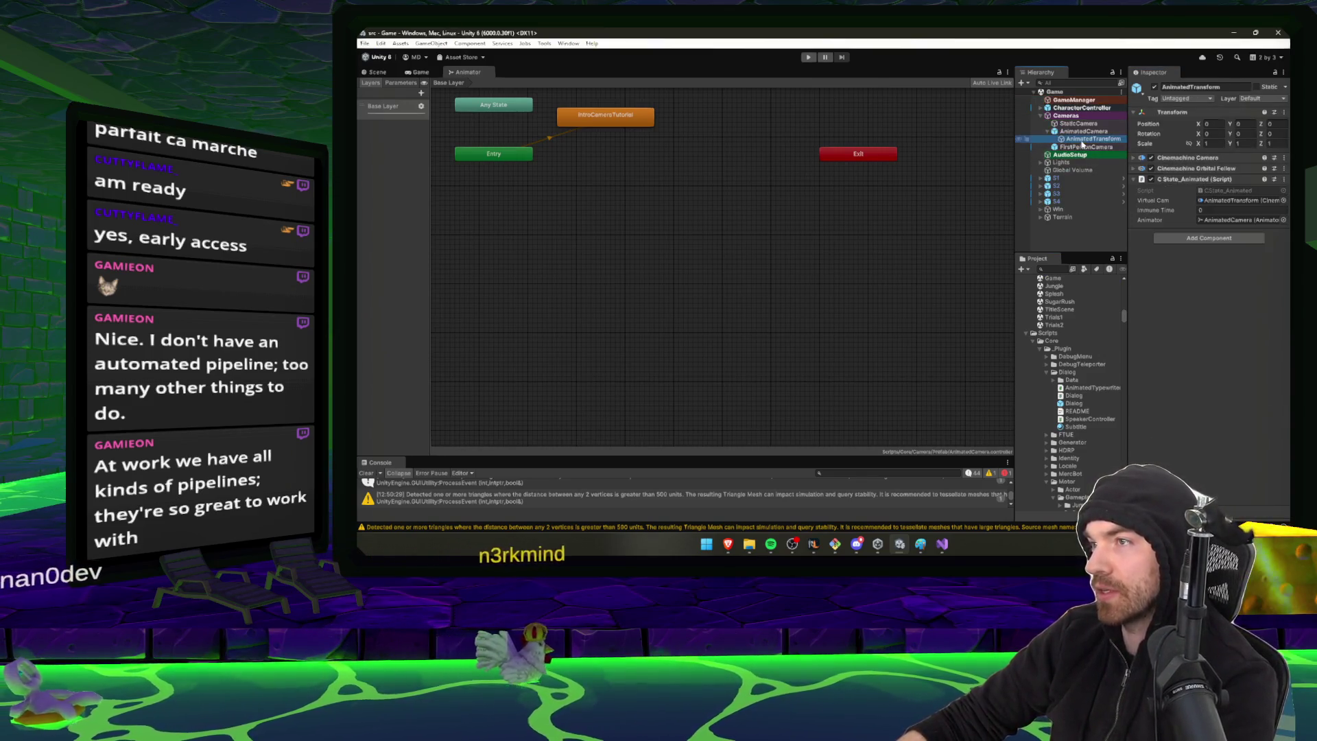
pyautogui.click(1235, 220)
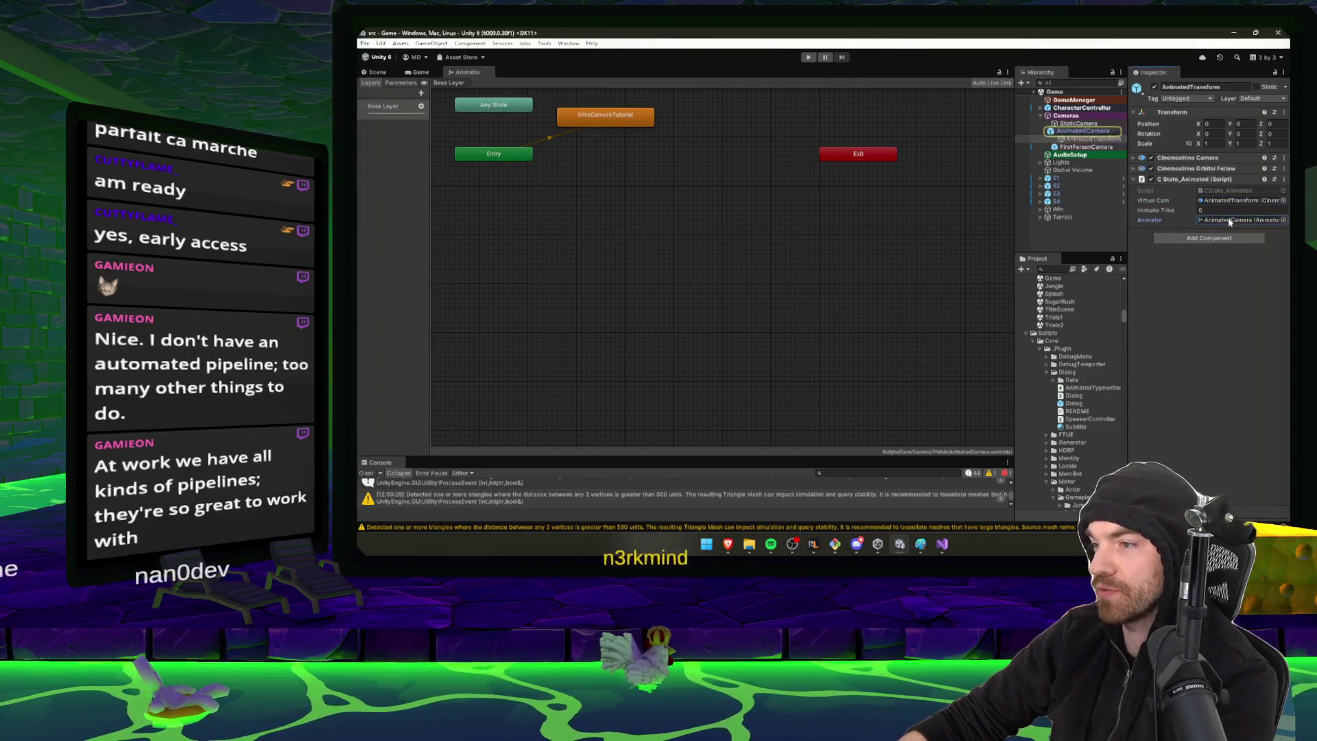
pyautogui.click(1087, 131)
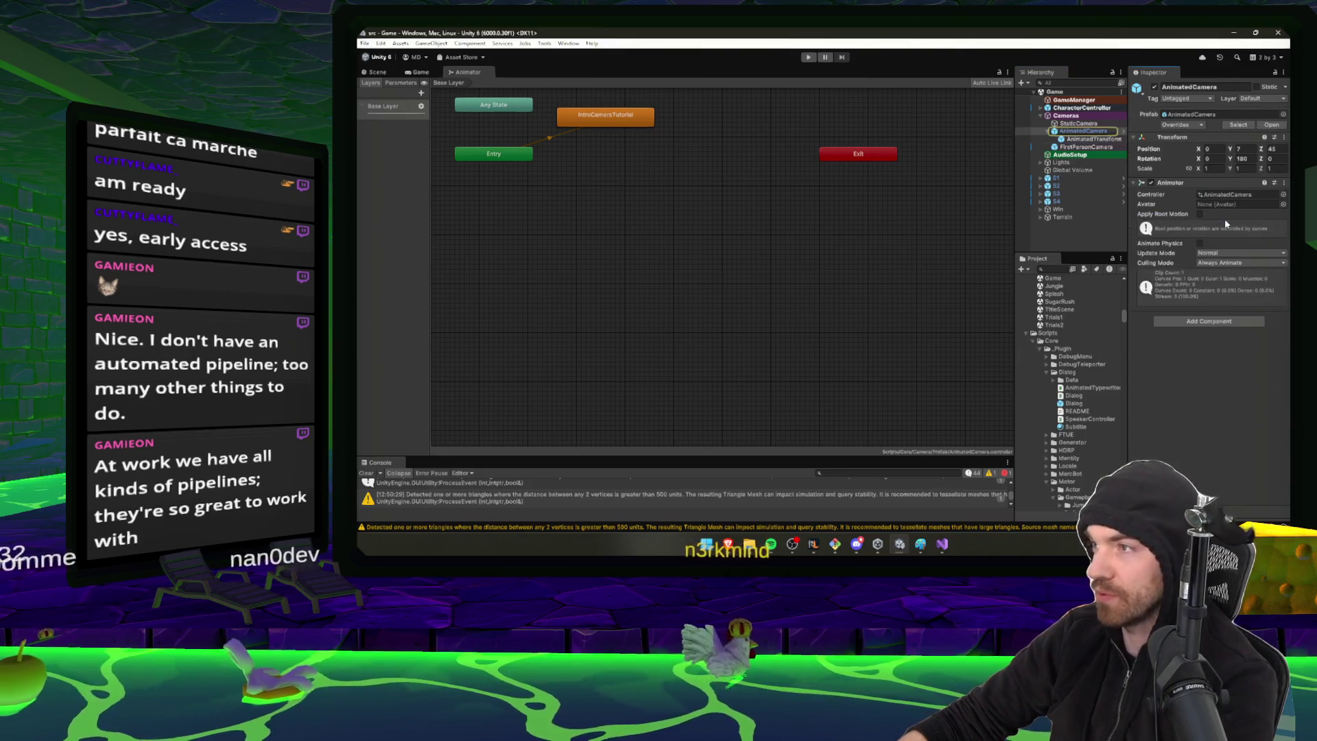
pyautogui.doubleClick(1227, 195)
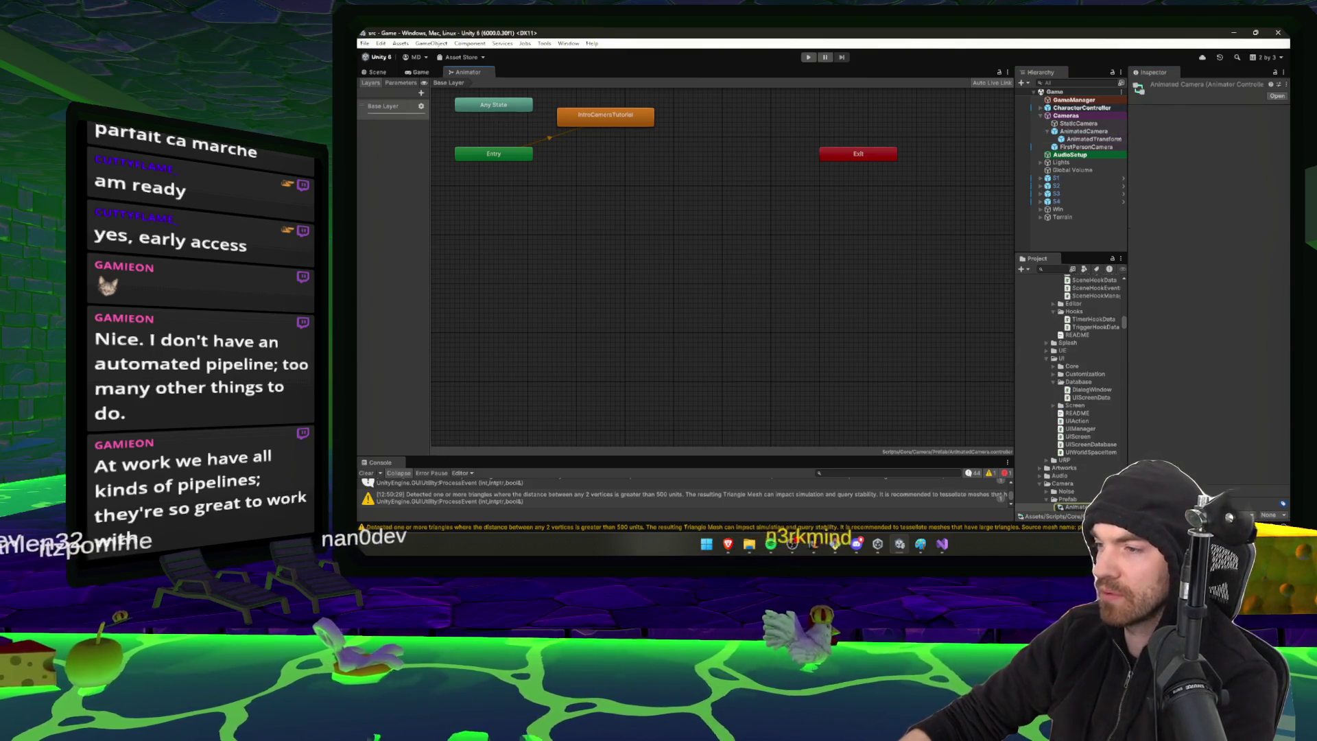
# Centre the Animator graph, glance at the code editor, and return to the Scene view
pyautogui.click(861, 286)
pyautogui.moveTo(670, 195); pyautogui.dragTo(726, 238)
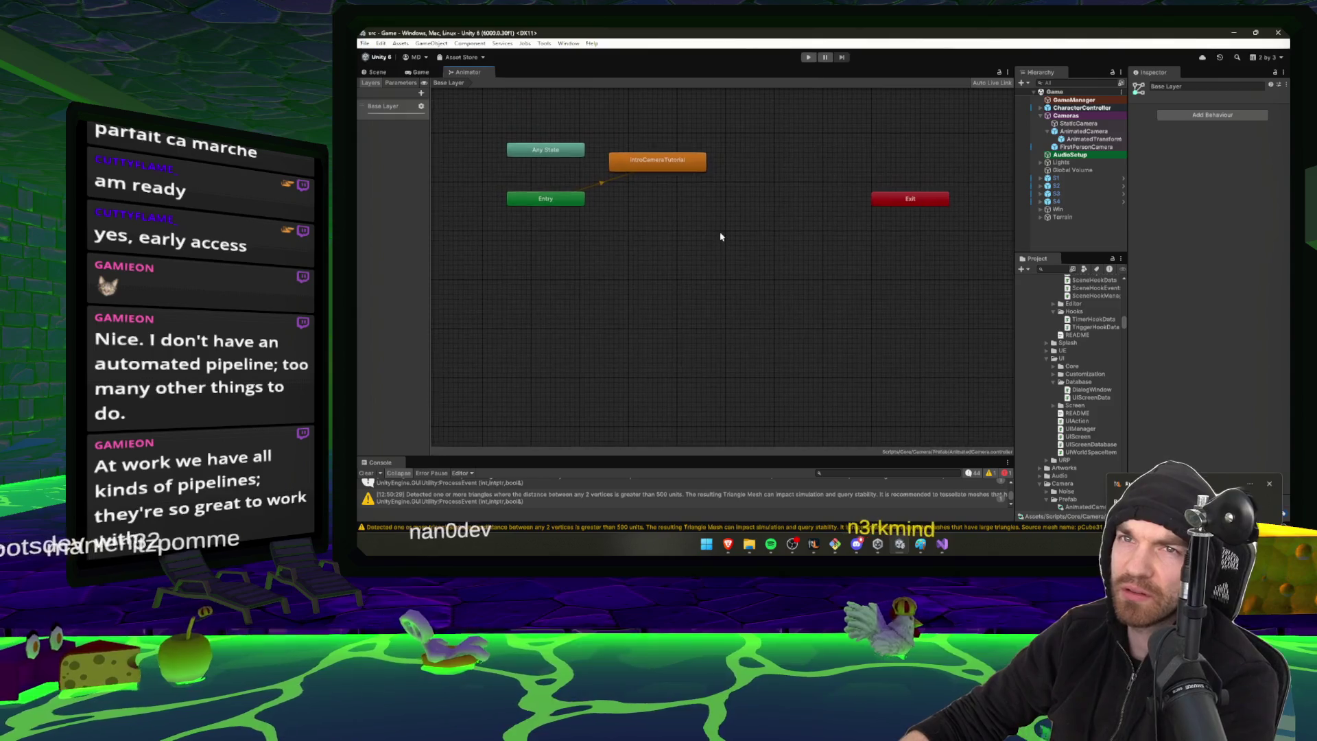
pyautogui.hotkey('alt', 'Tab')
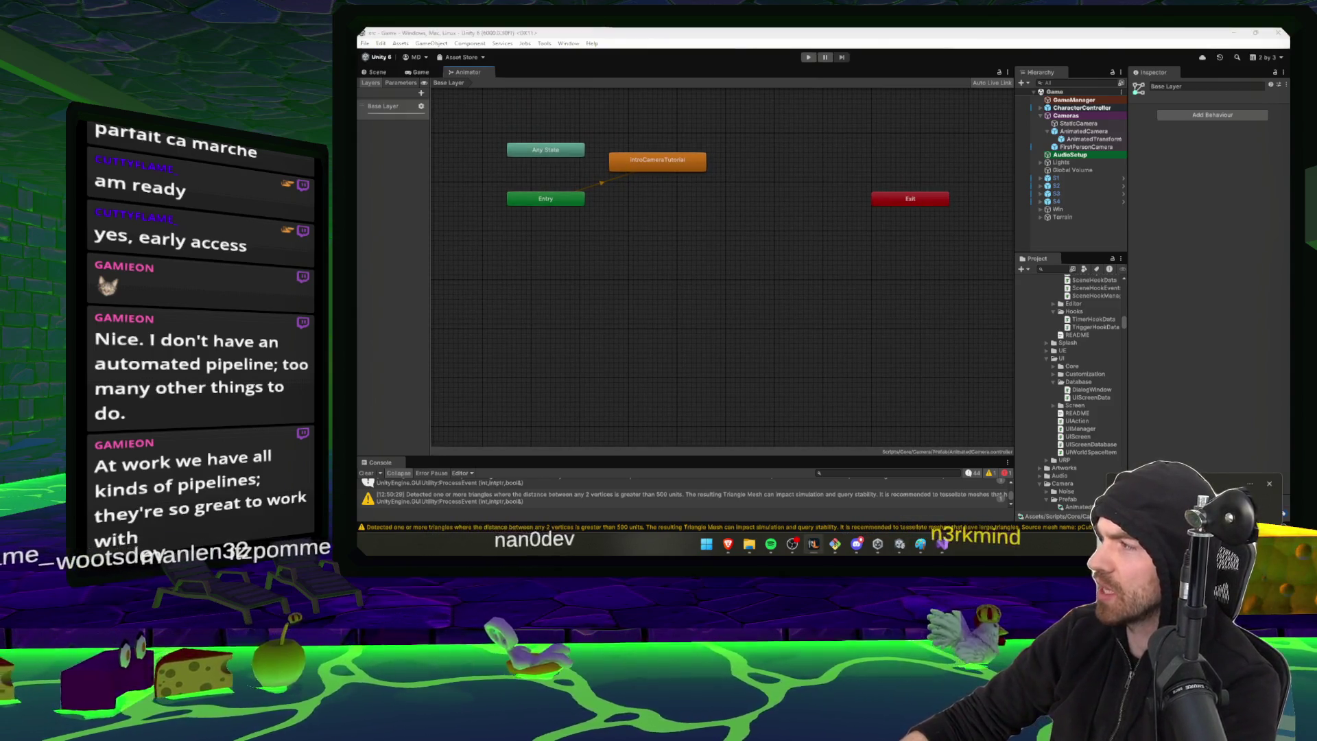
pyautogui.hotkey('alt', 'Tab')
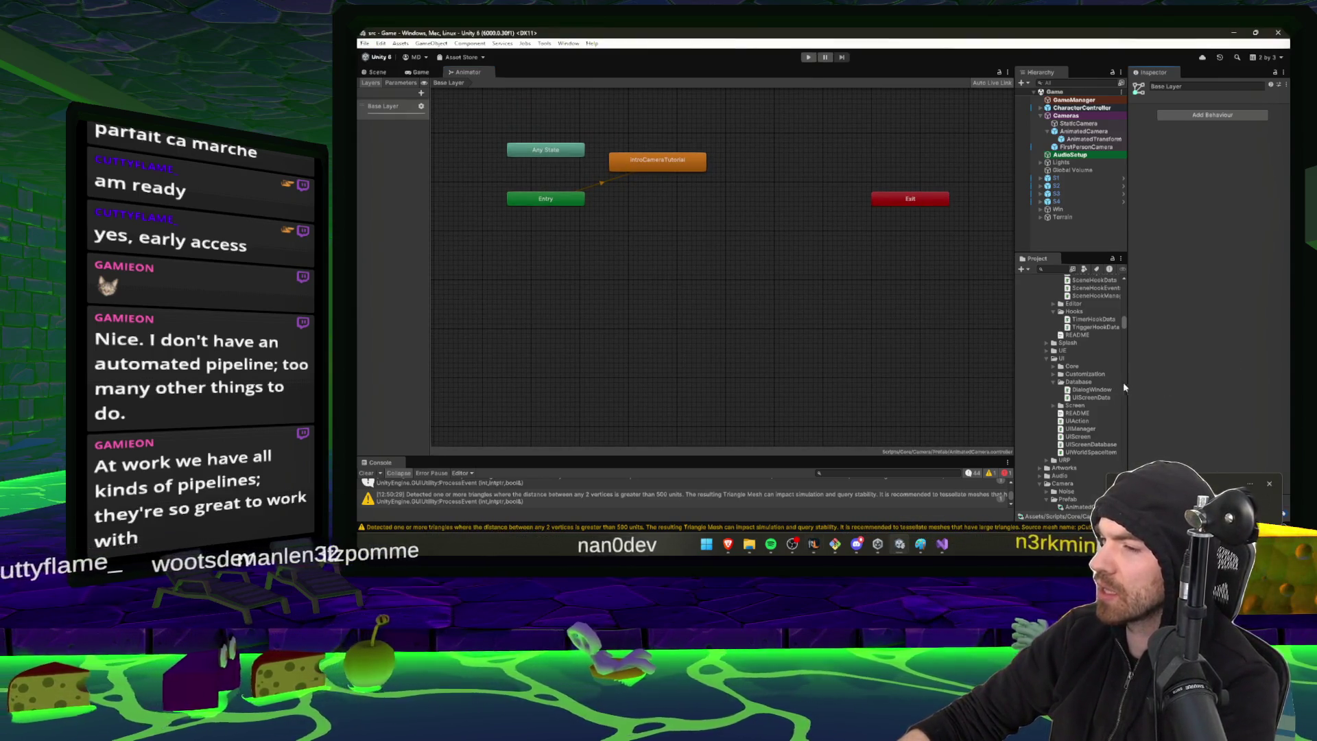
pyautogui.hotkey('alt', 'Tab')
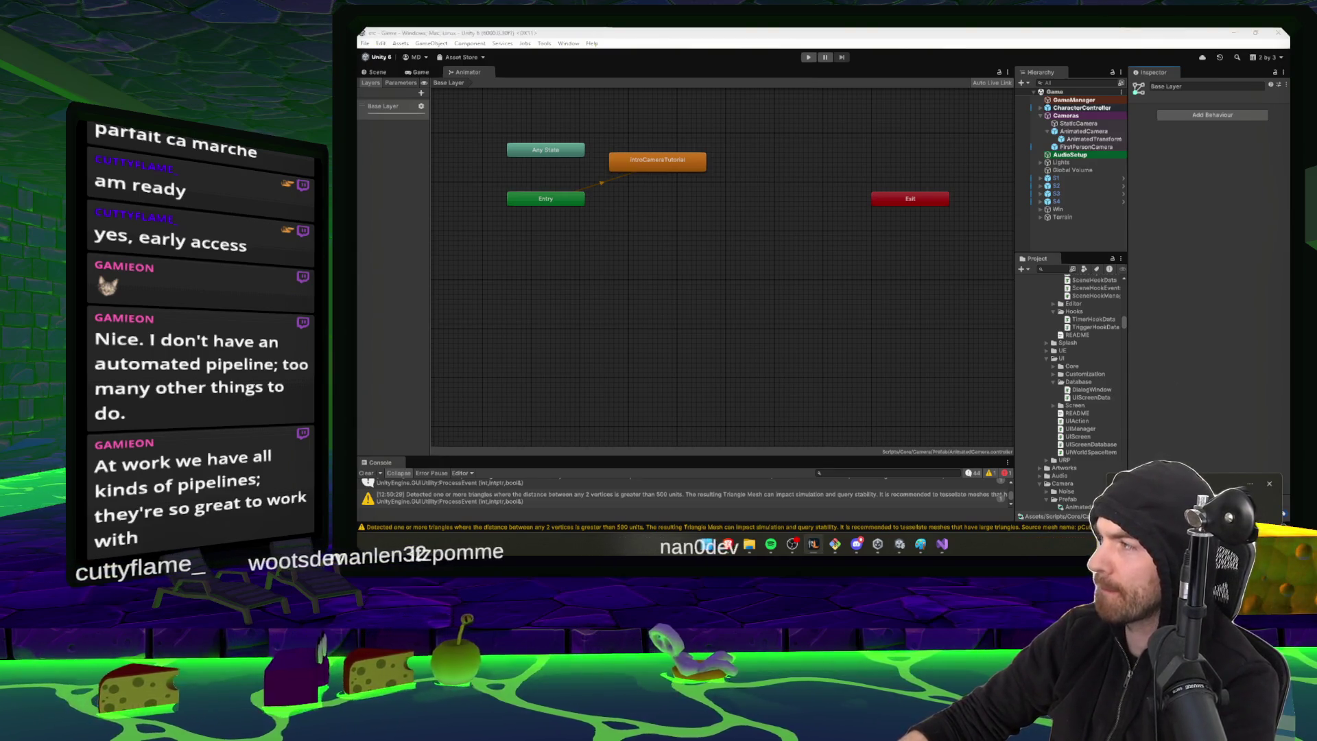
pyautogui.hotkey('alt', 'Tab')
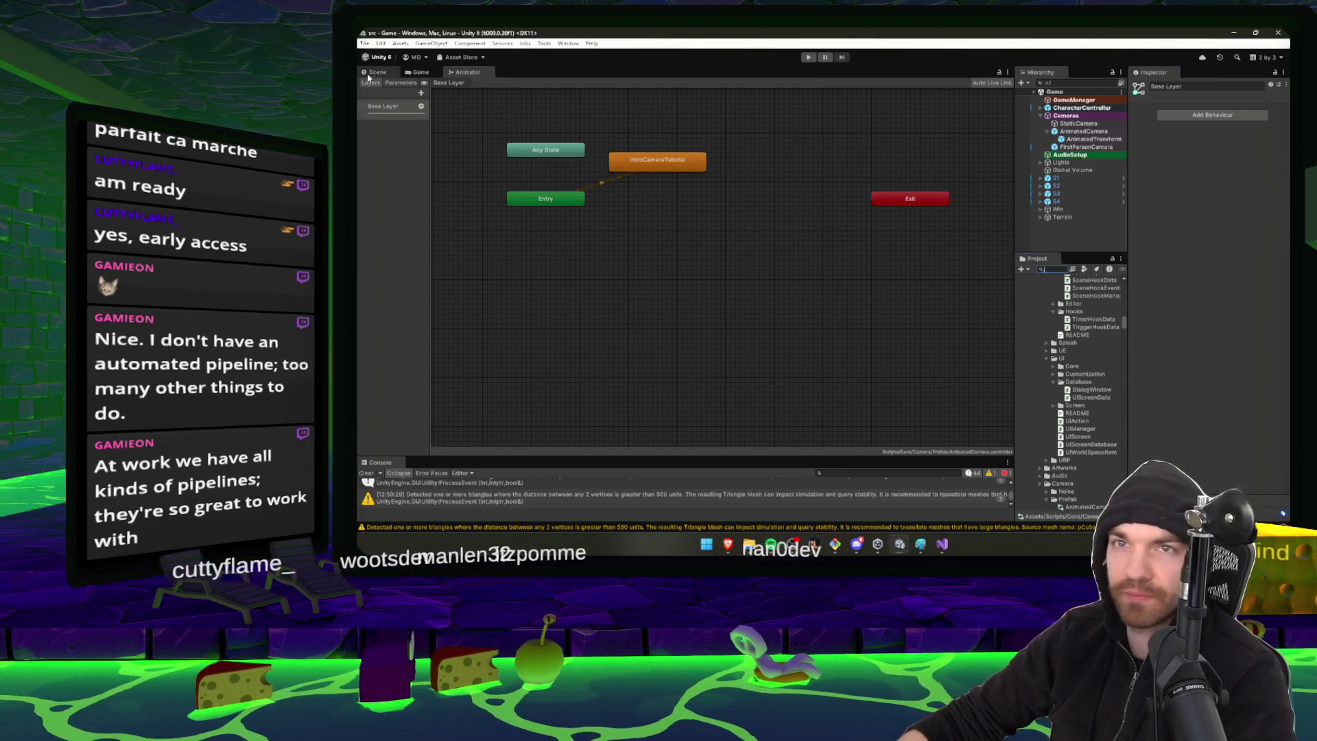
pyautogui.click(376, 71)
# Start the Game scene playtest and check the AnimatedTransform and GameManager intro camera references
pyautogui.click(808, 57)
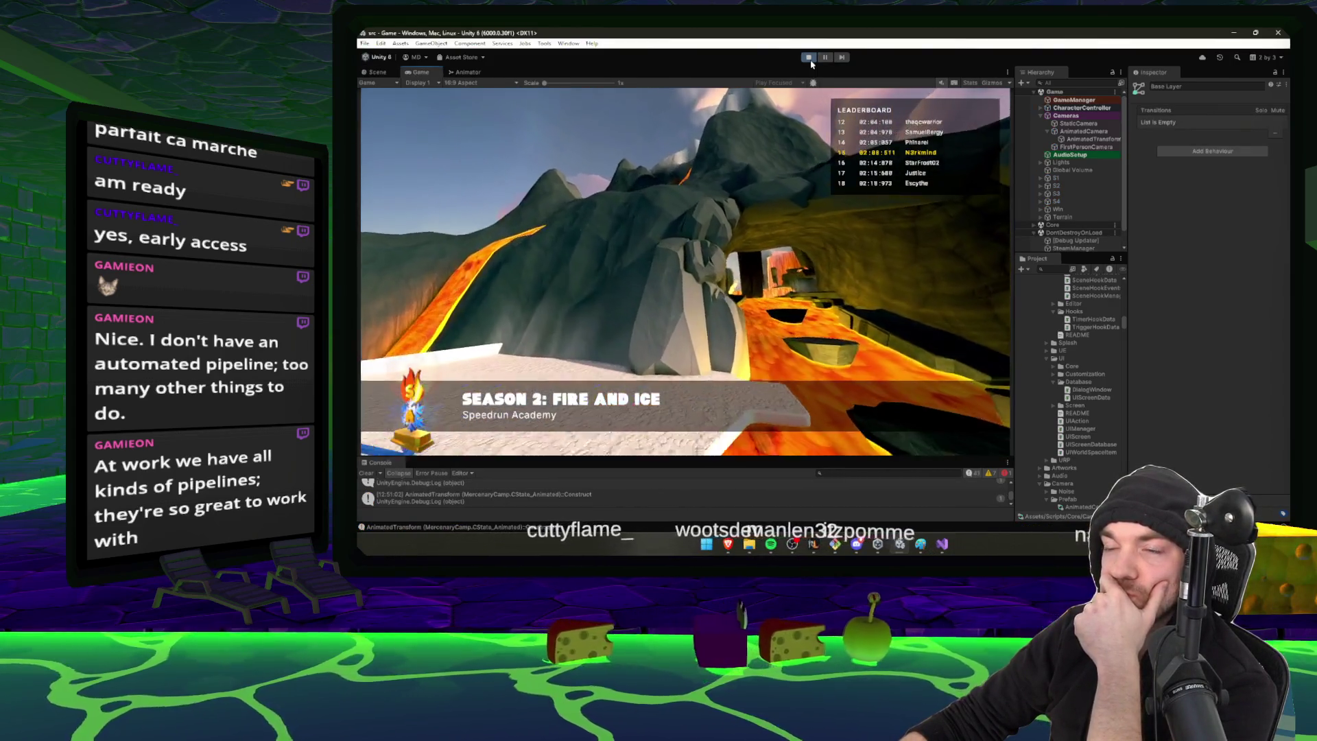
pyautogui.click(1093, 138)
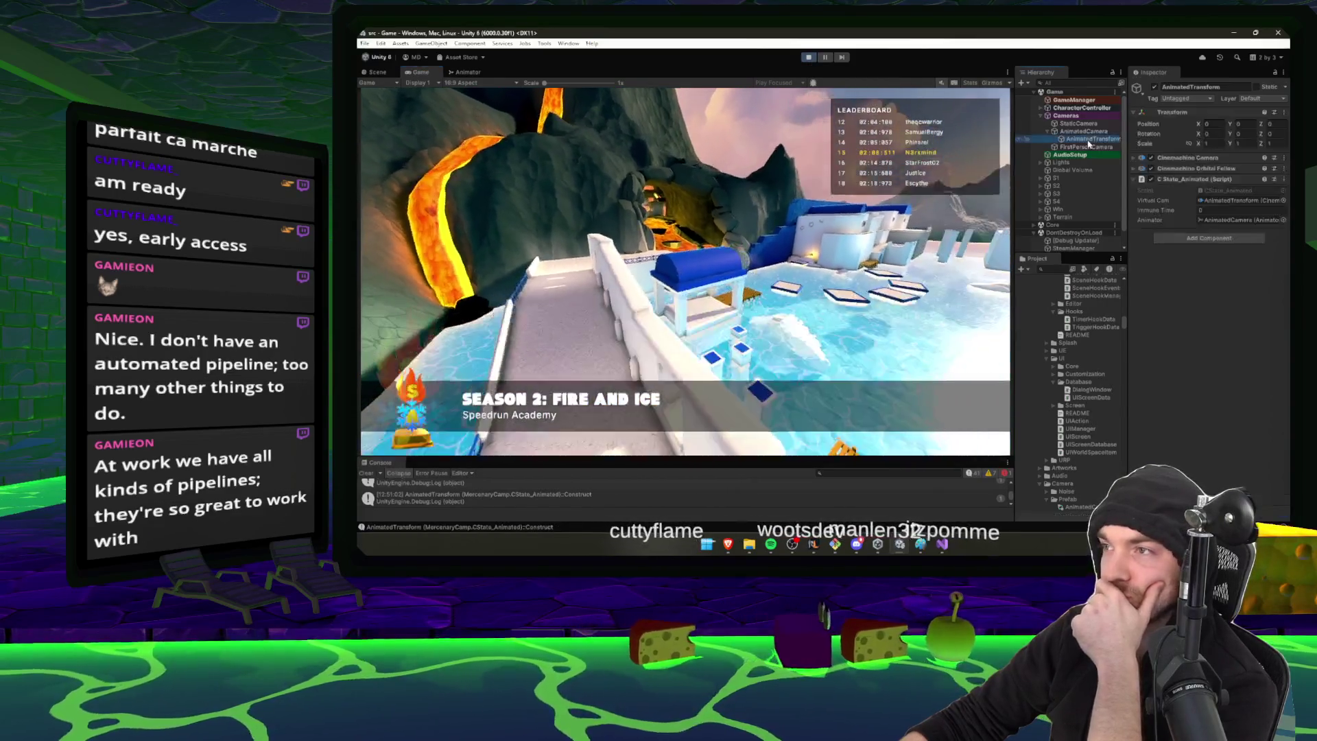
pyautogui.click(1241, 219)
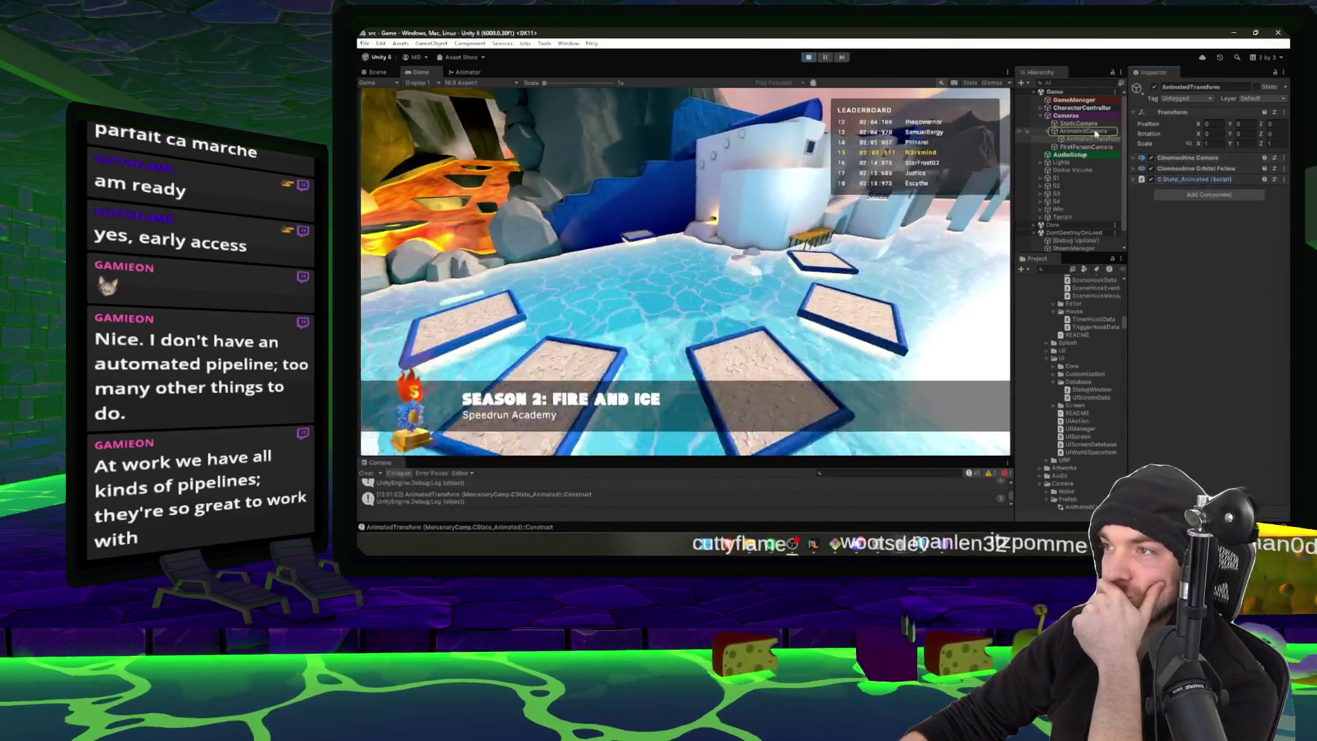
pyautogui.click(1074, 99)
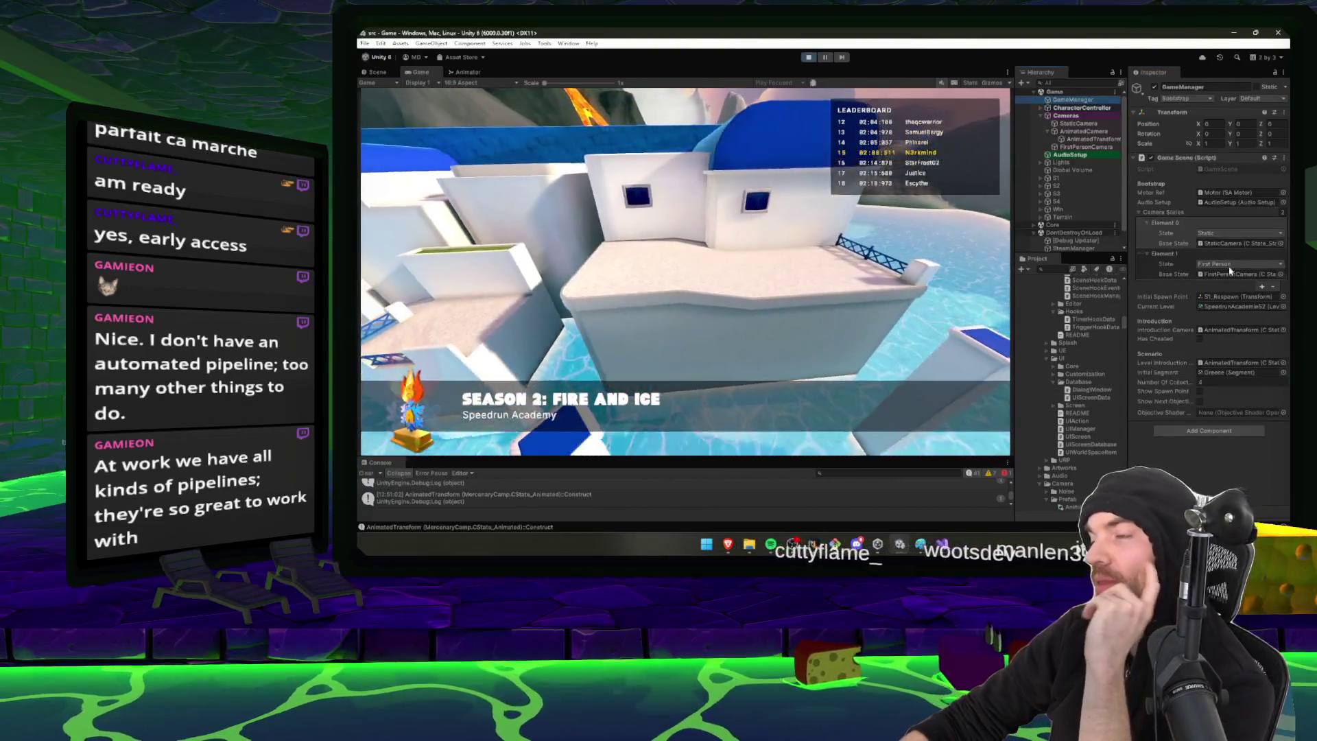
pyautogui.click(1238, 330)
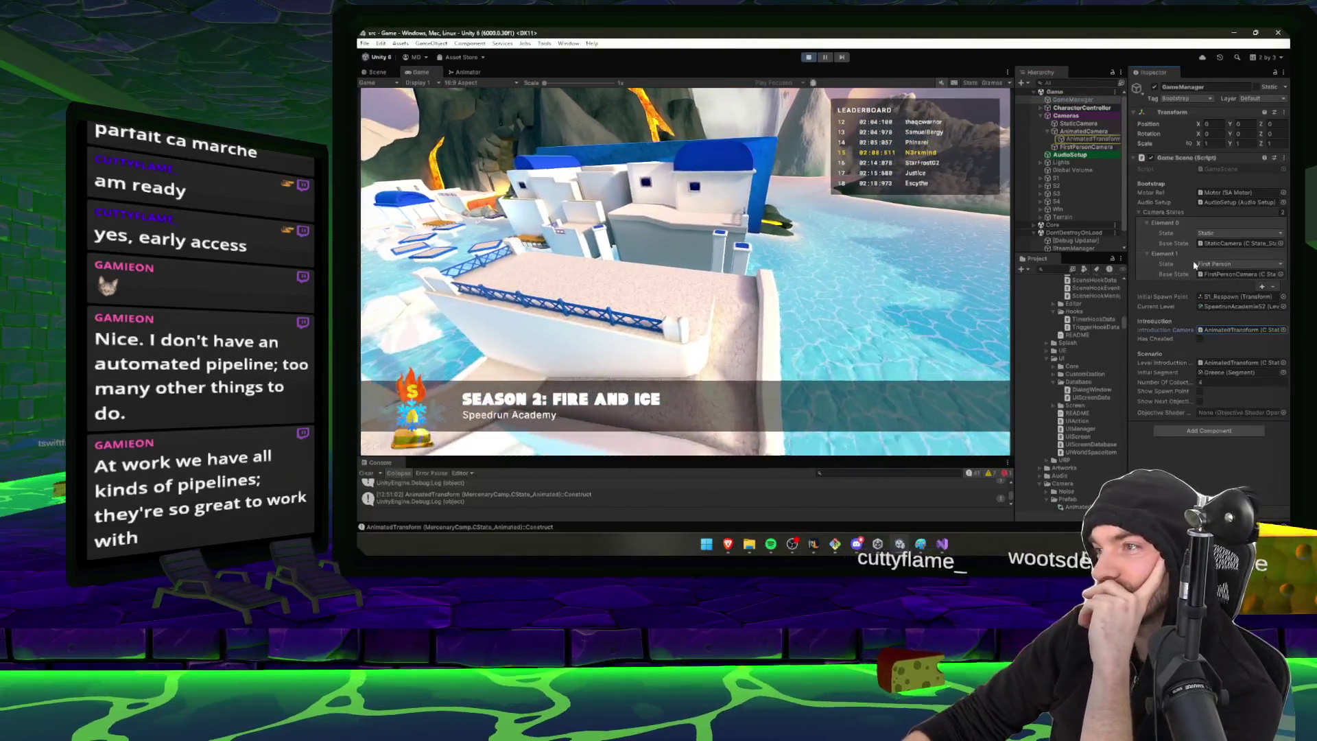
pyautogui.click(1223, 364)
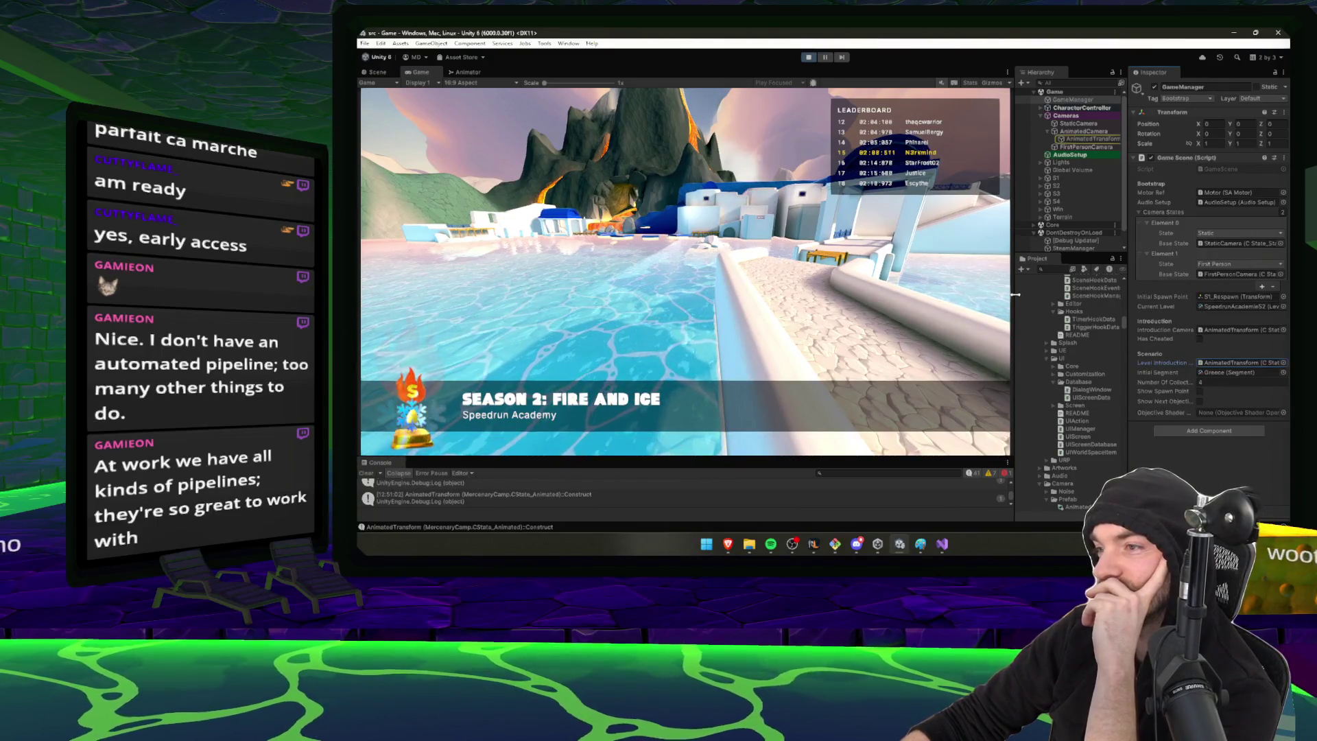
# Widen the Hierarchy and Inspector, recheck the introduction cameras, and stop the playtest
pyautogui.moveTo(1015, 294); pyautogui.dragTo(908, 295)
pyautogui.moveTo(1127, 305); pyautogui.dragTo(1049, 306)
pyautogui.click(1212, 331)
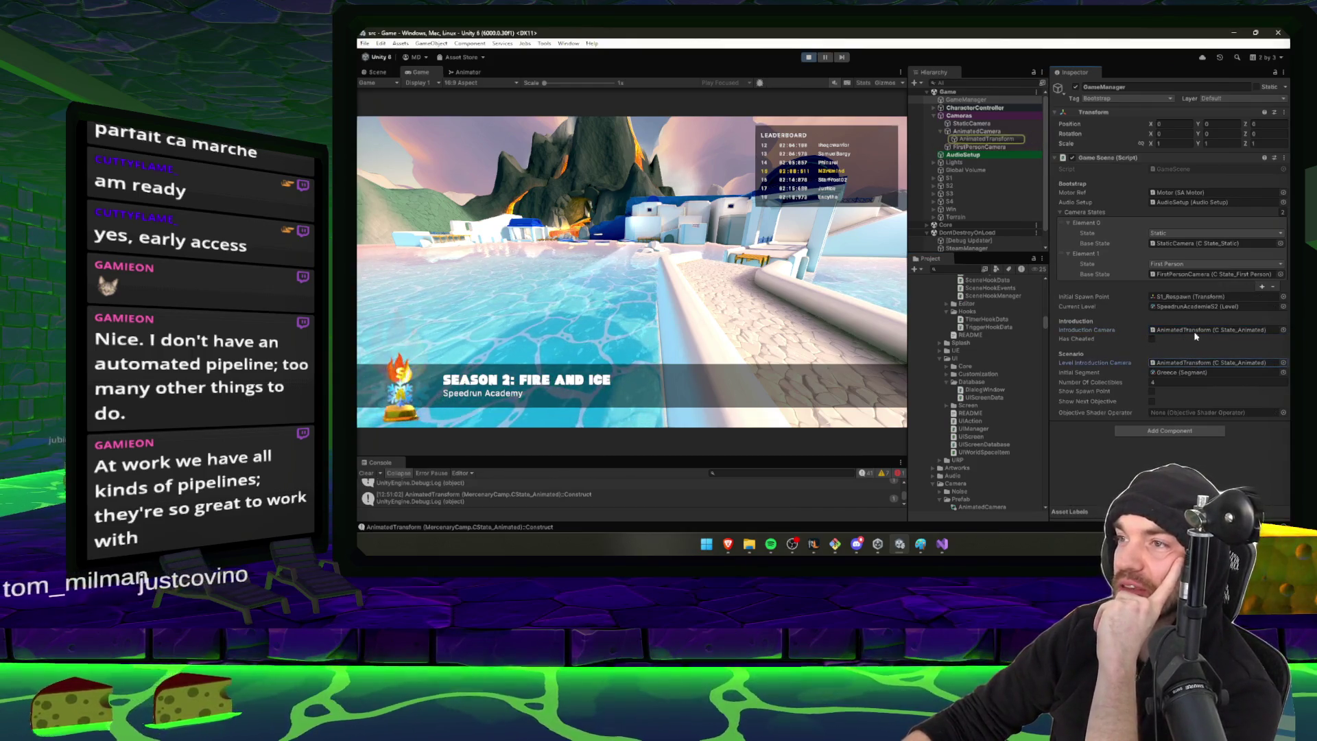
pyautogui.click(1212, 364)
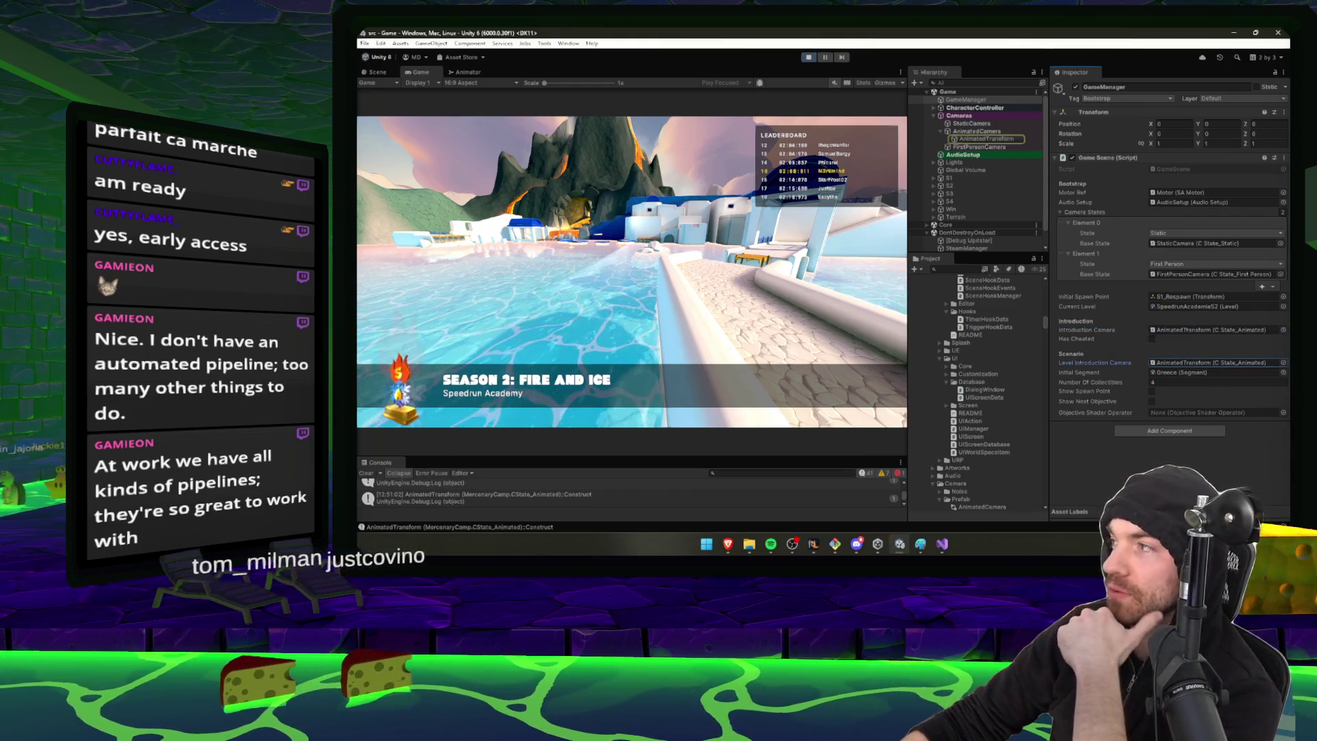
pyautogui.hotkey('alt', 'Tab')
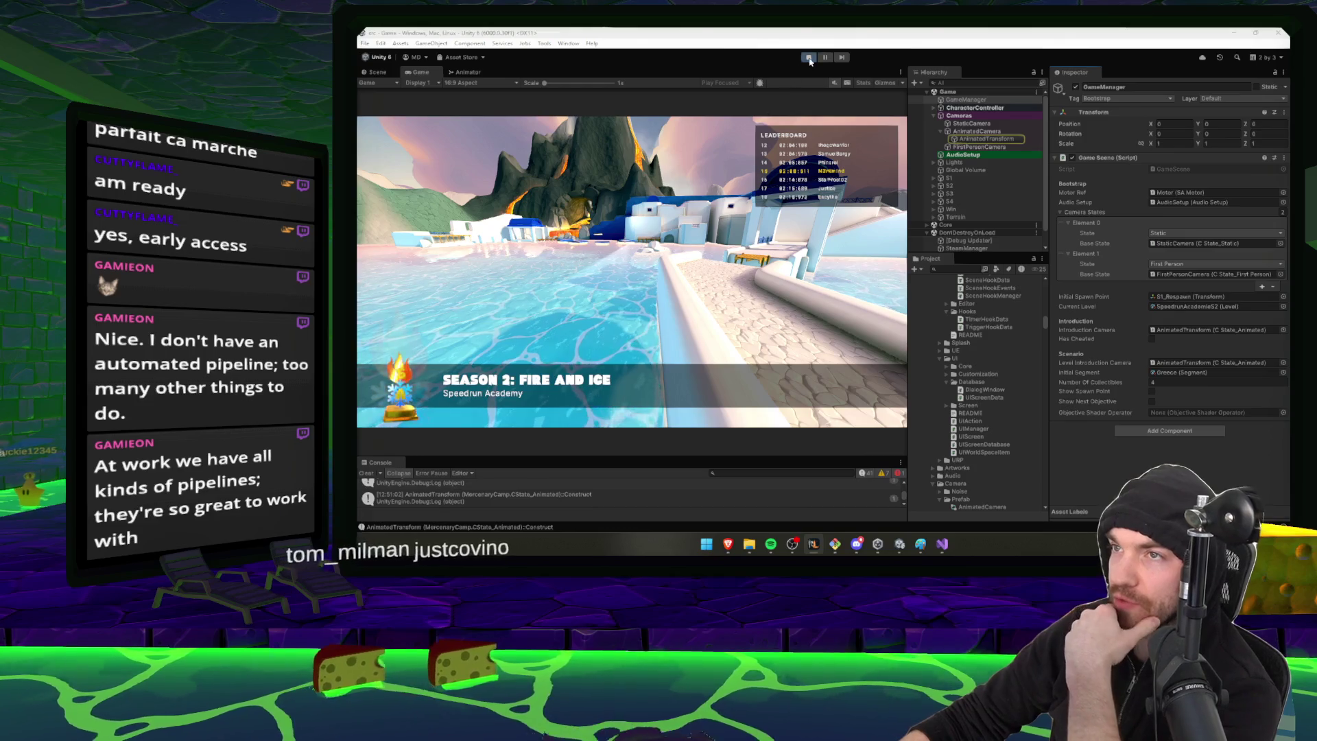
pyautogui.hotkey('alt', 'Tab')
pyautogui.click(1210, 329)
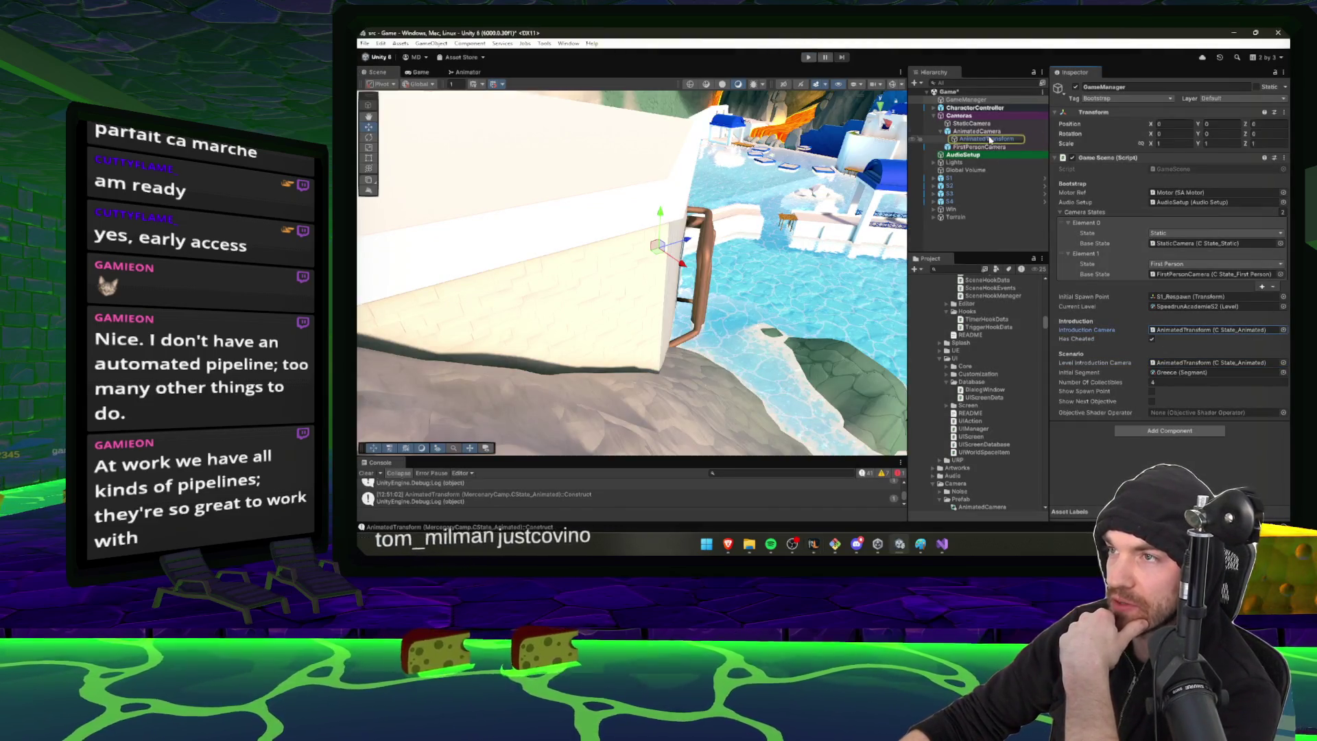
# Ping AnimatedCamera's animator controller and open the AnimatedCamera prefab in prefab mode
pyautogui.click(976, 131)
pyautogui.click(1194, 195)
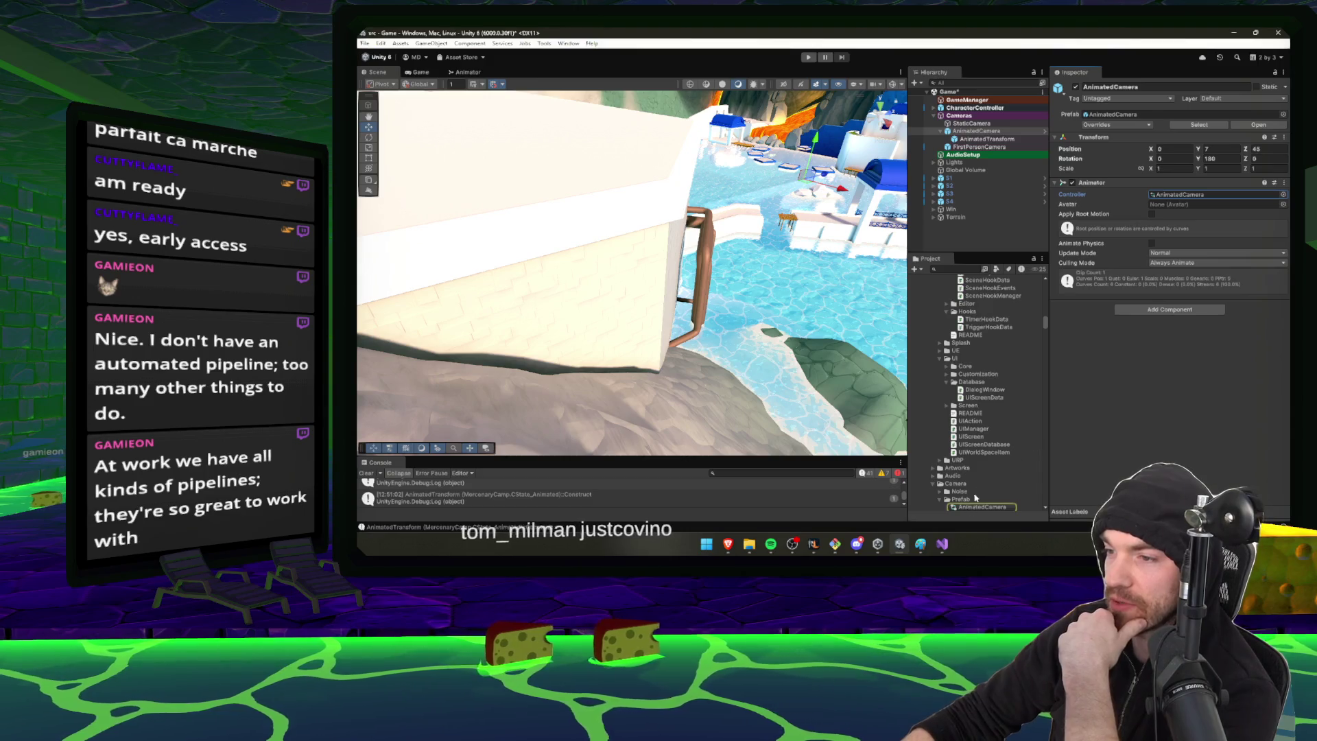
pyautogui.scroll(-3, 975, 497)
pyautogui.click(984, 457)
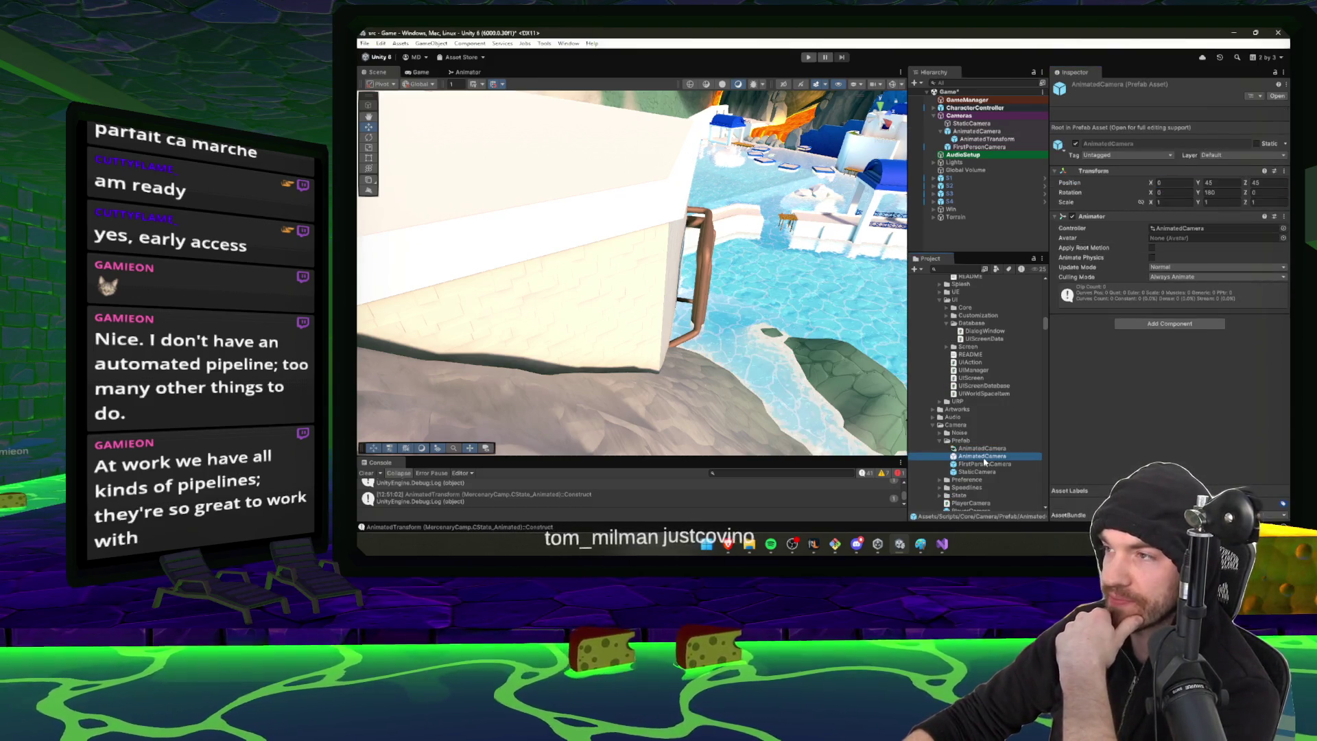
pyautogui.doubleClick(984, 456)
# Inspect the prefab's AnimatedTransform components, including the animated state and Orbital Follow settings
pyautogui.click(1008, 113)
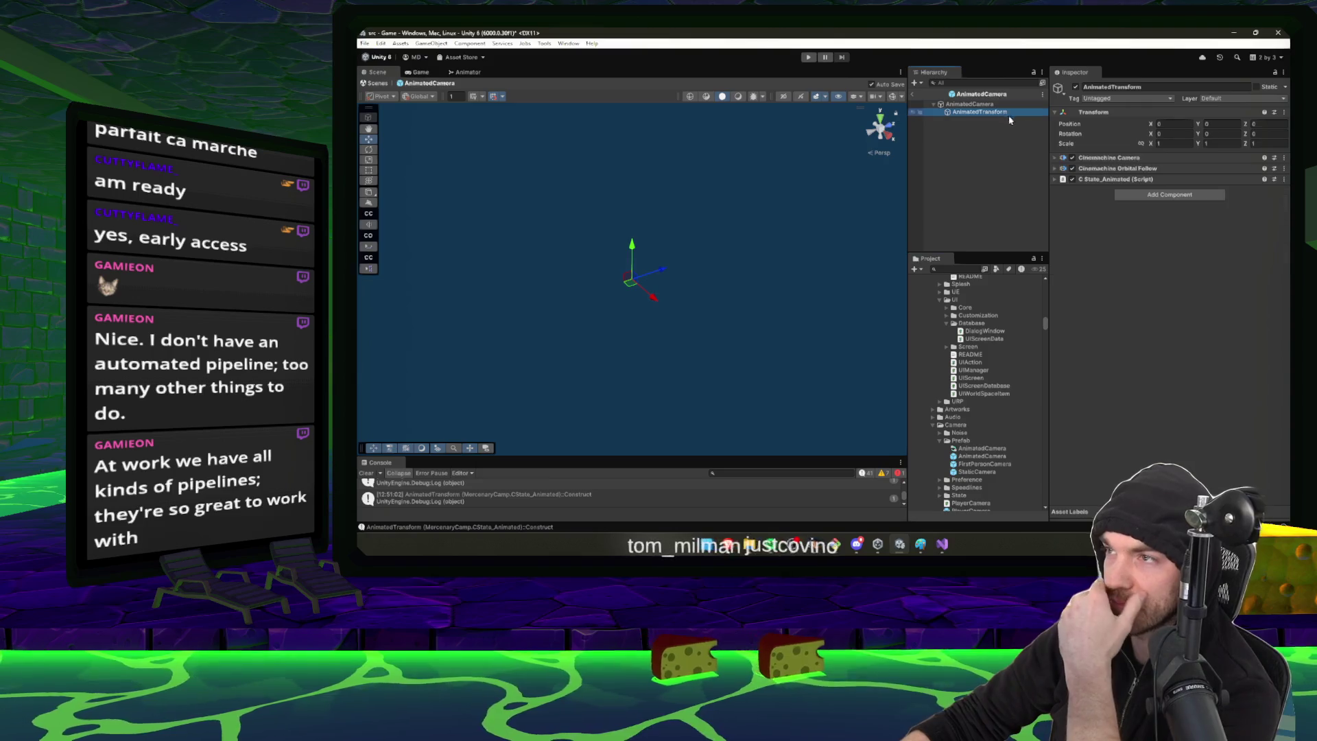
pyautogui.click(1139, 179)
pyautogui.click(1201, 200)
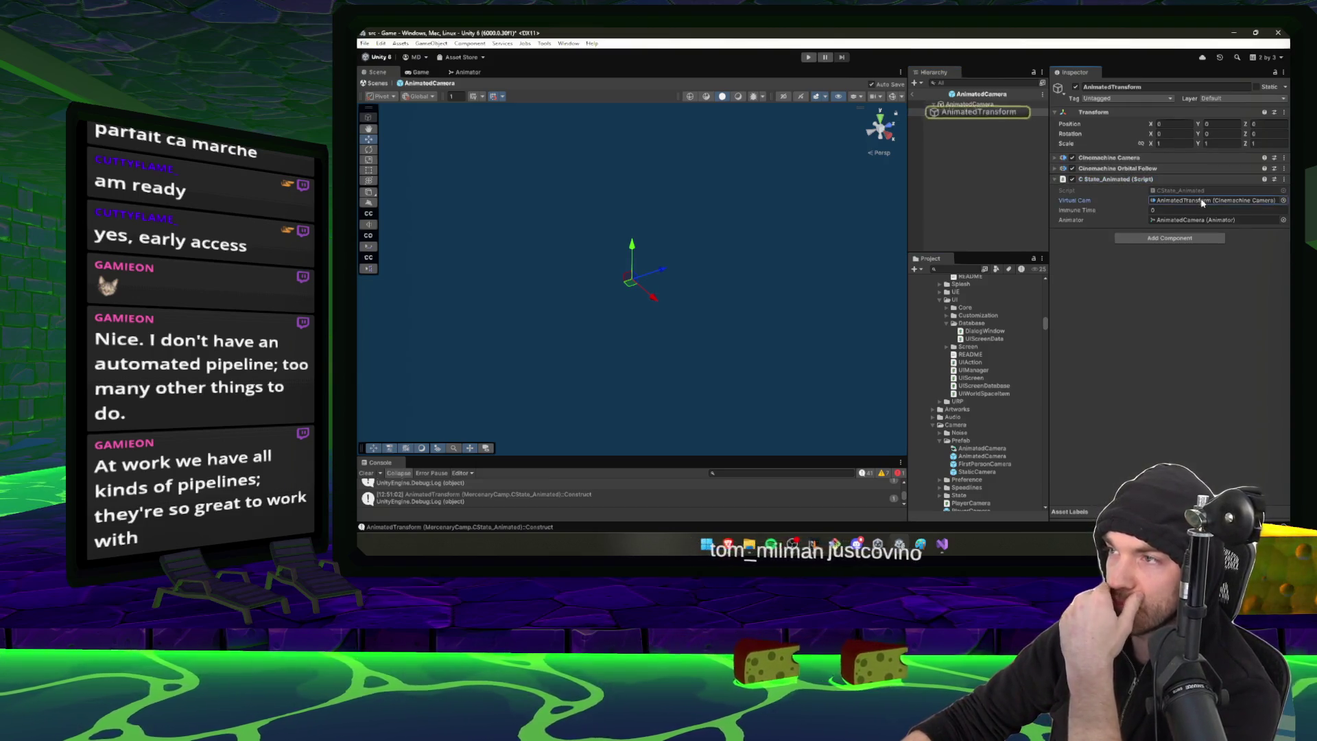
pyautogui.click(1115, 168)
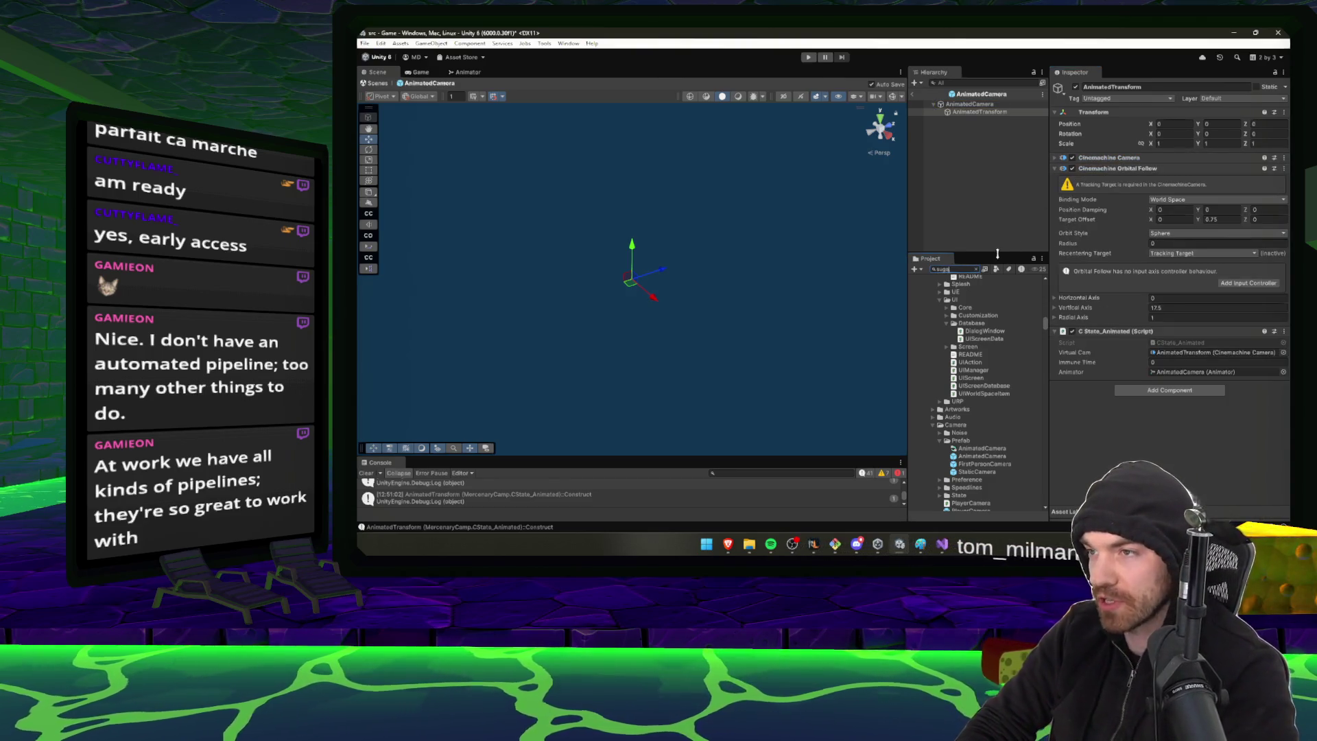
# Open the SugarRush scene from the 'sugarR' search, answer the save prompt, and start playtesting
pyautogui.write('rRus')
pyautogui.doubleClick(981, 351)
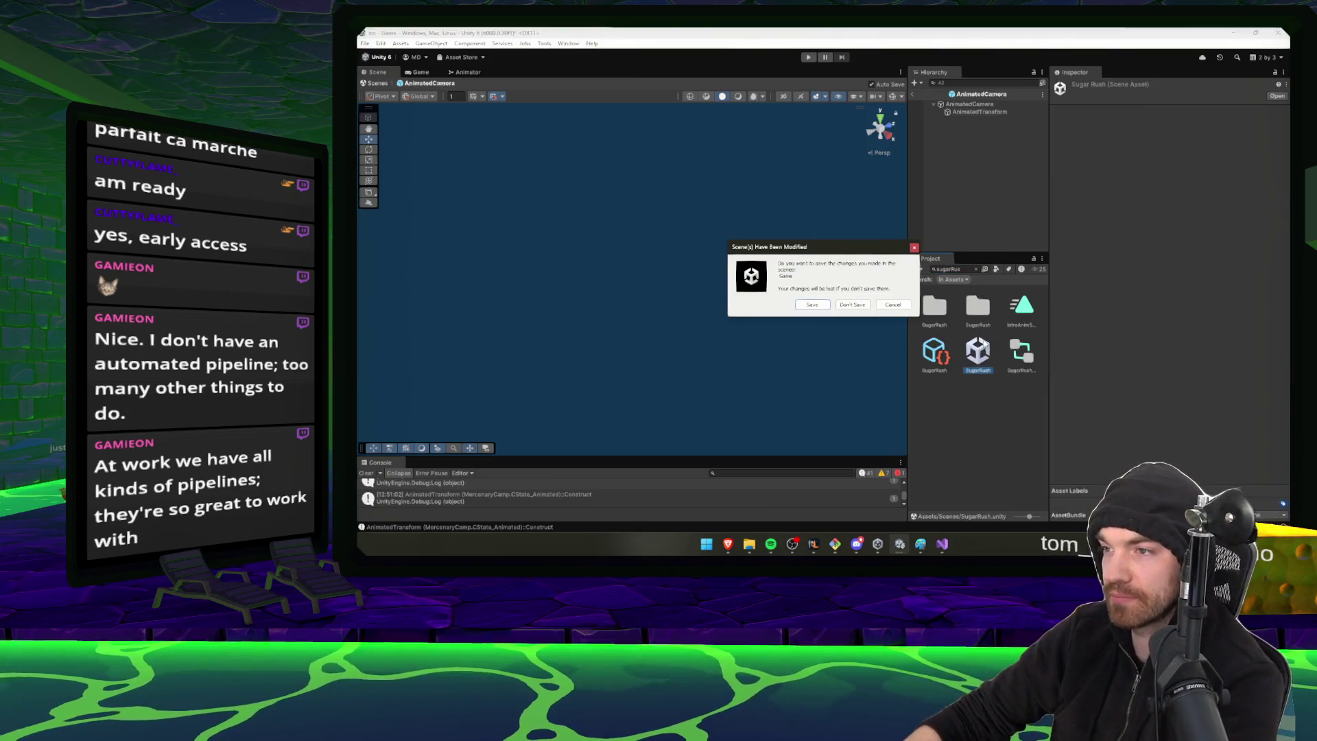
pyautogui.click(823, 307)
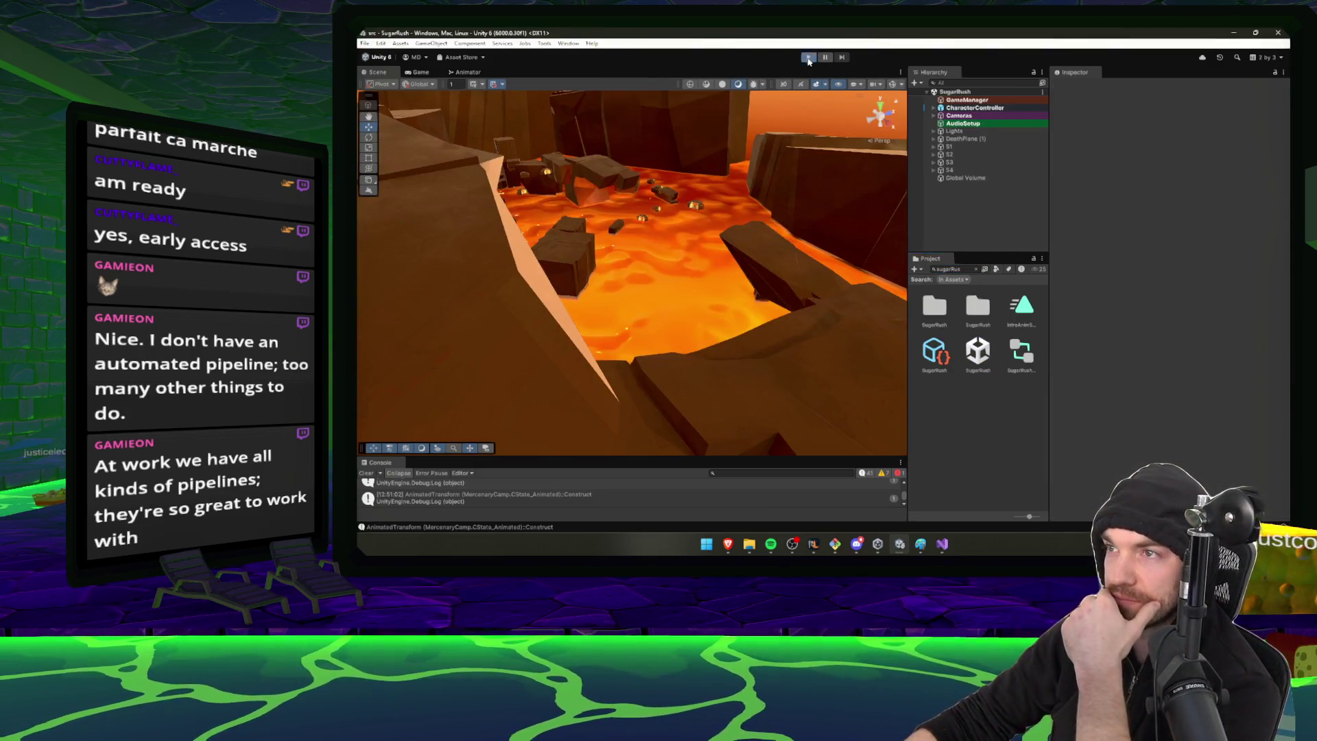
pyautogui.click(808, 58)
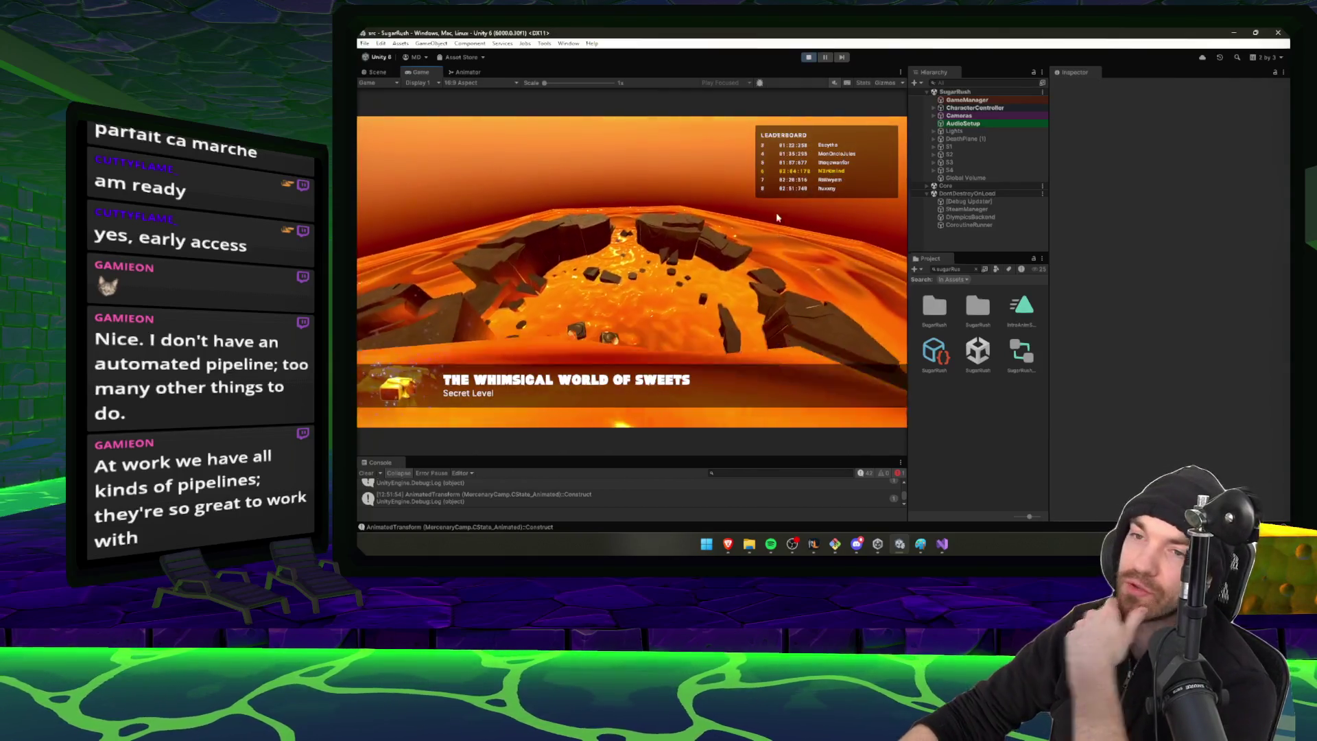
# Stop the playtest, expand Cameras > AnimatedCamera, and ping its Animator controller
pyautogui.click(809, 58)
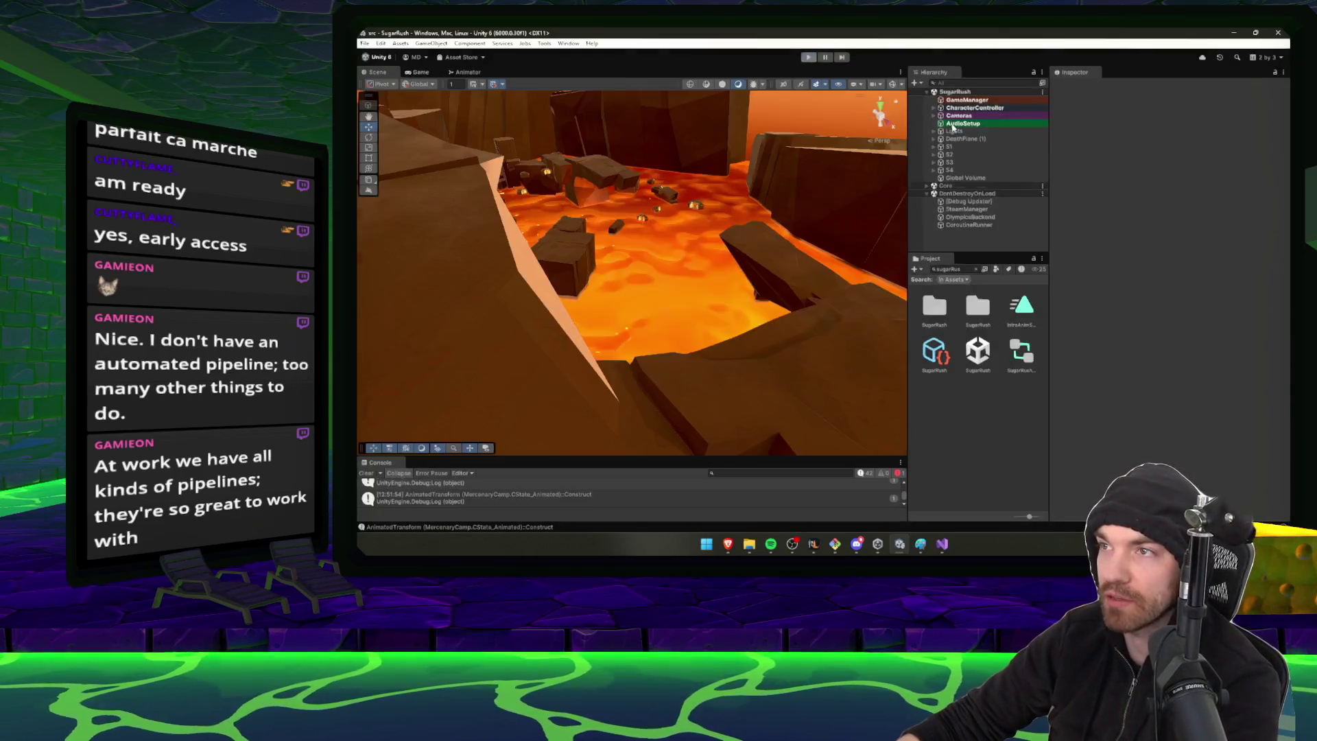
pyautogui.click(991, 124)
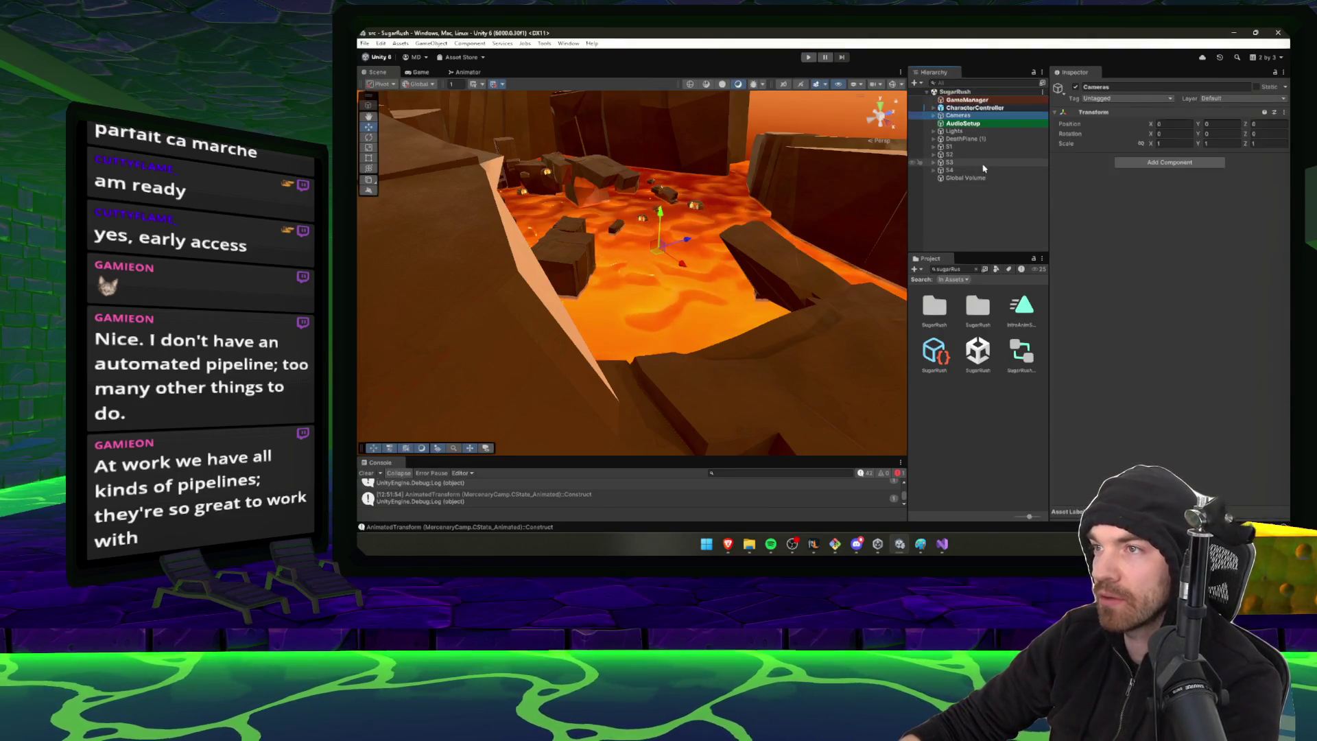
pyautogui.click(980, 116)
pyautogui.press('Right')
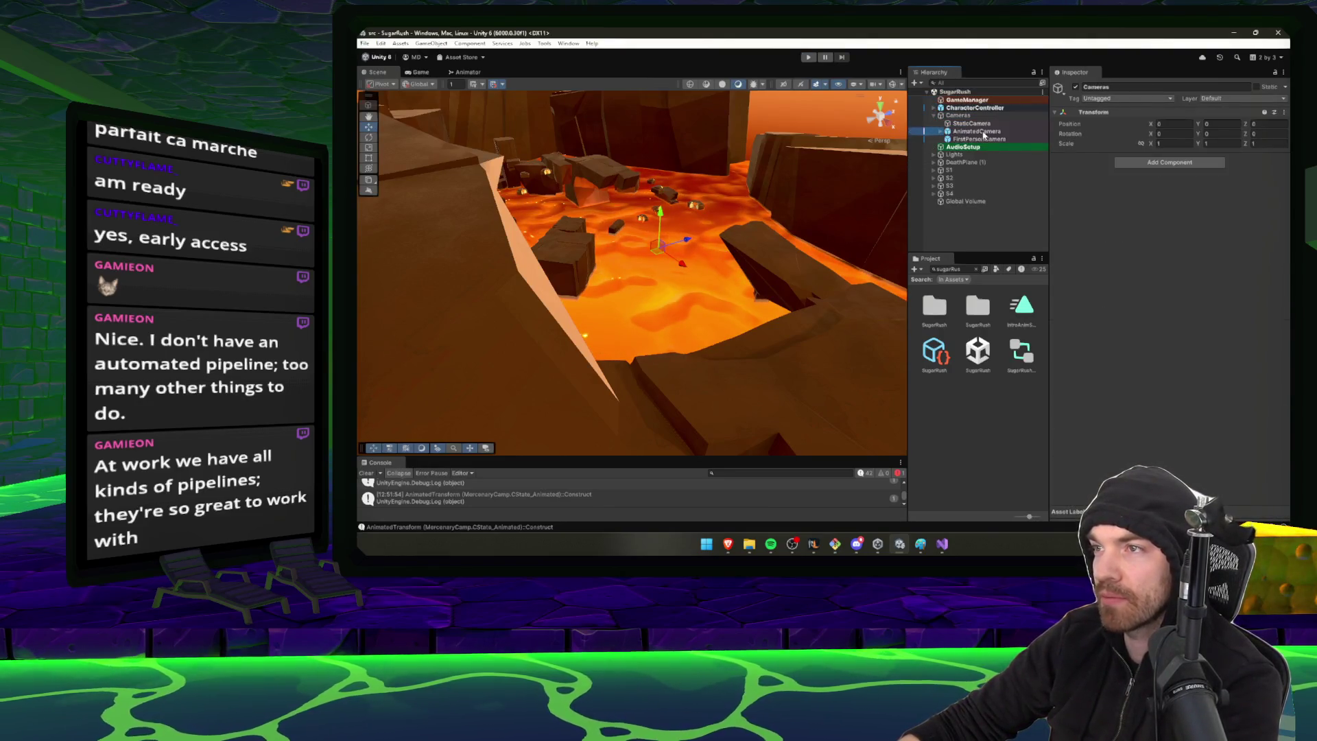
pyautogui.click(976, 132)
pyautogui.press('Right')
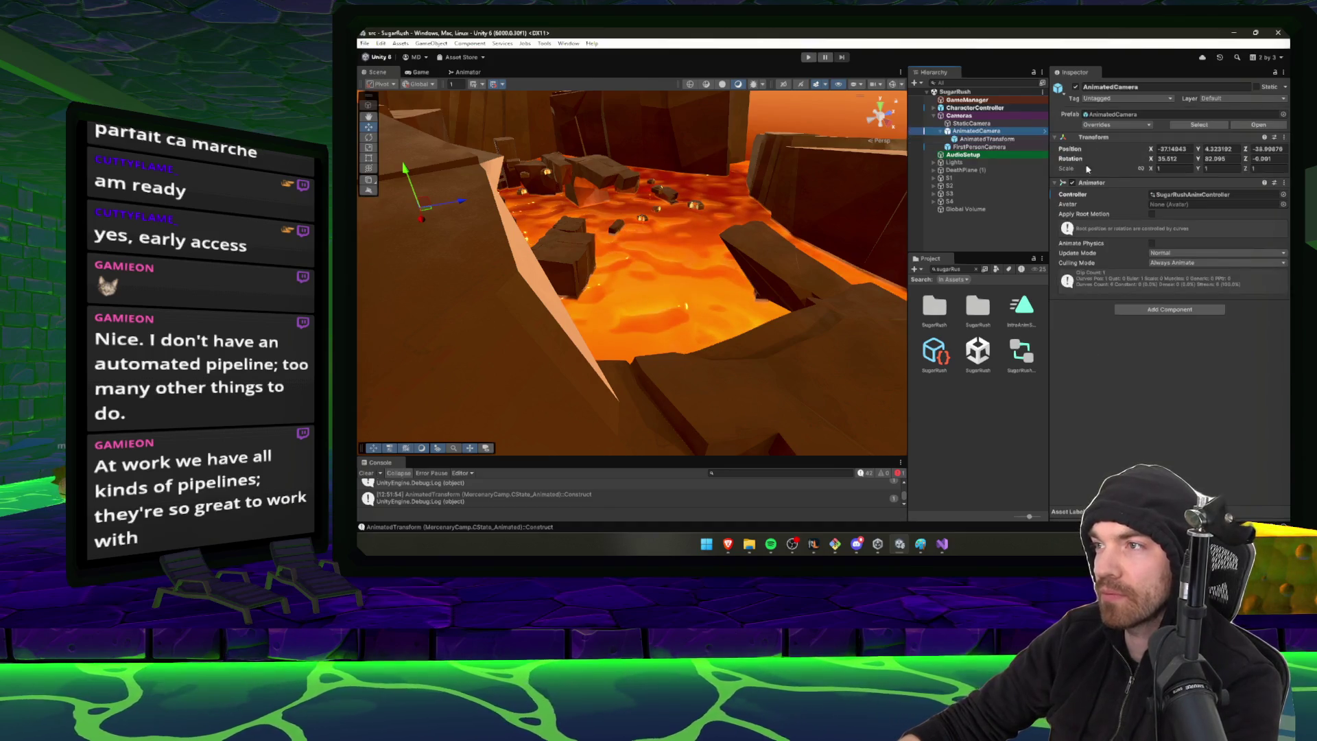
pyautogui.click(1176, 196)
# Locate SugarRushAnimController and the IntroAnimSugarRush clip in the project assets
pyautogui.scroll(3, 1018, 296)
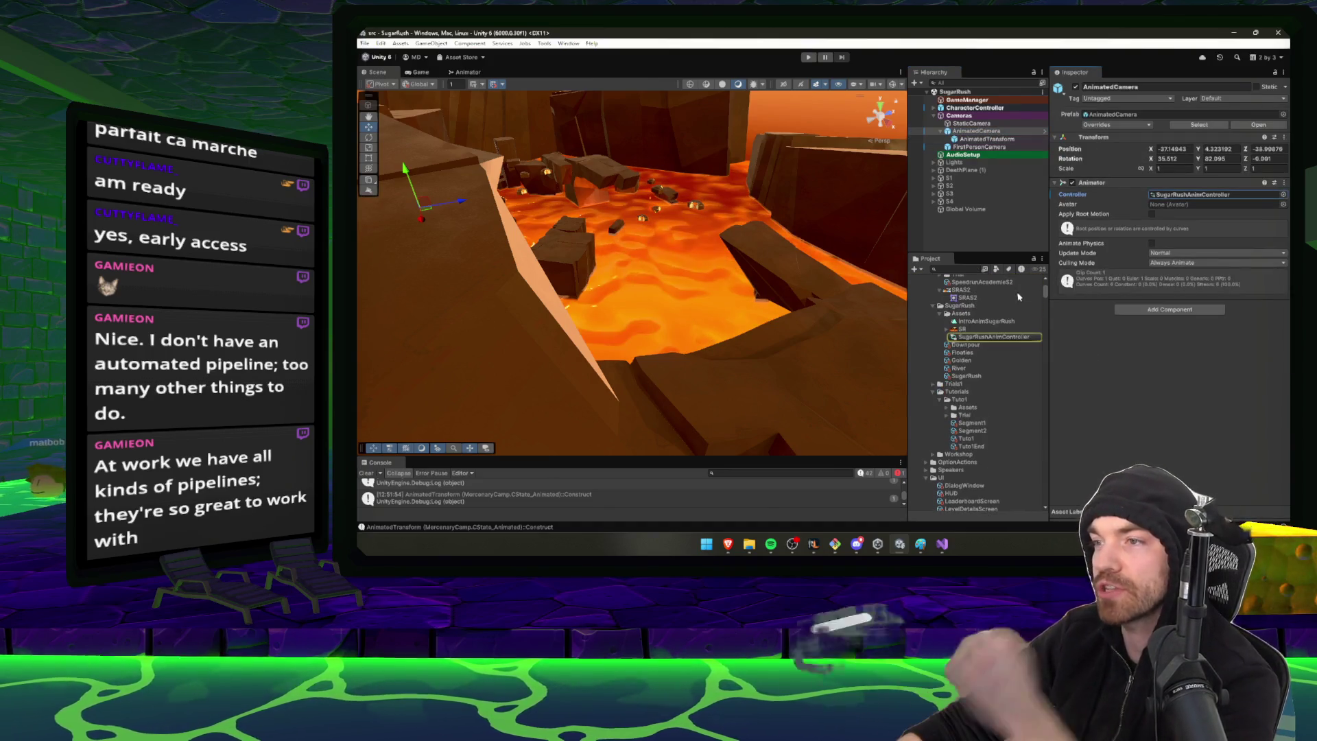
pyautogui.scroll(2, 988, 339)
pyautogui.scroll(3, 985, 346)
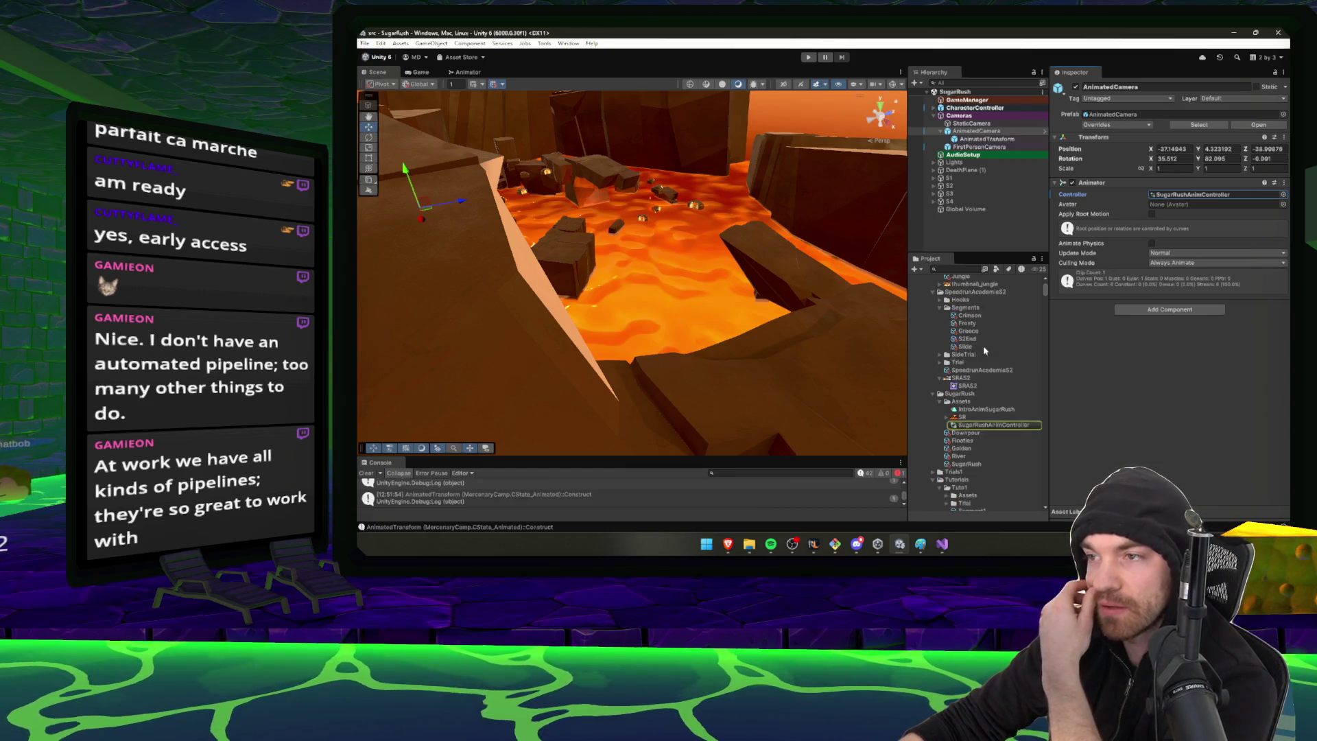
pyautogui.click(1206, 197)
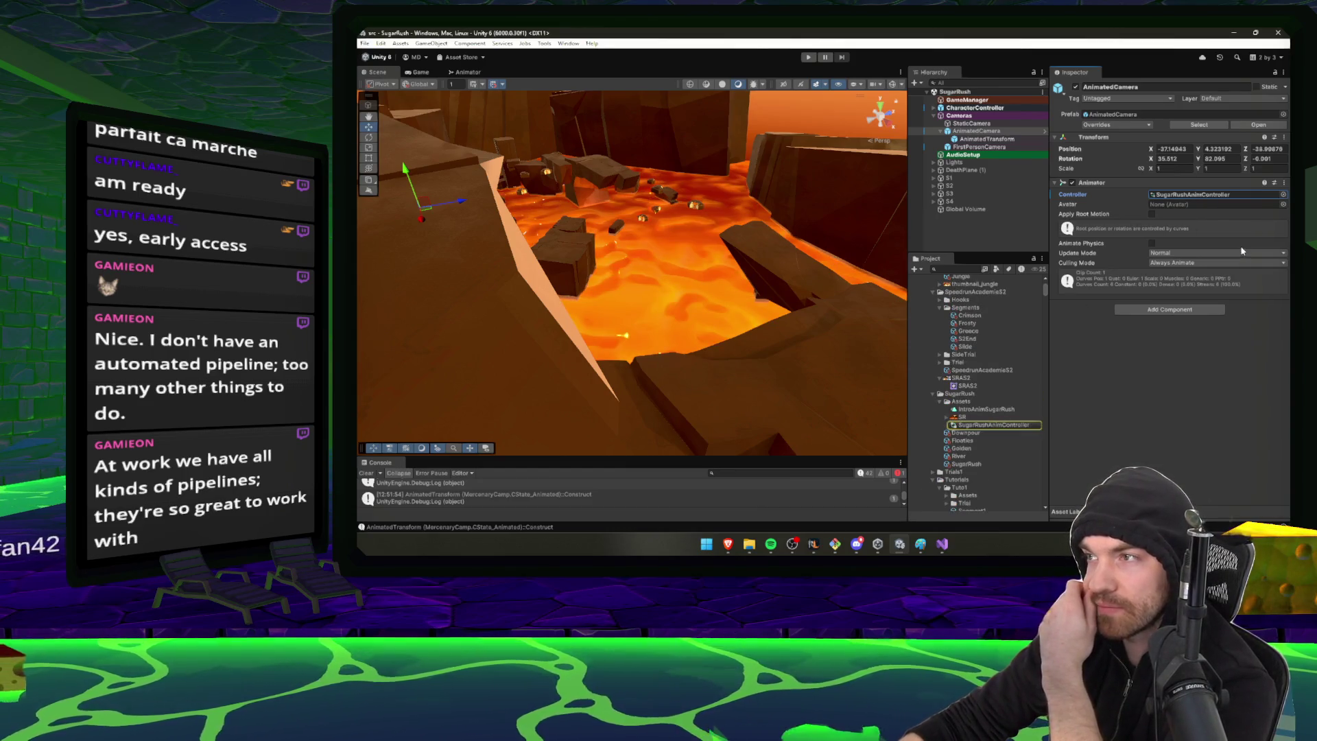
pyautogui.click(982, 425)
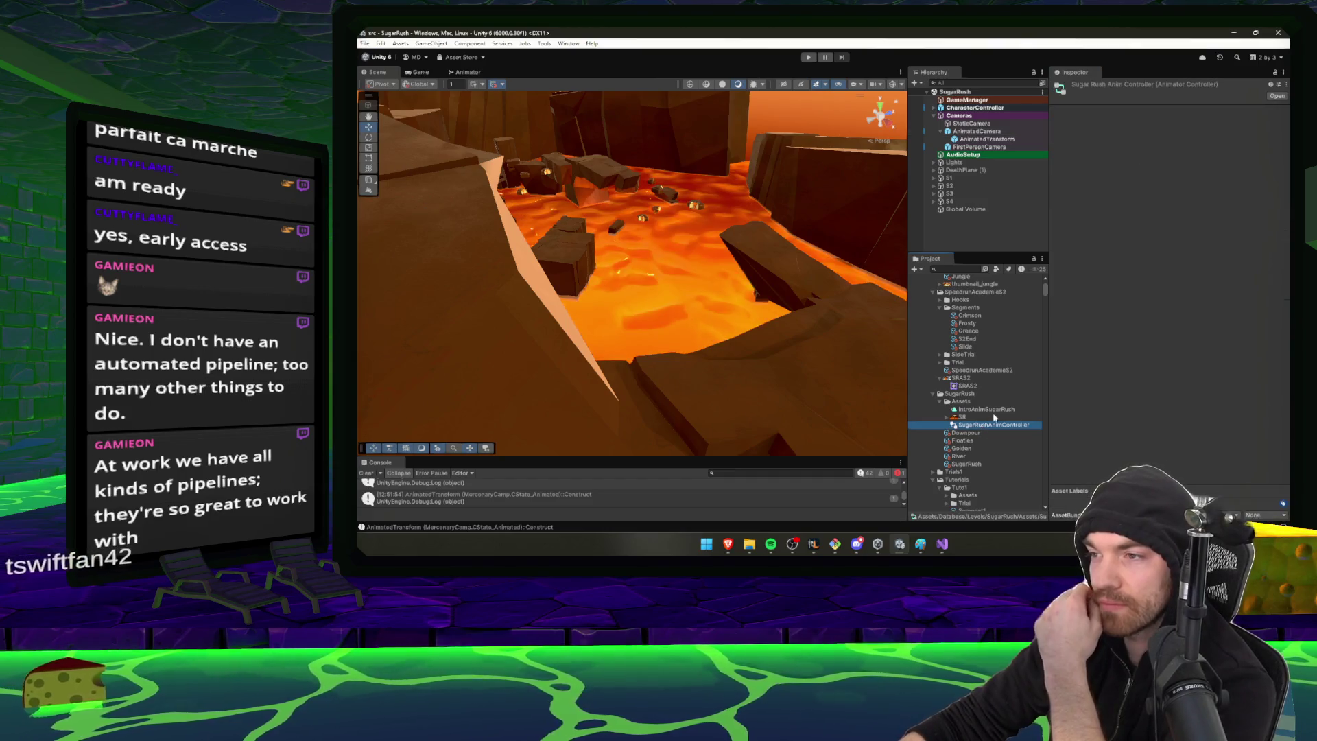
pyautogui.click(988, 409)
# Collapse the SpeedrunAcademieS2, Segments and Tutorials folders in the Project panel
pyautogui.scroll(3, 949, 297)
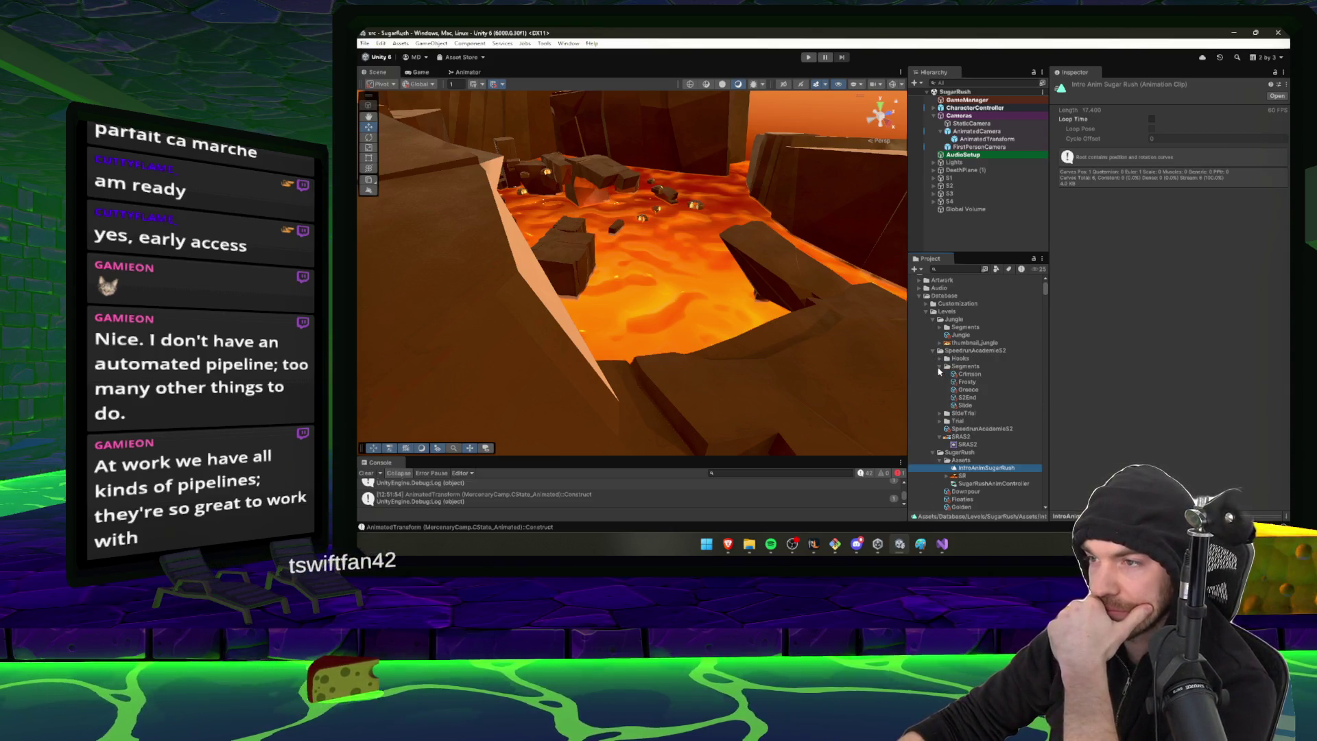
pyautogui.click(939, 368)
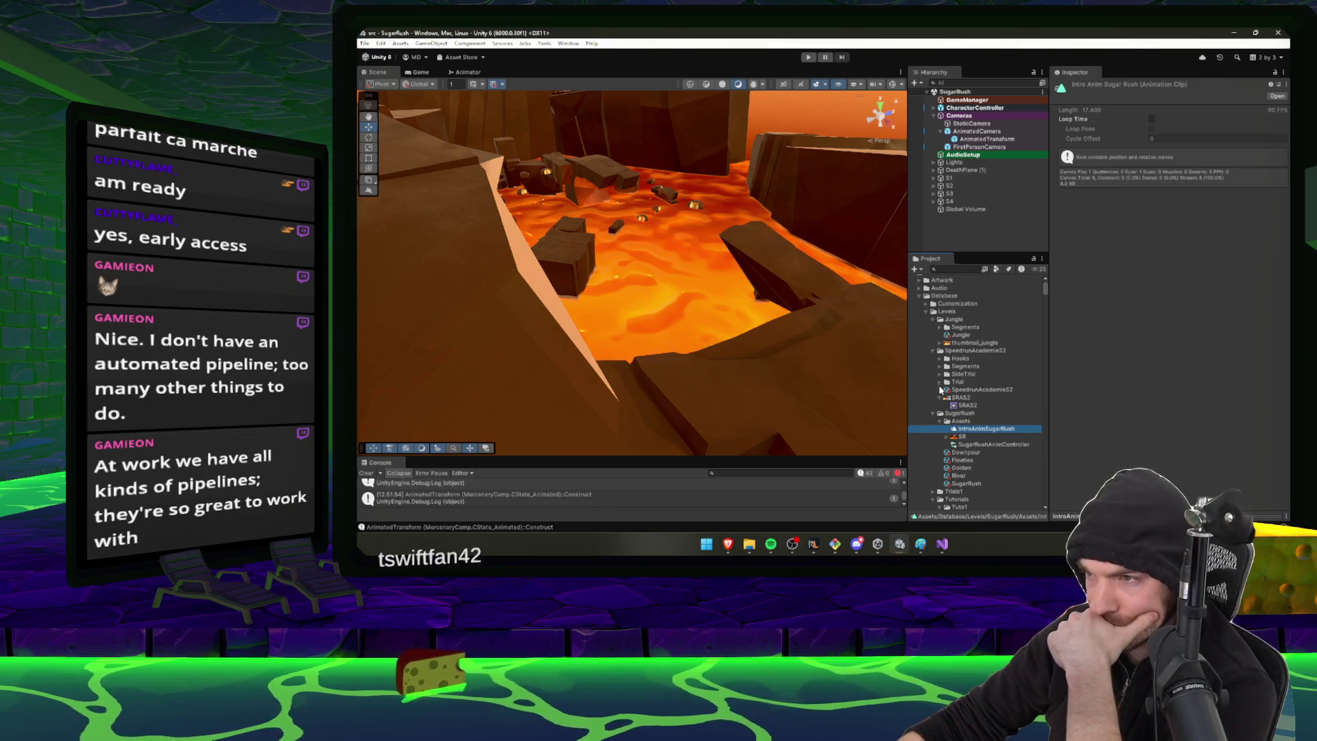
pyautogui.click(932, 351)
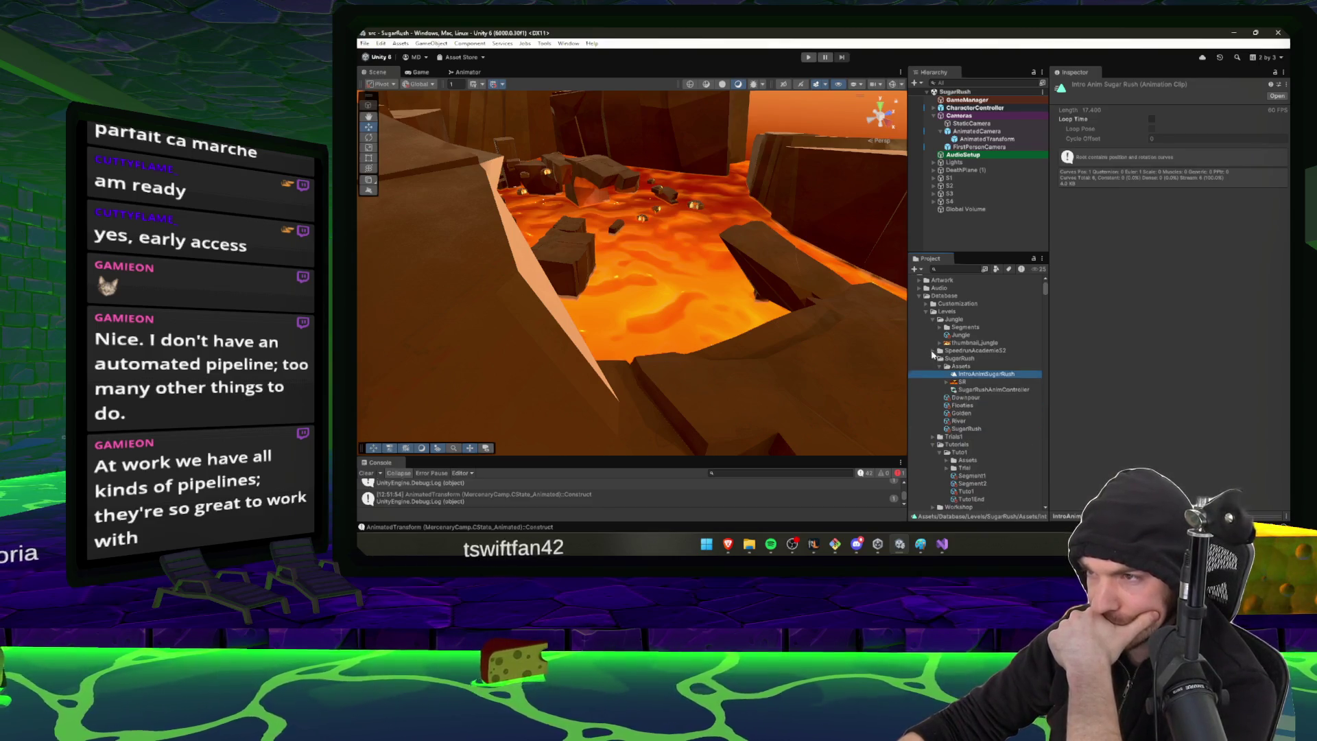
pyautogui.scroll(1, 940, 432)
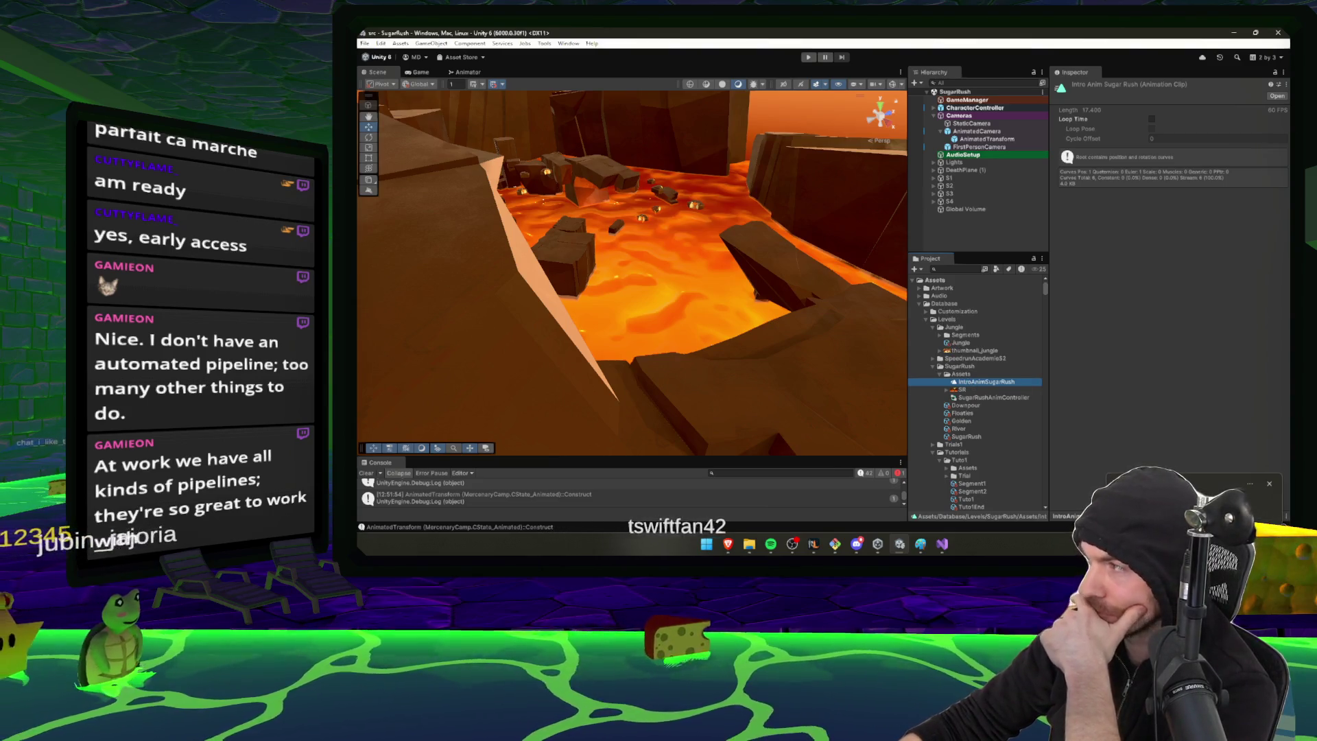
pyautogui.scroll(-3, 946, 439)
pyautogui.click(946, 410)
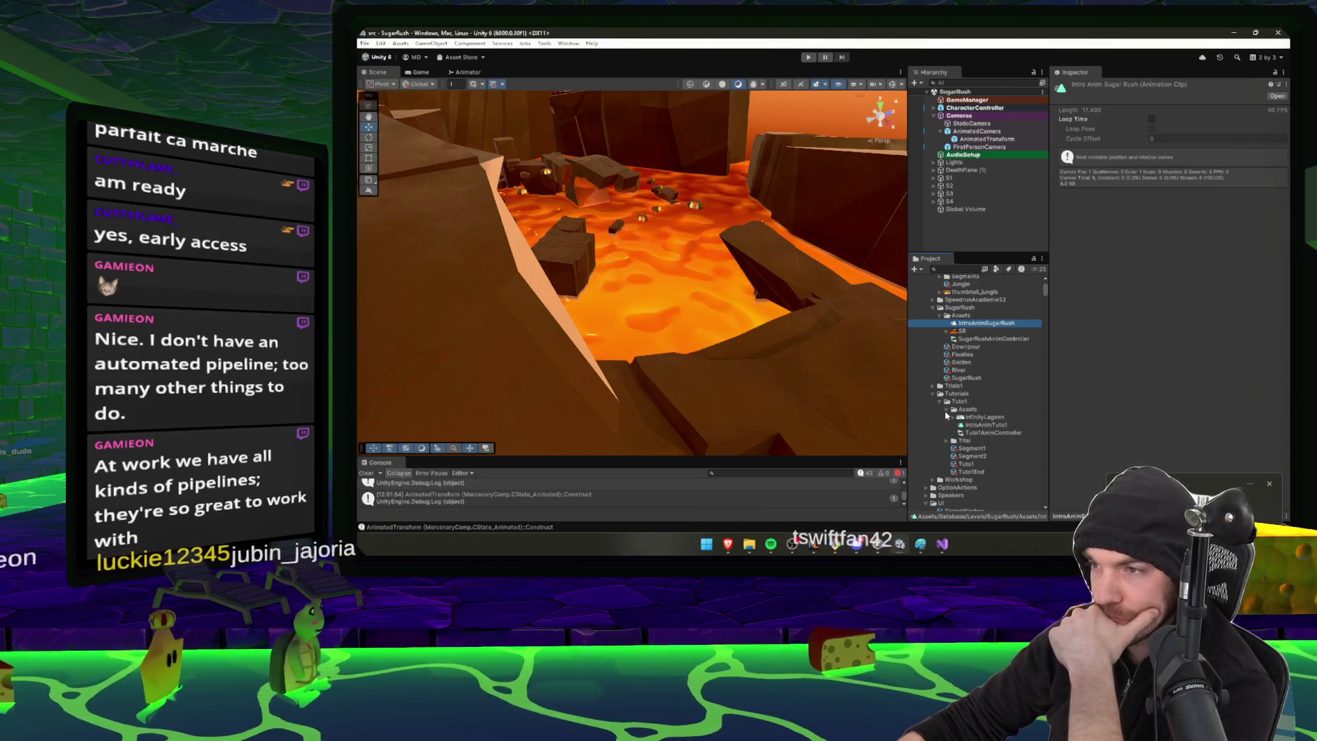
pyautogui.click(934, 393)
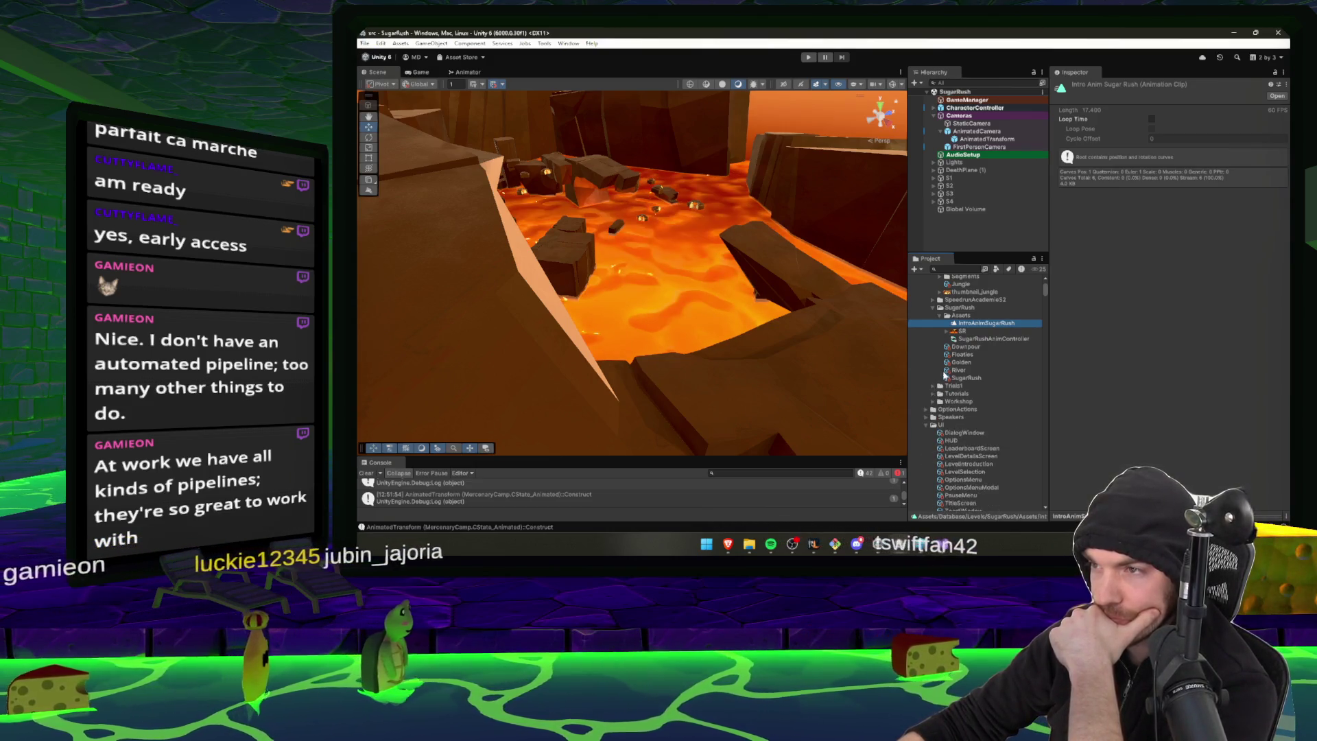
pyautogui.scroll(3, 964, 350)
# Create a new folder named Assets under Levels/Jungle
pyautogui.rightClick(967, 337)
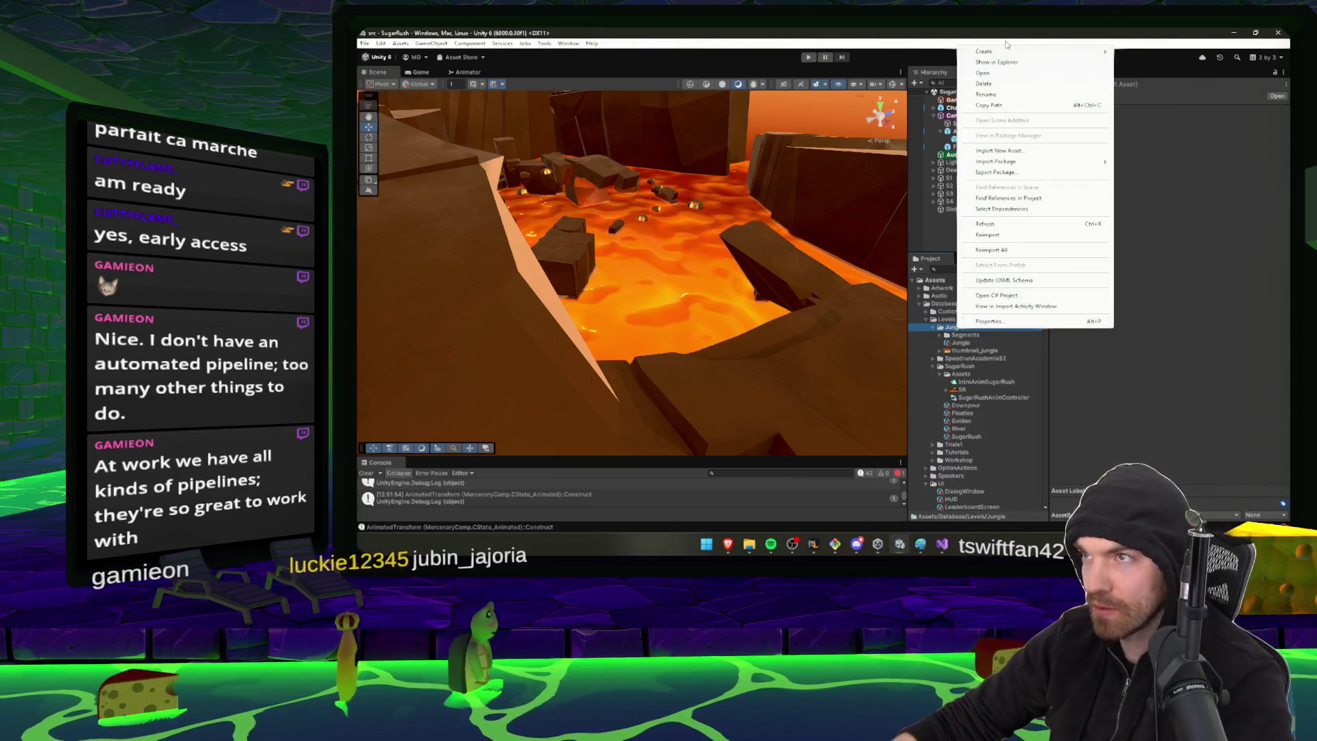
pyautogui.moveTo(994, 53)
pyautogui.click(1166, 52)
pyautogui.write('Assets')
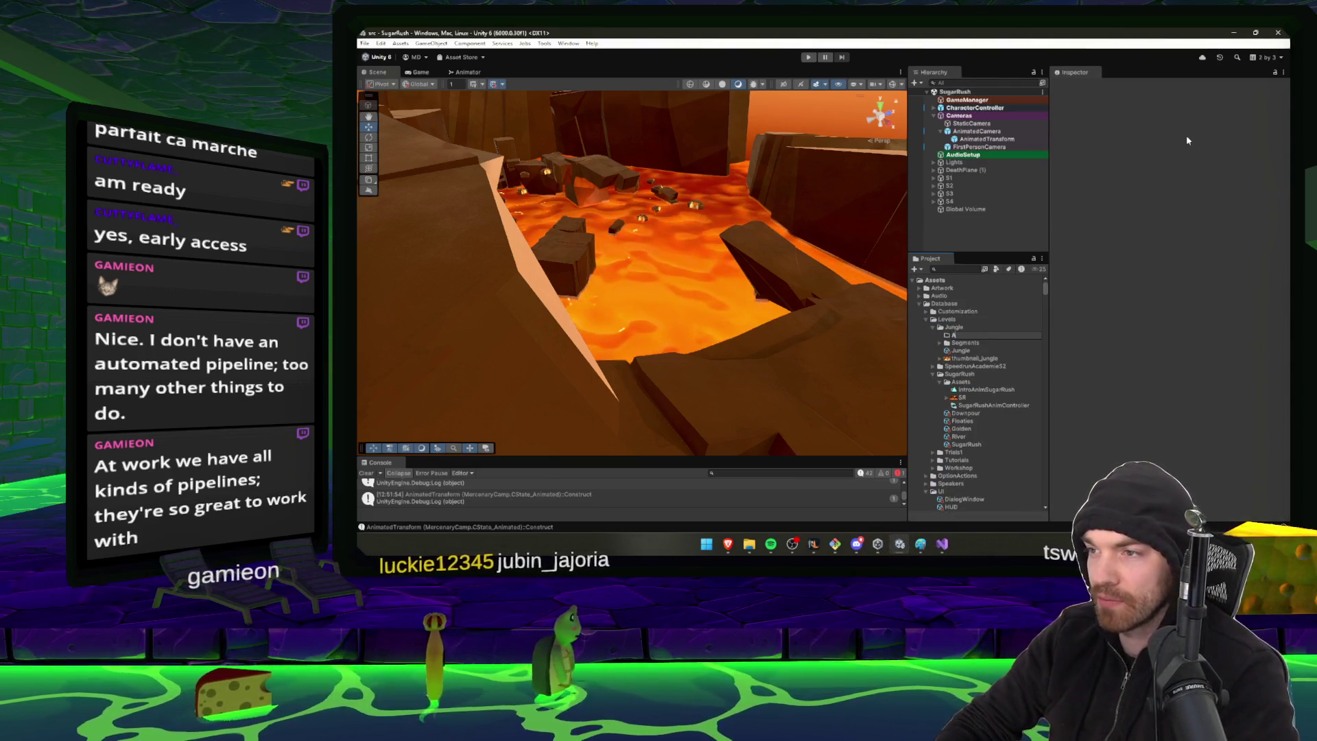
pyautogui.press('Return')
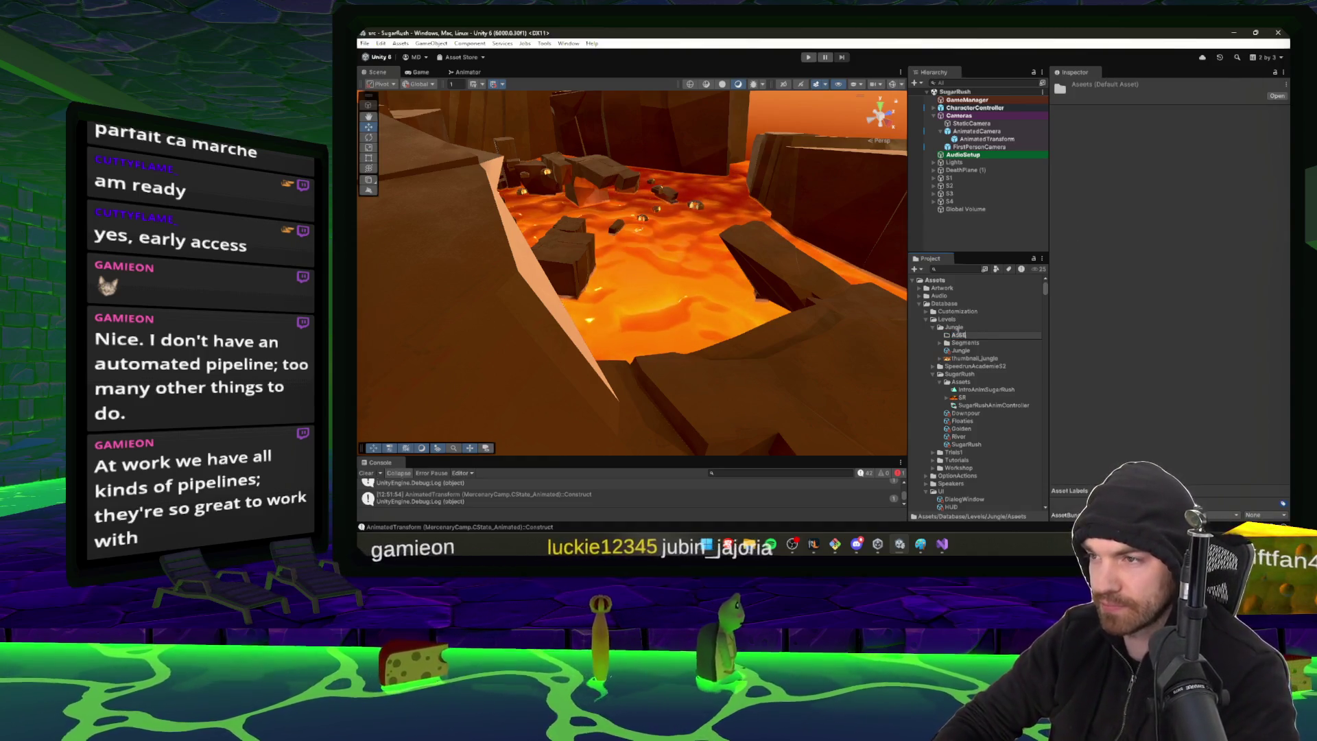
pyautogui.click(958, 335)
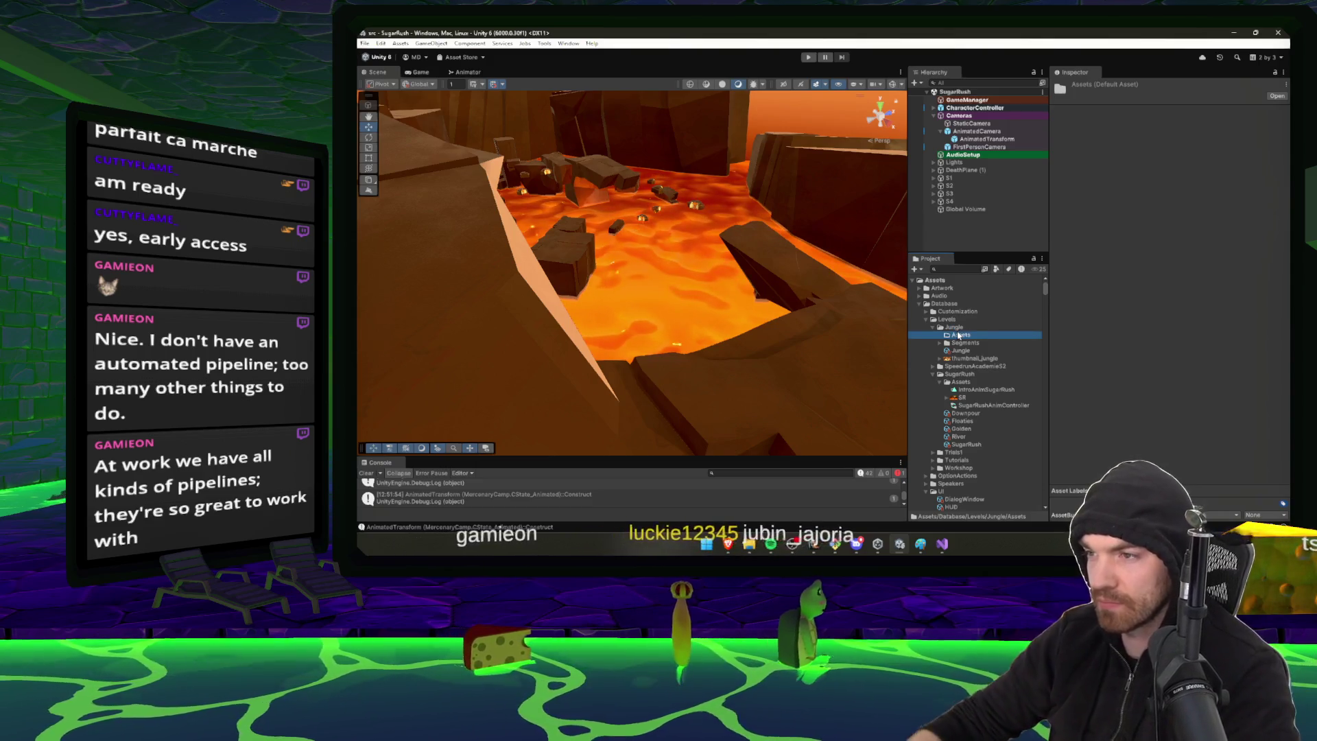
# Paste the Sugar Rush intro clip and controller into the Jungle Assets folder
pyautogui.click(987, 404)
pyautogui.keyDown('ctrl'); pyautogui.click(983, 389); pyautogui.keyUp('ctrl')
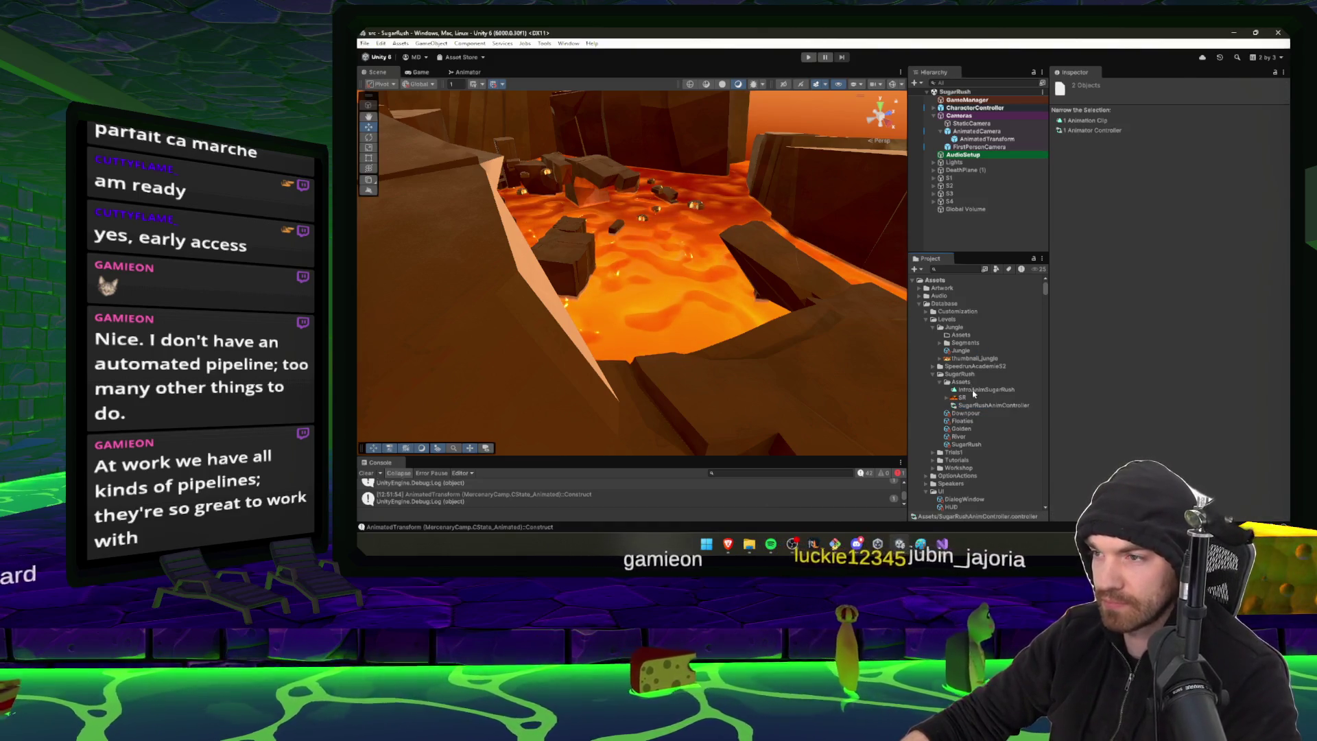
pyautogui.click(983, 390)
pyautogui.scroll(-3, 1013, 300)
pyautogui.scroll(5, 997, 348)
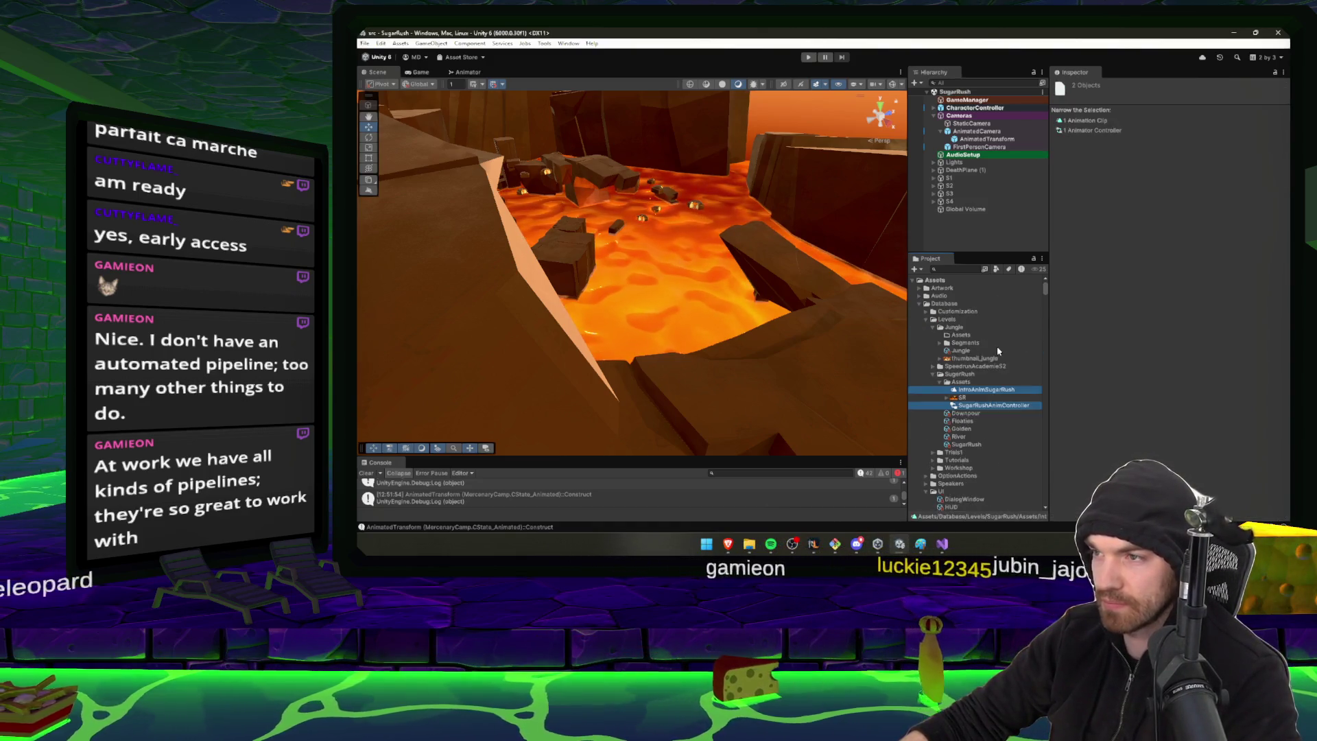
pyautogui.click(963, 334)
pyautogui.hotkey('ctrl', 'v')
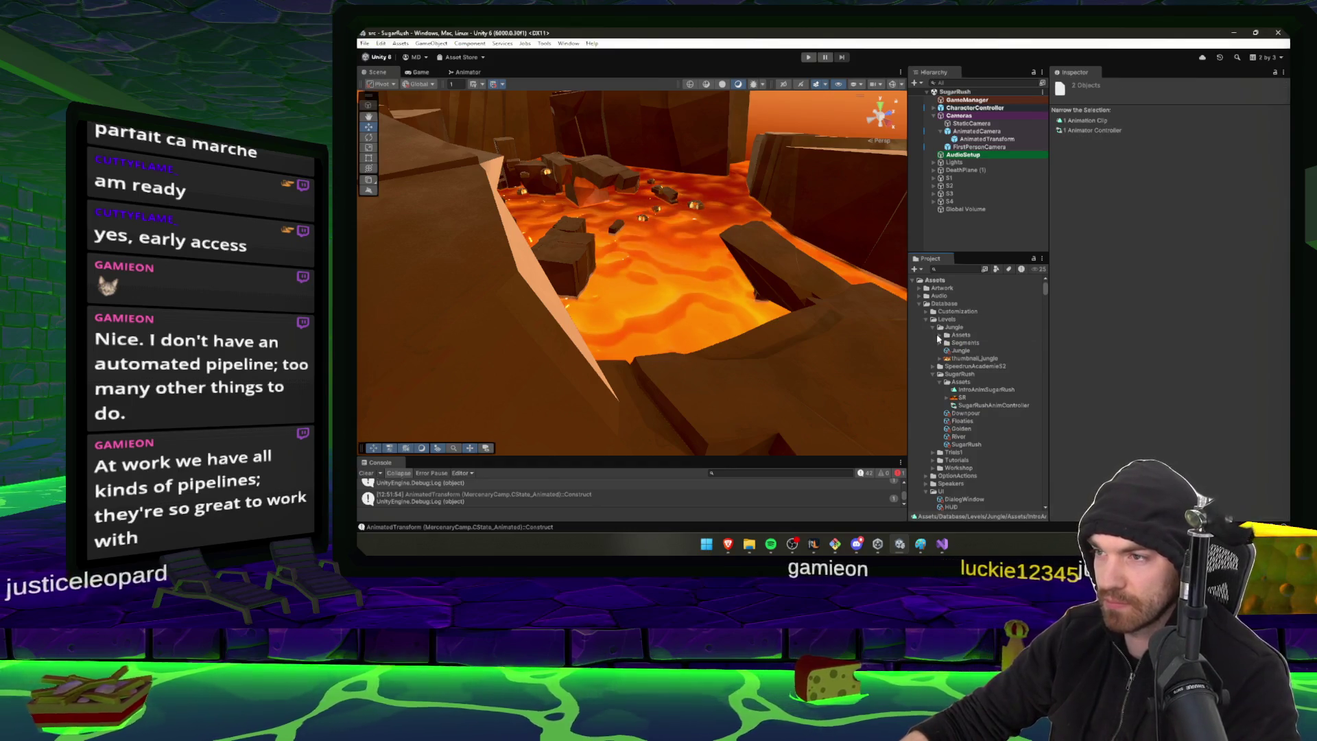
# Rename the pasted intro clip to IntroAnimJungle
pyautogui.click(988, 342)
pyautogui.press('F2')
pyautogui.press('BackSpace')
pyautogui.press('BackSpace')
pyautogui.press('BackSpace')
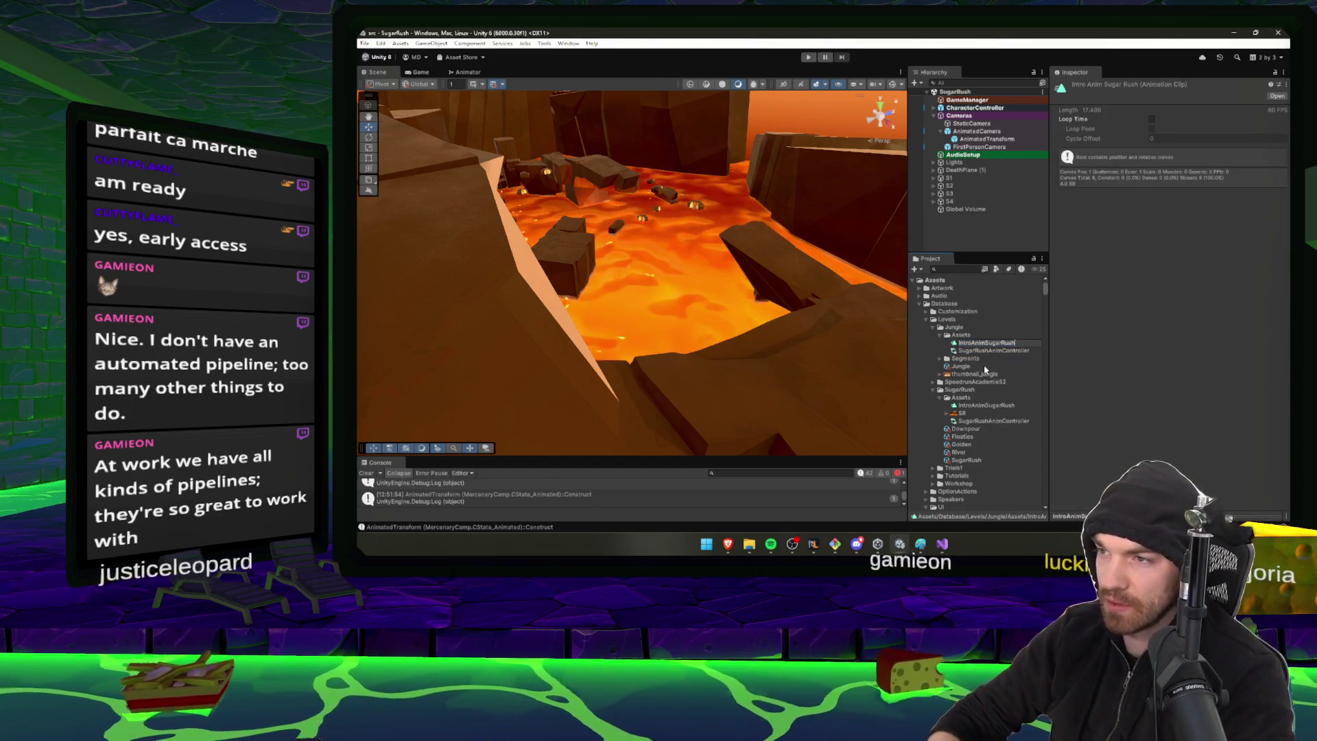
pyautogui.press('BackSpace')
pyautogui.press('BackSpace')
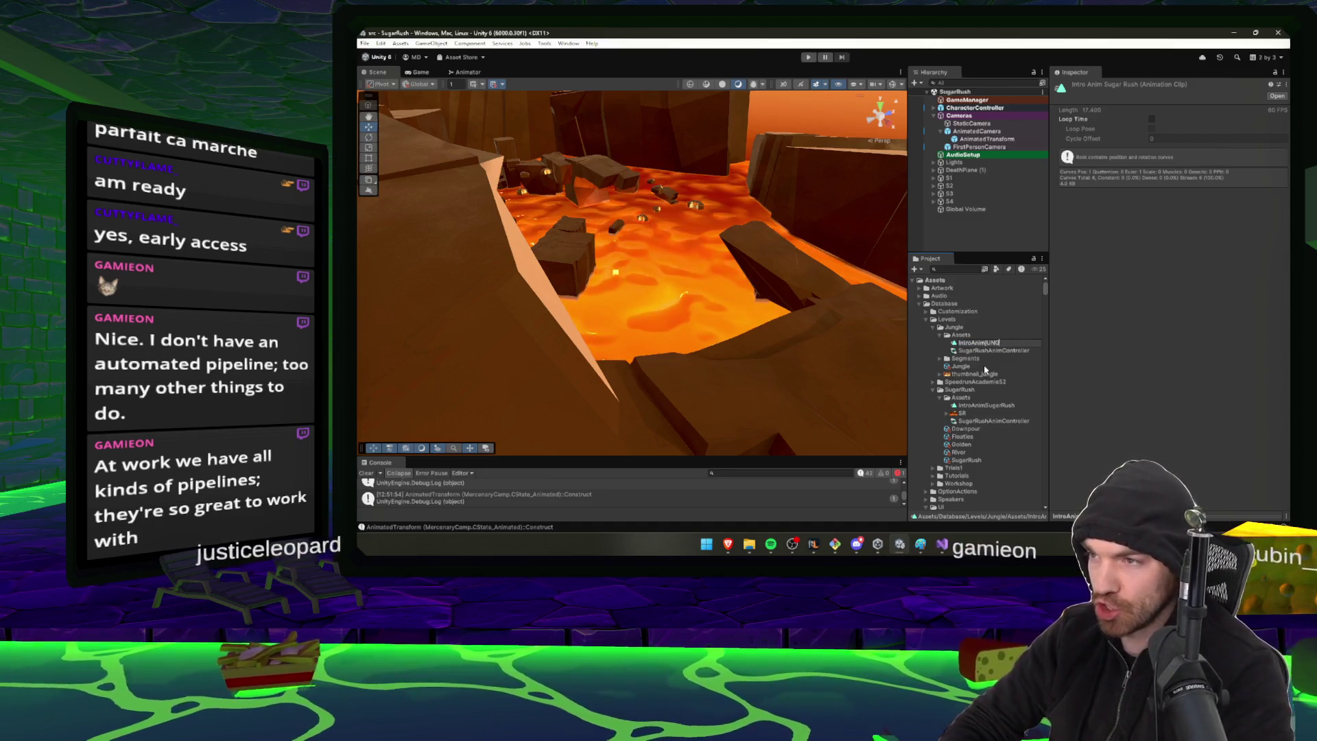
pyautogui.write('Jungle')
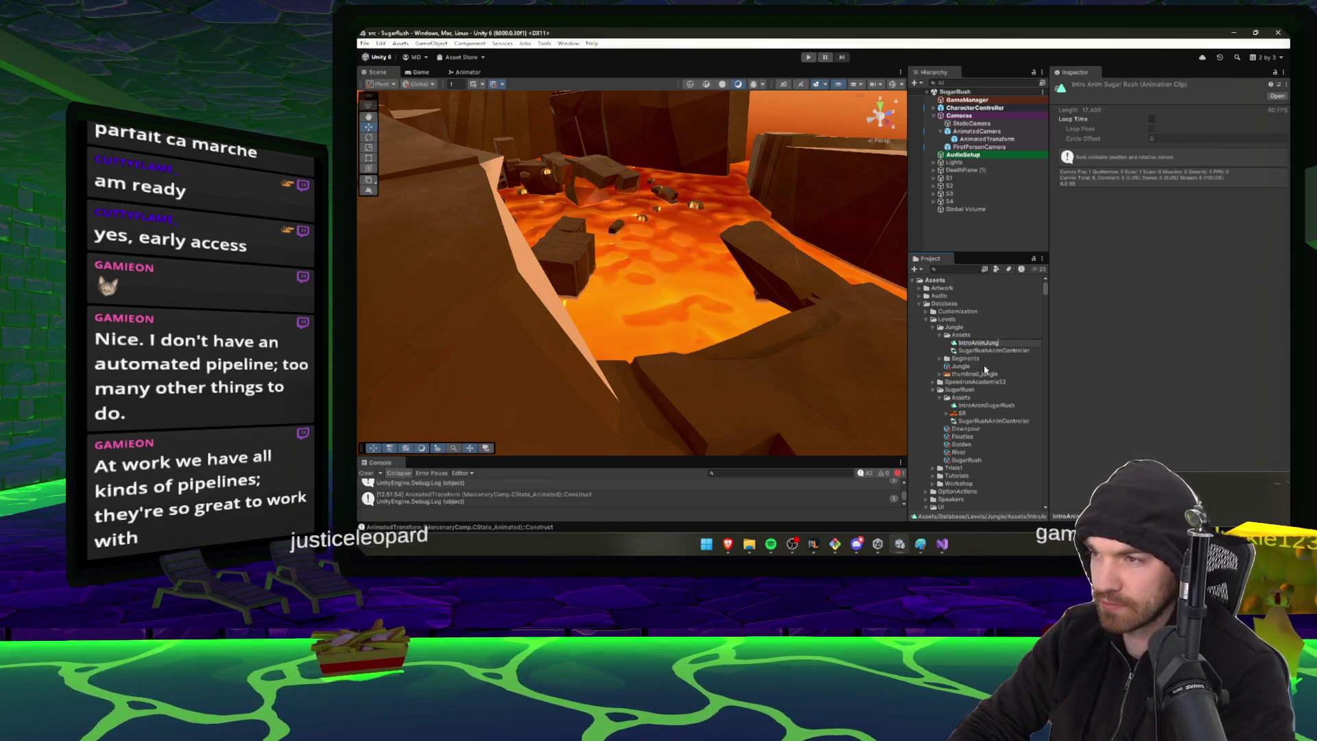
pyautogui.press('Return')
# Begin renaming the copied animator controller, typing 'Jung'
pyautogui.press('Down')
pyautogui.press('F2')
pyautogui.write('JungleIntro')
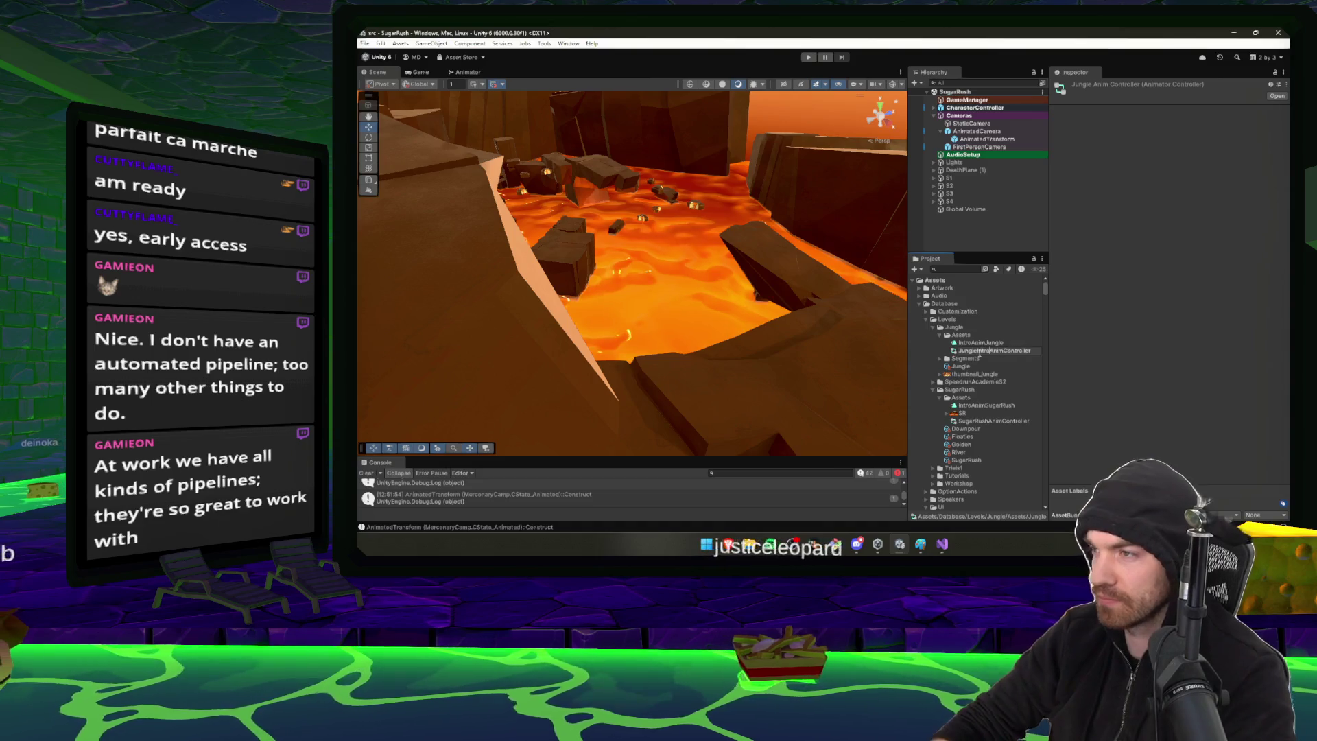
# Commit the JungleIntroAnimController name and inspect AnimatedCamera and AnimatedTransform
pyautogui.press('Return')
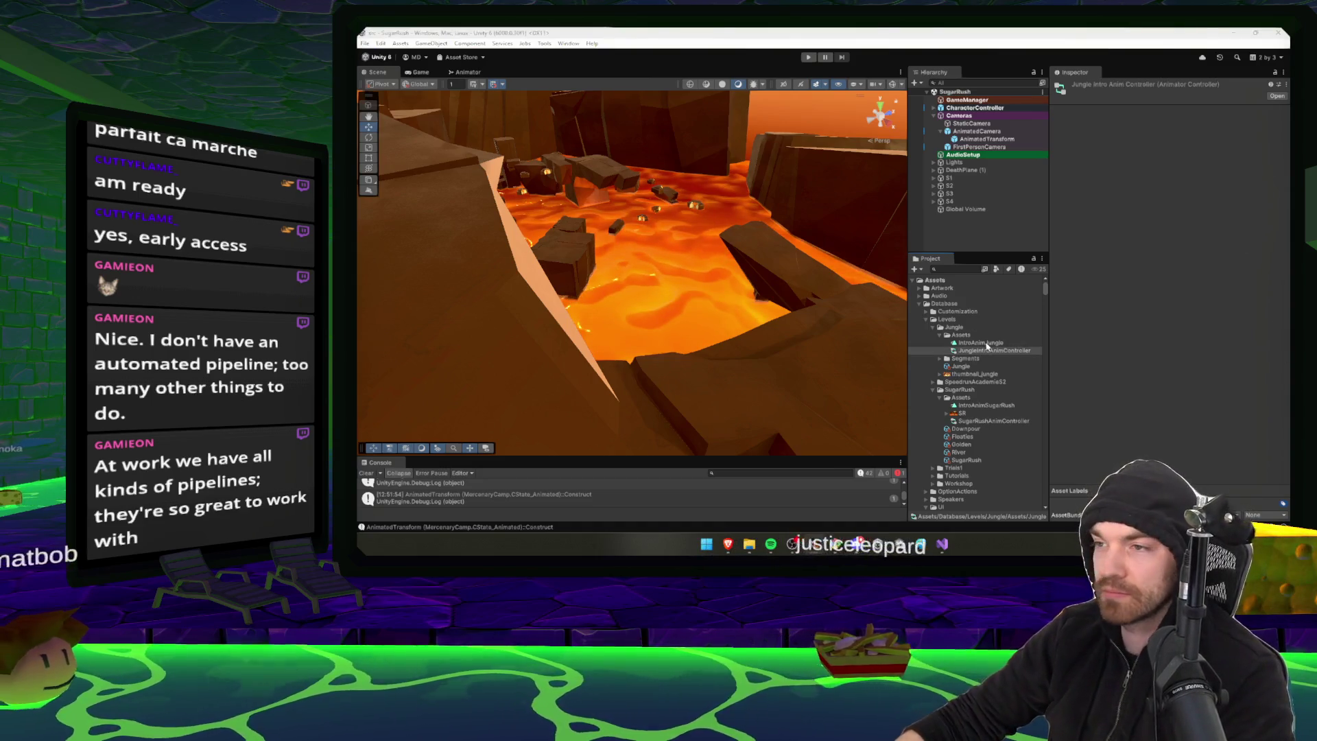
pyautogui.click(970, 350)
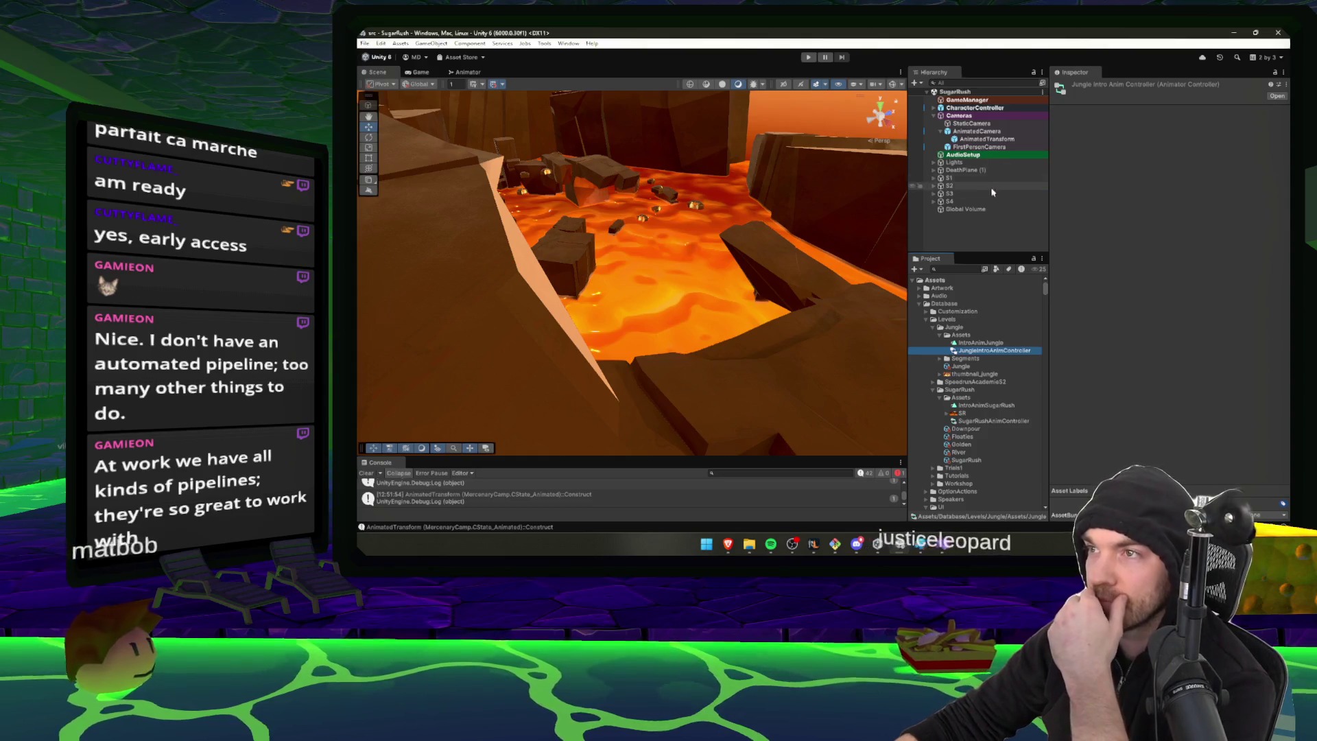
pyautogui.click(984, 137)
pyautogui.click(983, 131)
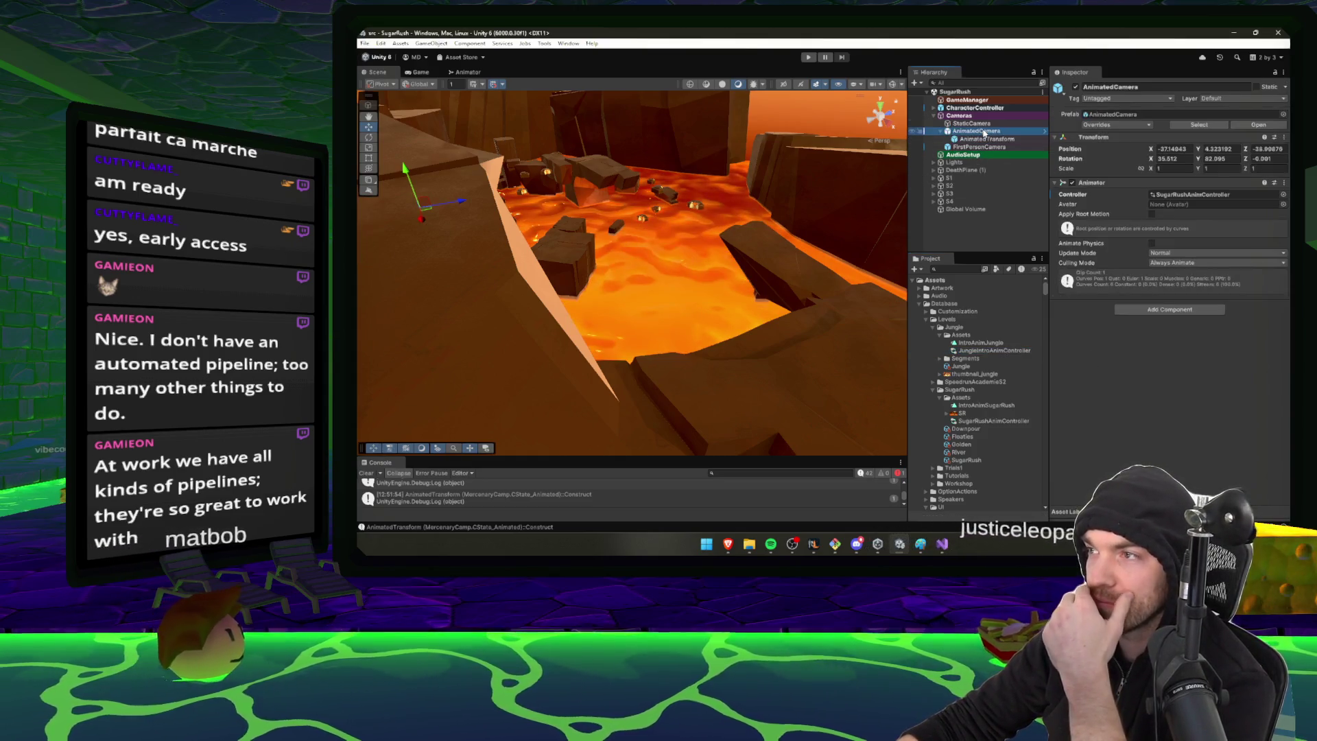
pyautogui.click(1008, 140)
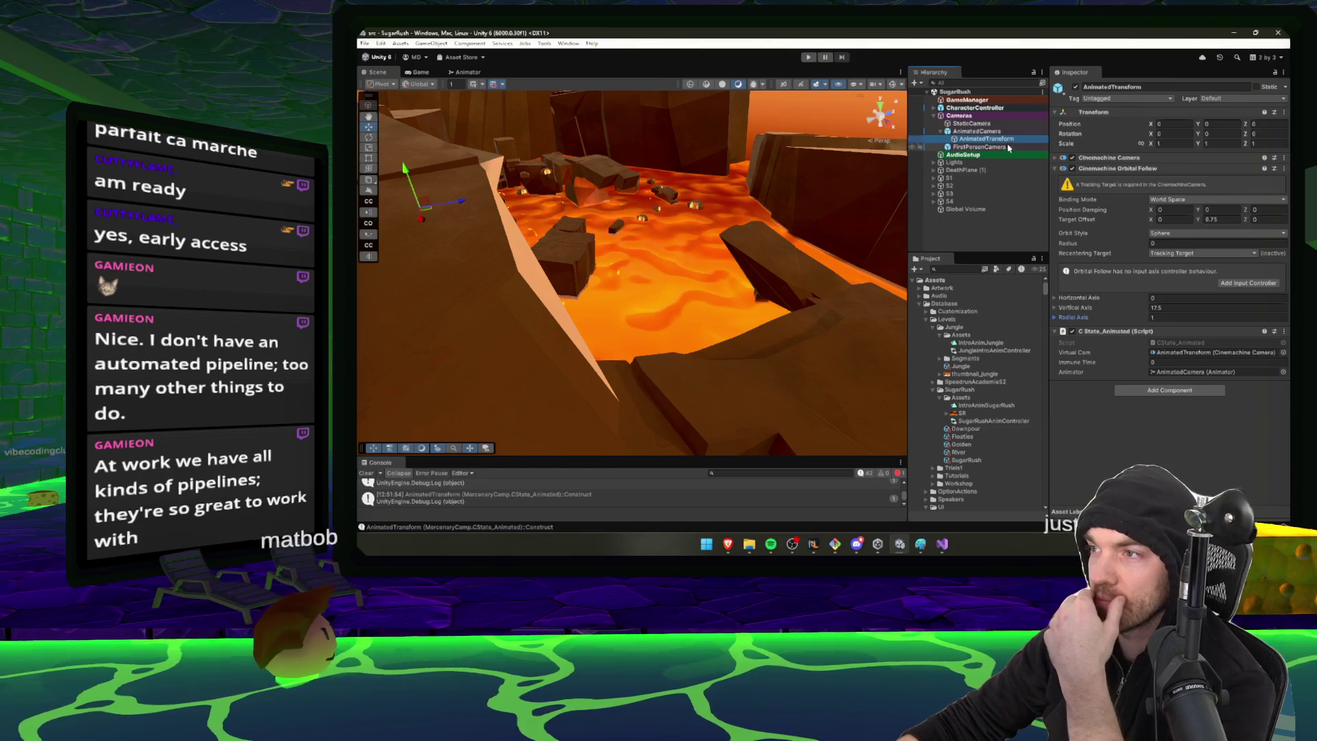
# Check the virtual camera and Animator controller, then search 'Ju' and open the Jungle scene
pyautogui.click(1198, 352)
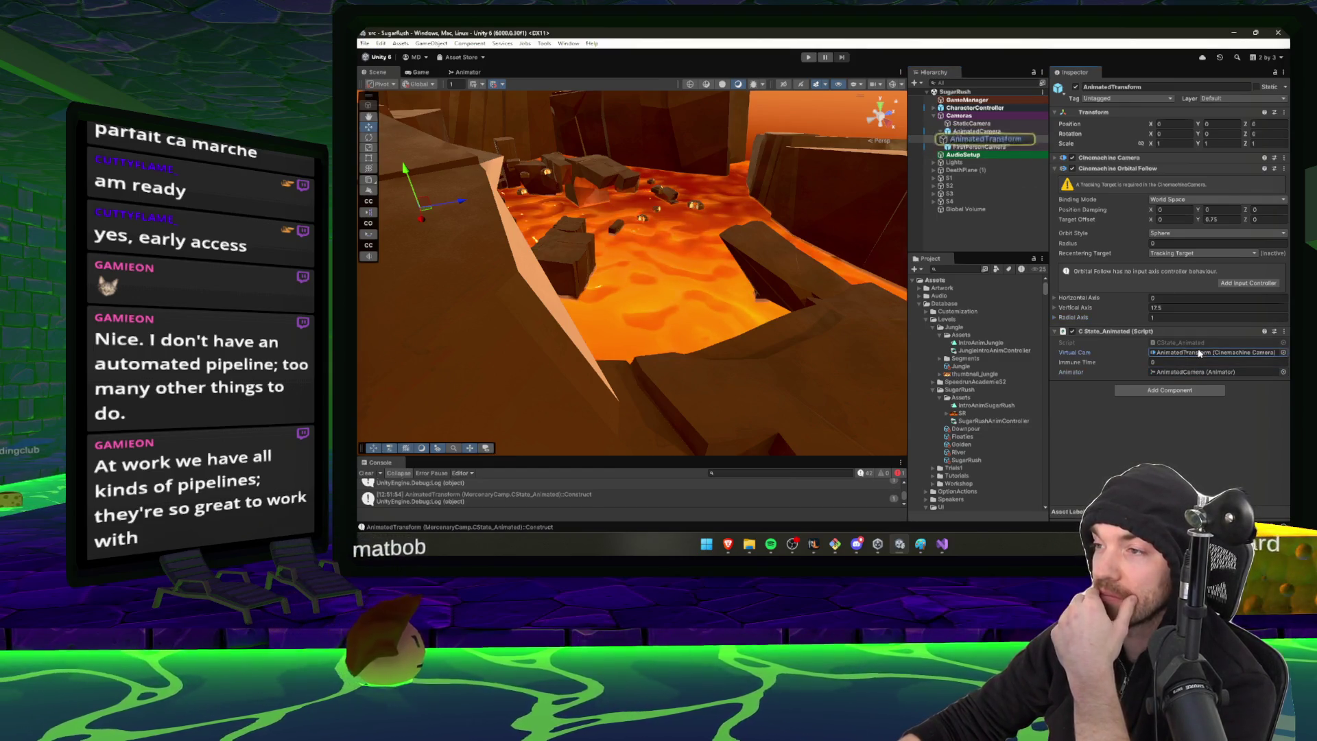
pyautogui.click(1098, 169)
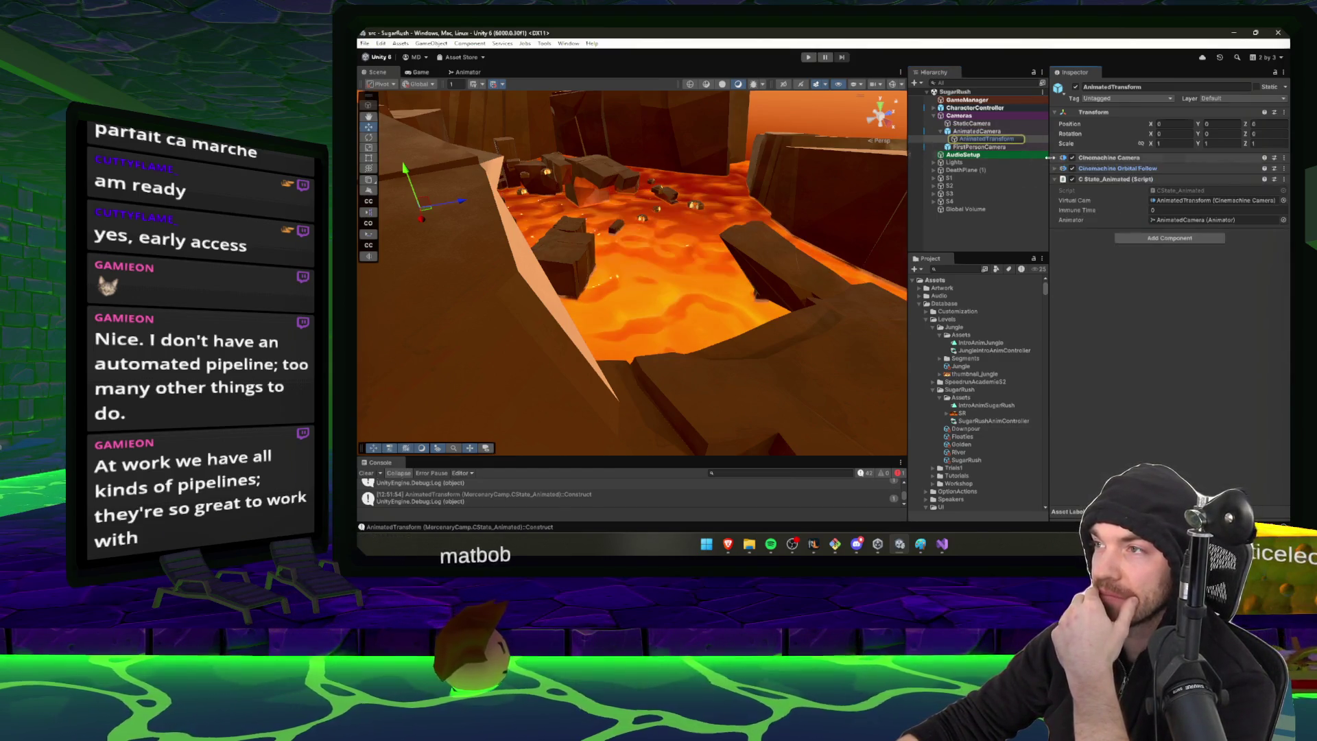
pyautogui.click(980, 132)
pyautogui.click(1192, 195)
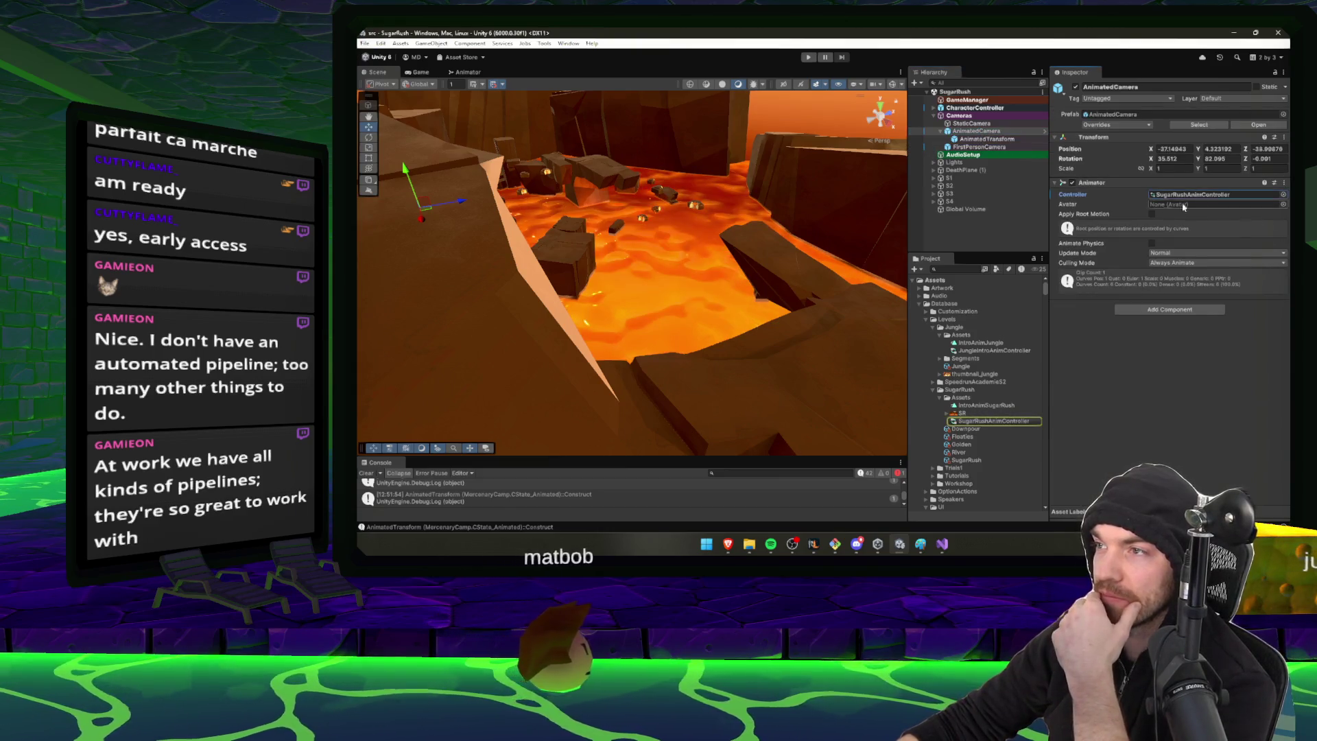
pyautogui.write('Jungle')
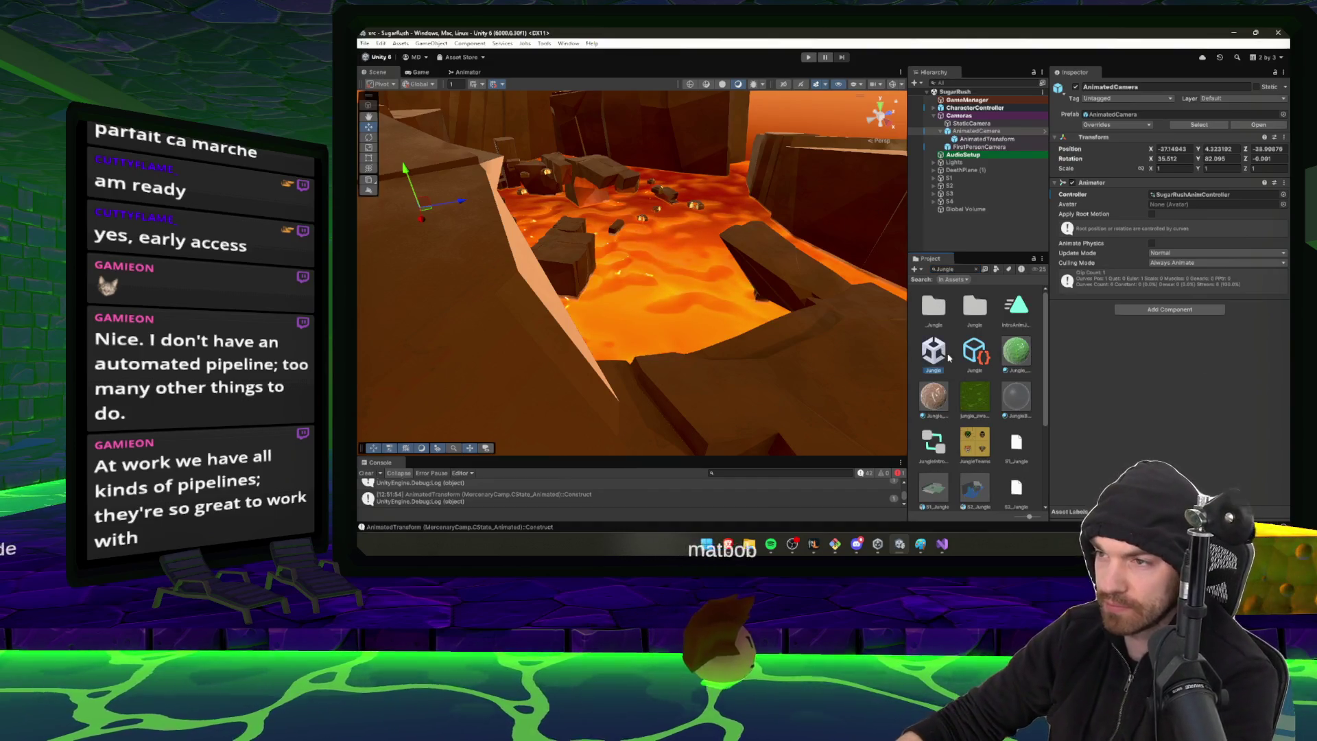
pyautogui.doubleClick(946, 355)
# Expand Cameras, inspect AnimatedCamera and AnimatedTransform, and locate the IntroAnimJungle clip
pyautogui.click(972, 123)
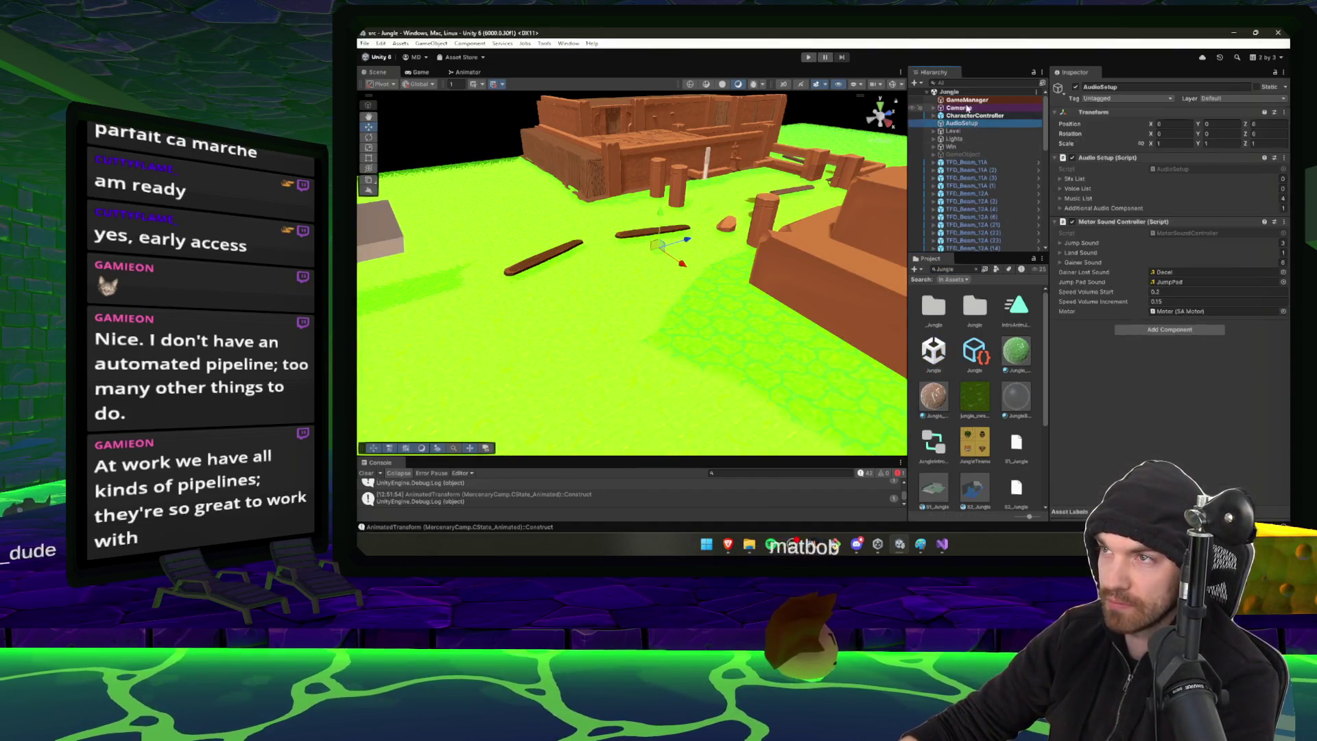
pyautogui.click(960, 107)
pyautogui.click(934, 107)
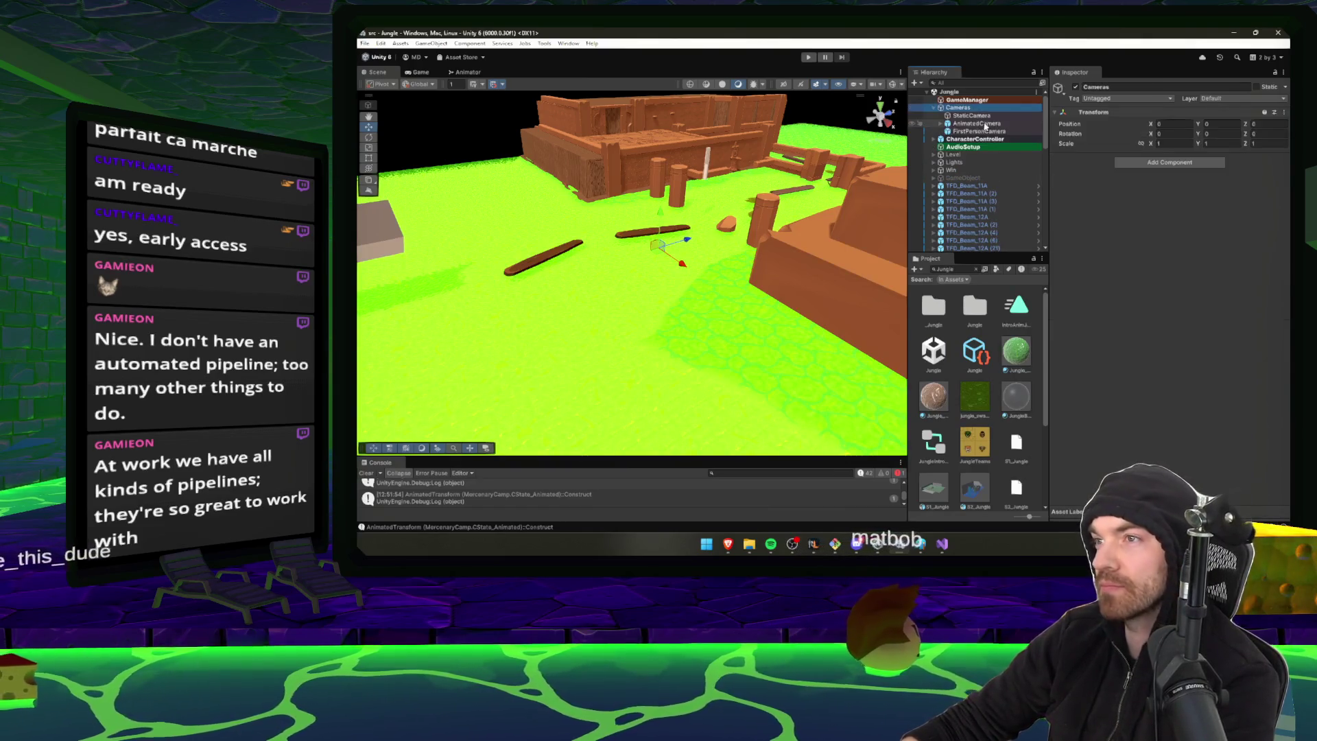
pyautogui.click(980, 123)
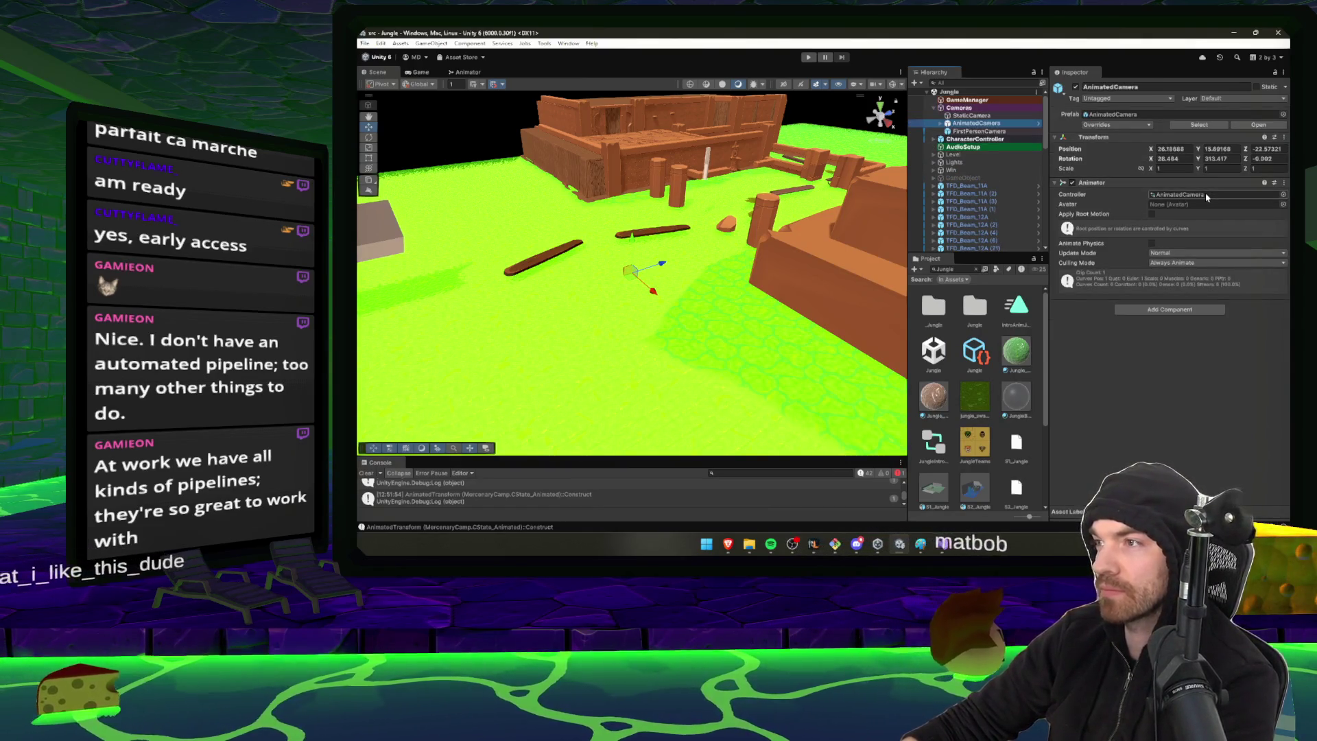
pyautogui.click(940, 123)
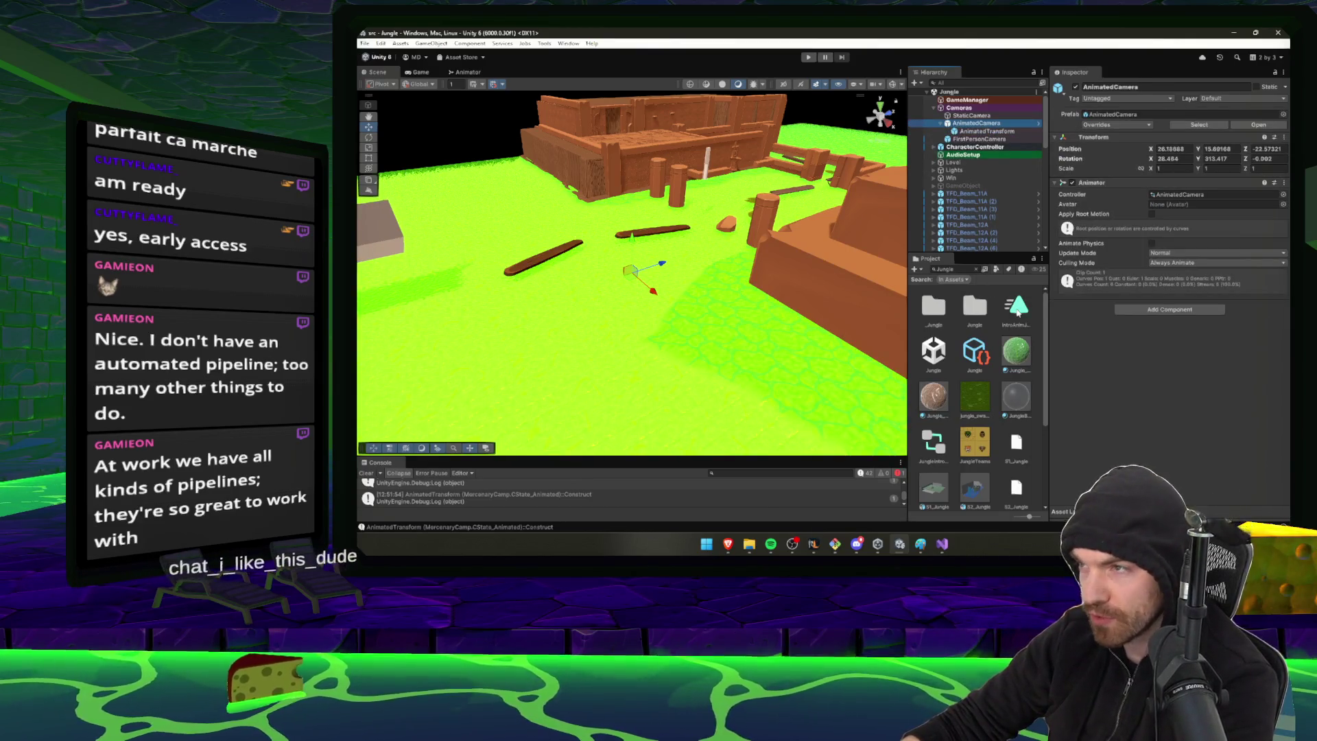
pyautogui.click(1008, 305)
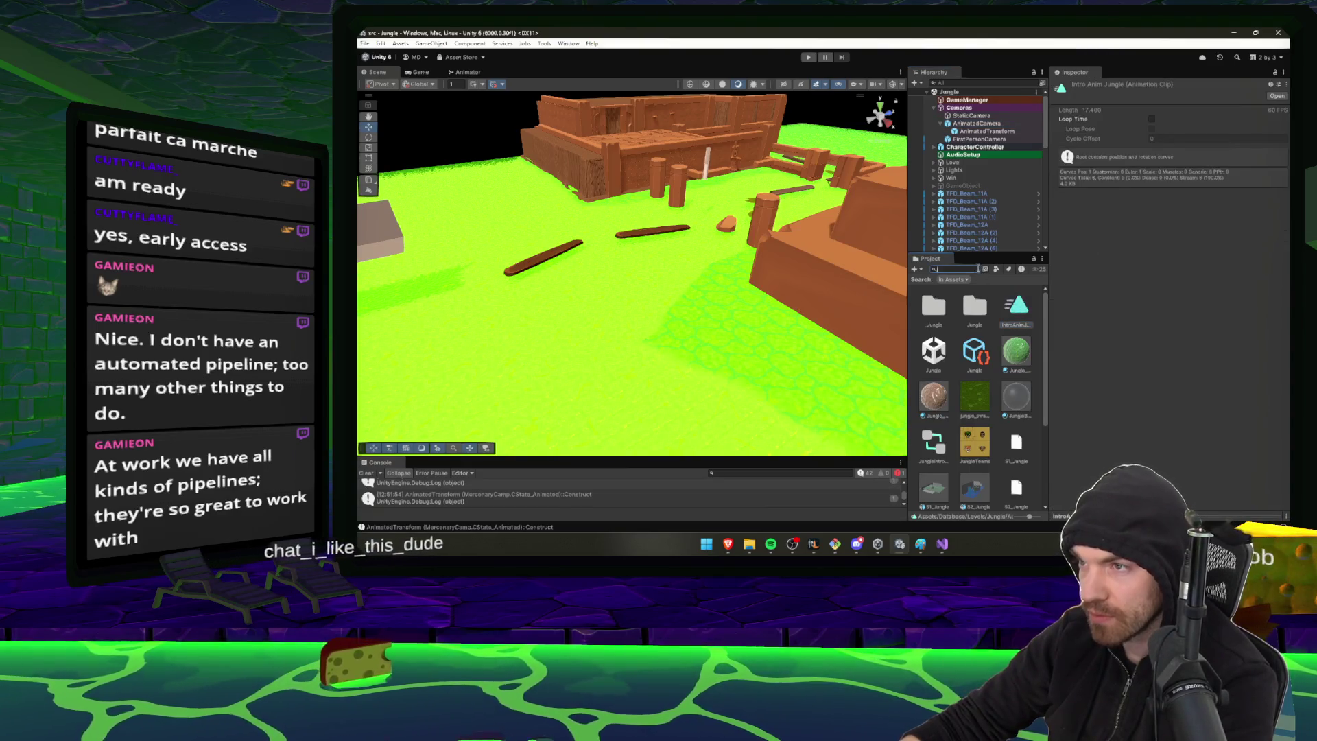
pyautogui.click(977, 269)
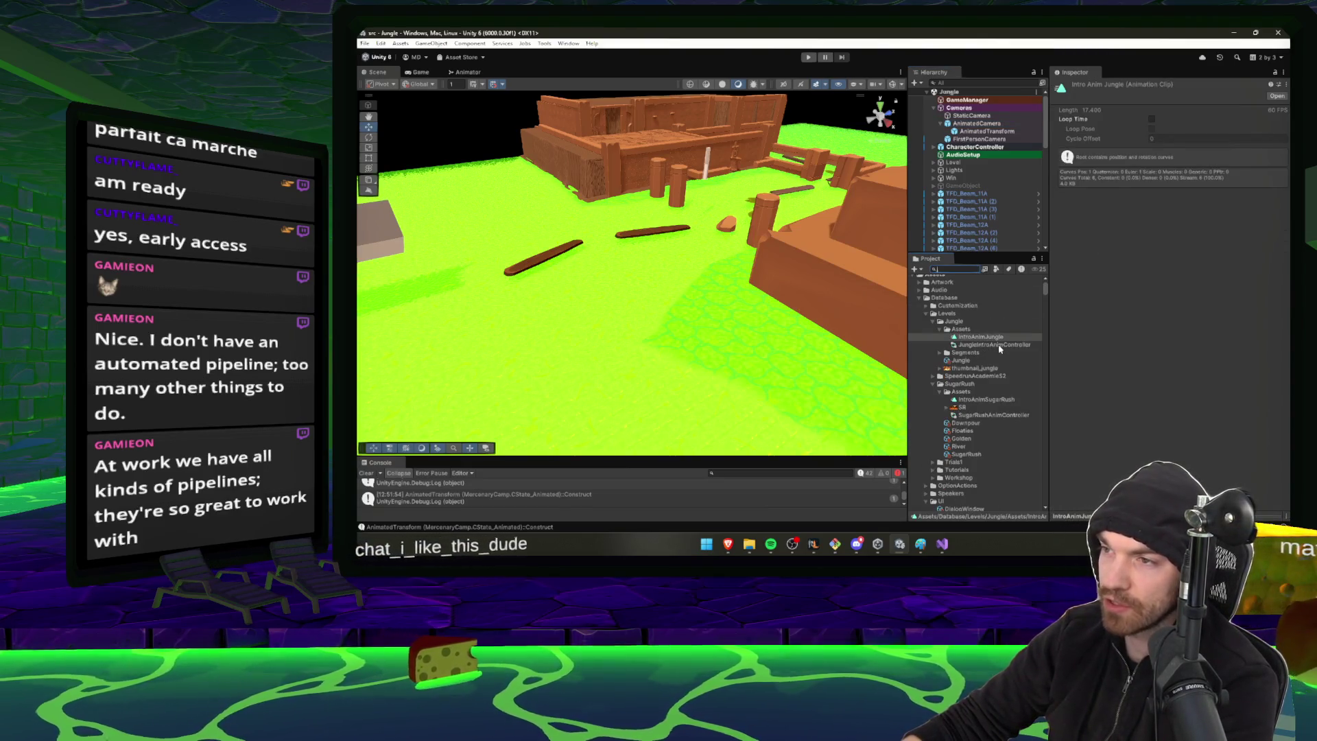
pyautogui.click(985, 130)
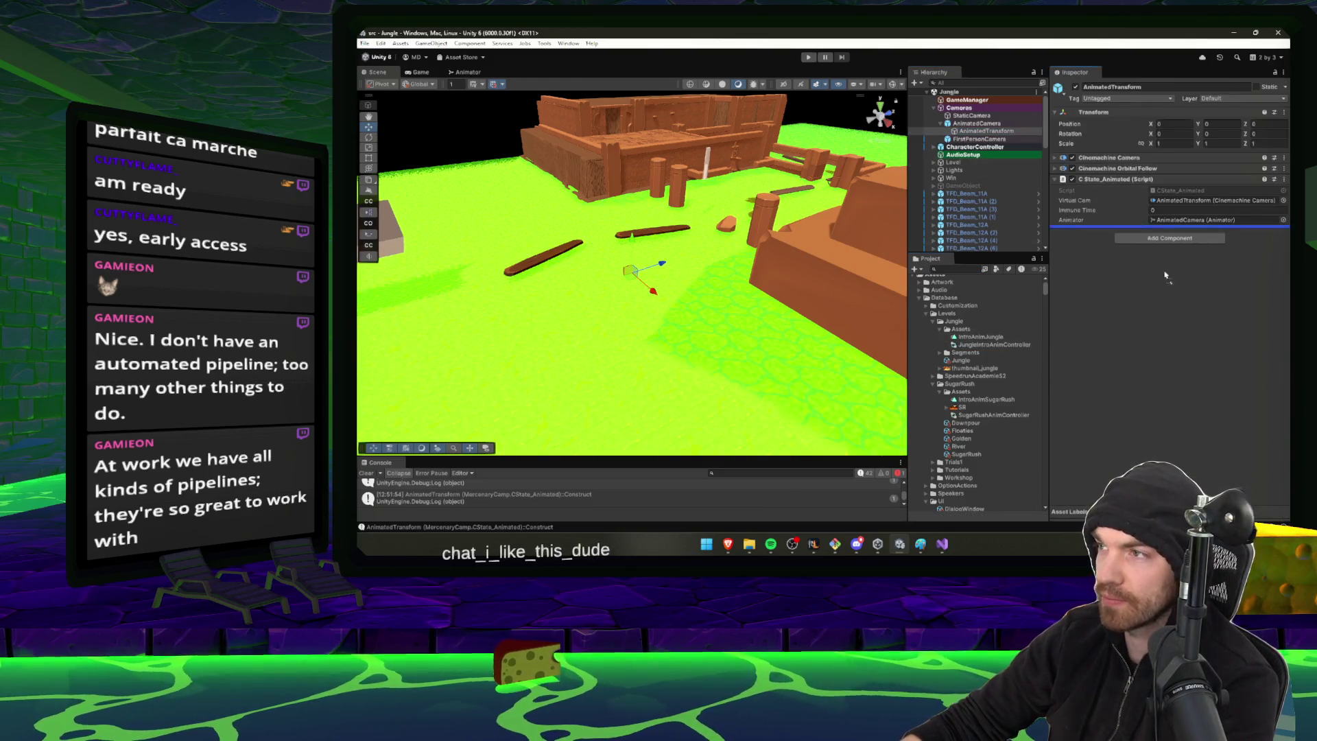
# Assign JungleIntroAnimController to AnimatedCamera's Animator and open its IntroCameraTutorial state
pyautogui.moveTo(1166, 275); pyautogui.dragTo(1230, 200)
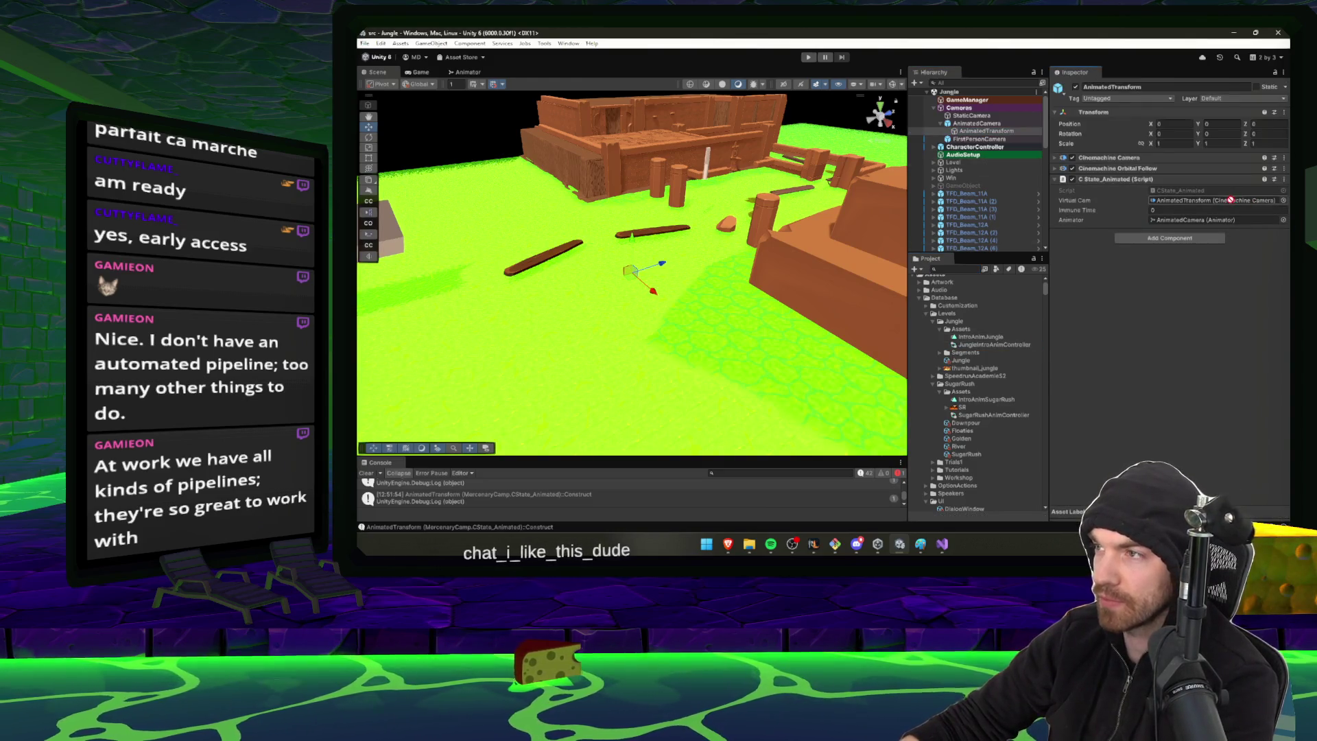
pyautogui.click(976, 123)
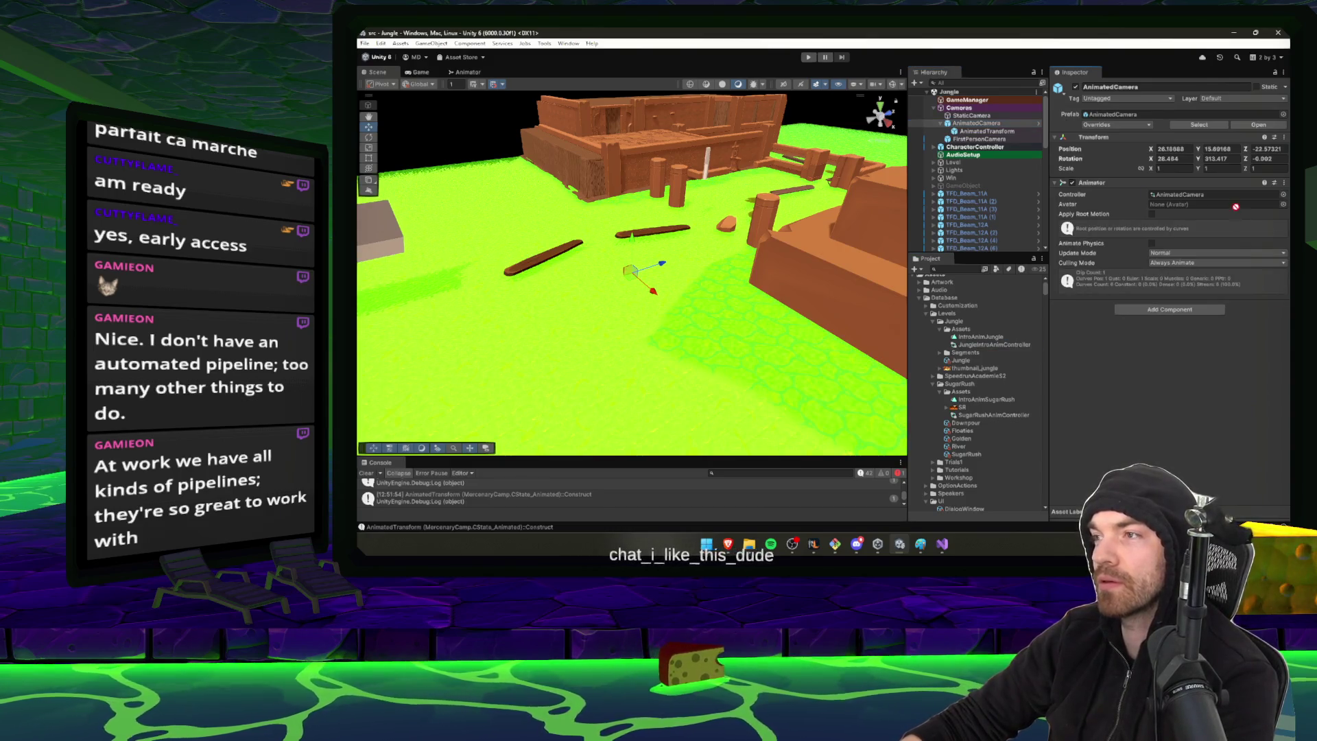
pyautogui.moveTo(1235, 207); pyautogui.dragTo(1214, 195)
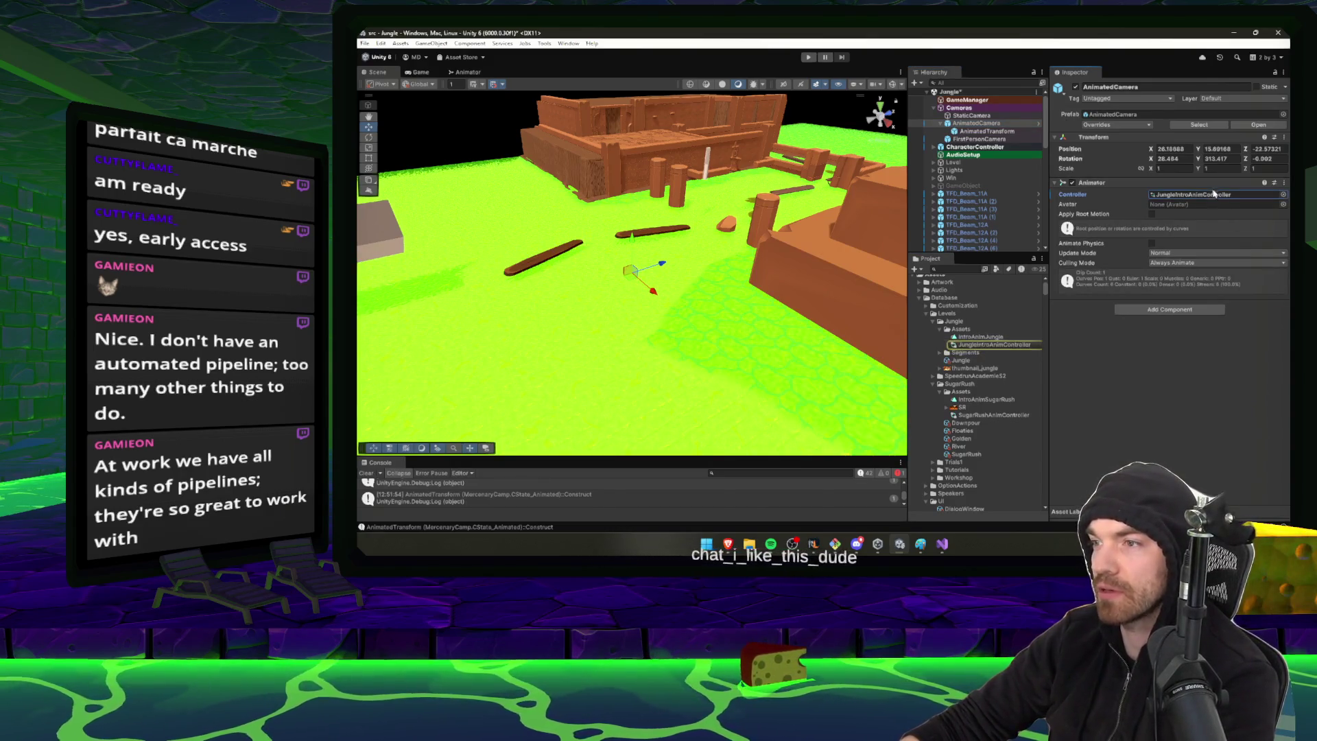
pyautogui.doubleClick(1214, 195)
pyautogui.click(699, 174)
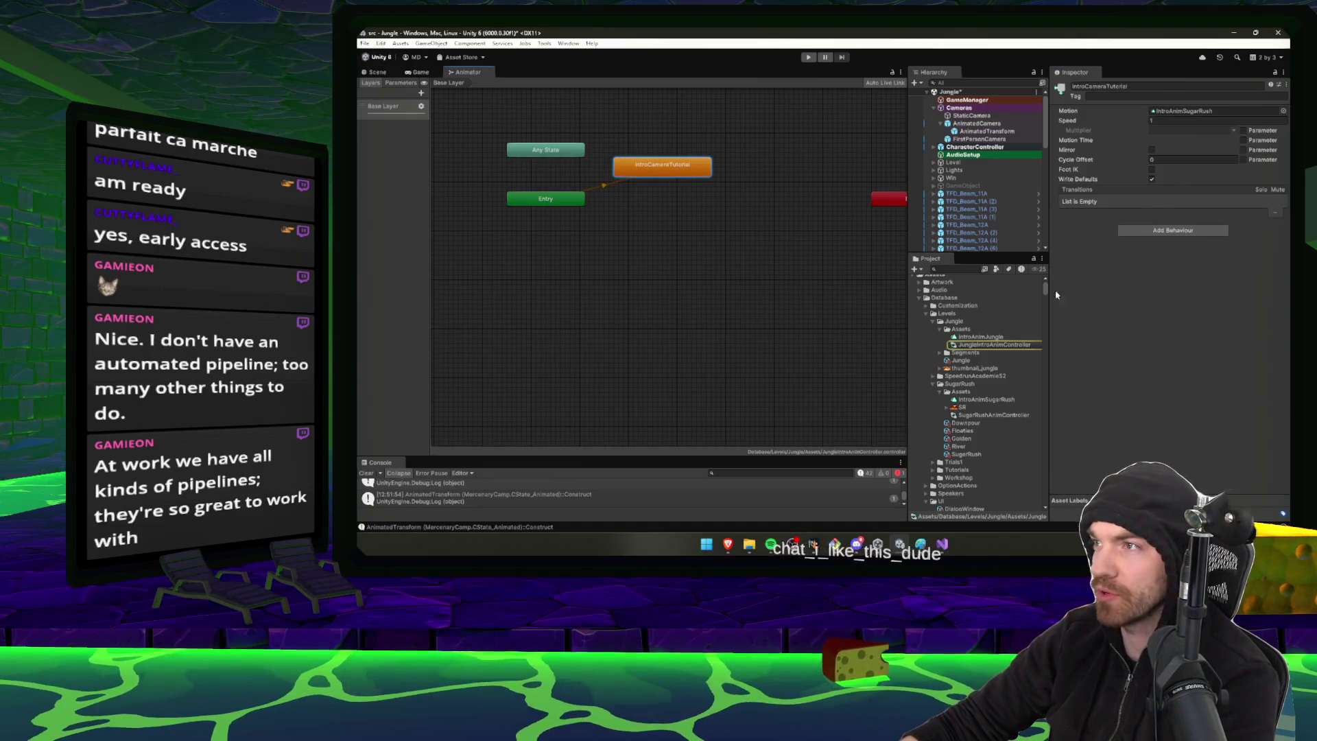
# Assign the IntroAnimJungle clip to the IntroCameraTutorial state's Motion field, replacing IntroAnimSugarRush
pyautogui.moveTo(994, 339); pyautogui.dragTo(1181, 111)
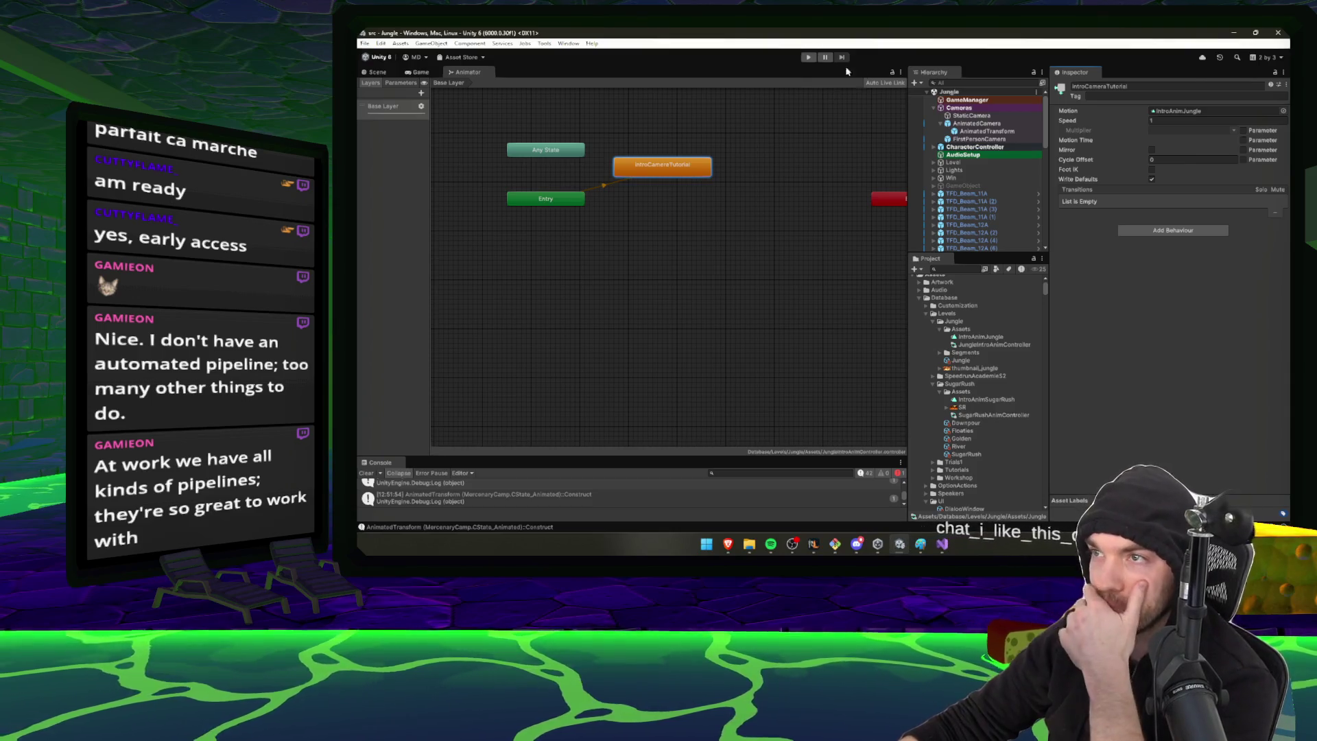
pyautogui.click(970, 337)
pyautogui.click(568, 43)
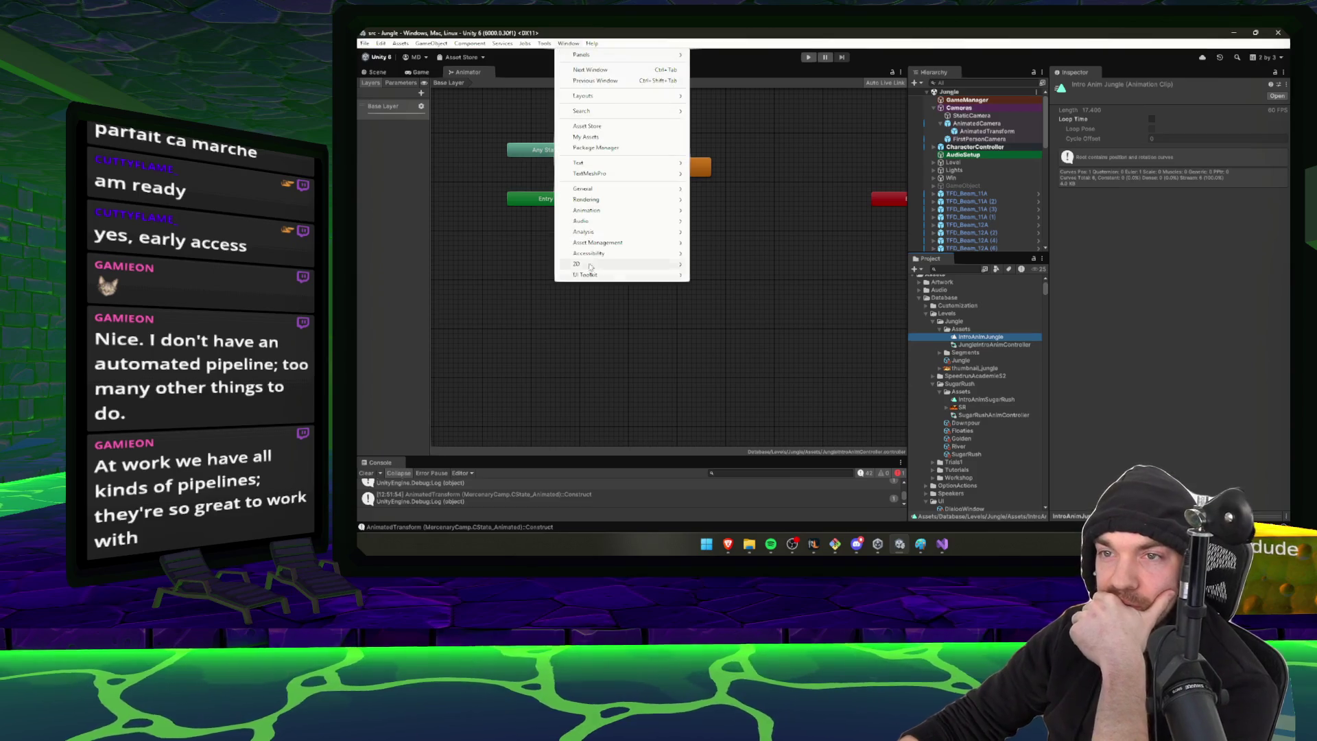
# Dock the Animation window beside Console and select AnimatedTransform to show IntroAnimJungle's camera keyframes
pyautogui.moveTo(603, 210)
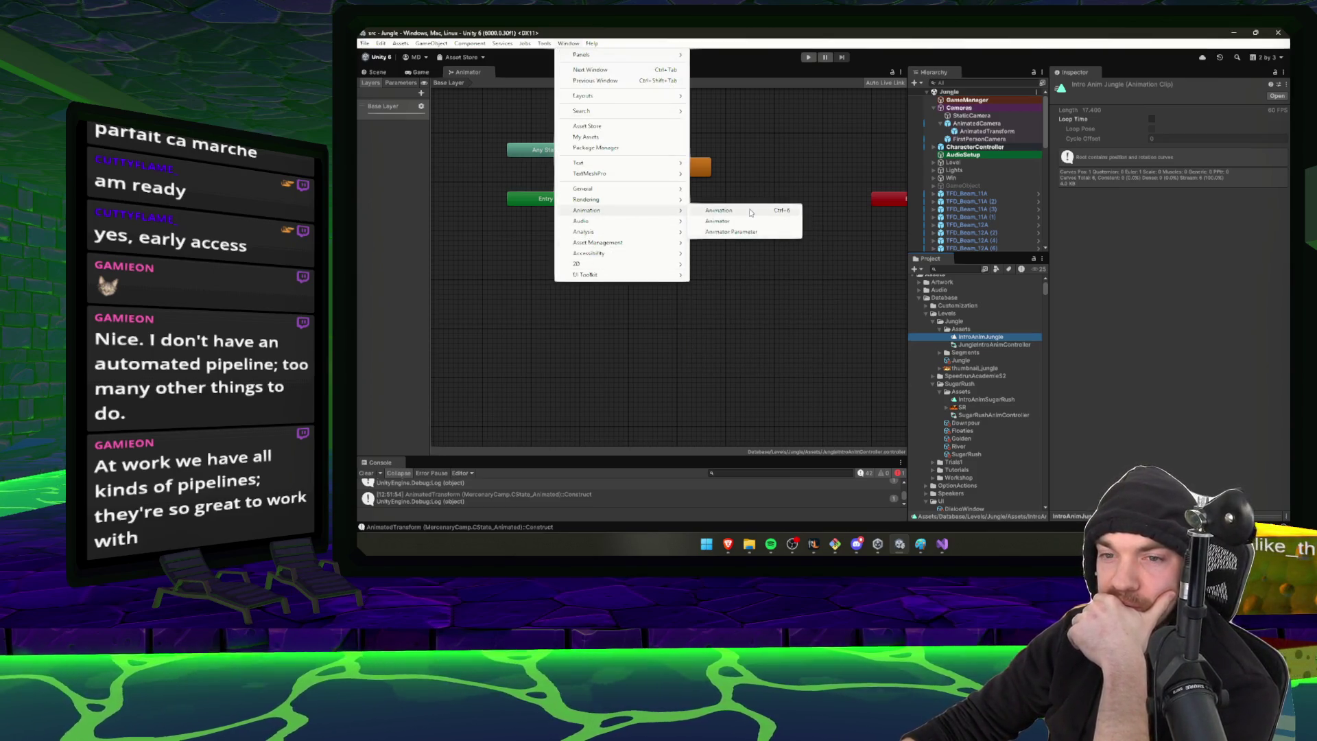
pyautogui.click(750, 213)
pyautogui.moveTo(1121, 249)
pyautogui.mouseDown()
pyautogui.moveTo(493, 463)
pyautogui.moveTo(530, 397)
pyautogui.moveTo(530, 304)
pyautogui.mouseUp()
pyautogui.click(378, 73)
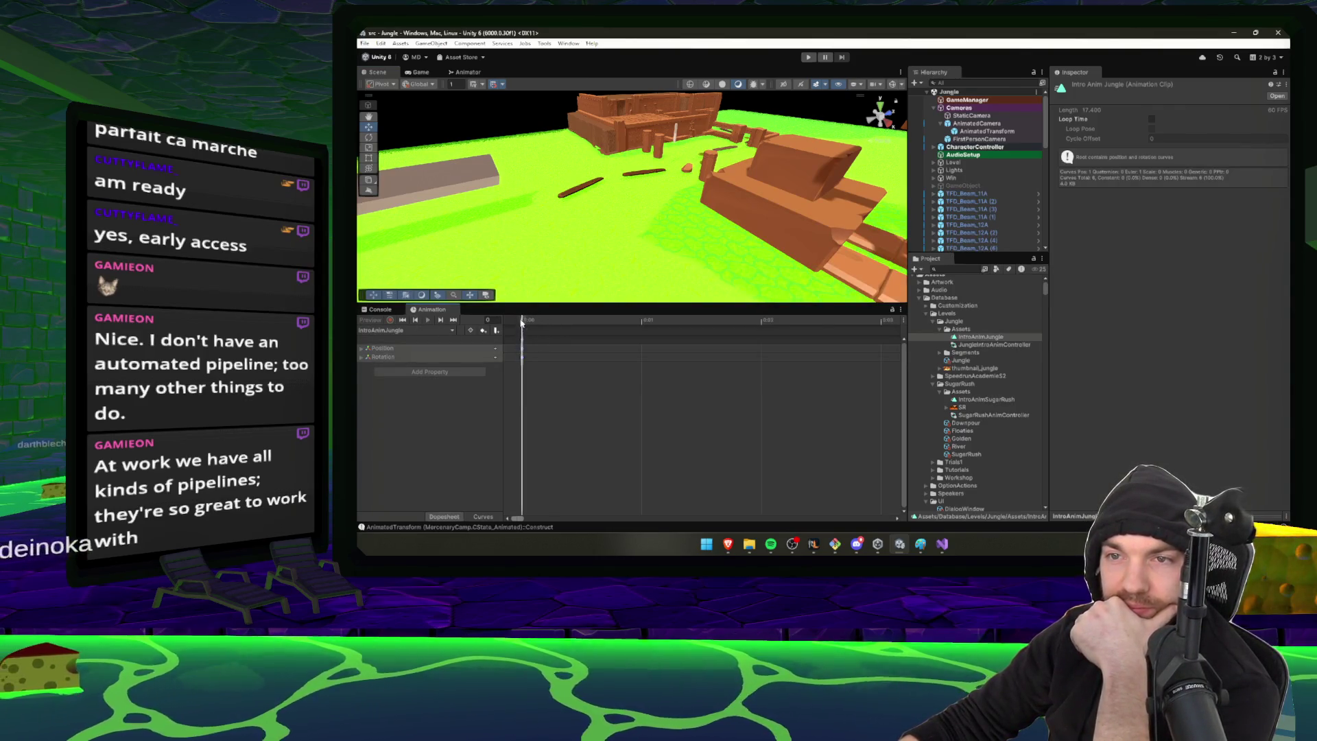
pyautogui.click(985, 131)
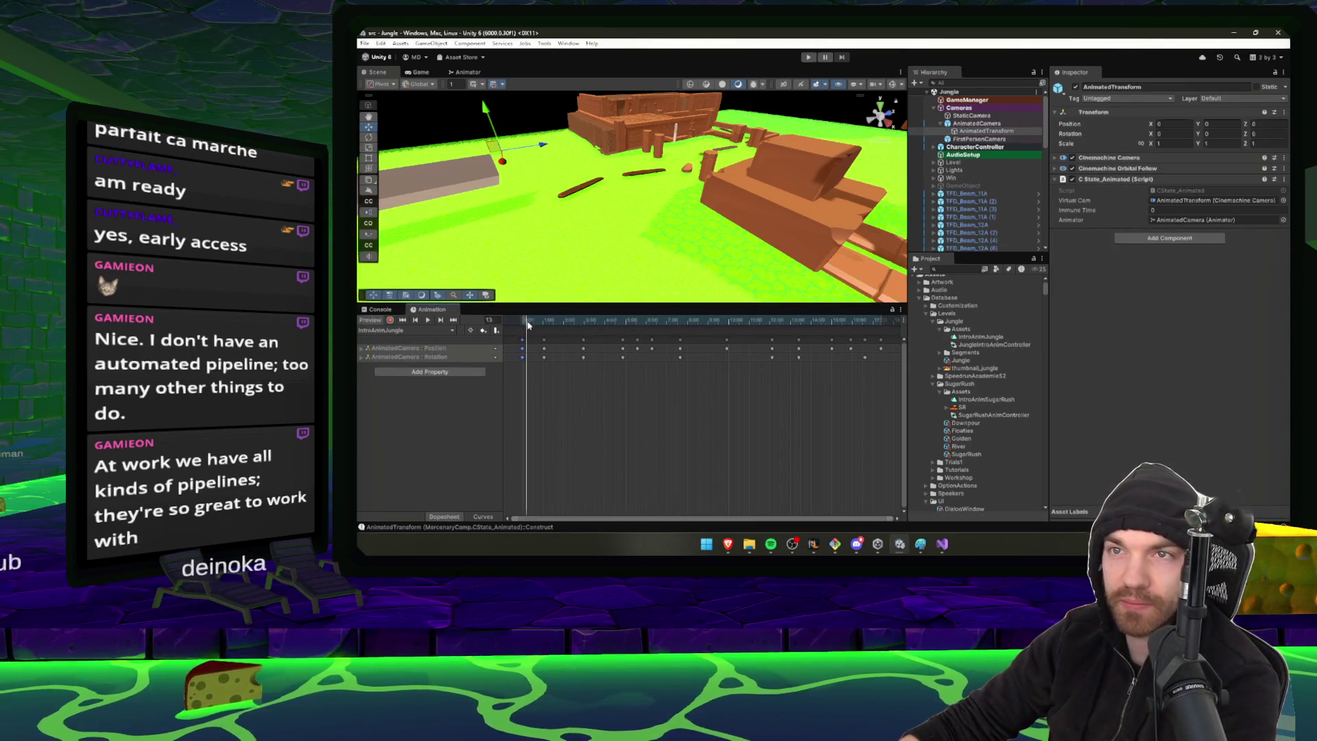
# Scrub the intro animation back to frame 64 and orbit the scene view to inspect the camera
pyautogui.click(735, 320)
pyautogui.moveTo(735, 320); pyautogui.dragTo(545, 320)
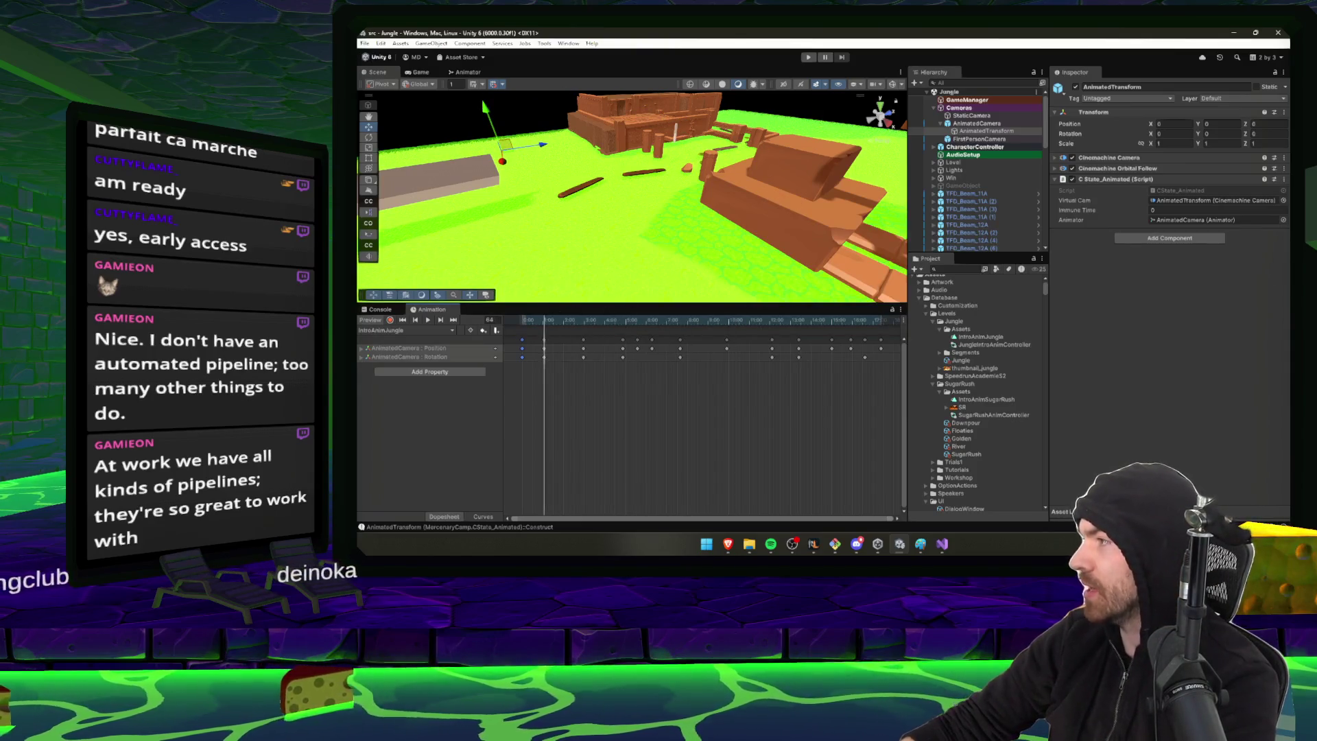
pyautogui.hotkey('alt', 'Tab')
pyautogui.moveTo(686, 226); pyautogui.dragTo(804, 255)
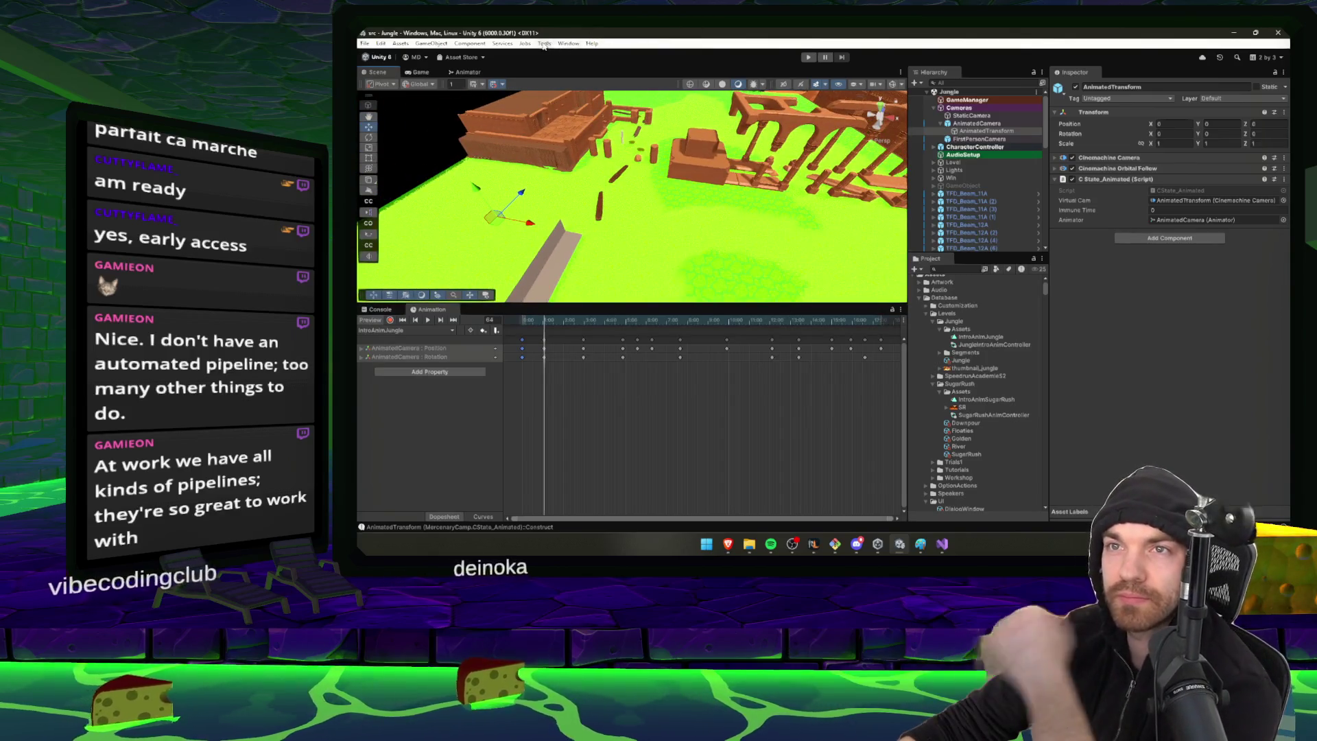
pyautogui.click(876, 85)
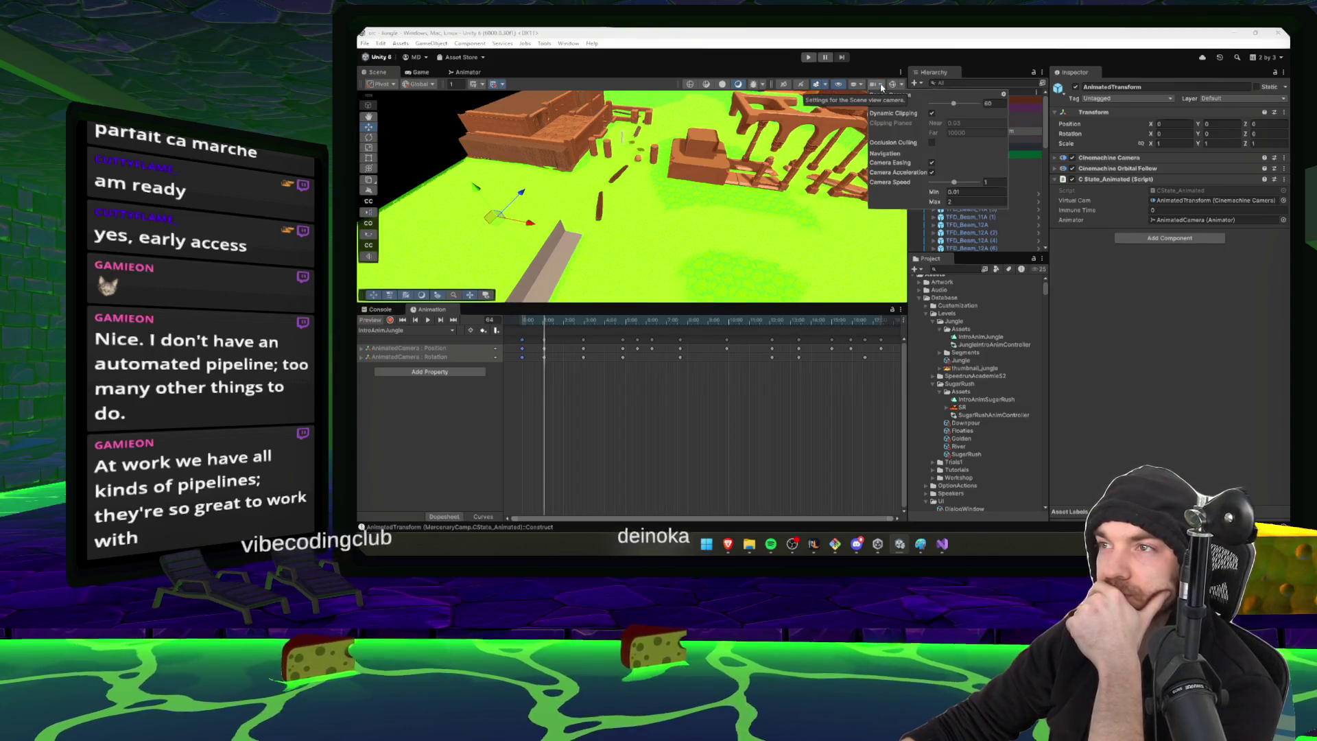
pyautogui.click(845, 74)
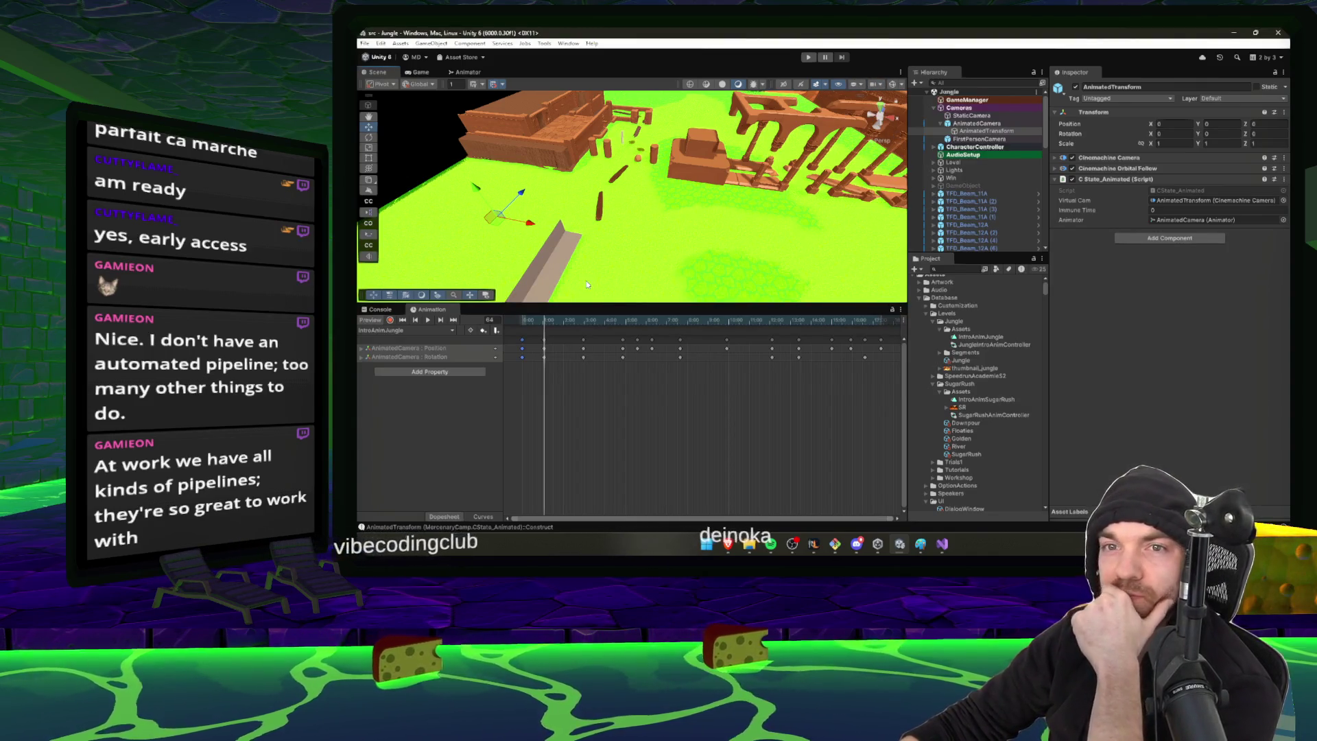
# Enlarge the scene view, scrub to frame 75, and box-select all the later camera keyframes
pyautogui.moveTo(592, 305); pyautogui.dragTo(592, 374)
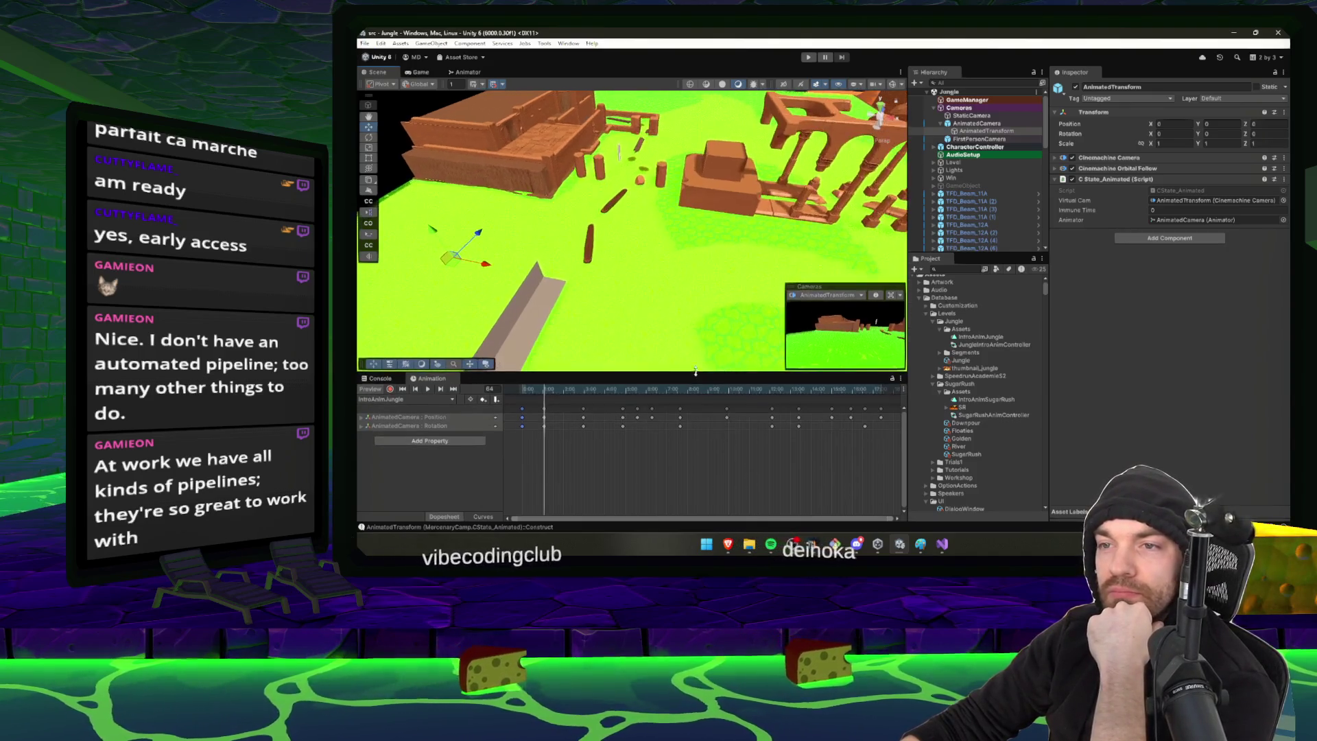
pyautogui.click(669, 390)
pyautogui.moveTo(669, 396)
pyautogui.mouseDown()
pyautogui.moveTo(549, 386)
pyautogui.moveTo(578, 389)
pyautogui.mouseUp()
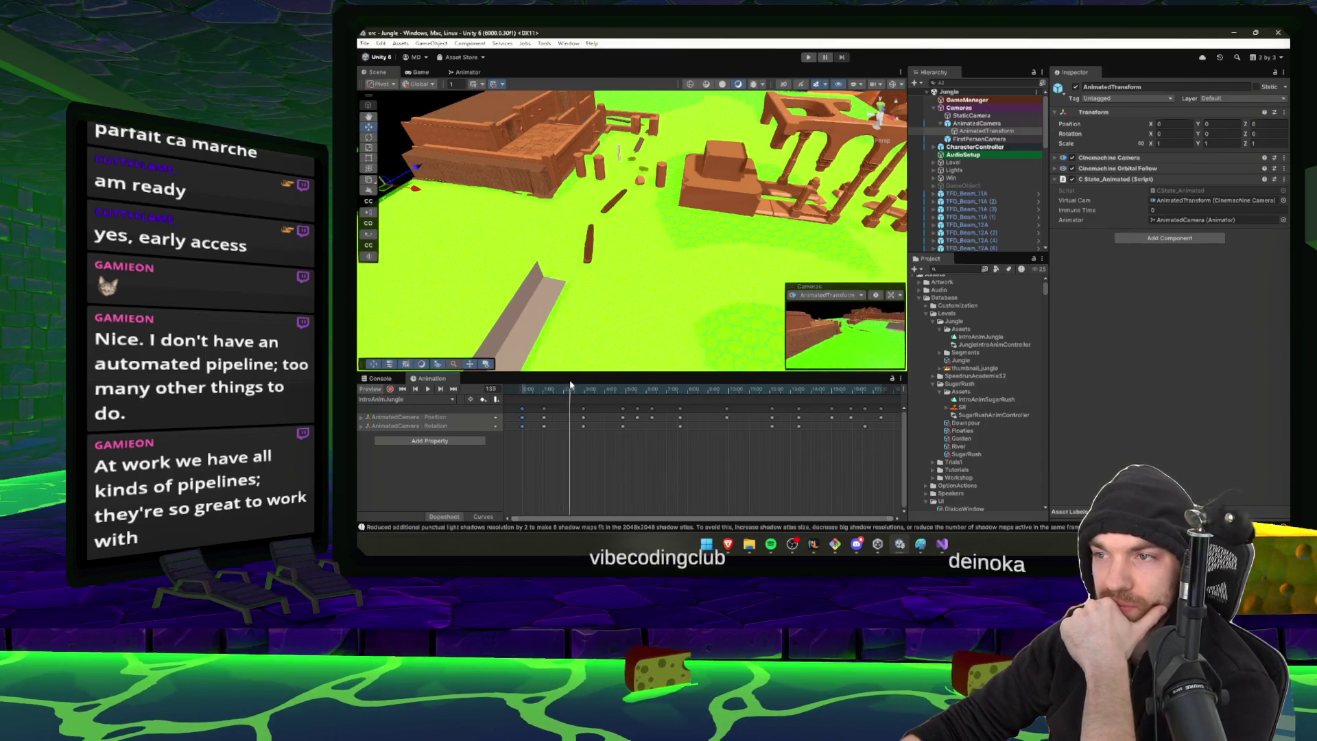
pyautogui.moveTo(884, 436); pyautogui.dragTo(532, 403)
# Delete the later keyframes and key a new AnimatedTransform position near the ruins' stairs
pyautogui.press('Delete')
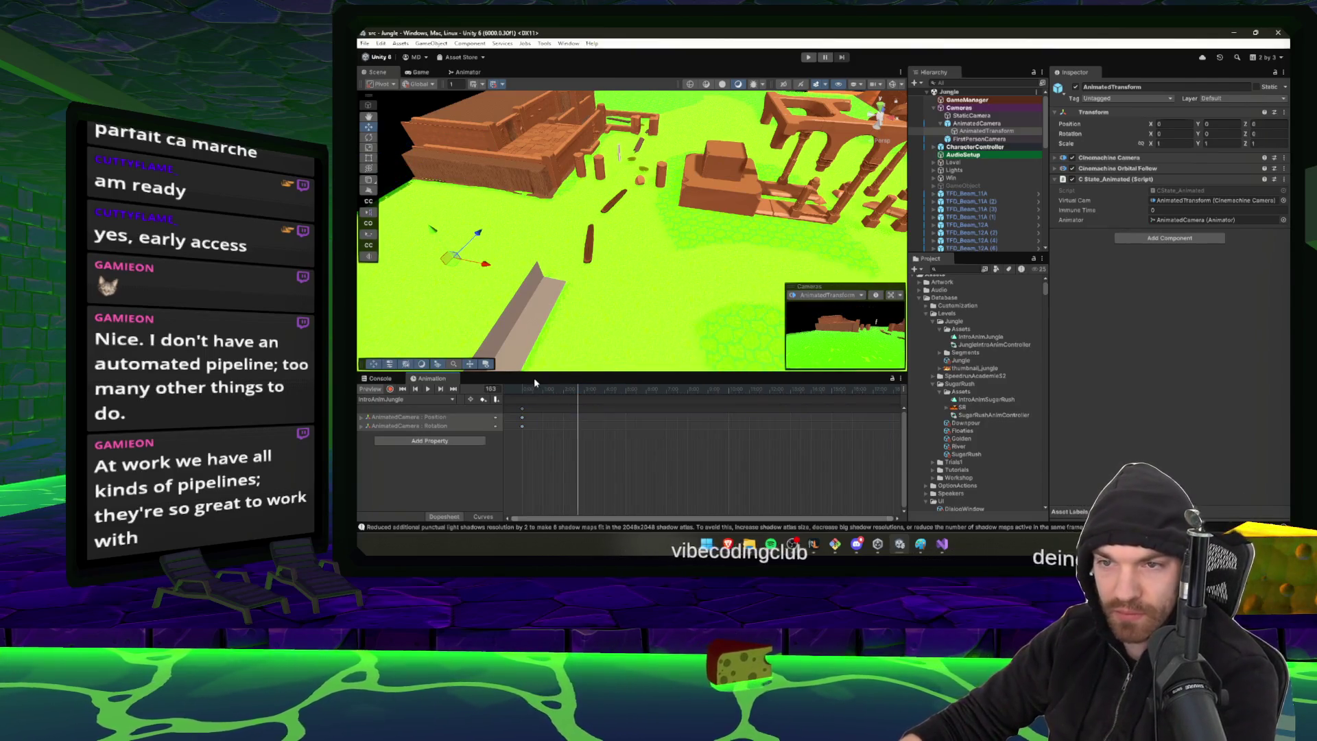
pyautogui.moveTo(626, 275)
pyautogui.mouseDown()
pyautogui.moveTo(672, 248)
pyautogui.moveTo(525, 240)
pyautogui.moveTo(707, 198)
pyautogui.moveTo(817, 246)
pyautogui.moveTo(561, 283)
pyautogui.moveTo(700, 190)
pyautogui.moveTo(573, 201)
pyautogui.mouseUp()
pyautogui.press('e')
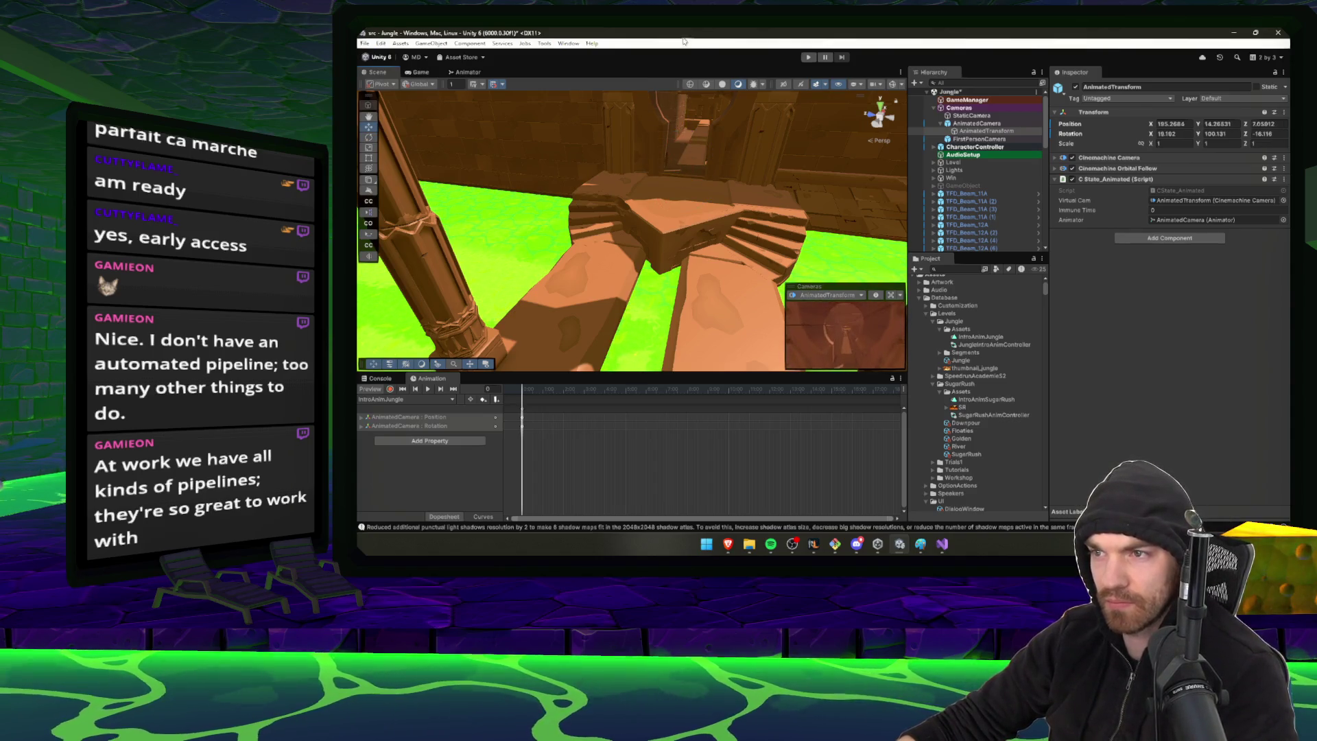
pyautogui.moveTo(658, 137); pyautogui.dragTo(563, 190)
pyautogui.moveTo(715, 146); pyautogui.dragTo(828, 145)
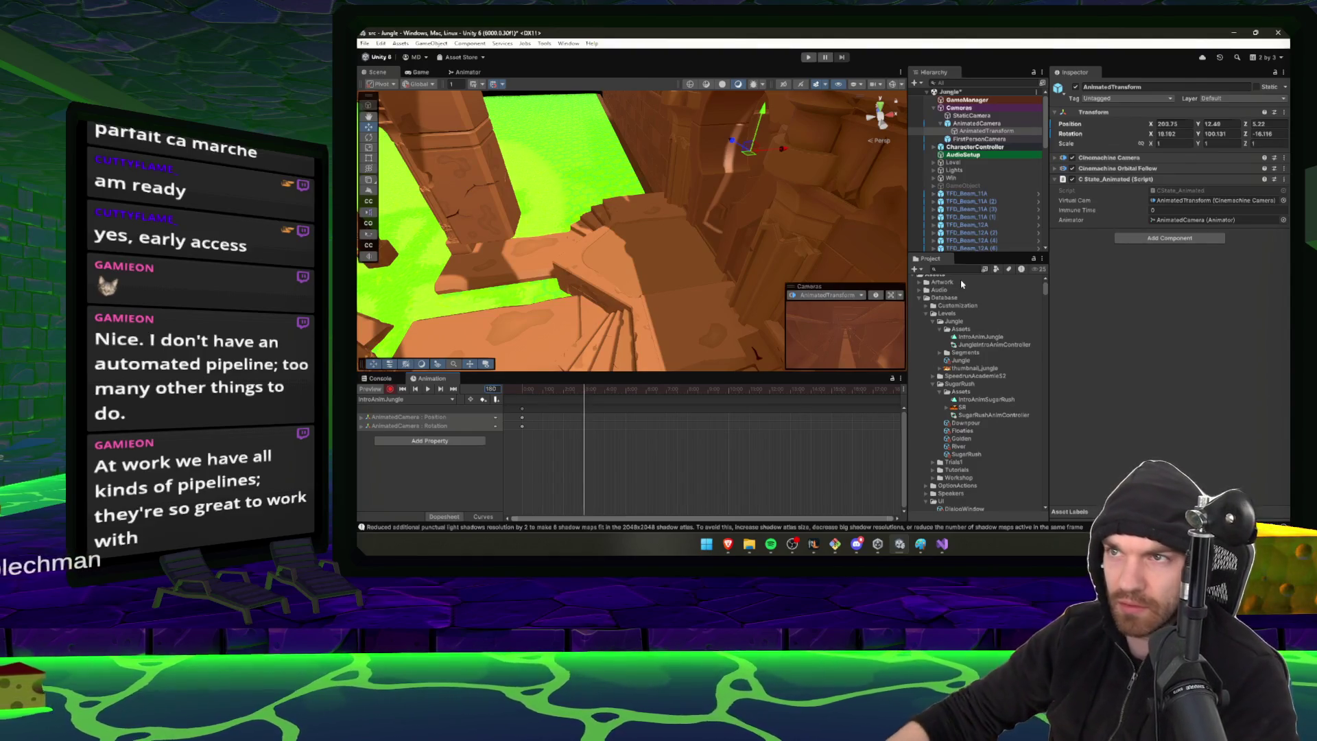
pyautogui.moveTo(788, 165)
pyautogui.mouseDown()
pyautogui.moveTo(732, 245)
pyautogui.moveTo(530, 216)
pyautogui.moveTo(536, 199)
pyautogui.mouseUp()
# Key a new camera rotation and shift the animated camera left over the ruins
pyautogui.press('w')
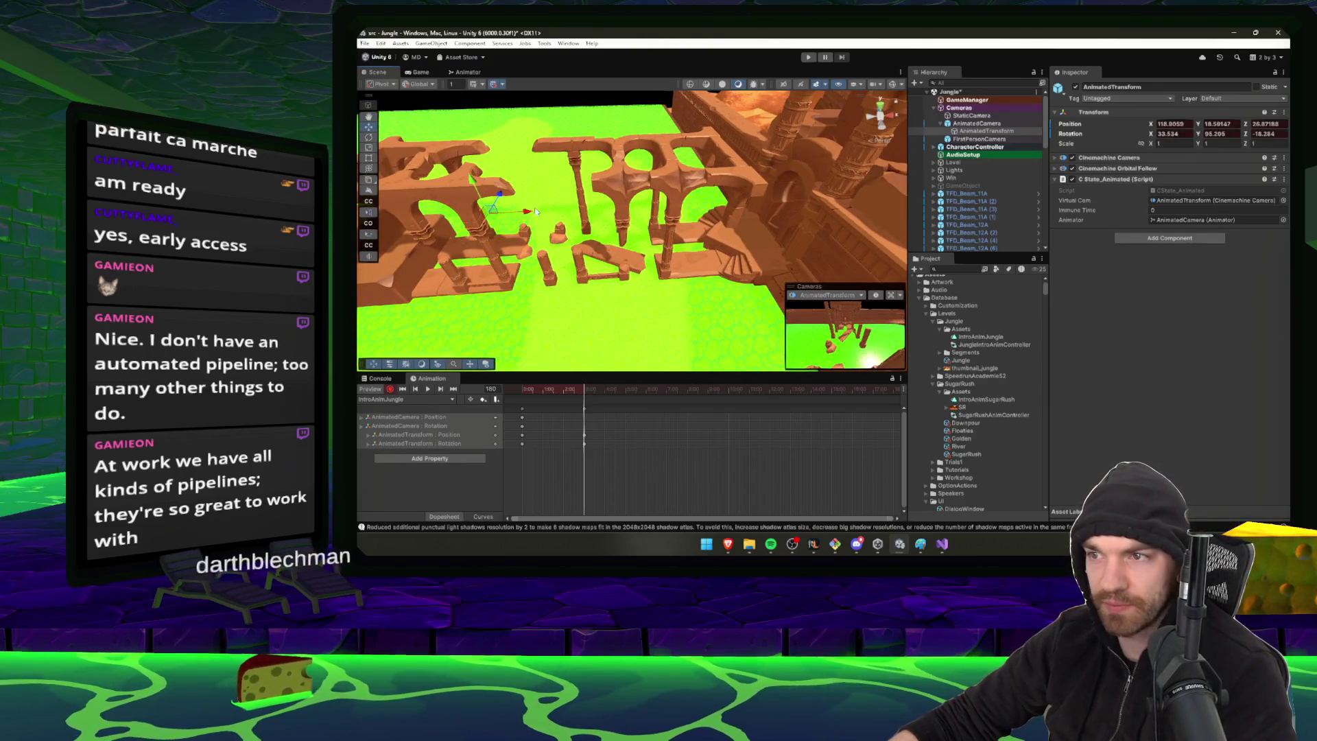
pyautogui.moveTo(507, 210)
pyautogui.mouseDown()
pyautogui.moveTo(539, 230)
pyautogui.moveTo(510, 242)
pyautogui.moveTo(598, 282)
pyautogui.mouseUp()
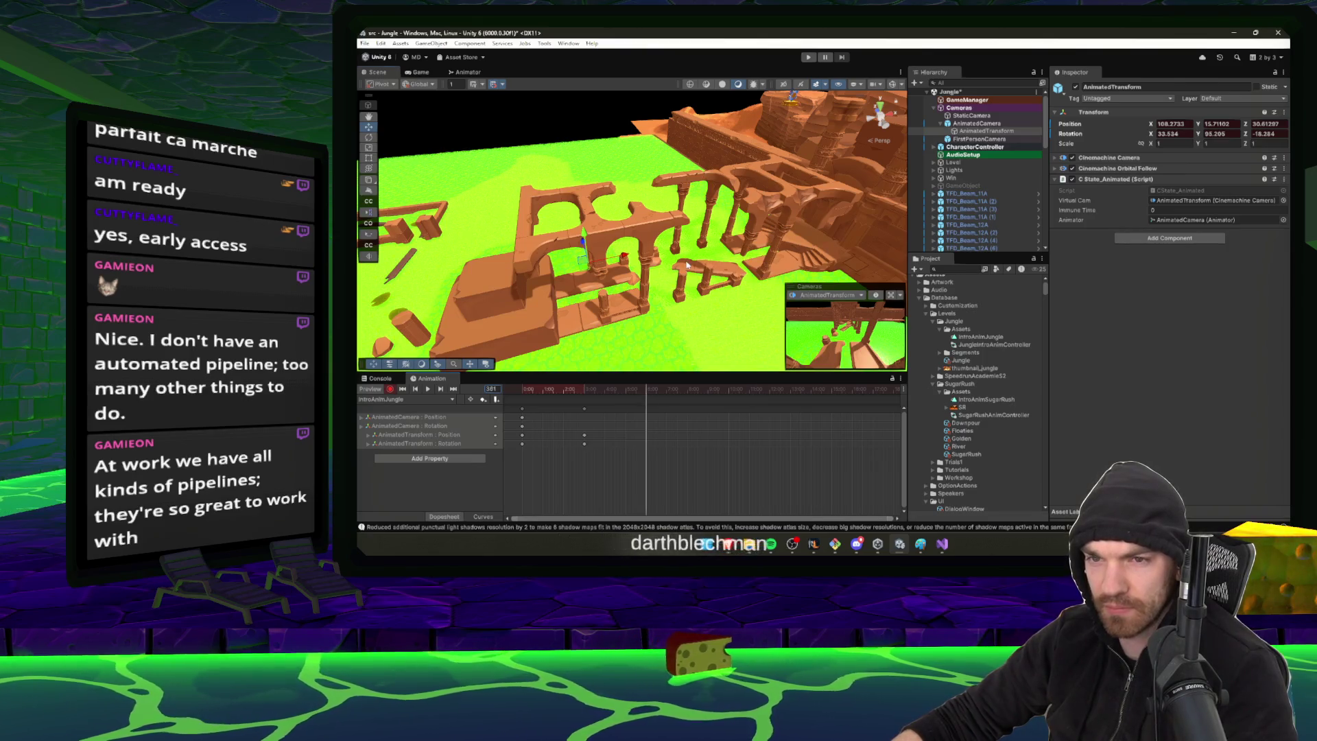
pyautogui.moveTo(686, 265)
pyautogui.mouseDown()
pyautogui.moveTo(650, 237)
pyautogui.moveTo(846, 270)
pyautogui.mouseUp()
pyautogui.press('e')
pyautogui.moveTo(662, 218); pyautogui.dragTo(606, 217)
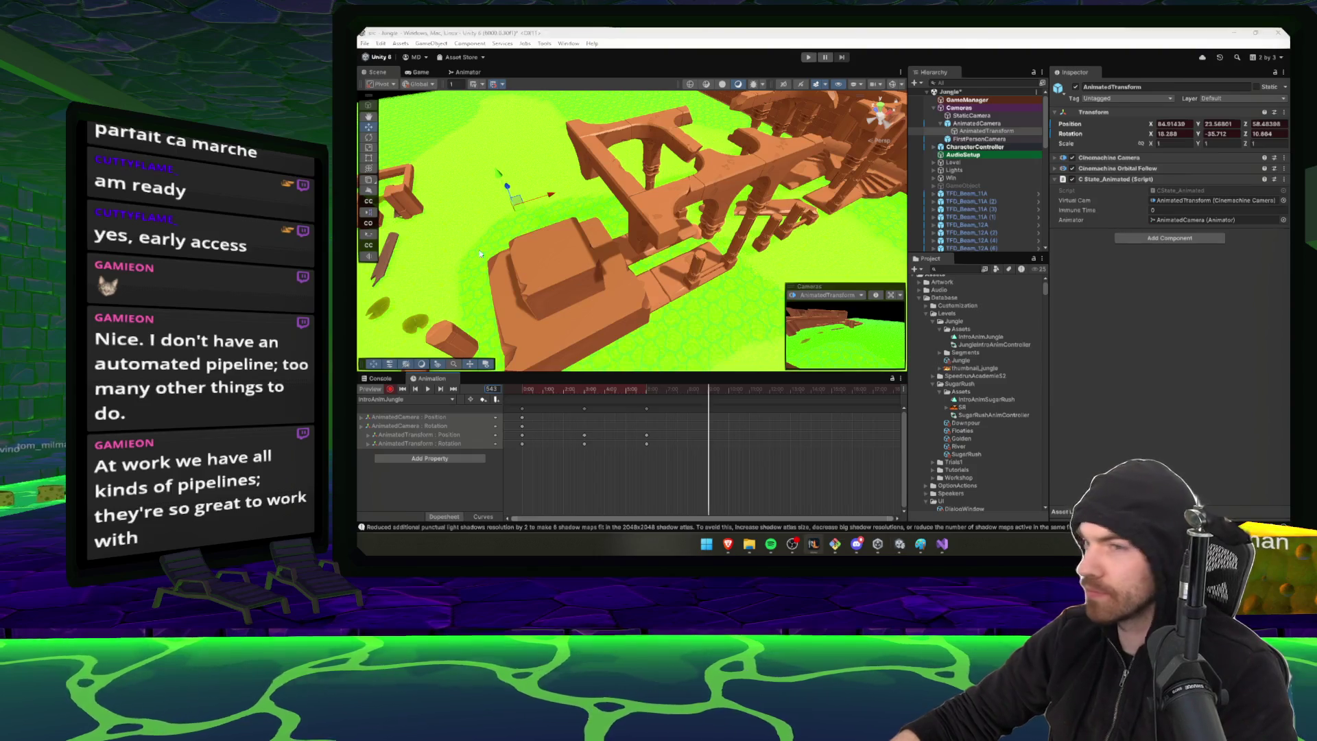
pyautogui.moveTo(618, 206); pyautogui.dragTo(605, 130)
pyautogui.press('e')
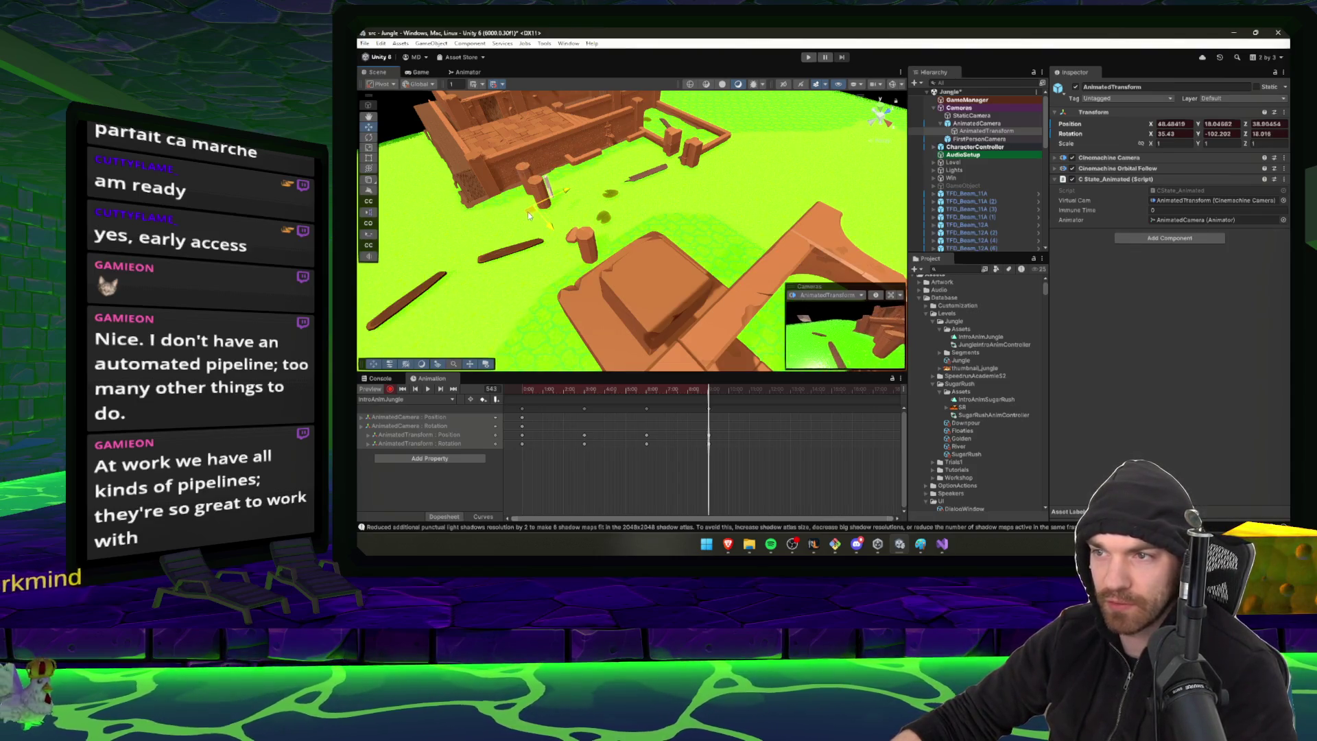
# Key a flatter camera pose around the brick structure, raising and shifting it slightly
pyautogui.press('w')
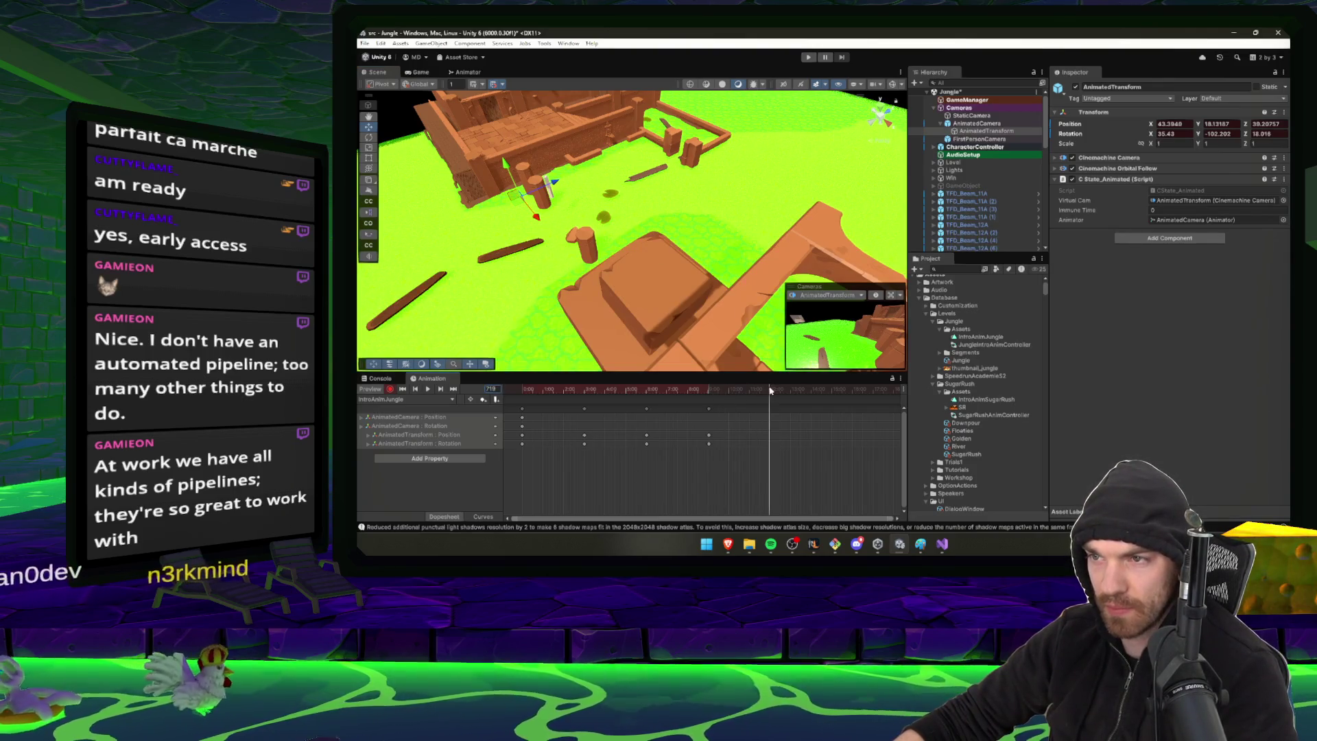
pyautogui.moveTo(698, 263)
pyautogui.mouseDown()
pyautogui.moveTo(717, 224)
pyautogui.moveTo(790, 240)
pyautogui.mouseUp()
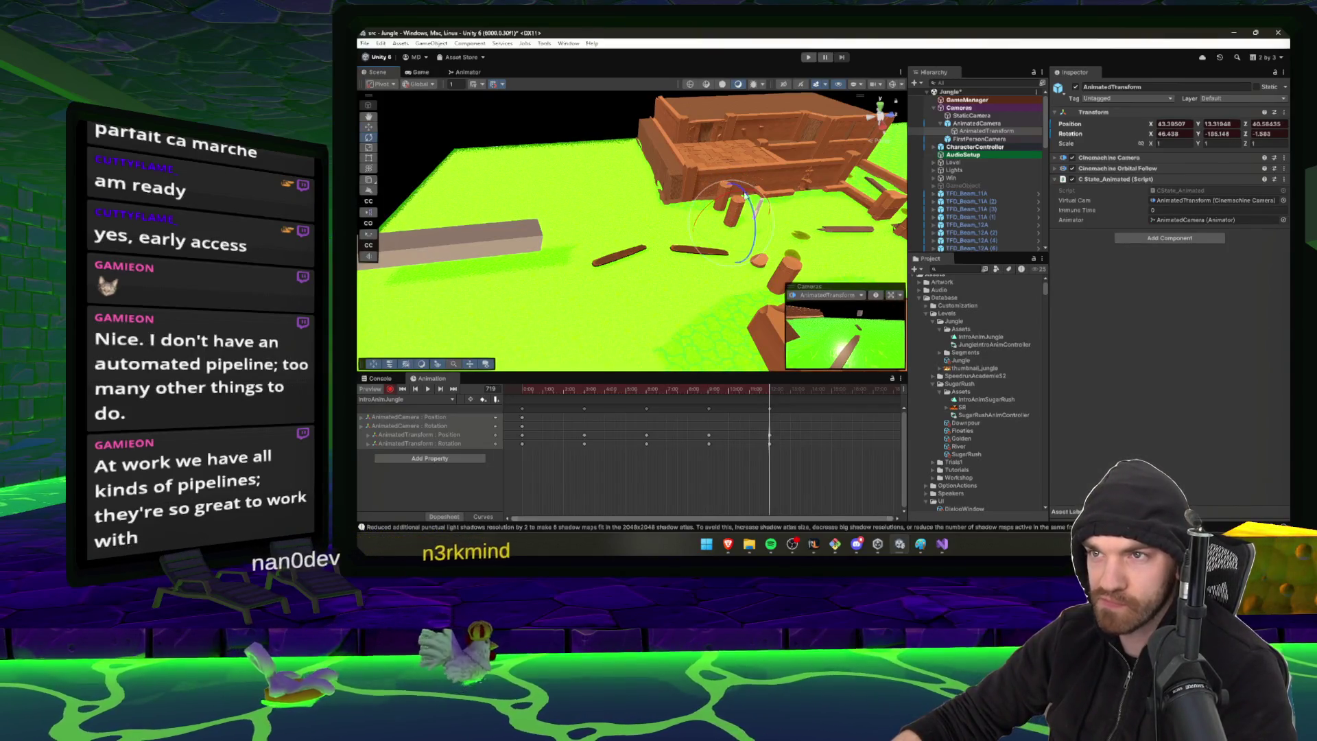
pyautogui.moveTo(746, 194); pyautogui.dragTo(751, 198)
pyautogui.press('w')
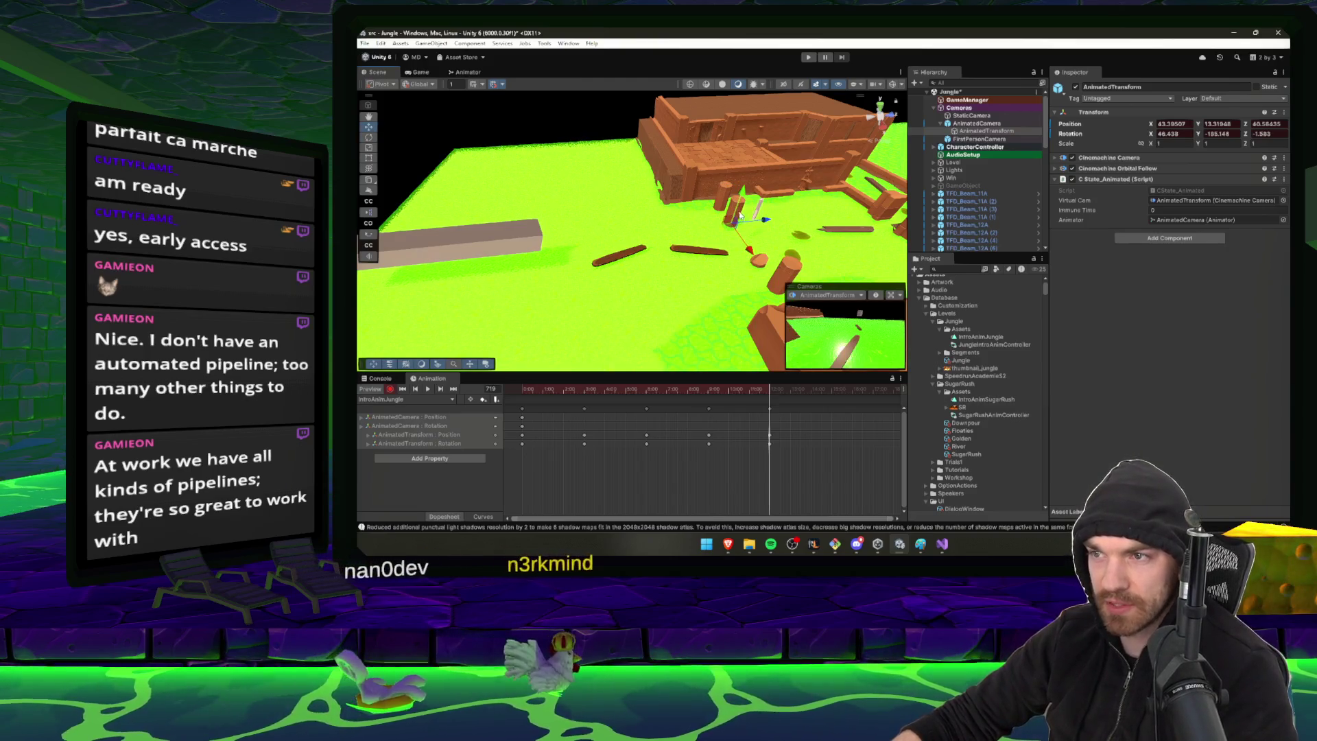
pyautogui.press('e')
pyautogui.hotkey('ctrl', 'z')
pyautogui.press('w')
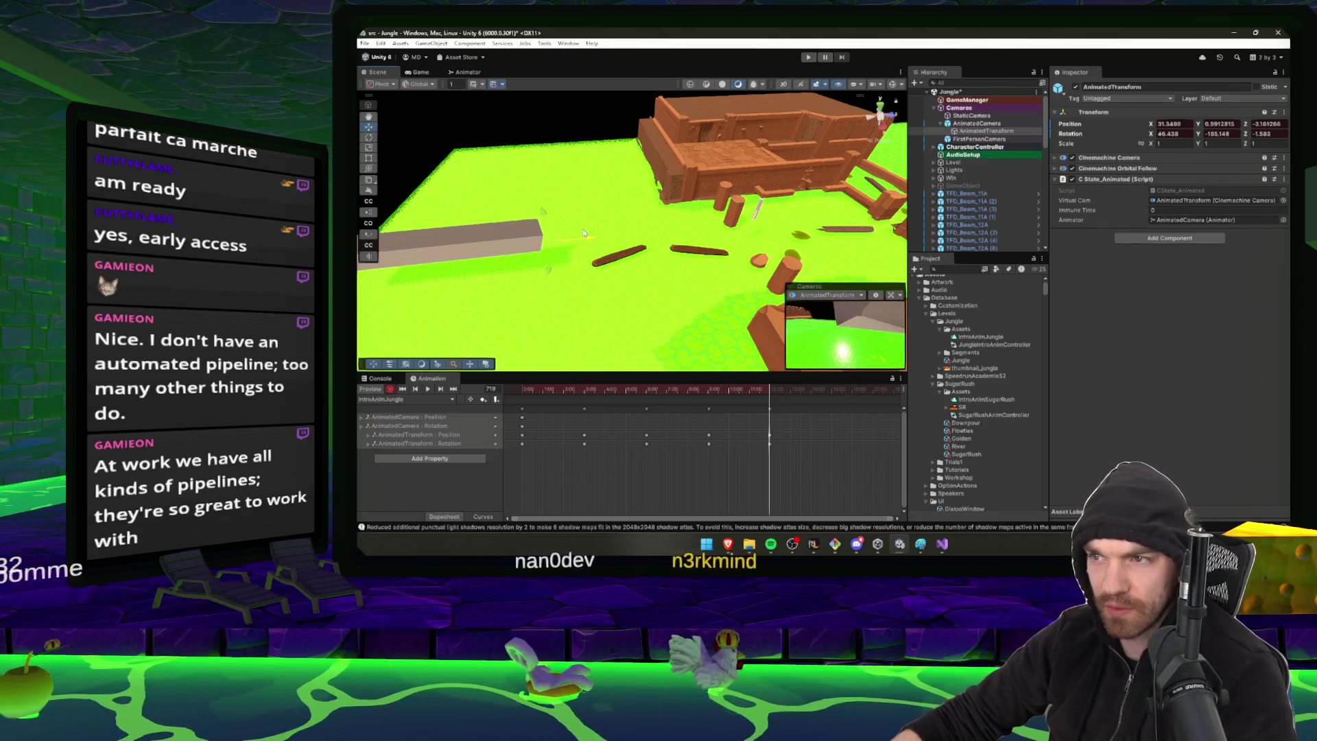
pyautogui.moveTo(555, 249); pyautogui.dragTo(552, 190)
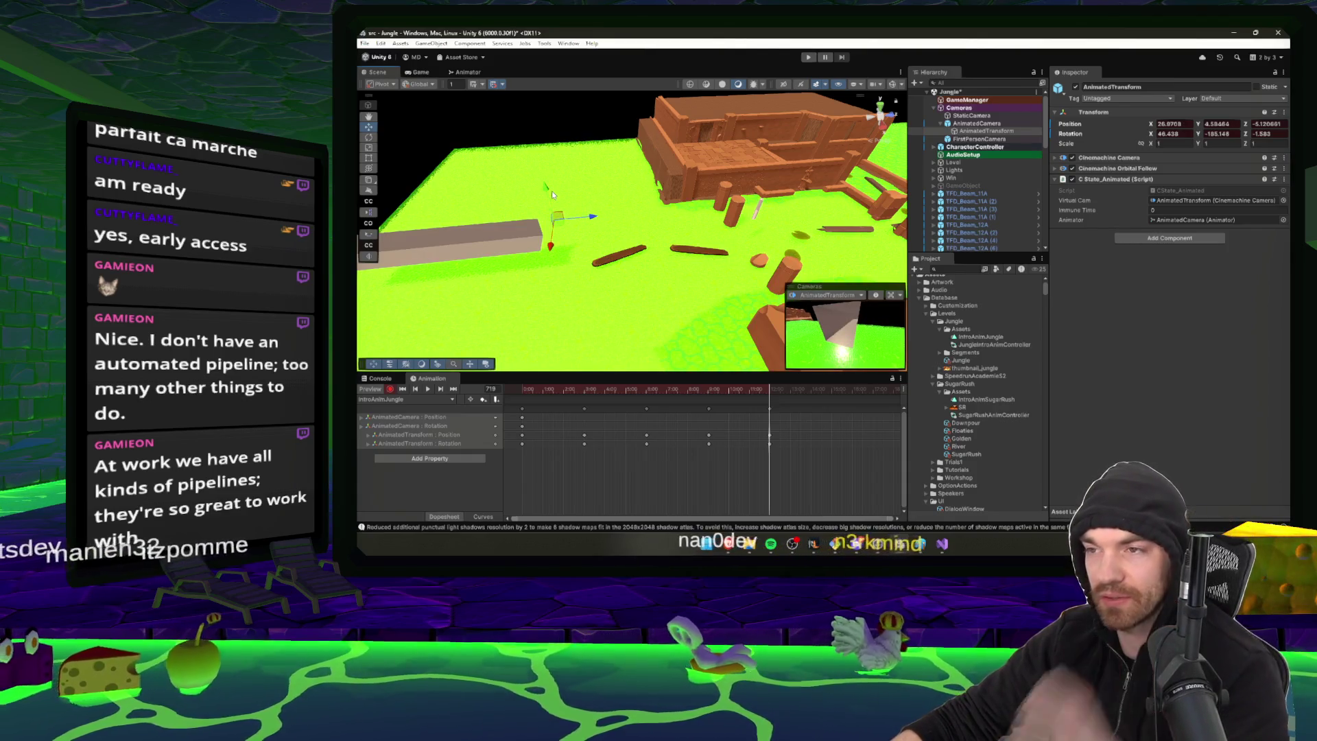
# Save the Jungle scene, reset the animation to frame 0, and start playtesting
pyautogui.hotkey('ctrl', 's')
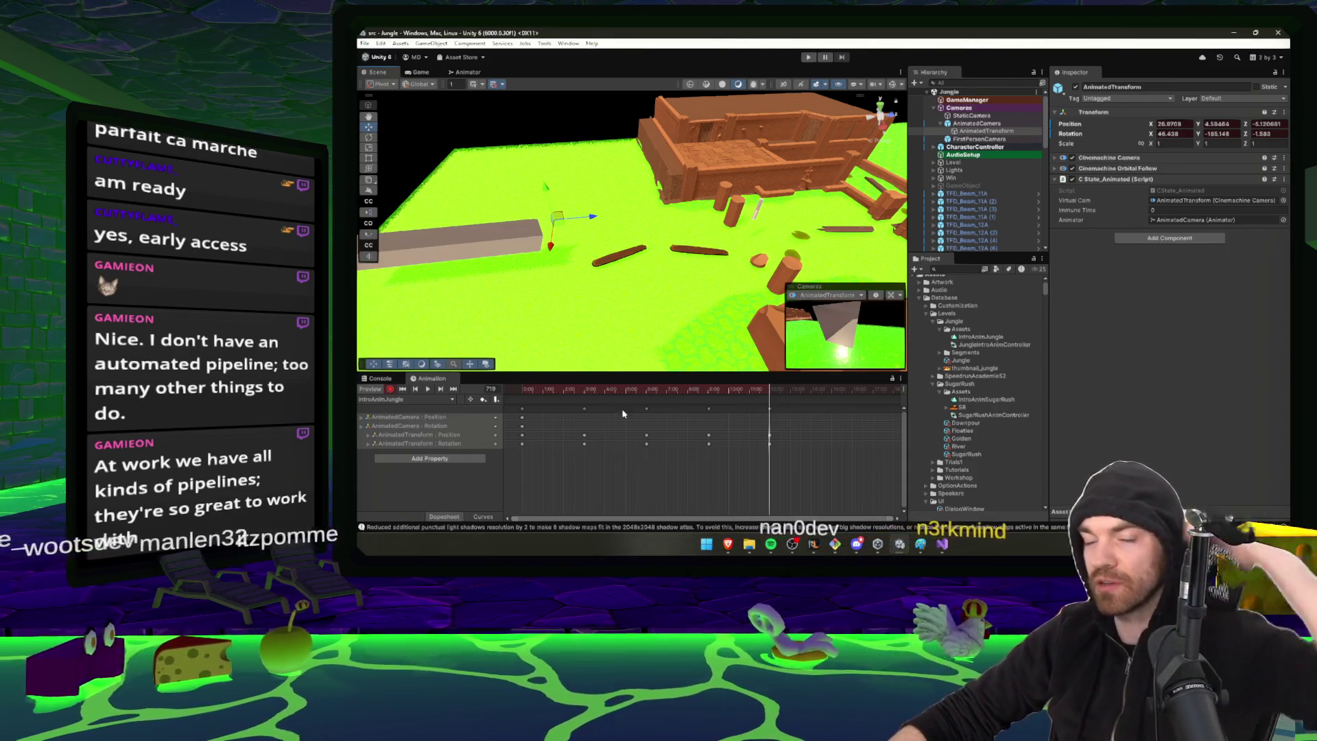
pyautogui.click(522, 389)
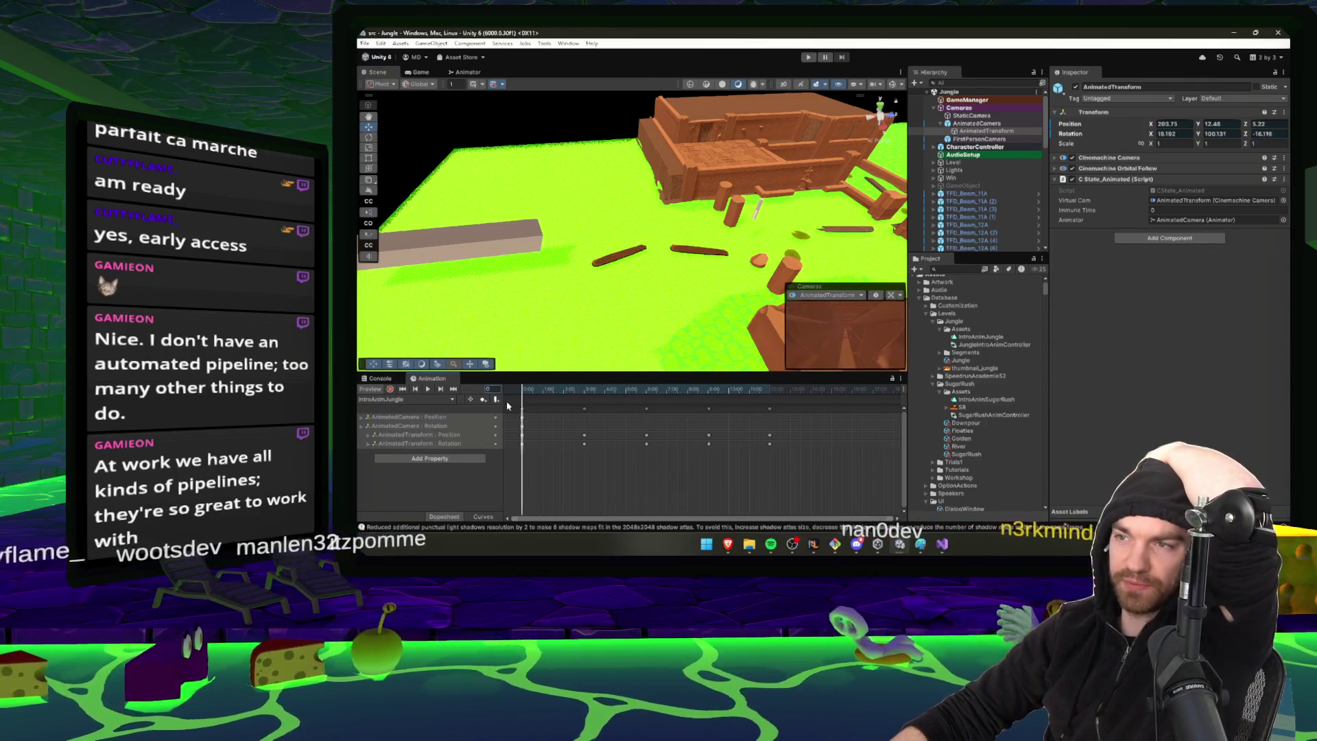
pyautogui.hotkey('ctrl', 'p')
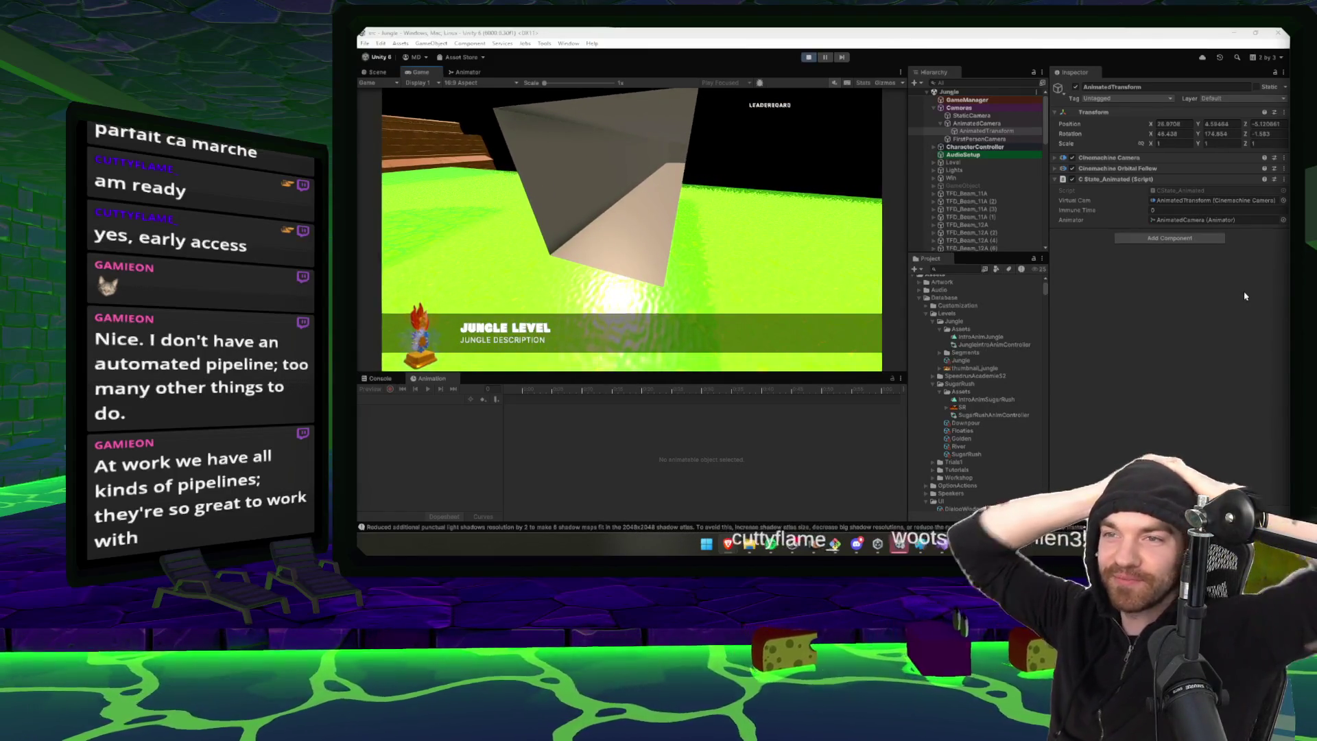
# Watch the intro lead into gameplay, drive out of the tunnel, pause, and stop Play mode
pyautogui.click(590, 205)
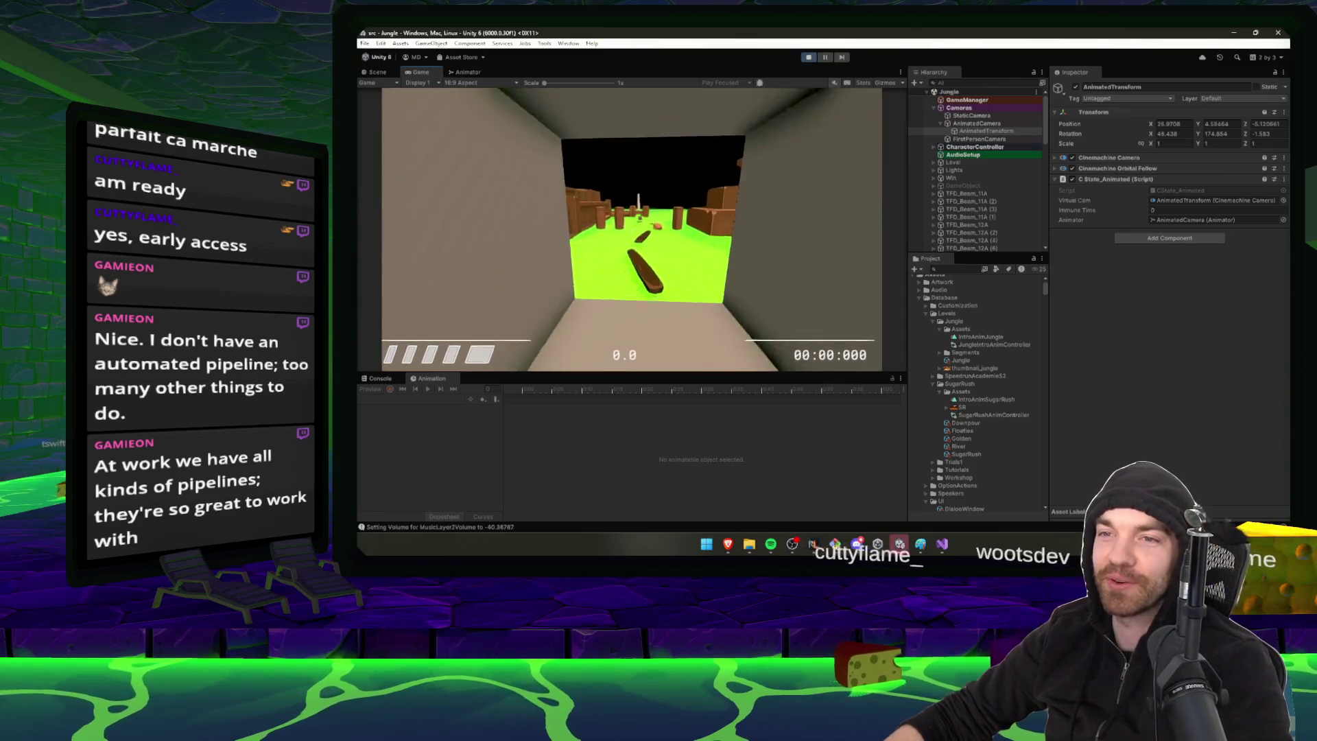
pyautogui.press('w')
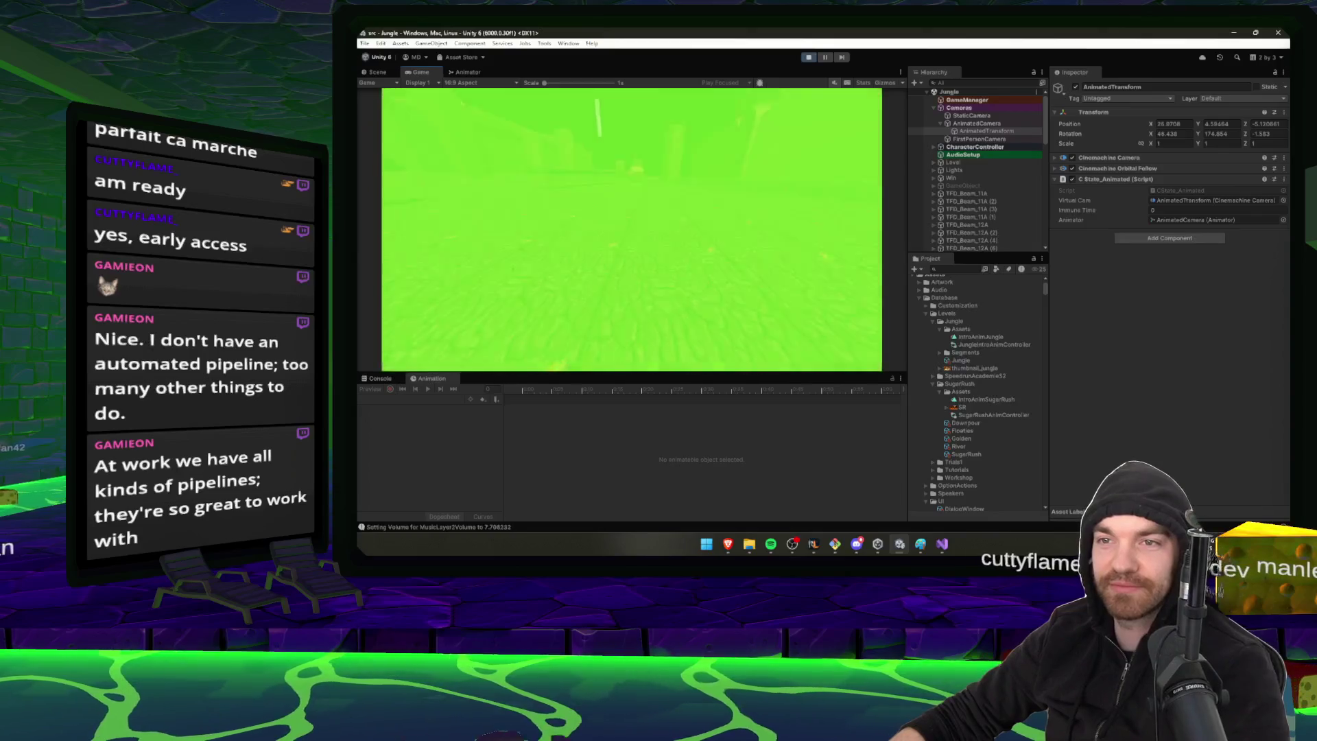
pyautogui.press('Escape')
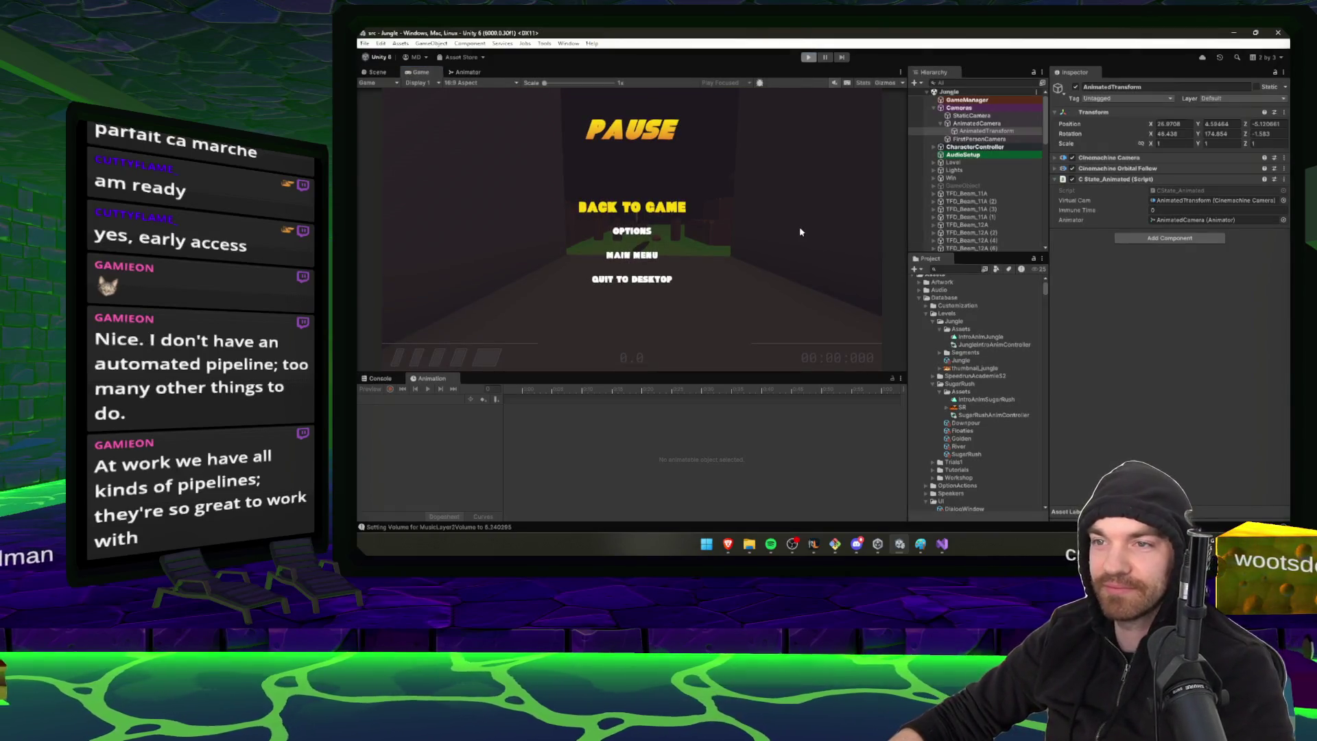
pyautogui.hotkey('ctrl', 'p')
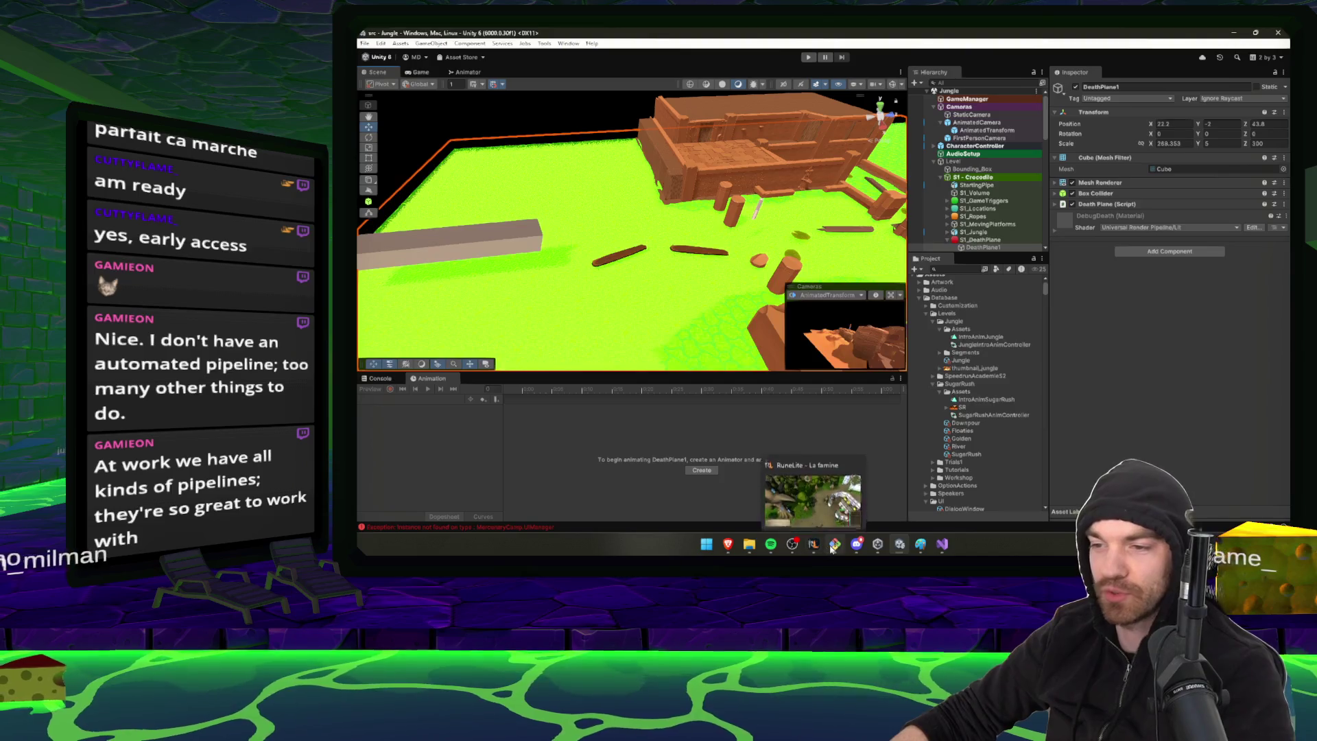
# Check the Git Bash merge output, then bring the GitLab build-StandaloneWindows64 job log forward
pyautogui.click(832, 545)
pyautogui.moveTo(727, 542)
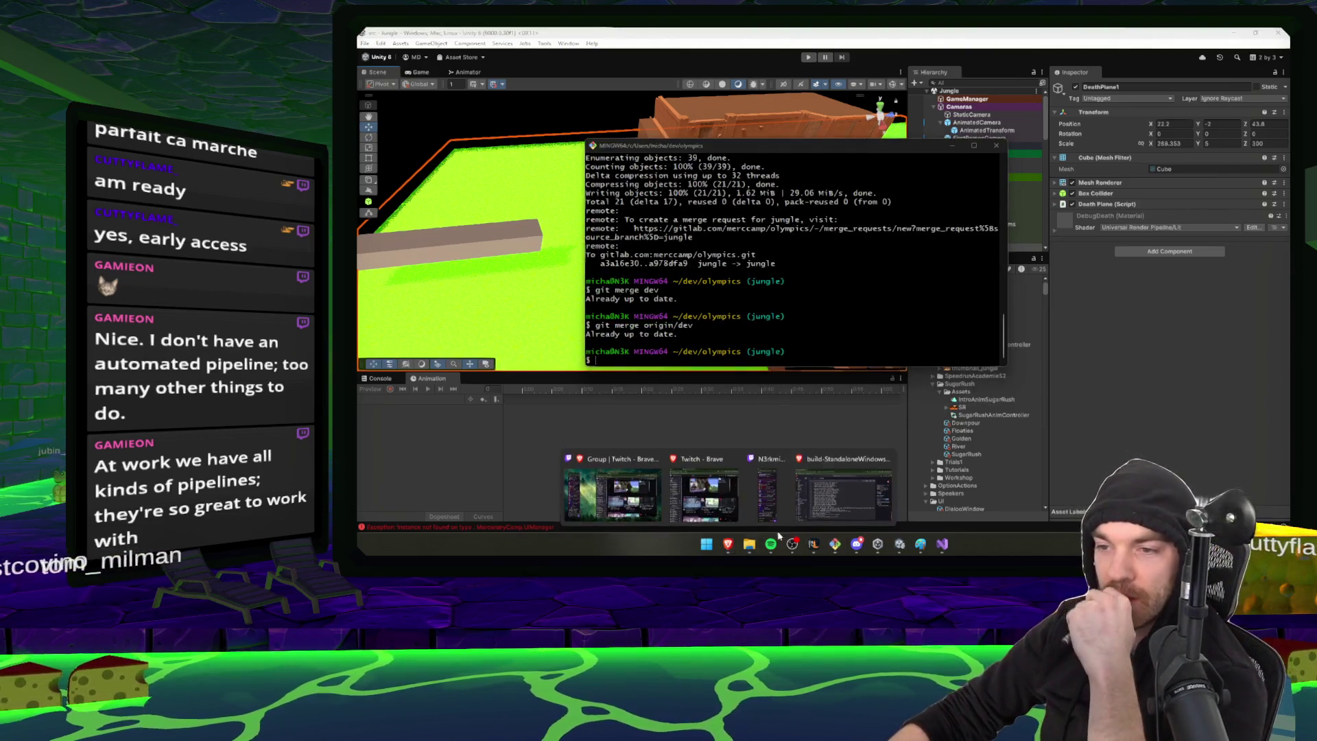
pyautogui.click(843, 488)
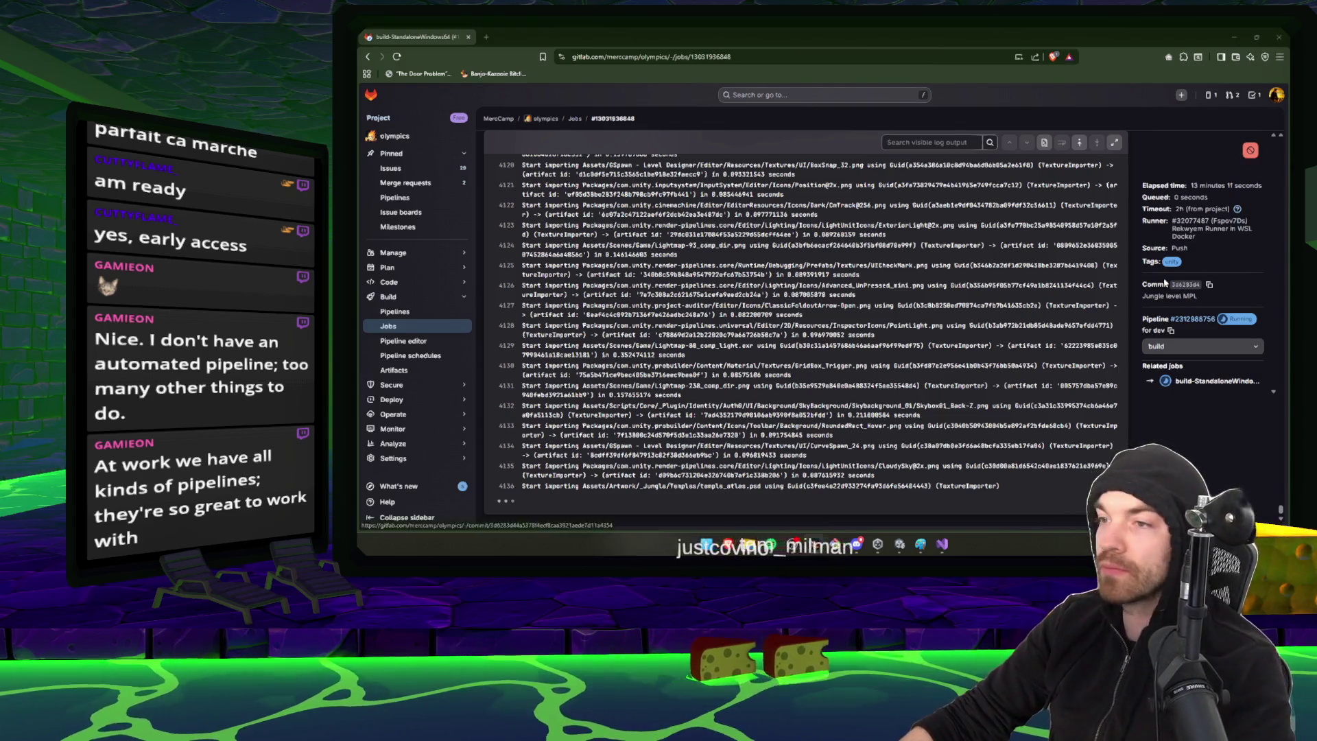
# Return to the Unity Editor while the GitLab Windows build keeps running
pyautogui.click(902, 547)
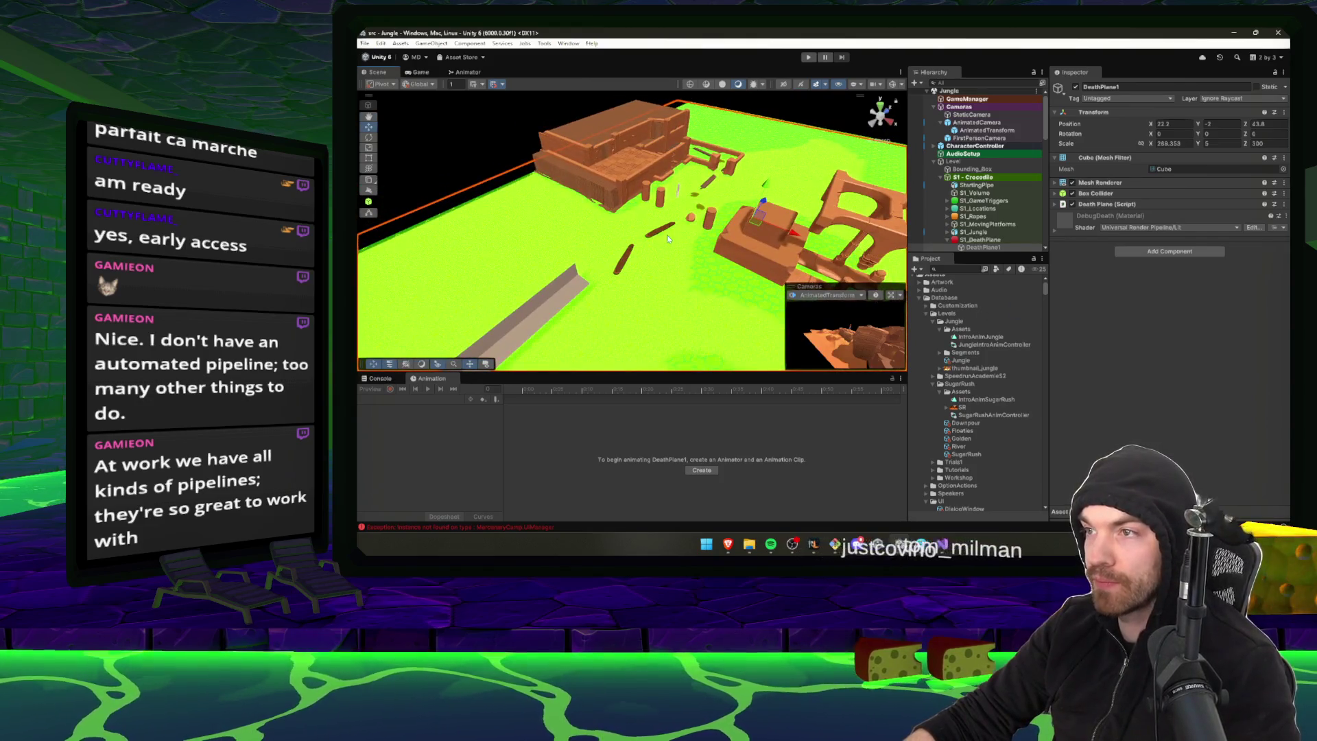
# Select S1 - Crocodile, browse into Jungle's Segments assets, and inspect Gorilla and Elephant's Trigger Win
pyautogui.moveTo(667, 235)
pyautogui.mouseDown()
pyautogui.moveTo(740, 189)
pyautogui.moveTo(666, 207)
pyautogui.moveTo(684, 195)
pyautogui.moveTo(768, 189)
pyautogui.mouseUp()
pyautogui.click(941, 177)
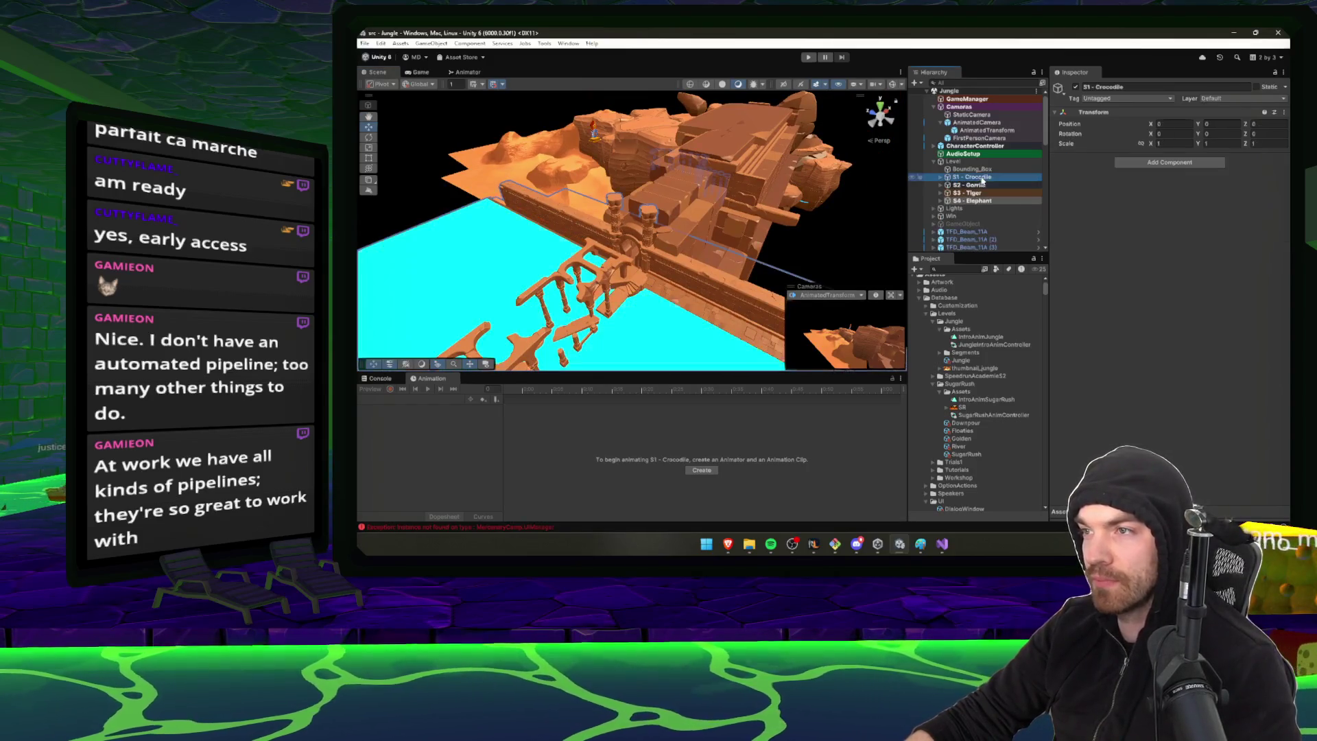
pyautogui.scroll(1, 978, 355)
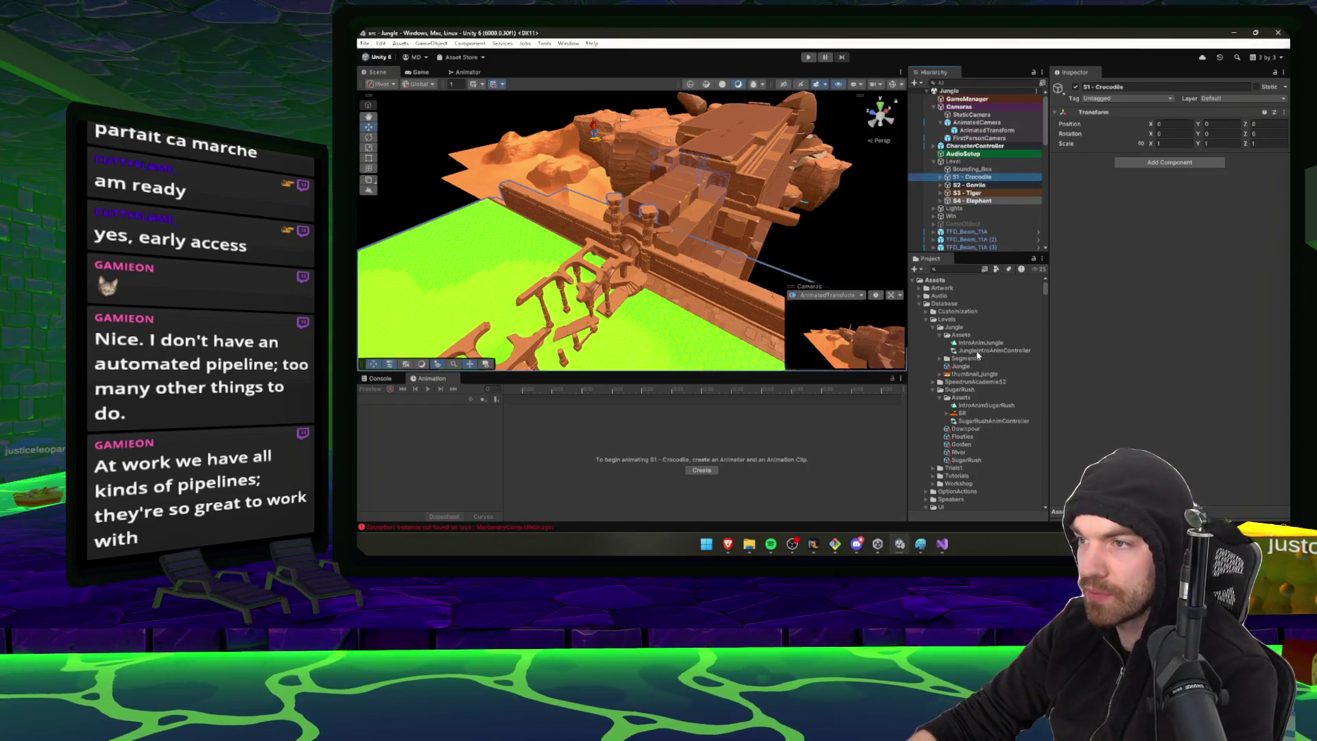
pyautogui.doubleClick(955, 335)
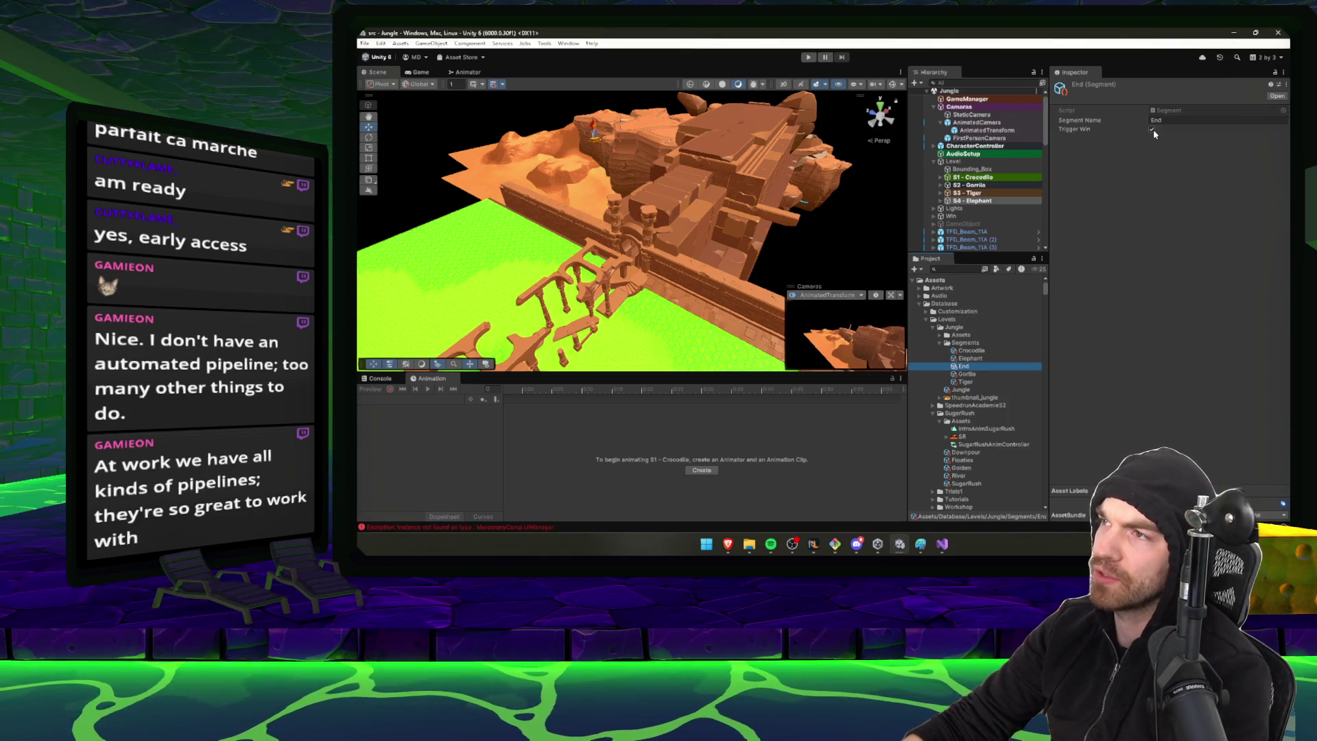
pyautogui.press('Down')
pyautogui.press('Up')
pyautogui.press('Up')
pyautogui.press('Up')
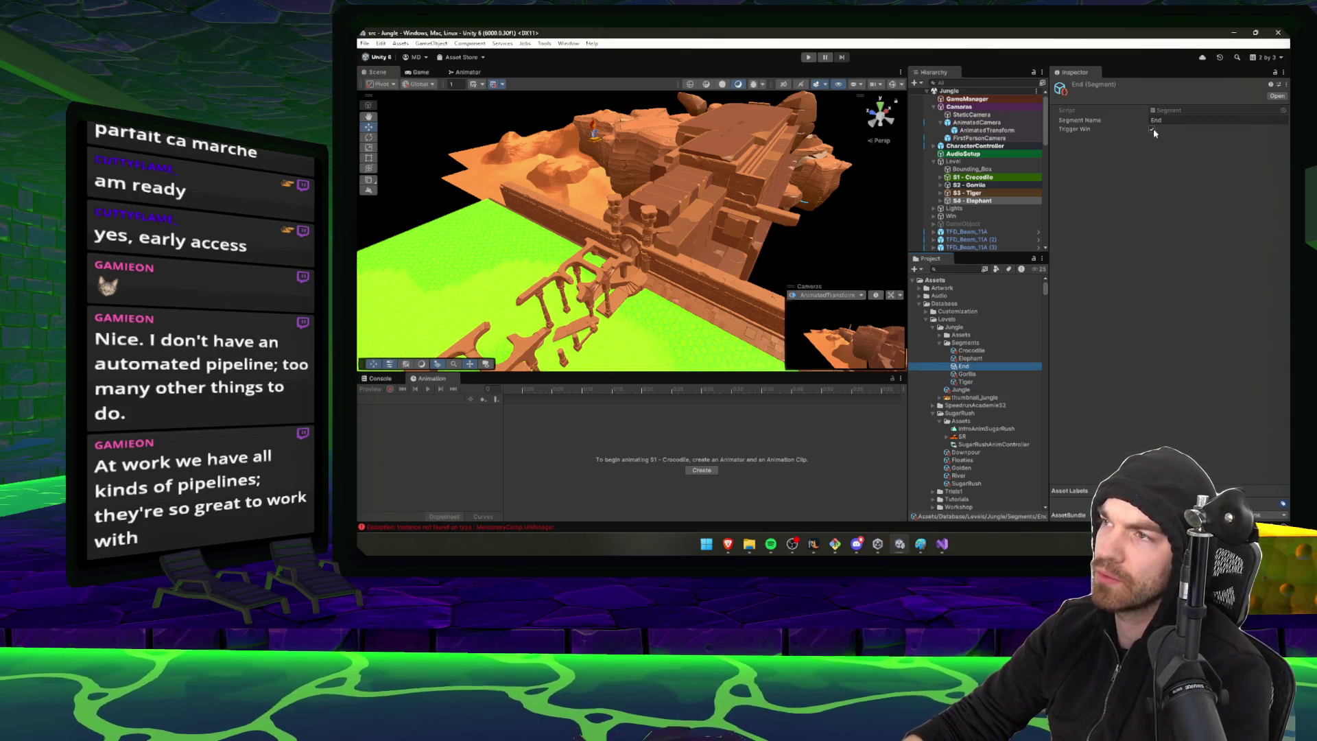
pyautogui.click(1154, 129)
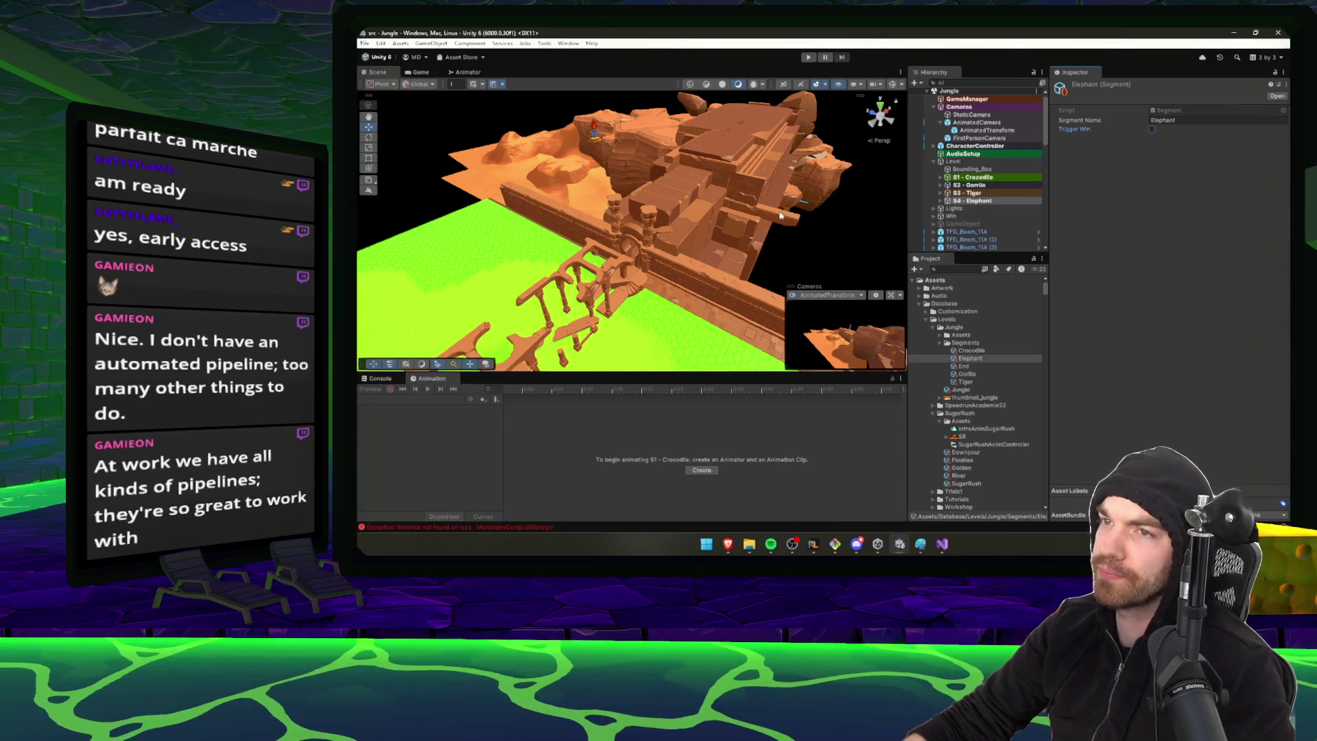
pyautogui.moveTo(780, 215)
pyautogui.mouseDown()
pyautogui.moveTo(793, 199)
pyautogui.moveTo(773, 179)
pyautogui.moveTo(851, 276)
pyautogui.moveTo(817, 171)
pyautogui.mouseUp()
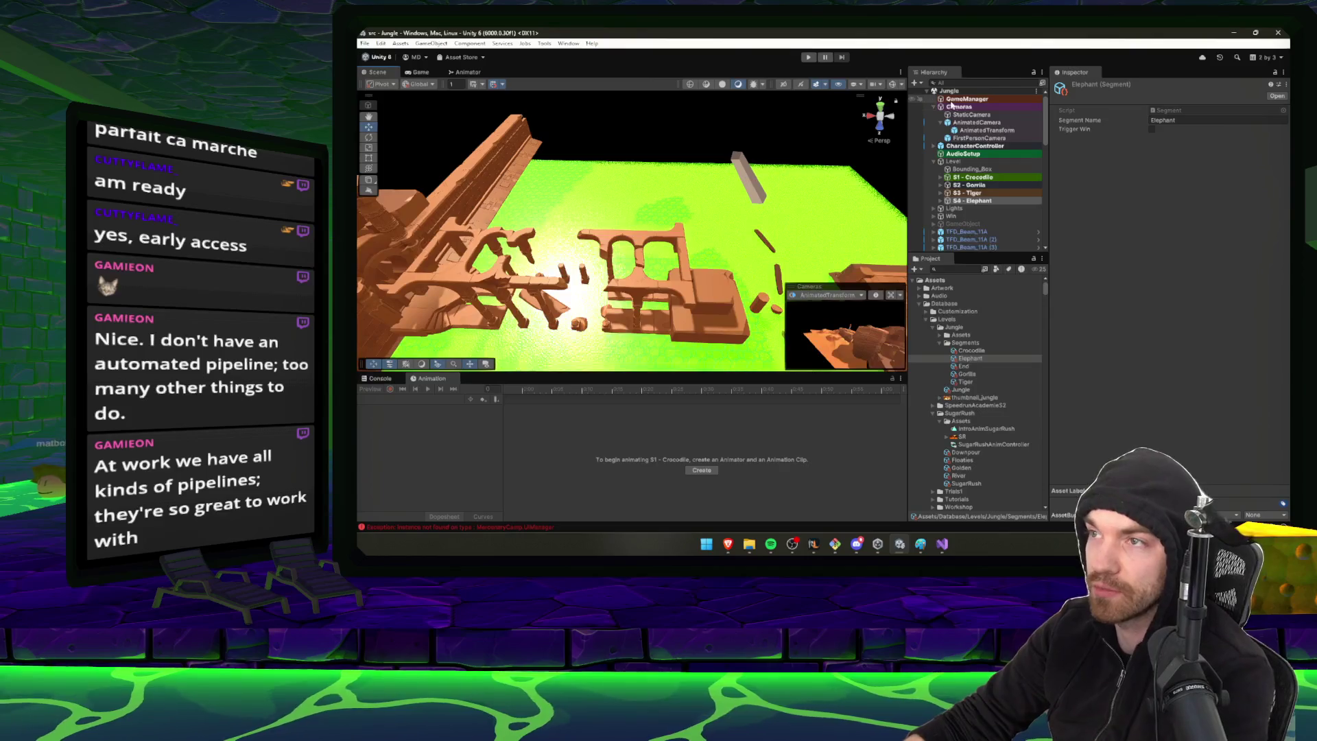
# Expand S1 - Crocodile > S1_GameTriggers and frame the S1_StartTrigger box in the scene
pyautogui.click(953, 106)
pyautogui.press('Left')
pyautogui.click(989, 146)
pyautogui.press('Right')
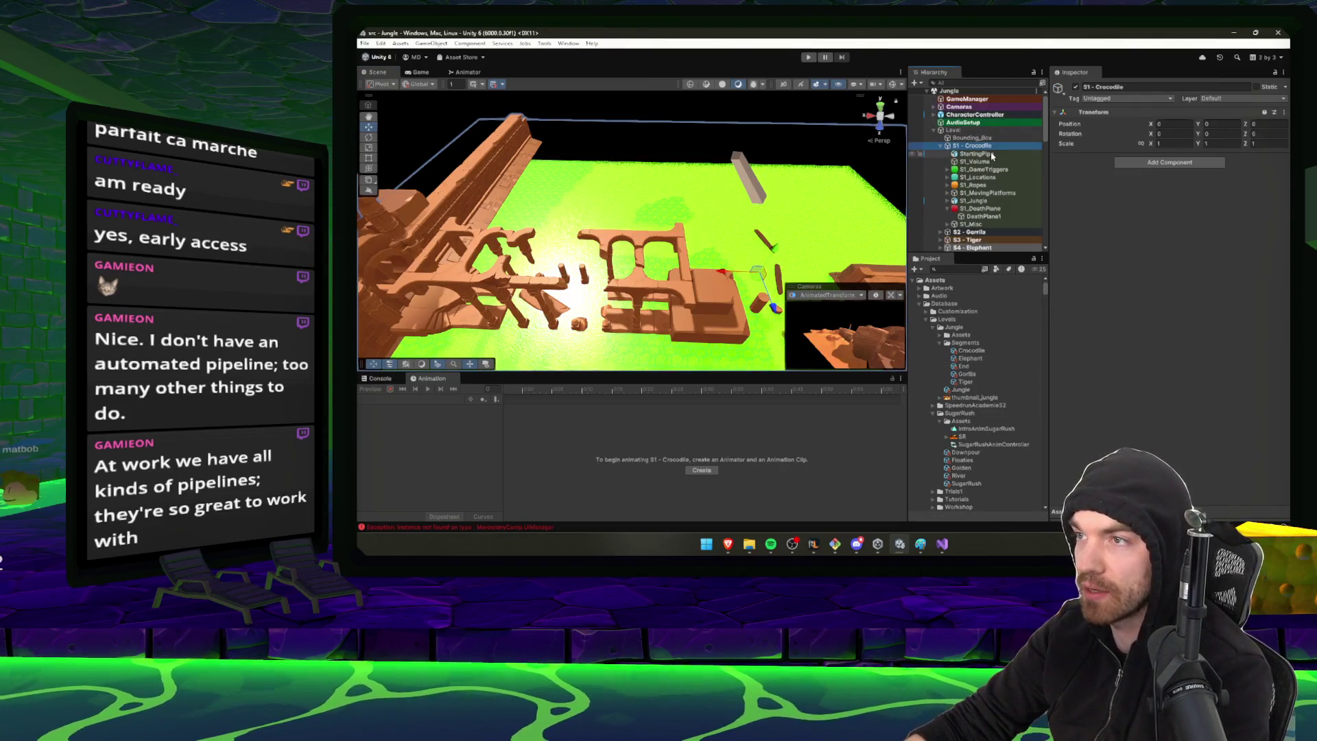
pyautogui.click(991, 155)
pyautogui.click(987, 170)
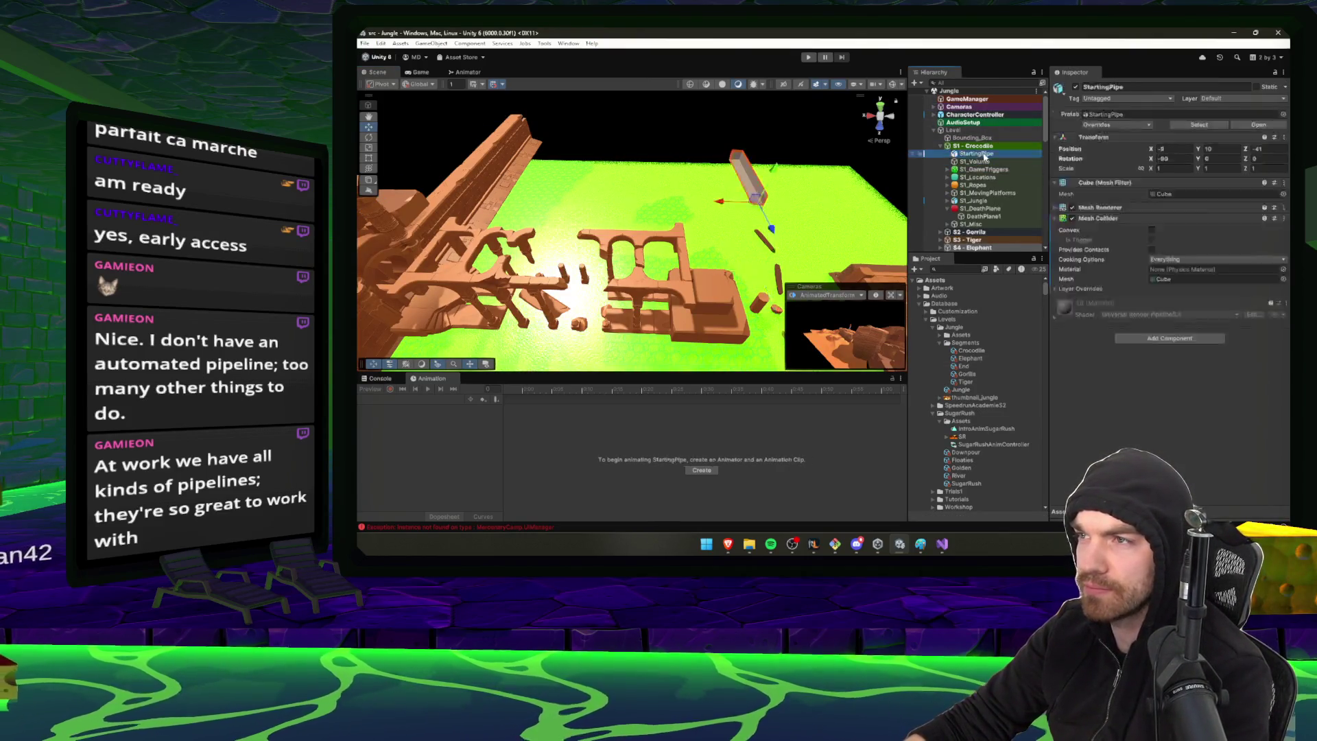
pyautogui.press('f')
pyautogui.click(990, 177)
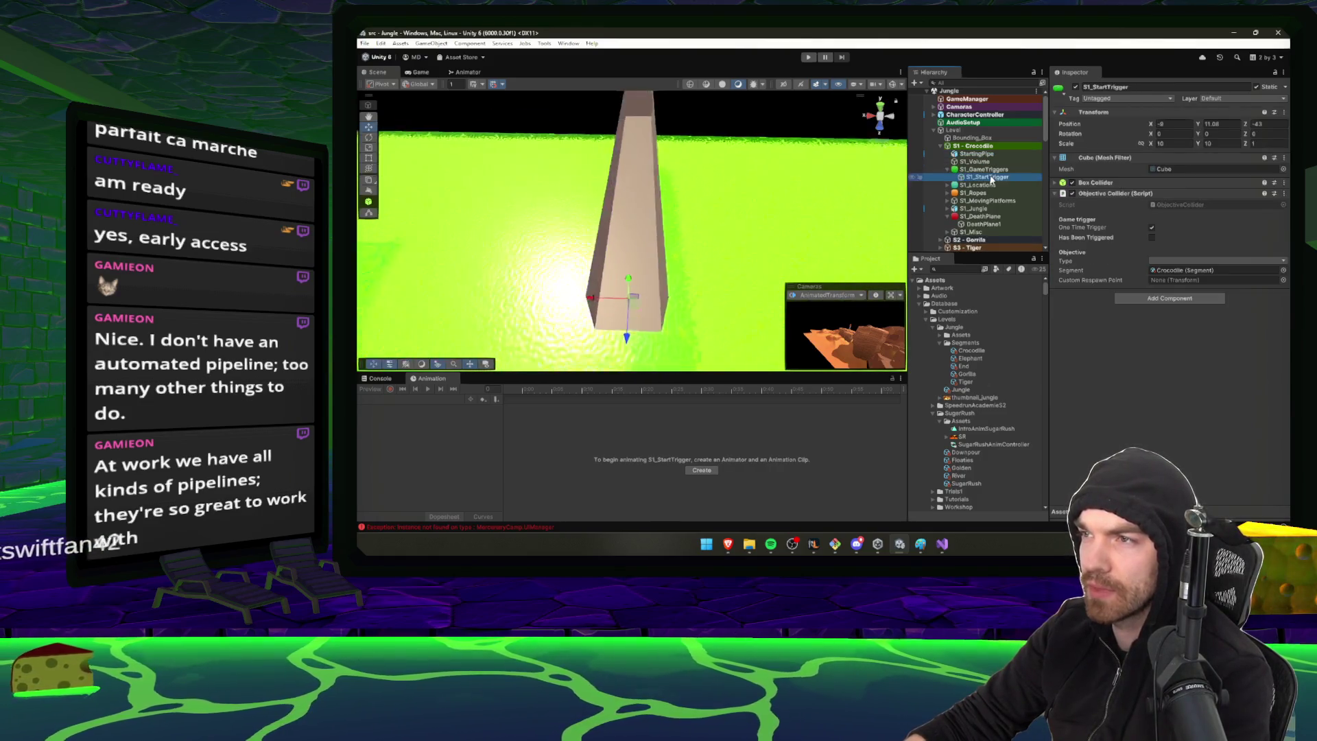
pyautogui.press('f')
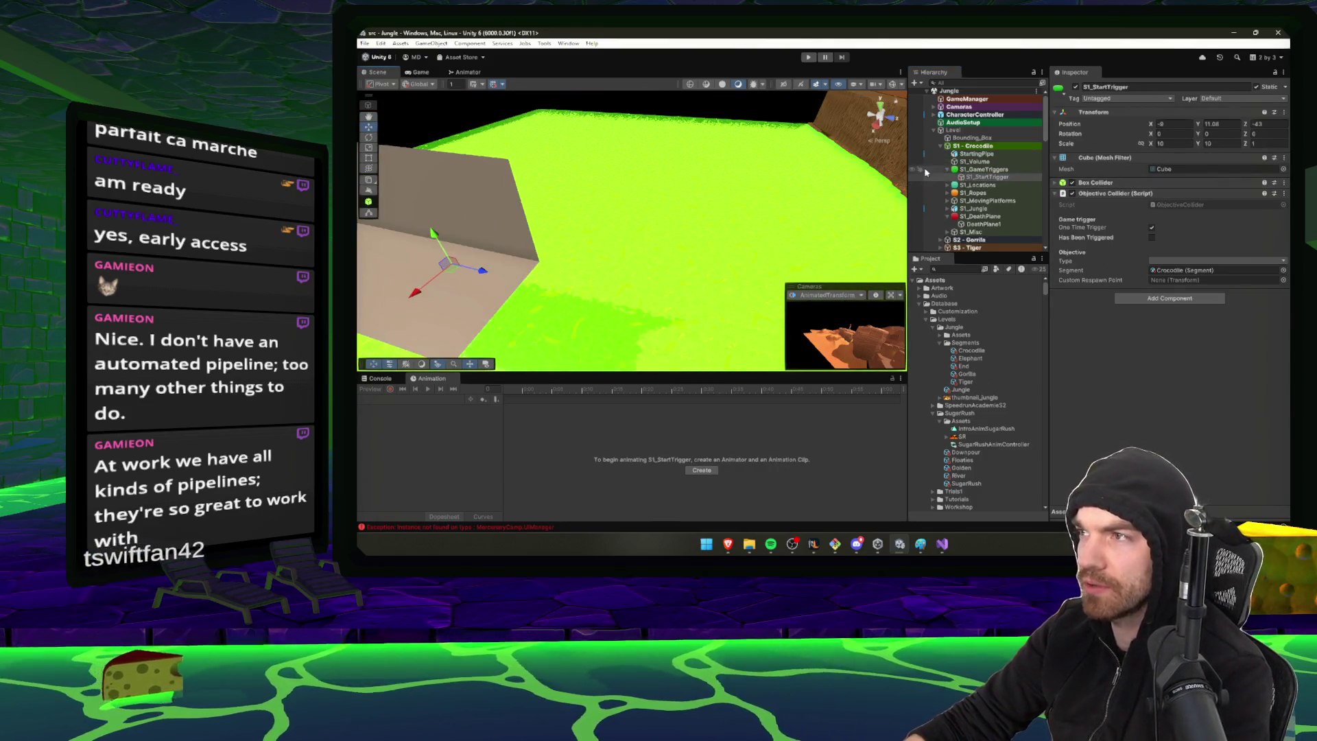
# Set S1_StartTrigger's Objective Collider type to Start
pyautogui.scroll(-10, 925, 172)
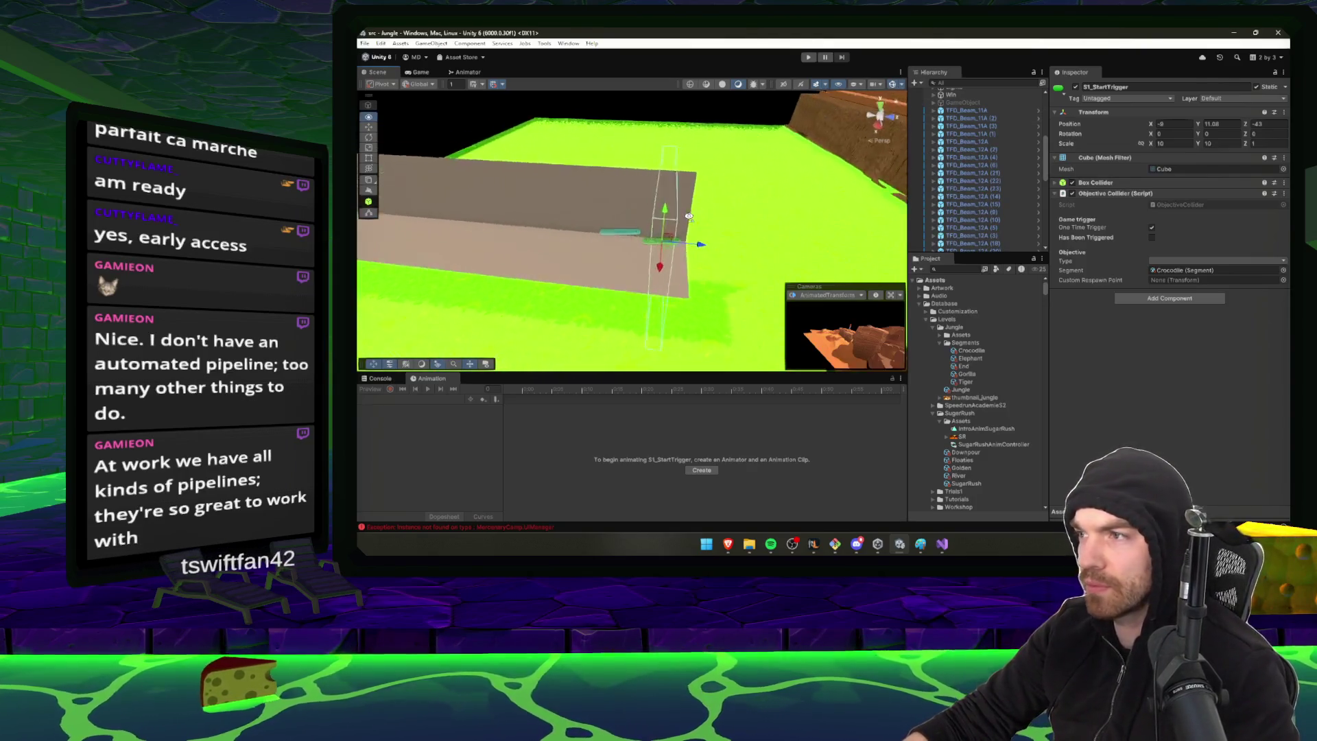
pyautogui.click(1177, 261)
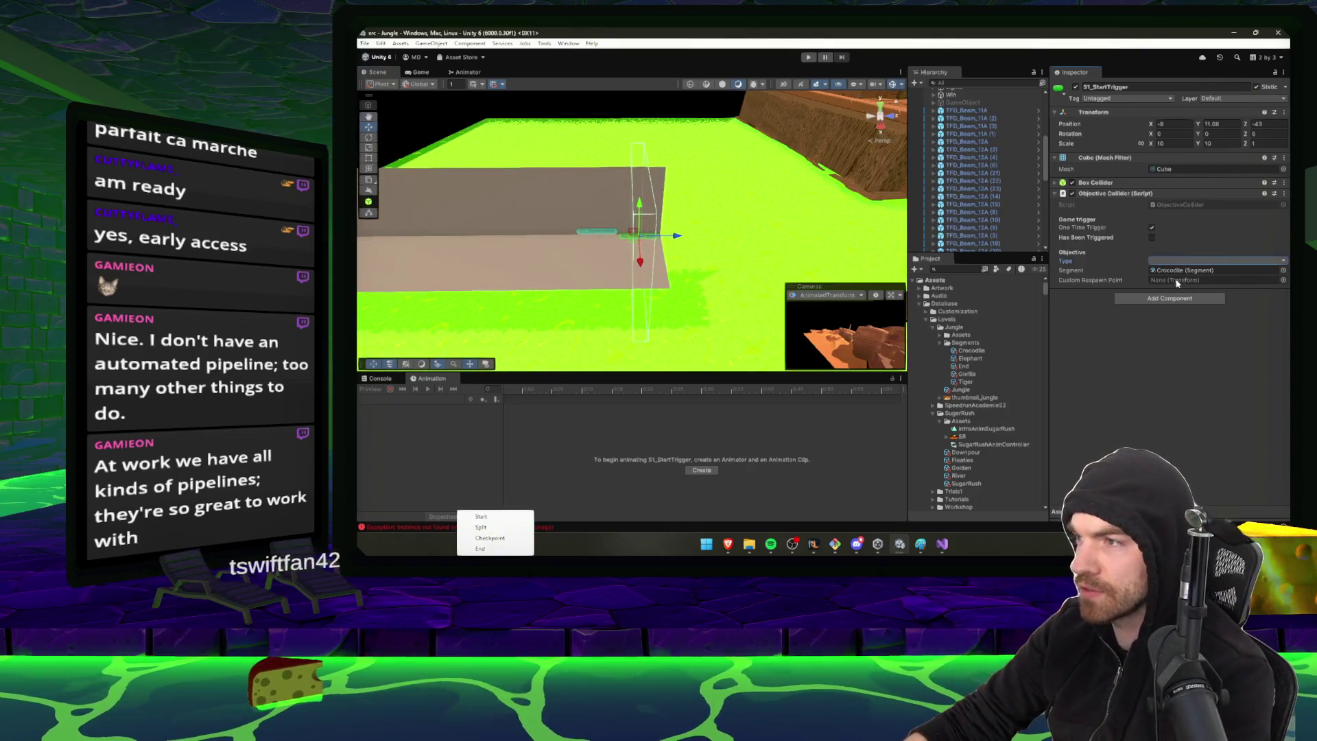
pyautogui.click(510, 520)
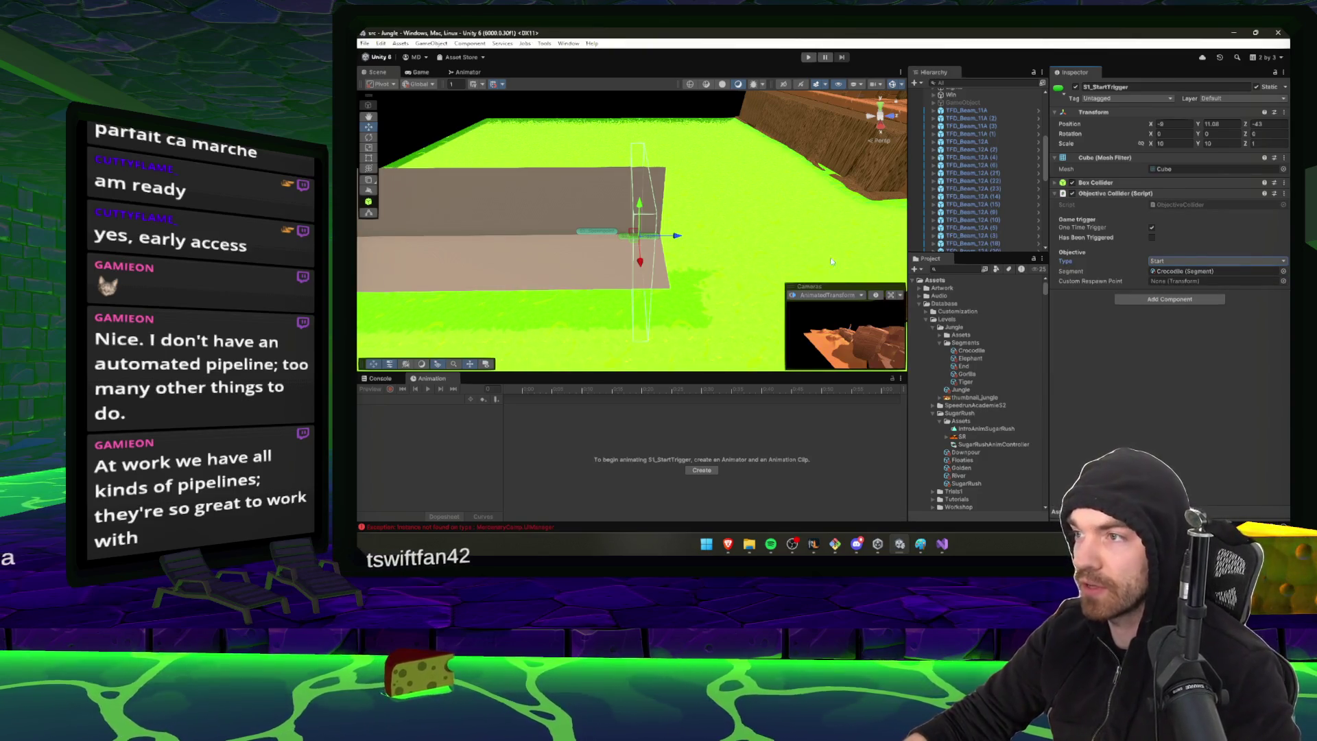
pyautogui.moveTo(835, 243); pyautogui.dragTo(789, 226)
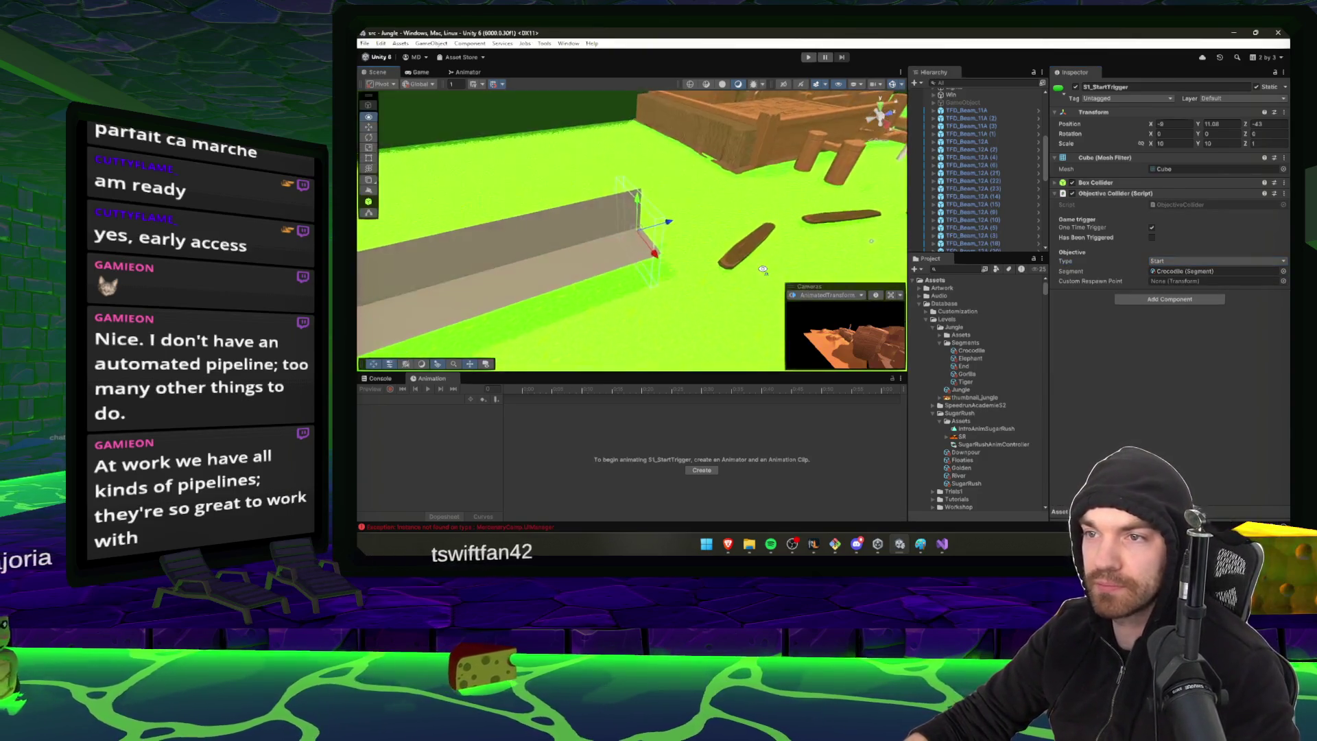
# Playtest the Jungle level, restarting once after a pause, then return to edit mode
pyautogui.click(809, 59)
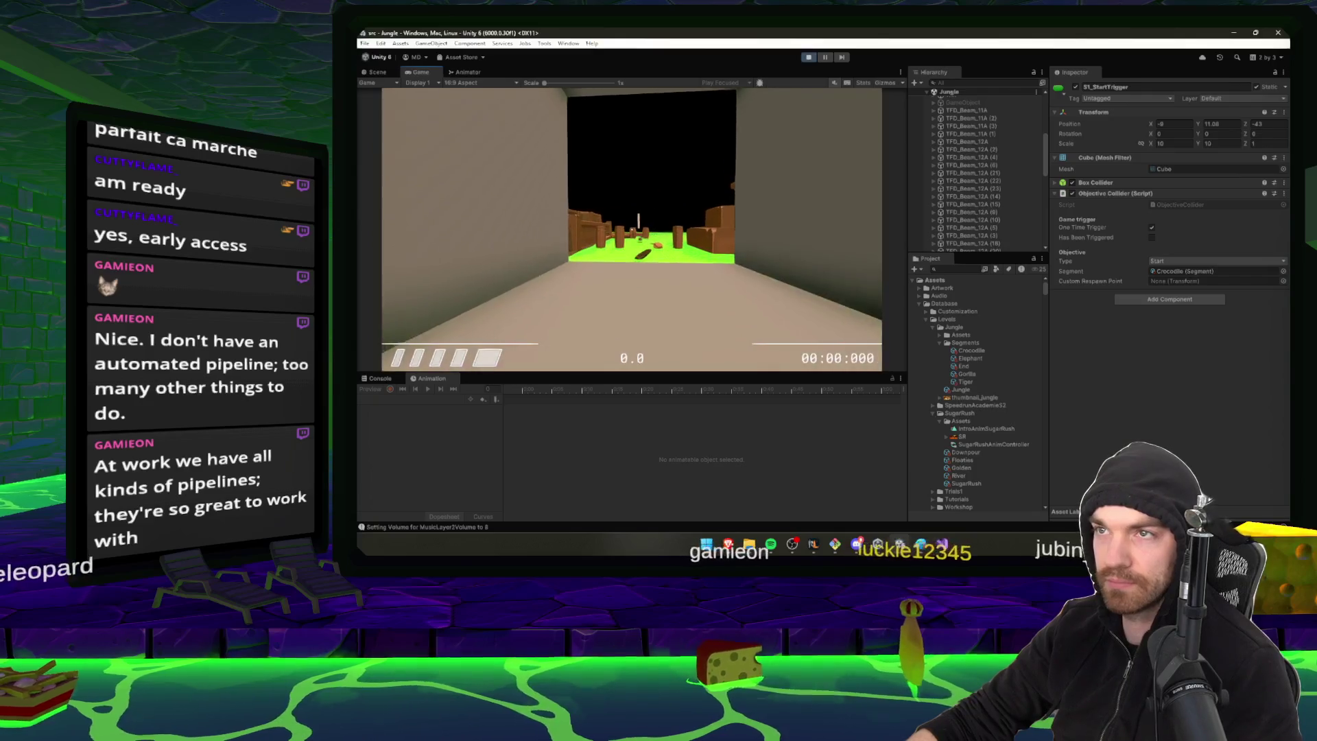
pyautogui.press('Escape')
pyautogui.click(809, 57)
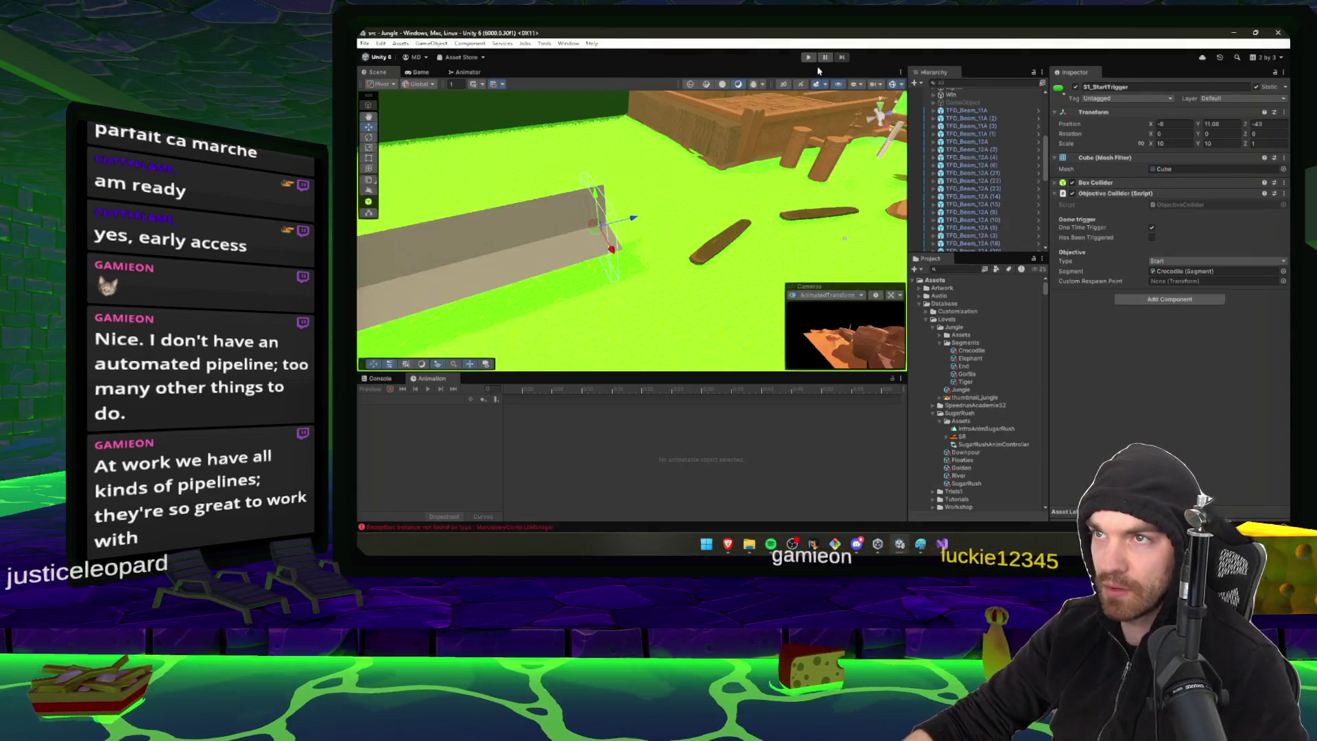
pyautogui.click(812, 58)
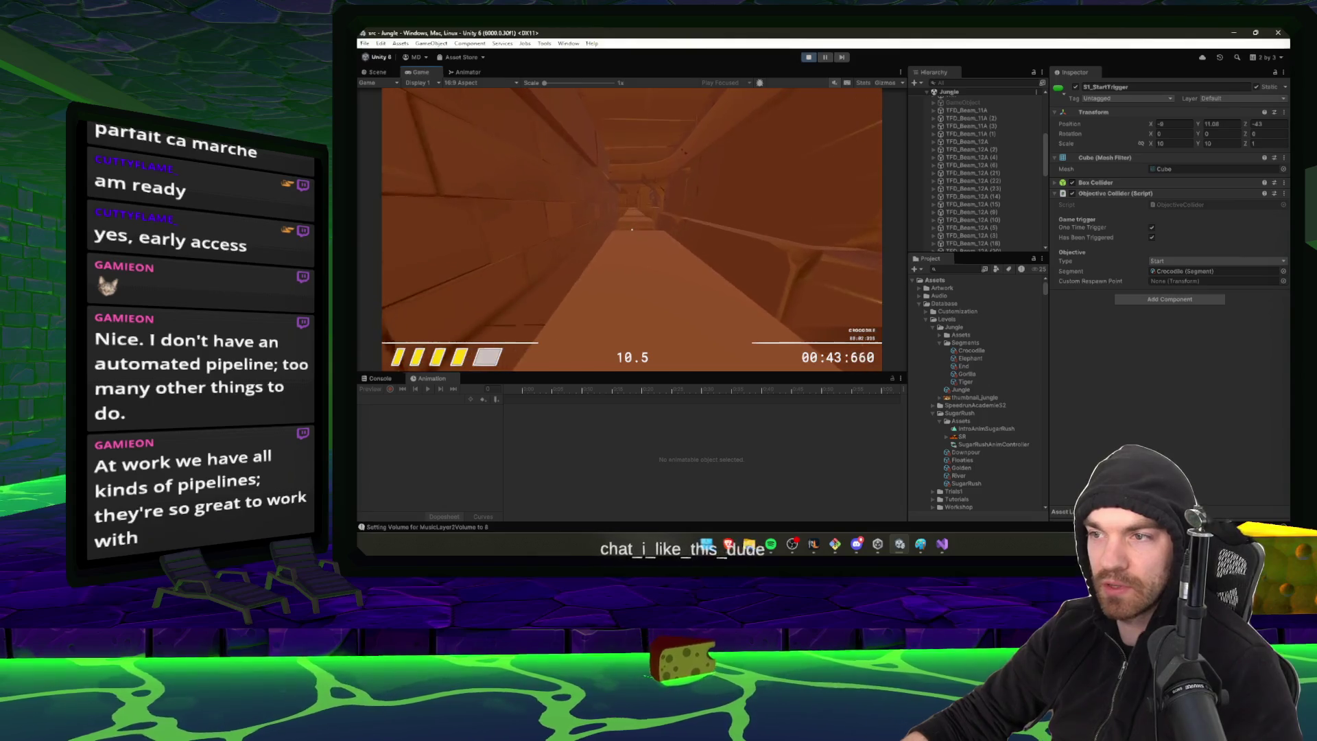
pyautogui.click(809, 57)
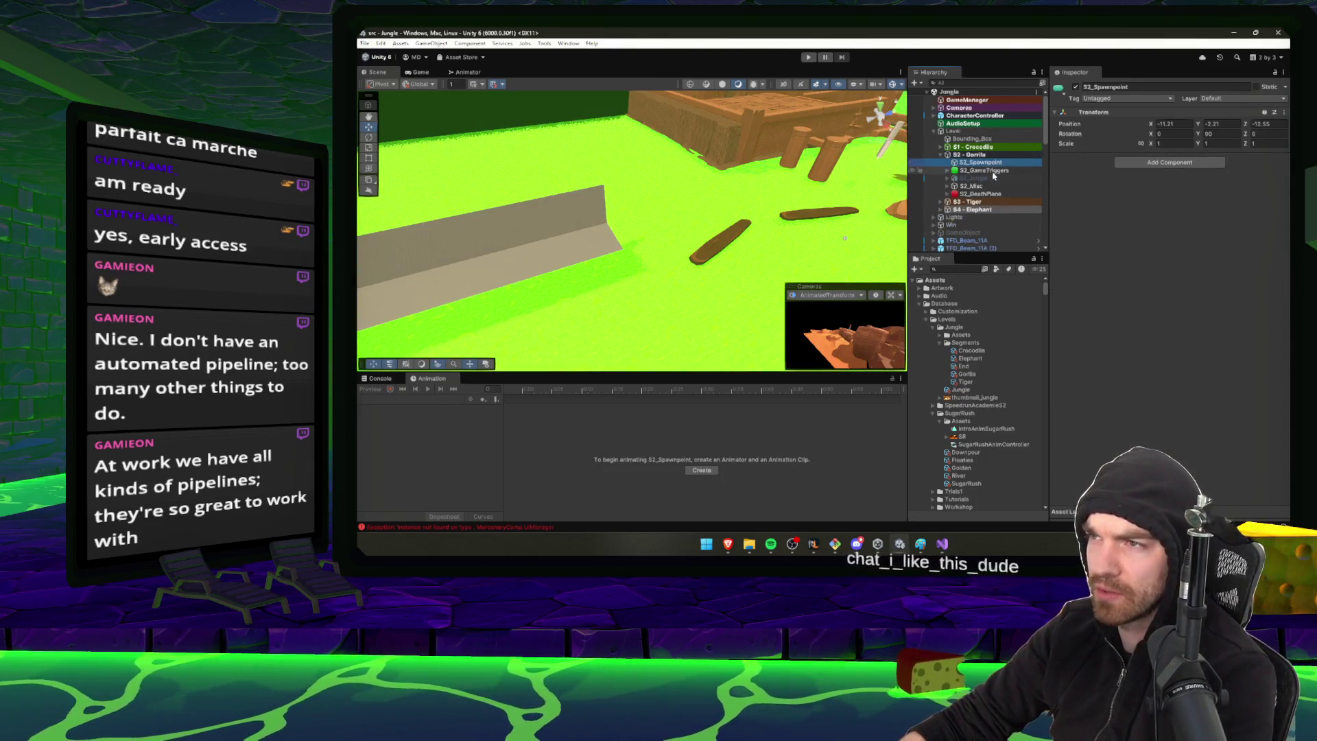
# Under S2_GameTriggers, set S2_StartTrigger's Objective Type to Split and its Segment to the Gorilla asset
pyautogui.doubleClick(987, 170)
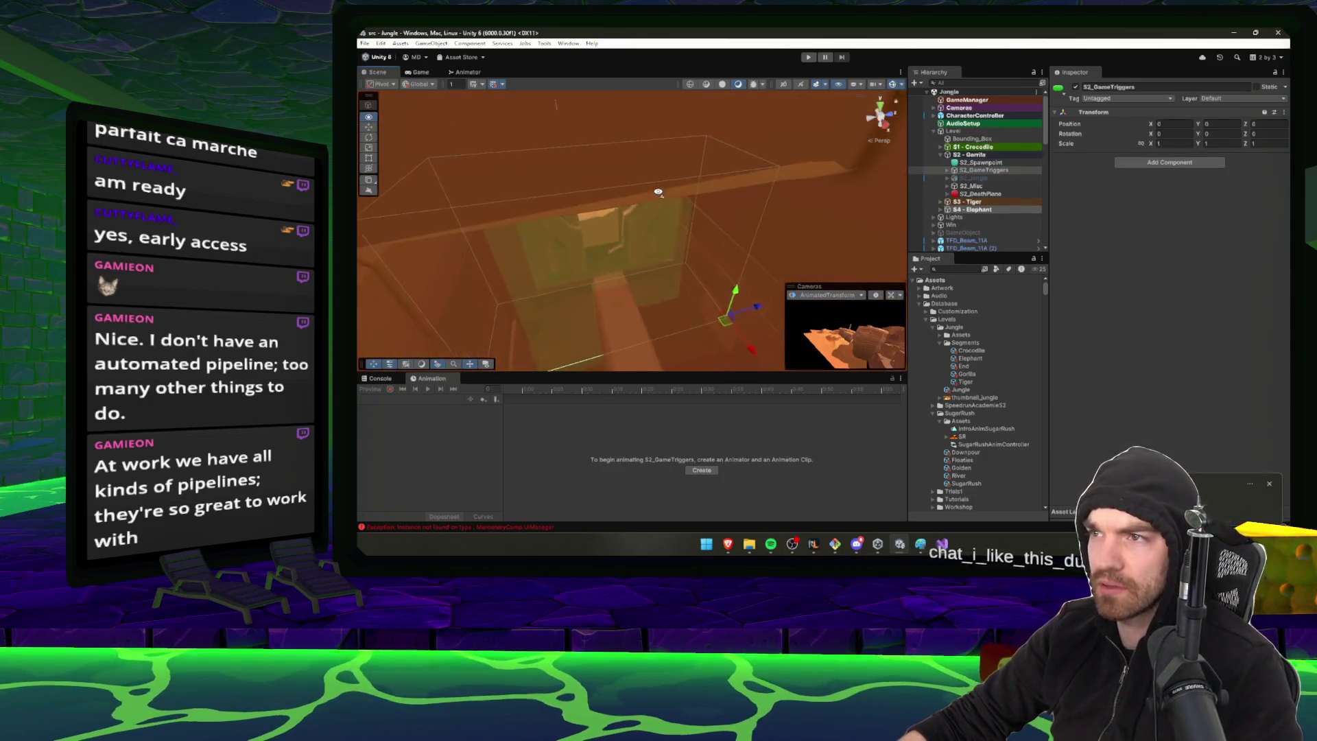
pyautogui.scroll(5, 682, 176)
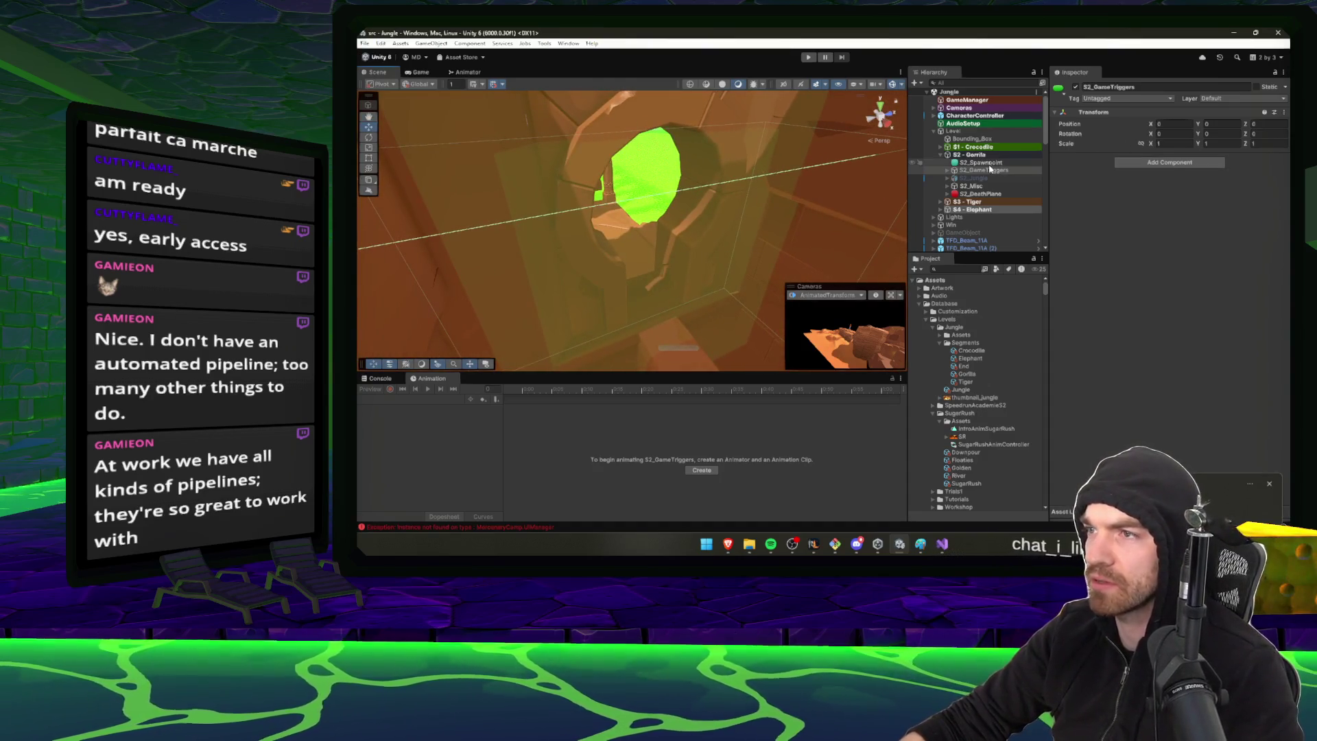
pyautogui.click(949, 171)
pyautogui.click(994, 178)
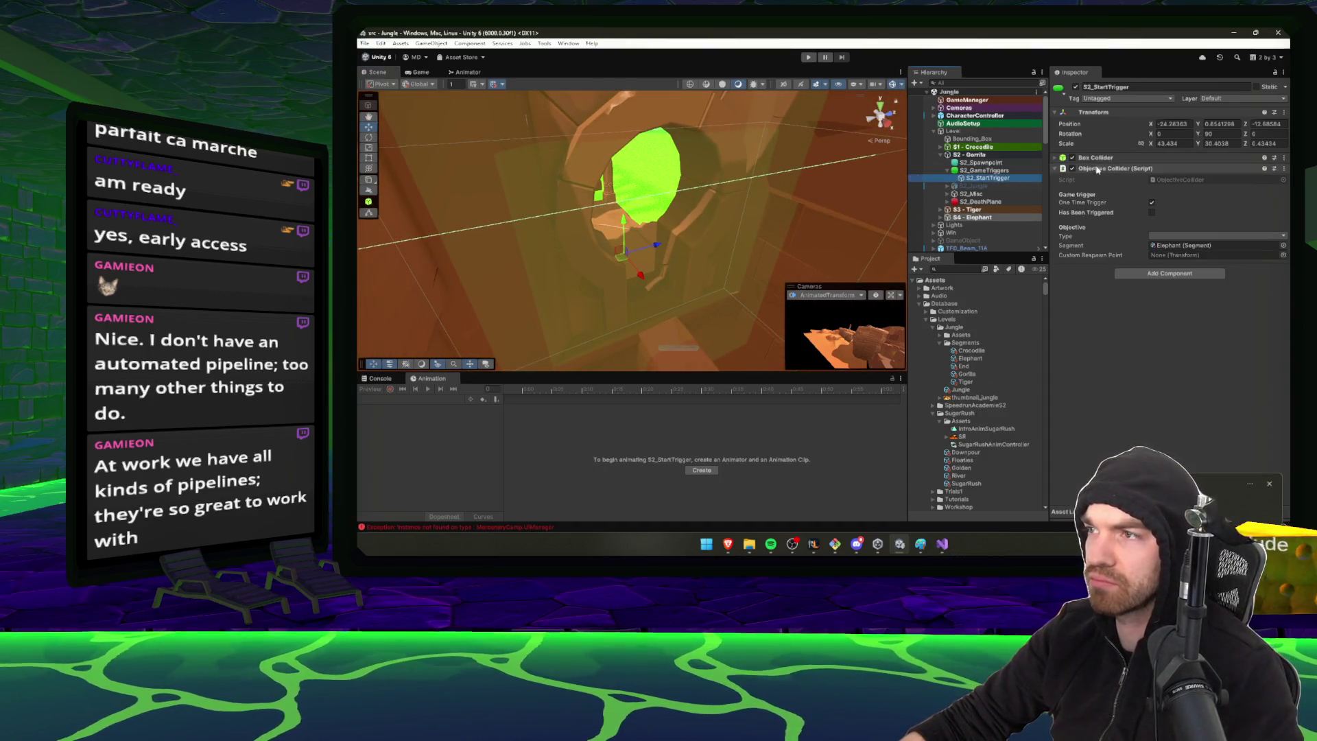
pyautogui.click(1167, 236)
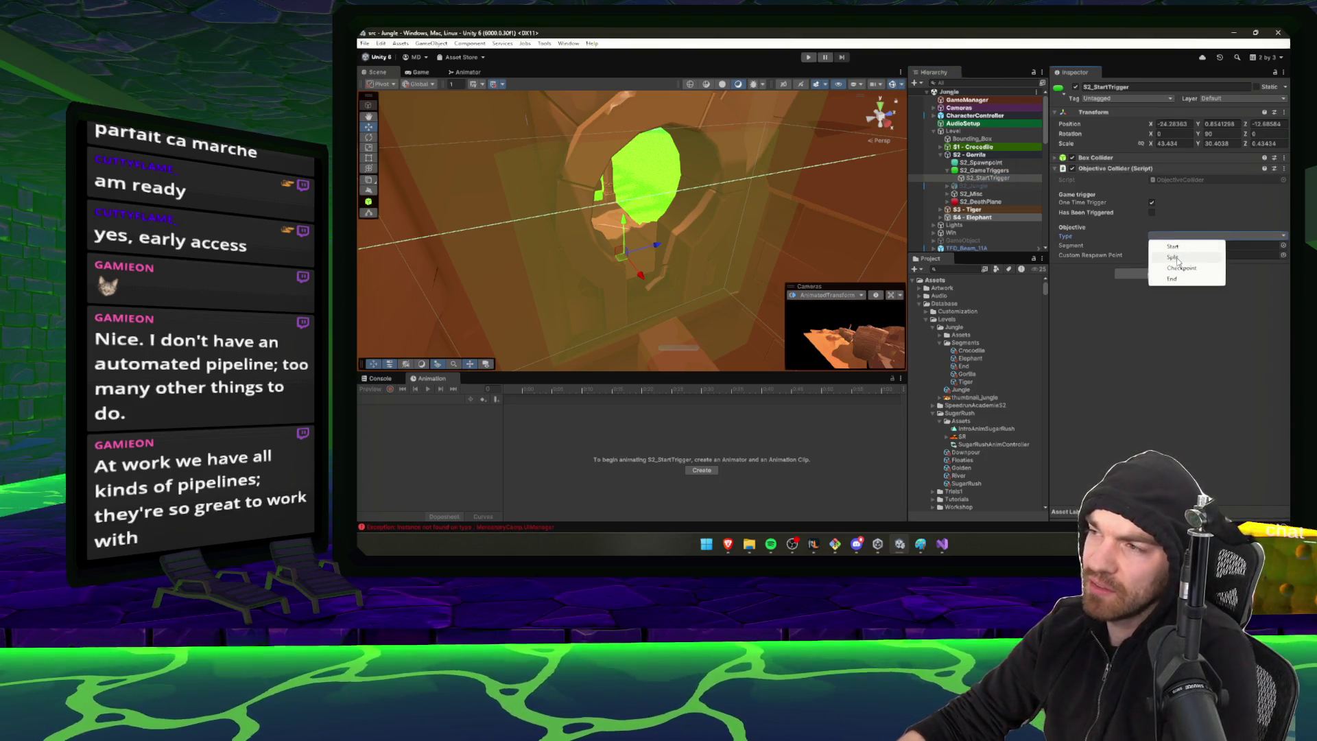
pyautogui.click(1175, 257)
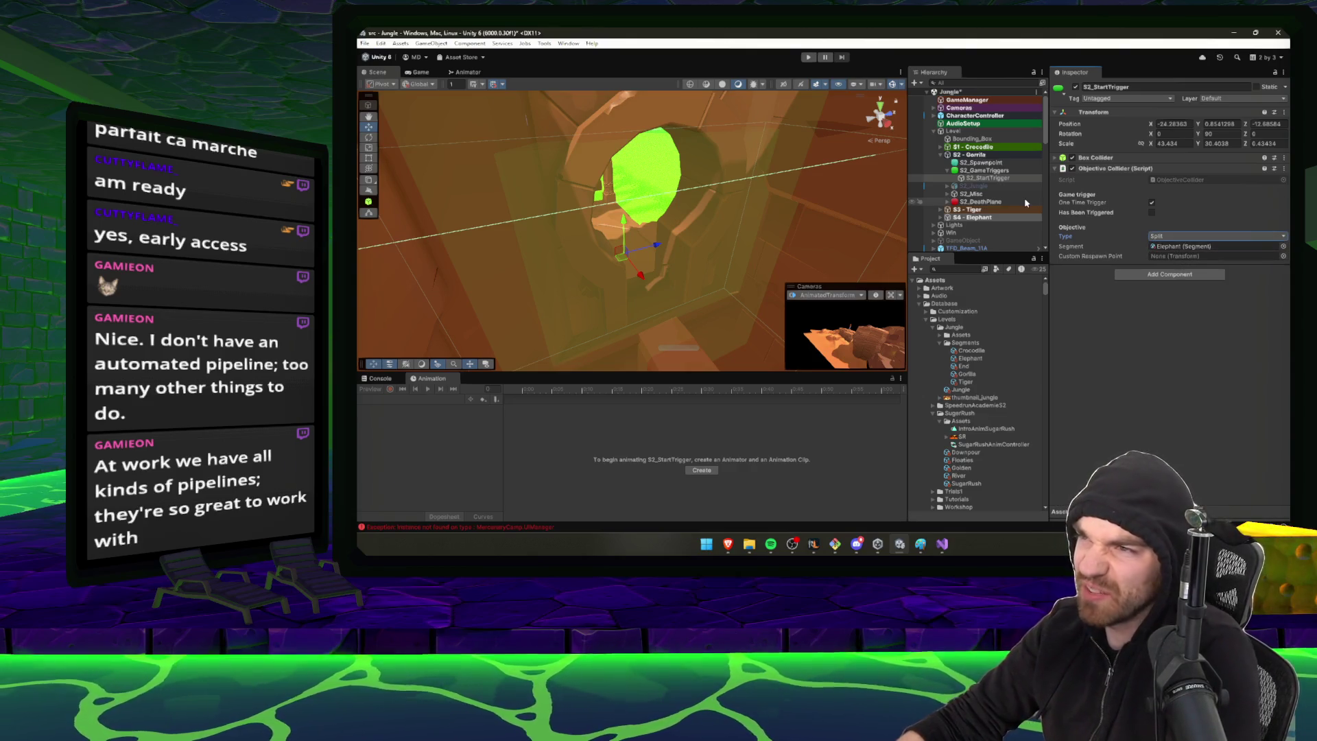
pyautogui.click(1194, 246)
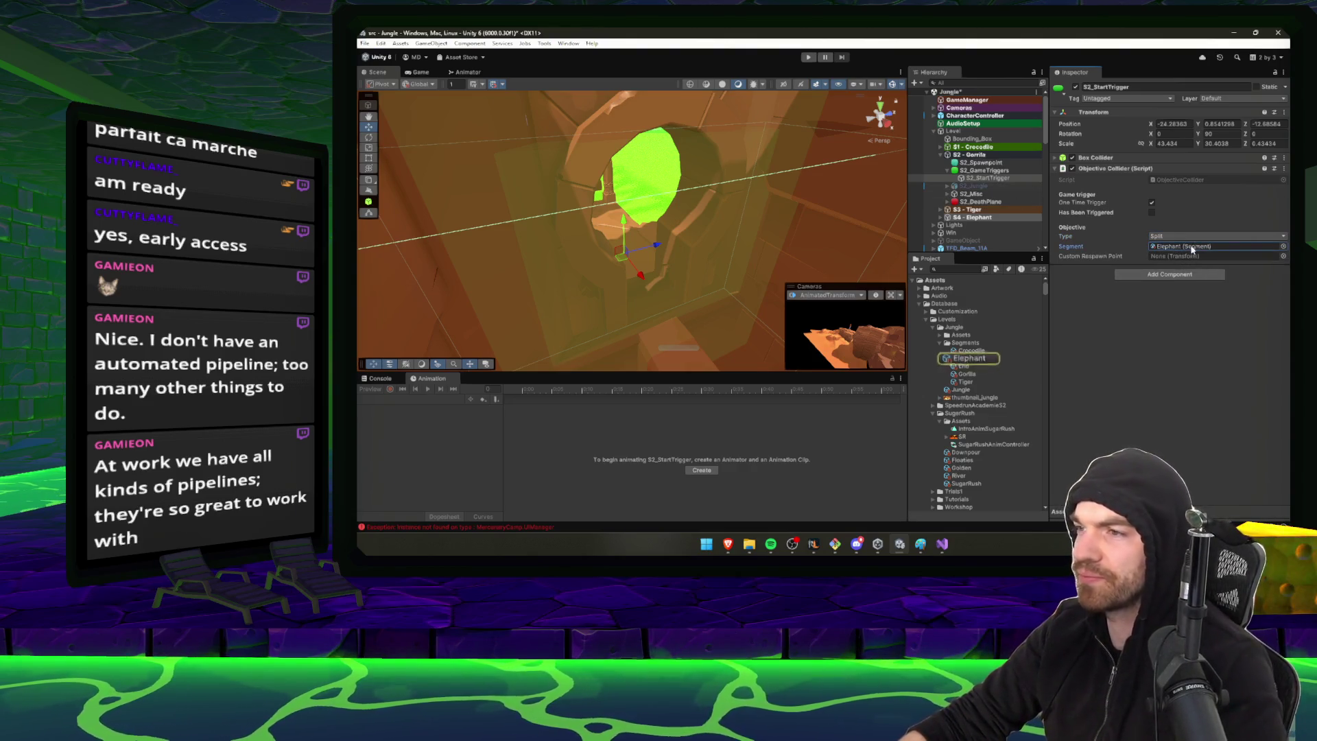
pyautogui.moveTo(972, 375); pyautogui.dragTo(1224, 252)
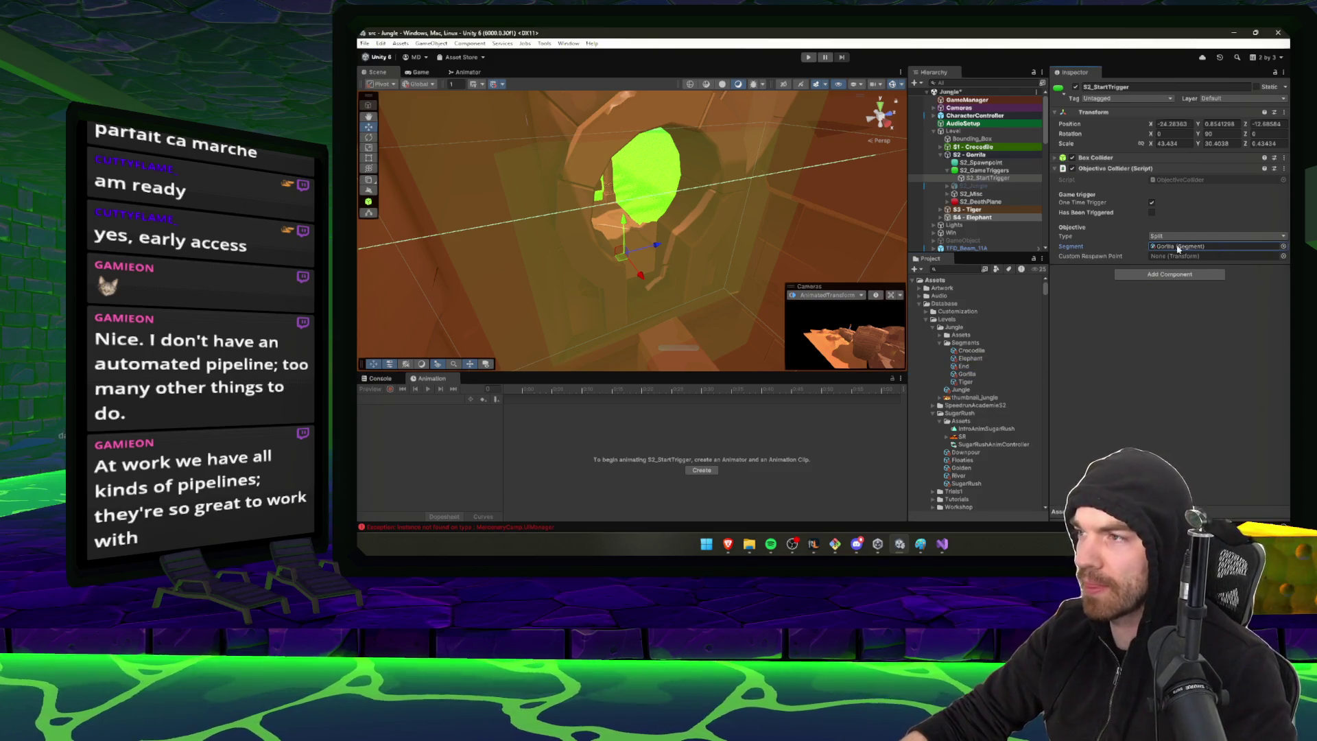
pyautogui.scroll(3, 686, 241)
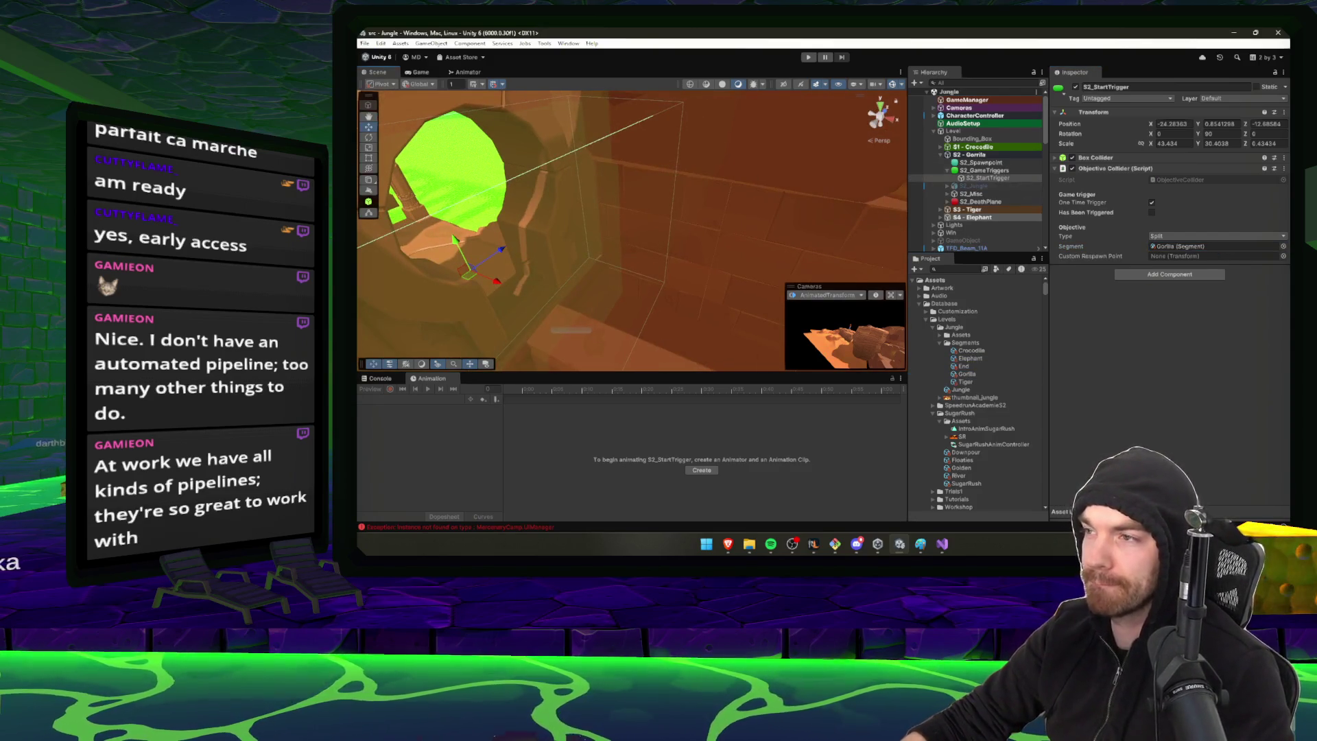
pyautogui.hotkey('alt', 'Tab')
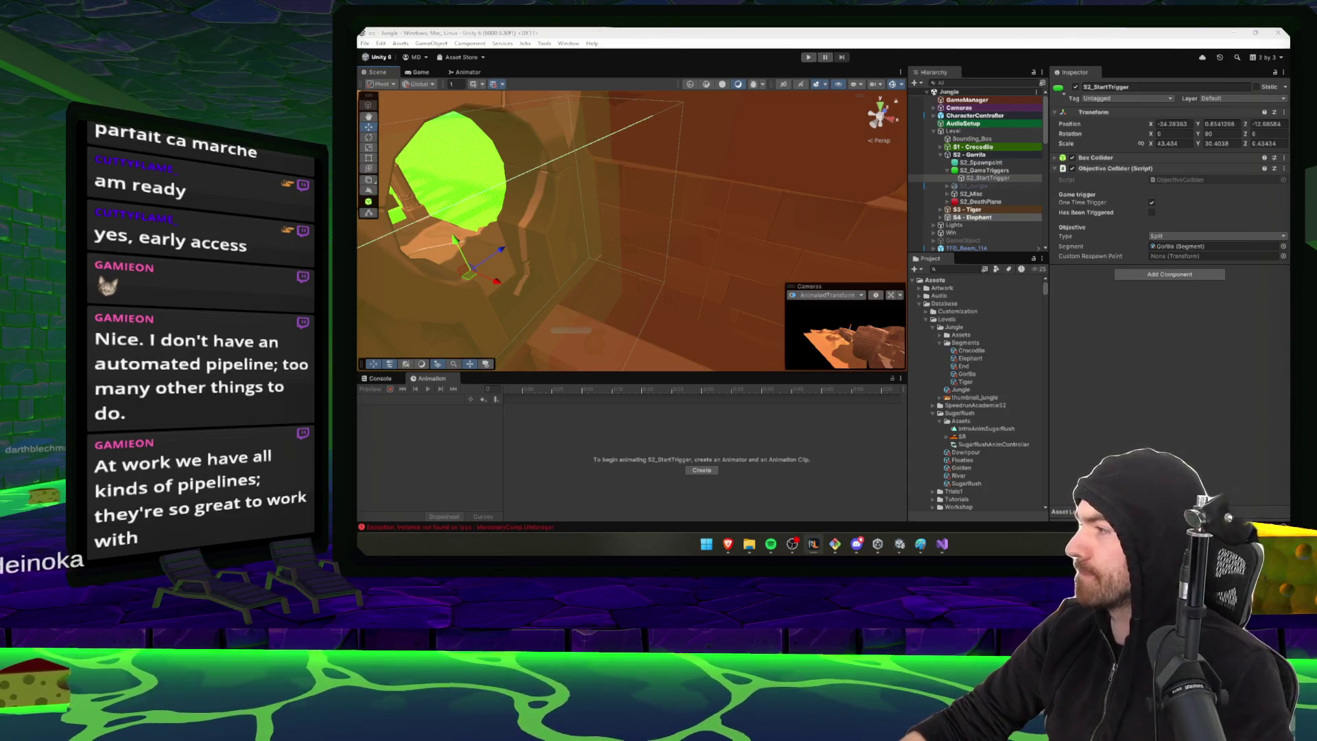